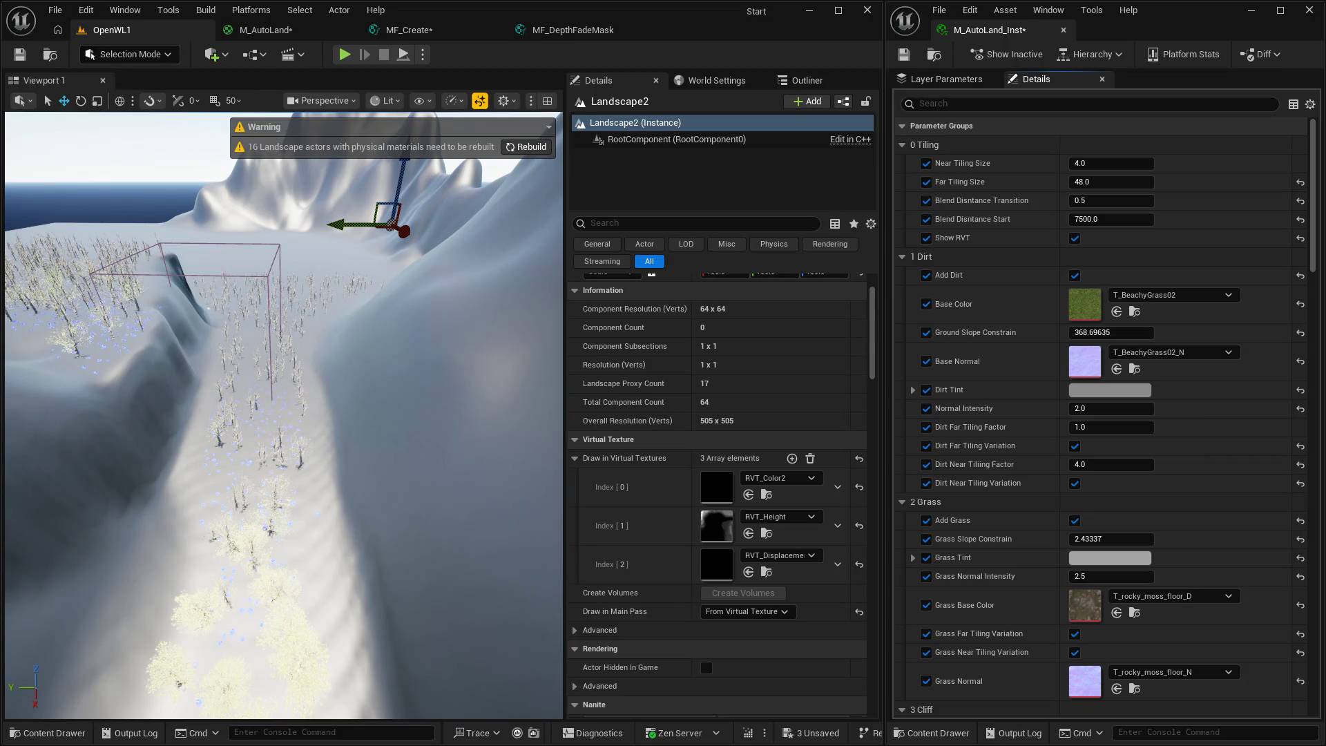
Open M_AutoLand and MF_Create, then open MF_TilingVariation from the far-UV function call.
{"action": "left_click", "coordinate": [265, 30]}
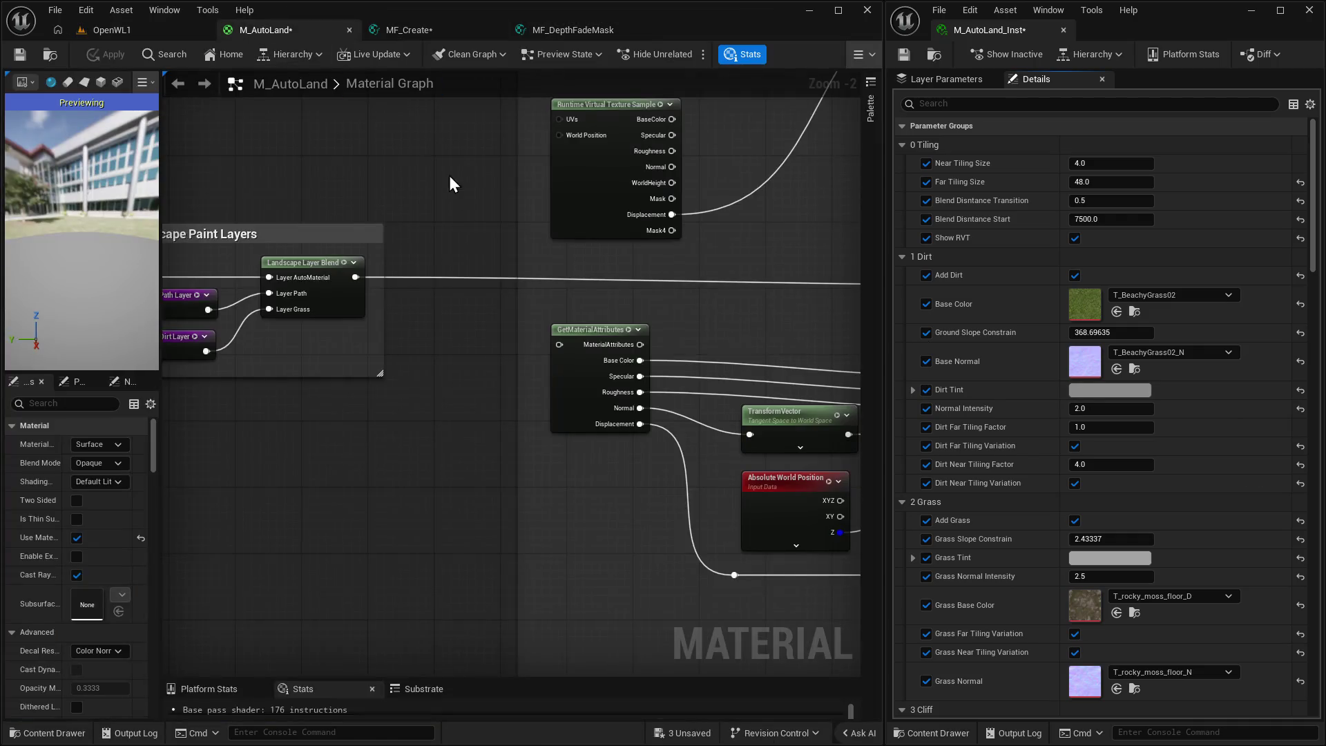
{"action": "left_click", "coordinate": [409, 30]}
{"action": "left_click", "coordinate": [602, 428]}
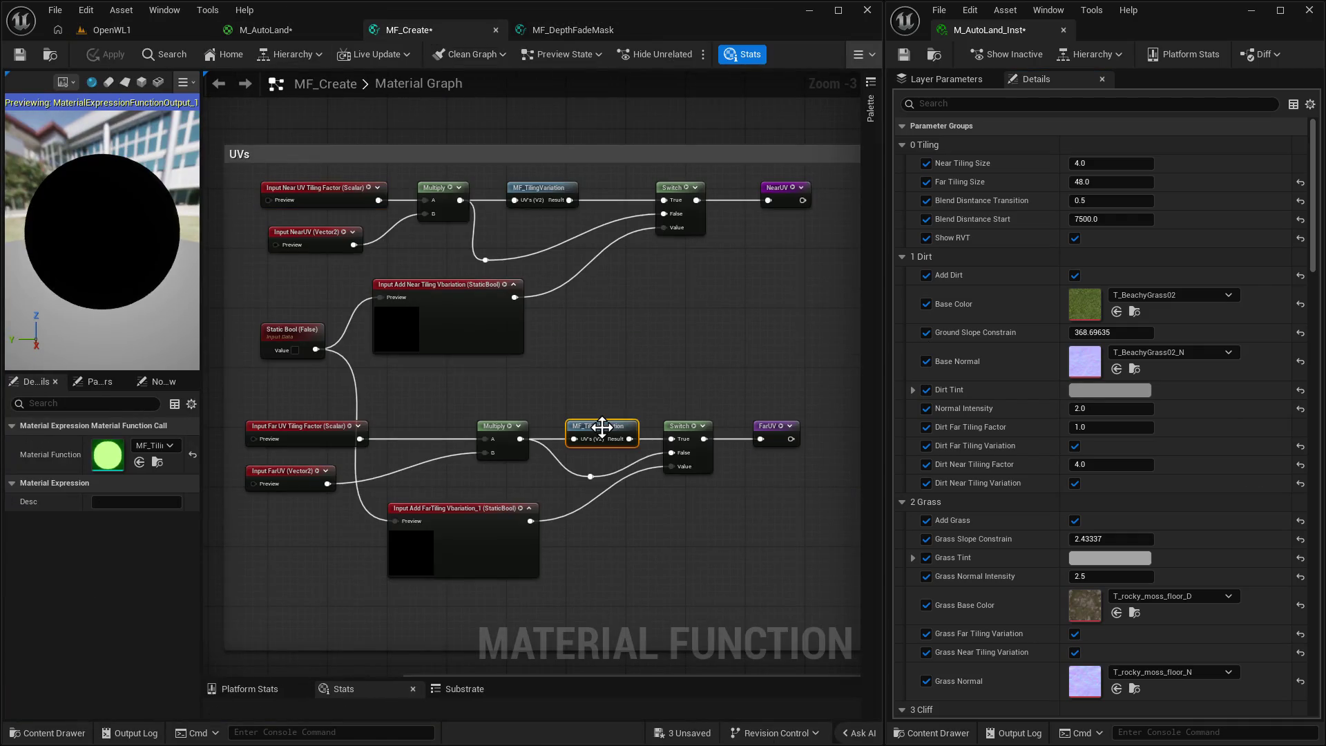
{"action": "double_click", "coordinate": [601, 428]}
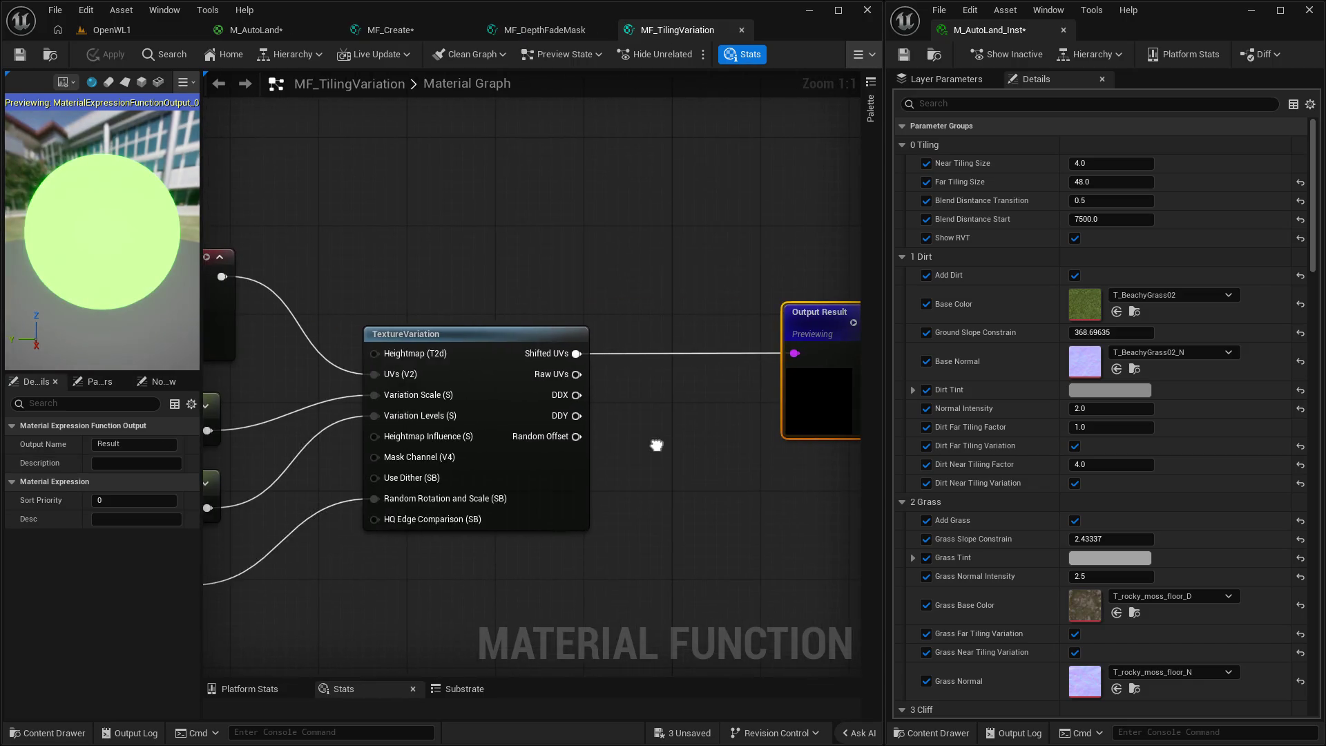
{"action": "key", "text": "space"}
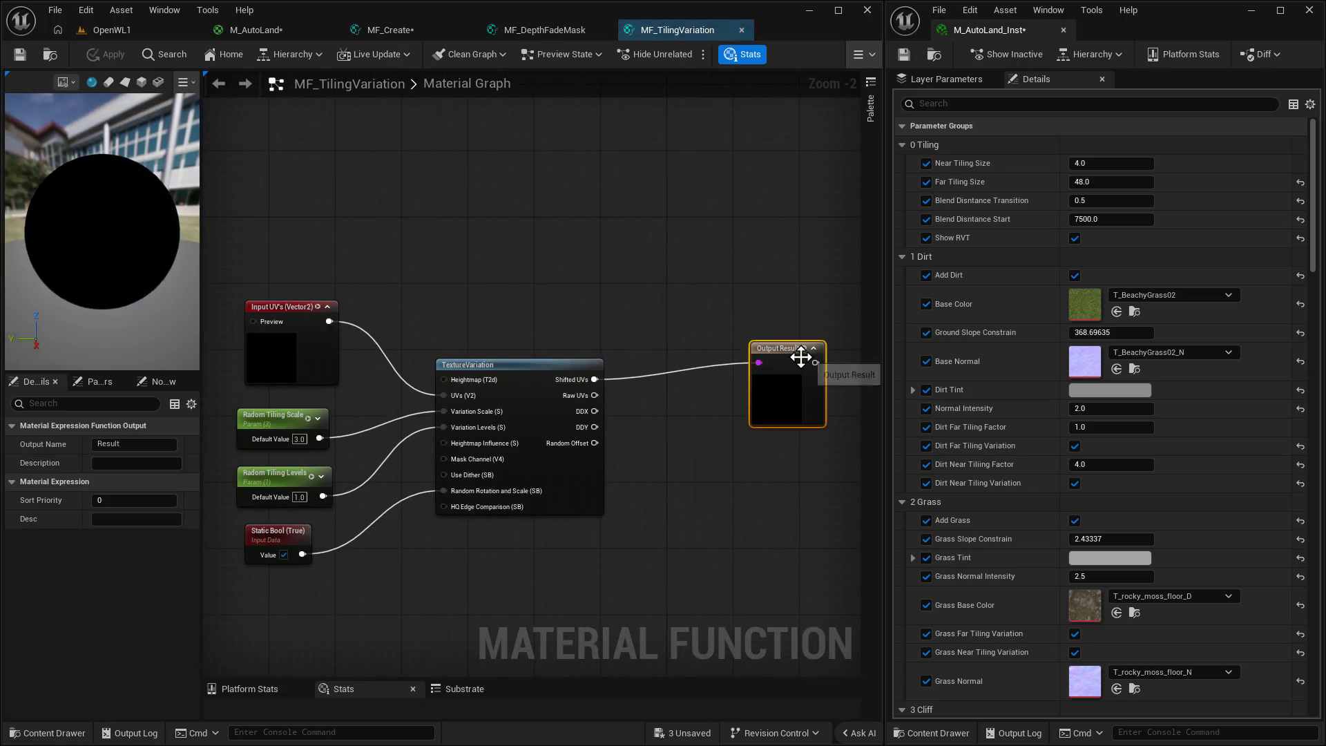
{"action": "key", "text": "space"}
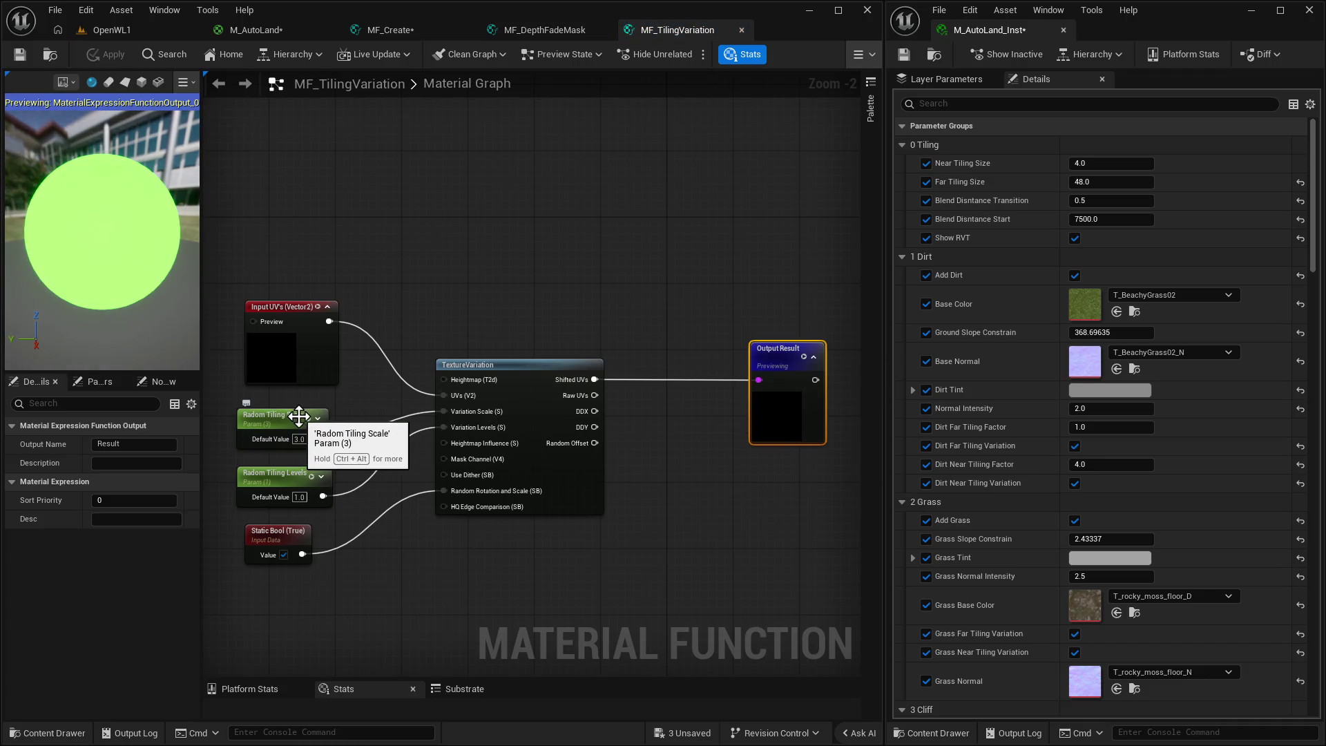
Set MF_TilingVariation's random rotation and scale Static Bool to False and return to OpenWL1.
{"action": "left_click", "coordinate": [296, 318]}
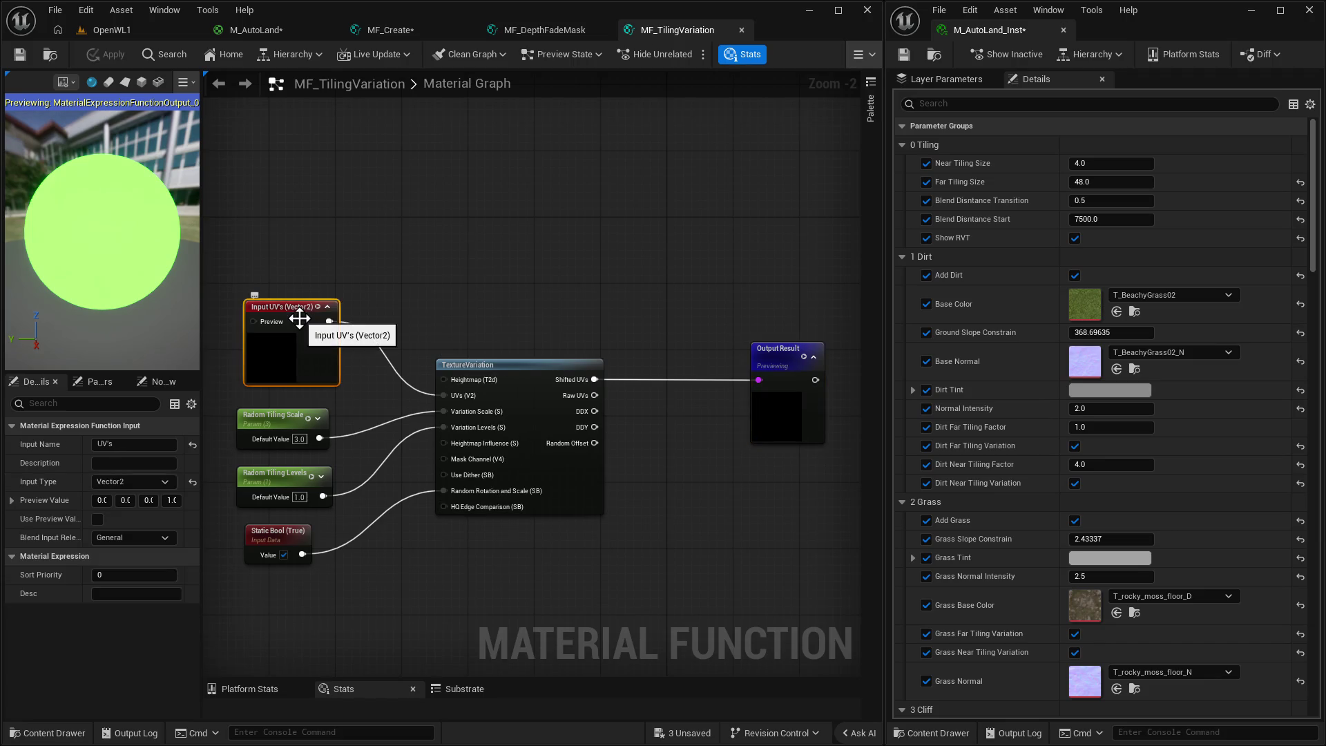
{"action": "left_click_drag", "start_coordinate": [387, 469], "coordinate": [423, 464]}
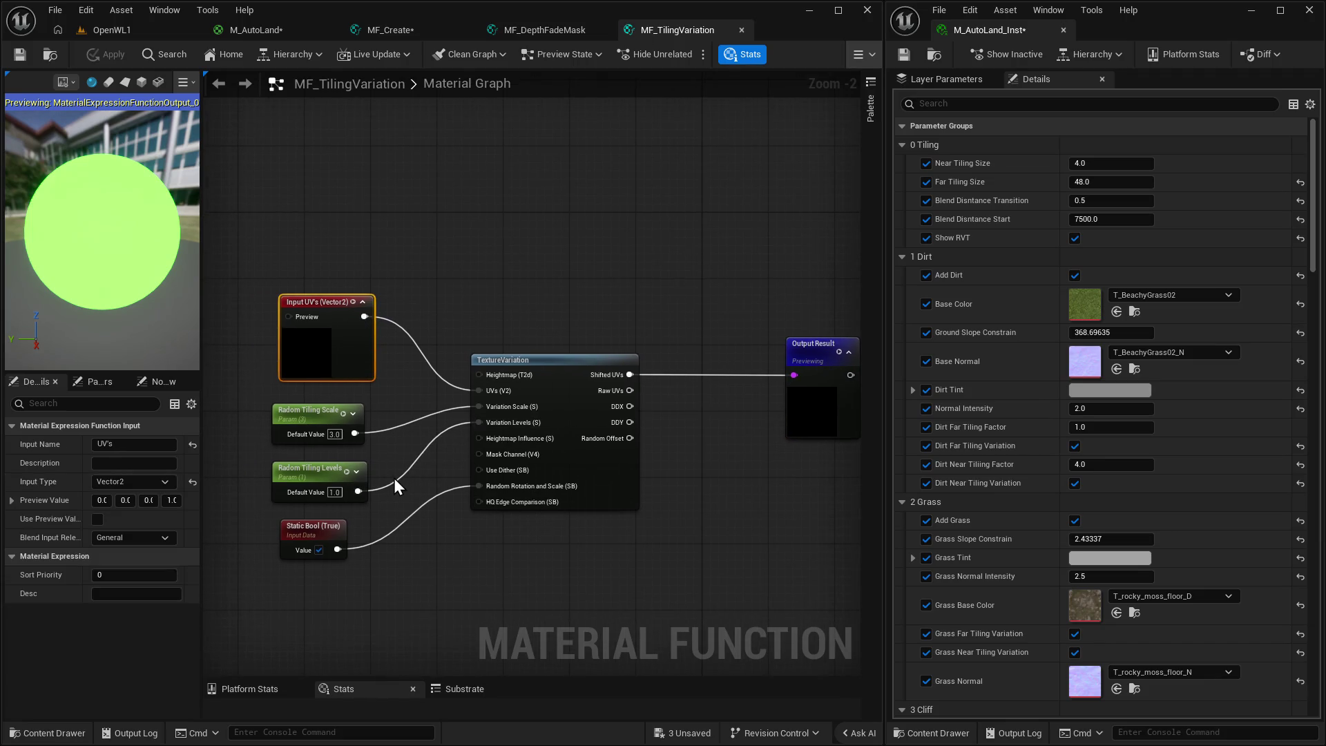
{"action": "left_click", "coordinate": [319, 549]}
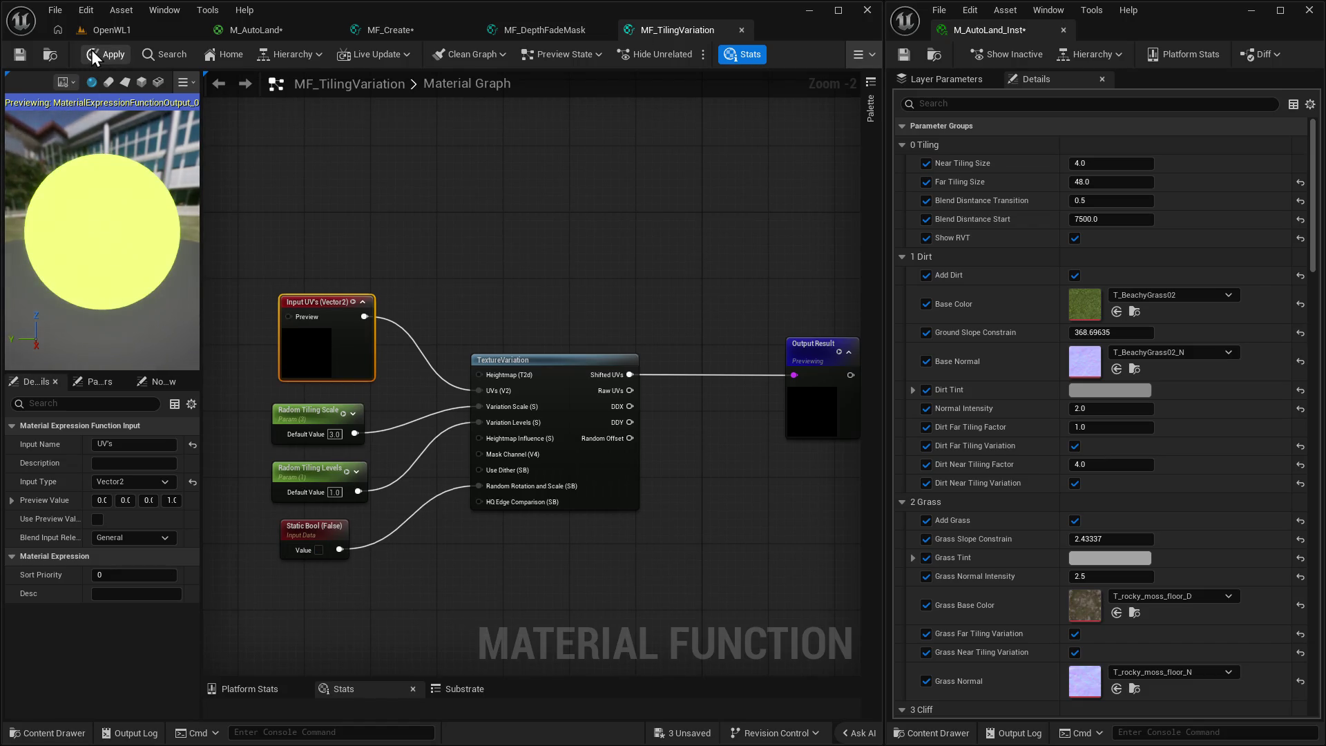
{"action": "left_click", "coordinate": [128, 32]}
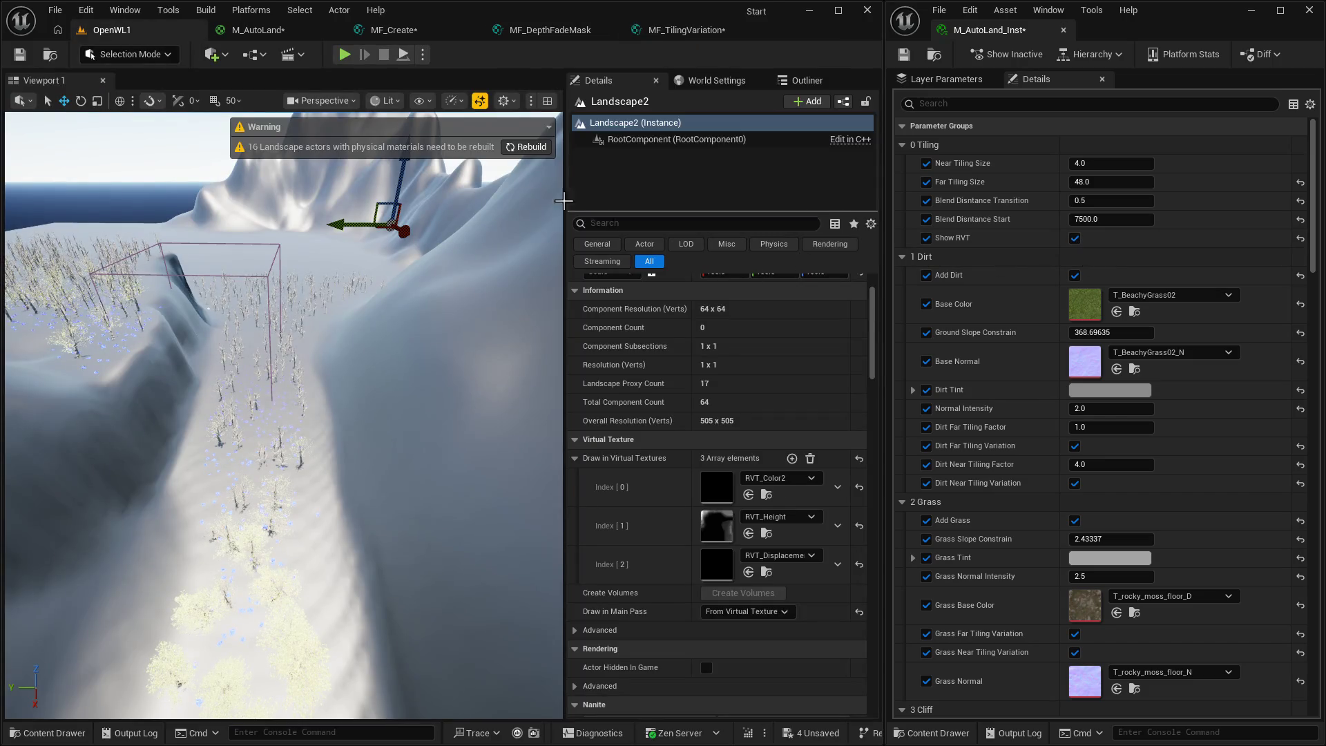
Toggle Show RVT off and back on, then enter Landscape Mode and check the AutoMaterial layer.
{"action": "left_click", "coordinate": [1074, 238]}
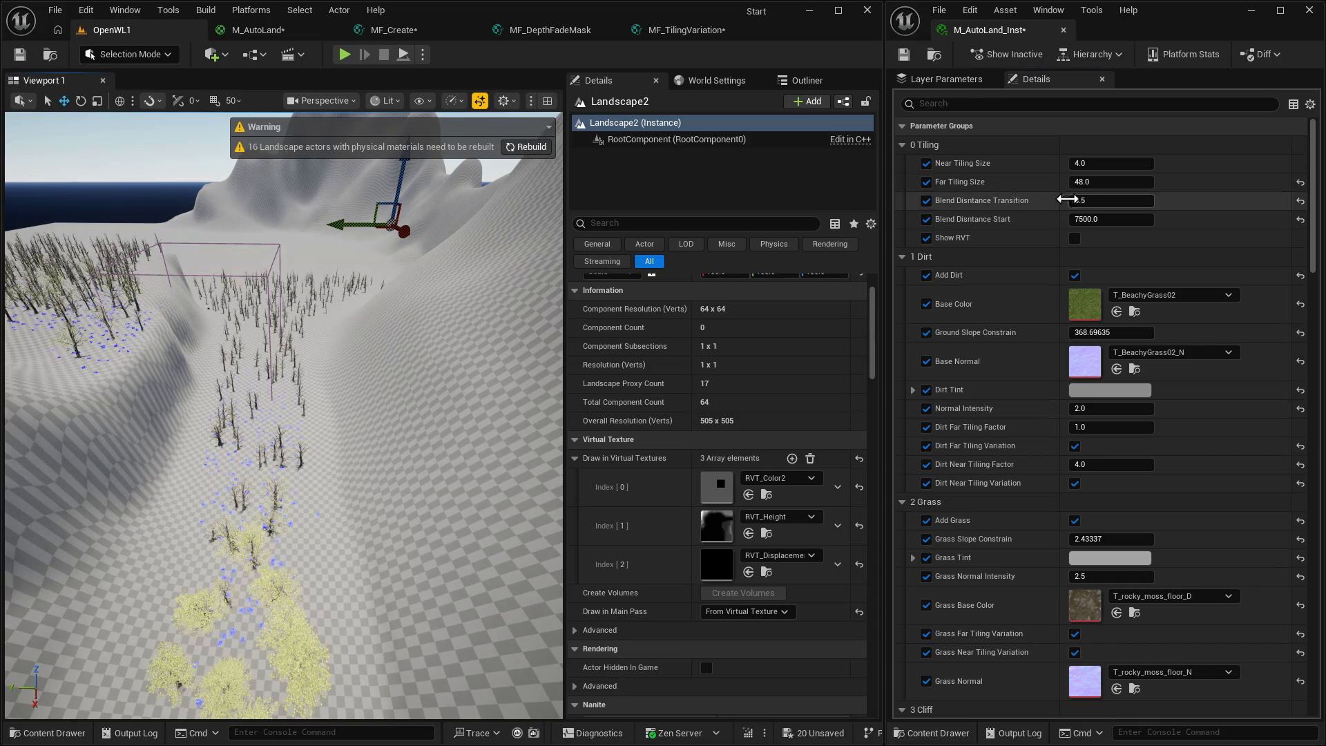
{"action": "left_click", "coordinate": [1075, 238]}
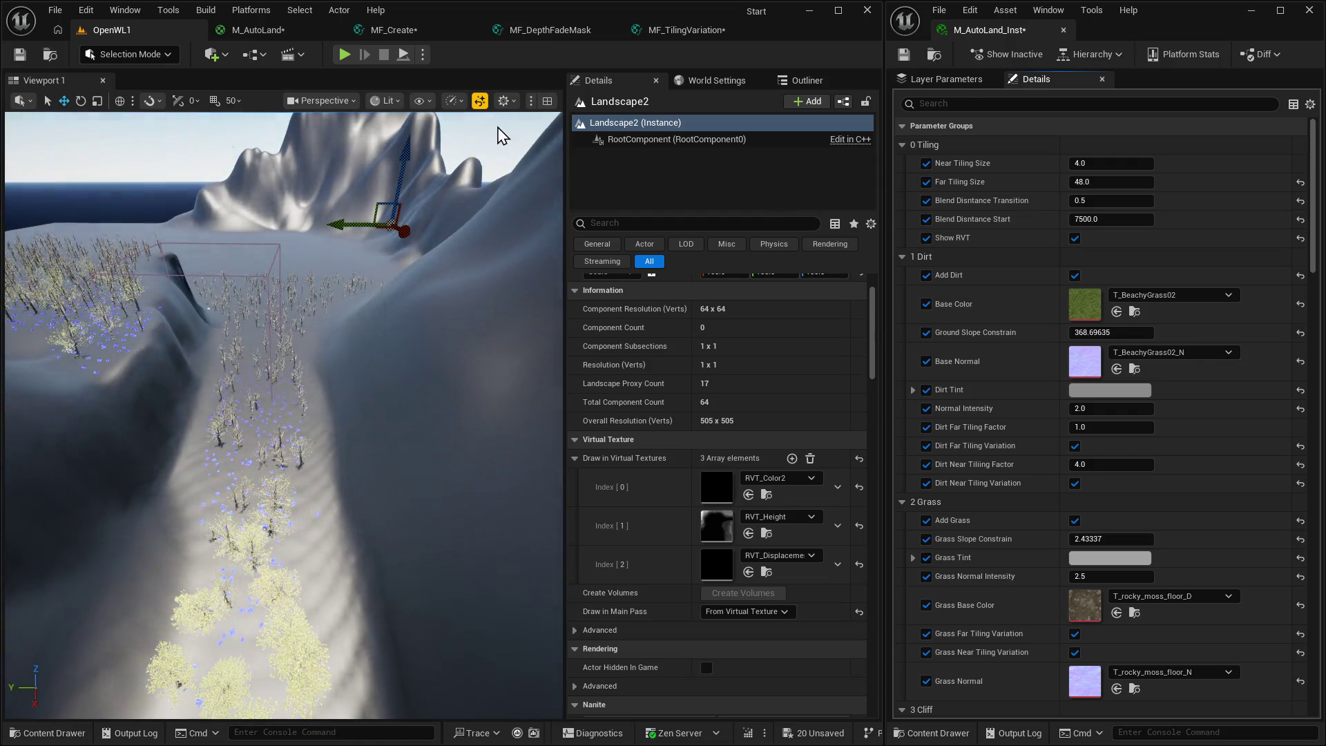
{"action": "scroll", "coordinate": [502, 135], "scroll_direction": "down", "scroll_amount": 3}
{"action": "left_click", "coordinate": [131, 54]}
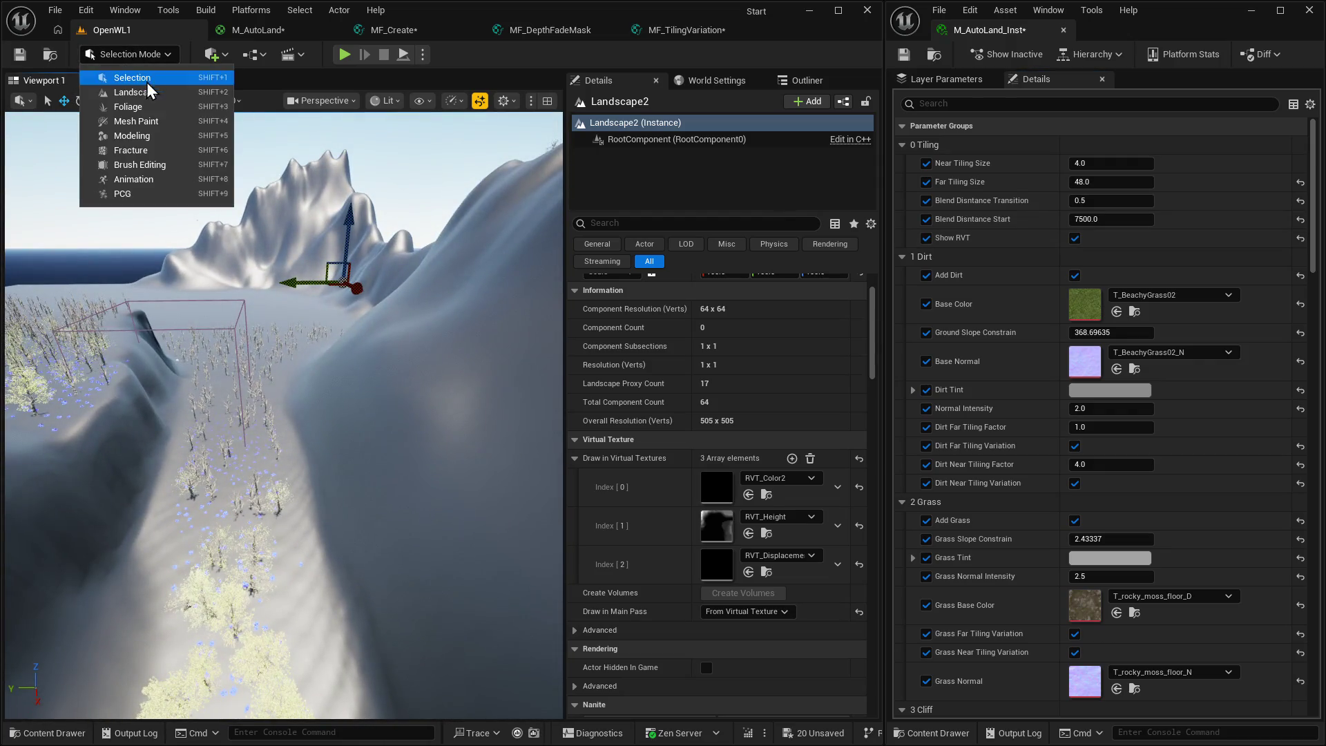
{"action": "left_click", "coordinate": [131, 92]}
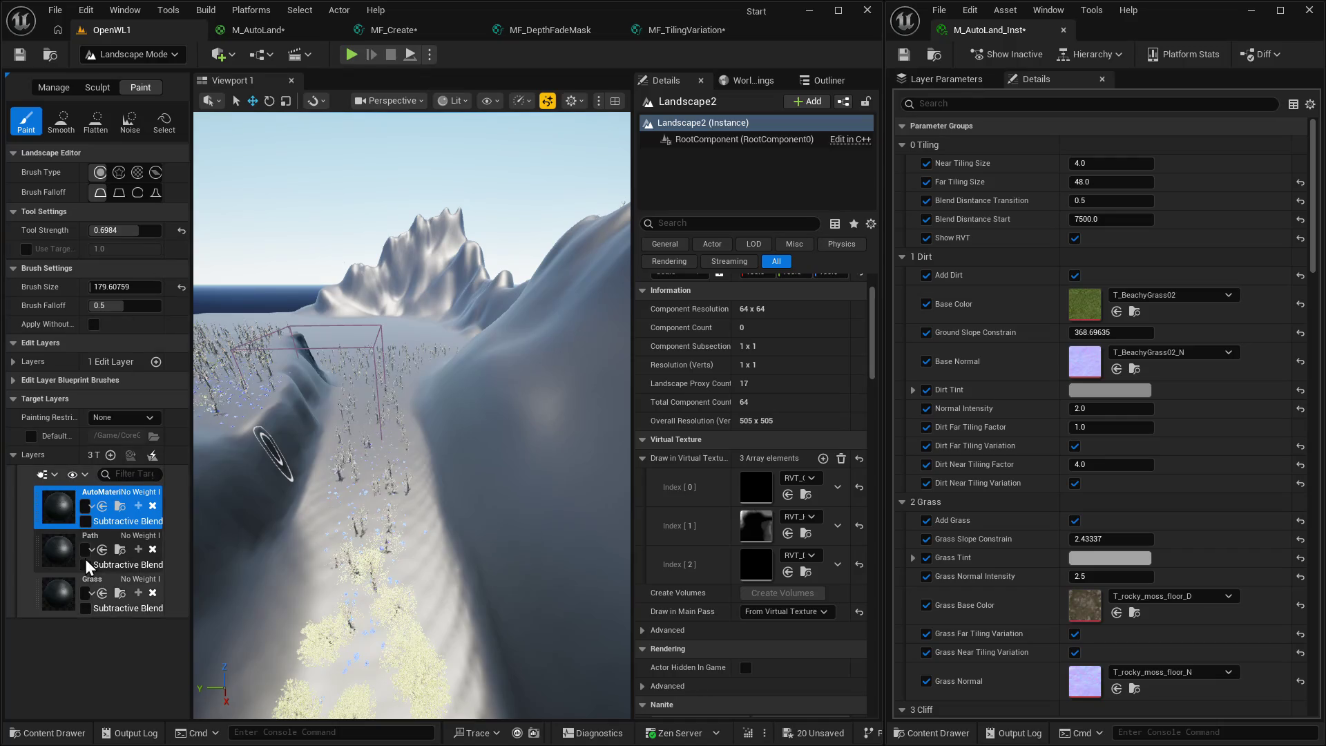
{"action": "right_click", "coordinate": [44, 515]}
{"action": "key", "text": "Escape"}
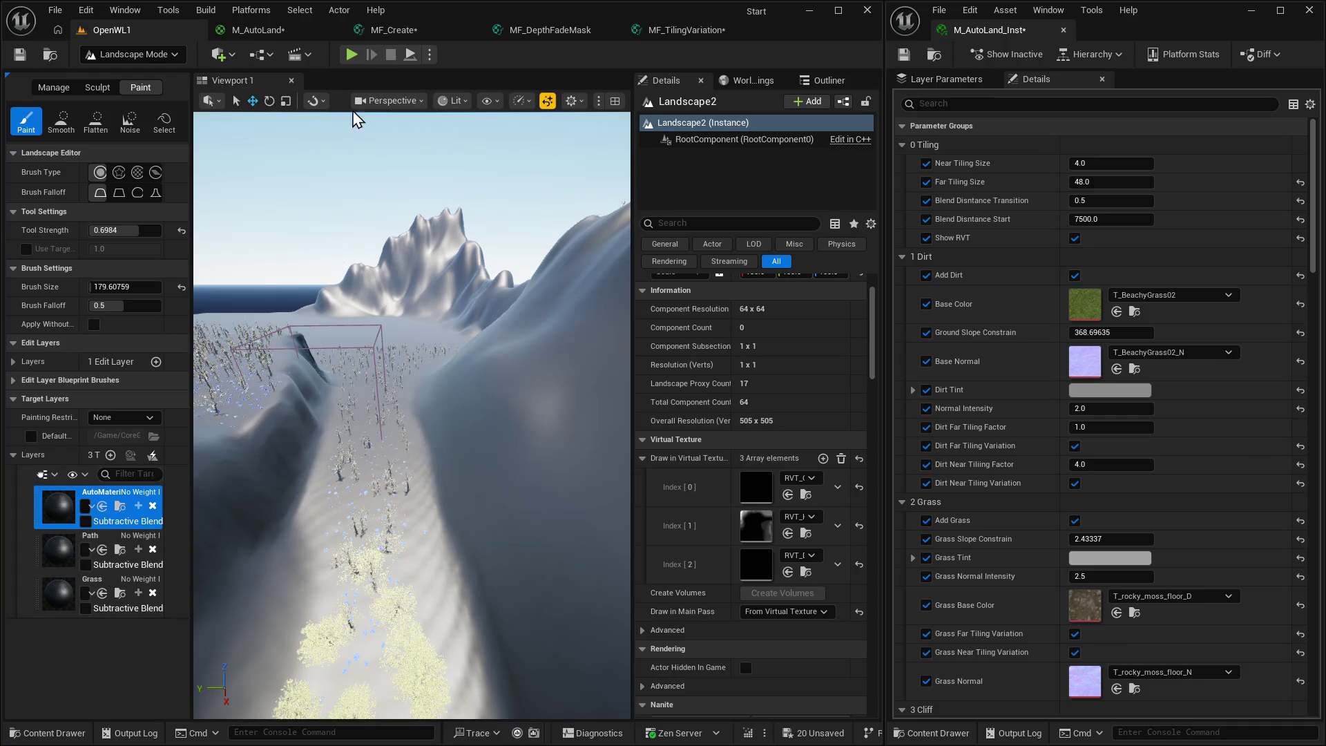
Glance over the MF_TilingVariation graph and return to the OpenWL1 level.
{"action": "left_click", "coordinate": [699, 25]}
{"action": "scroll", "coordinate": [1298, 207], "scroll_direction": "down", "scroll_amount": 3}
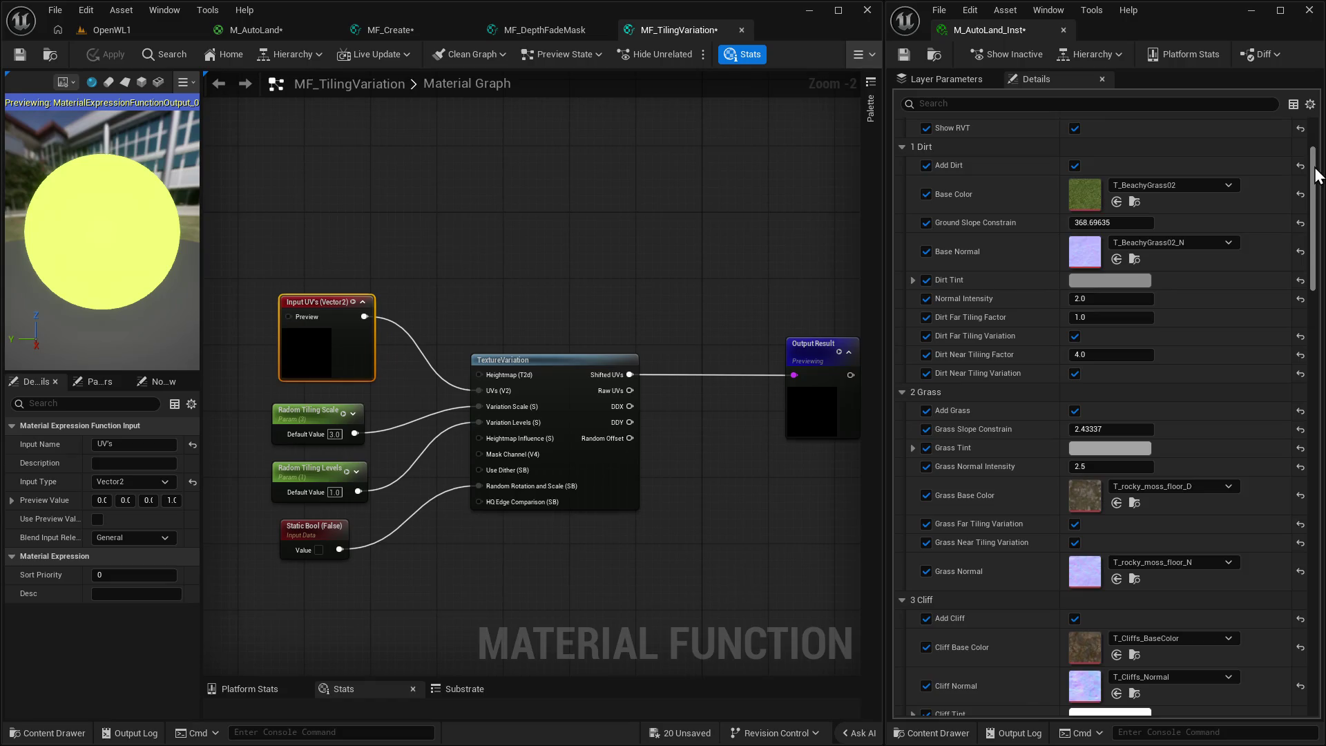
{"action": "mouse_move", "coordinate": [1312, 174]}
{"action": "left_mouse_down"}
{"action": "mouse_move", "coordinate": [1313, 559]}
{"action": "mouse_move", "coordinate": [1312, 138]}
{"action": "left_mouse_up"}
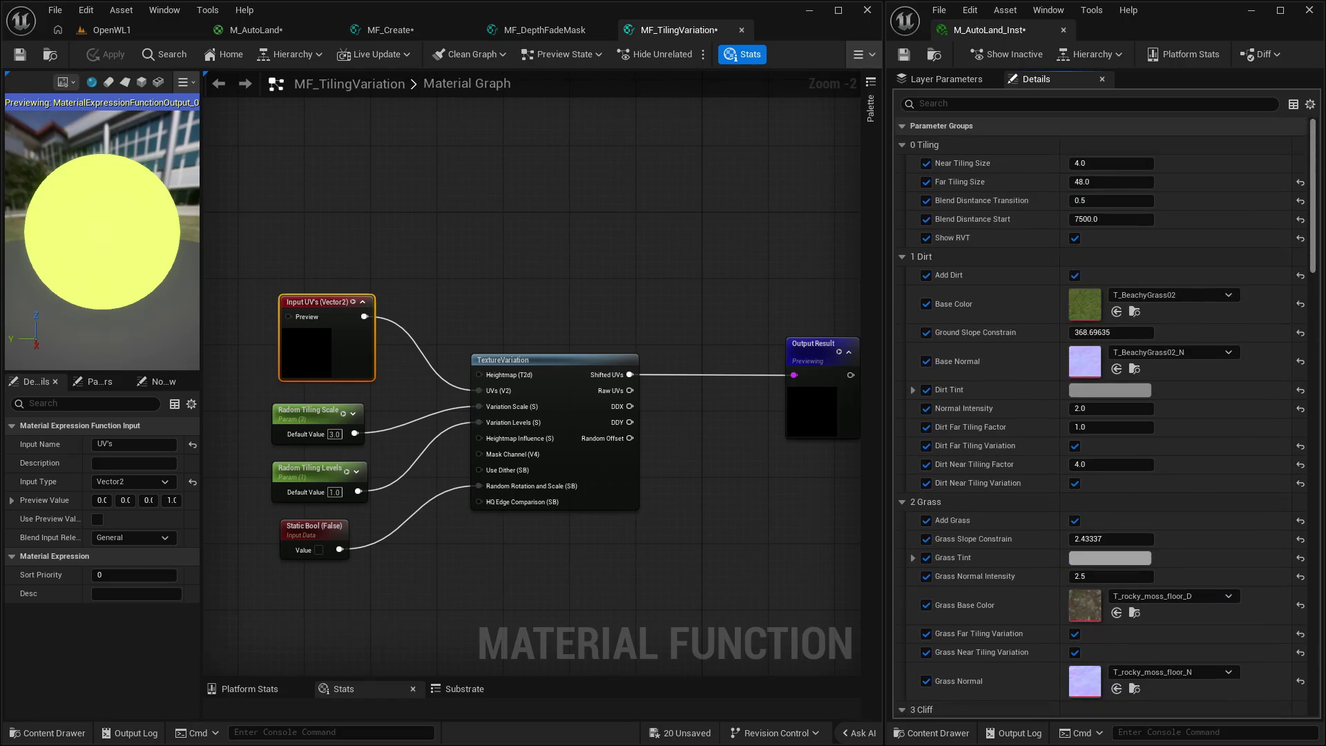
{"action": "left_click", "coordinate": [114, 31]}
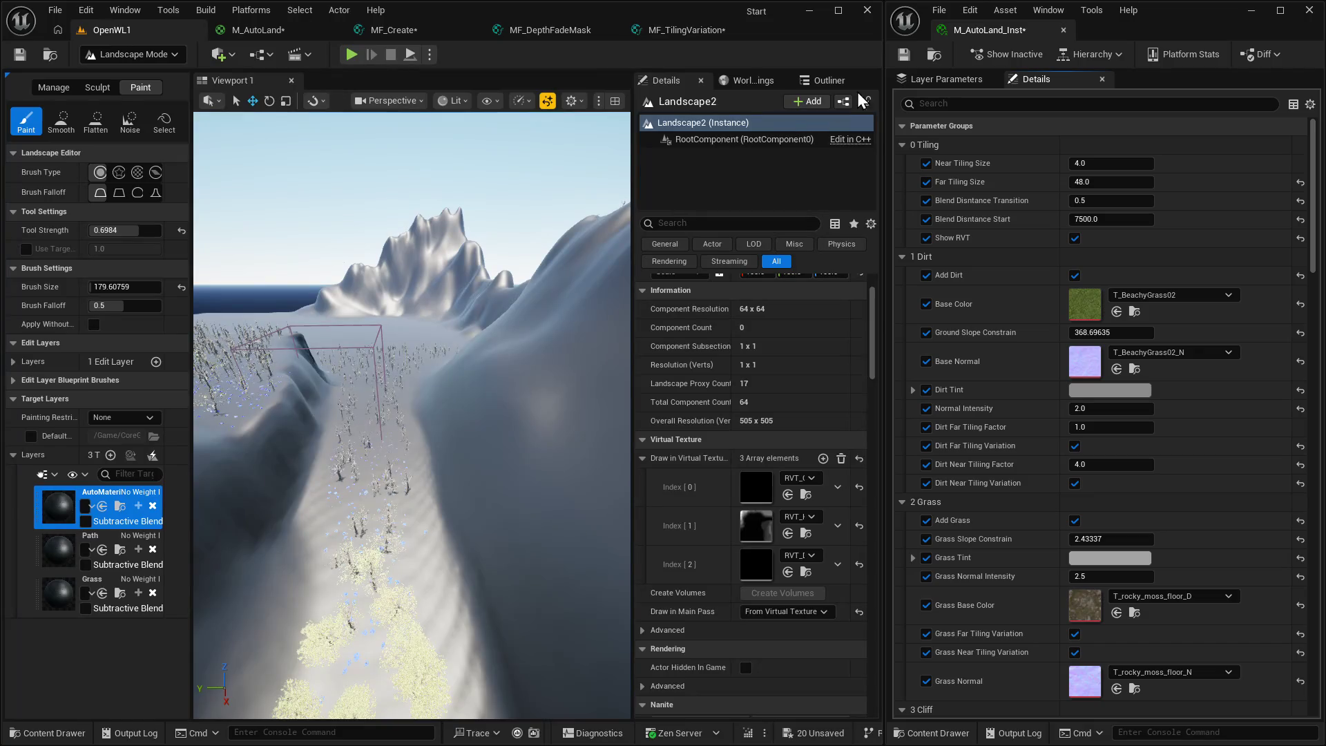
Leave Landscape Mode, select Landscape2 and confirm its landscape material is M_AutoLand_Inst.
{"action": "left_click", "coordinate": [851, 82]}
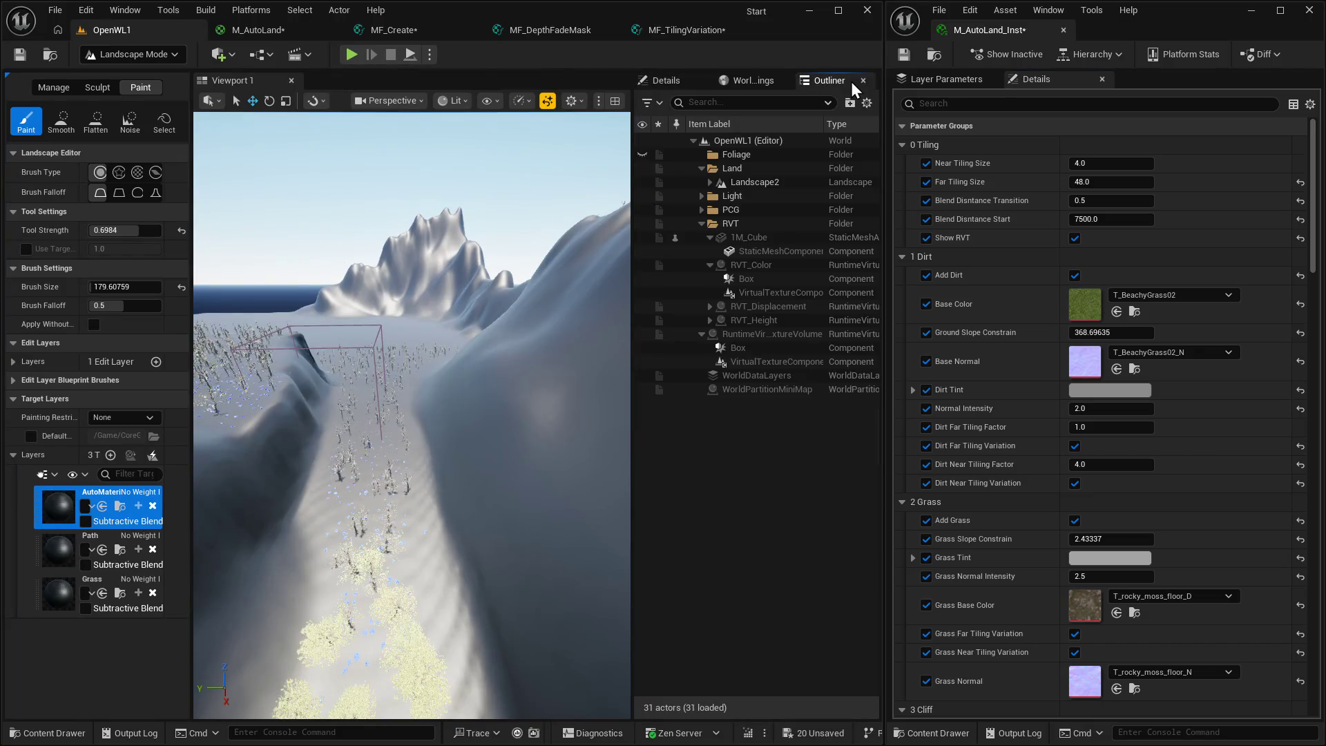
{"action": "left_click", "coordinate": [127, 54]}
{"action": "left_click", "coordinate": [111, 79]}
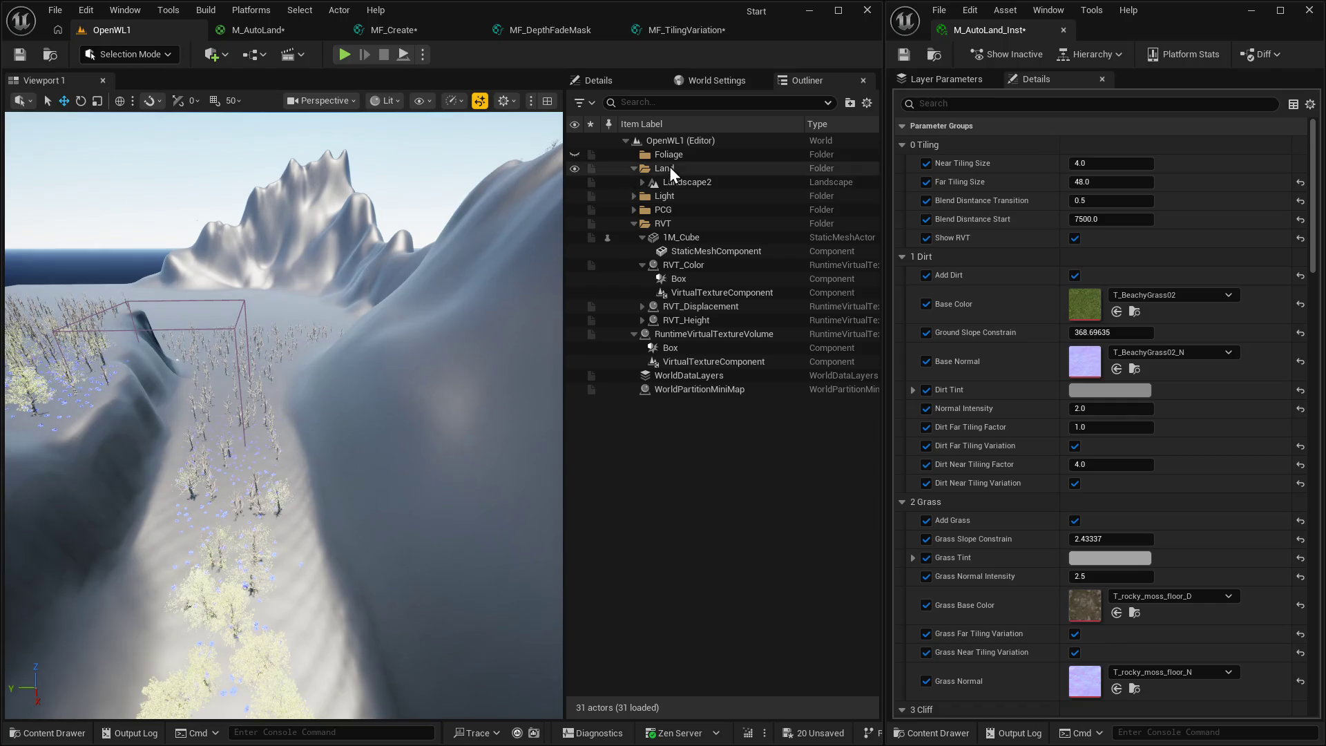
{"action": "left_click", "coordinate": [668, 184]}
{"action": "left_click", "coordinate": [601, 81]}
{"action": "scroll", "coordinate": [815, 434], "scroll_direction": "down", "scroll_amount": 10}
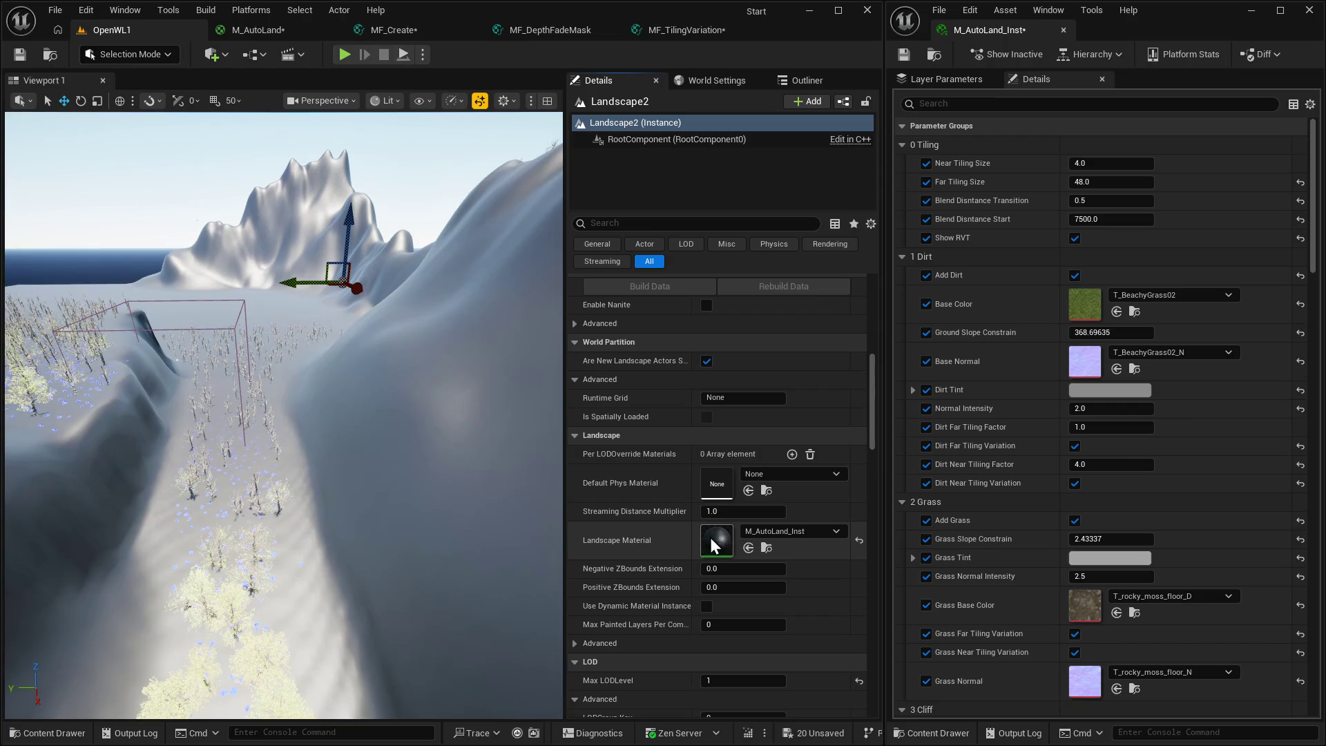
{"action": "scroll", "coordinate": [857, 434], "scroll_direction": "up", "scroll_amount": 5}
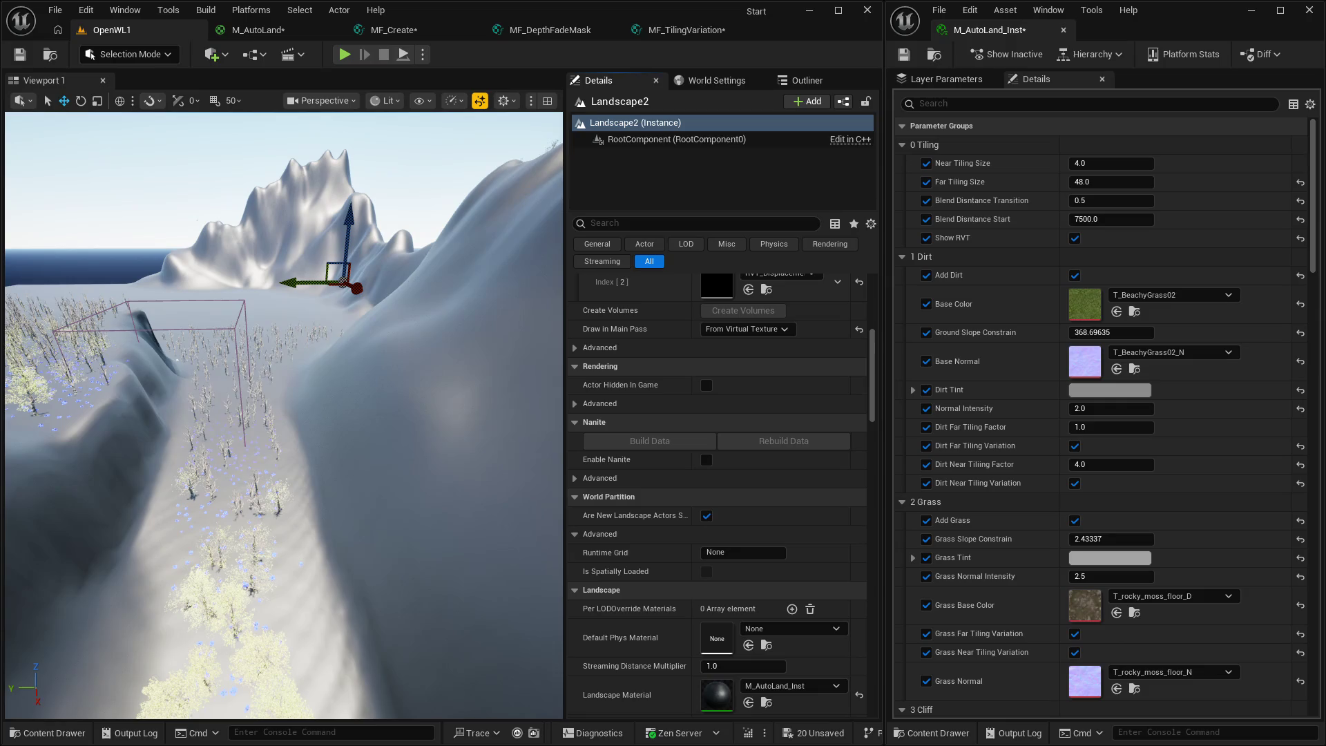
{"action": "left_click", "coordinate": [273, 30]}
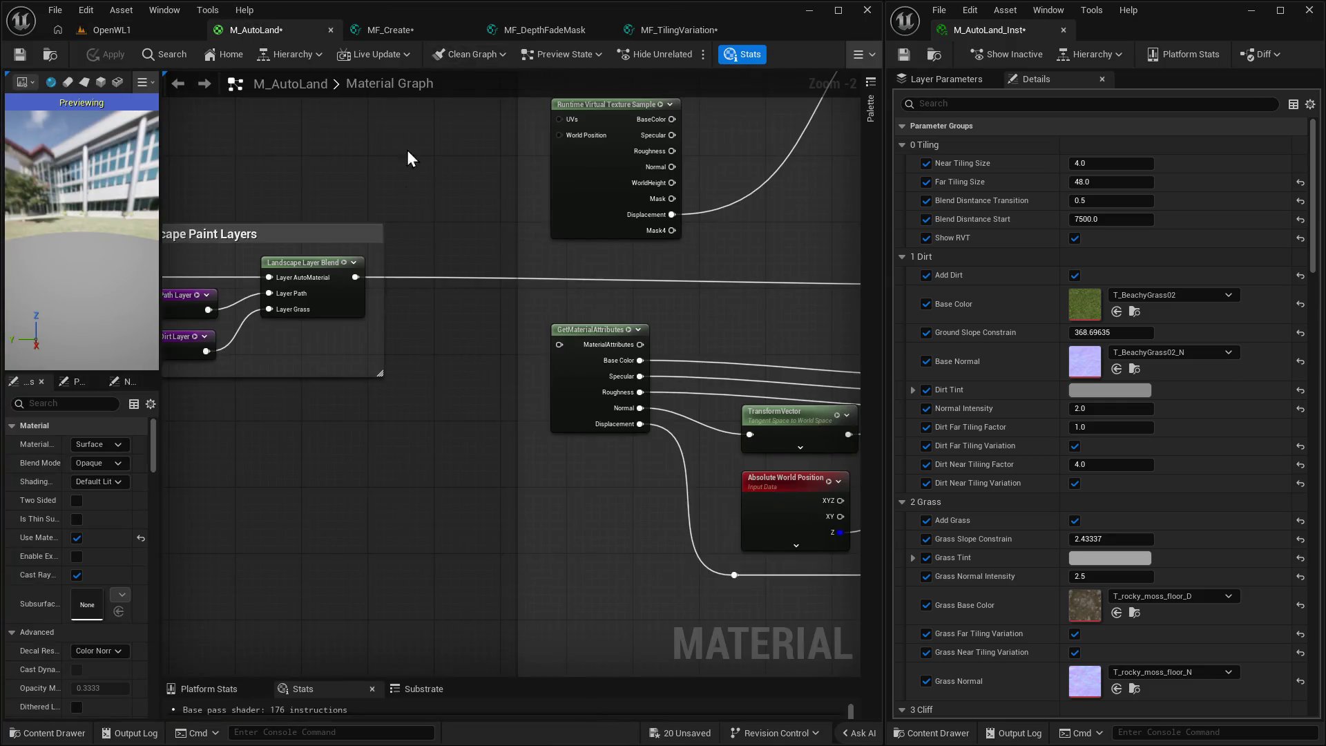
Set MF_TilingVariation's random rotation and scale back to True, save it, and close its tab.
{"action": "mouse_move", "coordinate": [414, 232]}
{"action": "left_mouse_down"}
{"action": "mouse_move", "coordinate": [334, 509]}
{"action": "mouse_move", "coordinate": [779, 139]}
{"action": "mouse_move", "coordinate": [562, 376]}
{"action": "mouse_move", "coordinate": [315, 348]}
{"action": "mouse_move", "coordinate": [680, 242]}
{"action": "mouse_move", "coordinate": [419, 375]}
{"action": "left_mouse_up"}
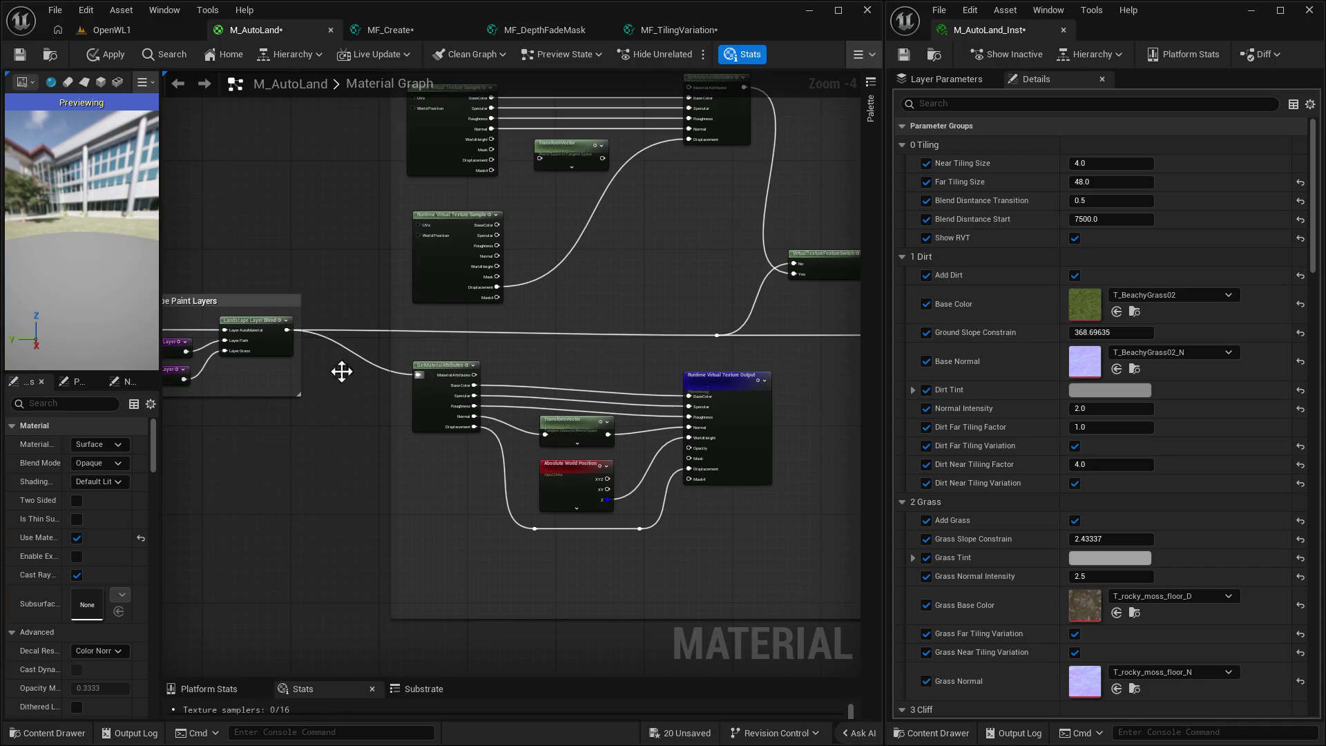
{"action": "left_click", "coordinate": [127, 31]}
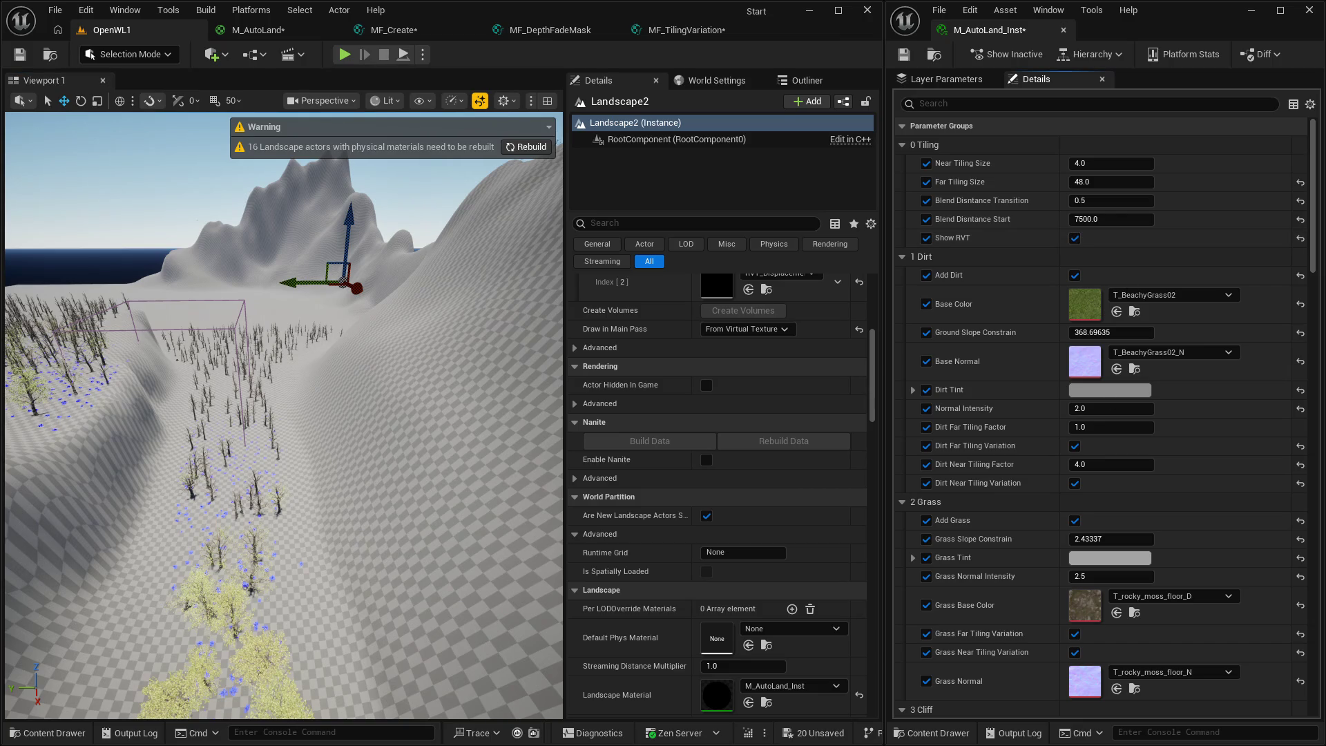
{"action": "left_click", "coordinate": [717, 29]}
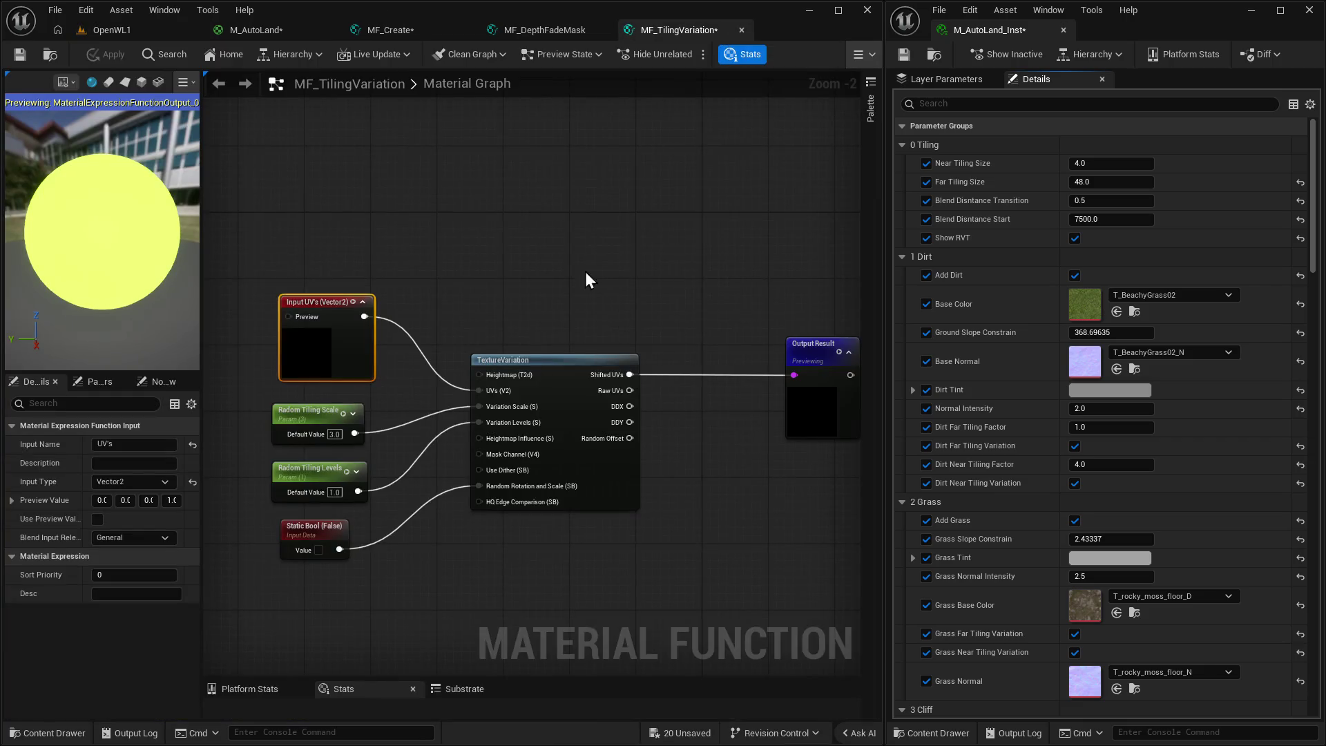
{"action": "left_click", "coordinate": [318, 550]}
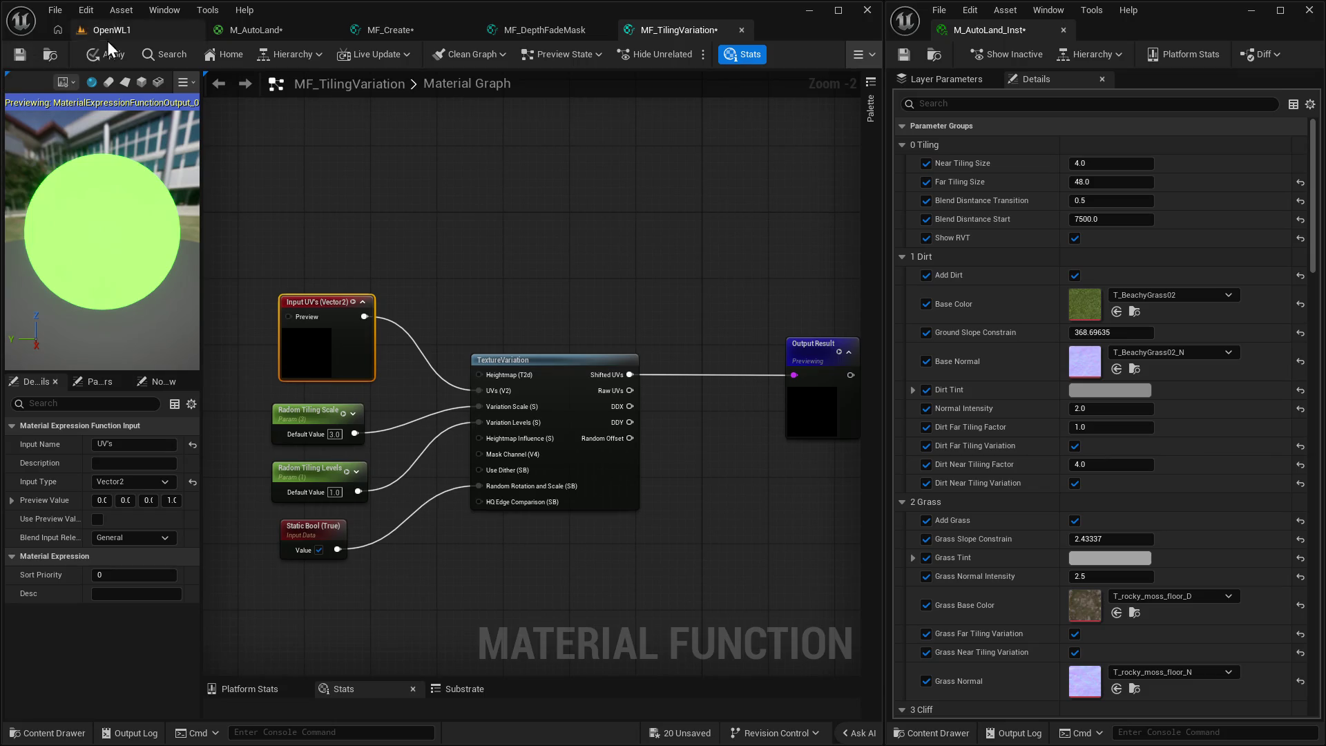
{"action": "left_click", "coordinate": [21, 56]}
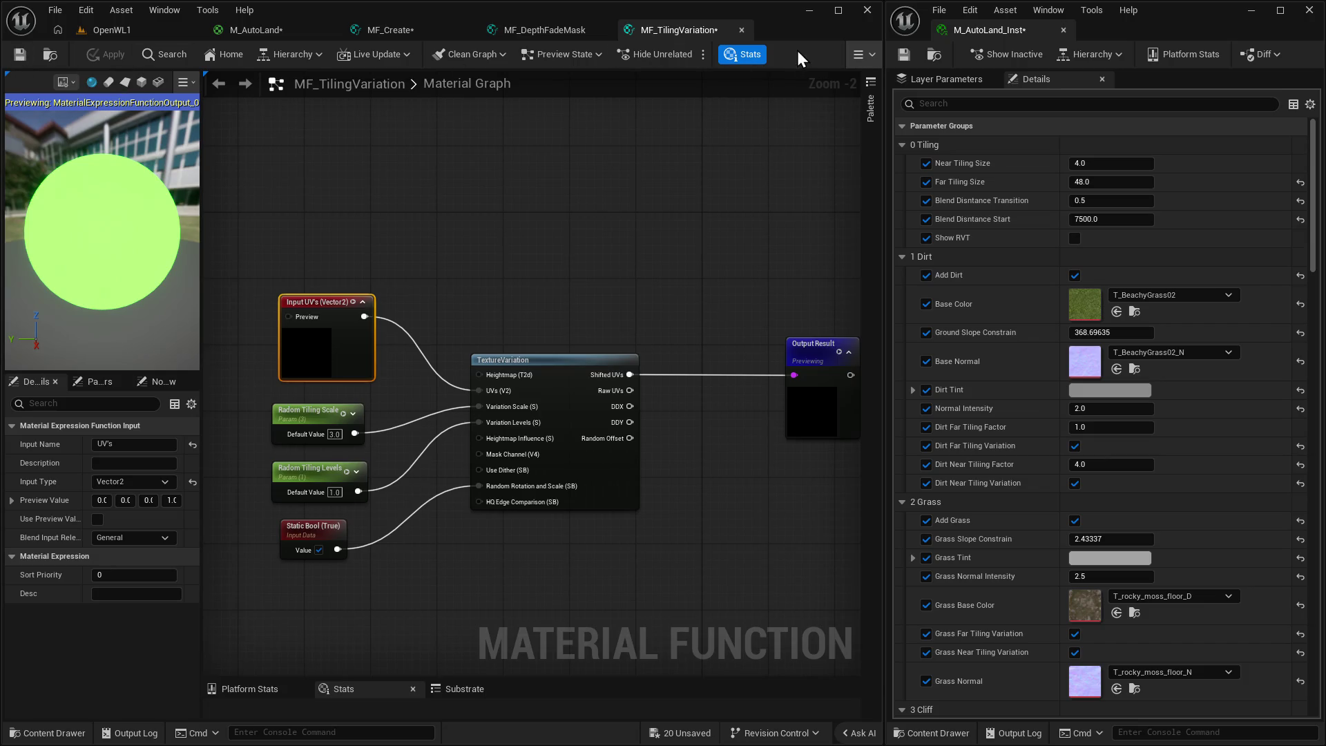
{"action": "left_click", "coordinate": [741, 29]}
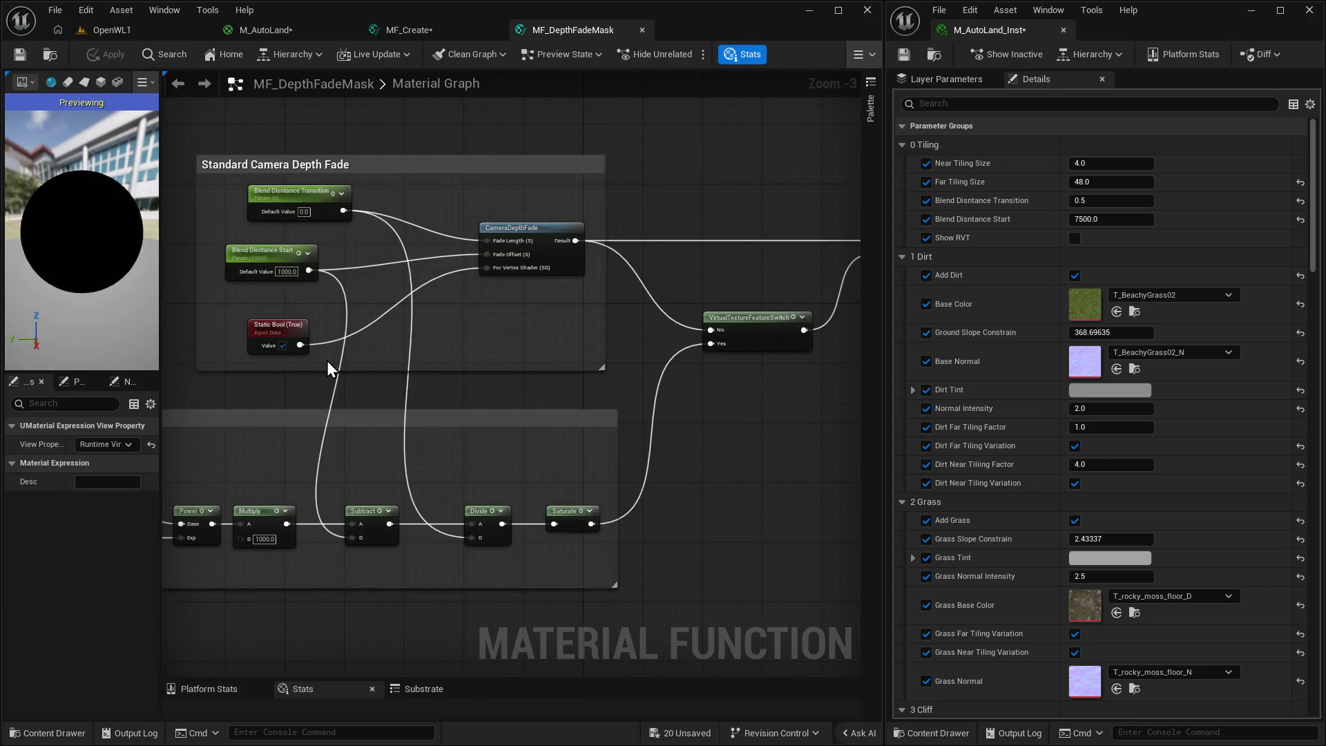
Inspect MF_DepthFadeMask's Output Result, CameraDepthFade group and VirtualTextureFeatureSwitch node.
{"action": "left_click_drag", "start_coordinate": [358, 355], "coordinate": [416, 439]}
{"action": "left_click", "coordinate": [731, 288]}
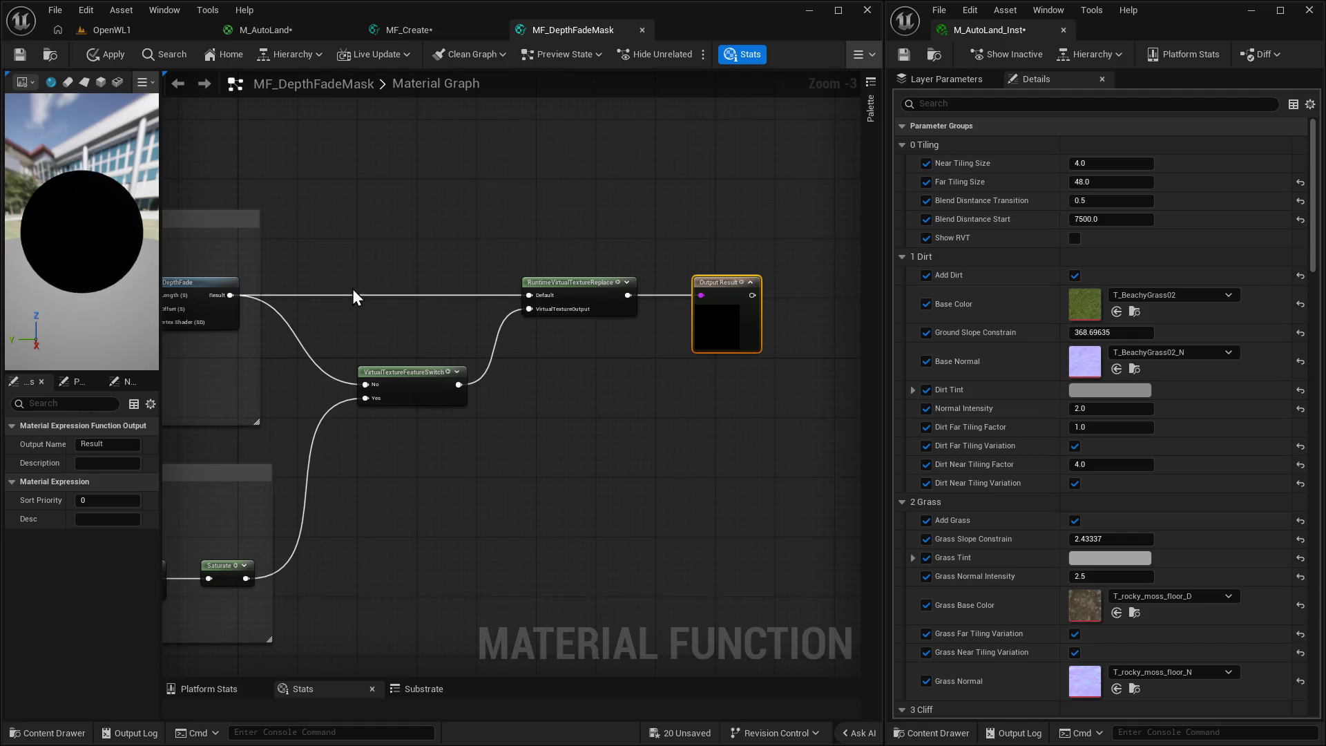
{"action": "left_click_drag", "start_coordinate": [356, 292], "coordinate": [694, 219]}
{"action": "left_click_drag", "start_coordinate": [605, 324], "coordinate": [594, 346]}
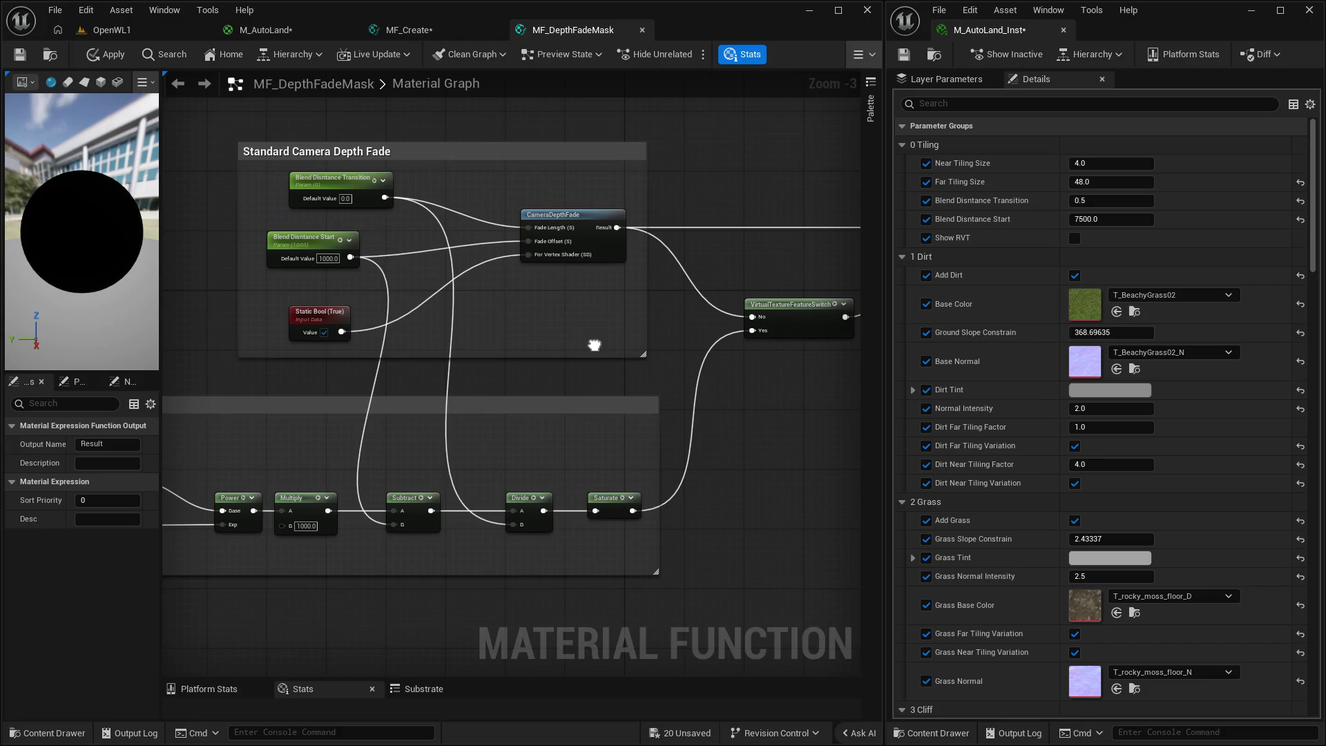
{"action": "mouse_move", "coordinate": [594, 346]}
{"action": "left_mouse_down"}
{"action": "mouse_move", "coordinate": [737, 346]}
{"action": "mouse_move", "coordinate": [316, 347]}
{"action": "mouse_move", "coordinate": [346, 362]}
{"action": "left_mouse_up"}
{"action": "left_click", "coordinate": [545, 323]}
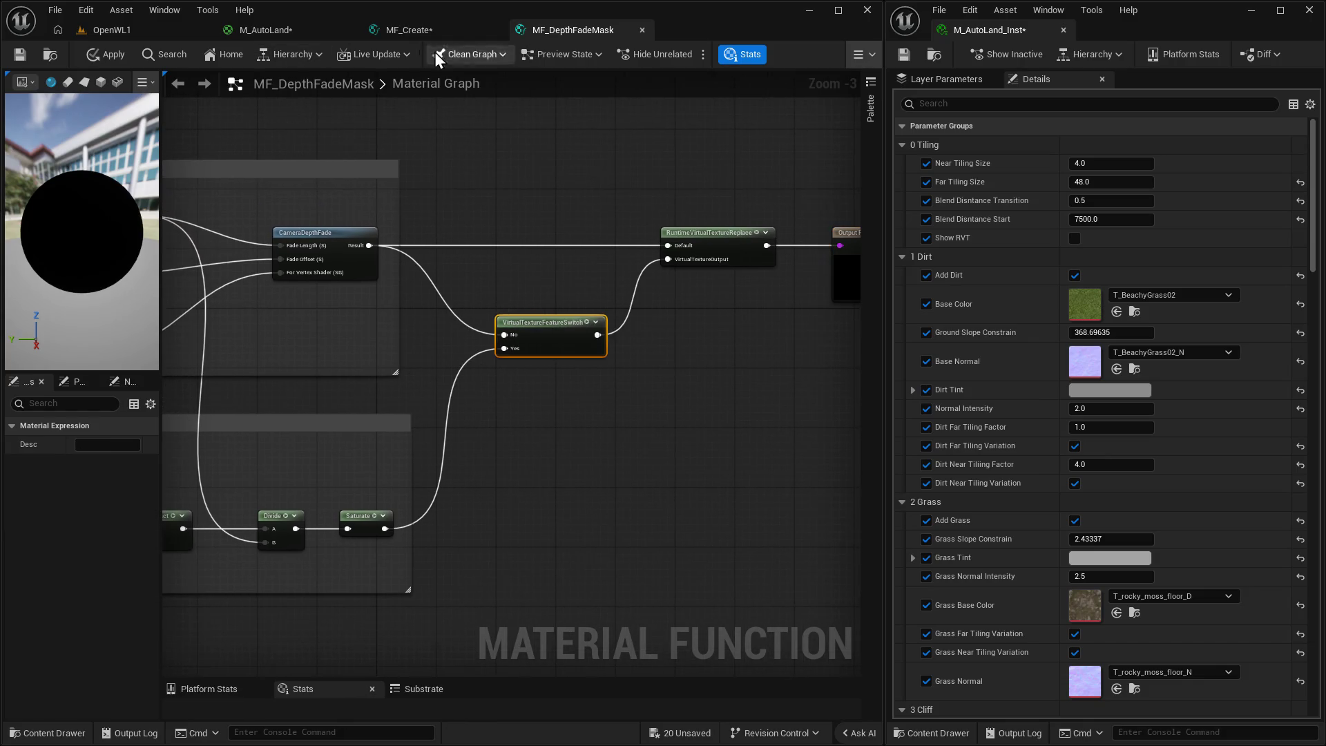
{"action": "left_click", "coordinate": [424, 34]}
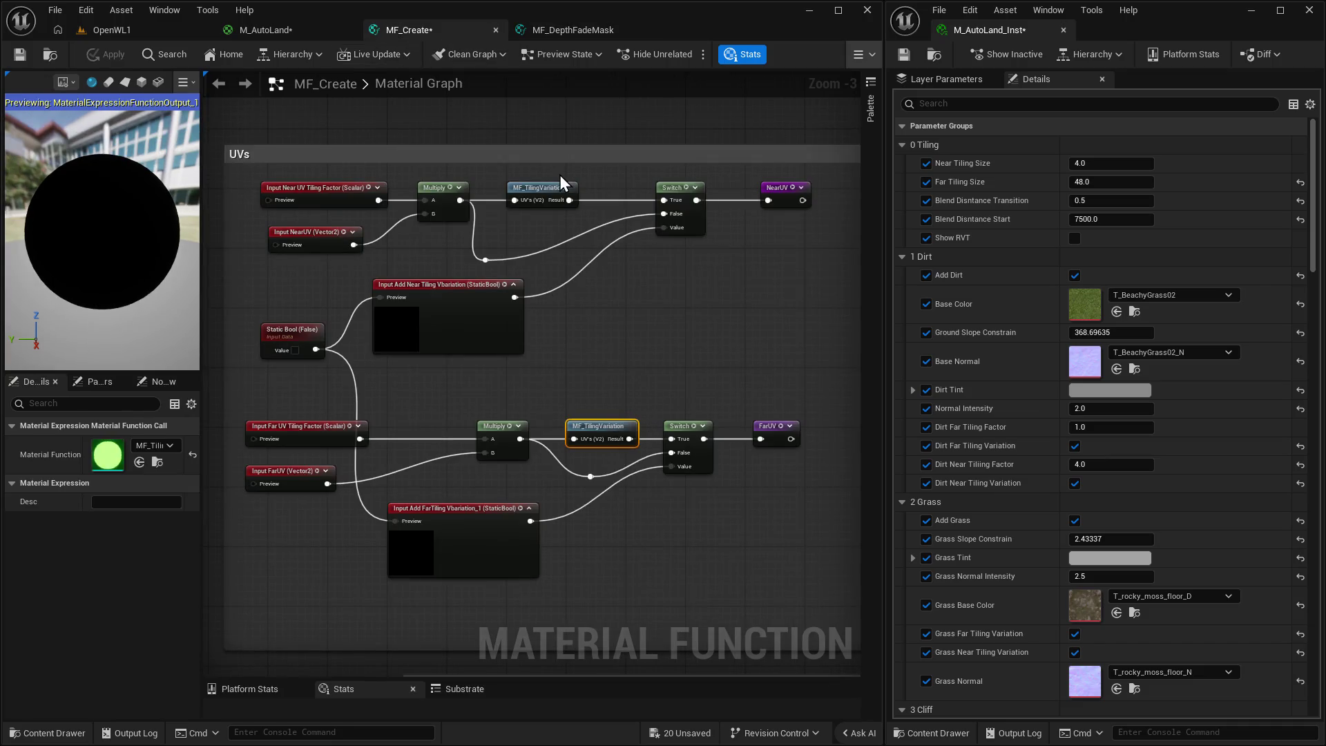
Set the Static Bool feeding MF_Create's tiling-variation inputs to True.
{"action": "left_click", "coordinate": [306, 247]}
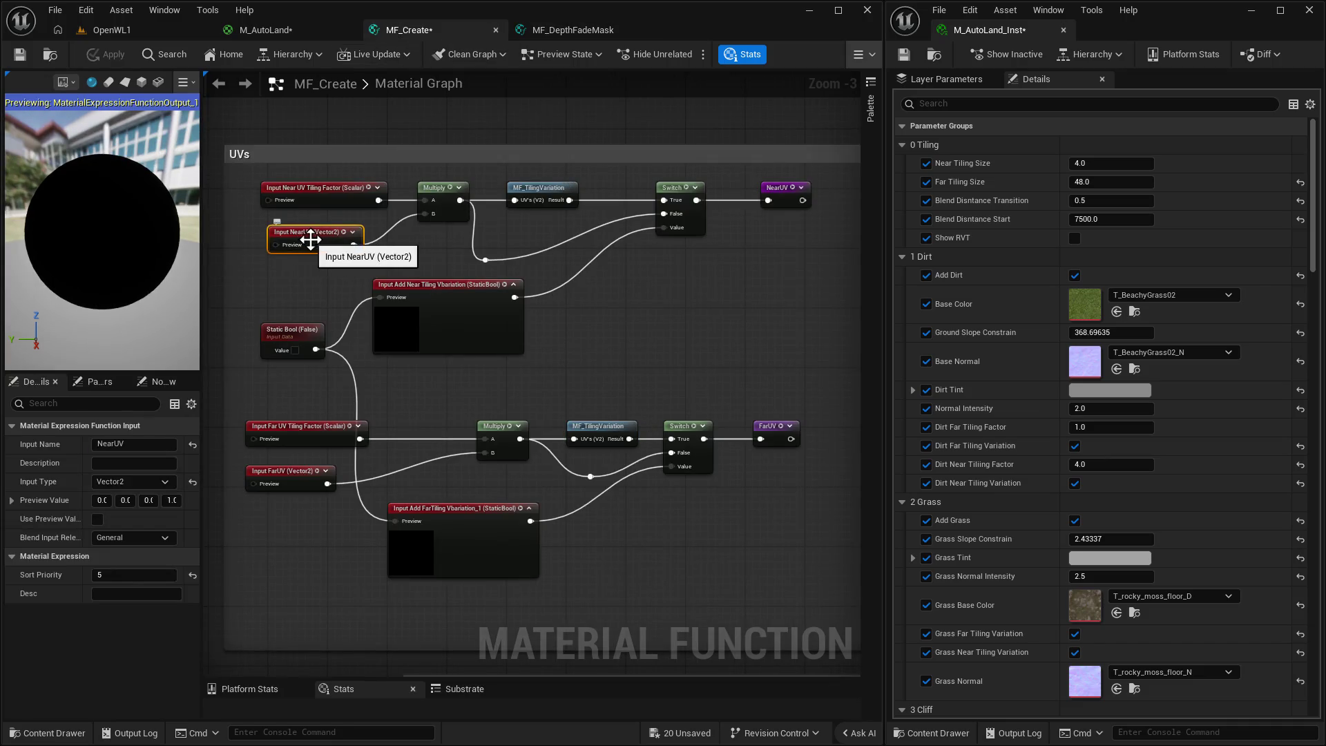
{"action": "left_click", "coordinate": [296, 188]}
{"action": "left_click", "coordinate": [290, 348]}
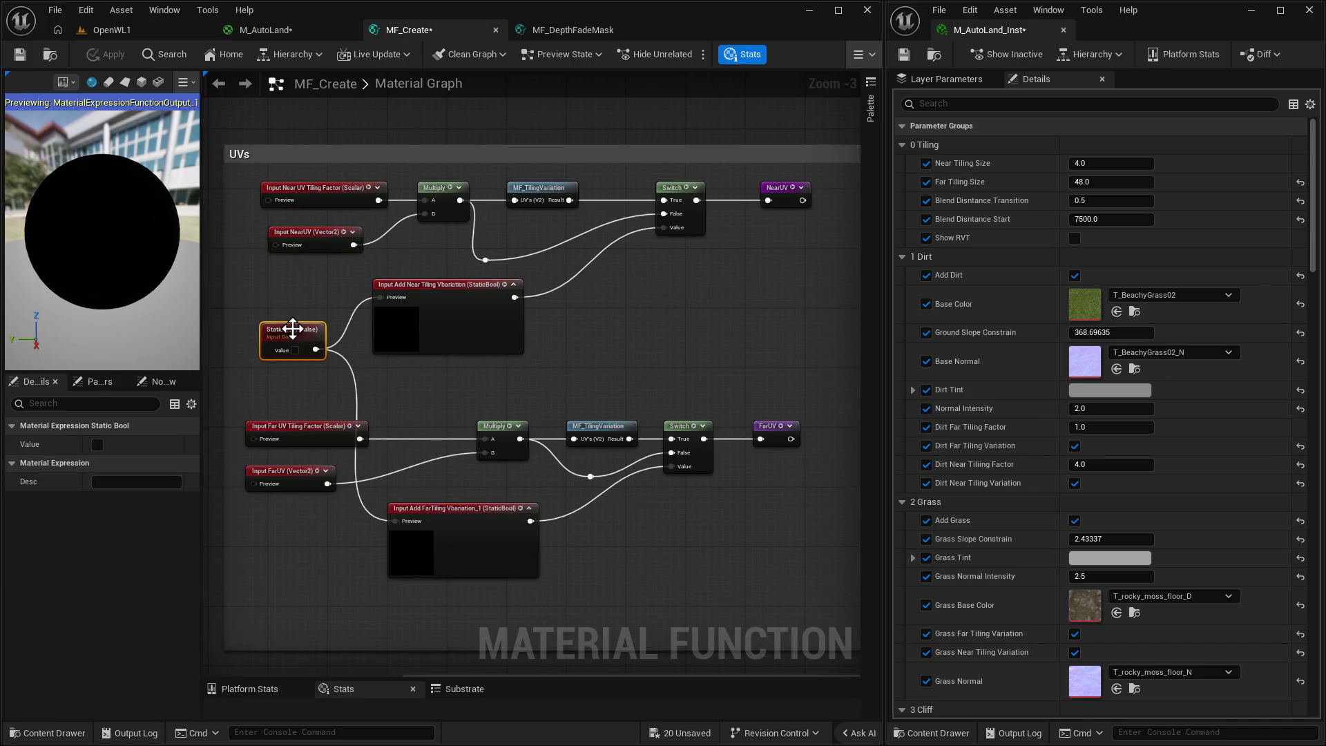
{"action": "left_click", "coordinate": [294, 351]}
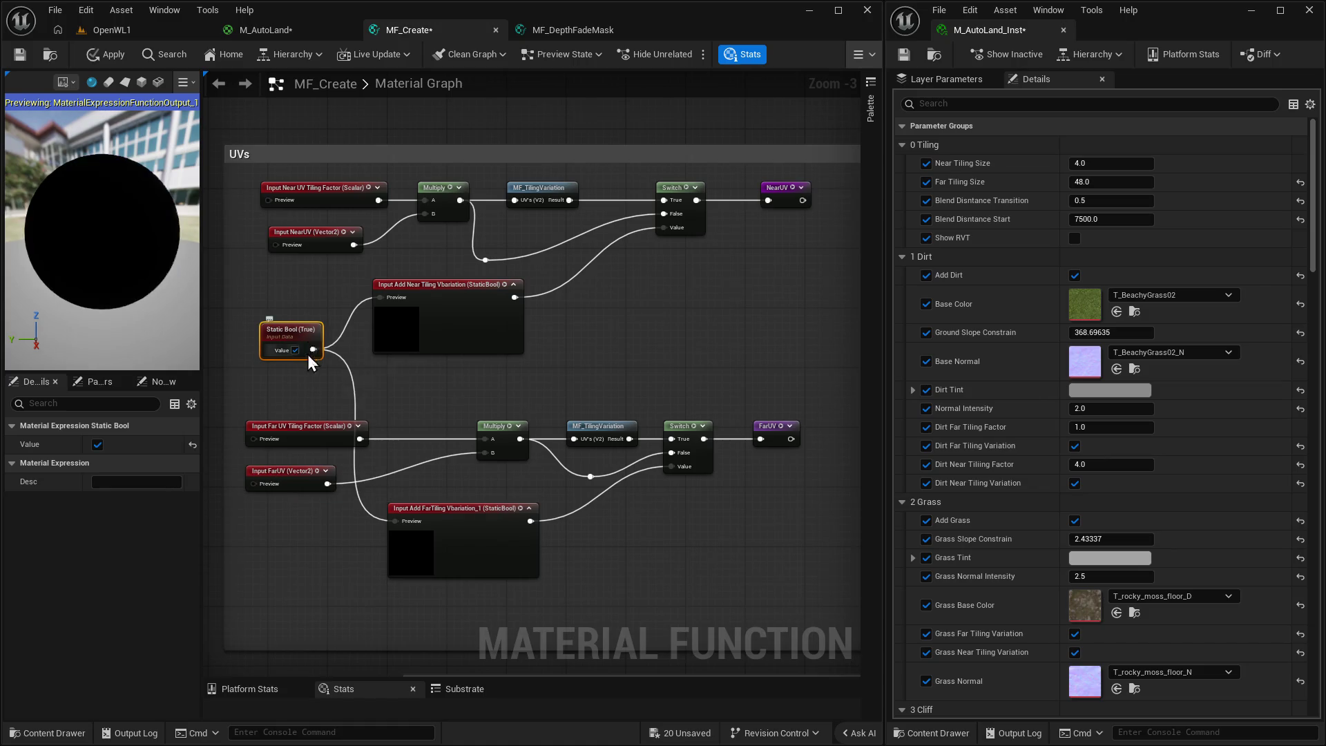
Enable Show RVT in M_AutoLand_Inst's parameters and come back to MF_Create.
{"action": "left_click", "coordinate": [123, 29]}
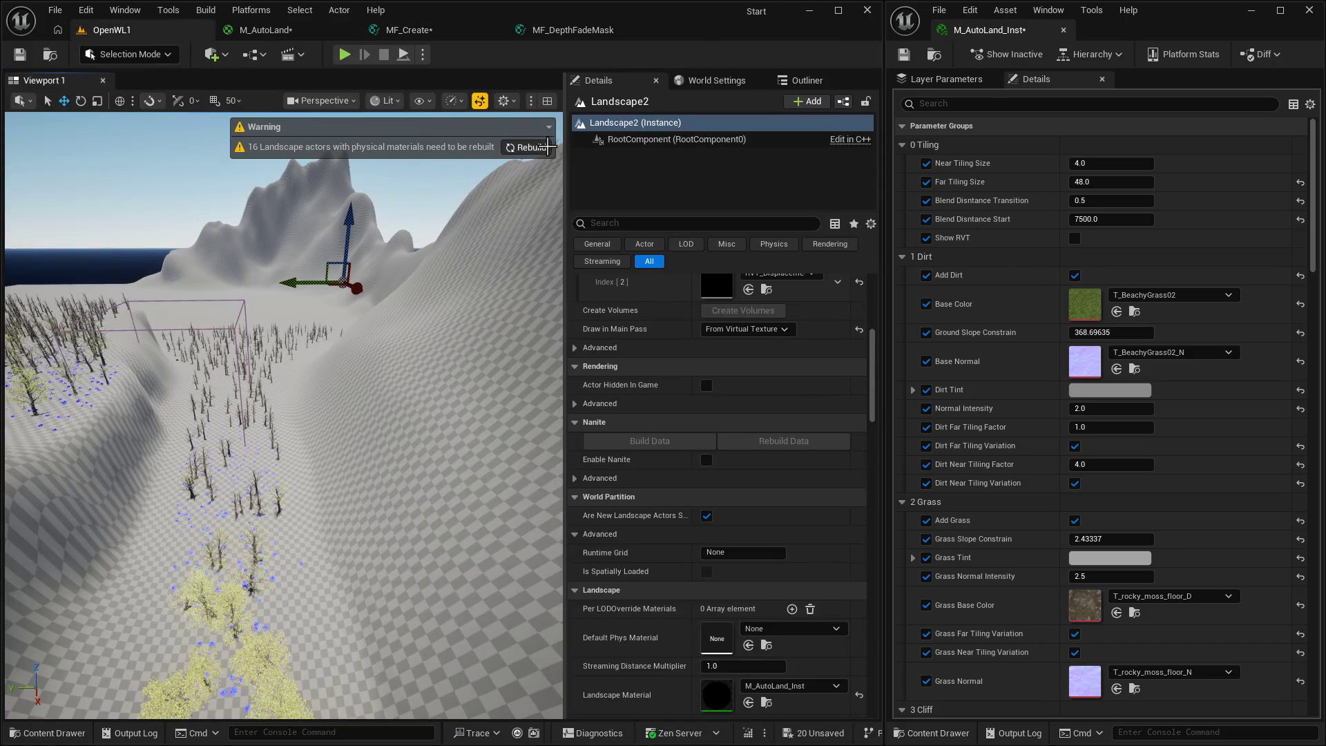
{"action": "left_click", "coordinate": [1074, 239]}
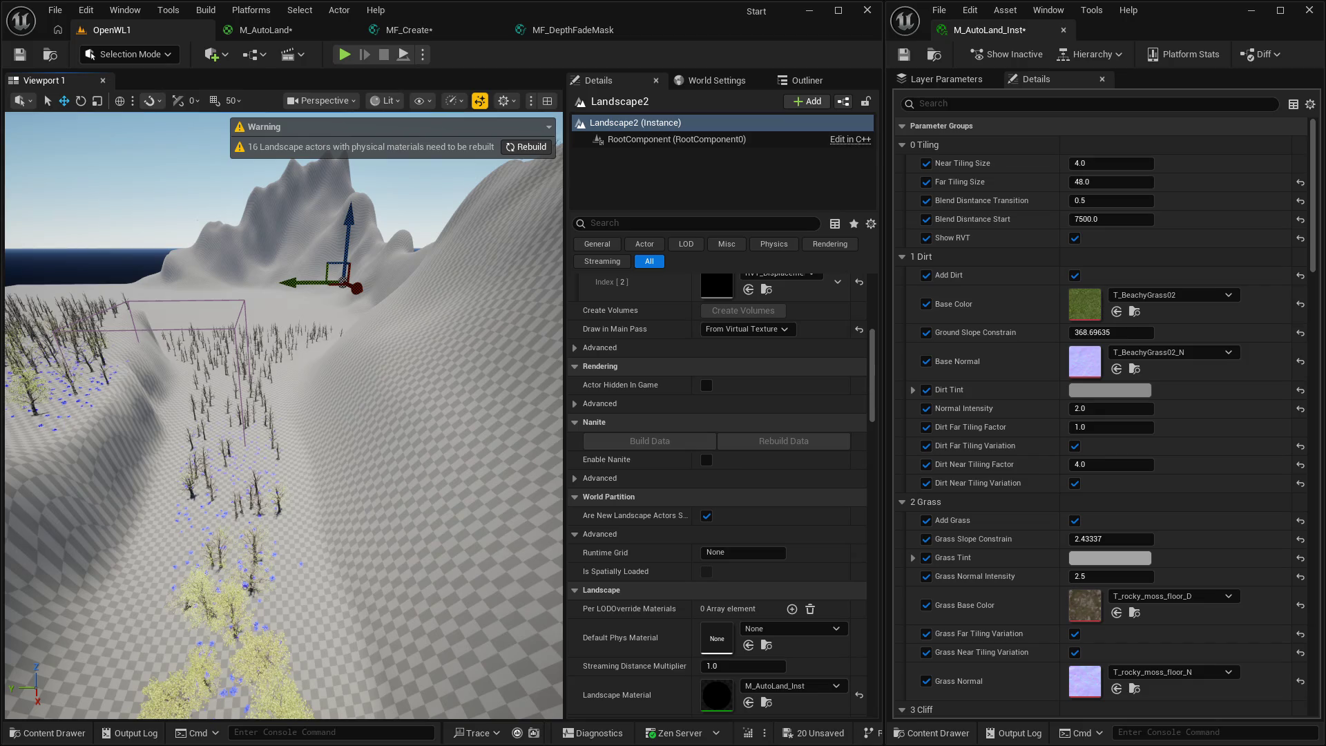
{"action": "left_click", "coordinate": [427, 32]}
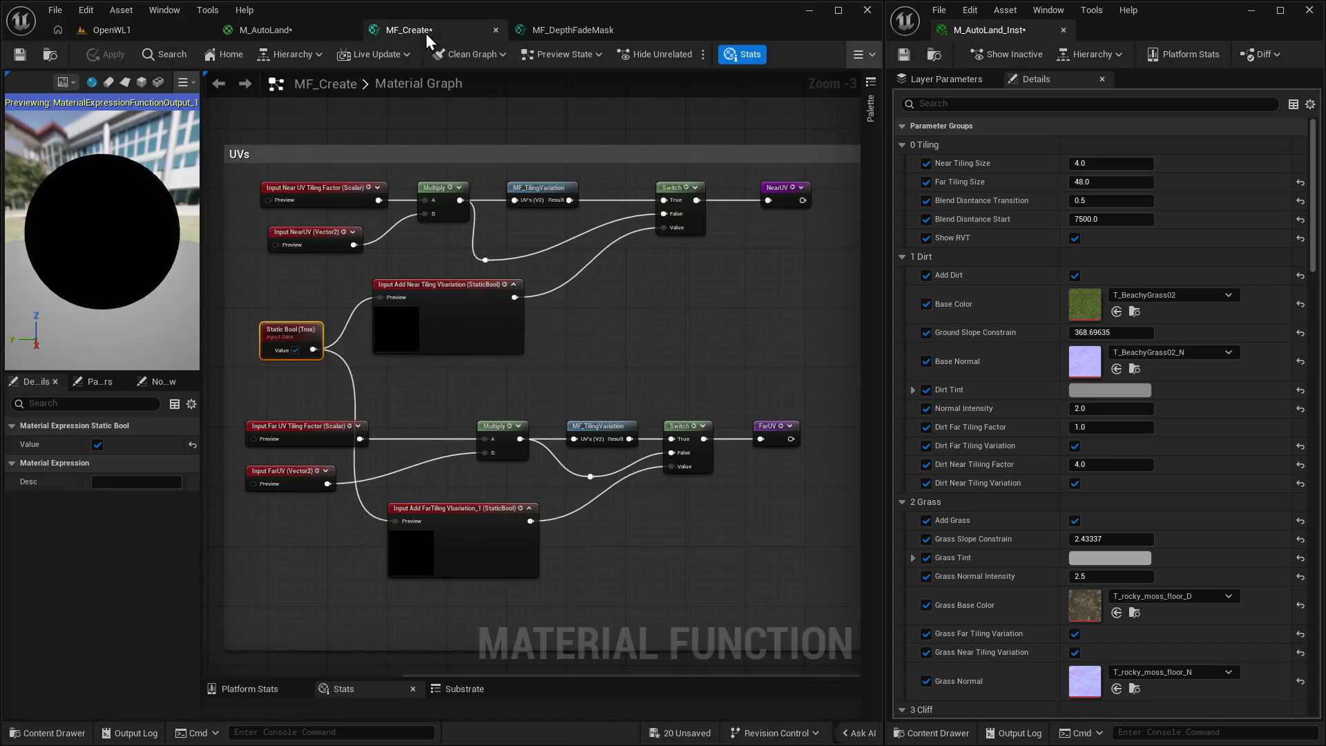
Uncheck MF_Create's Static Bool and re-inspect the NearUV and Near UV Tiling Factor inputs.
{"action": "left_click", "coordinate": [295, 350]}
{"action": "left_click_drag", "start_coordinate": [313, 228], "coordinate": [409, 296]}
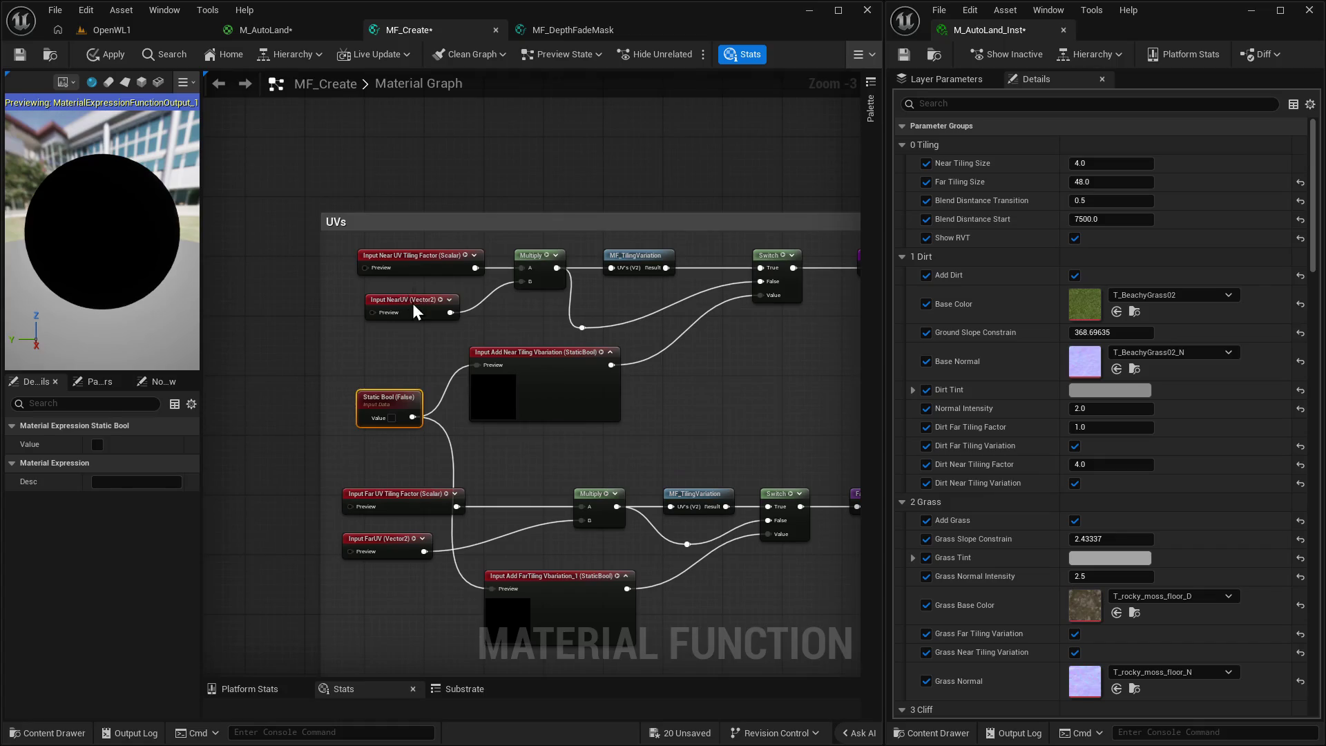
{"action": "left_click", "coordinate": [414, 309]}
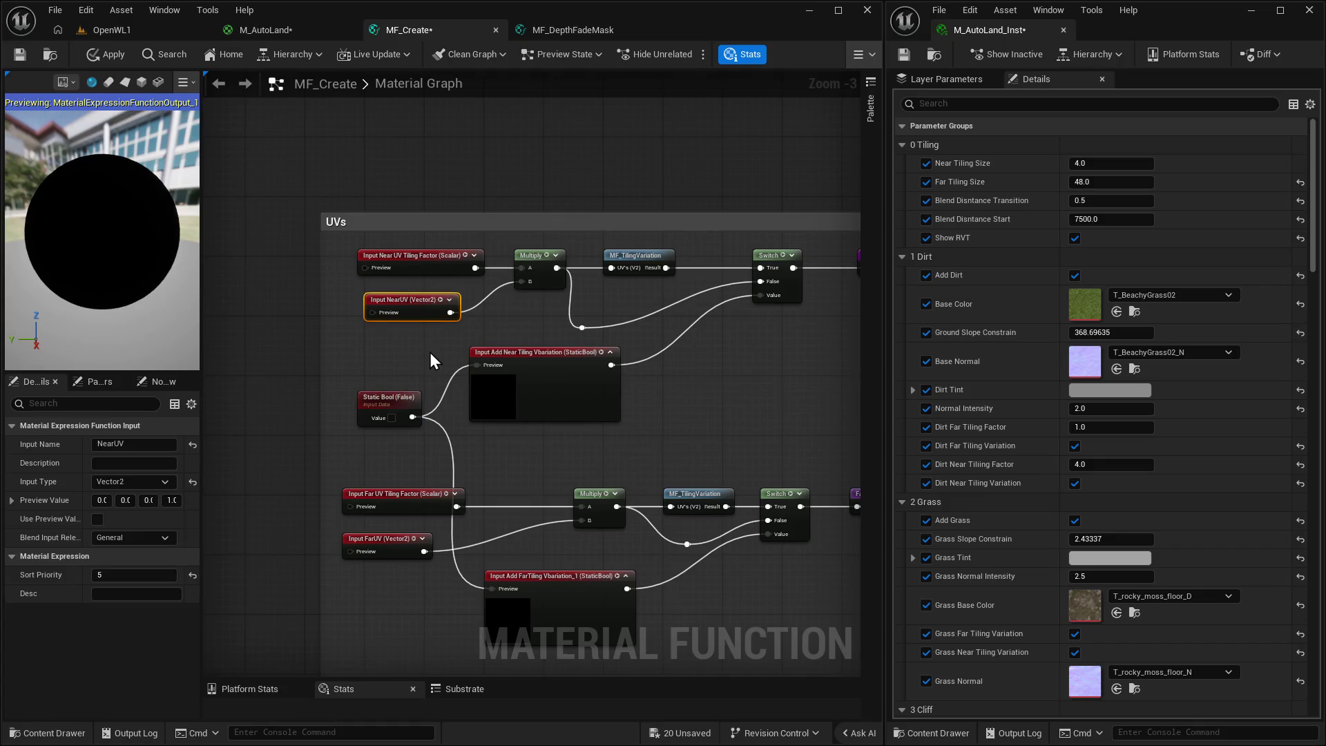
{"action": "left_click", "coordinate": [398, 265]}
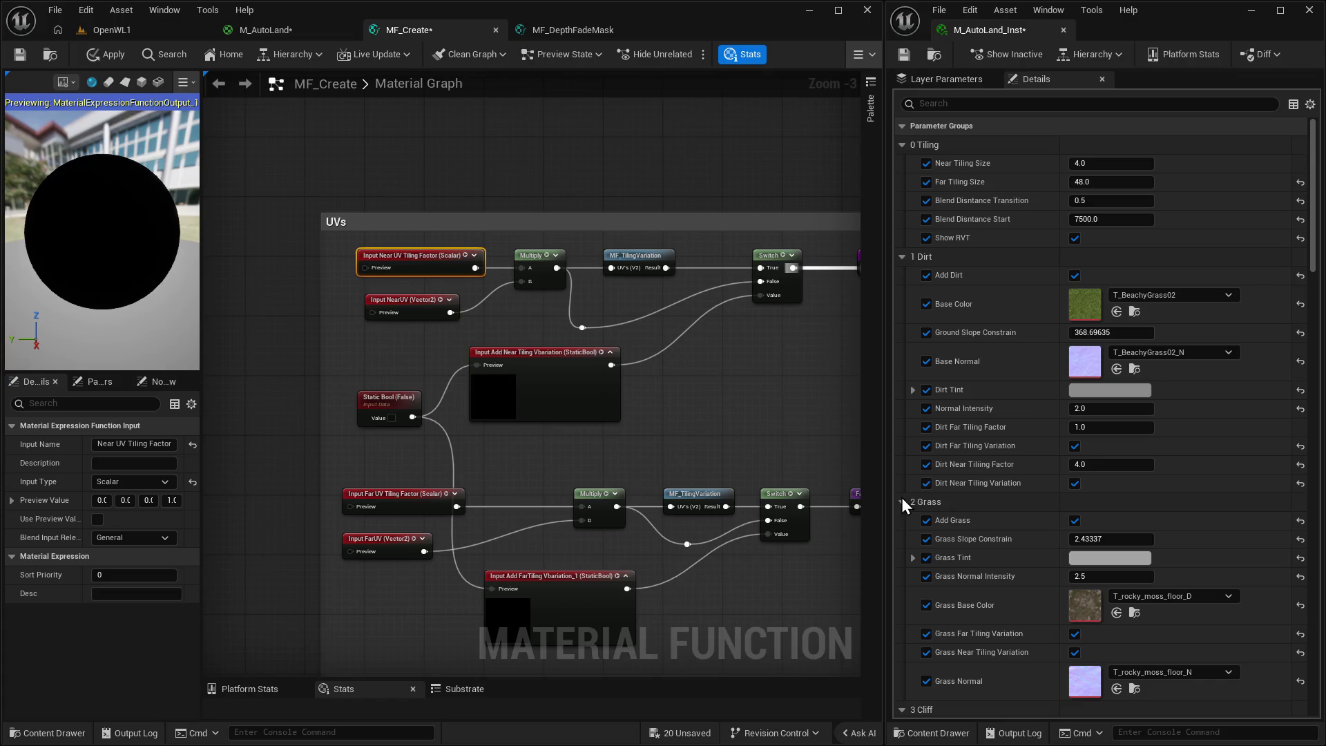
{"action": "mouse_move", "coordinate": [767, 410]}
{"action": "left_mouse_down"}
{"action": "mouse_move", "coordinate": [665, 414]}
{"action": "mouse_move", "coordinate": [656, 395]}
{"action": "left_mouse_up"}
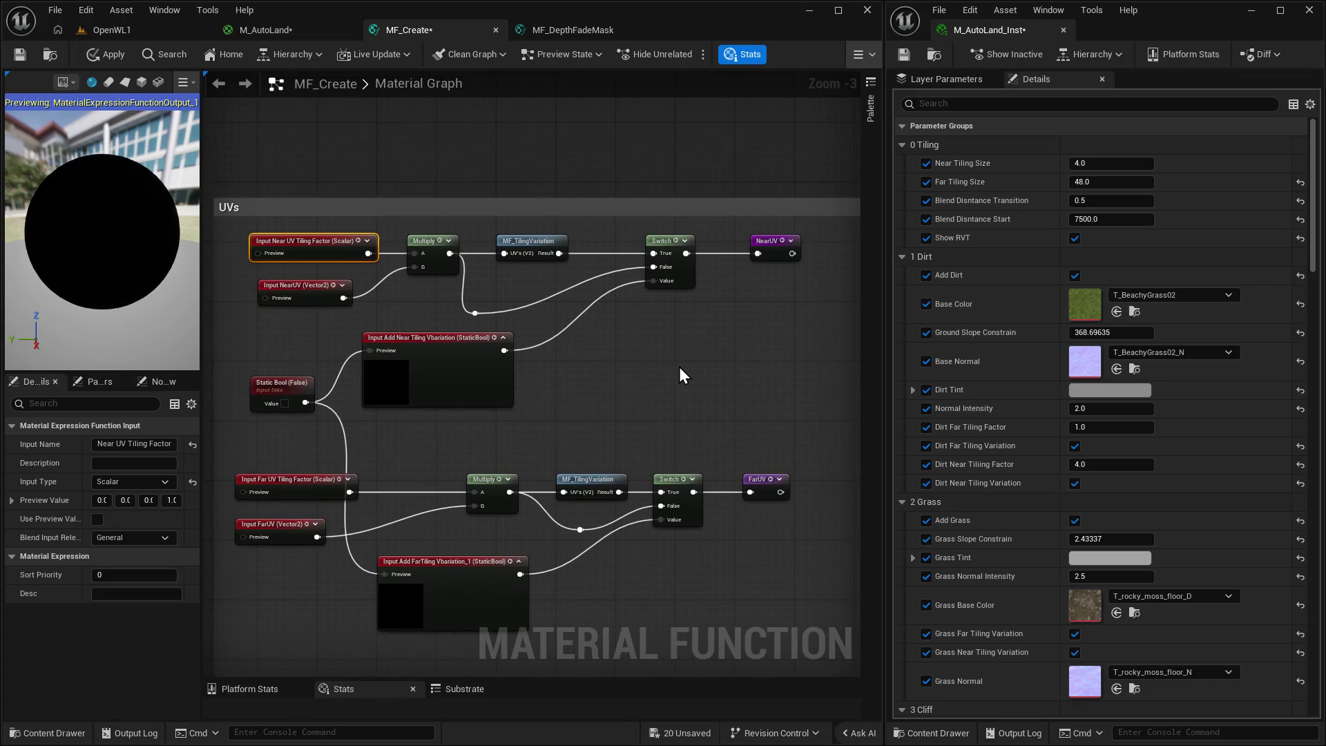
Set the Near UV Tiling Factor preview value to 1.0 and apply the change.
{"action": "left_click_drag", "start_coordinate": [678, 367], "coordinate": [687, 374]}
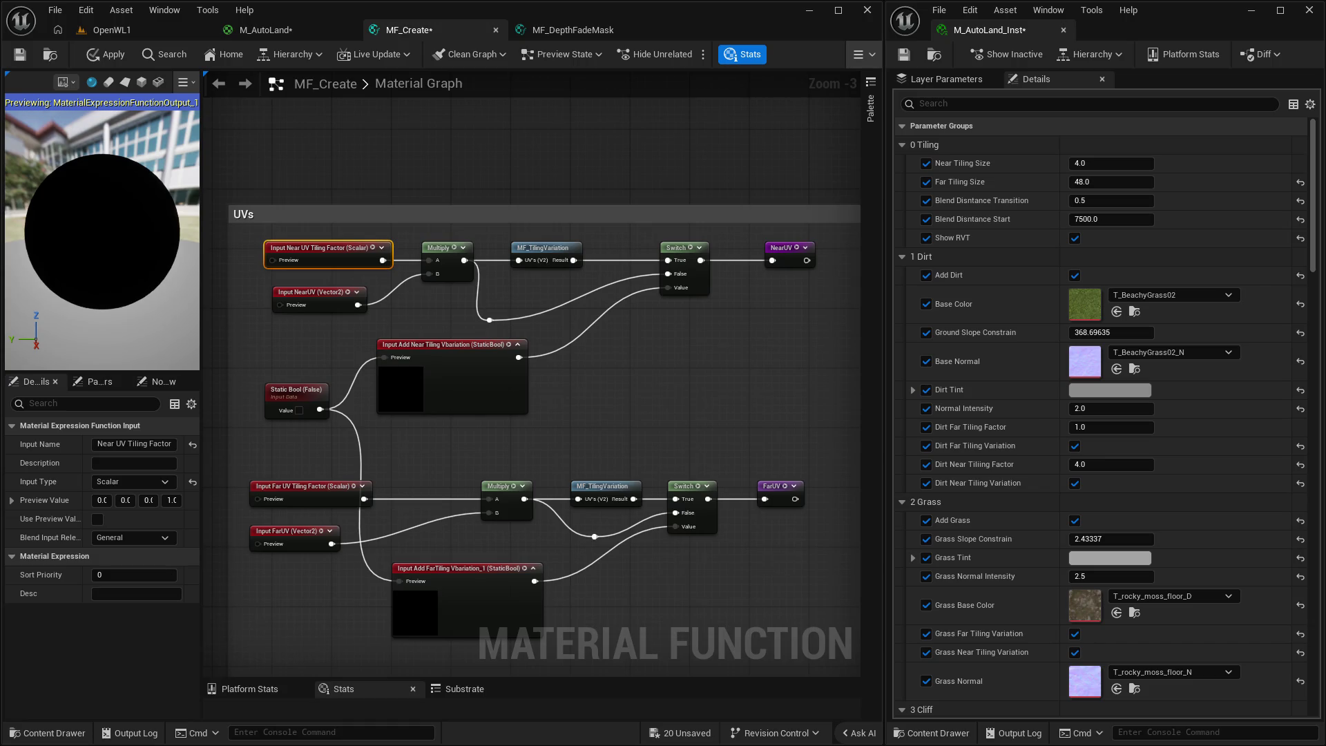
{"action": "left_click_drag", "start_coordinate": [654, 421], "coordinate": [686, 404]}
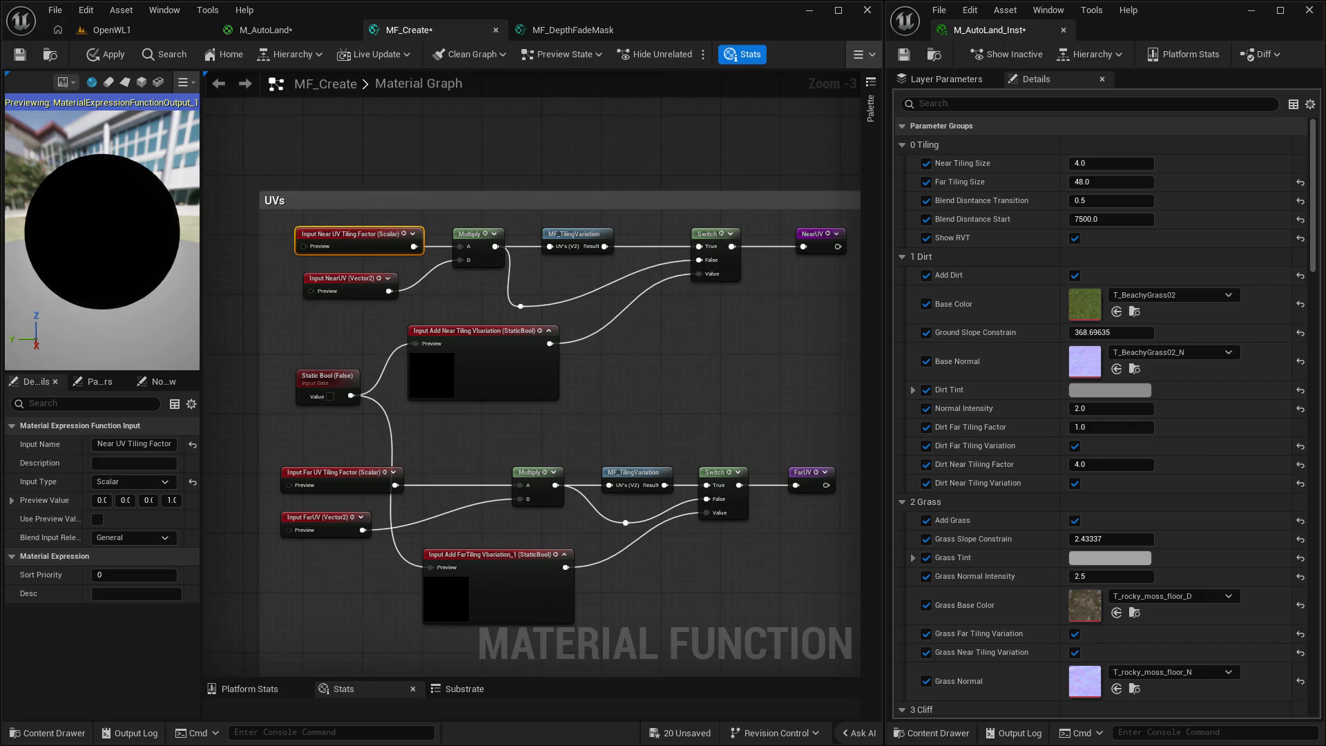
{"action": "mouse_move", "coordinate": [809, 344]}
{"action": "left_mouse_down"}
{"action": "mouse_move", "coordinate": [749, 303]}
{"action": "mouse_move", "coordinate": [781, 313]}
{"action": "left_mouse_up"}
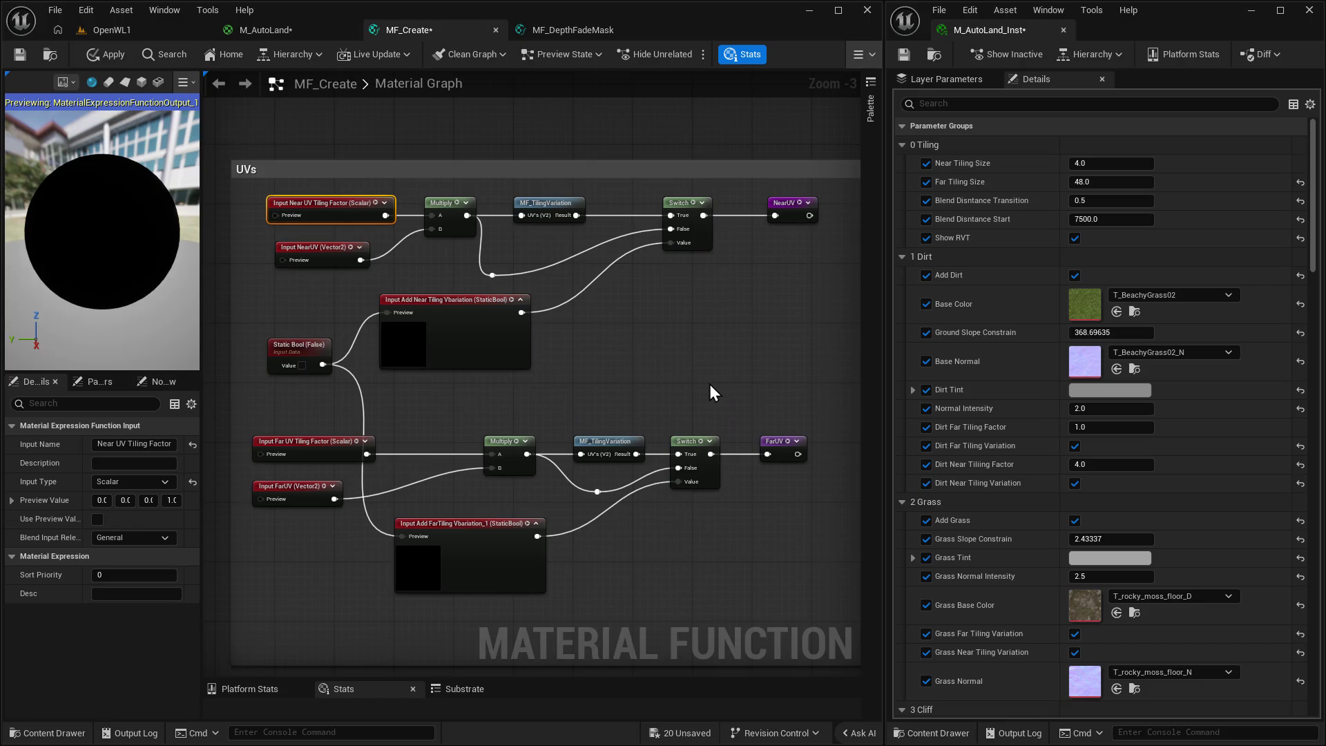
{"action": "scroll", "coordinate": [690, 385], "scroll_direction": "down", "scroll_amount": 1}
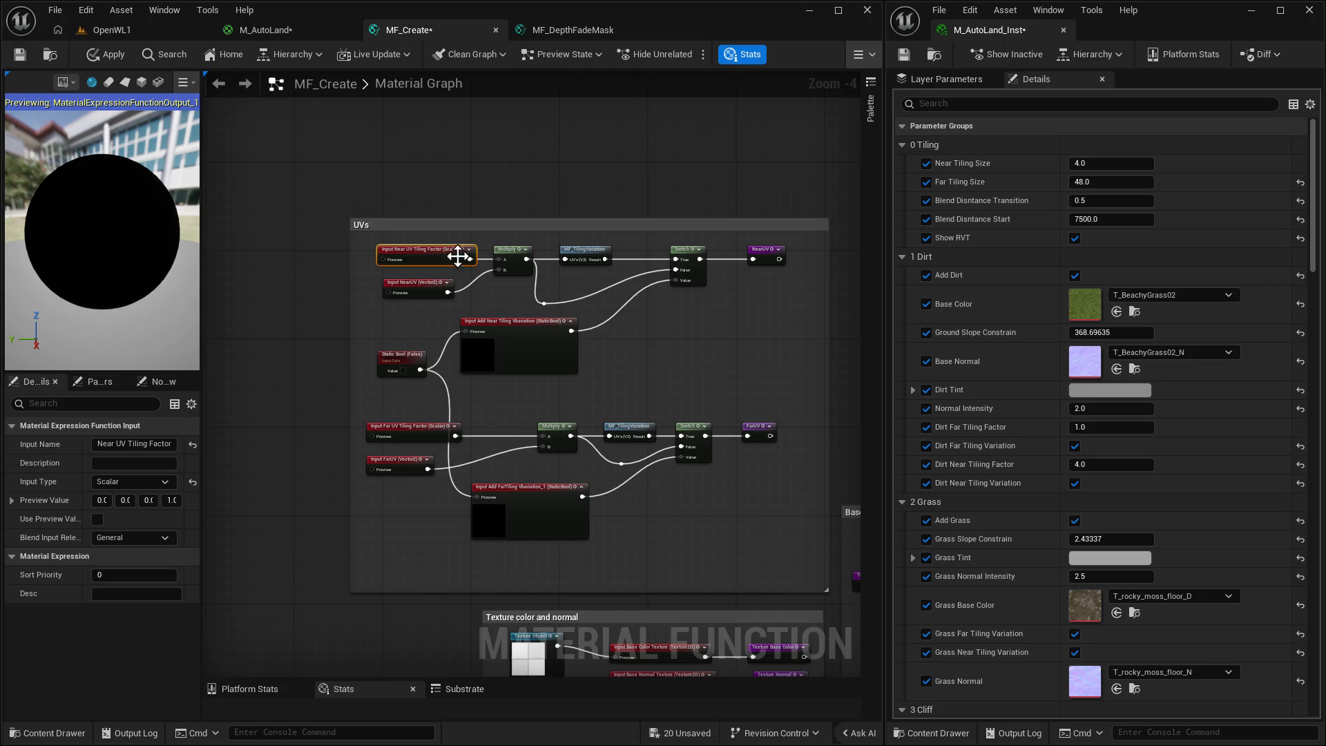
{"action": "scroll", "coordinate": [470, 270], "scroll_direction": "up", "scroll_amount": 2}
{"action": "left_click", "coordinate": [414, 290]}
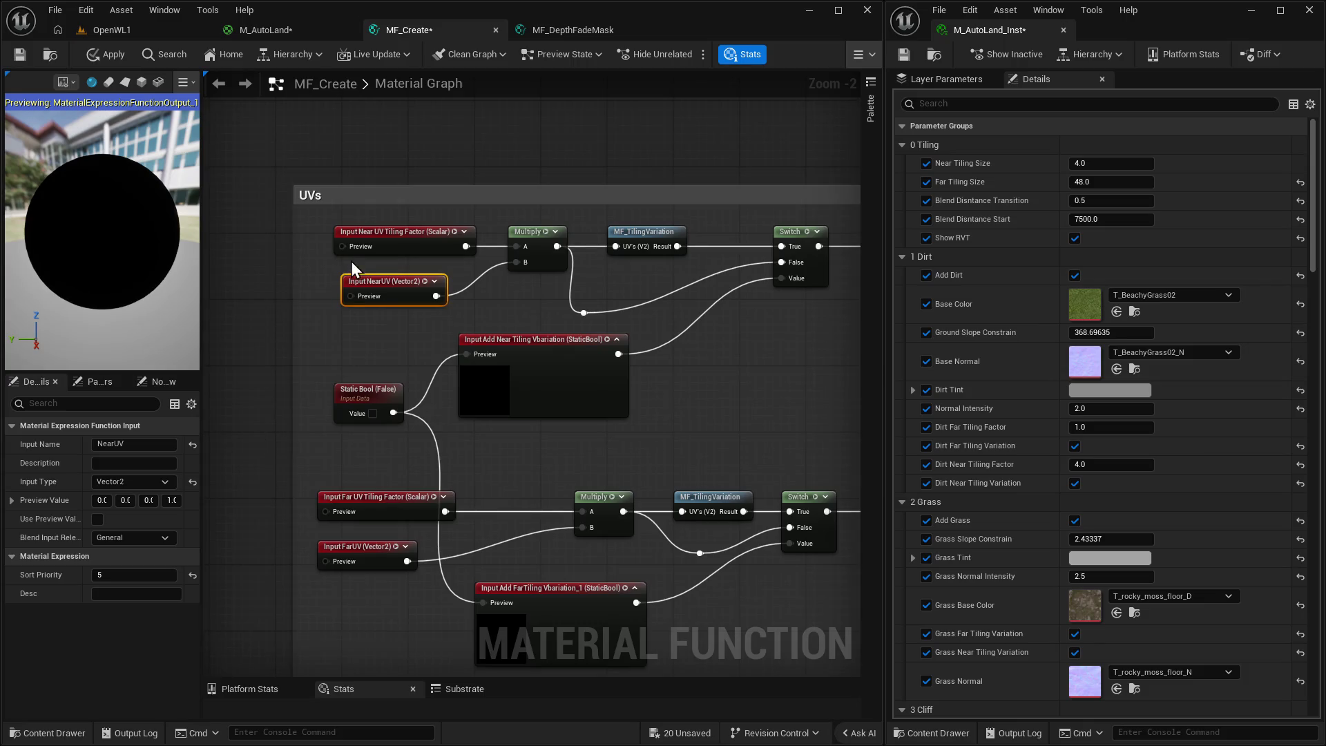
{"action": "left_click", "coordinate": [397, 238]}
{"action": "left_click", "coordinate": [98, 501]}
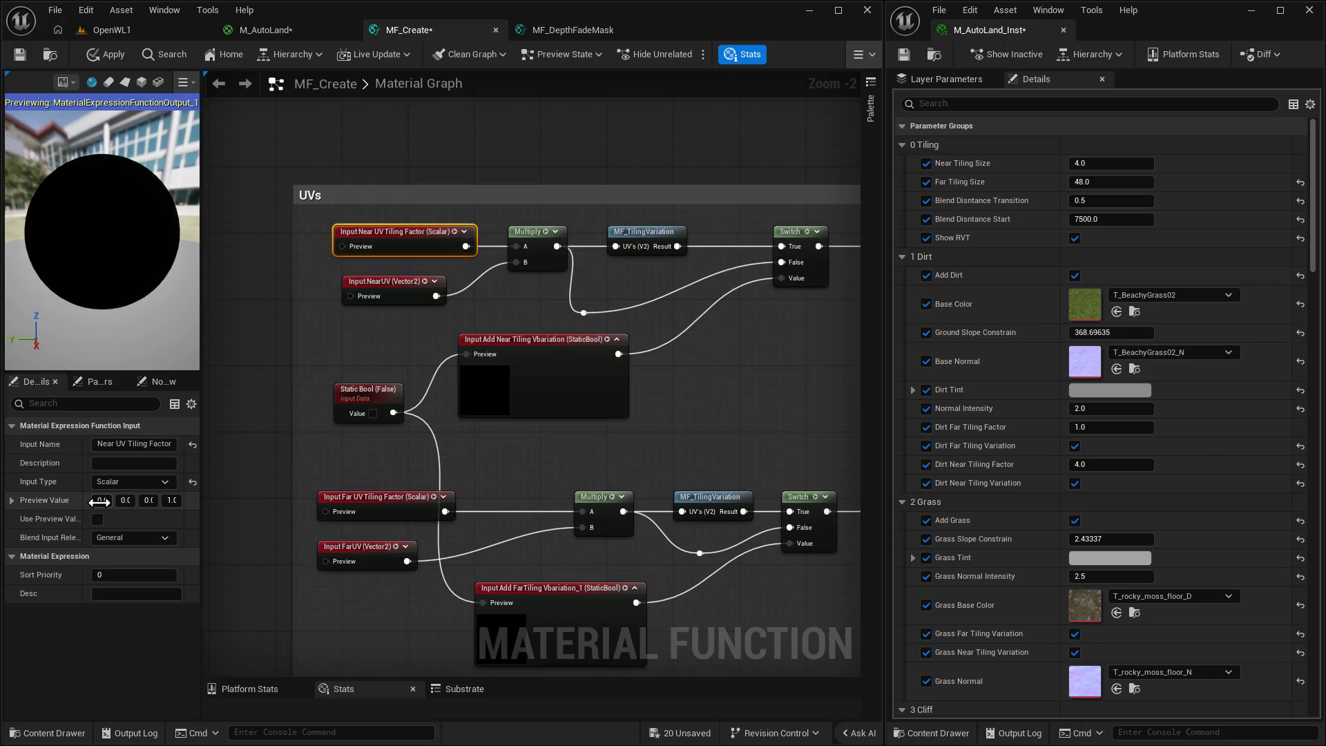
{"action": "key", "text": "Return"}
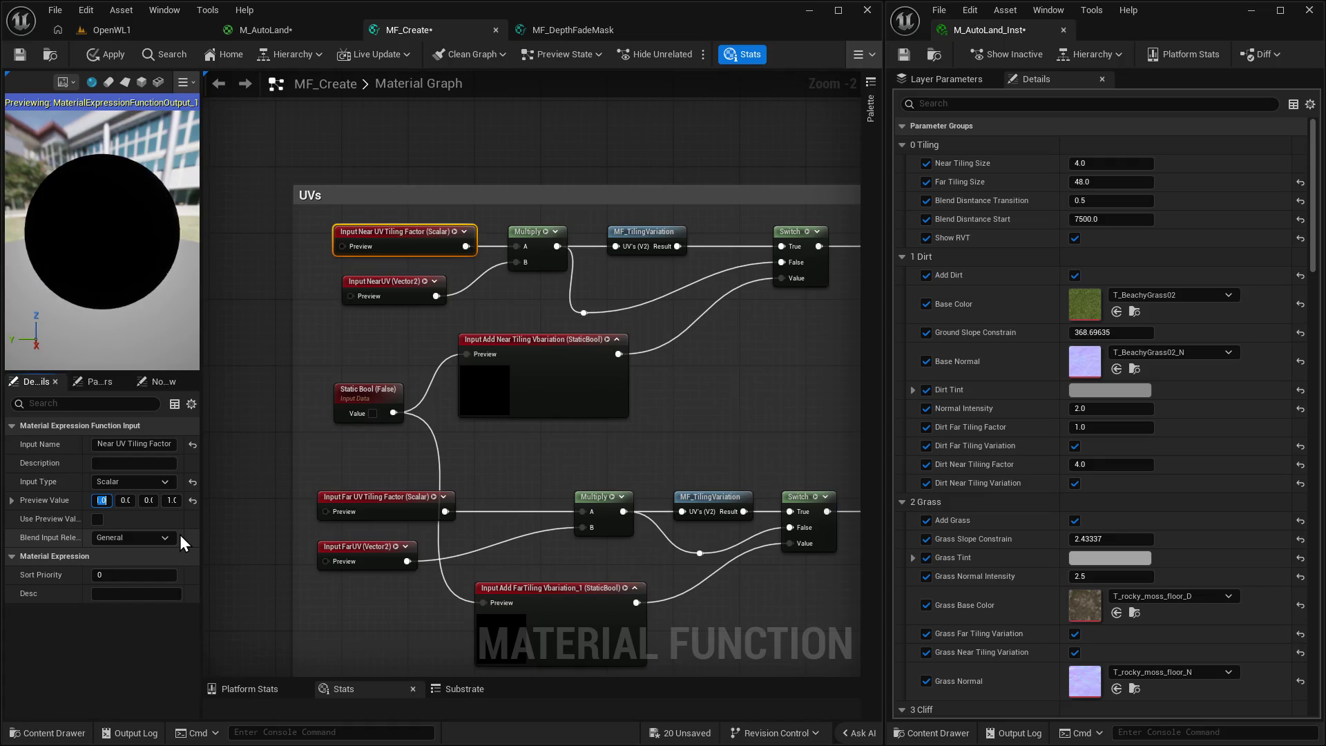
{"action": "type", "text": "1"}
{"action": "left_click", "coordinate": [104, 55]}
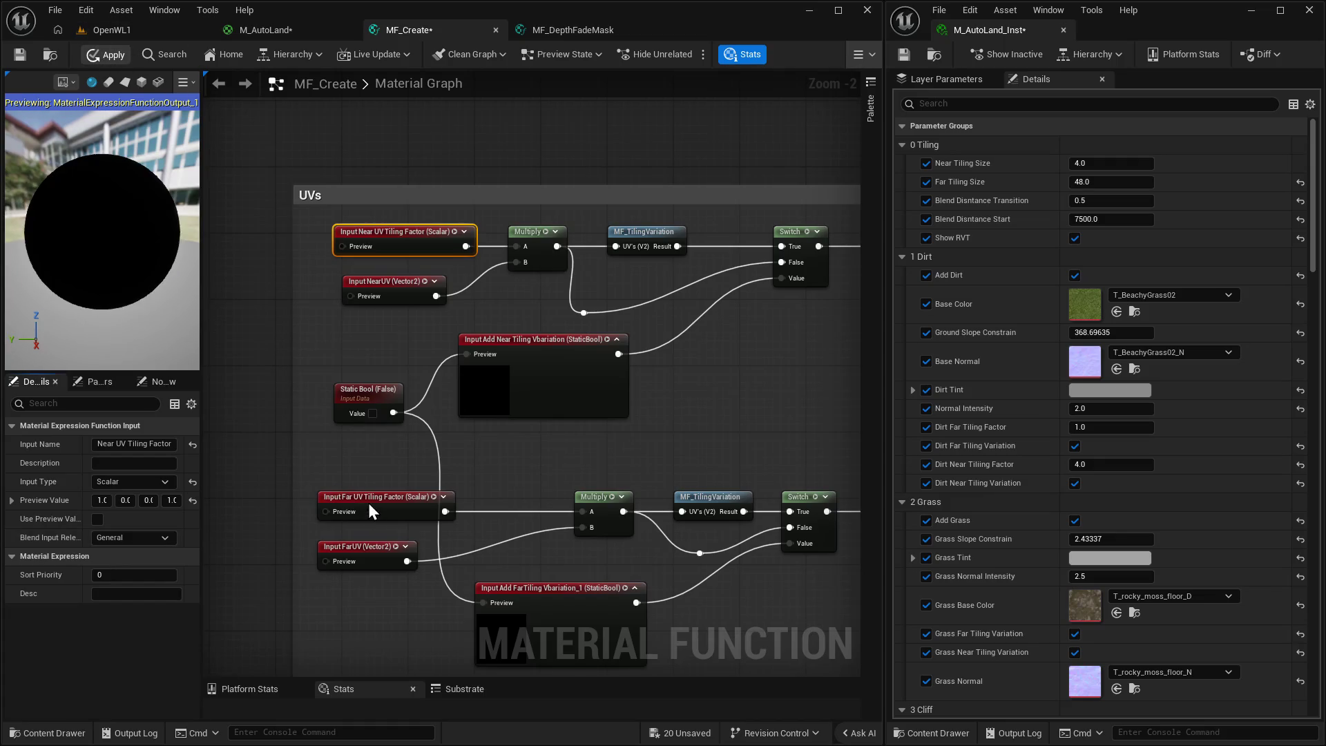
Set the Far UV Tiling Factor preview value to 1.0 and save MF_Create.
{"action": "left_click", "coordinate": [325, 514]}
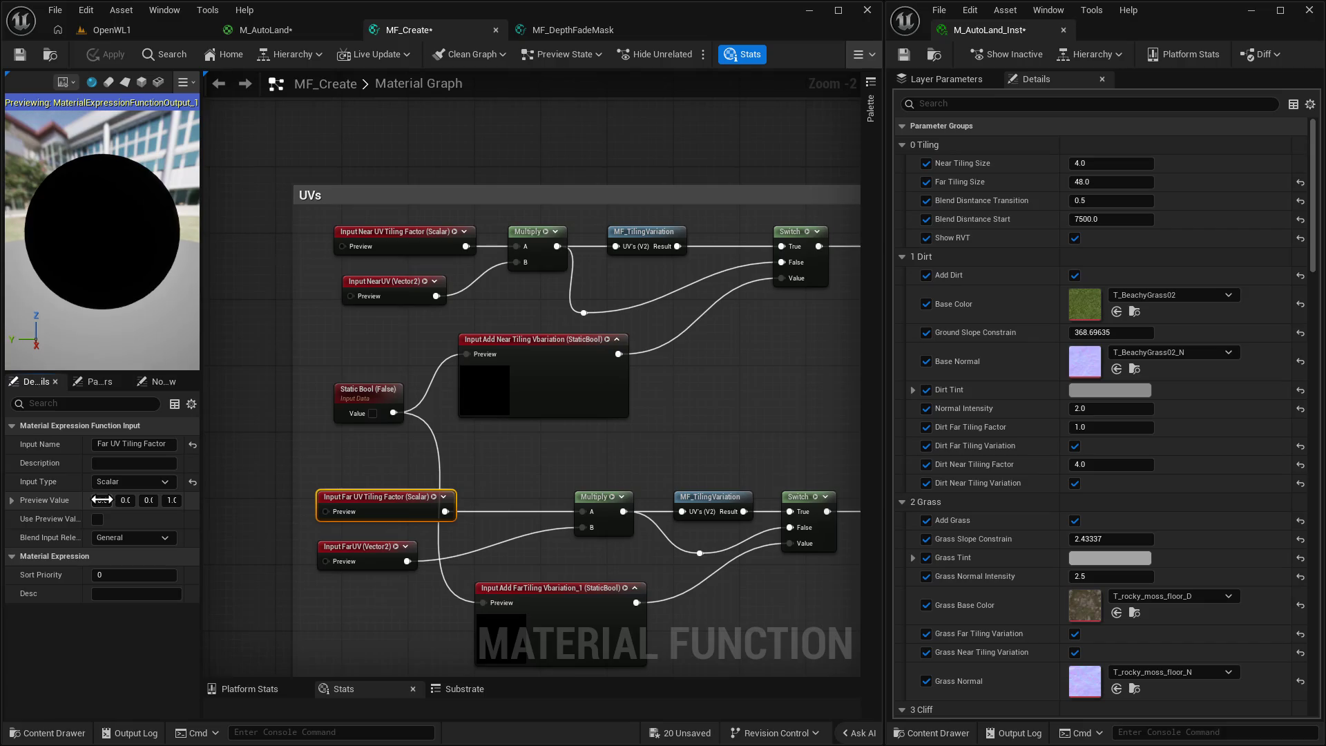
{"action": "left_click", "coordinate": [102, 500]}
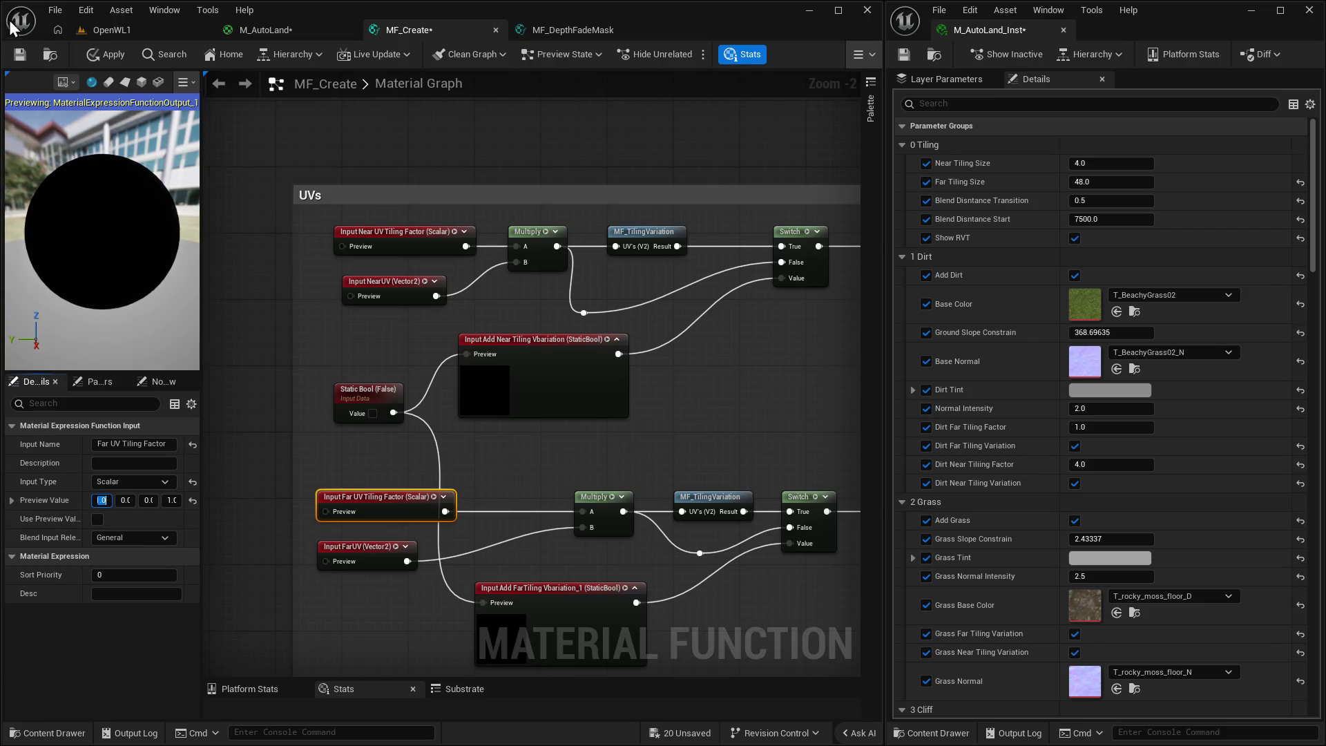
{"action": "type", "text": "1"}
{"action": "key", "text": "Return"}
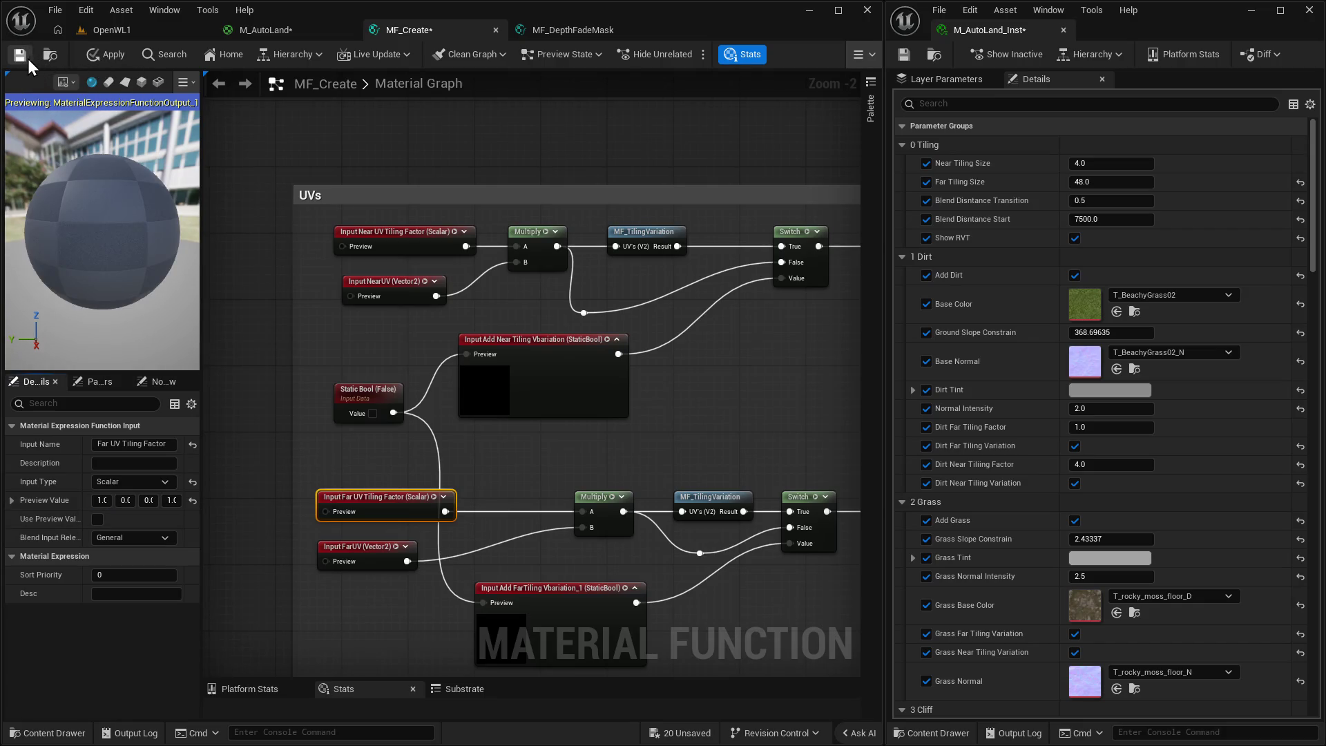
{"action": "left_click", "coordinate": [21, 55]}
{"action": "left_click", "coordinate": [118, 30]}
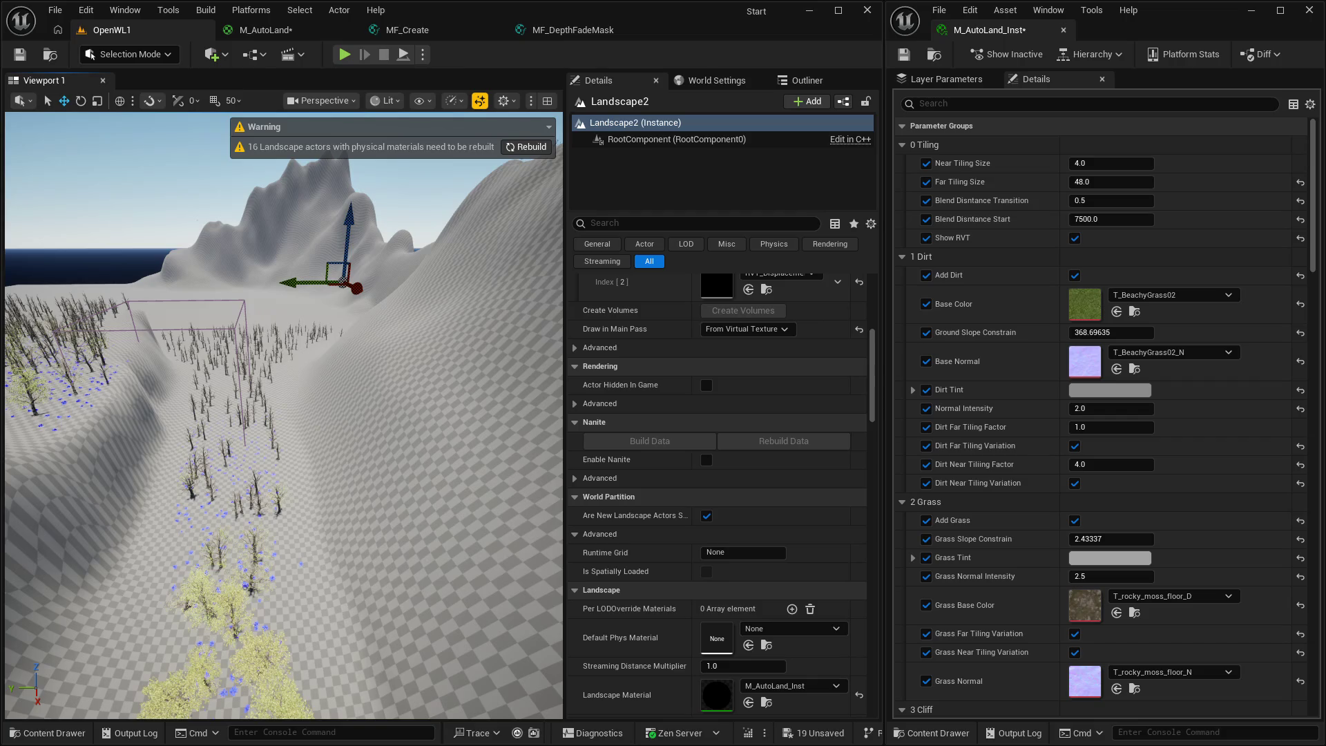
Return from the OpenWL1 level to the MF_Create UVs graph.
{"action": "left_click", "coordinate": [432, 30]}
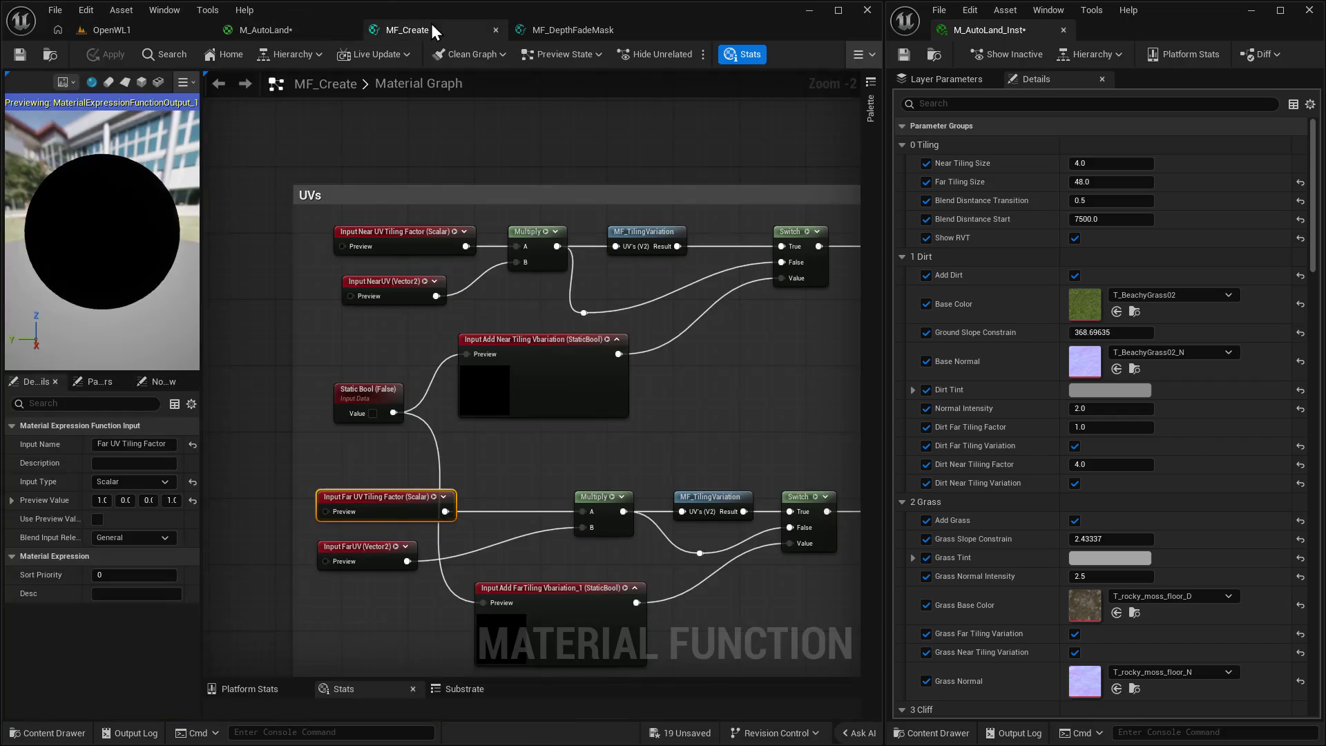
Inspect the upper Switch node and bring the UVs header and node names into view.
{"action": "scroll", "coordinate": [693, 343], "scroll_direction": "right", "scroll_amount": 5}
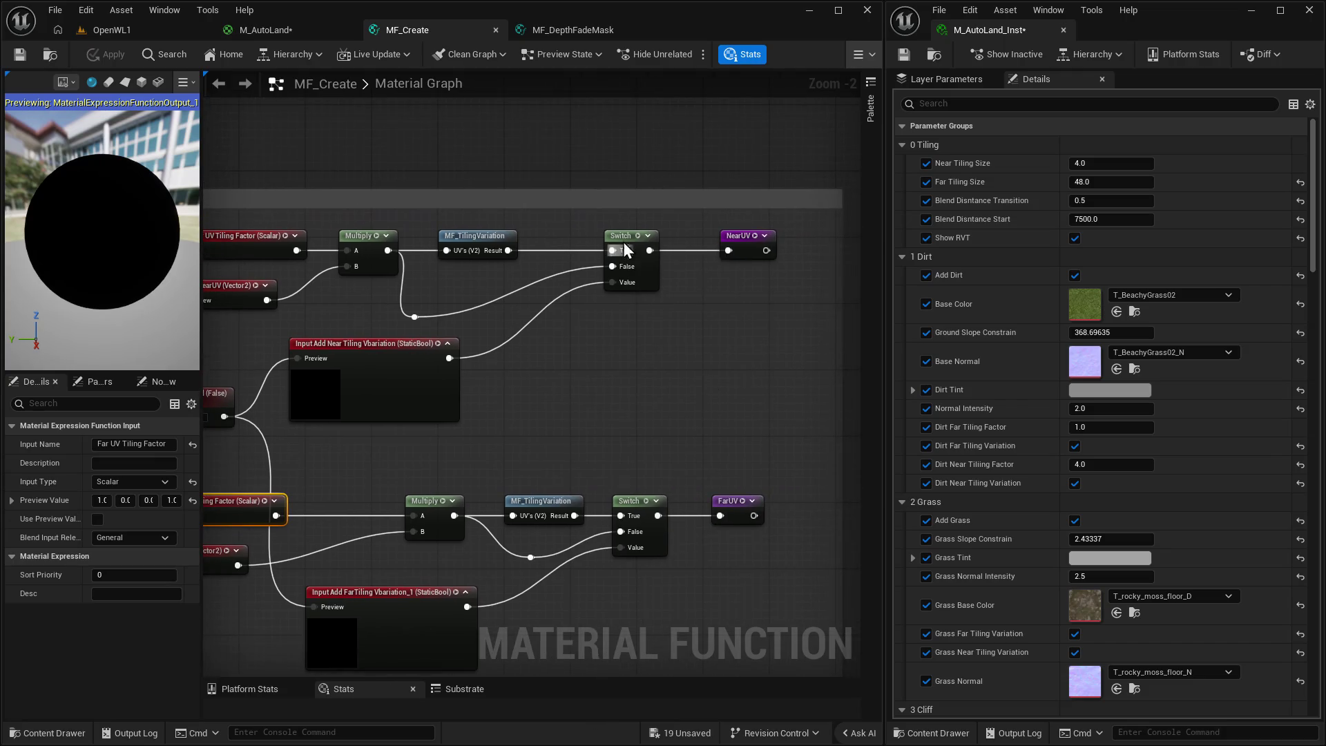
{"action": "left_click", "coordinate": [625, 247]}
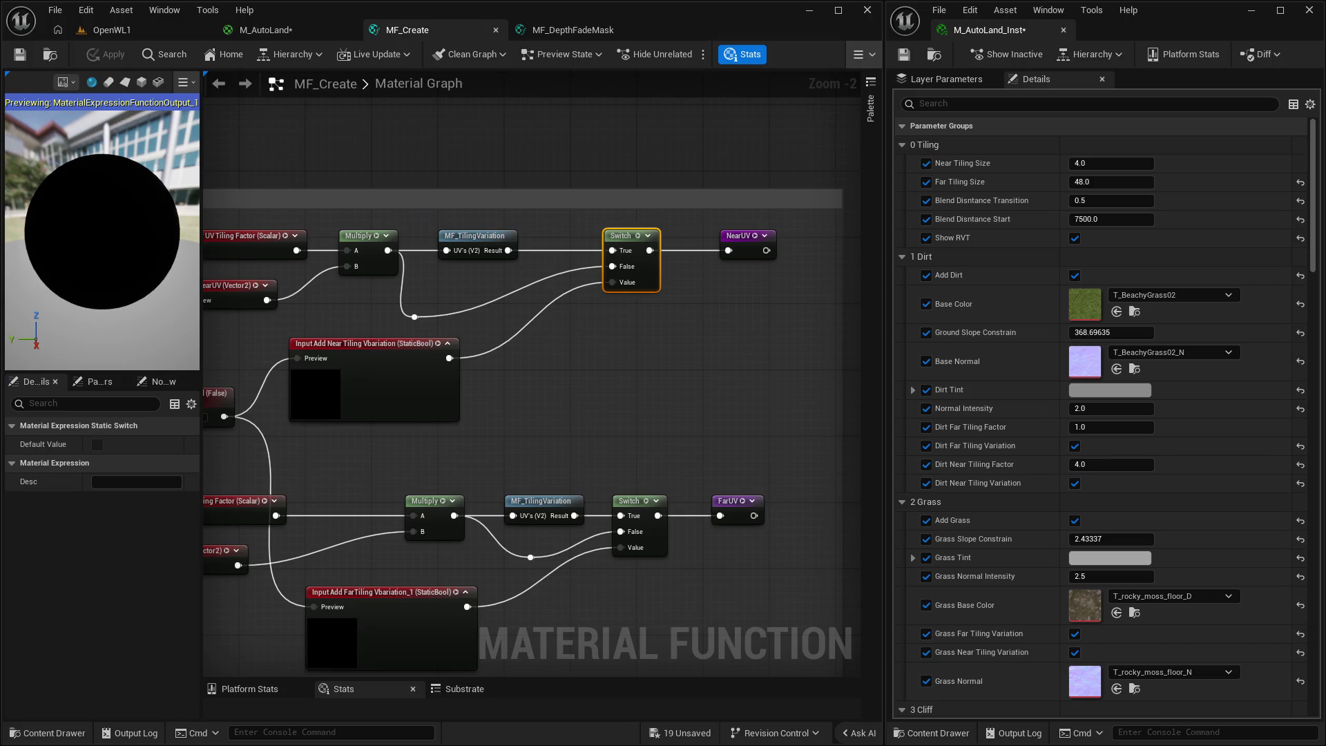
{"action": "left_click_drag", "start_coordinate": [606, 428], "coordinate": [731, 437]}
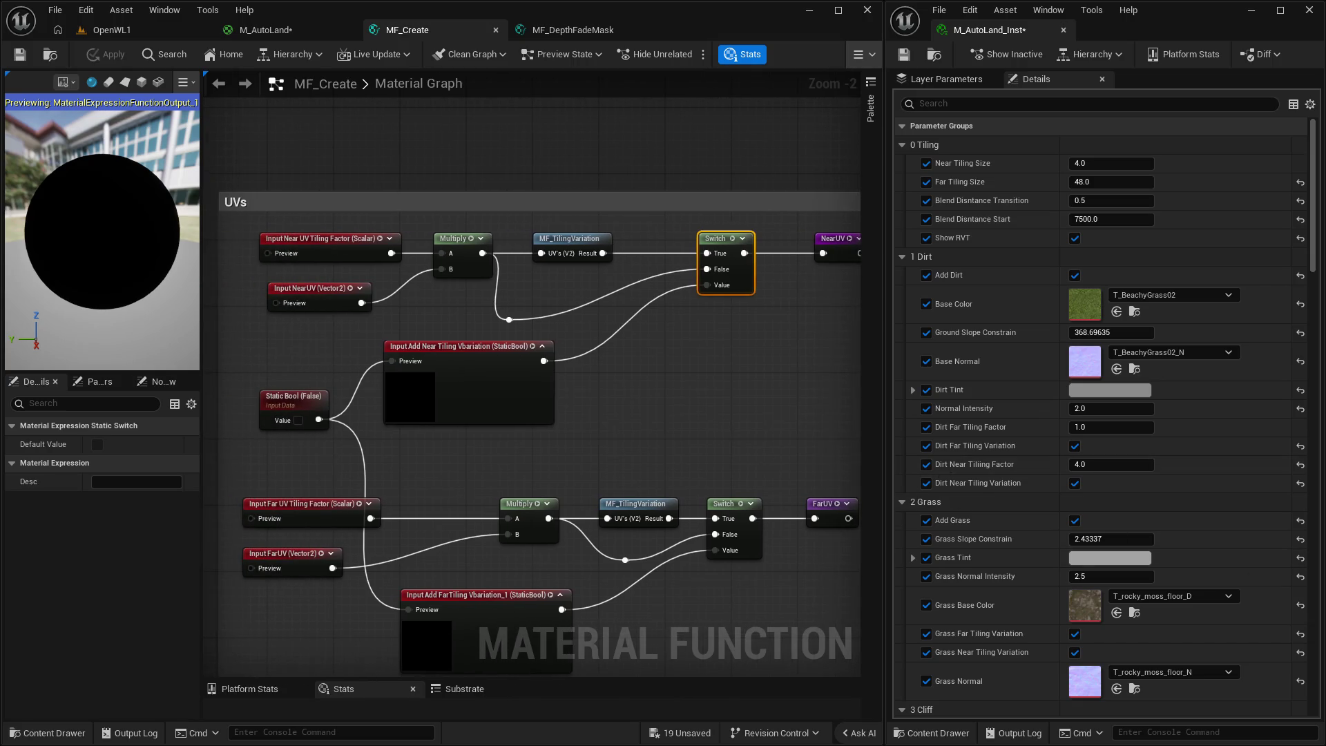
{"action": "scroll", "coordinate": [381, 318], "scroll_direction": "up", "scroll_amount": 1}
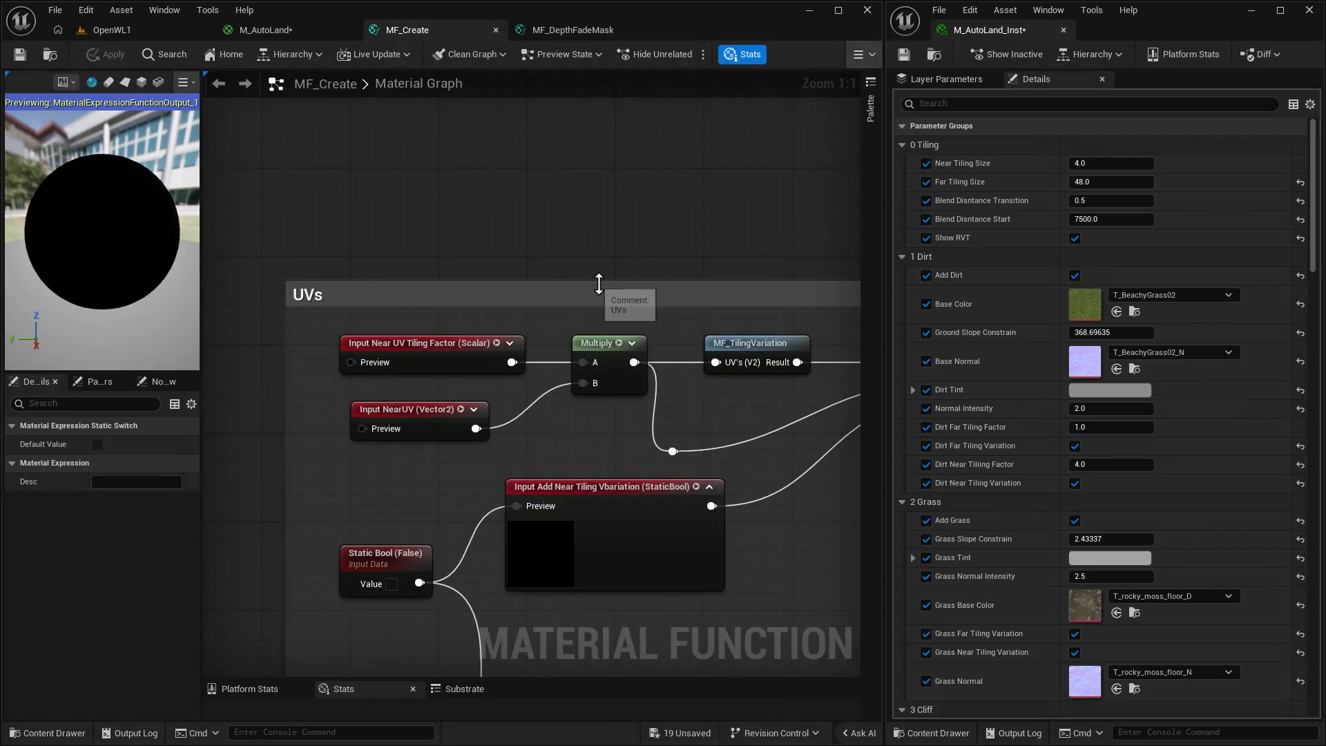
{"action": "left_click_drag", "start_coordinate": [665, 309], "coordinate": [547, 274]}
{"action": "scroll", "coordinate": [545, 273], "scroll_direction": "down", "scroll_amount": 2}
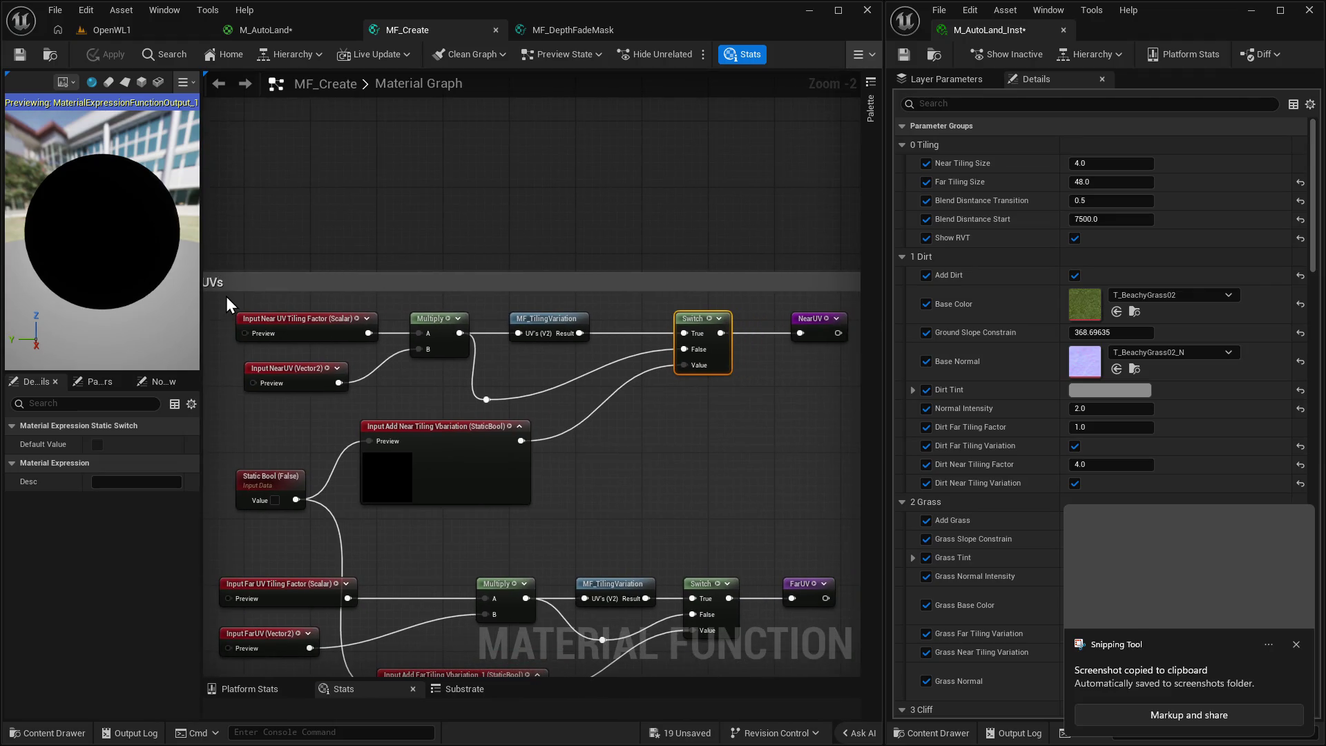
Select and frame all UVs section nodes, then begin a screenshot capture.
{"action": "mouse_move", "coordinate": [223, 296]}
{"action": "left_mouse_down"}
{"action": "mouse_move", "coordinate": [457, 500]}
{"action": "mouse_move", "coordinate": [830, 520]}
{"action": "left_mouse_up"}
{"action": "key", "text": "Home"}
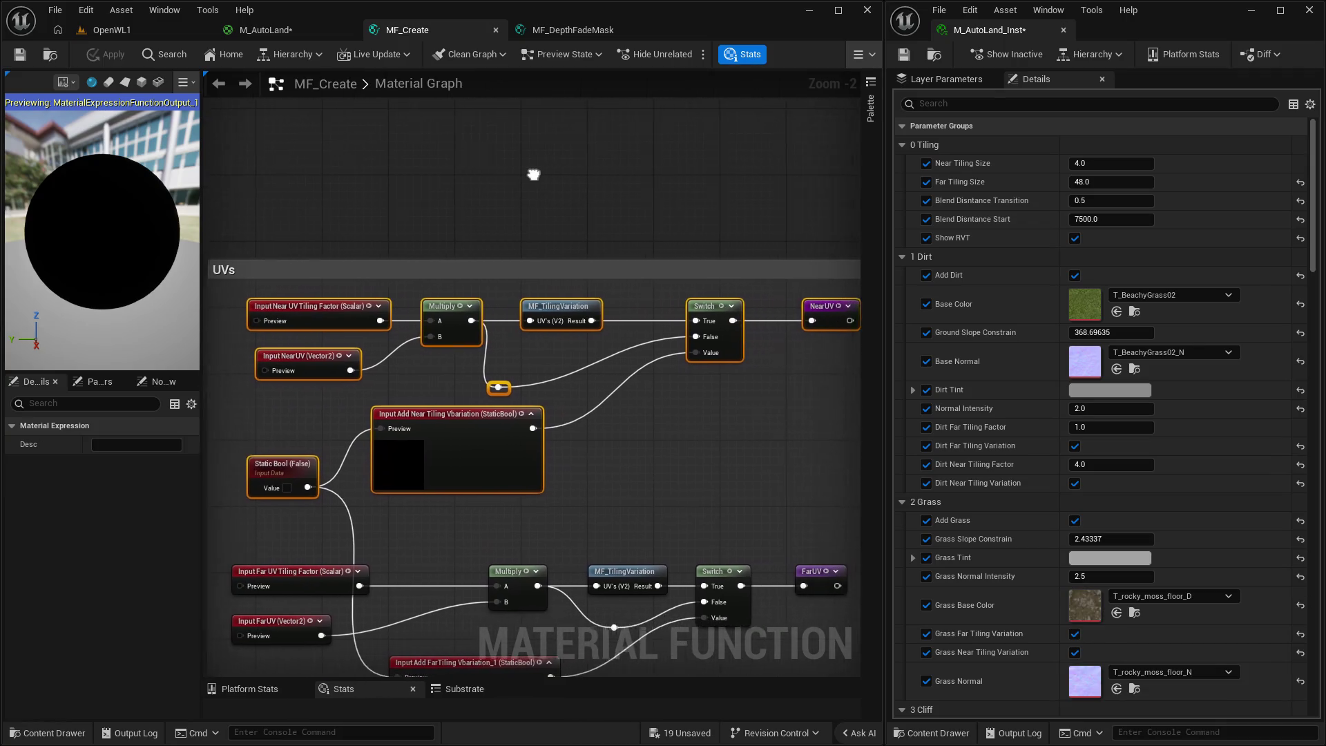
{"action": "key", "text": "super+shift+s"}
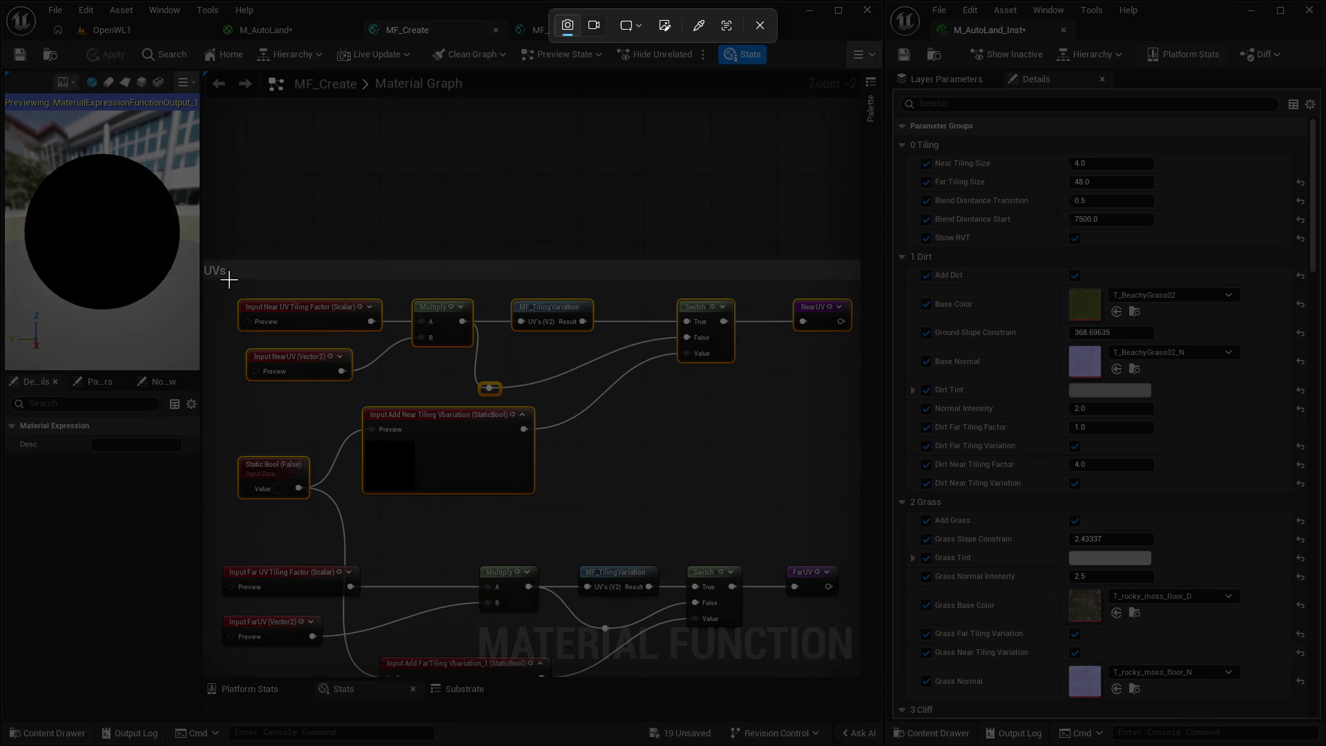
{"action": "left_click_drag", "start_coordinate": [221, 279], "coordinate": [857, 525]}
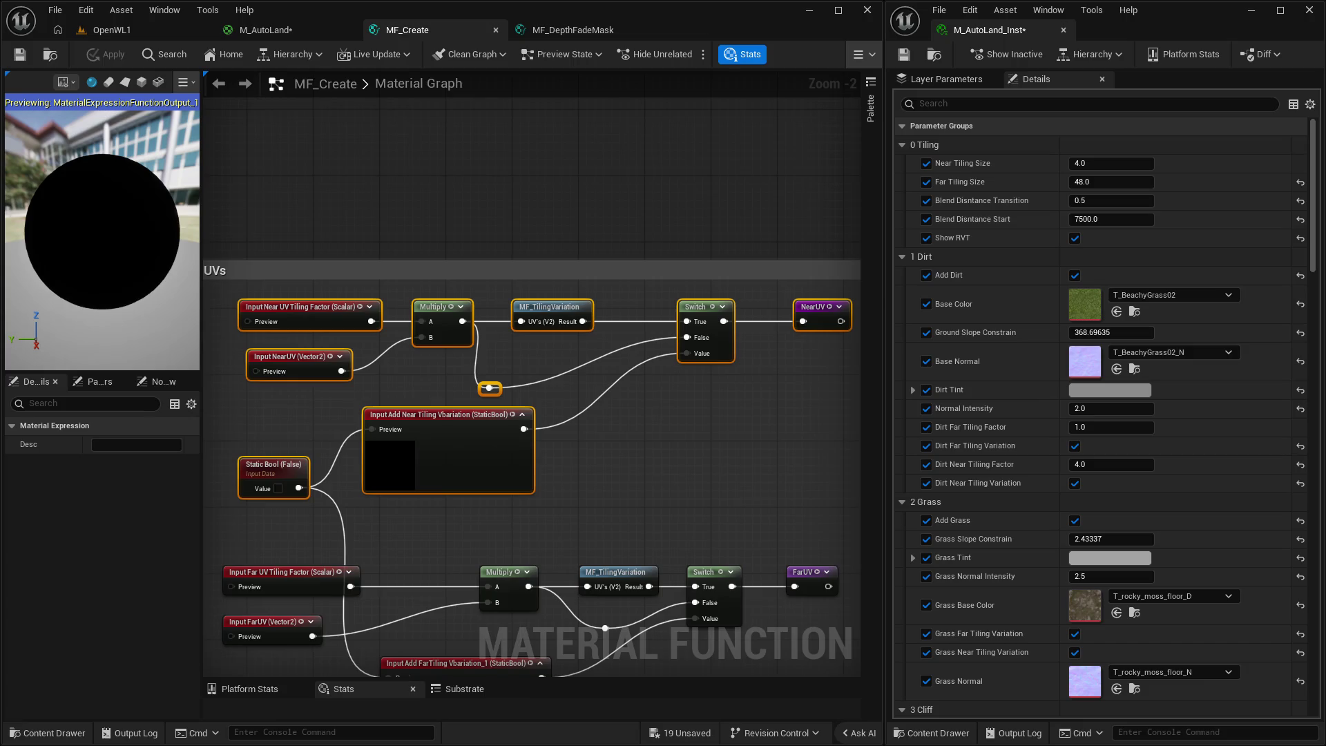
{"action": "left_click", "coordinate": [279, 488]}
Turn Show RVT off in the M_AutoLand_Inst material instance.
{"action": "left_click", "coordinate": [115, 31]}
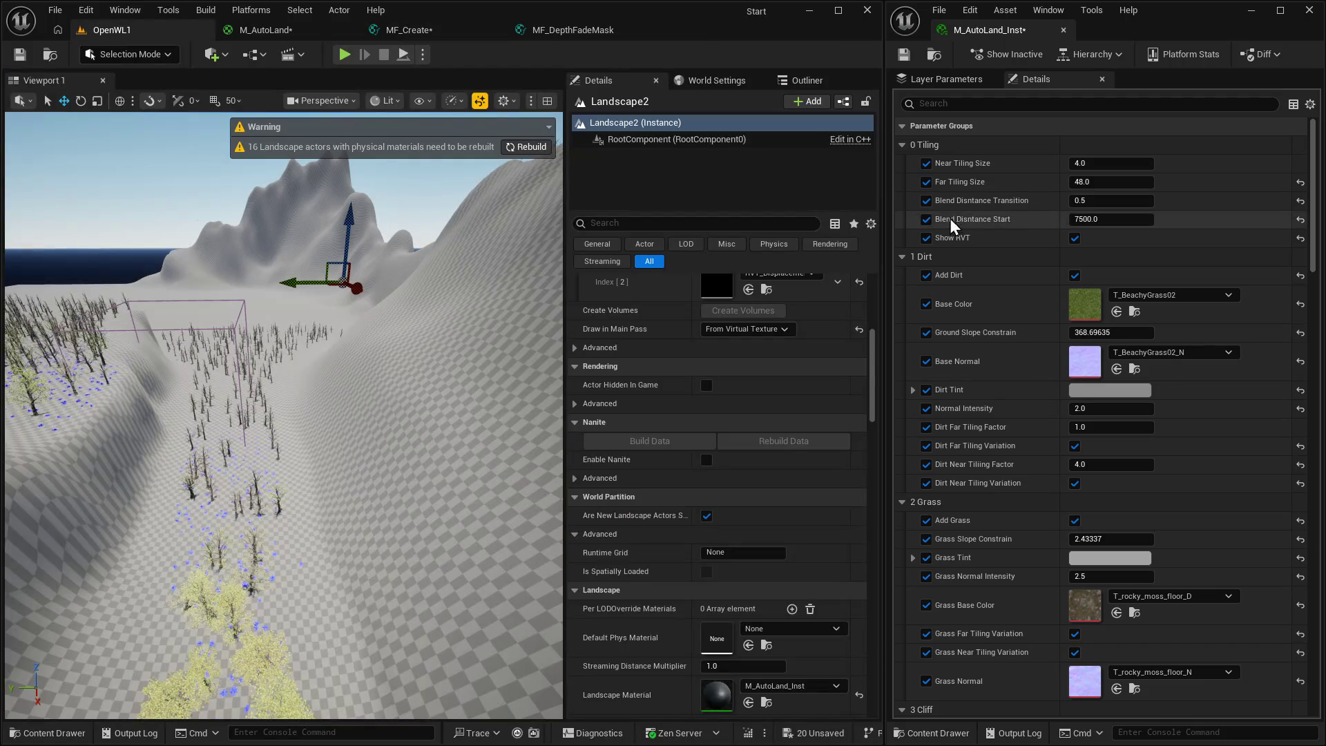
{"action": "left_click", "coordinate": [1074, 239]}
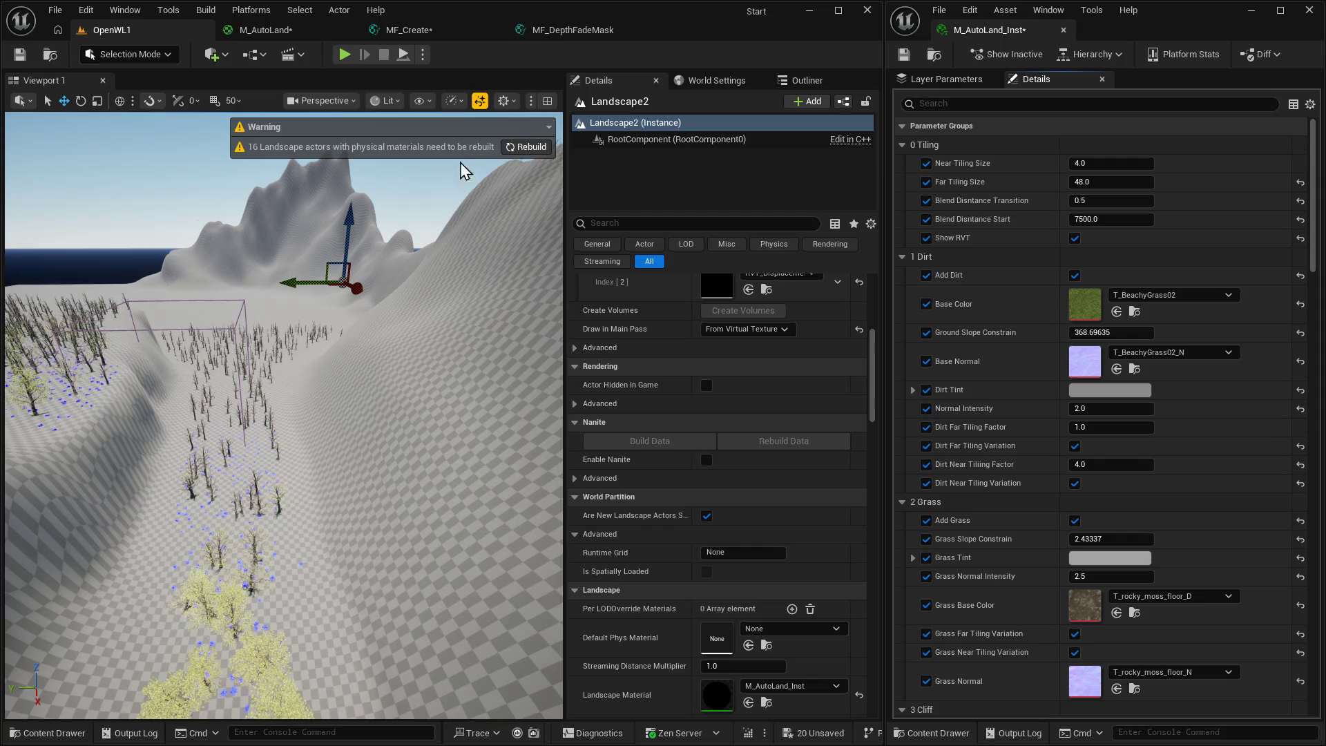
{"action": "left_click", "coordinate": [1075, 239]}
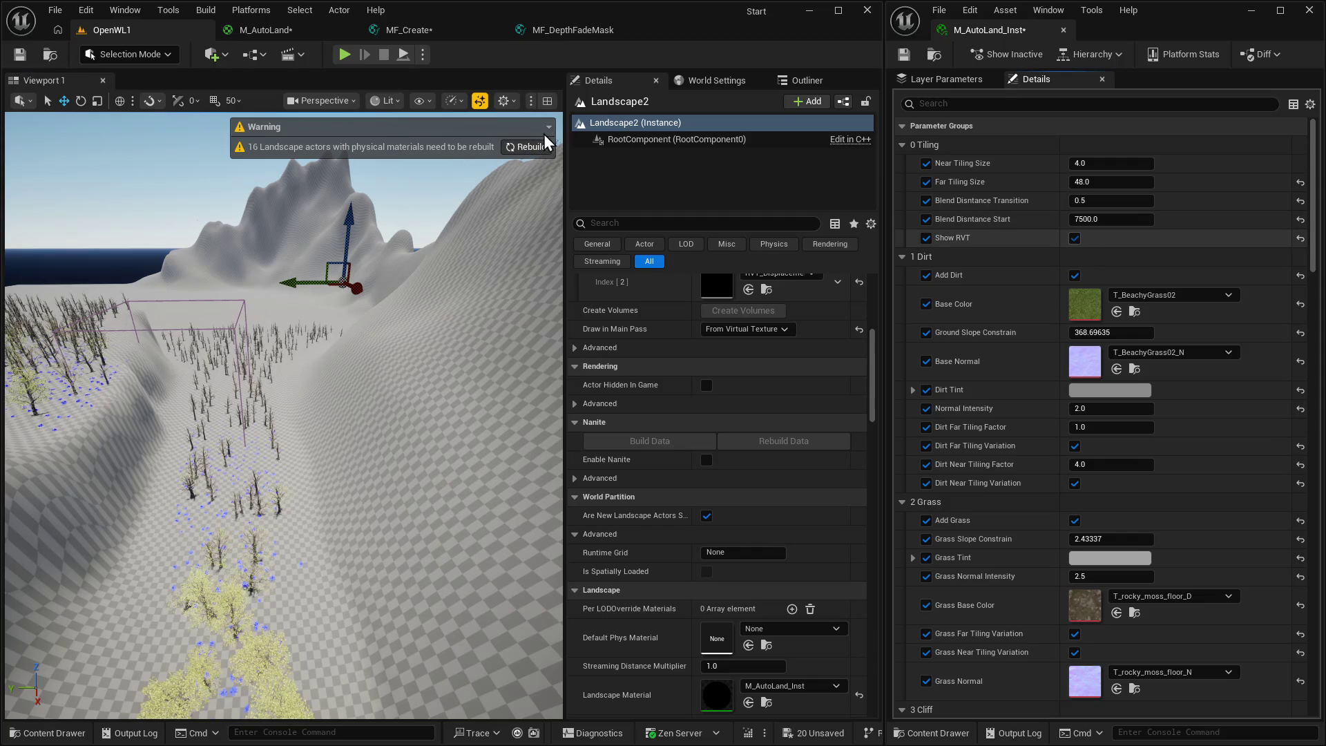
Switch to Landscape Mode, check the AutoMaterial layer, then return to MF_Create.
{"action": "left_click", "coordinate": [157, 55]}
{"action": "left_click", "coordinate": [132, 100]}
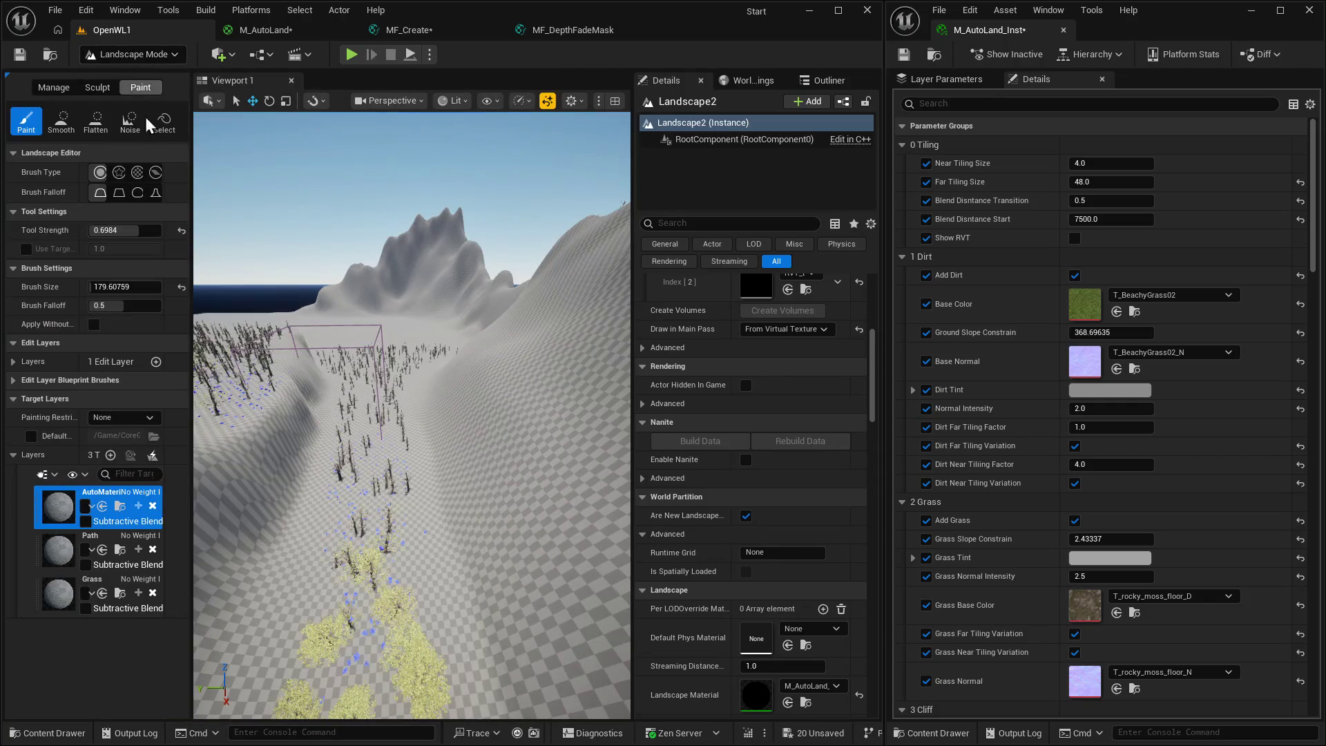
{"action": "right_click", "coordinate": [54, 510]}
{"action": "key", "text": "Escape"}
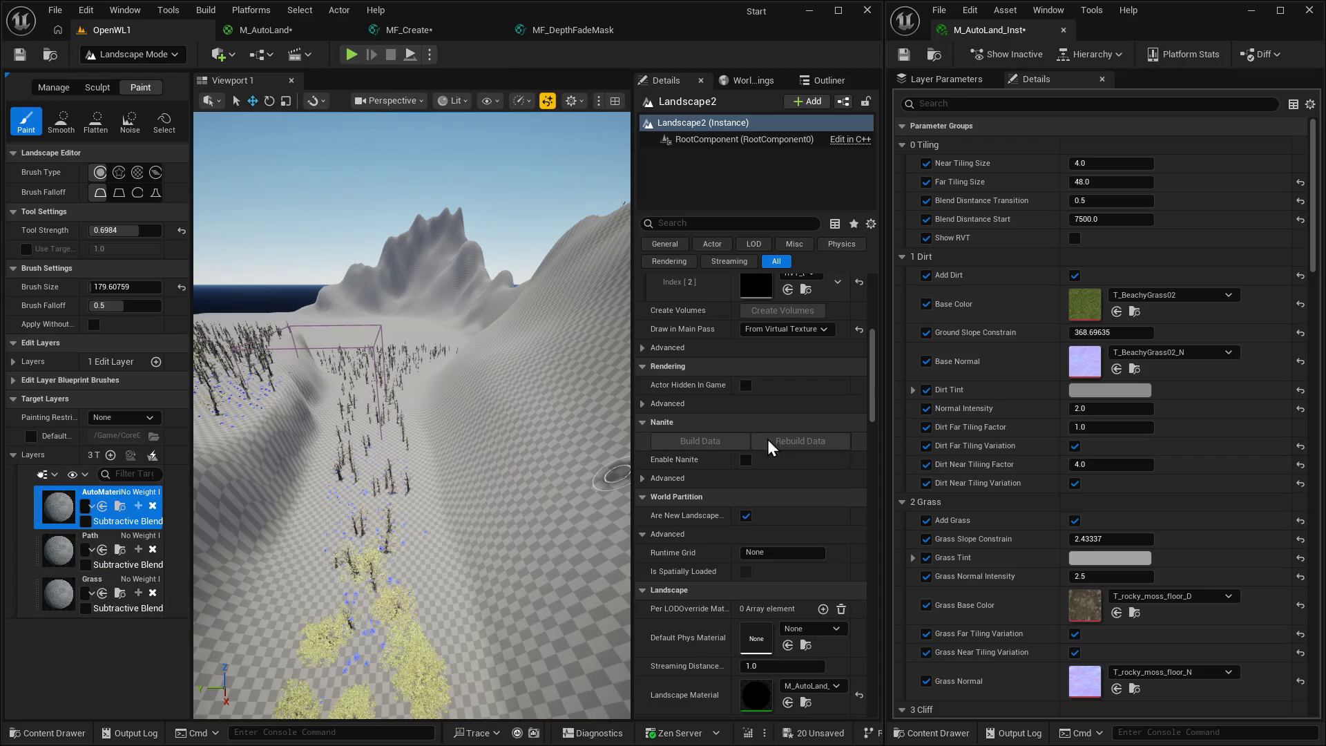
{"action": "scroll", "coordinate": [228, 518], "scroll_direction": "up", "scroll_amount": 10}
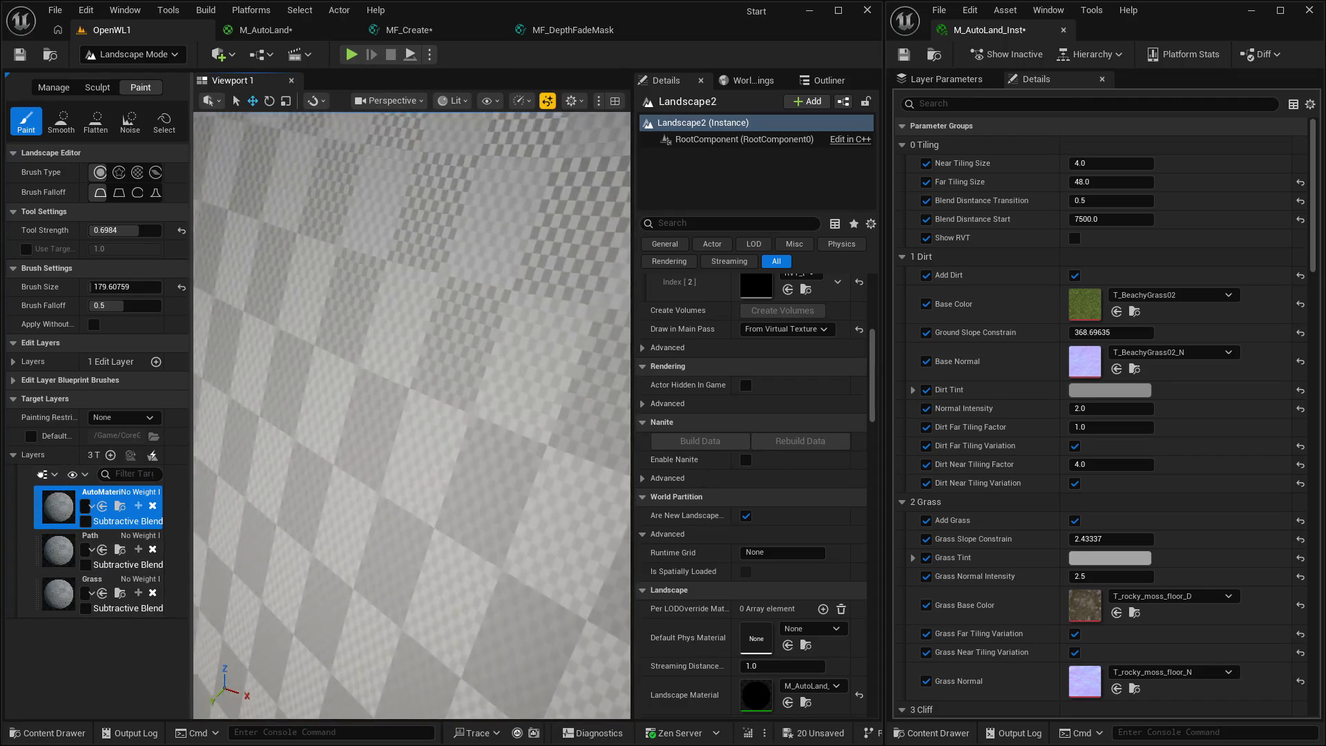
{"action": "scroll", "coordinate": [509, 546], "scroll_direction": "down", "scroll_amount": 10}
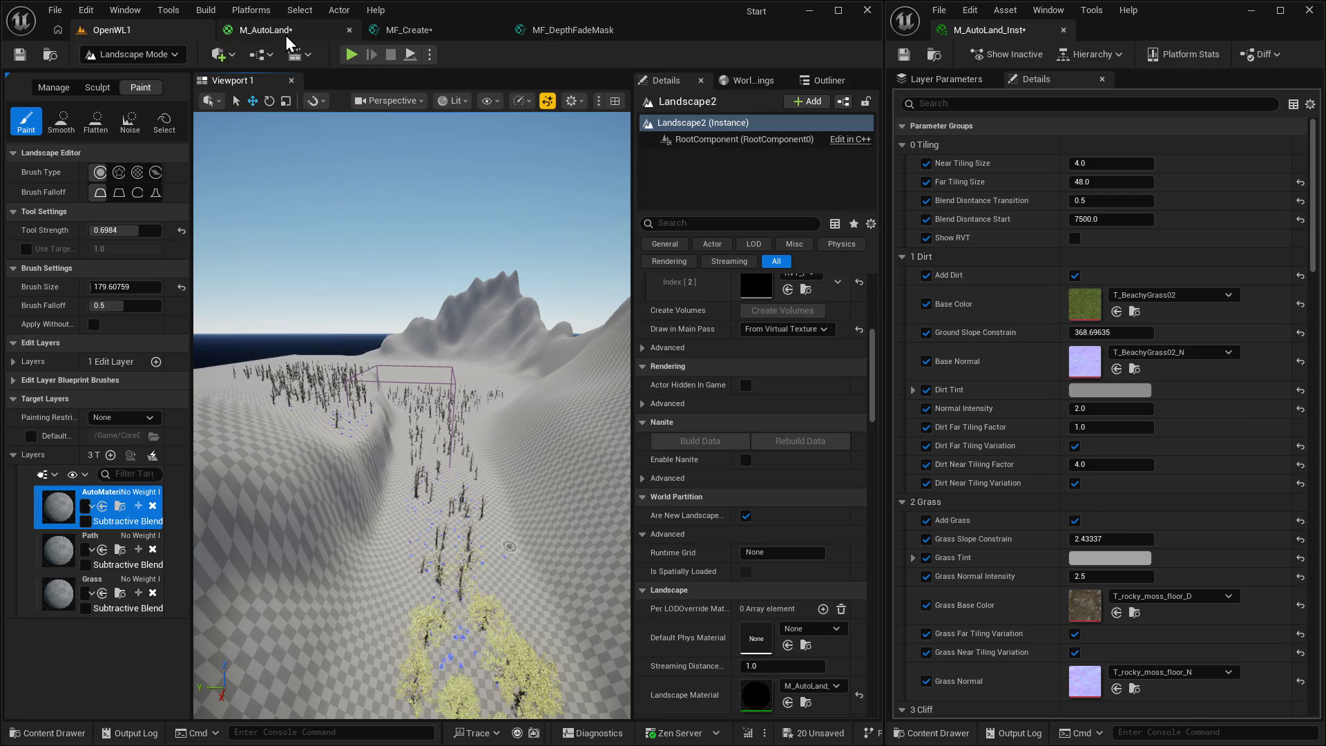
{"action": "left_click", "coordinate": [433, 32]}
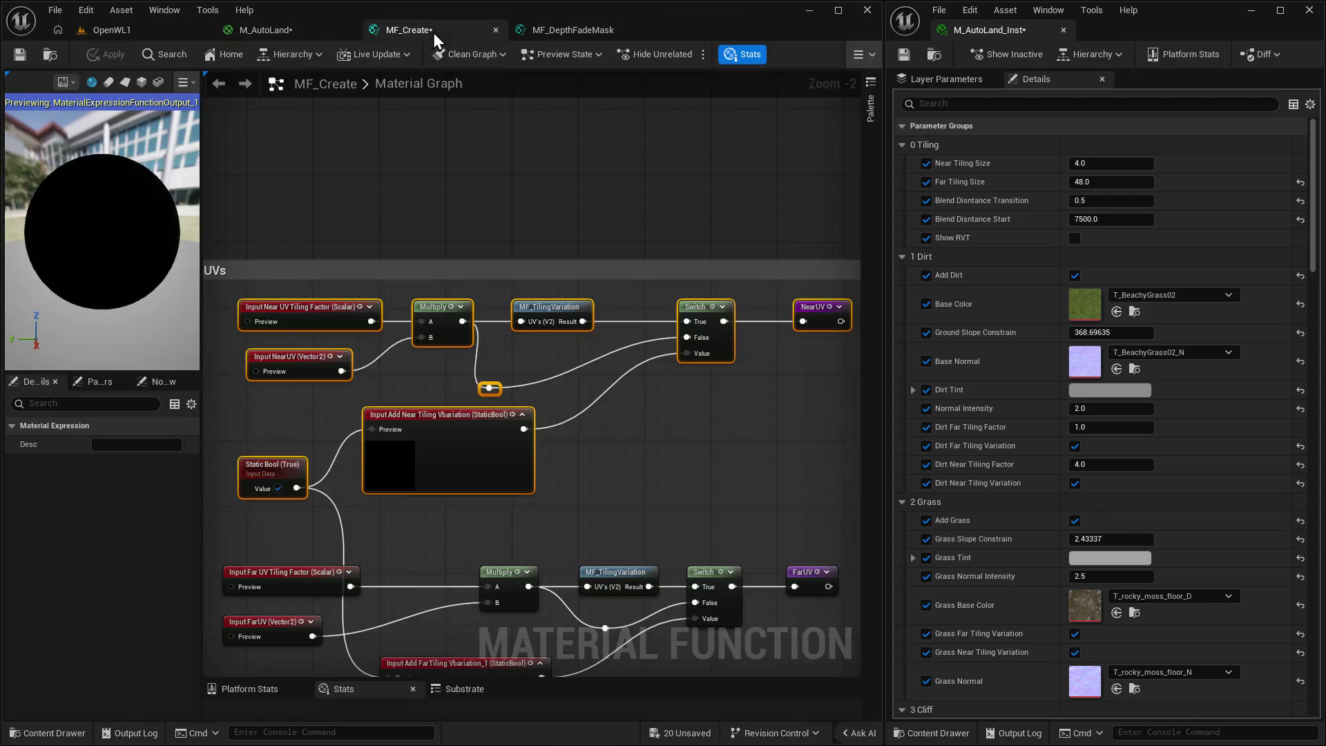
Set MF_Create's Static Bool back to False and bring up the MF_DepthFadeMask graph.
{"action": "left_click", "coordinate": [279, 489]}
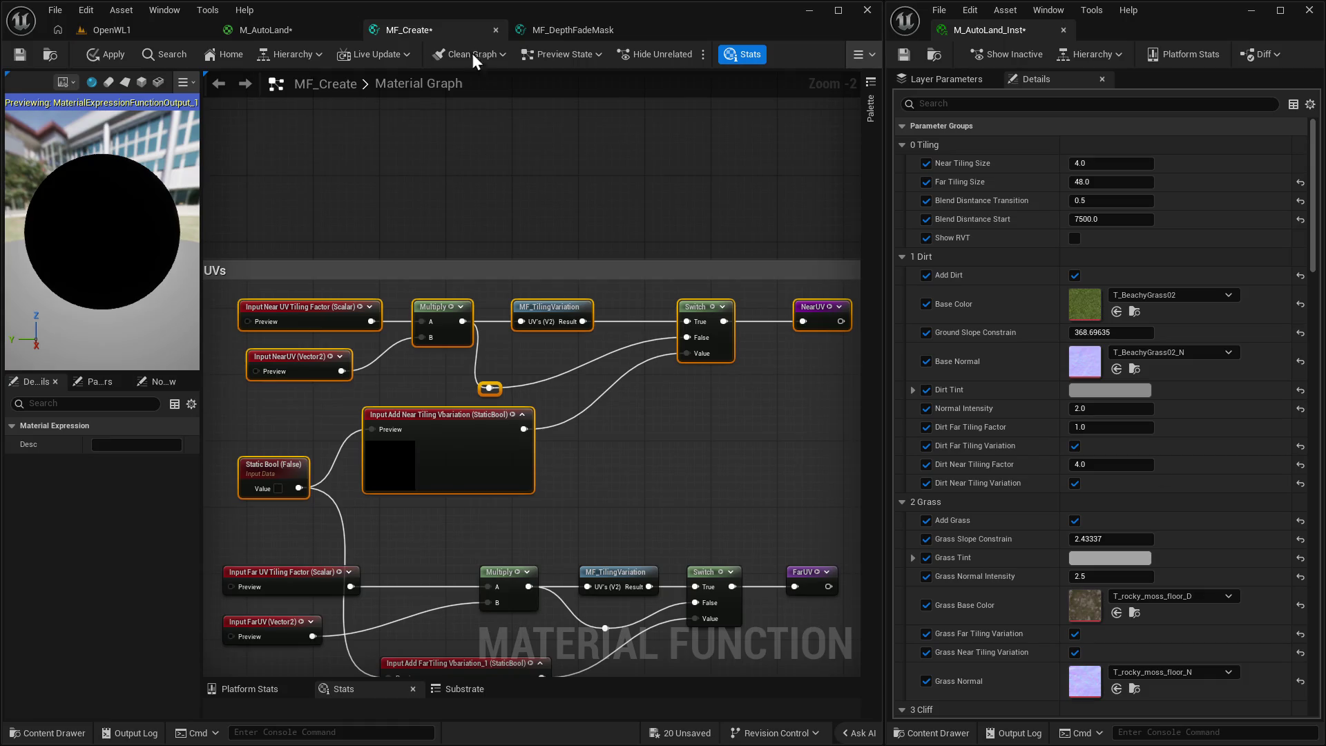
{"action": "left_click", "coordinate": [559, 30]}
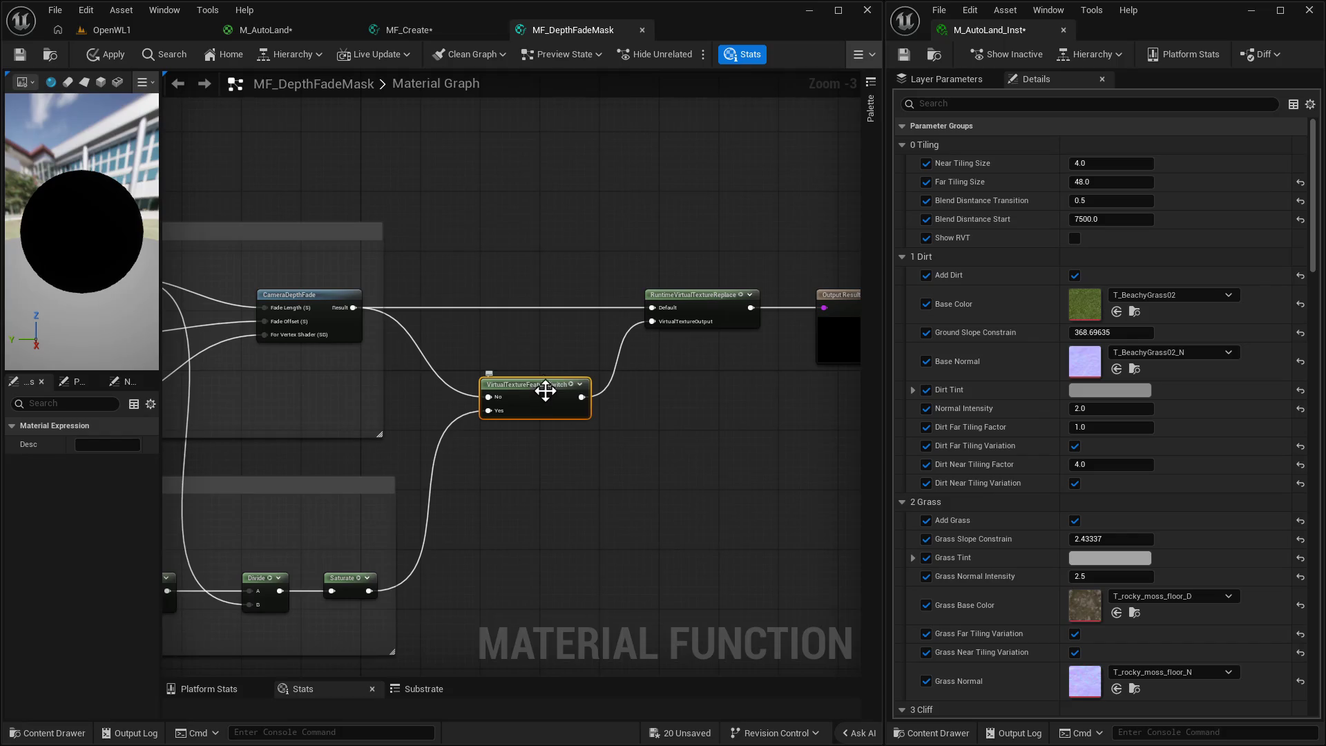
Break the CameraDepthFade wire into VirtualTextureFeatureSwitch's No pin and return to OpenWL1.
{"action": "left_click", "coordinate": [440, 379], "text": "alt"}
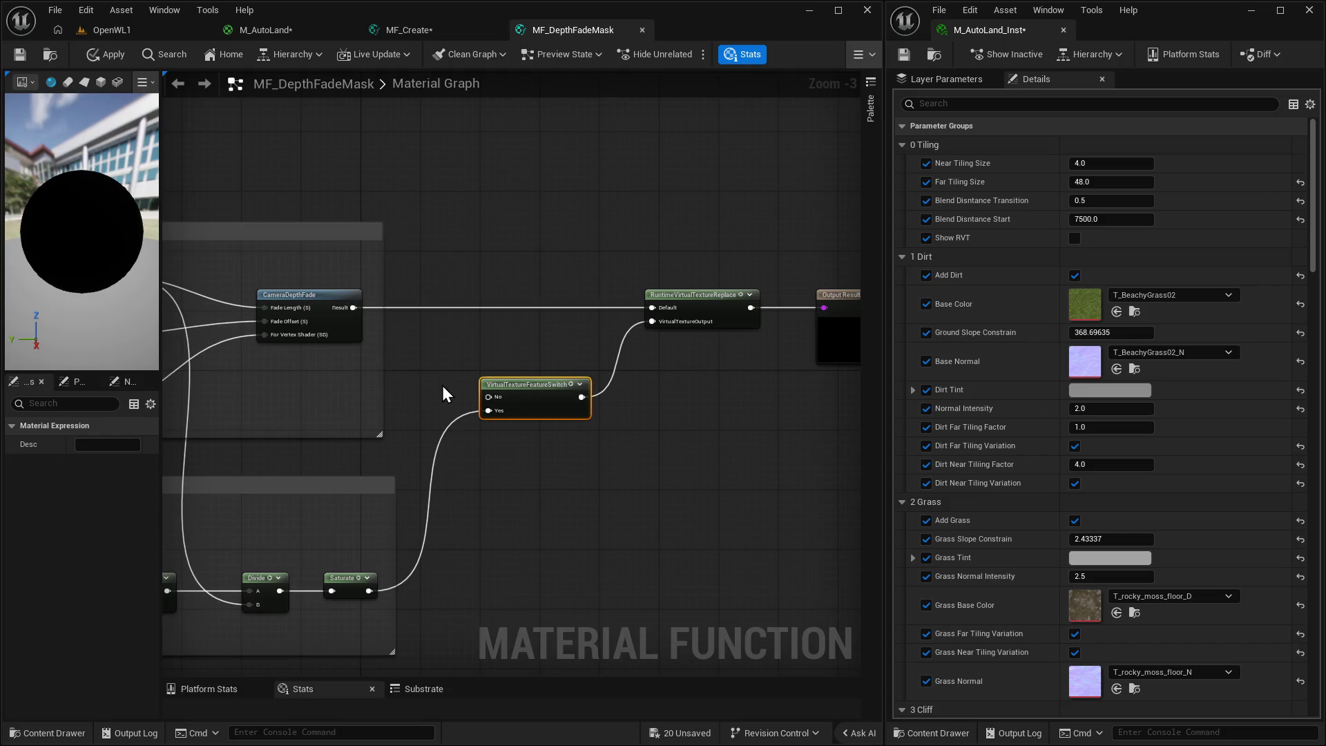
{"action": "left_click", "coordinate": [120, 32]}
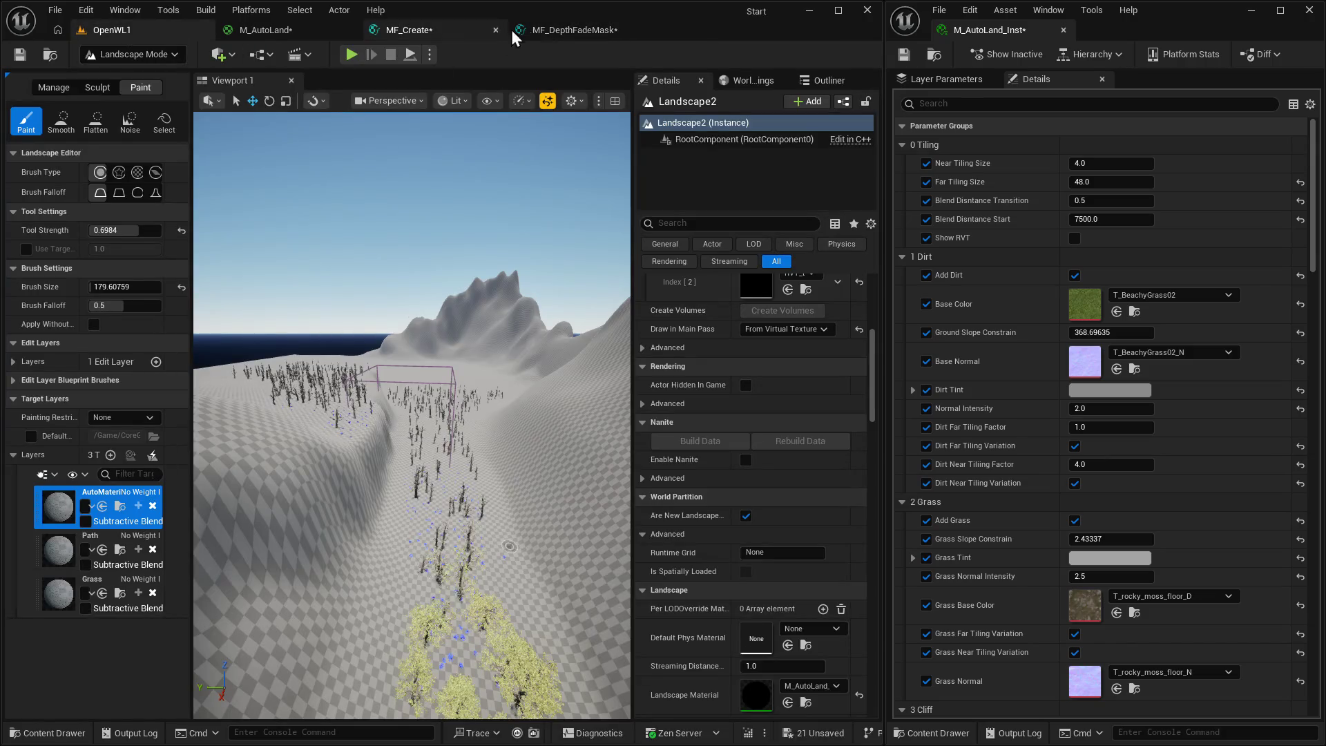
In Selection Mode, assign RVT_Color to the landscape's Draw in Virtual Textures Index 0 and save.
{"action": "left_click", "coordinate": [143, 56]}
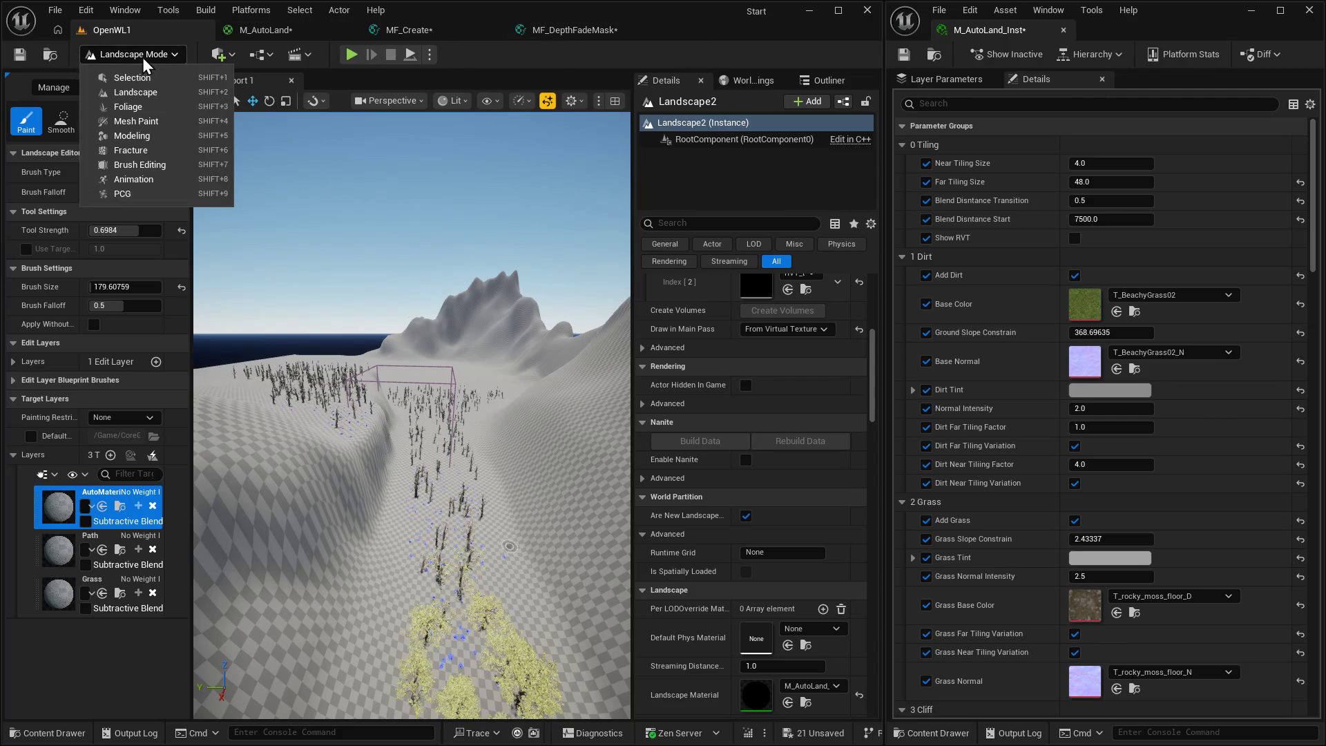
{"action": "left_click", "coordinate": [135, 77]}
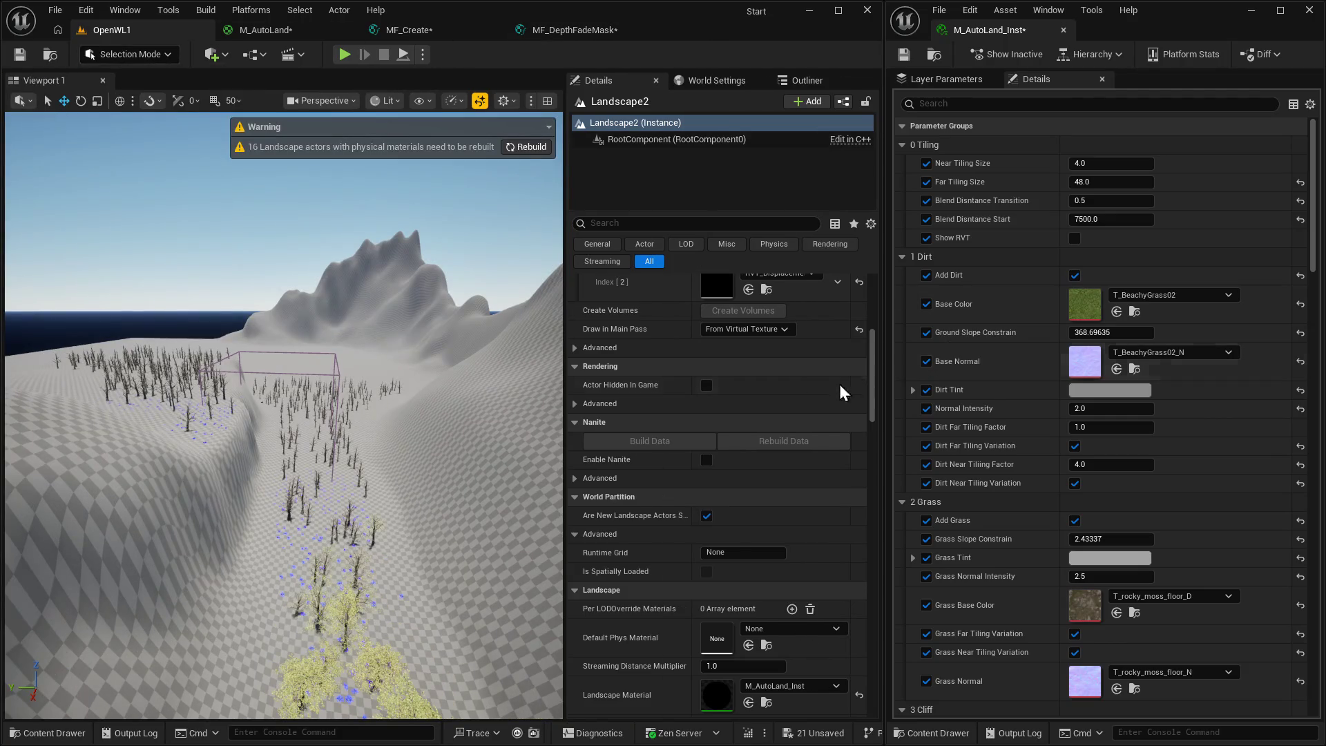
{"action": "scroll", "coordinate": [822, 393], "scroll_direction": "up", "scroll_amount": 3}
{"action": "left_click", "coordinate": [813, 339]}
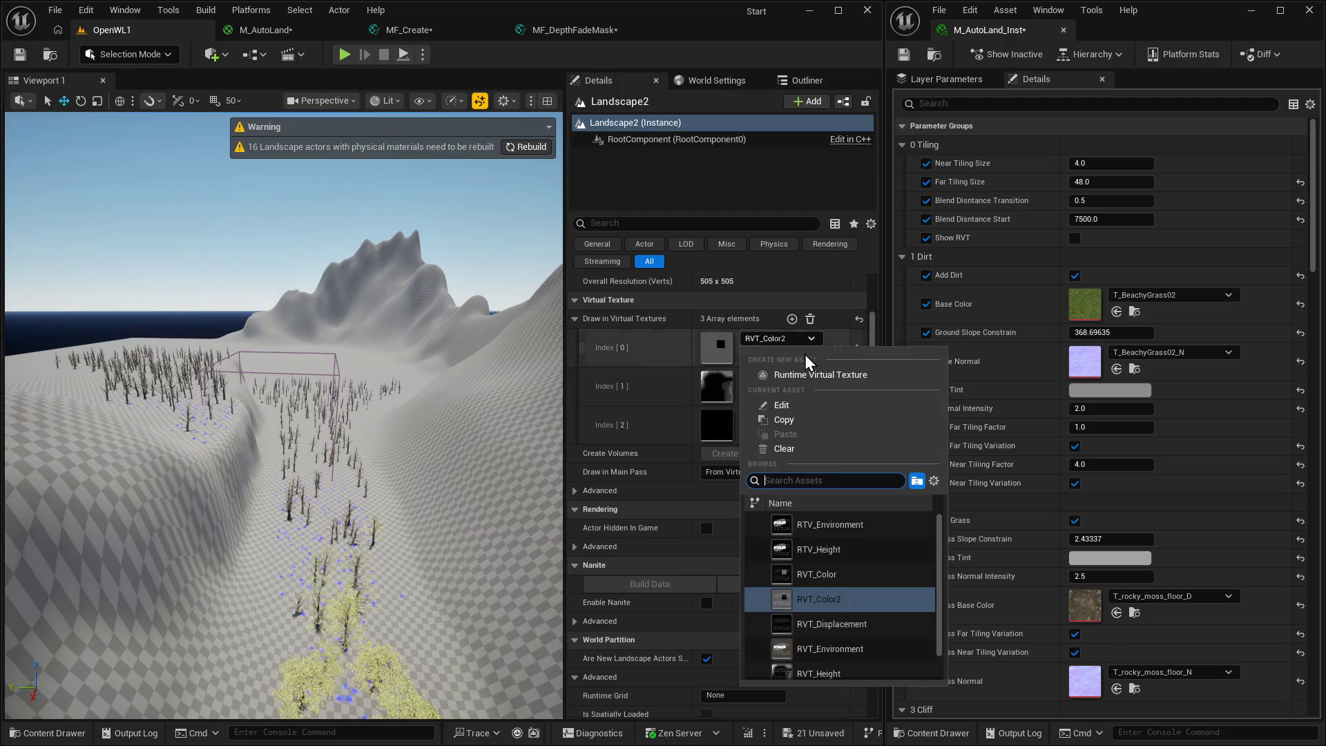
{"action": "left_click", "coordinate": [819, 578]}
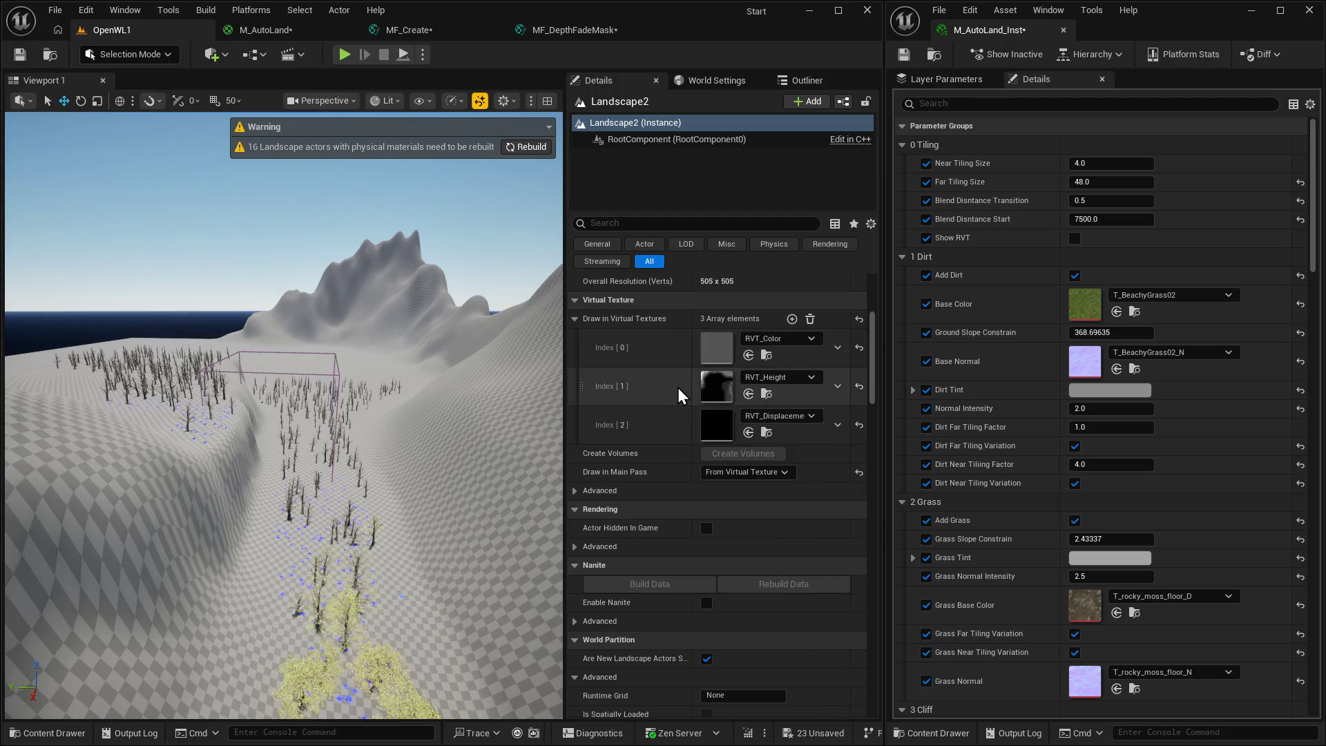
{"action": "key", "text": "ctrl+s"}
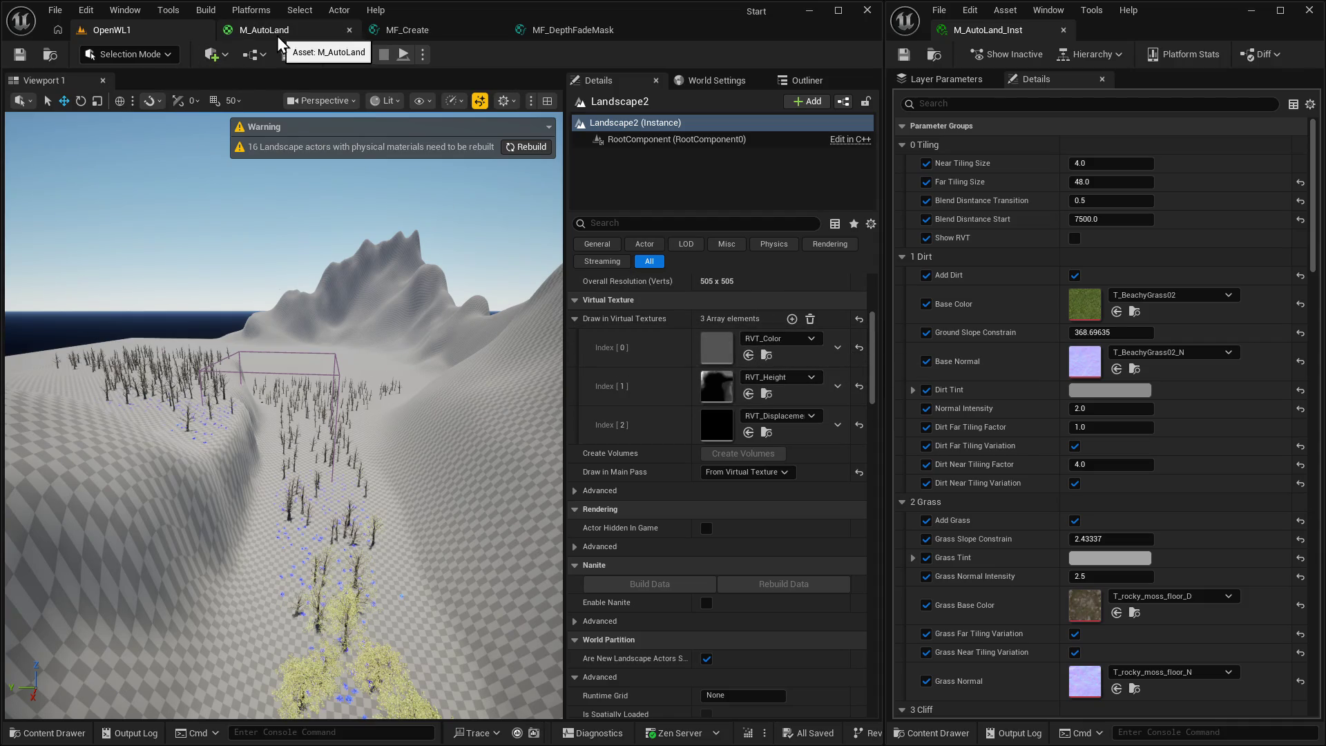
Rebuild the landscape data, re-enable Show RVT, and bring up the M_AutoLand graph.
{"action": "left_click", "coordinate": [535, 149]}
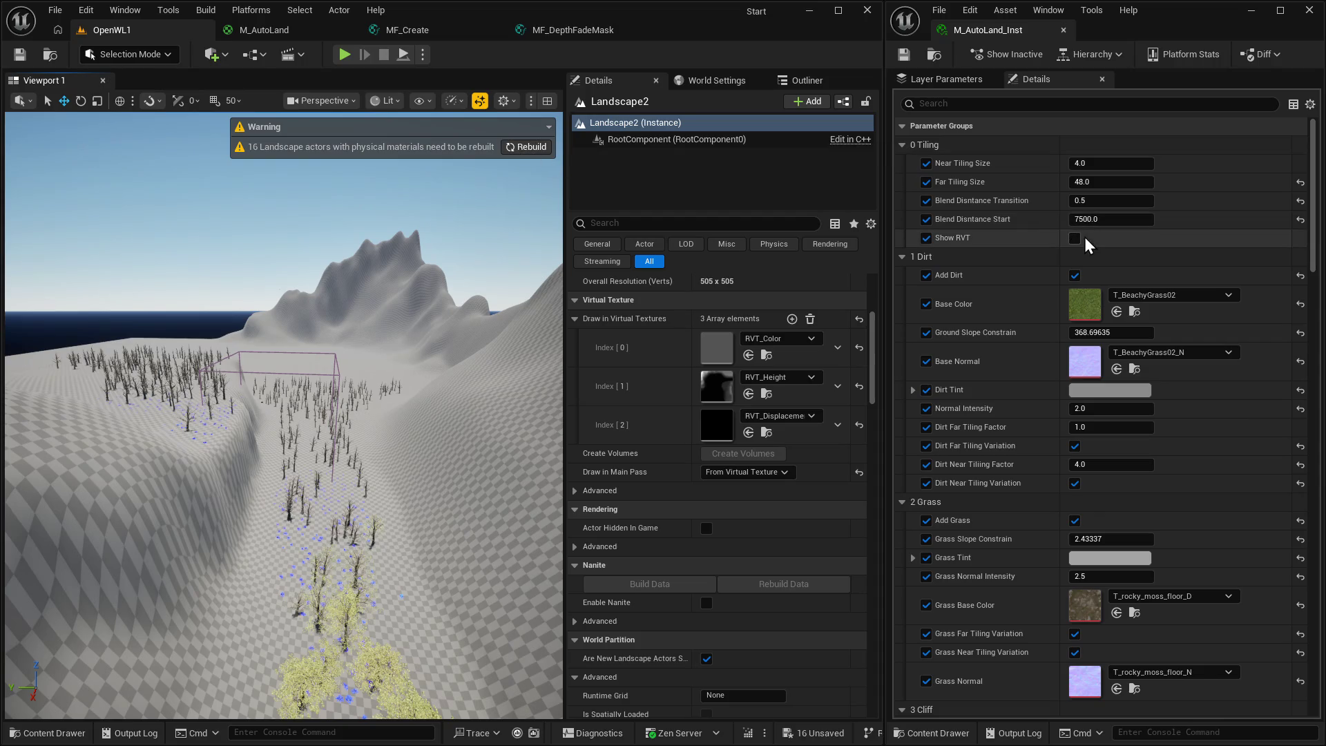
{"action": "left_click", "coordinate": [1075, 239]}
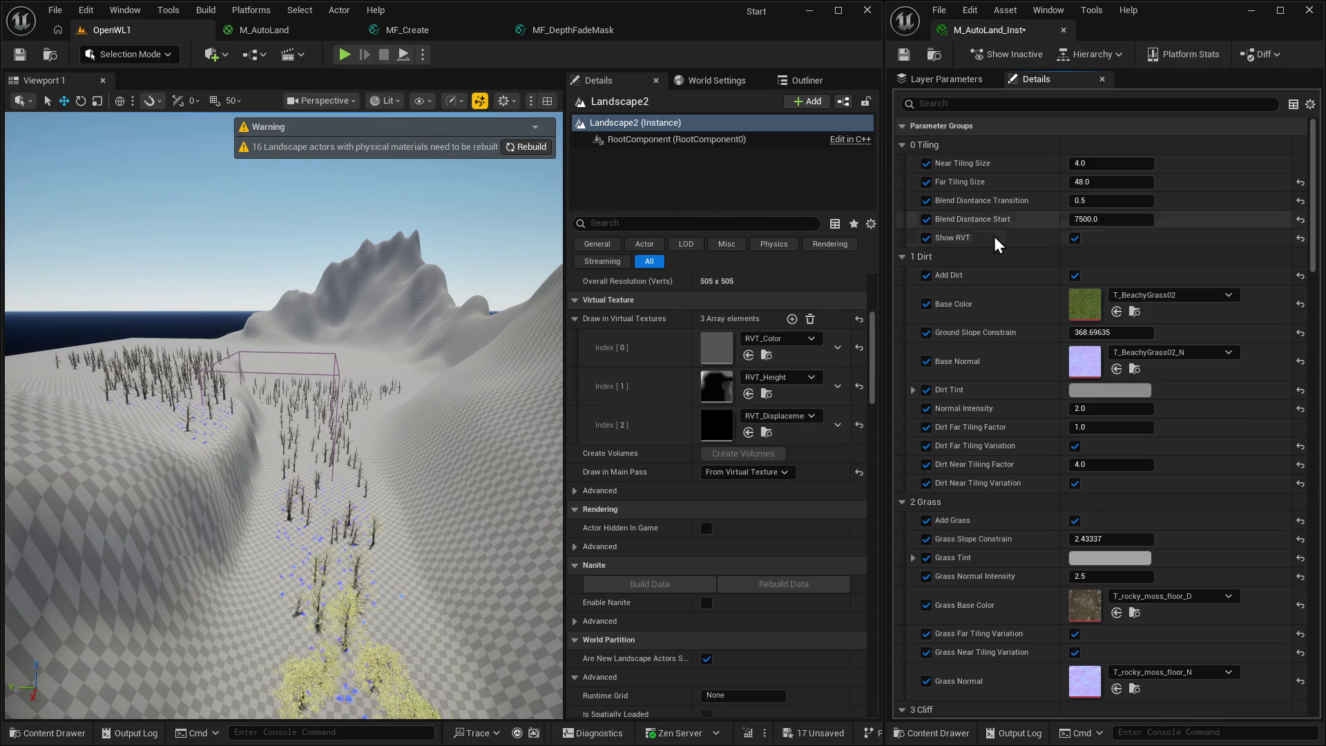
{"action": "left_click", "coordinate": [339, 31]}
{"action": "scroll", "coordinate": [572, 408], "scroll_direction": "up", "scroll_amount": 1}
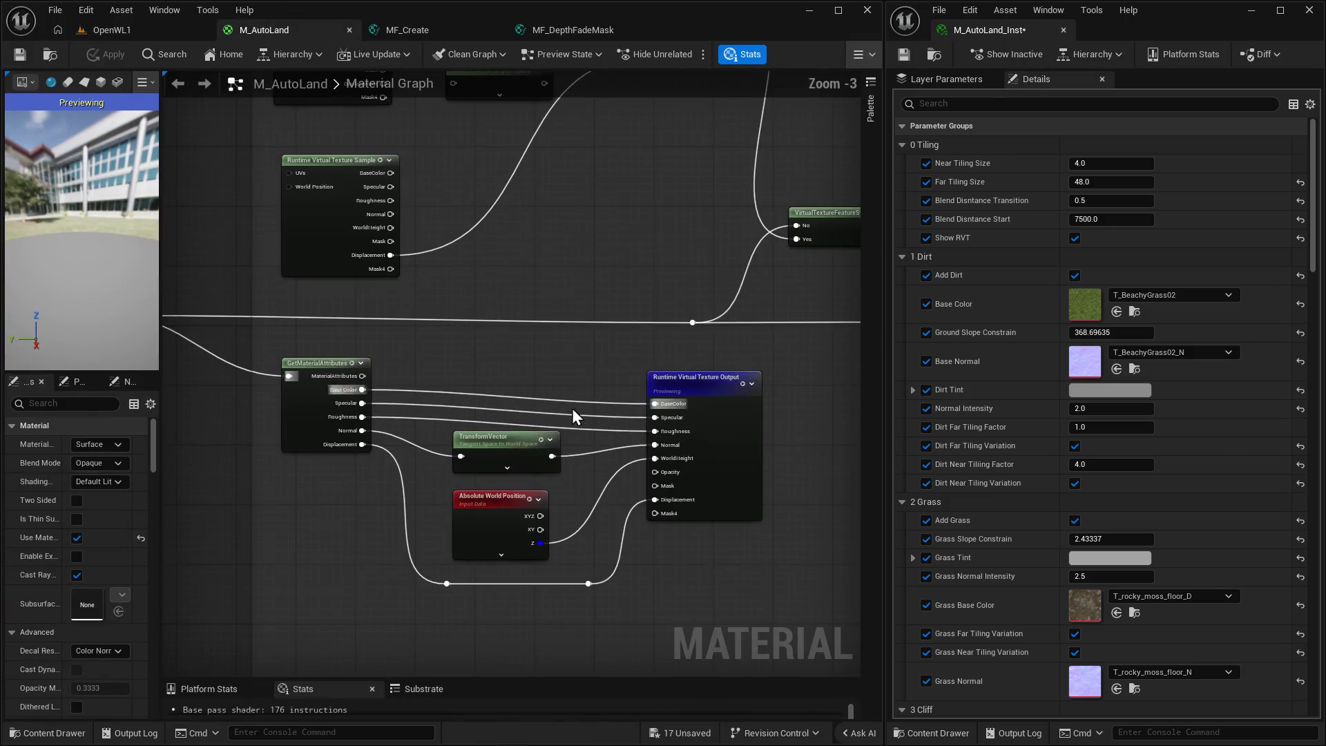
Move the Runtime Virtual Texture Output node slightly lower and stop previewing it.
{"action": "left_click", "coordinate": [722, 363]}
{"action": "left_click_drag", "start_coordinate": [722, 361], "coordinate": [724, 376]}
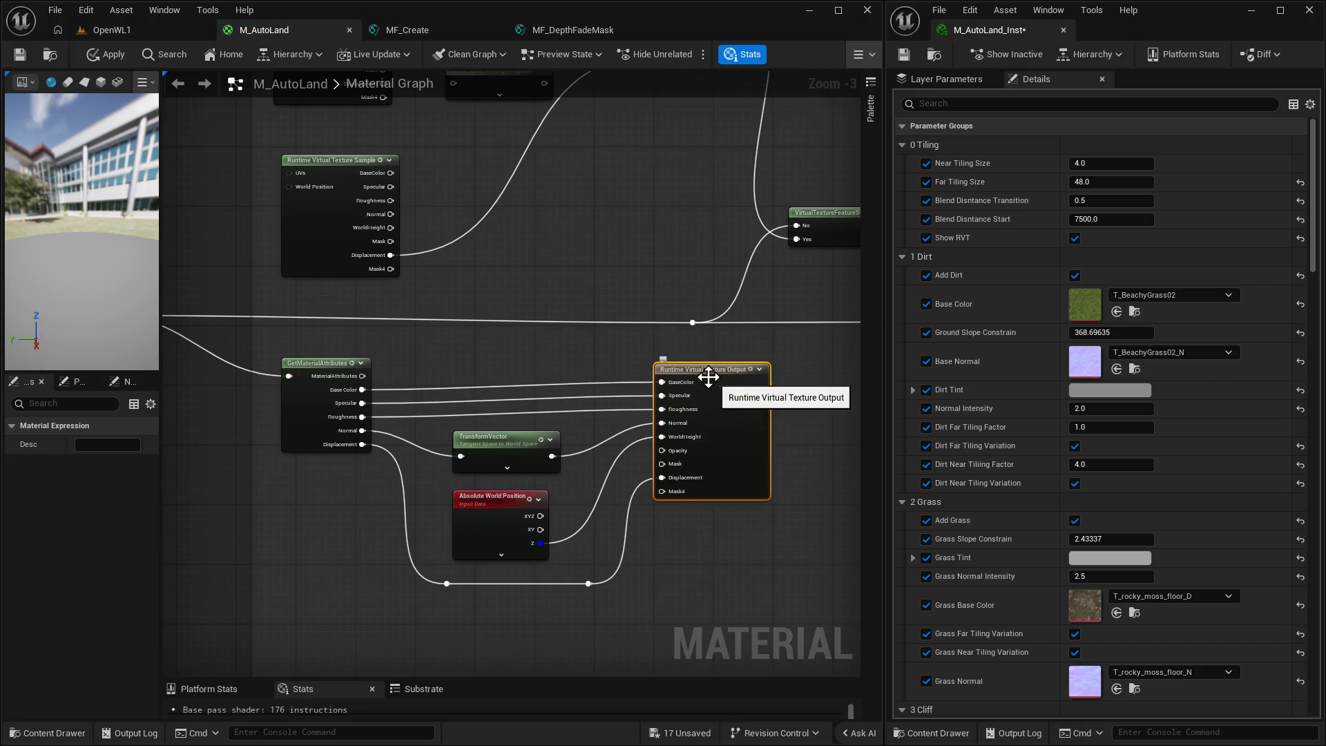
{"action": "left_click", "coordinate": [750, 376]}
Select GetMaterialAttributes and survey the RVT Code section, then return to MF_Create.
{"action": "left_click", "coordinate": [325, 370]}
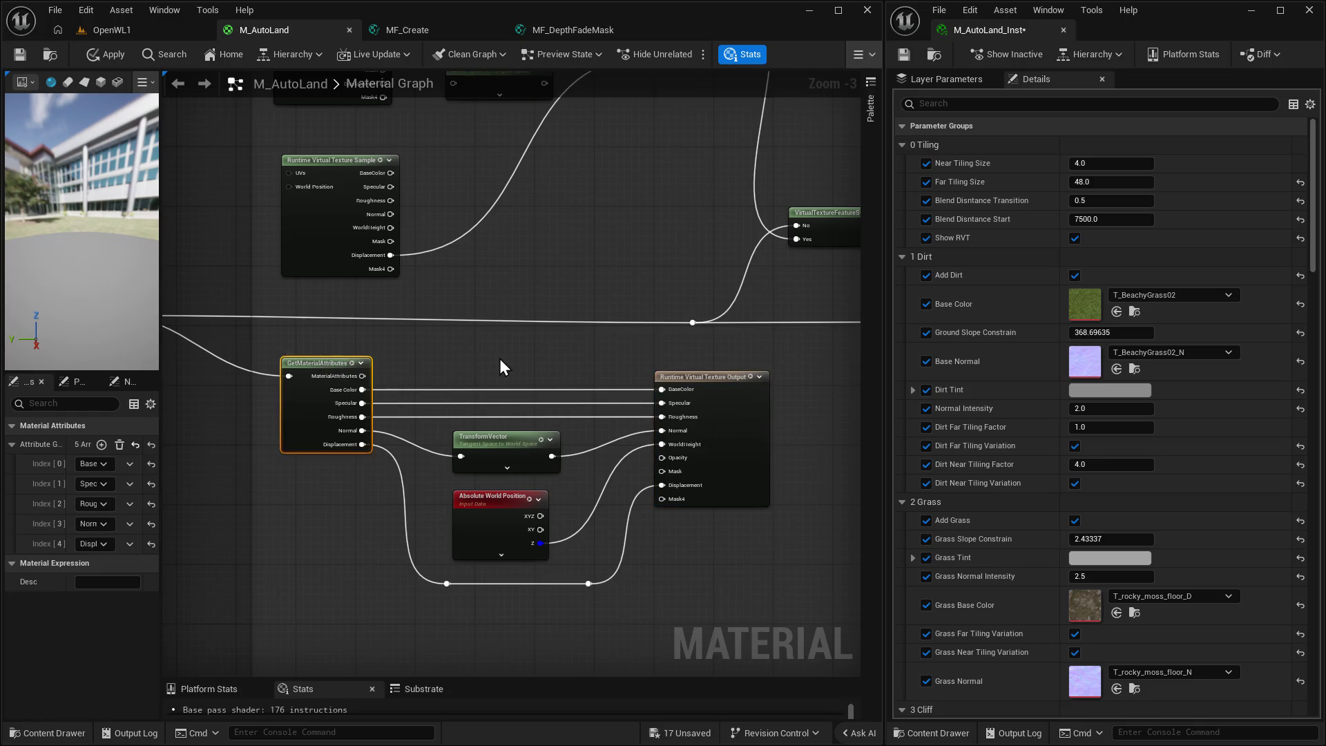
{"action": "mouse_move", "coordinate": [508, 364]}
{"action": "left_mouse_down"}
{"action": "mouse_move", "coordinate": [564, 384]}
{"action": "mouse_move", "coordinate": [276, 434]}
{"action": "mouse_move", "coordinate": [601, 429]}
{"action": "mouse_move", "coordinate": [577, 519]}
{"action": "left_mouse_up"}
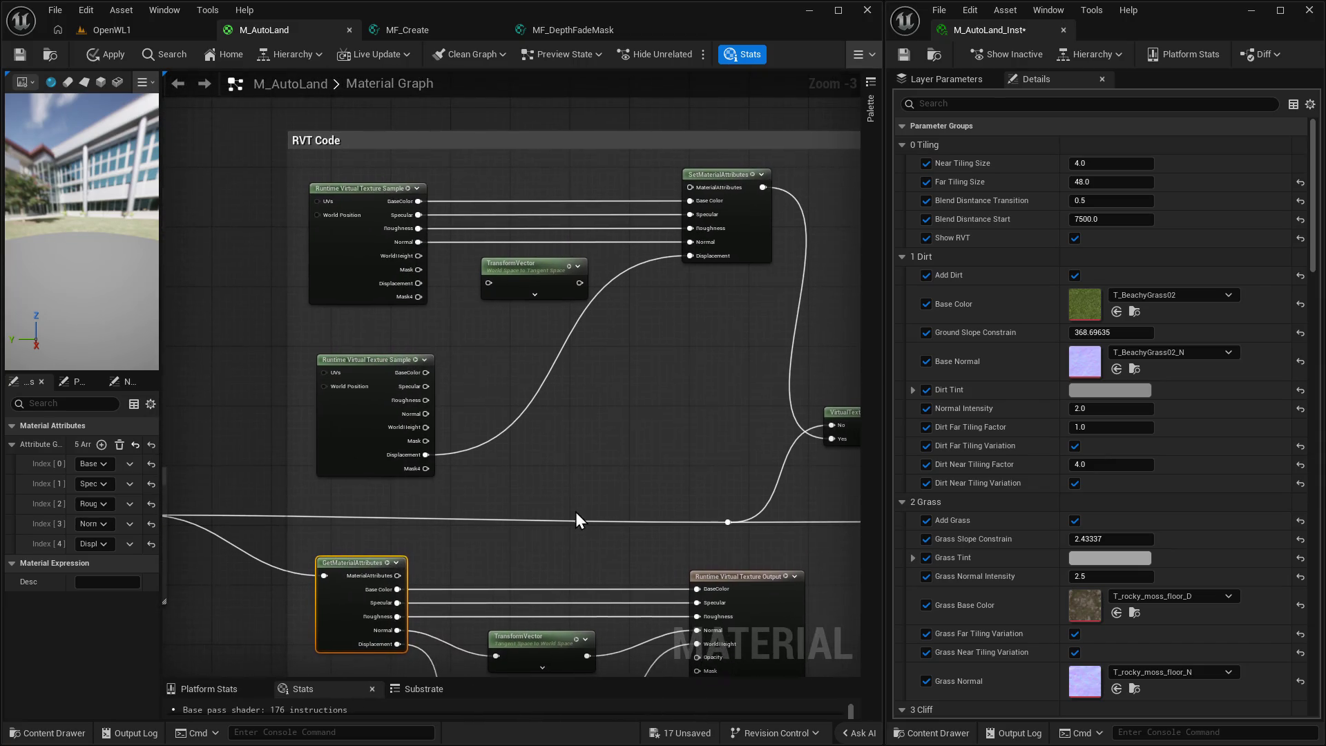
{"action": "scroll", "coordinate": [632, 450], "scroll_direction": "down", "scroll_amount": 2}
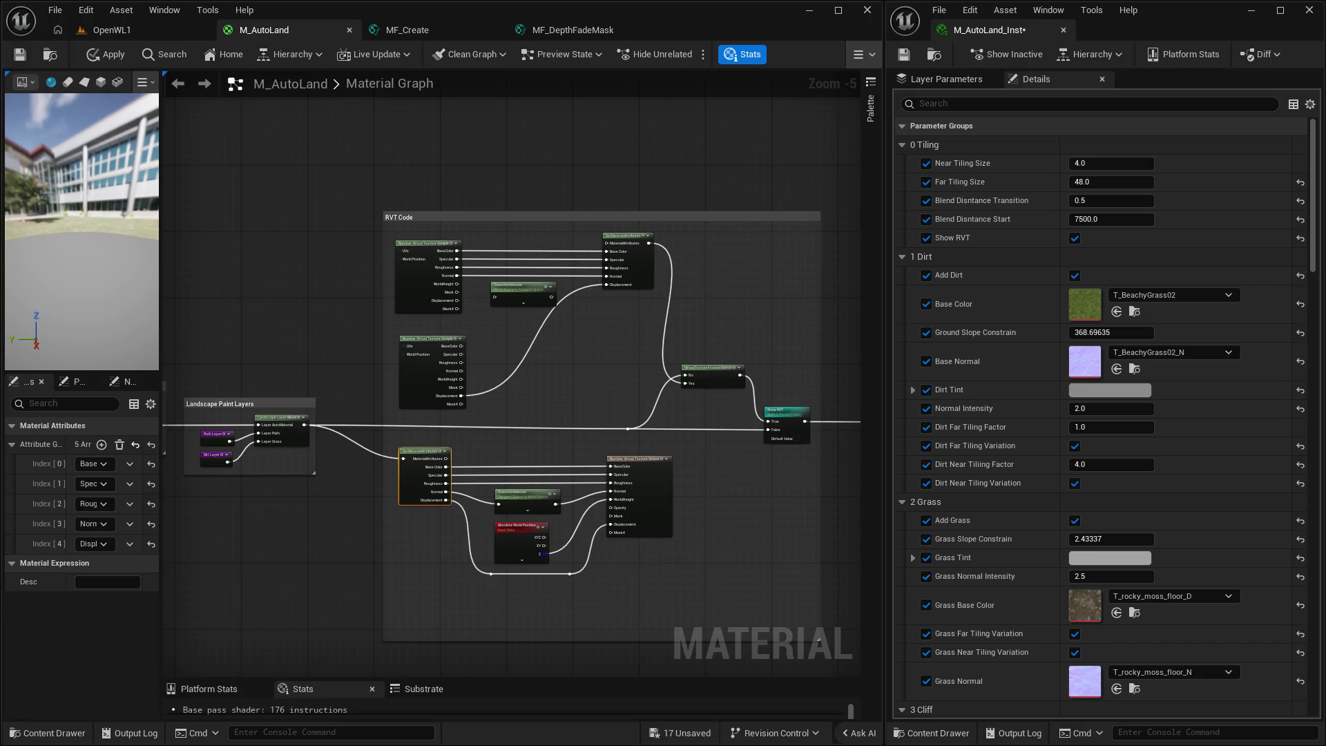
{"action": "left_click", "coordinate": [404, 31]}
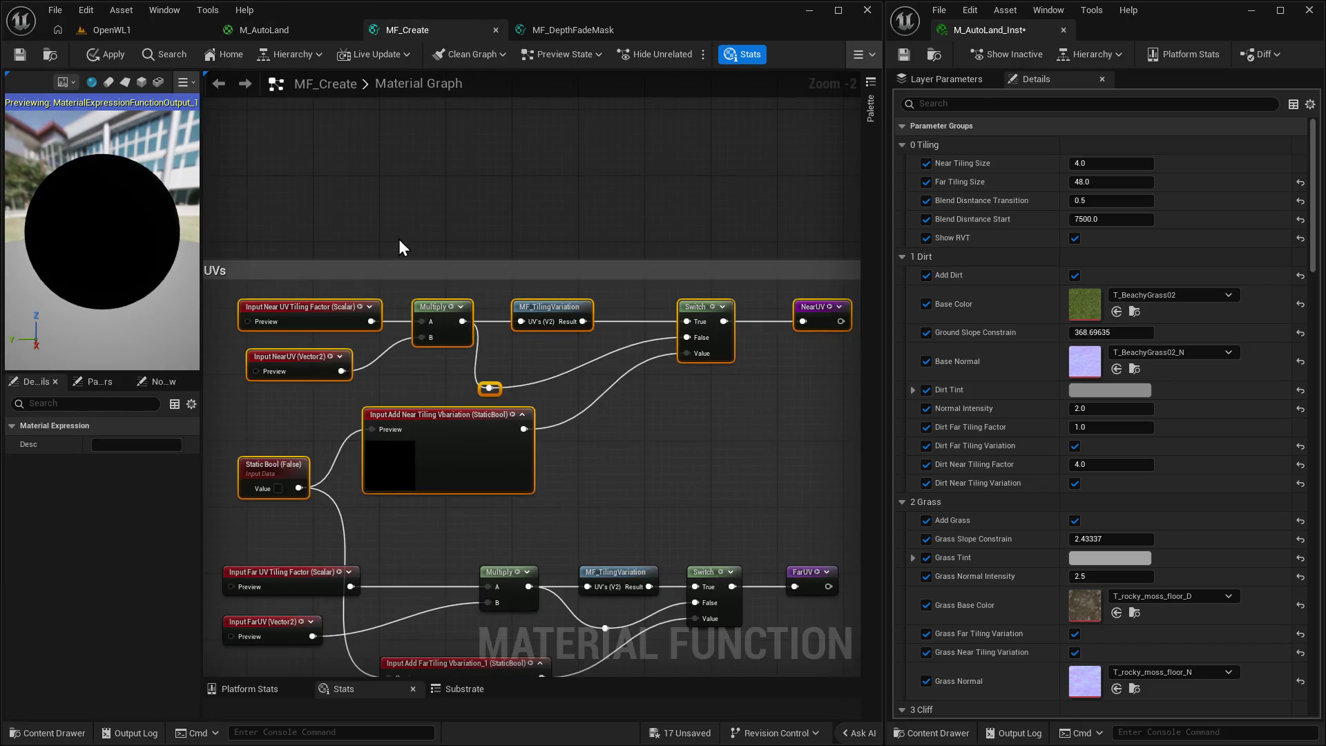
Keep Near UV Tiling Factor as Scalar and make it default to its 1.0 preview value.
{"action": "left_click", "coordinate": [317, 321]}
{"action": "left_click", "coordinate": [306, 357]}
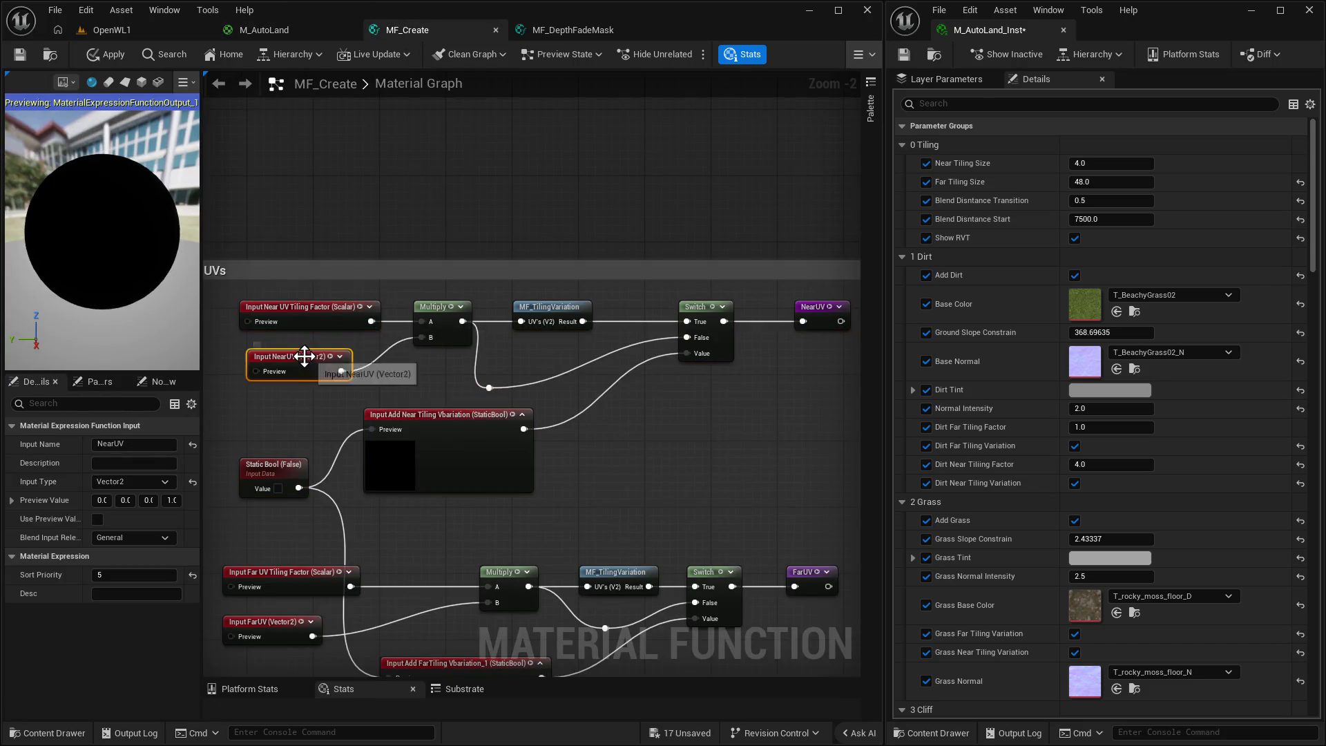
{"action": "left_click", "coordinate": [338, 306]}
{"action": "left_click_drag", "start_coordinate": [202, 491], "coordinate": [305, 491]}
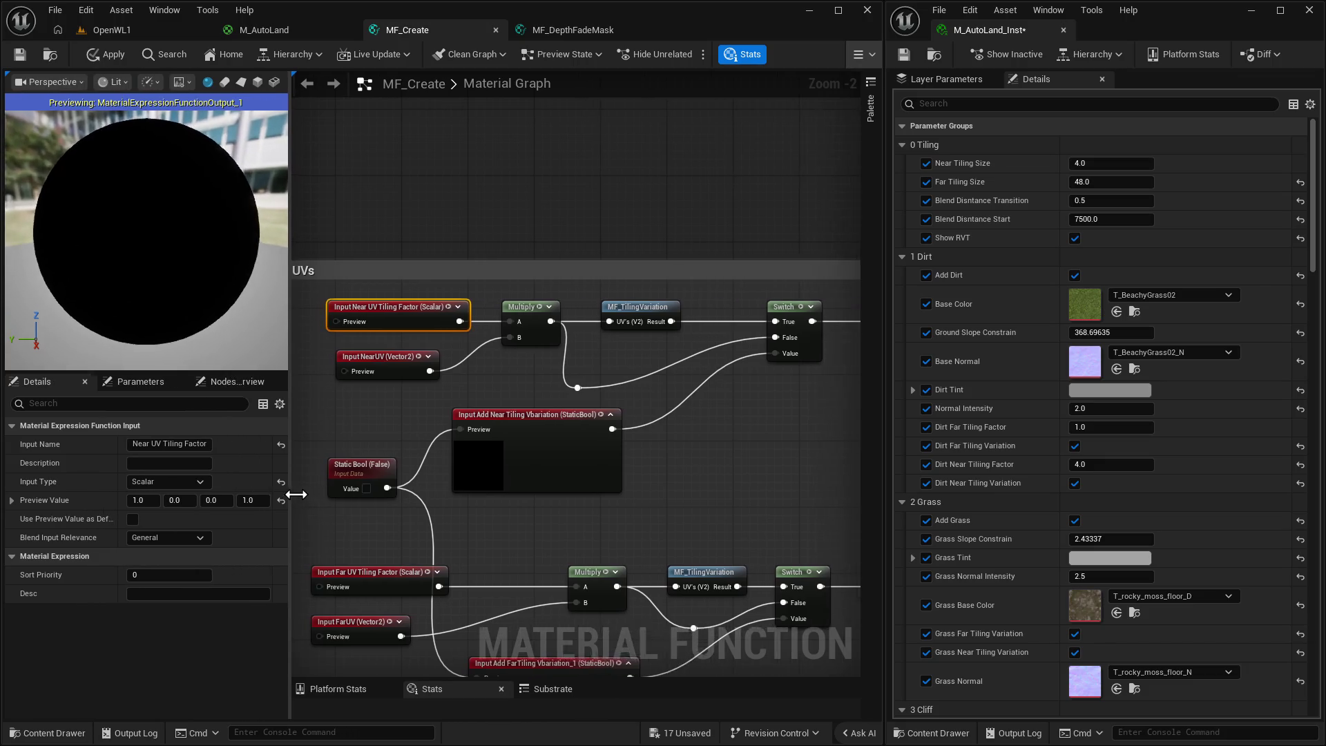
{"action": "left_click", "coordinate": [205, 487]}
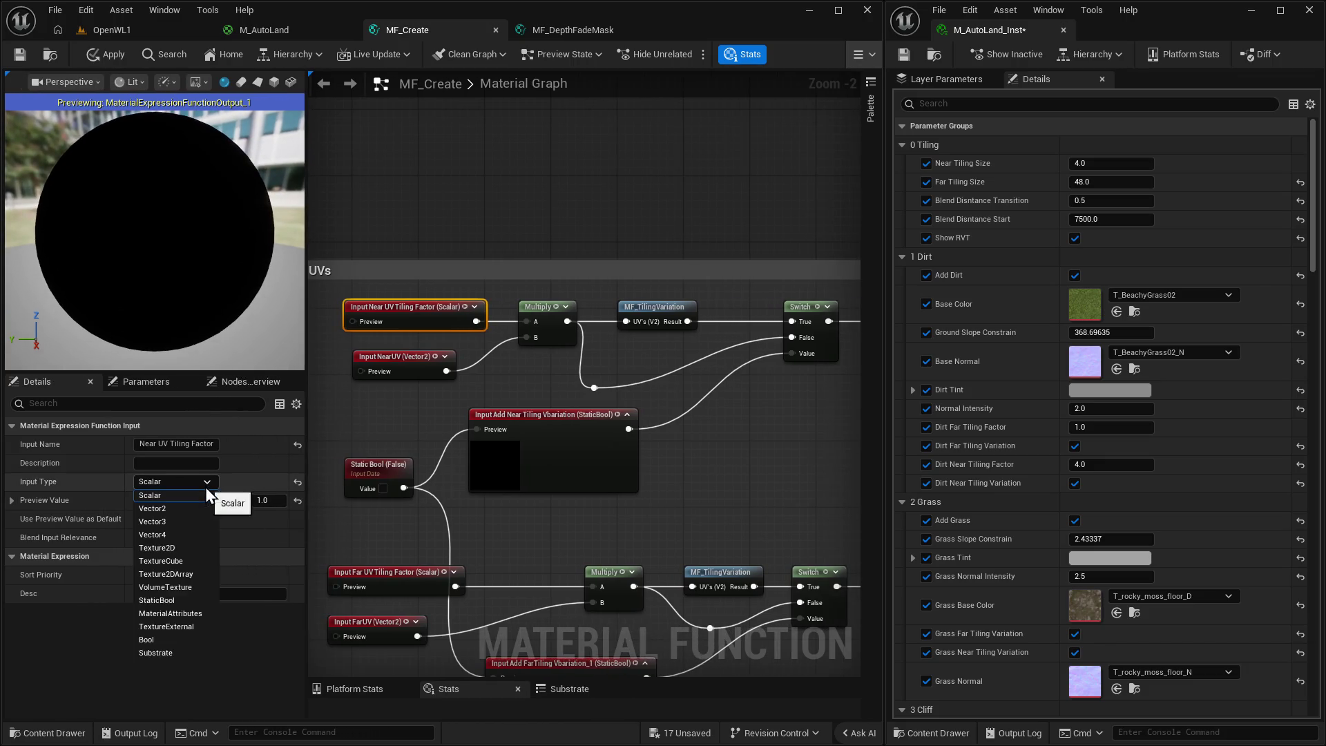
{"action": "left_click", "coordinate": [205, 486]}
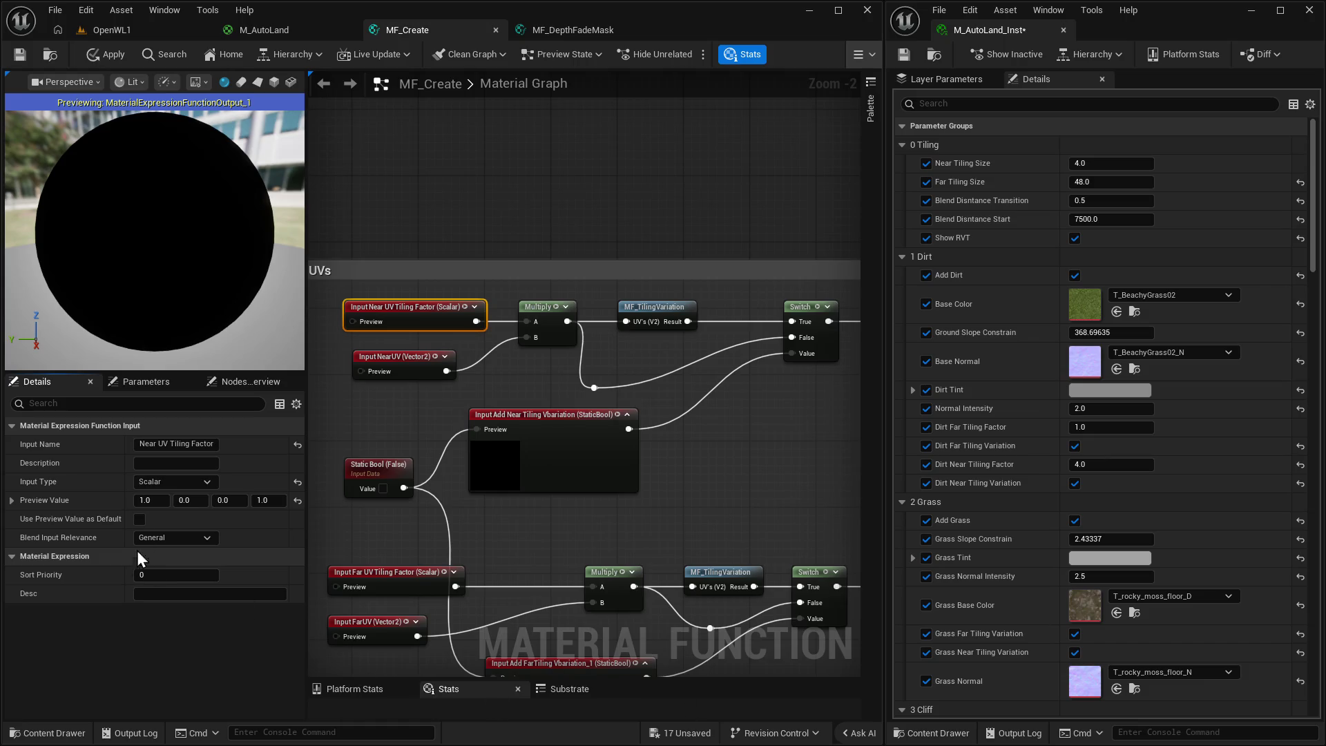
{"action": "left_click", "coordinate": [141, 519]}
{"action": "left_click", "coordinate": [377, 571]}
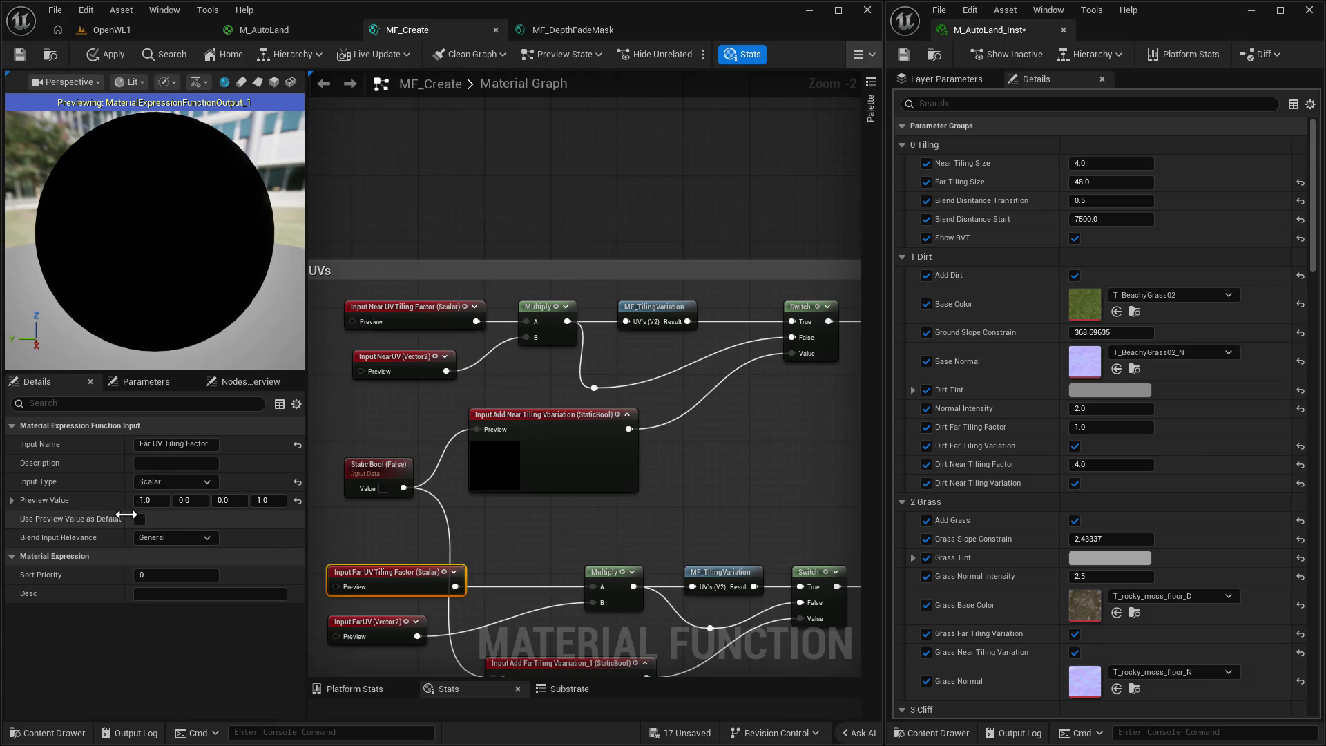
In OpenWL1, toggle Show RVT off, rebuild the landscape, re-enable Show RVT, then view M_AutoLand.
{"action": "left_click", "coordinate": [105, 30]}
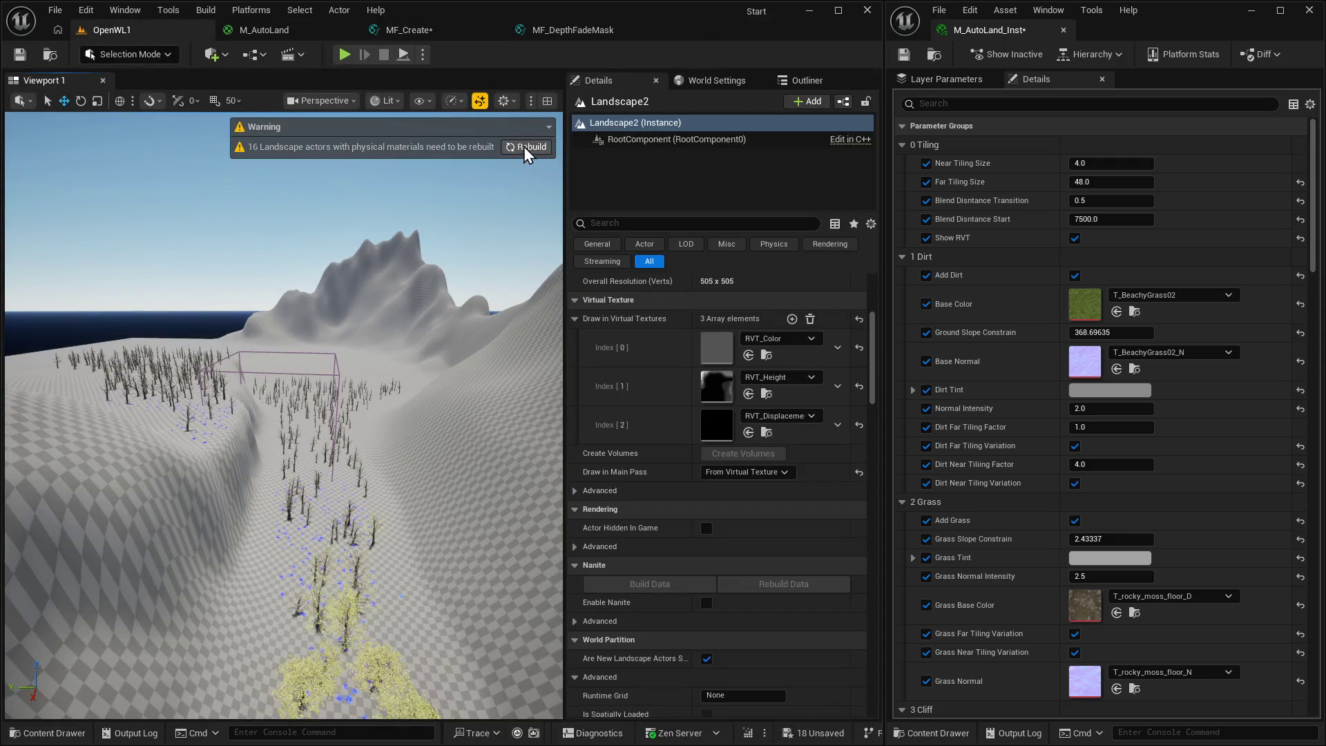
{"action": "left_click", "coordinate": [1074, 238]}
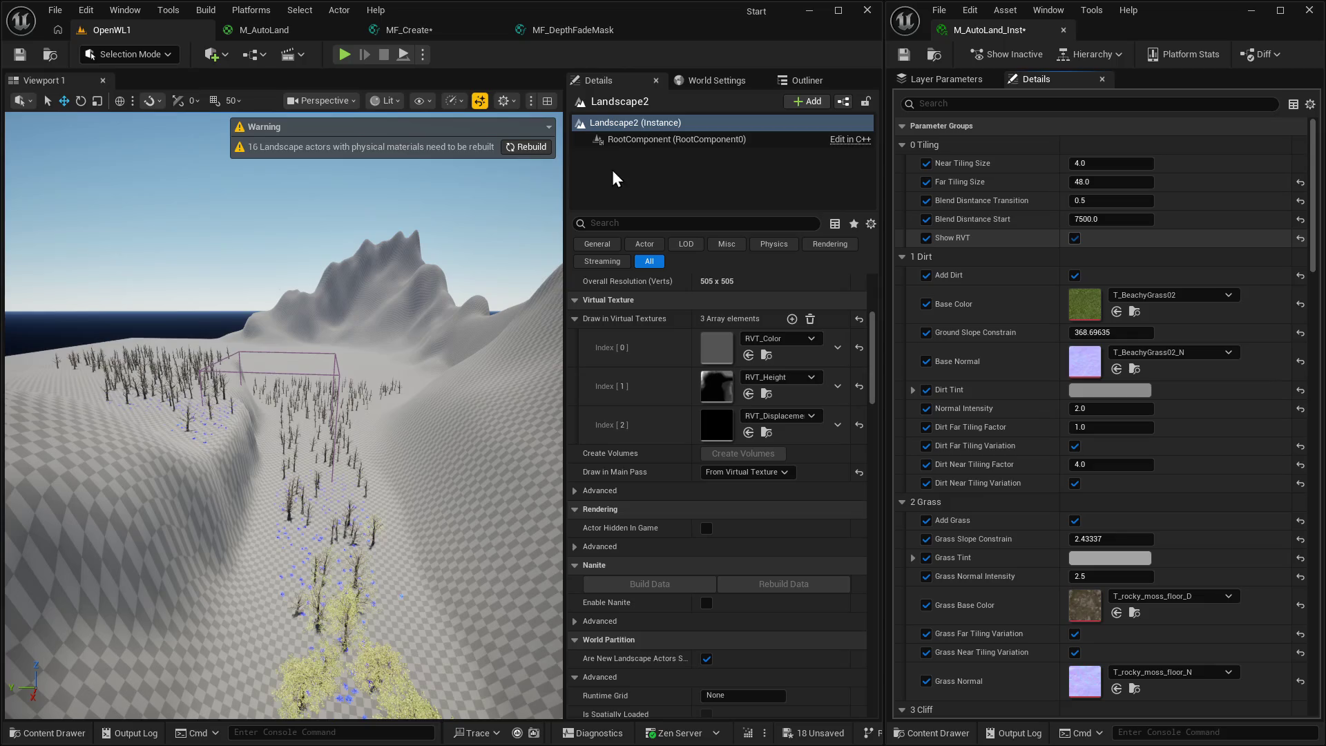
{"action": "left_click", "coordinate": [539, 147]}
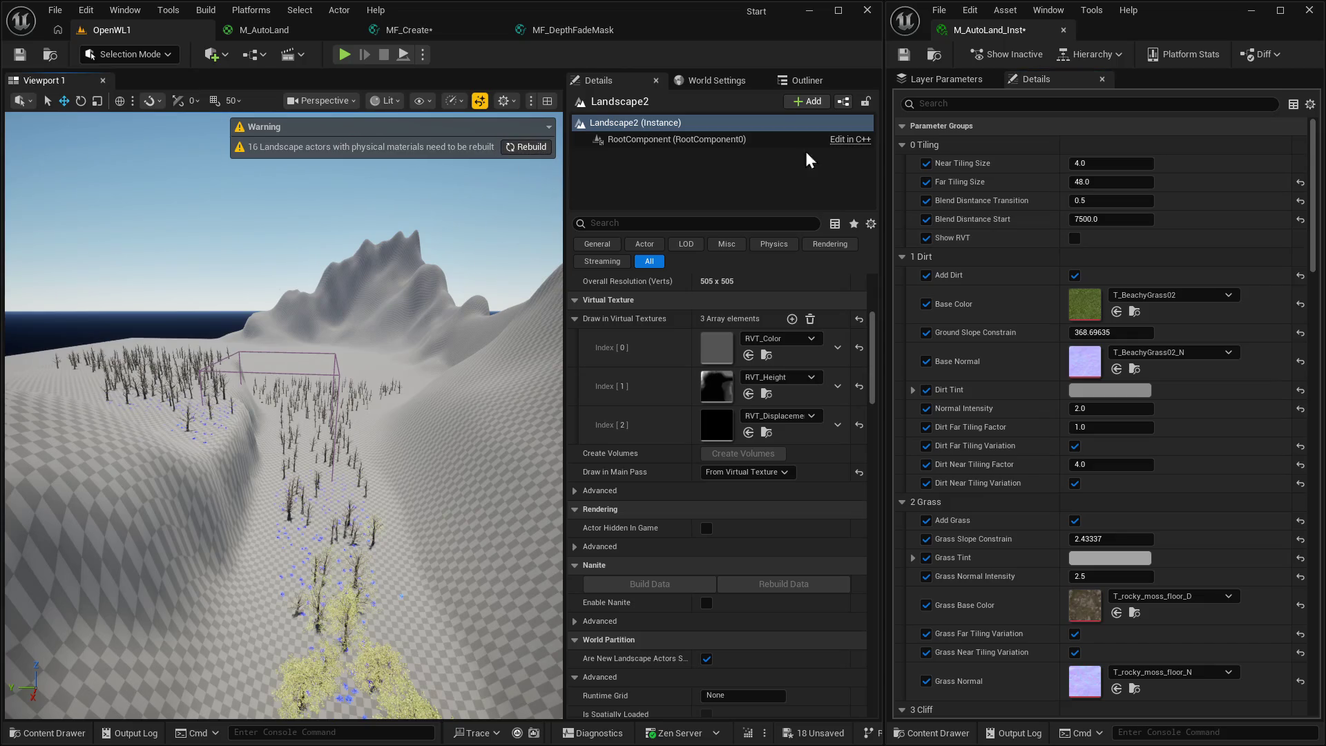
{"action": "left_click", "coordinate": [1075, 237]}
{"action": "left_click", "coordinate": [276, 29]}
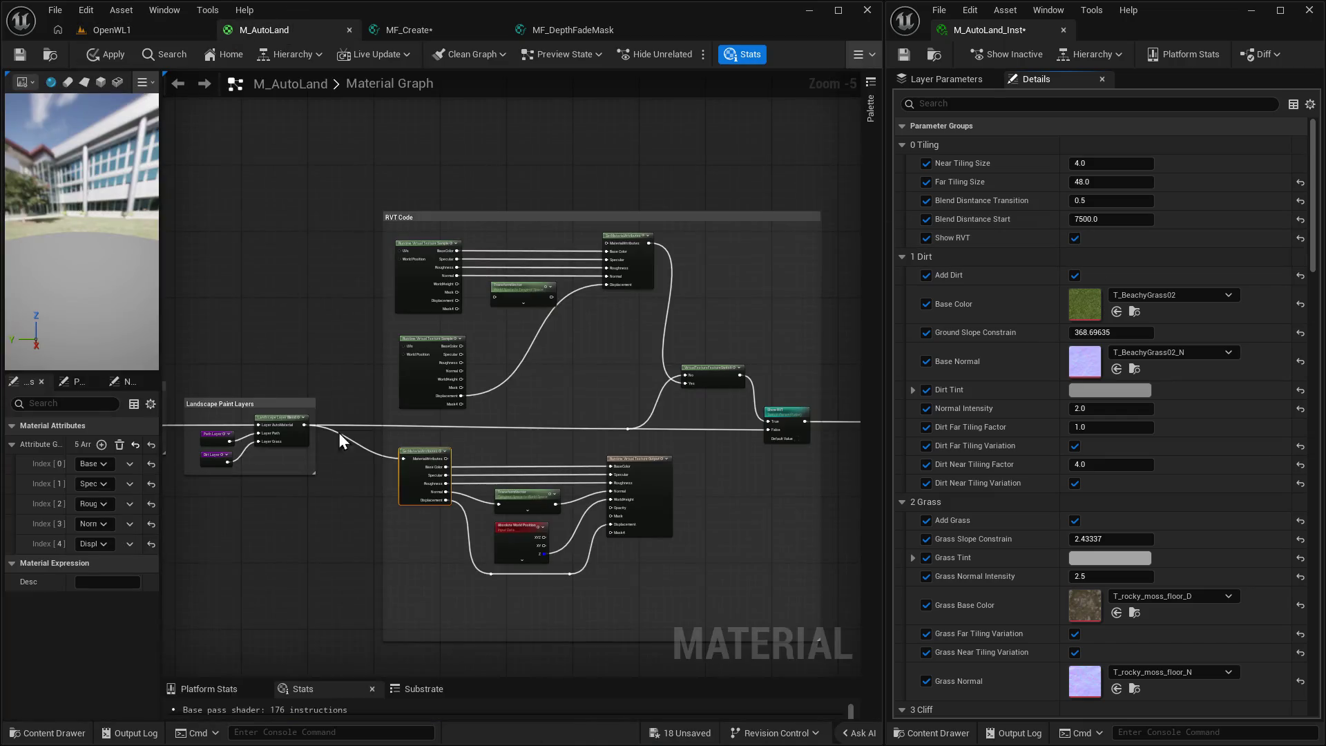
In MF_Create, make both NearUV and FarUV inputs use their preview values as defaults.
{"action": "left_click", "coordinate": [407, 29]}
{"action": "scroll", "coordinate": [455, 387], "scroll_direction": "up", "scroll_amount": 4}
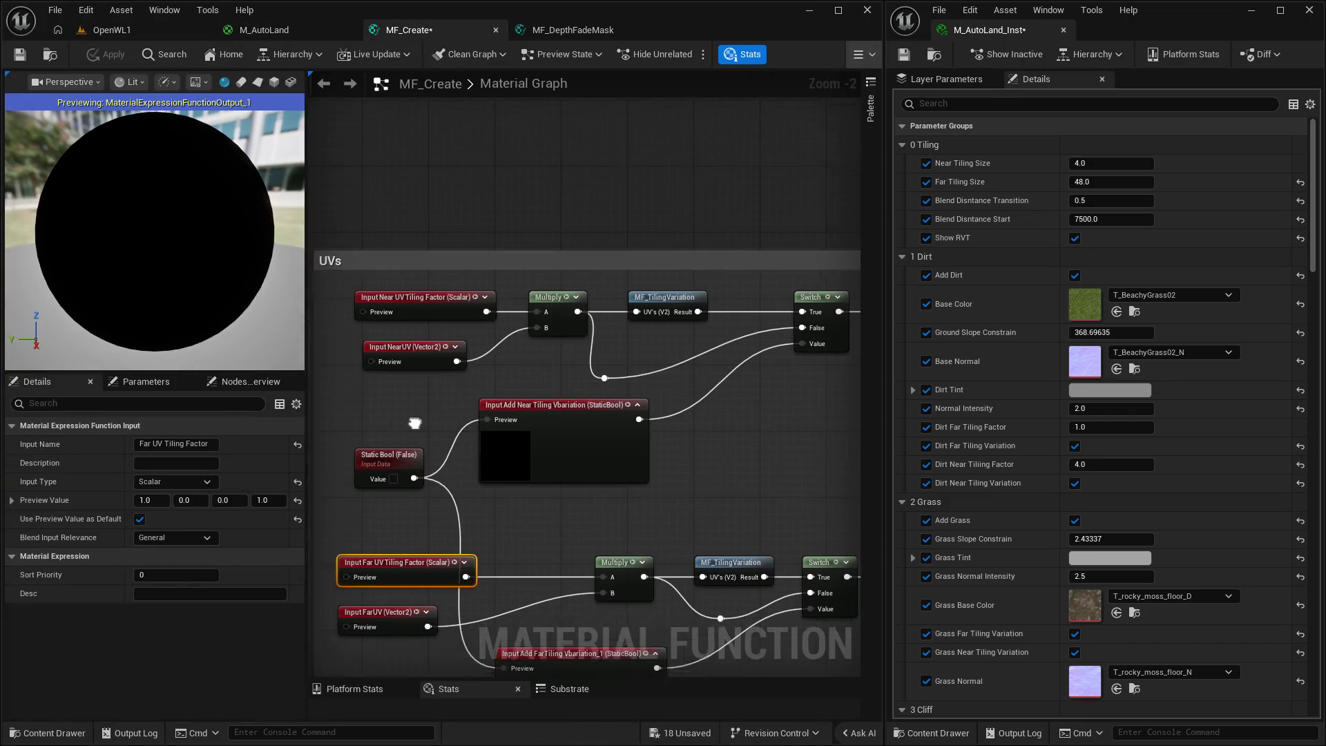
{"action": "left_click", "coordinate": [442, 267]}
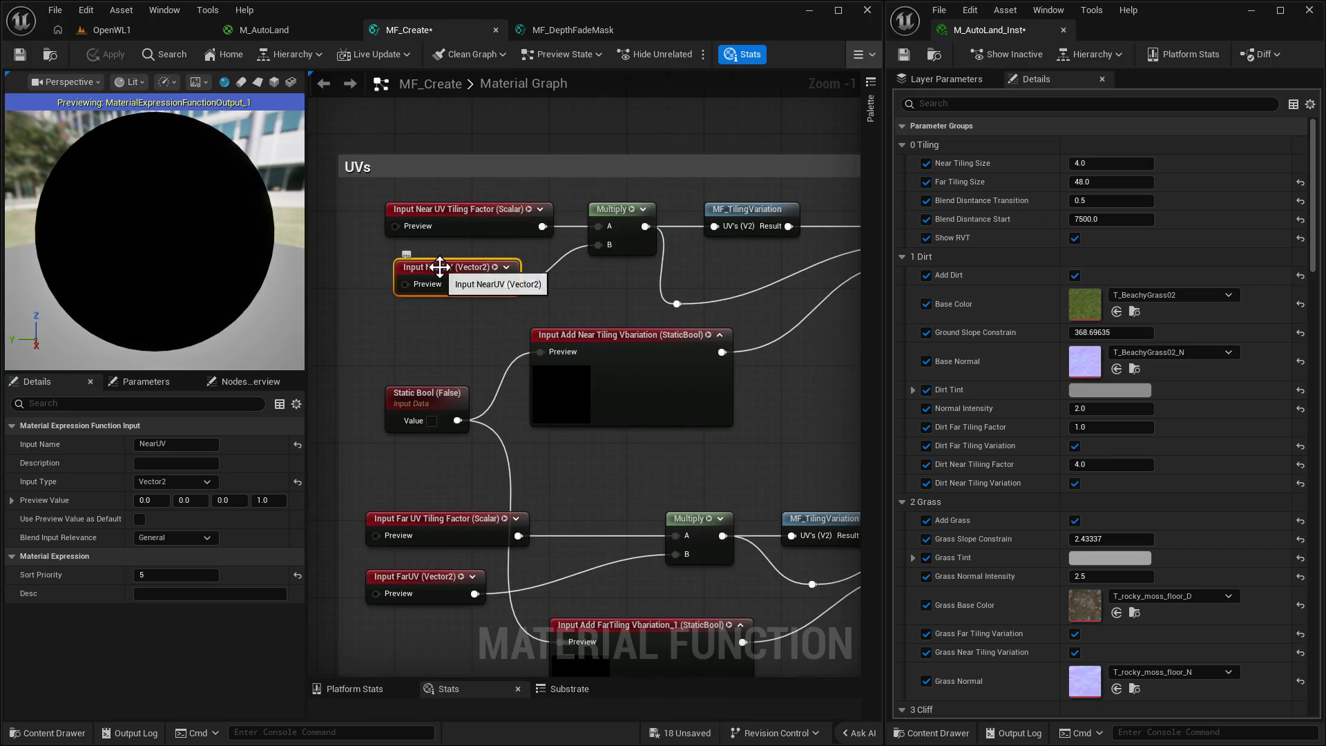
{"action": "left_click_drag", "start_coordinate": [457, 360], "coordinate": [441, 391]}
{"action": "left_click", "coordinate": [409, 609]}
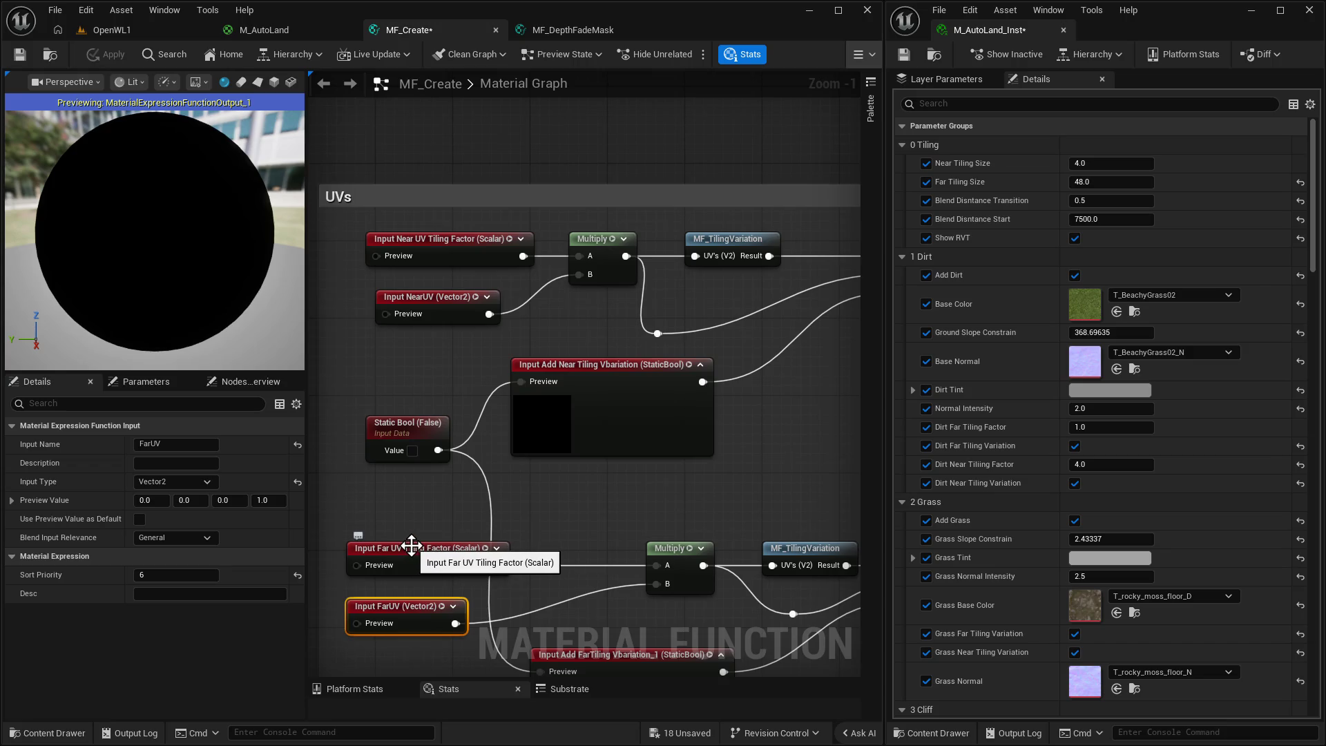
{"action": "left_click", "coordinate": [463, 239]}
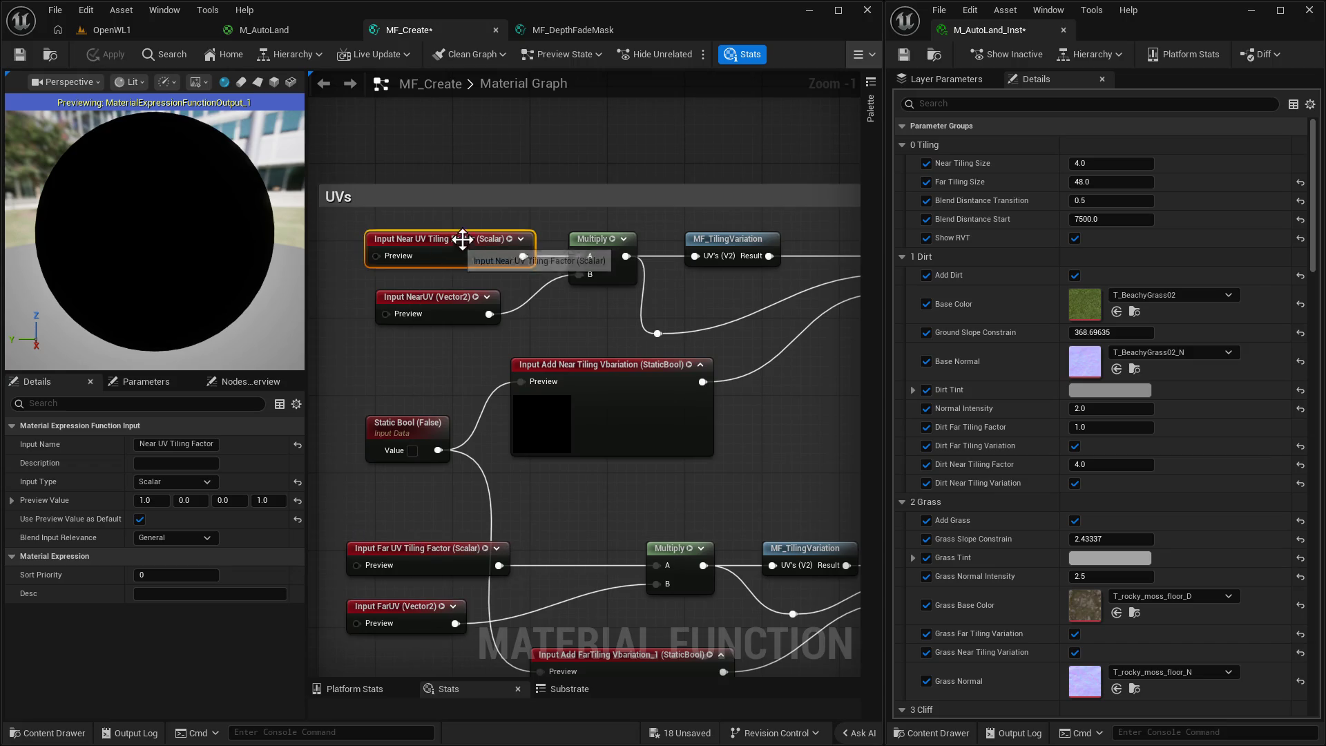
{"action": "left_click", "coordinate": [435, 297]}
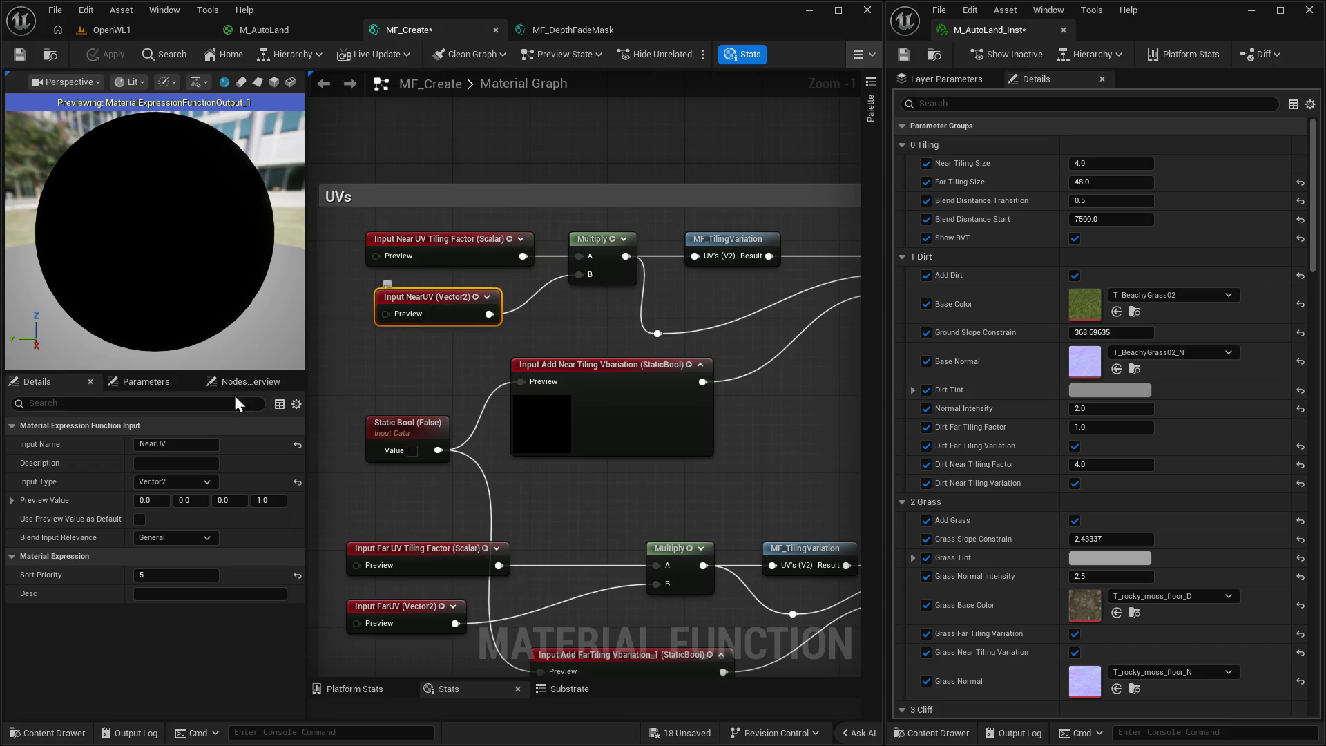
{"action": "left_click", "coordinate": [140, 518]}
{"action": "left_click", "coordinate": [392, 608]}
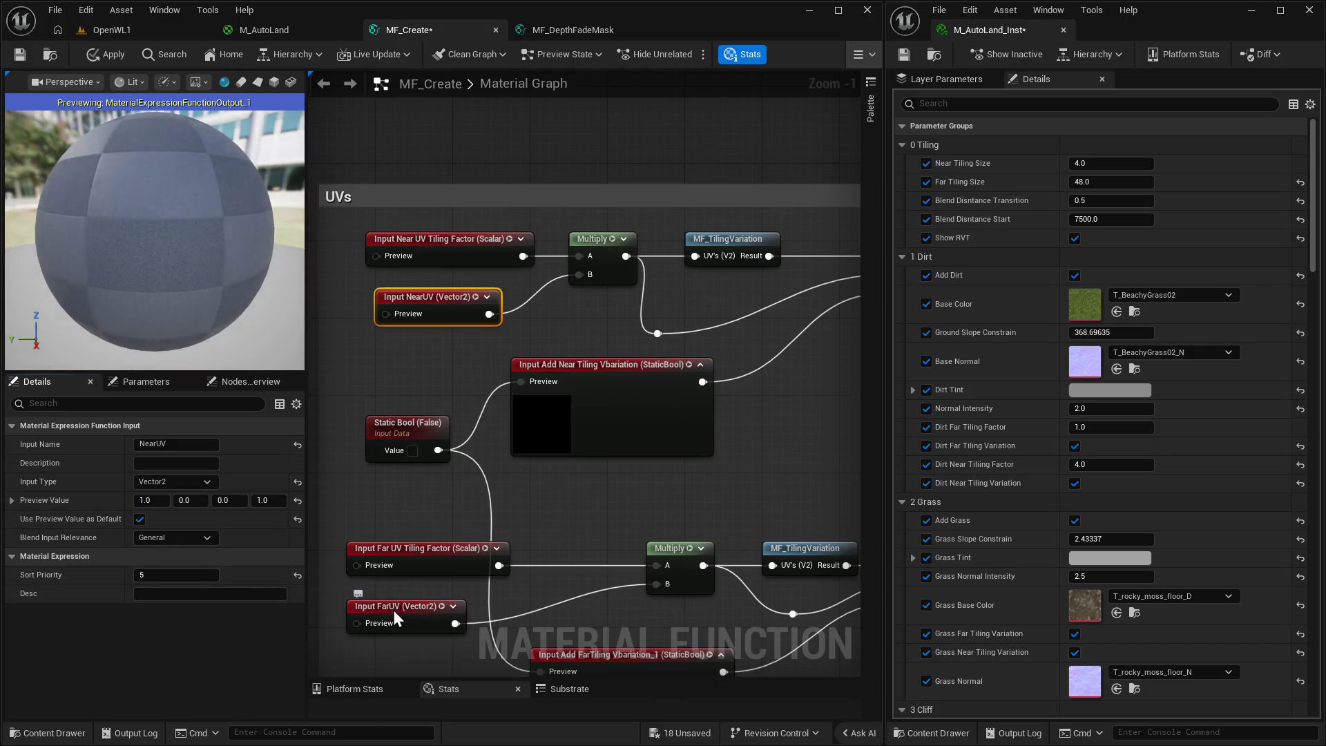
{"action": "left_click", "coordinate": [140, 519]}
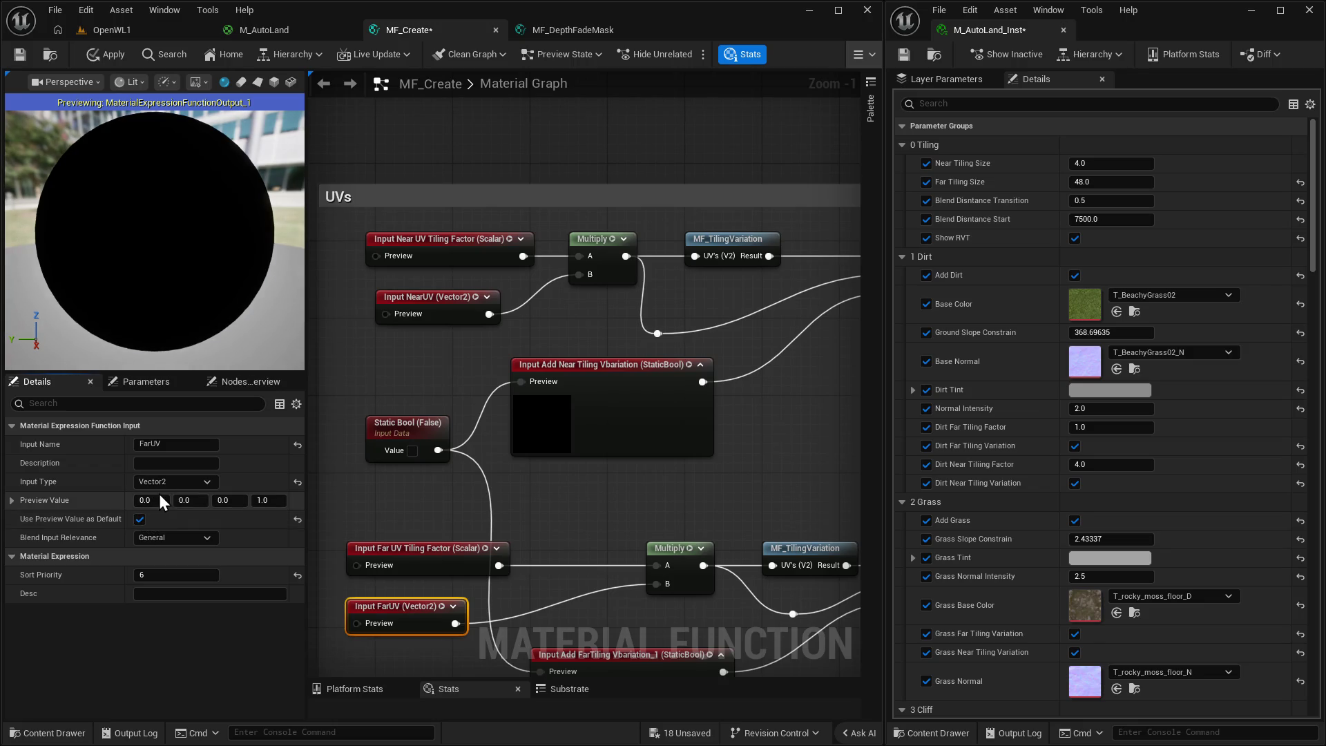
Set FarUV's first preview value to 1, apply the function, and return to OpenWL1.
{"action": "left_click", "coordinate": [154, 500]}
{"action": "type", "text": "1"}
{"action": "left_click", "coordinate": [396, 524]}
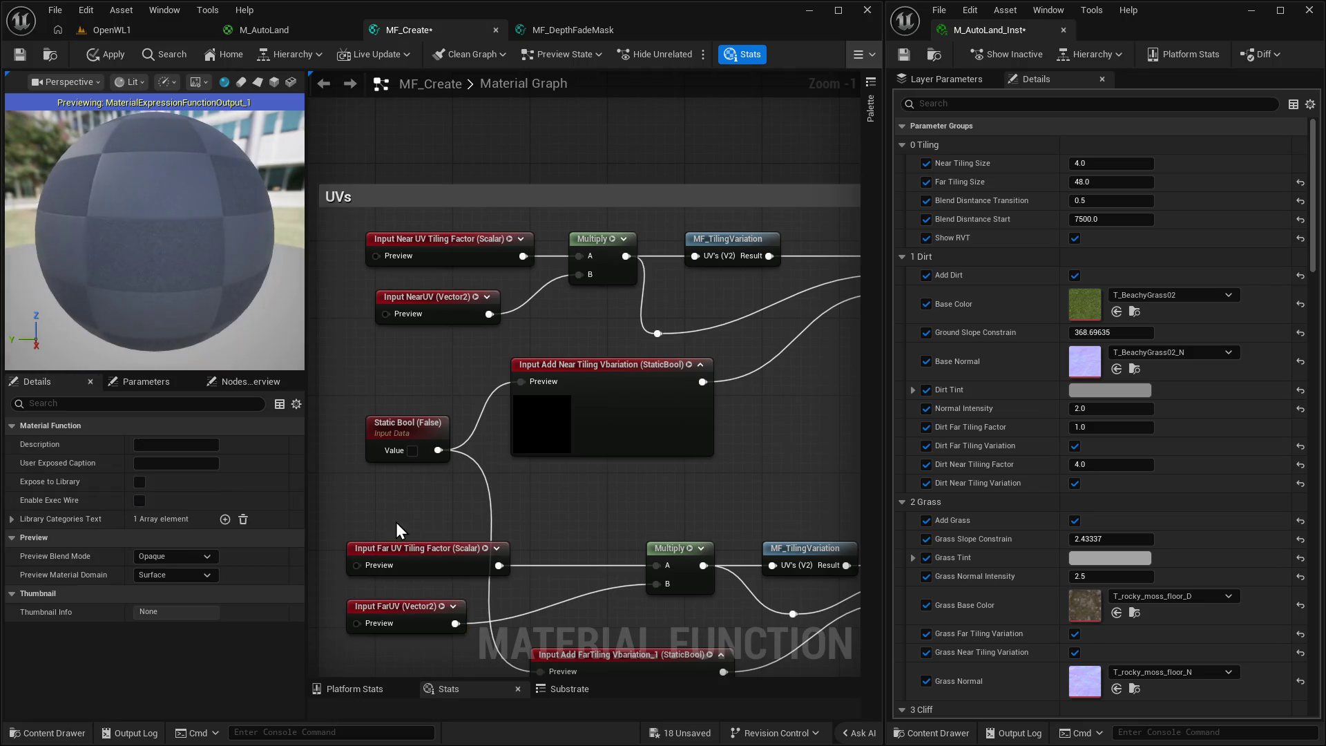
{"action": "left_click", "coordinate": [112, 59]}
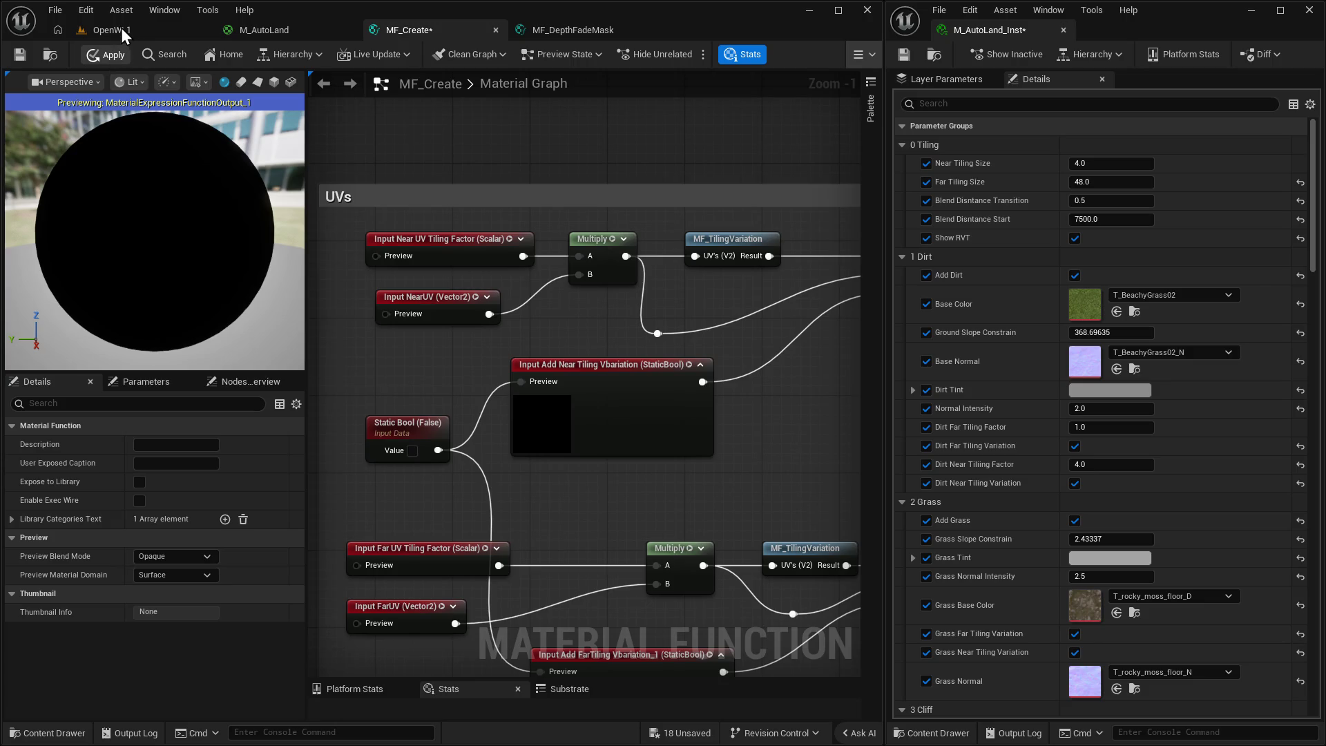
{"action": "left_click", "coordinate": [115, 28]}
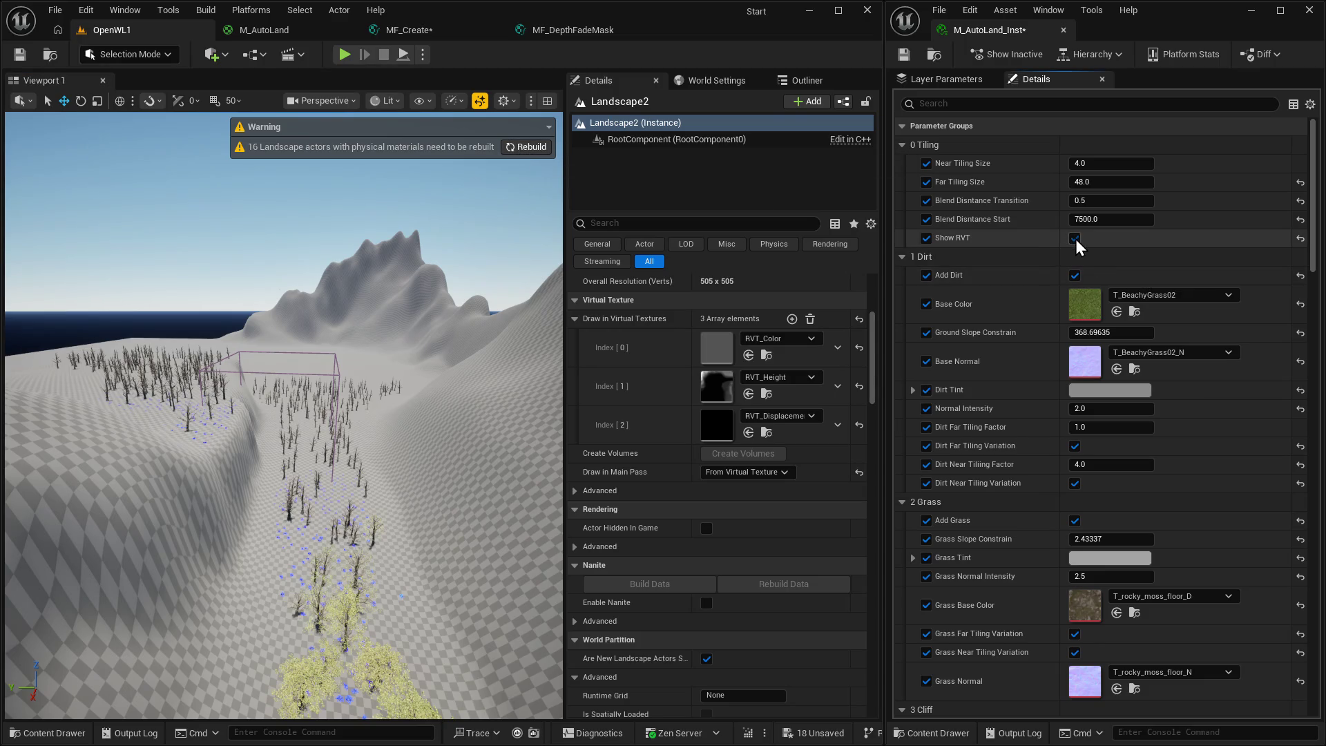
Toggle Show RVT off and back on in OpenWL1, then view M_AutoLand.
{"action": "left_click", "coordinate": [1075, 240]}
{"action": "left_click", "coordinate": [1075, 238]}
{"action": "left_click", "coordinate": [269, 30]}
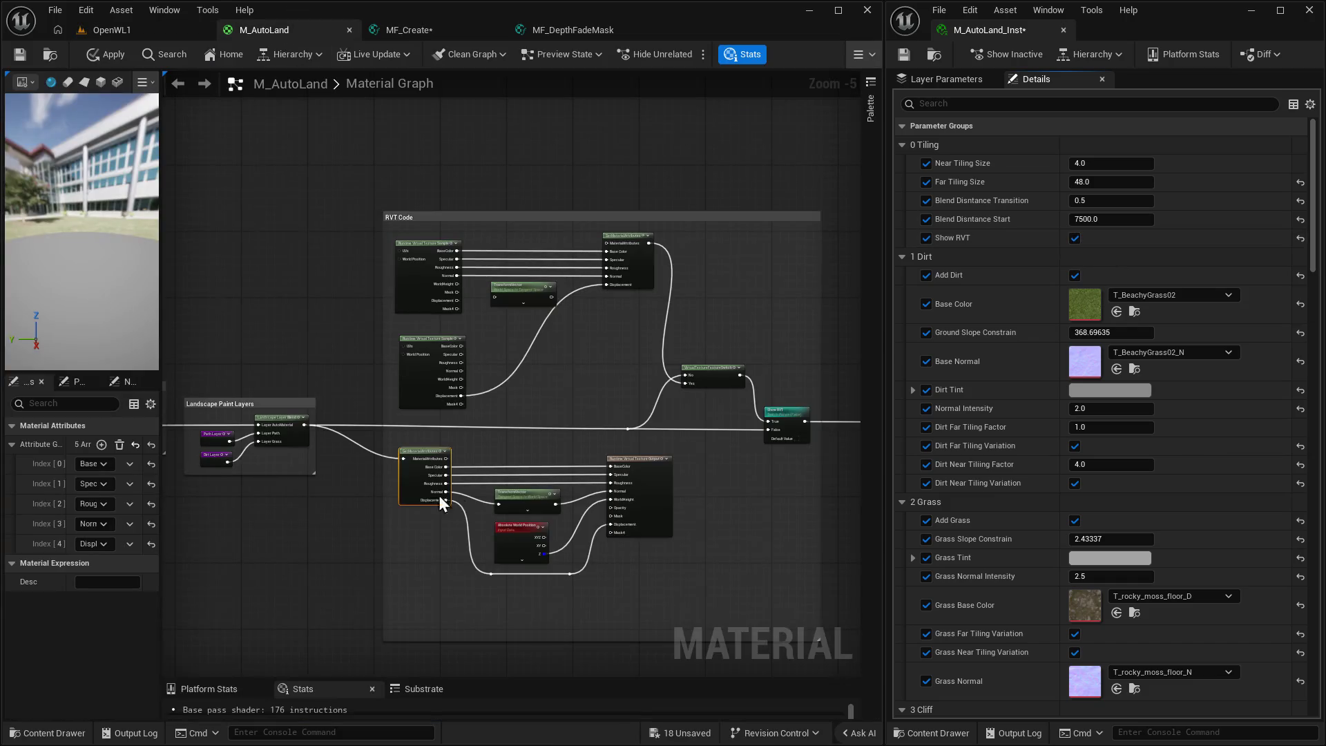
In MF_Create, set NearUV's first preview value to 0.0 and check FarUV's preview value.
{"action": "left_click", "coordinate": [408, 25]}
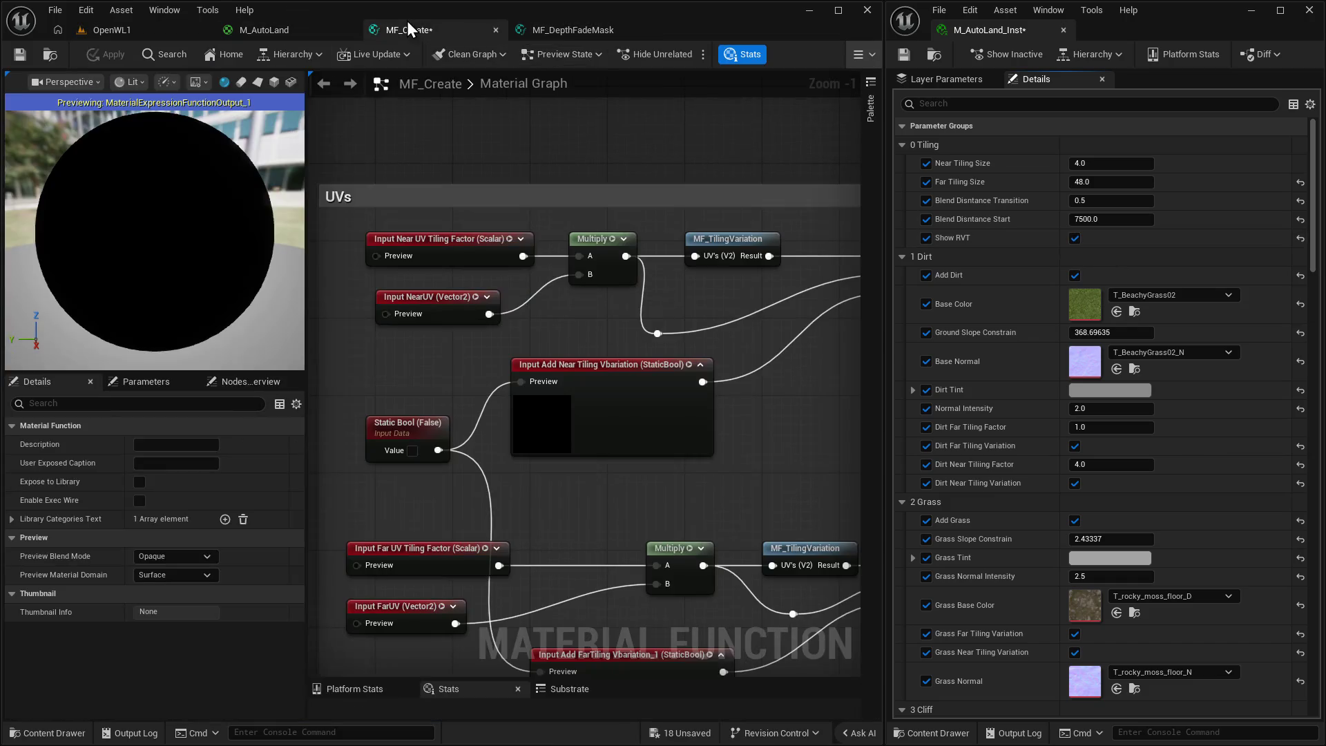
{"action": "left_click", "coordinate": [453, 296]}
{"action": "left_click", "coordinate": [149, 500]}
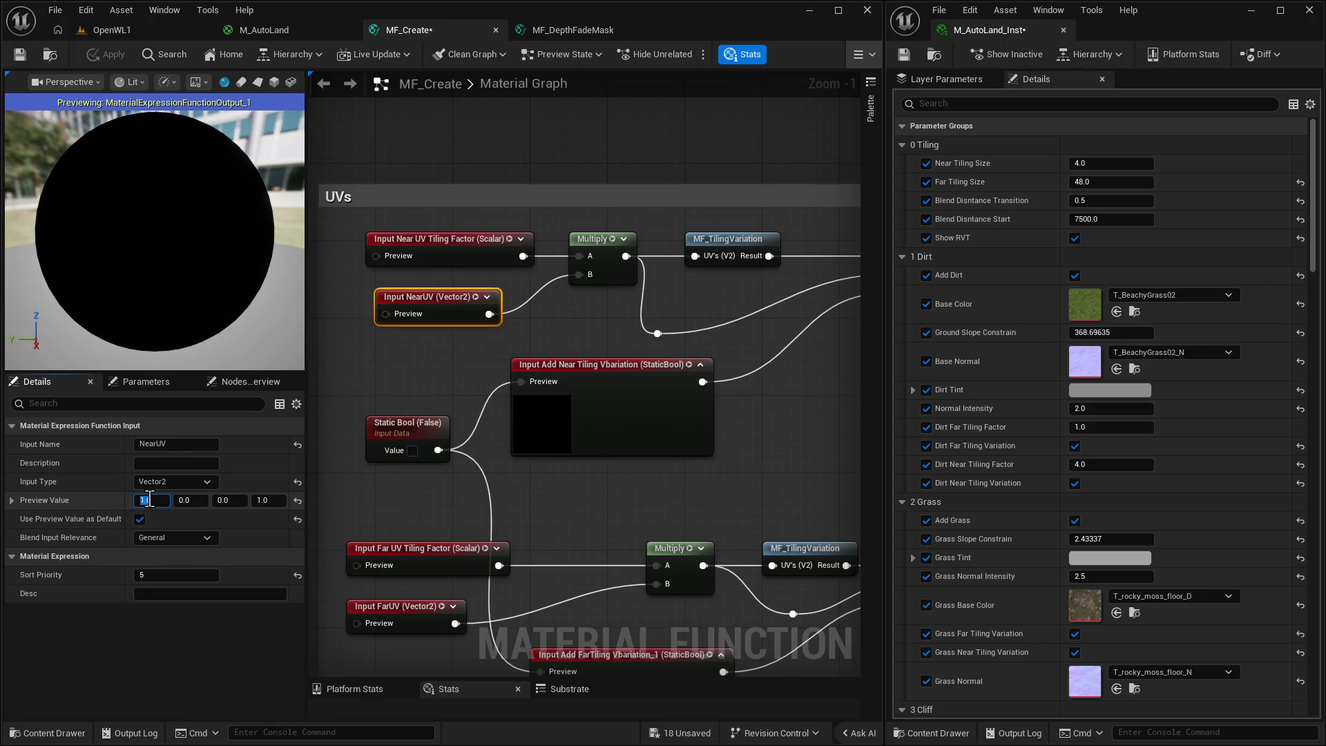
{"action": "type", "text": "0"}
{"action": "left_click", "coordinate": [140, 518]}
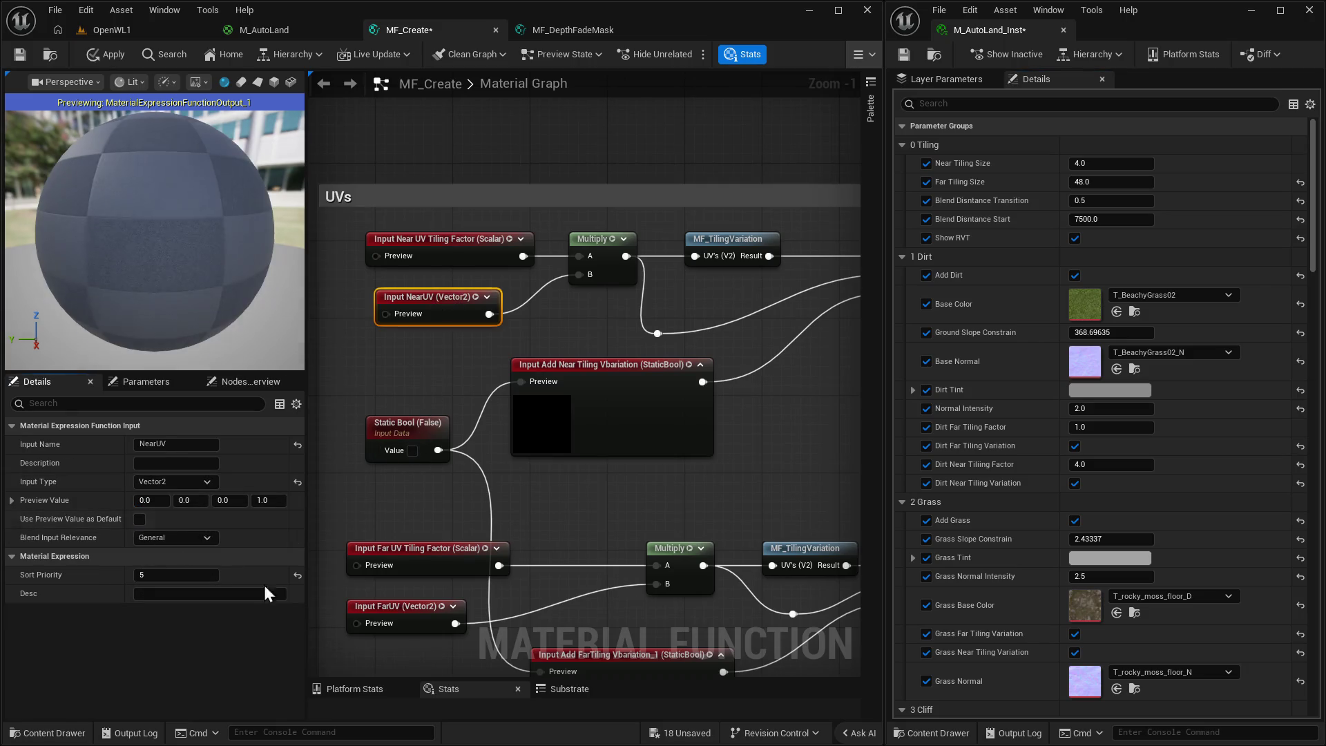
{"action": "left_click", "coordinate": [385, 601]}
{"action": "left_click", "coordinate": [143, 502]}
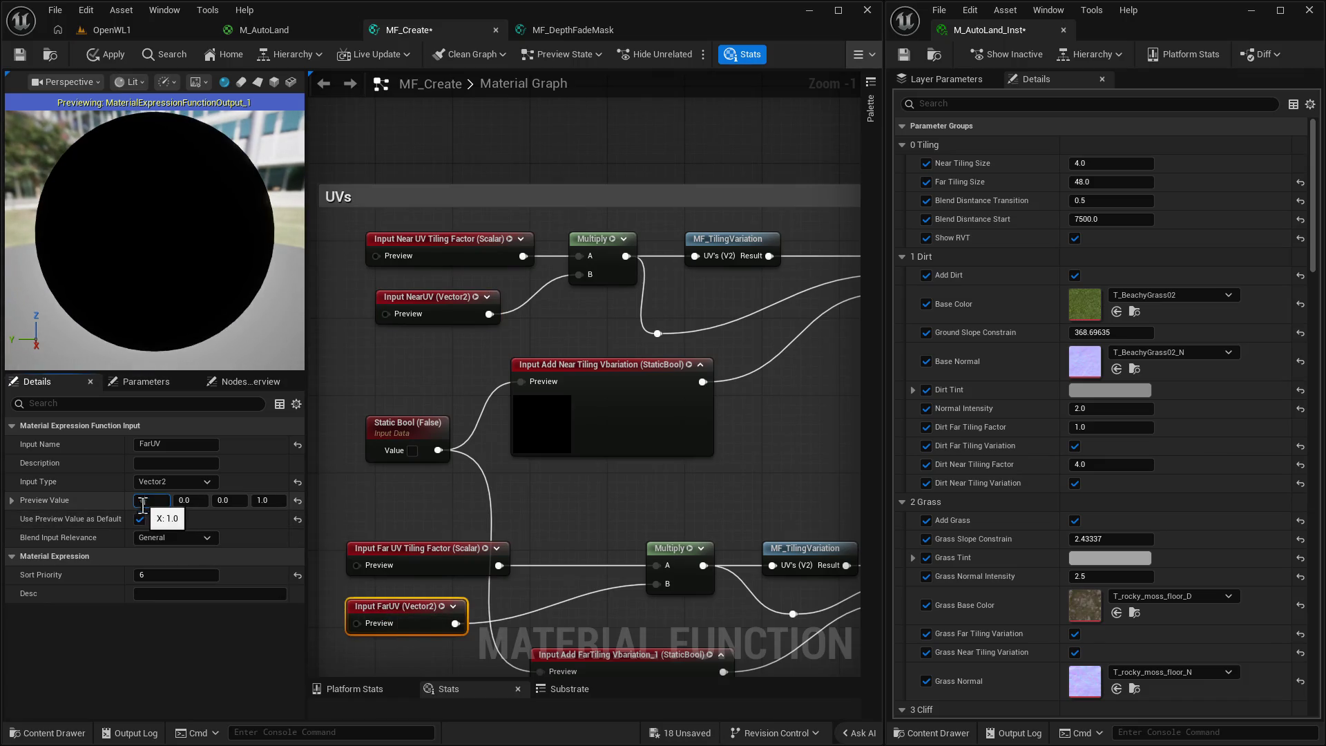
{"action": "type", "text": "0"}
{"action": "left_click", "coordinate": [139, 518]}
{"action": "left_click", "coordinate": [359, 532]}
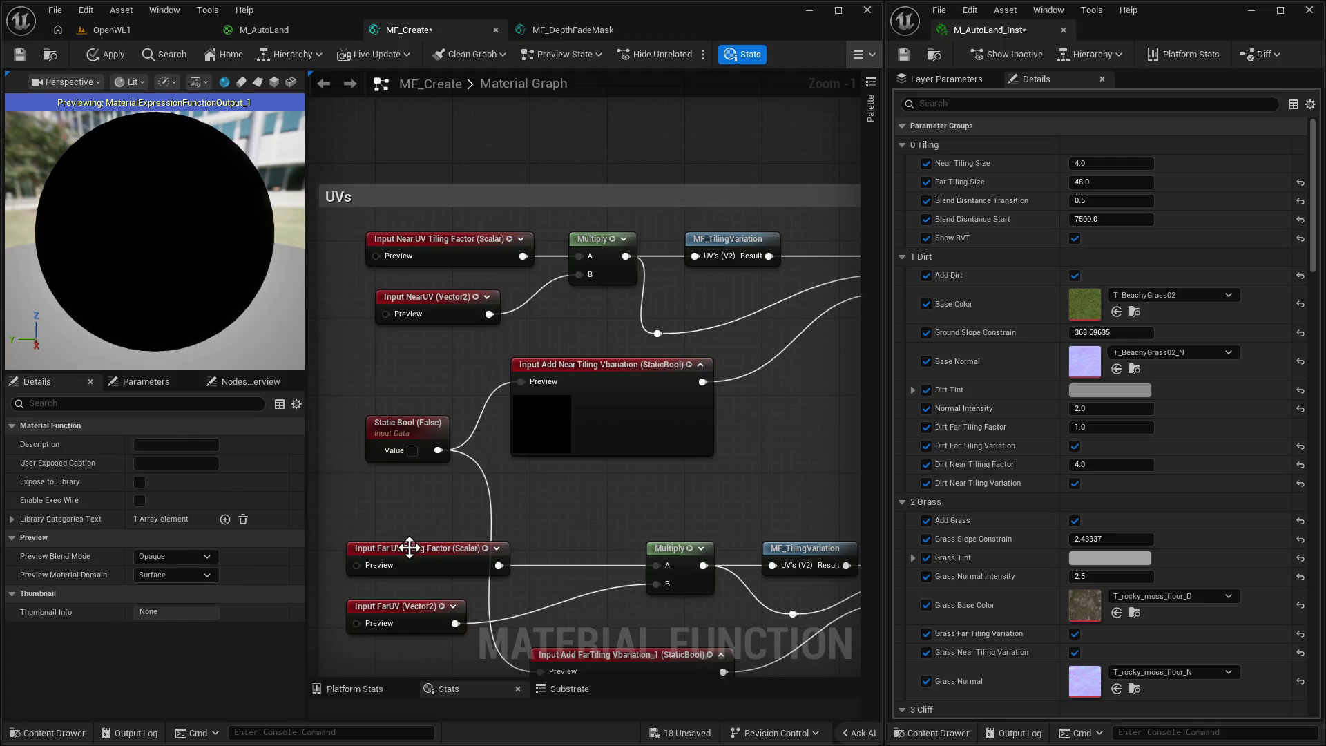
Toggle Far UV Tiling Factor's Use Preview Value as Default on then off, comparing with Near UV Tiling Factor.
{"action": "left_click", "coordinate": [409, 547]}
{"action": "left_click", "coordinate": [139, 519]}
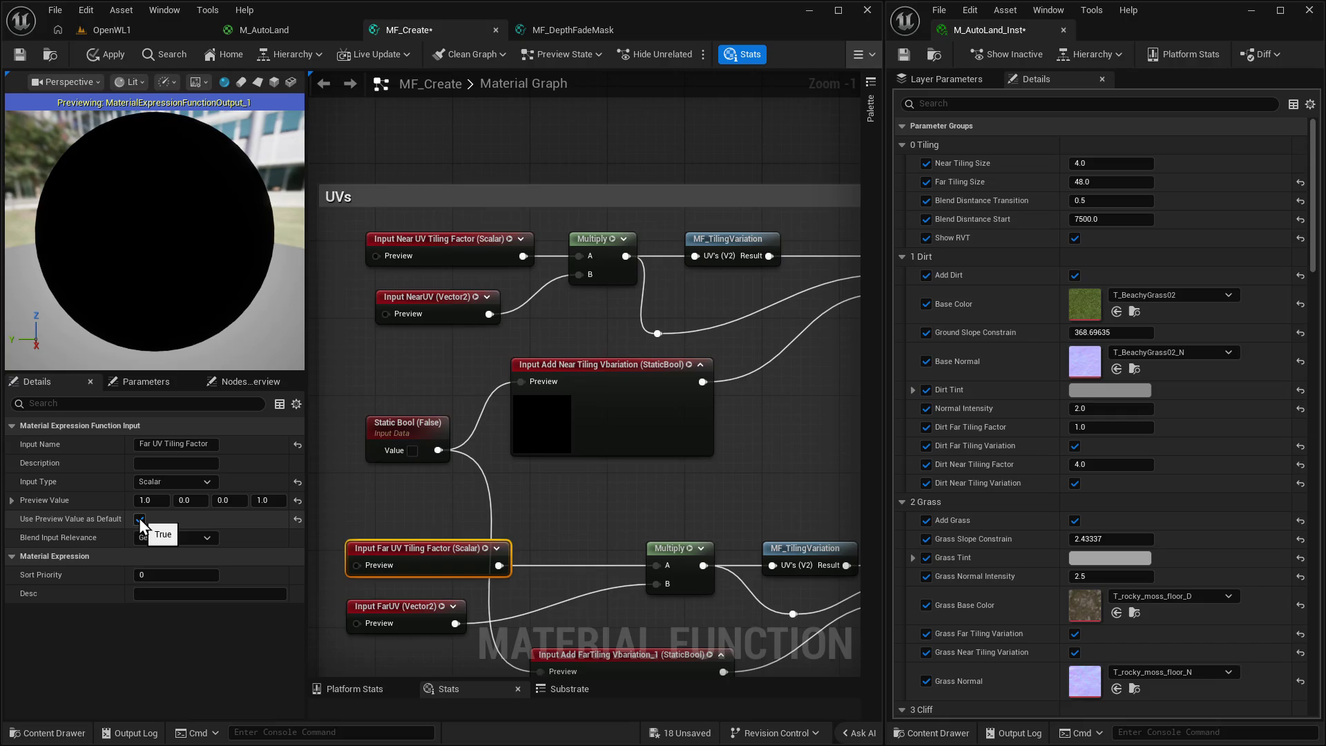
{"action": "left_click", "coordinate": [138, 518]}
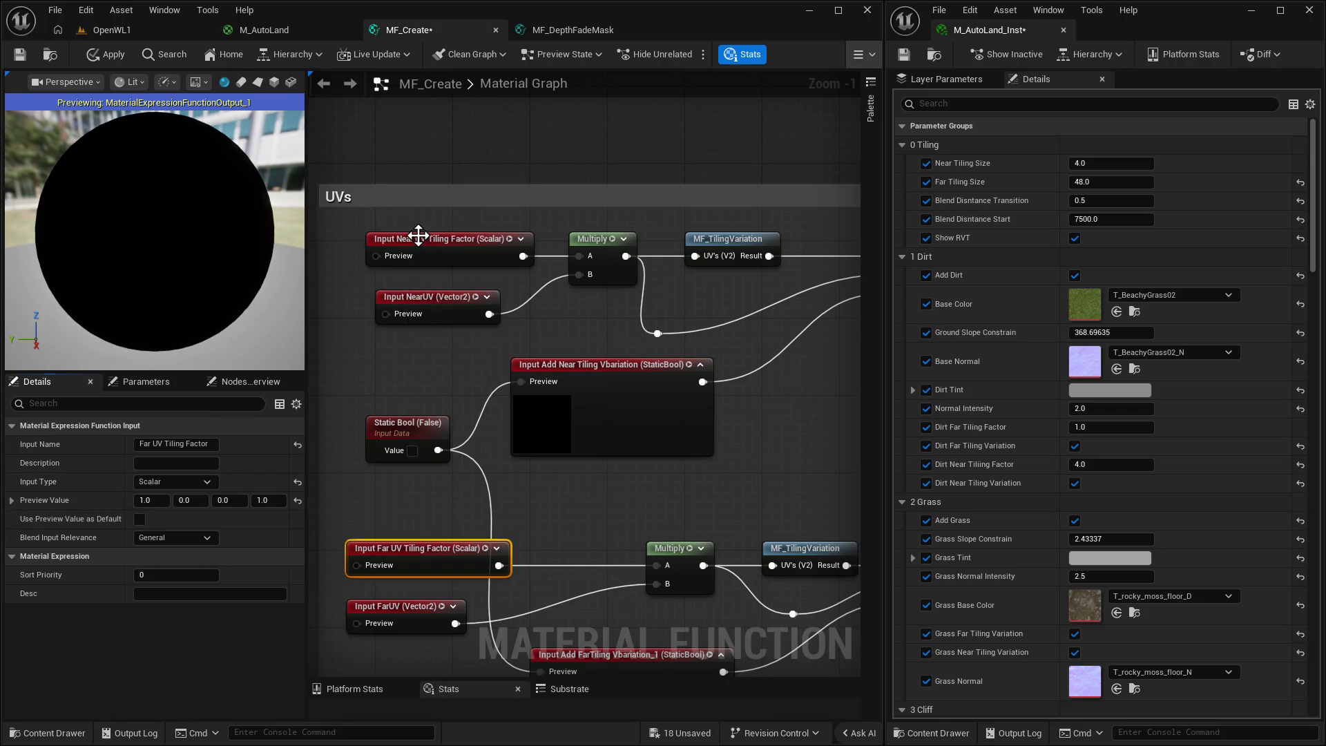
{"action": "left_click", "coordinate": [418, 235]}
{"action": "left_click", "coordinate": [140, 519]}
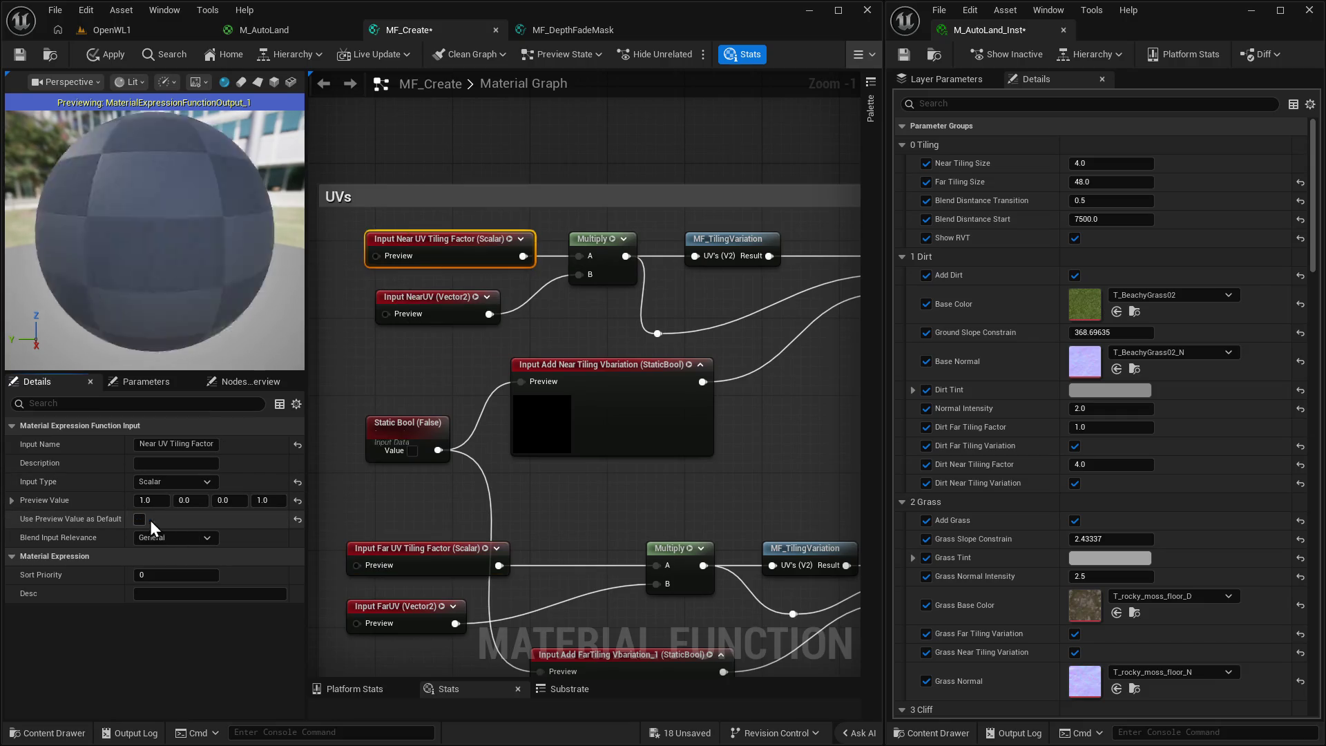
{"action": "left_click", "coordinate": [381, 545]}
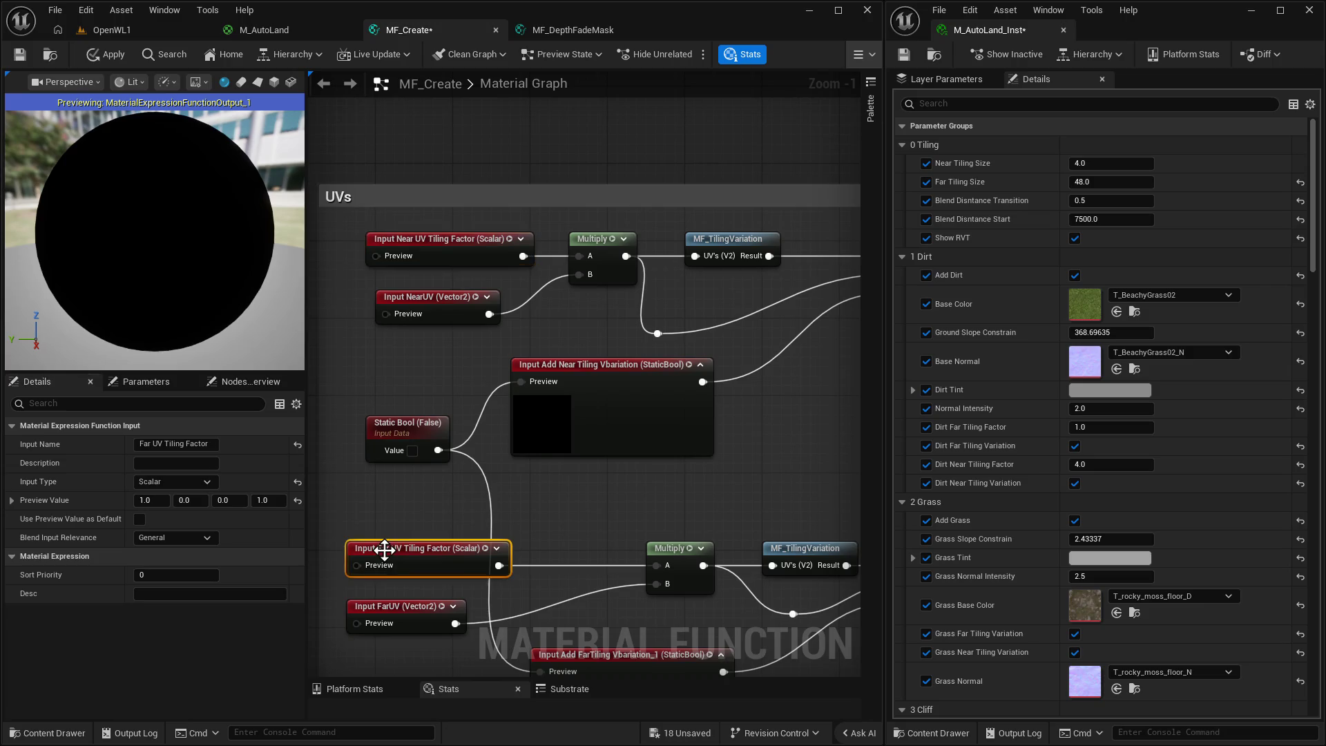
{"action": "left_click", "coordinate": [453, 241]}
{"action": "left_click", "coordinate": [393, 547]}
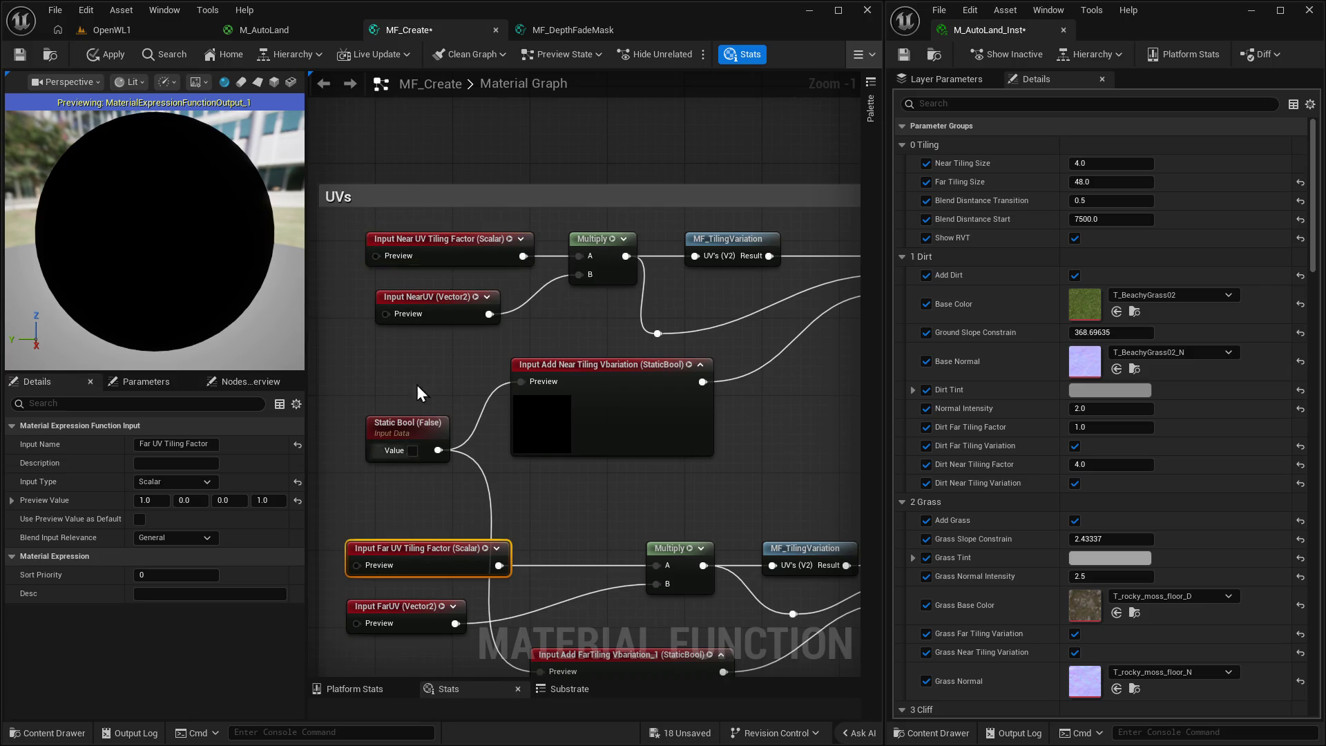
Review the Near and Far UV Tiling Factor preview values, deselect them, and return to OpenWL1.
{"action": "left_click", "coordinate": [431, 238]}
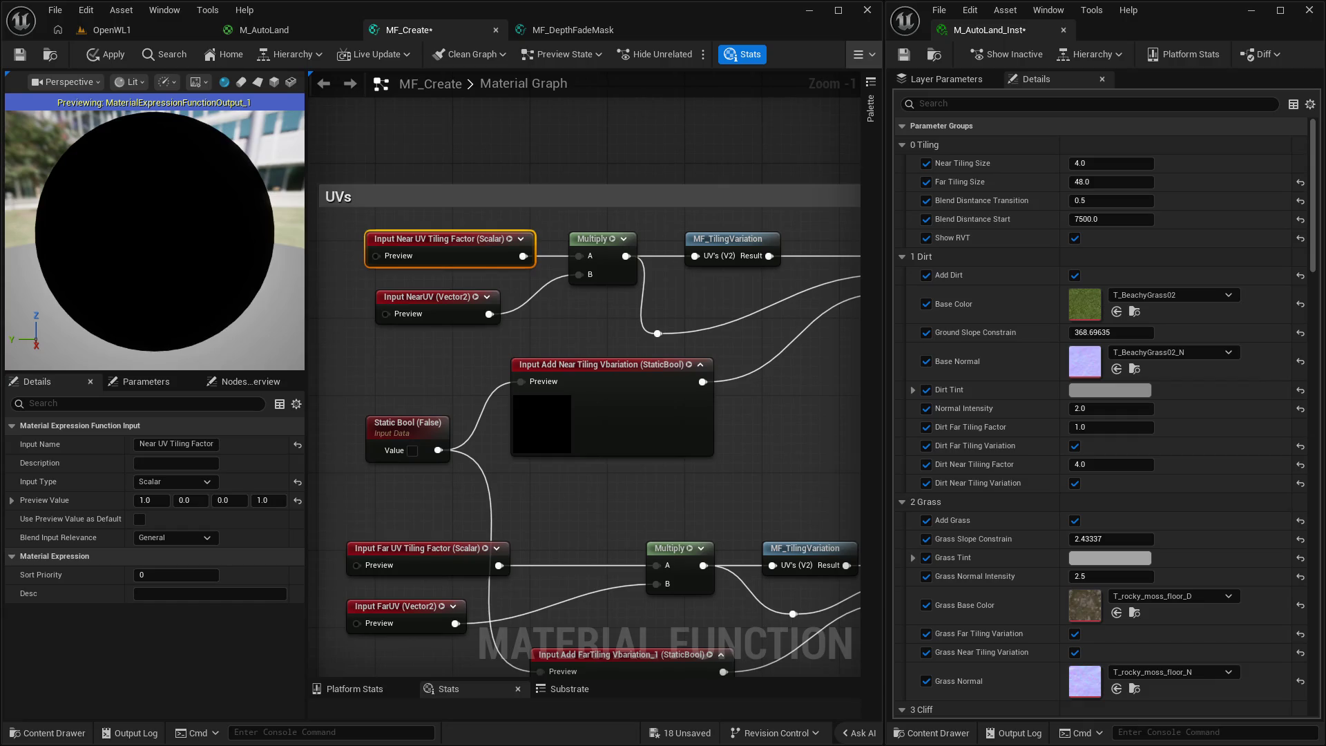
{"action": "left_click", "coordinate": [192, 502]}
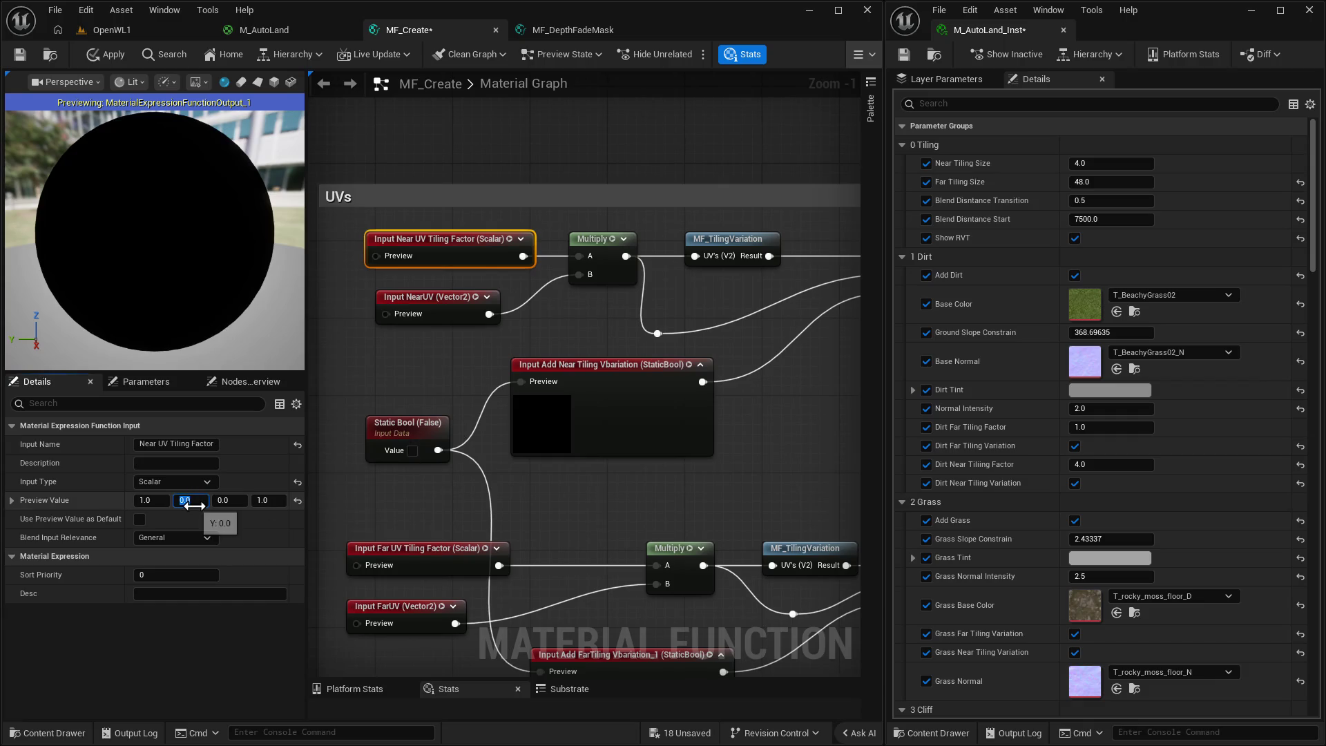
{"action": "type", "text": "1"}
{"action": "left_click", "coordinate": [379, 552]}
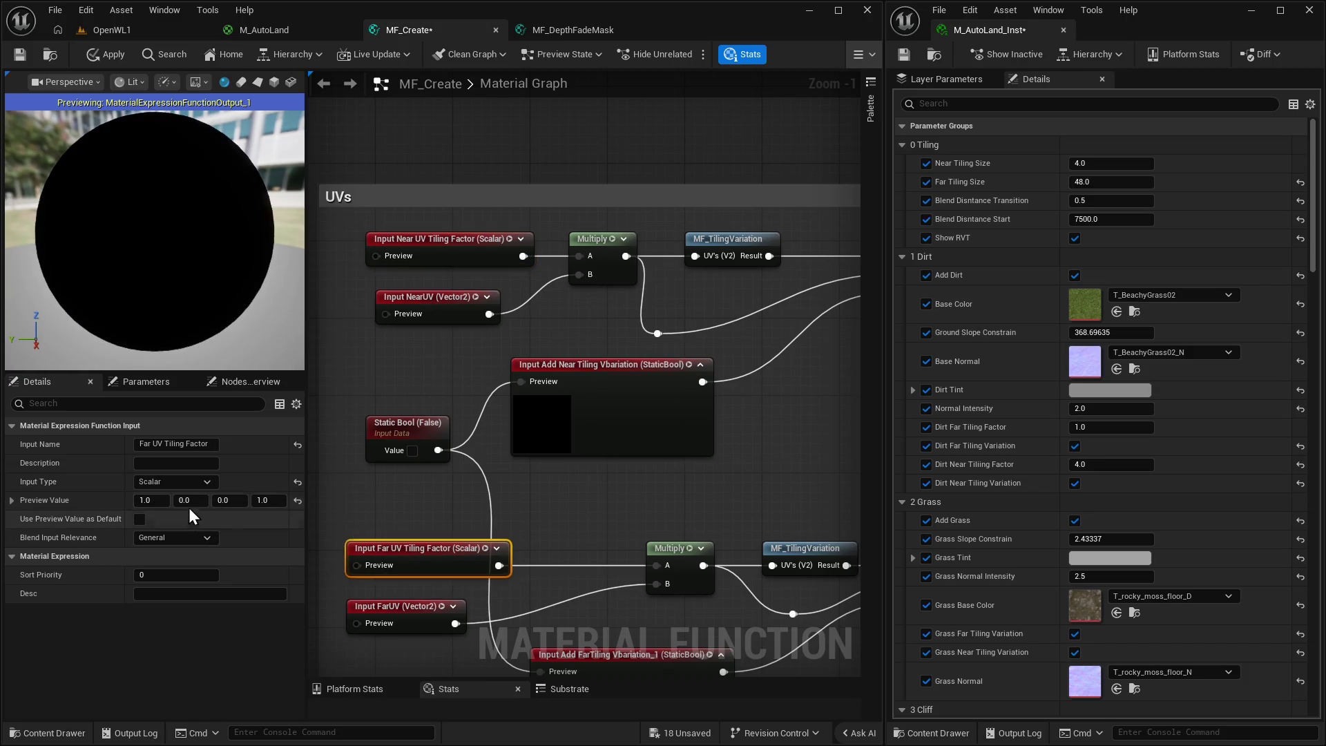
{"action": "left_click", "coordinate": [187, 501]}
{"action": "left_click", "coordinate": [408, 508]}
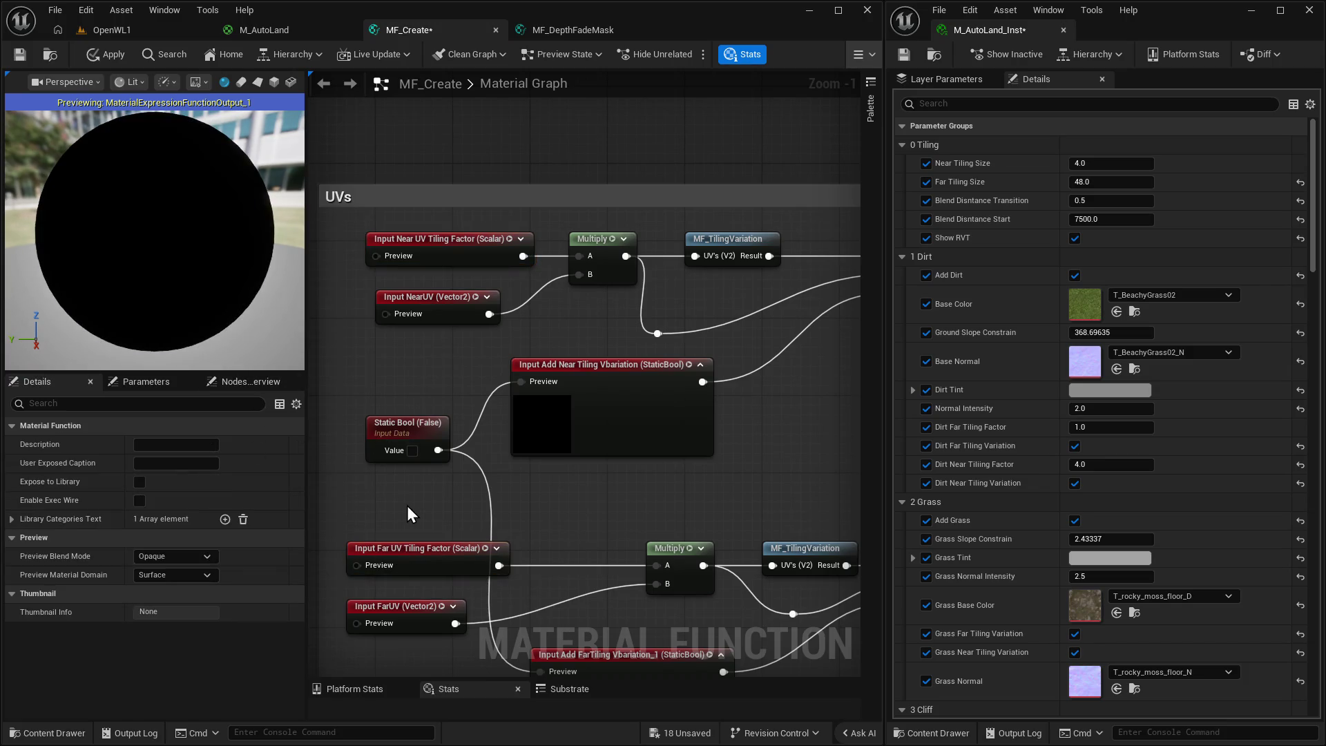
{"action": "left_click", "coordinate": [119, 31]}
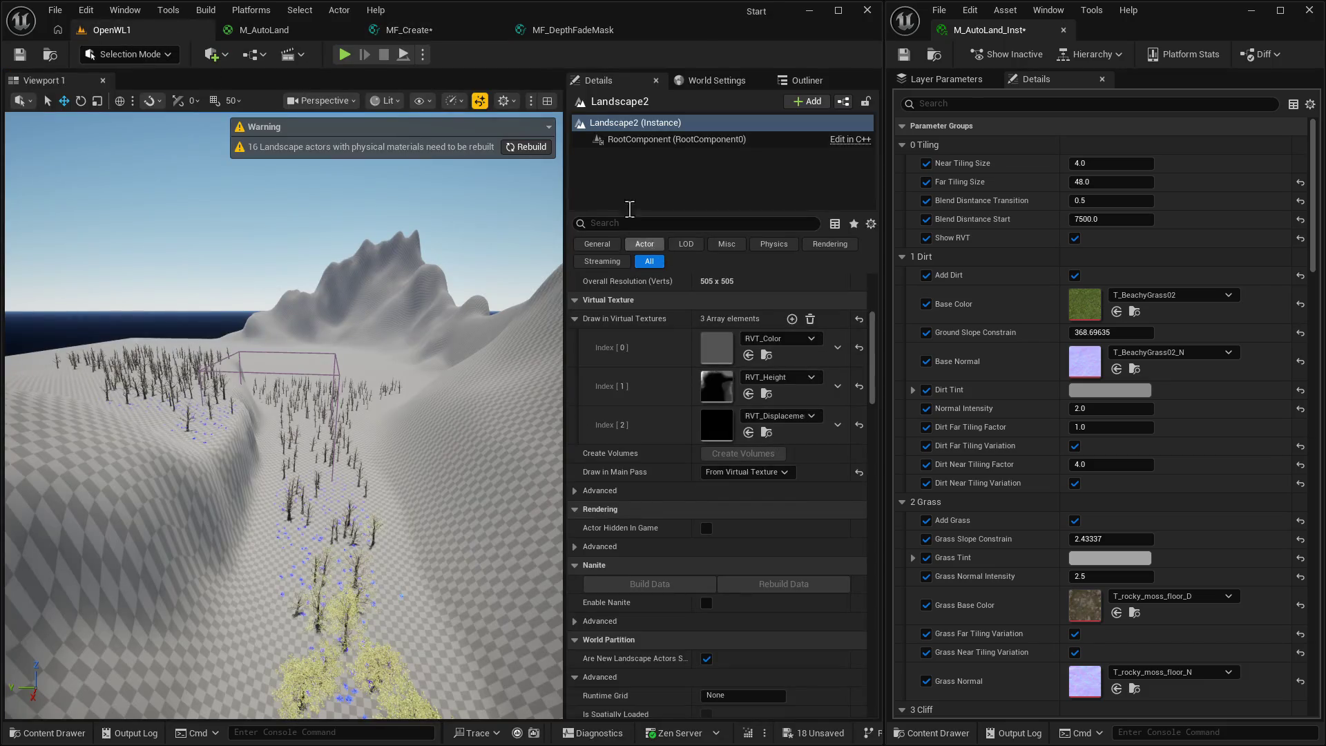
Toggle Show RVT off and on in M_AutoLand_Inst, then go back to MF_Create's graph.
{"action": "left_click", "coordinate": [1075, 241]}
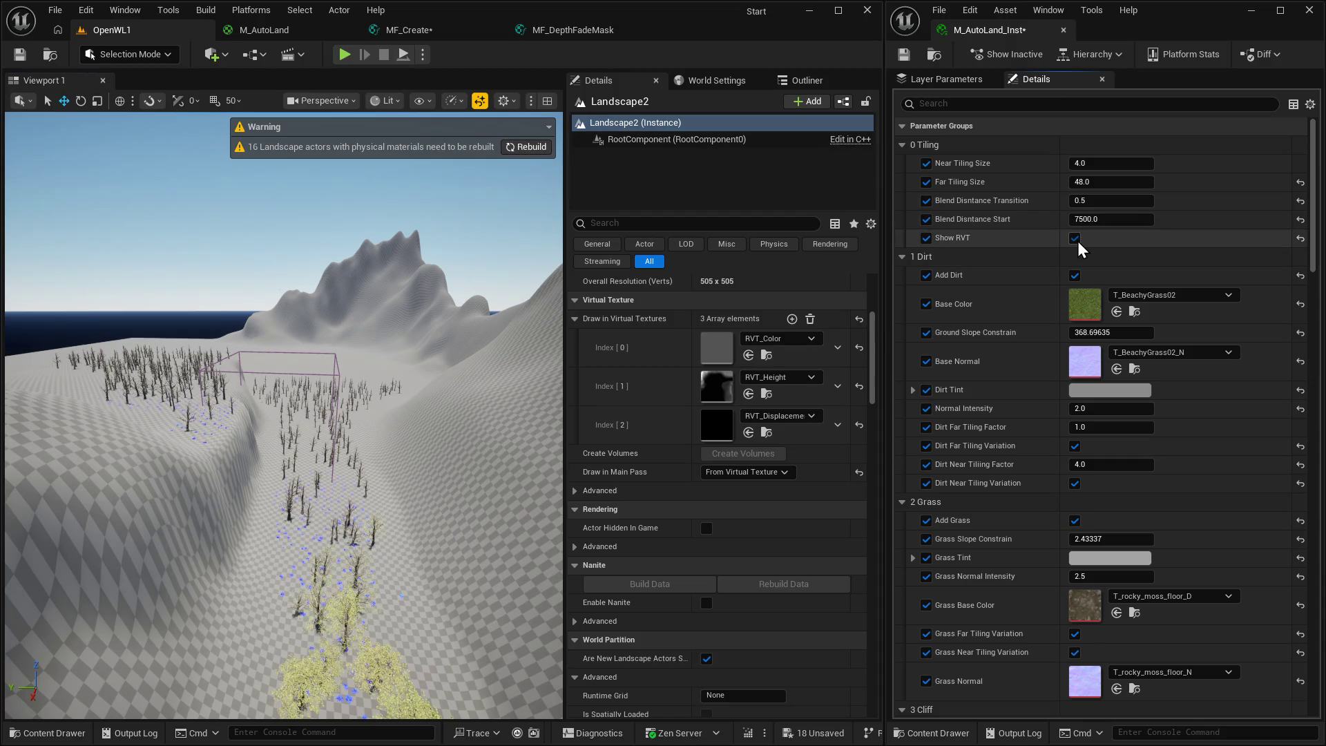
{"action": "left_click", "coordinate": [1075, 239]}
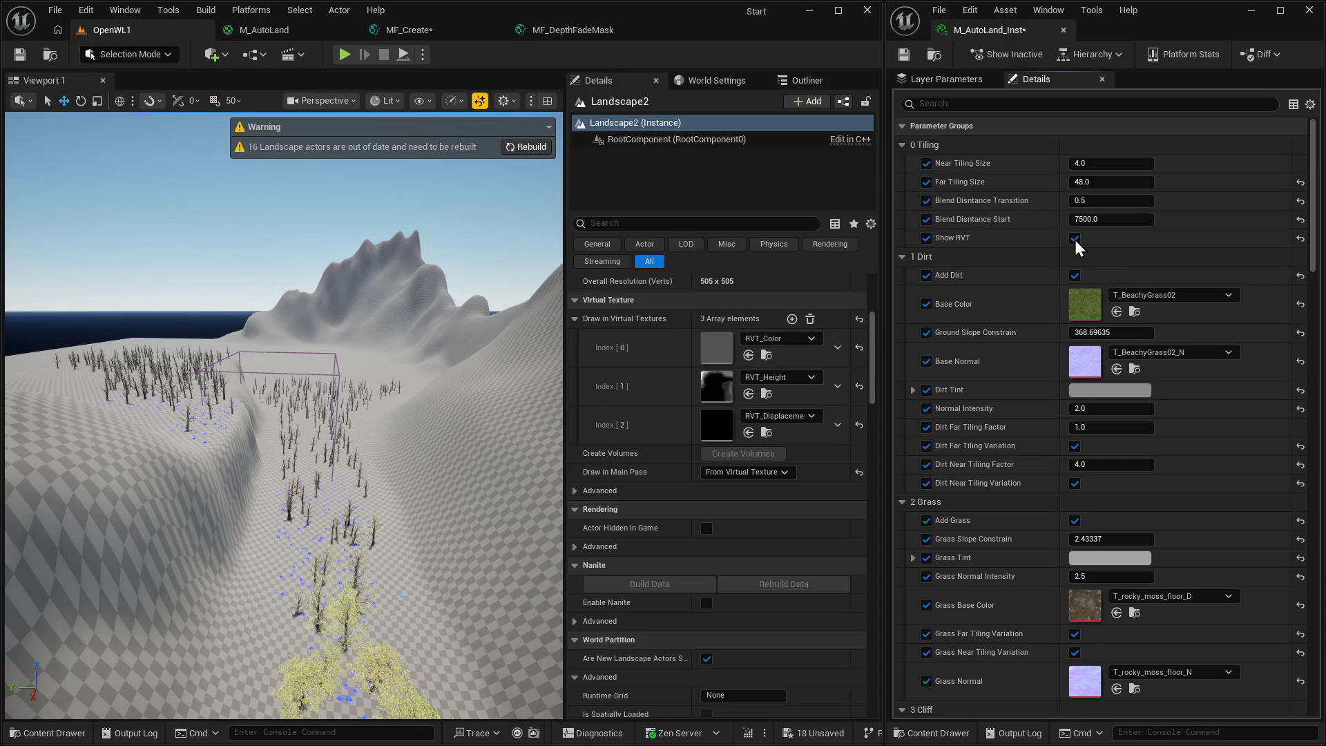
{"action": "left_click", "coordinate": [1074, 239]}
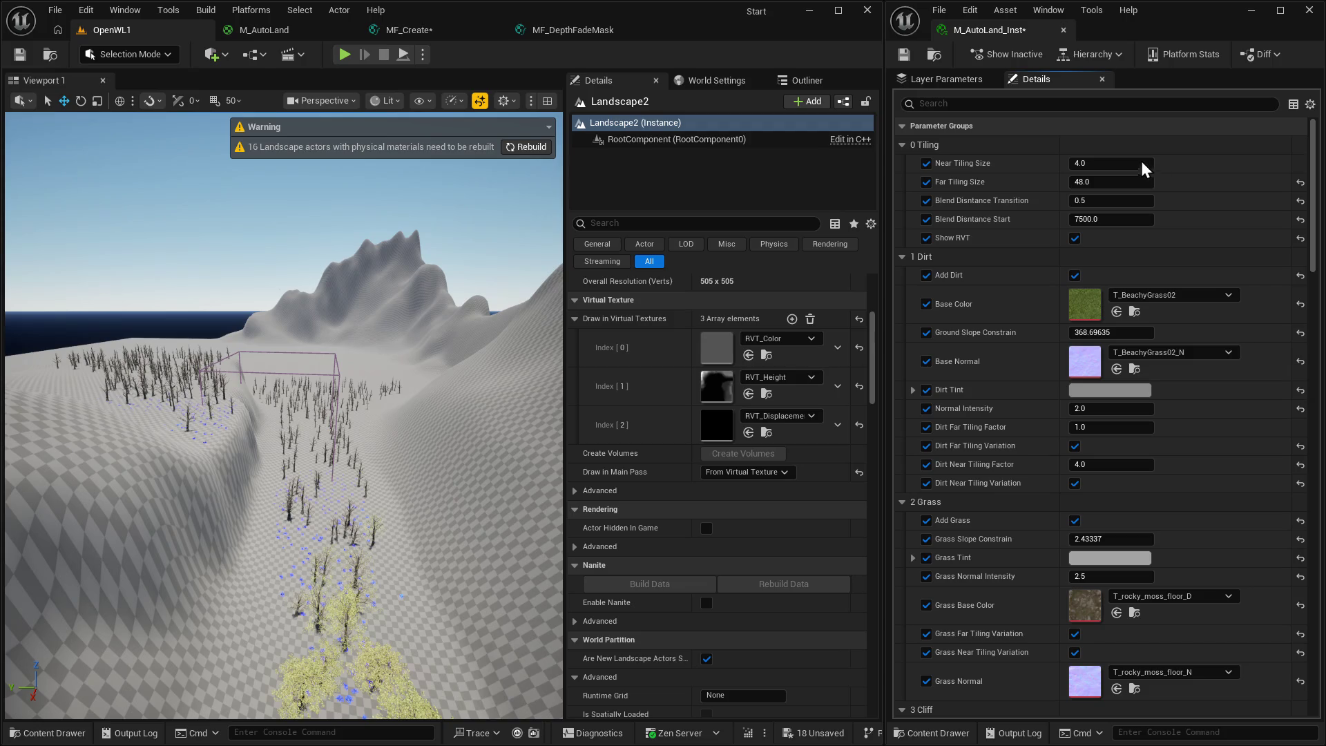
{"action": "left_click", "coordinate": [395, 32]}
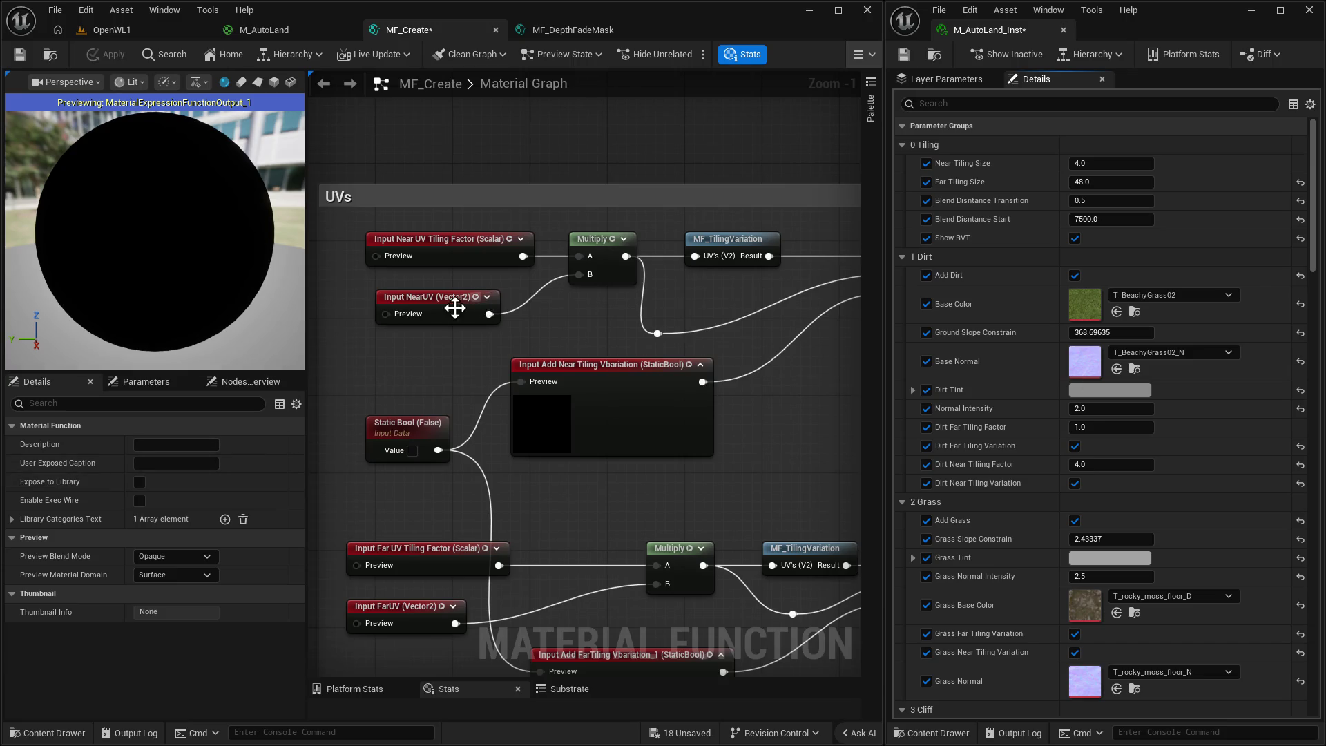
Reset Near UV Tiling Factor's preview value and make it a Vector2 input.
{"action": "left_click", "coordinate": [453, 257]}
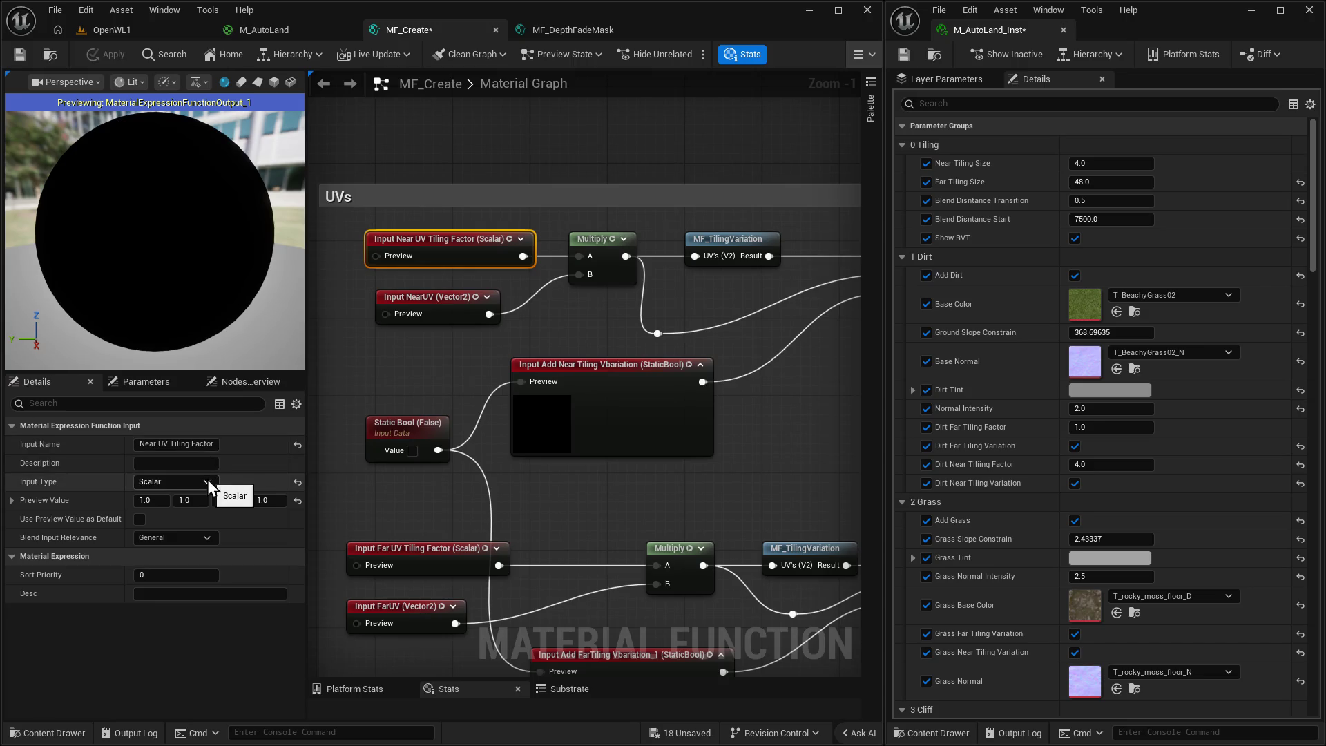
{"action": "left_click", "coordinate": [207, 482]}
{"action": "left_click", "coordinate": [181, 498]}
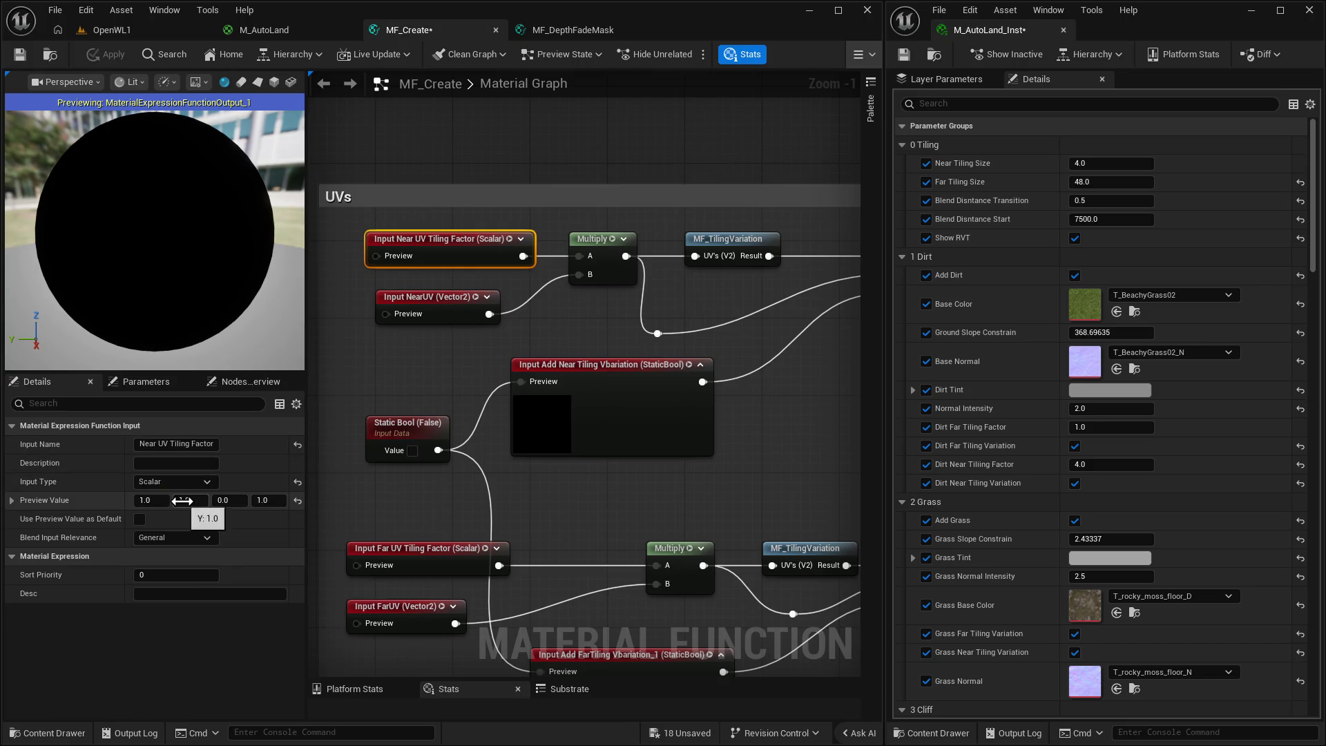
{"action": "left_click", "coordinate": [297, 502]}
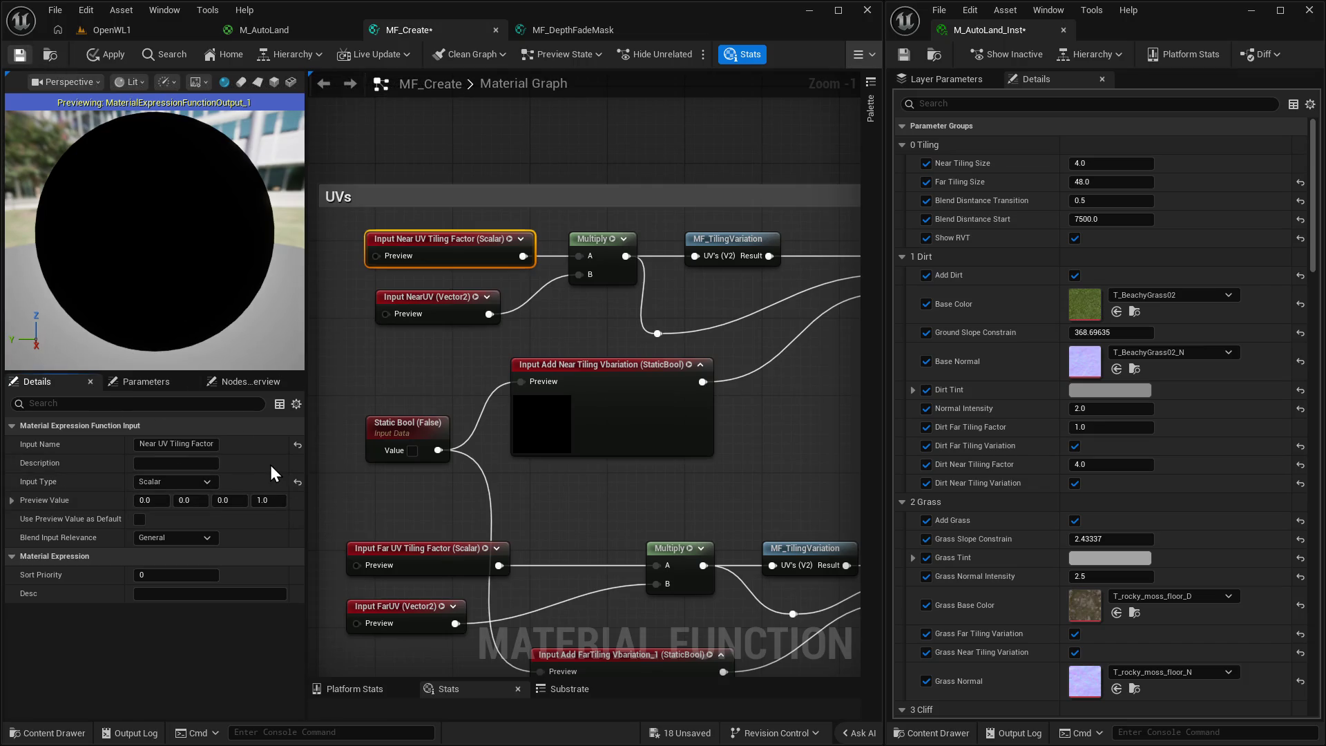
{"action": "left_click", "coordinate": [297, 482]}
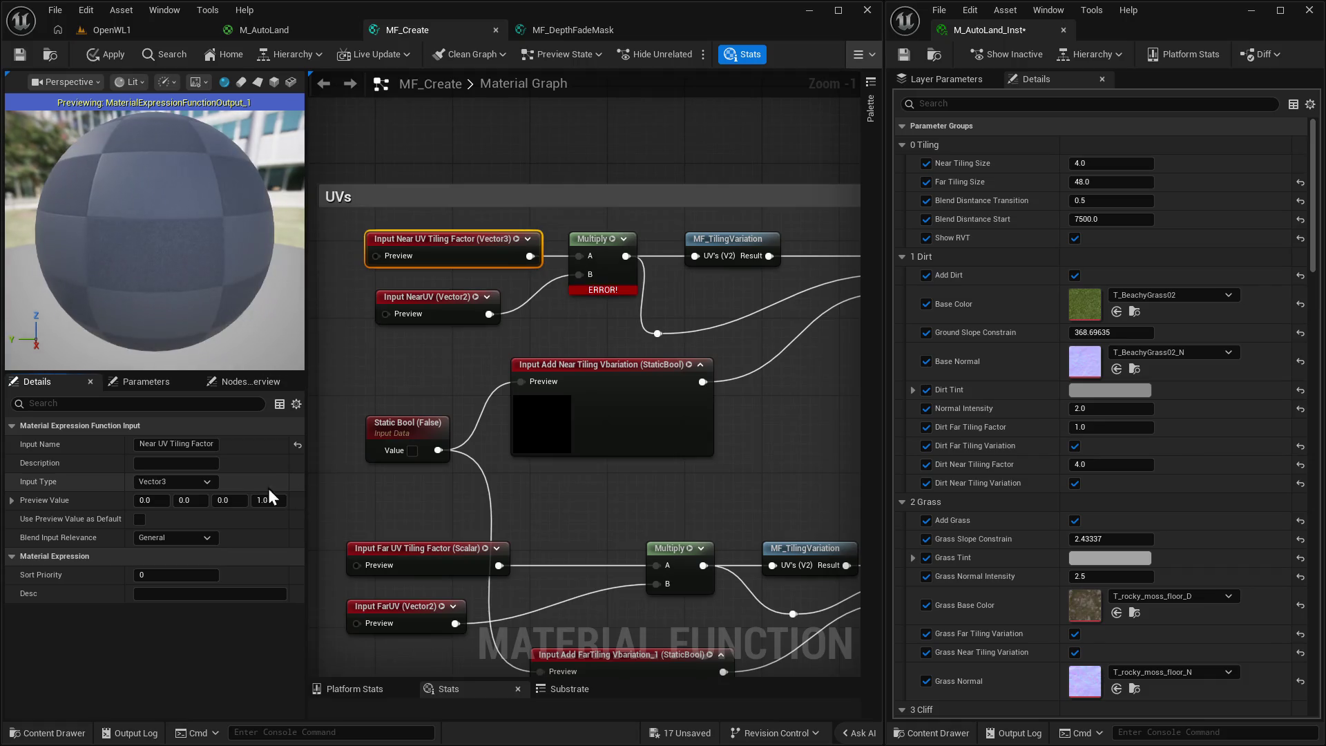
{"action": "left_click", "coordinate": [206, 483]}
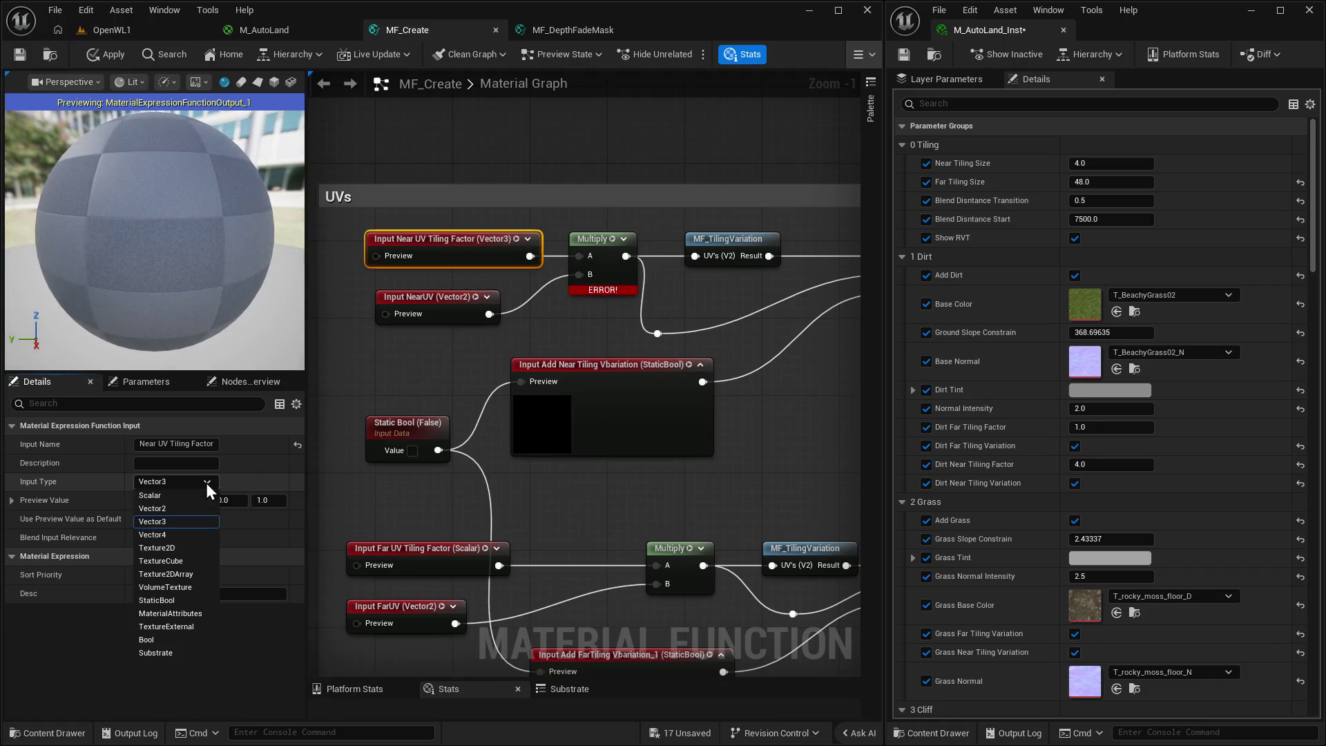
{"action": "left_click", "coordinate": [186, 511]}
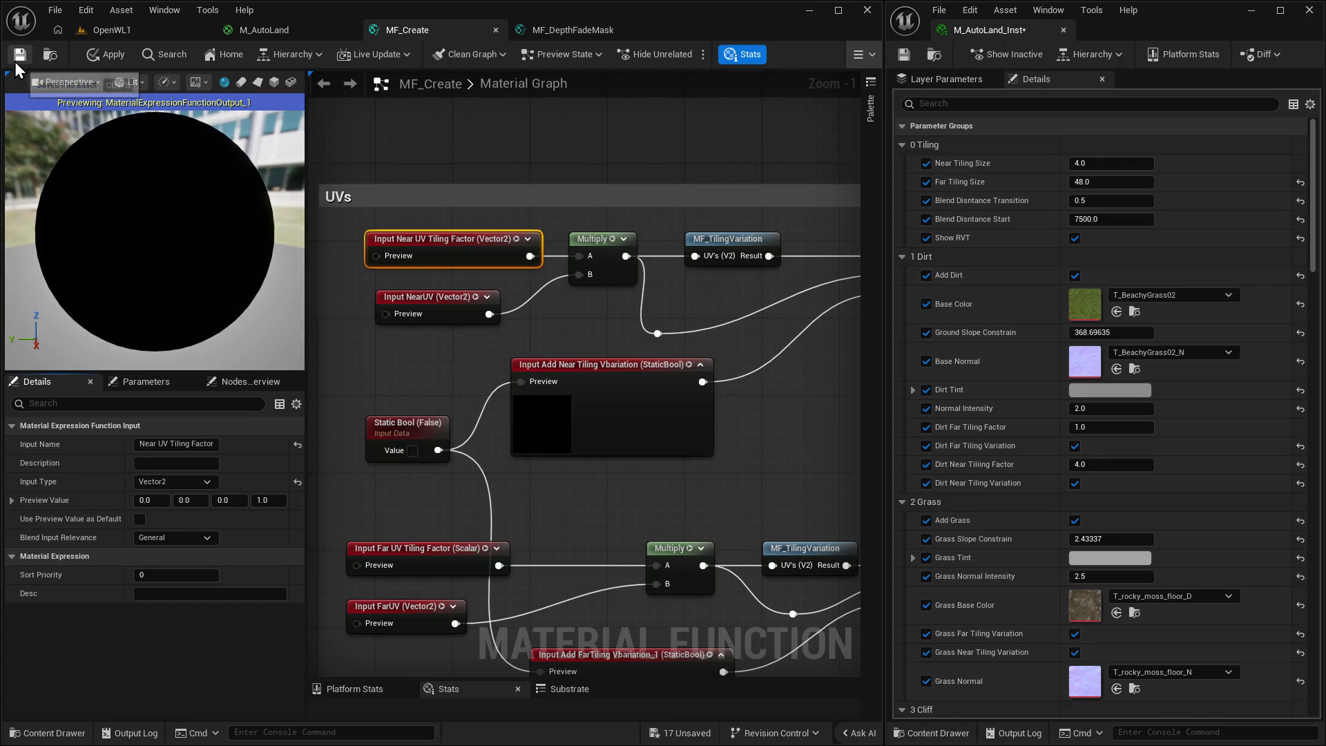
Reset Far UV Tiling Factor's input type to its default, then return to the OpenWL1 level.
{"action": "left_click", "coordinate": [408, 548]}
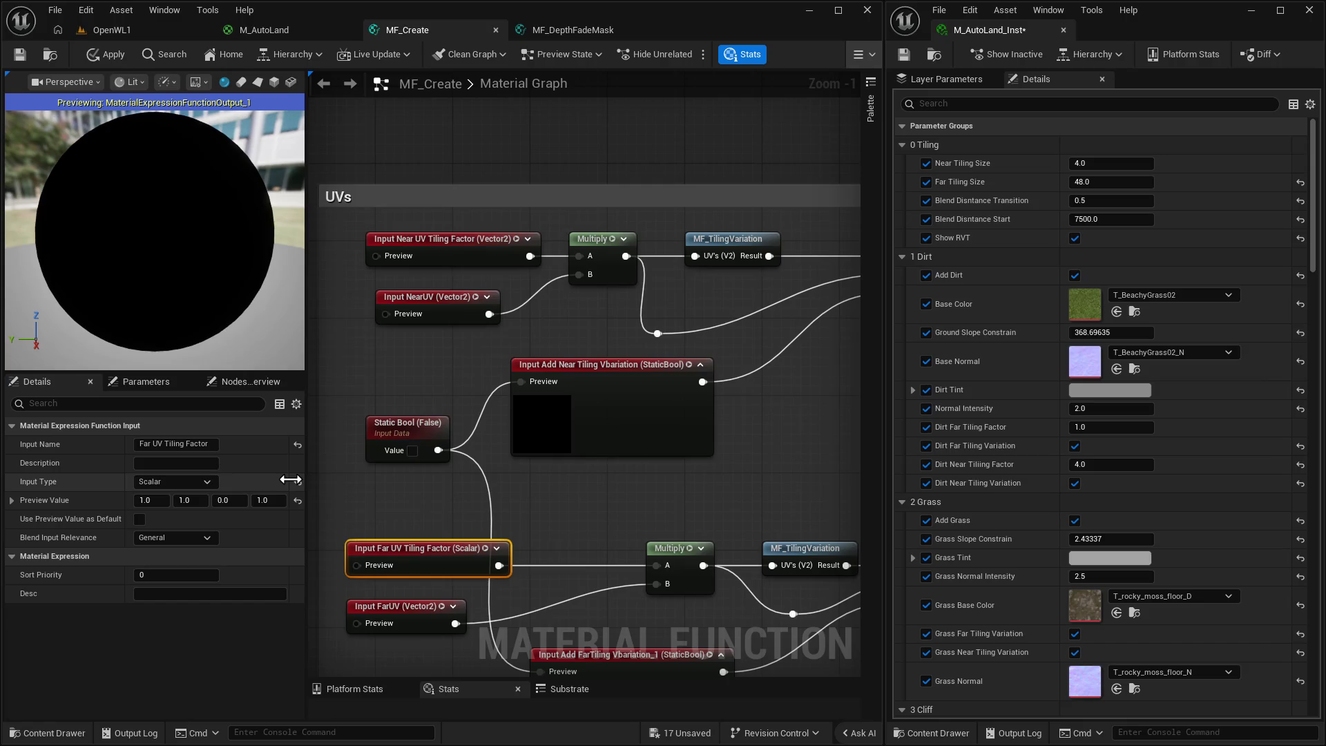
{"action": "left_click", "coordinate": [297, 482]}
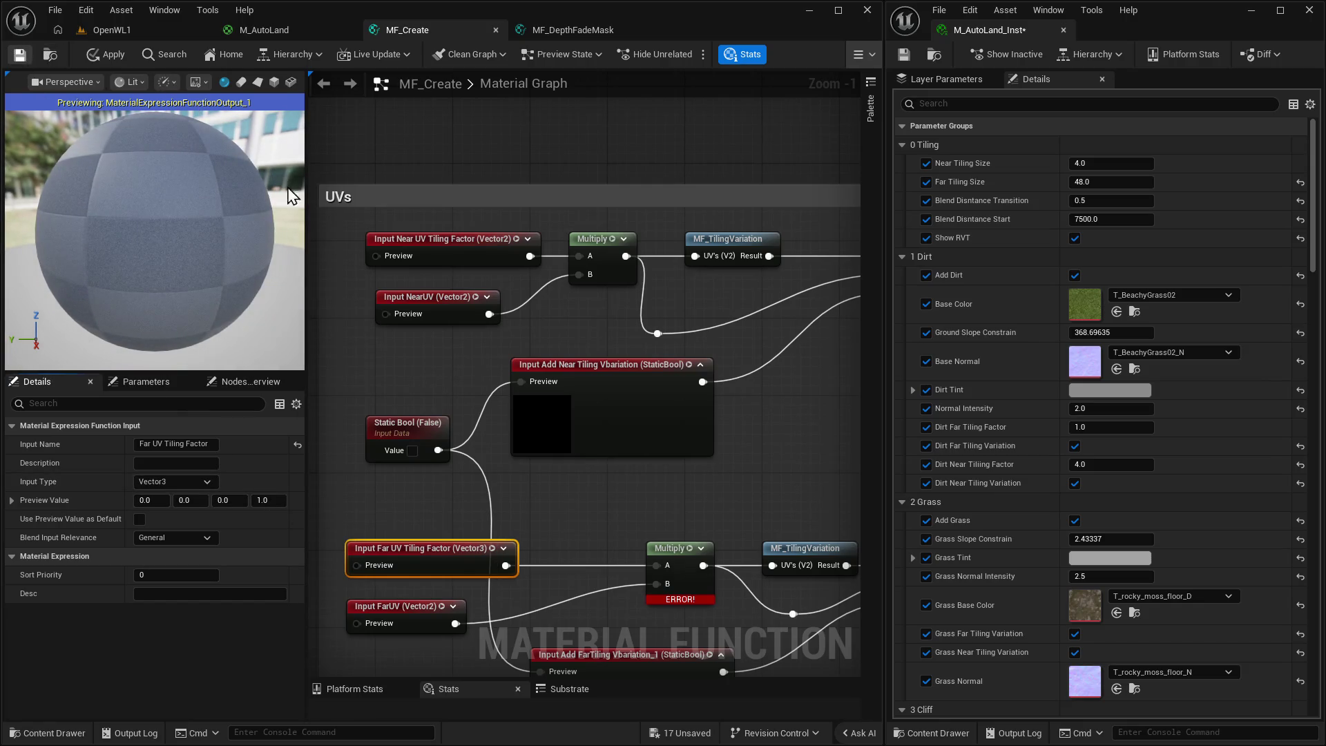
{"action": "left_click", "coordinate": [88, 31]}
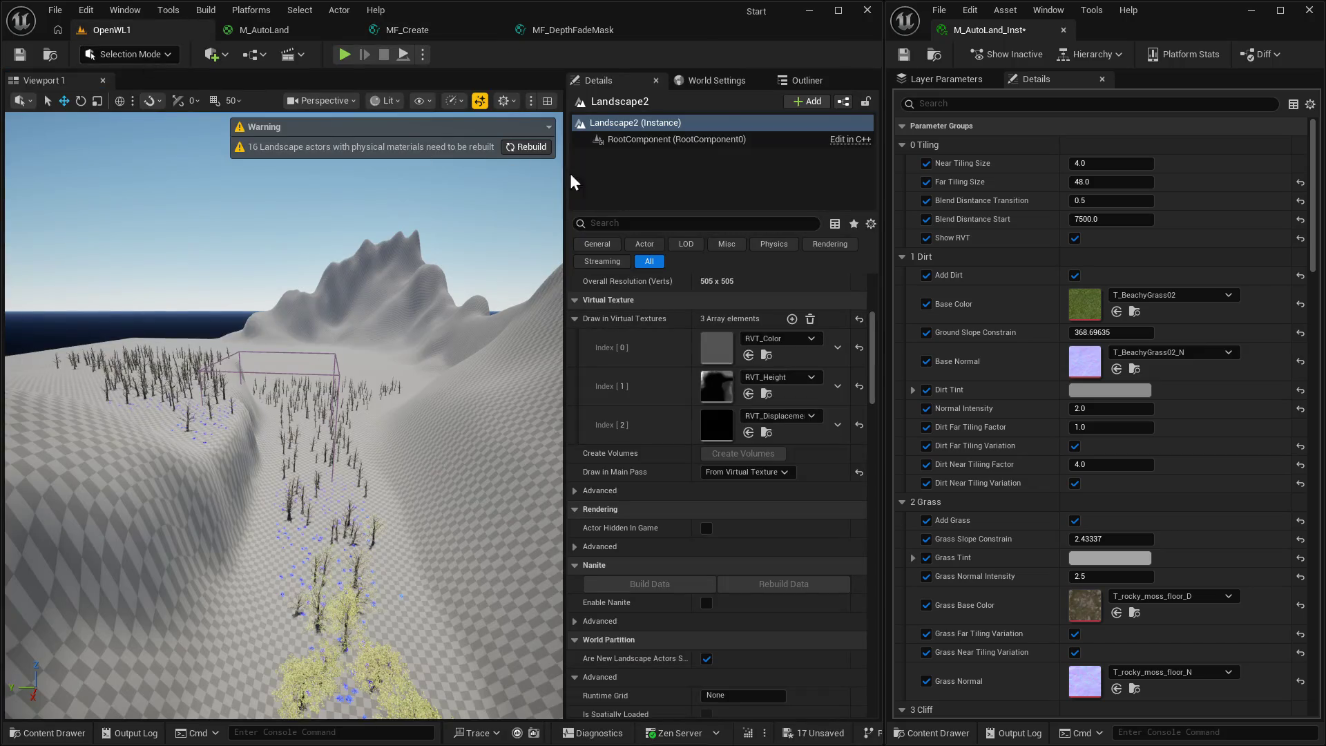
Toggle Show RVT off and on, then wire Saturate to the switch's Yes and CameraDepthFade to No.
{"action": "left_click", "coordinate": [1074, 239]}
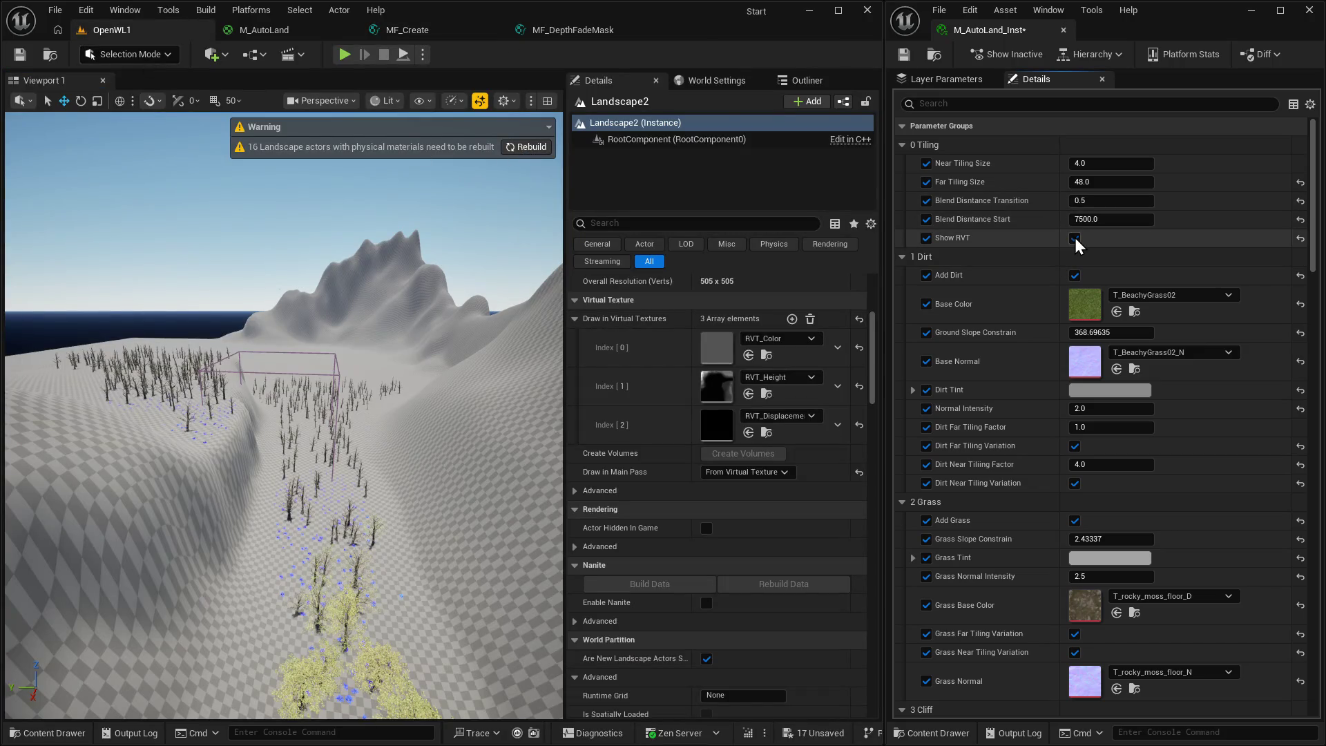
{"action": "left_click", "coordinate": [1074, 238]}
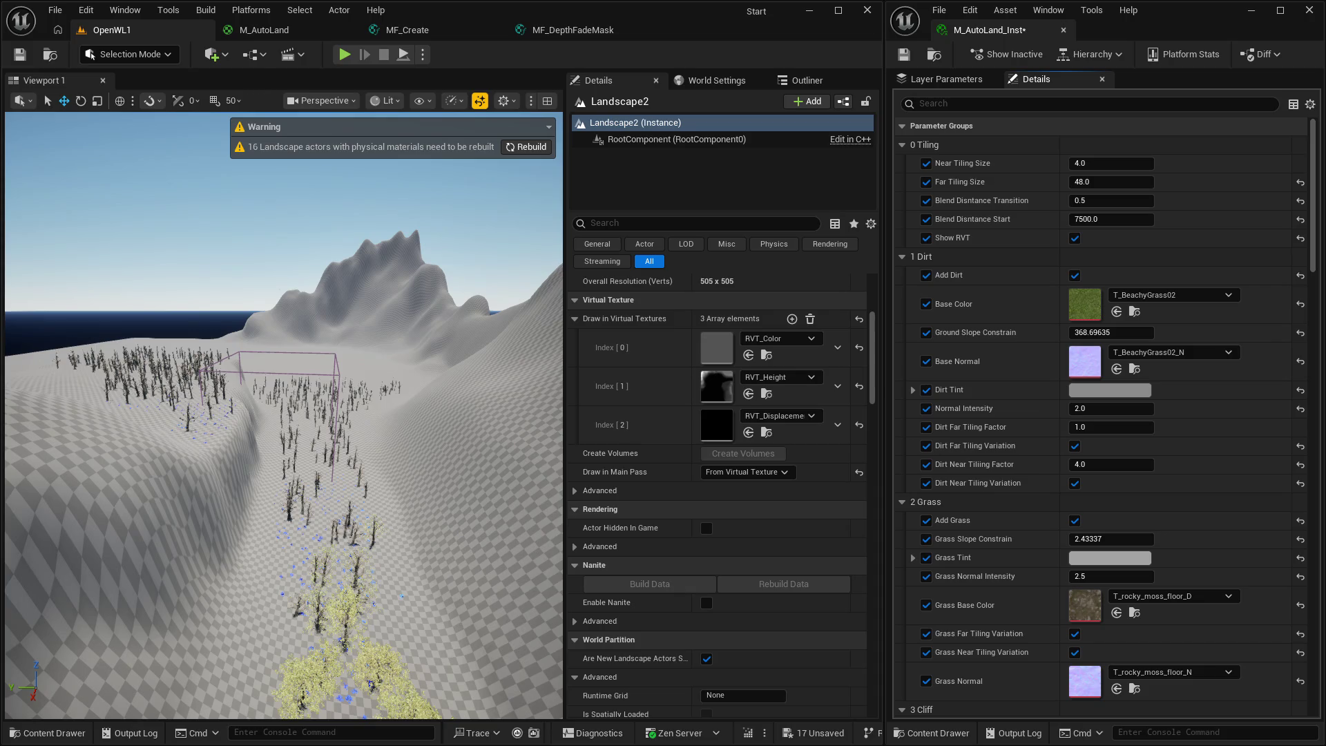
{"action": "left_click", "coordinate": [570, 30]}
{"action": "mouse_move", "coordinate": [477, 525]}
{"action": "left_mouse_down"}
{"action": "mouse_move", "coordinate": [632, 411]}
{"action": "mouse_move", "coordinate": [614, 379]}
{"action": "left_mouse_up"}
{"action": "mouse_move", "coordinate": [465, 314]}
{"action": "left_mouse_down"}
{"action": "mouse_move", "coordinate": [575, 388]}
{"action": "mouse_move", "coordinate": [679, 351]}
{"action": "mouse_move", "coordinate": [691, 325]}
{"action": "left_mouse_up"}
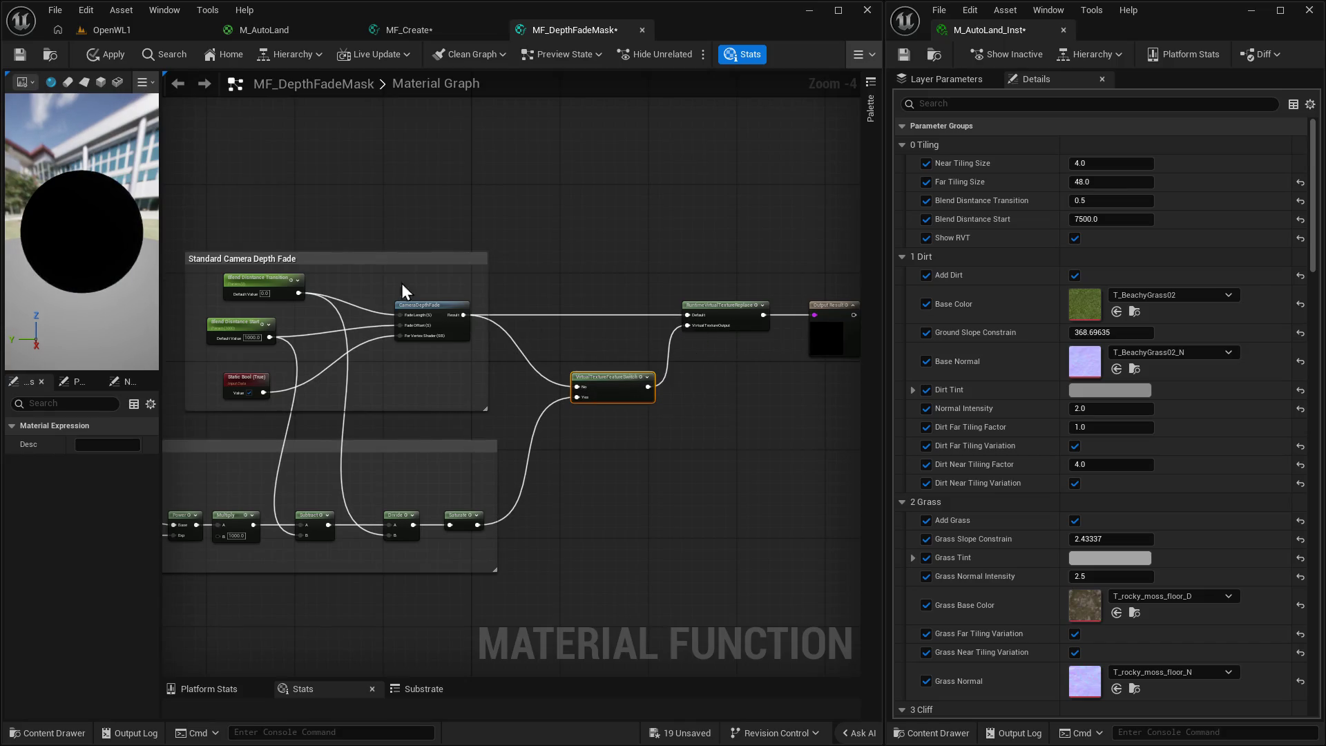
Go from the OpenWL1 level through MF_DepthFadeMask to the M_AutoLand material graph.
{"action": "left_click", "coordinate": [109, 32]}
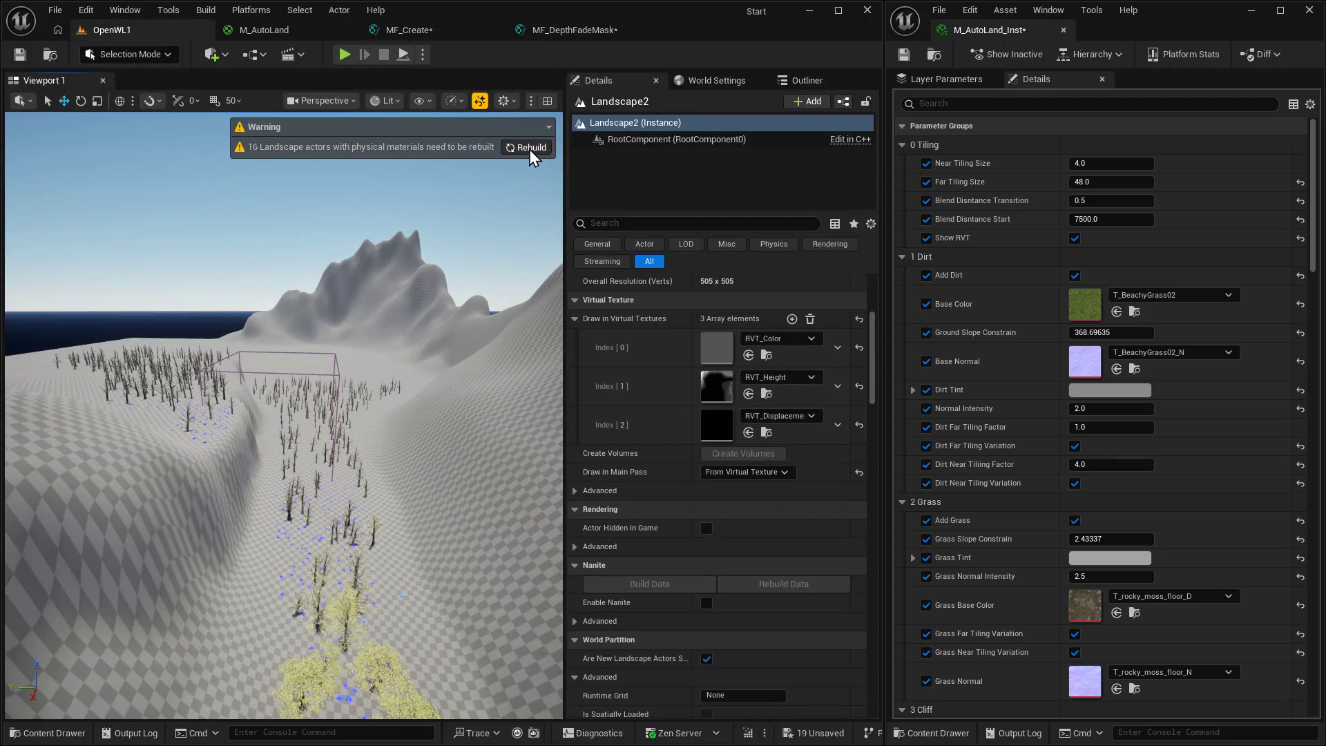
{"action": "left_click", "coordinate": [557, 31]}
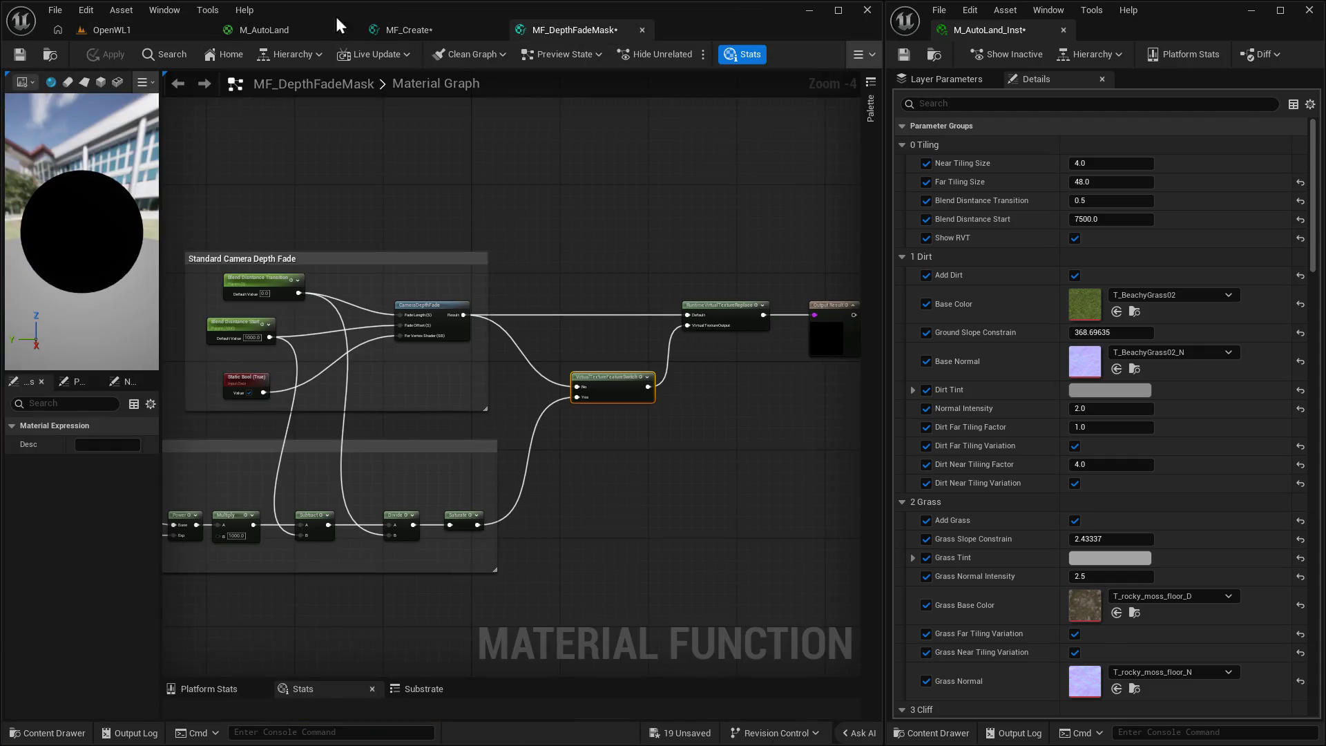
{"action": "left_click", "coordinate": [265, 30]}
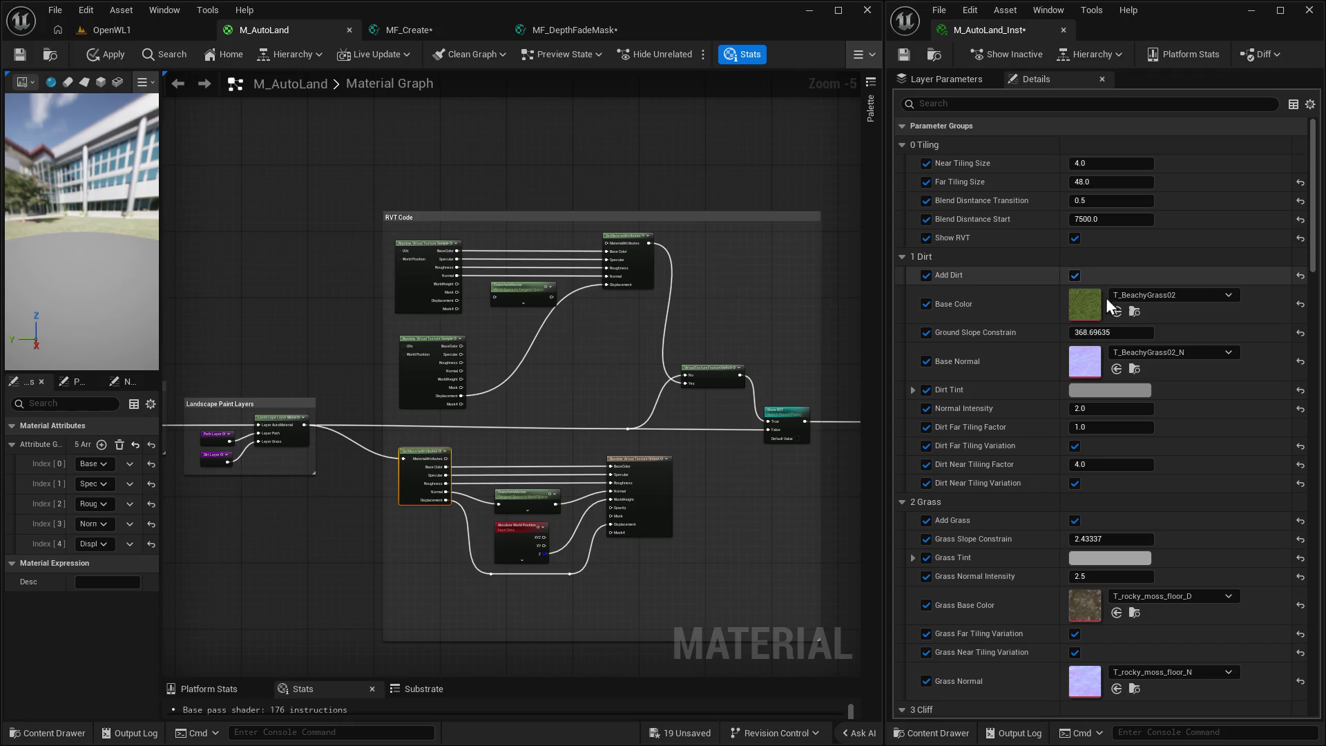
{"action": "mouse_move", "coordinate": [711, 266]}
{"action": "left_mouse_down"}
{"action": "mouse_move", "coordinate": [542, 269]}
{"action": "mouse_move", "coordinate": [638, 226]}
{"action": "left_mouse_up"}
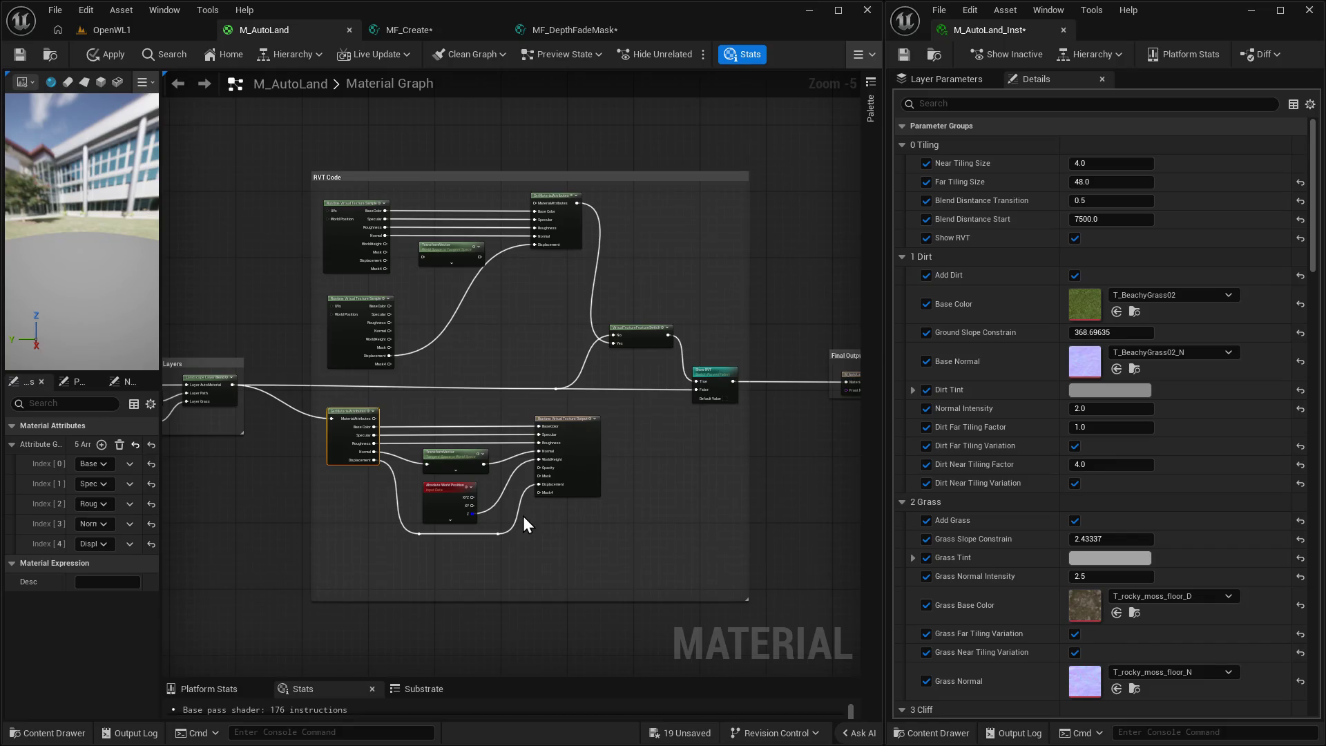
{"action": "scroll", "coordinate": [524, 516], "scroll_direction": "up", "scroll_amount": 3}
{"action": "left_click_drag", "start_coordinate": [608, 503], "coordinate": [620, 474]}
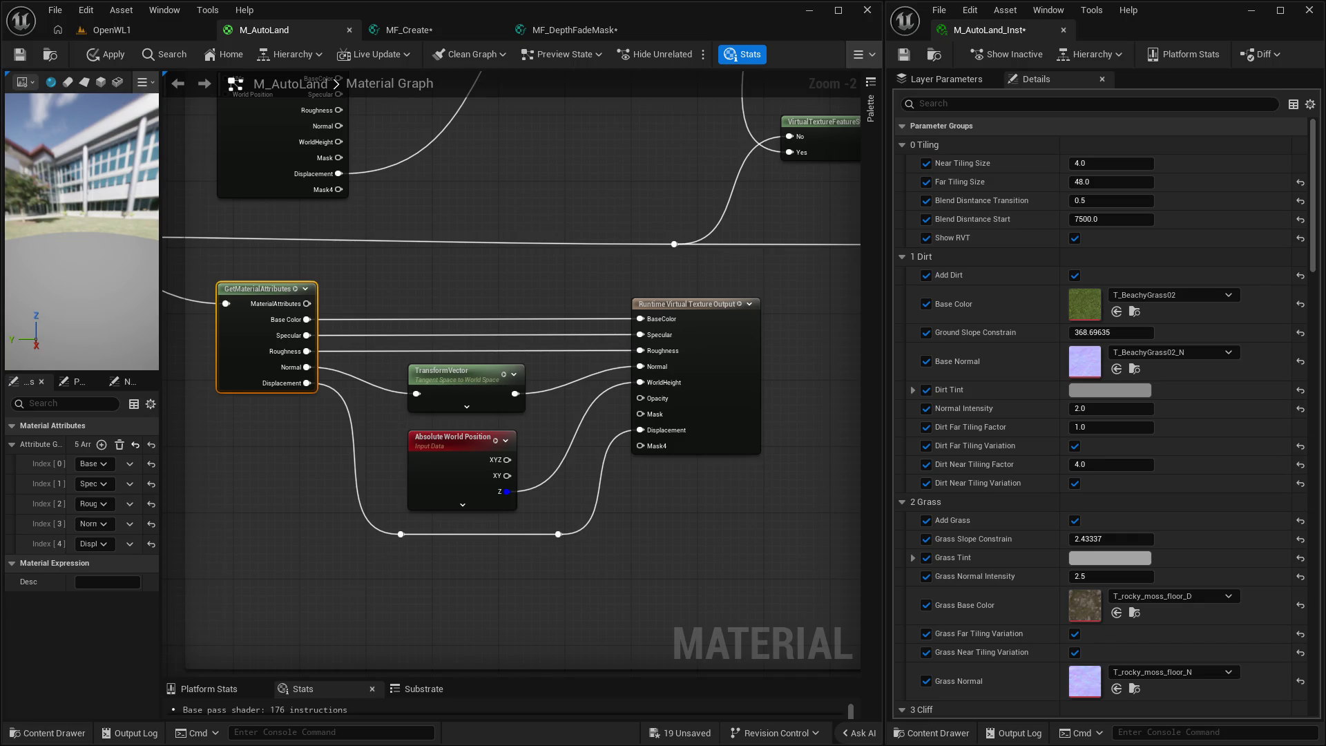
{"action": "left_click_drag", "start_coordinate": [704, 310], "coordinate": [675, 391]}
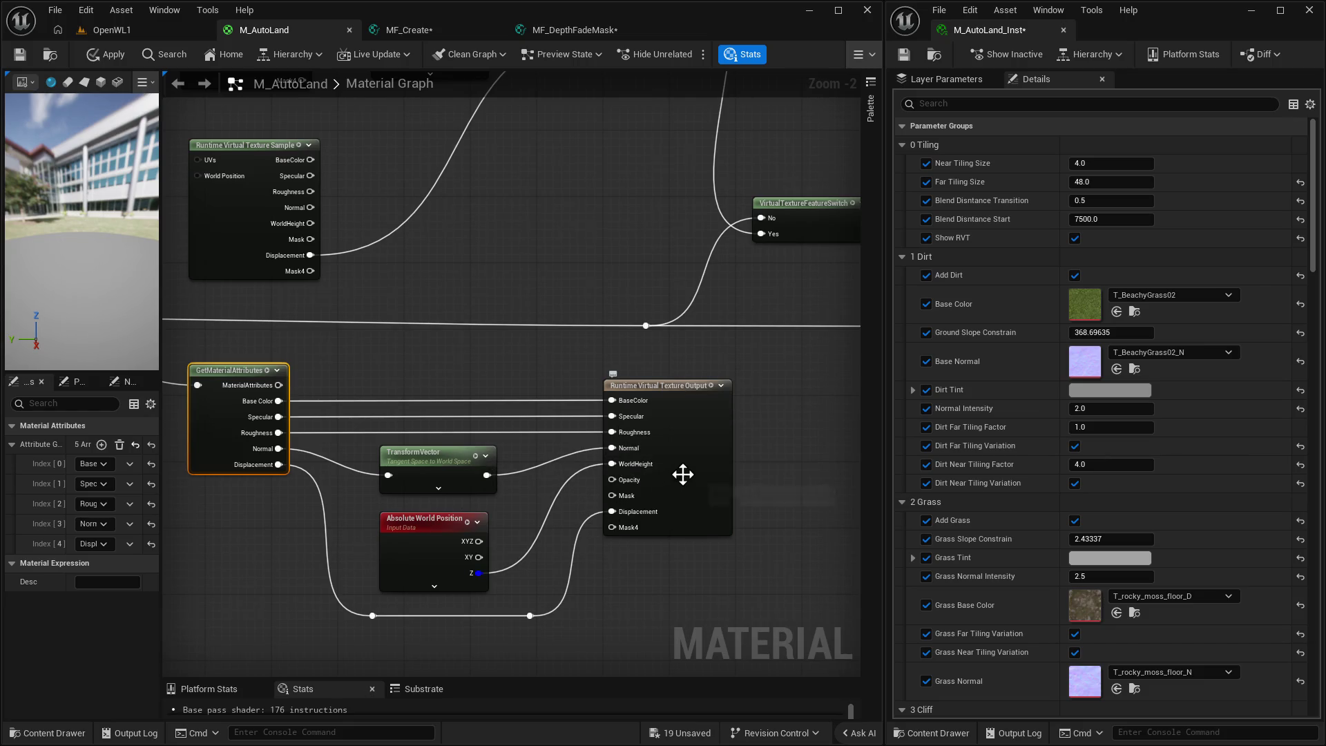
{"action": "left_click", "coordinate": [678, 388]}
{"action": "mouse_move", "coordinate": [255, 367]}
{"action": "left_mouse_down"}
{"action": "mouse_move", "coordinate": [473, 355]}
{"action": "mouse_move", "coordinate": [374, 350]}
{"action": "left_mouse_up"}
{"action": "left_click", "coordinate": [474, 354]}
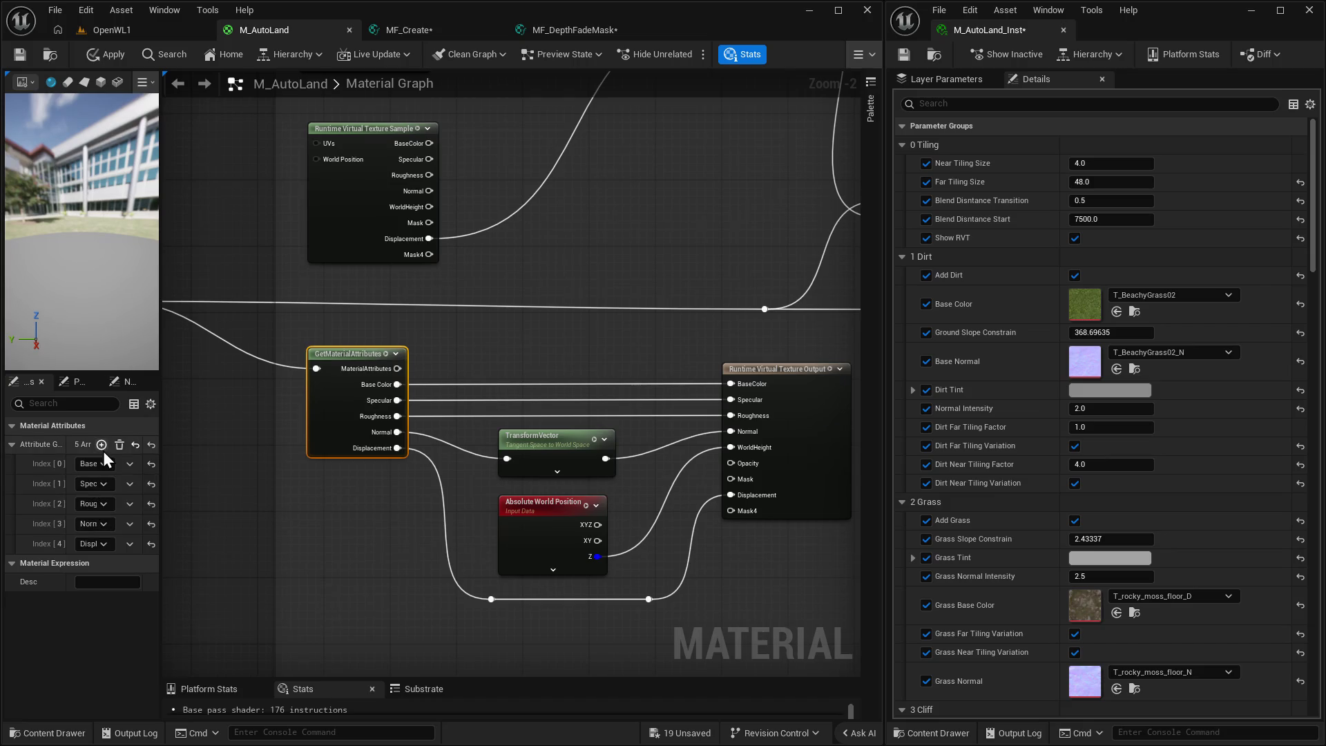
{"action": "left_click_drag", "start_coordinate": [462, 348], "coordinate": [576, 391]}
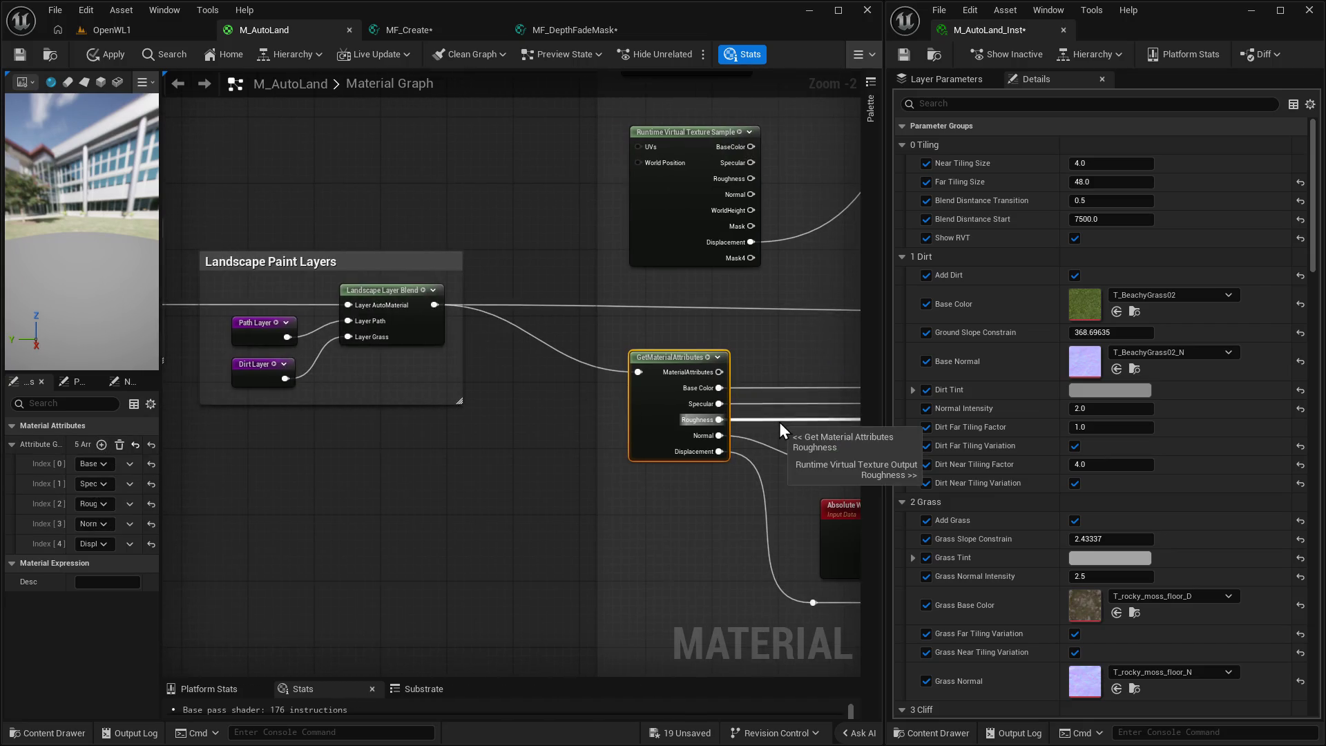
{"action": "left_click", "coordinate": [393, 293]}
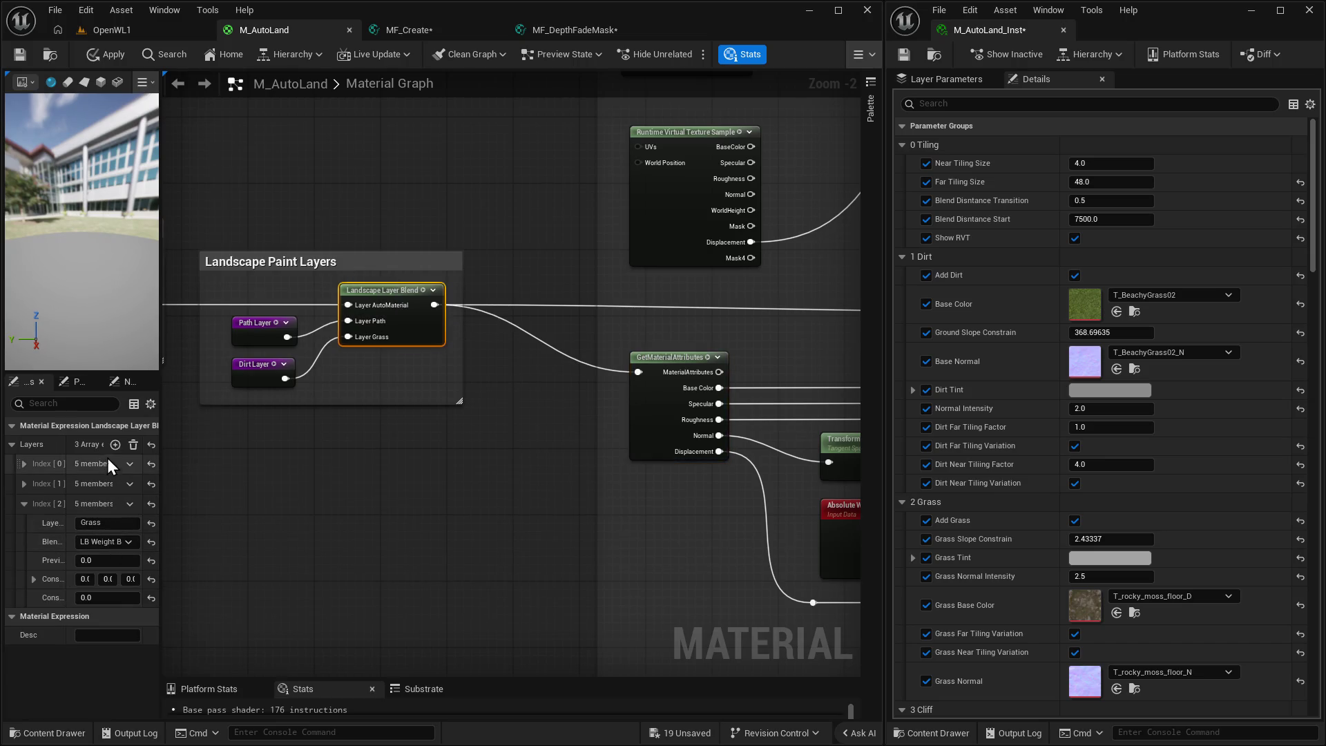
{"action": "left_click", "coordinate": [25, 503]}
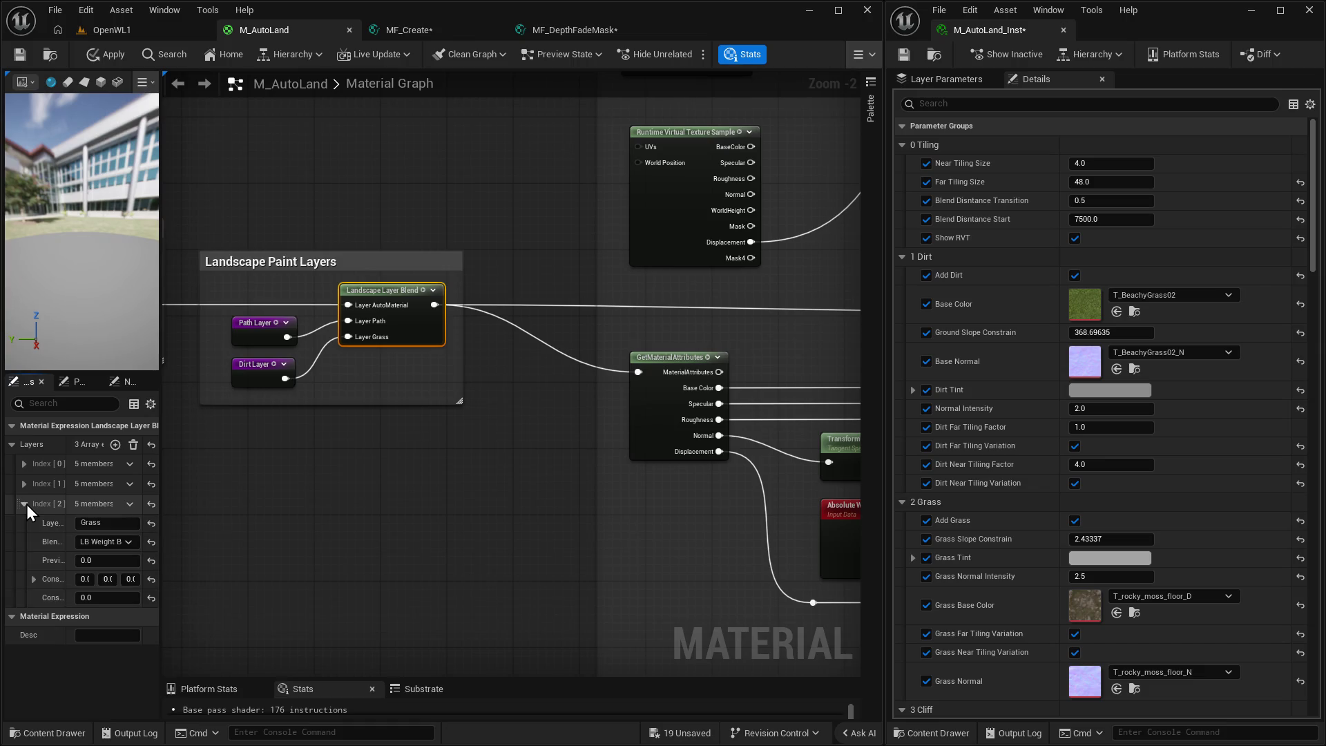
{"action": "scroll", "coordinate": [468, 511], "scroll_direction": "down", "scroll_amount": 1}
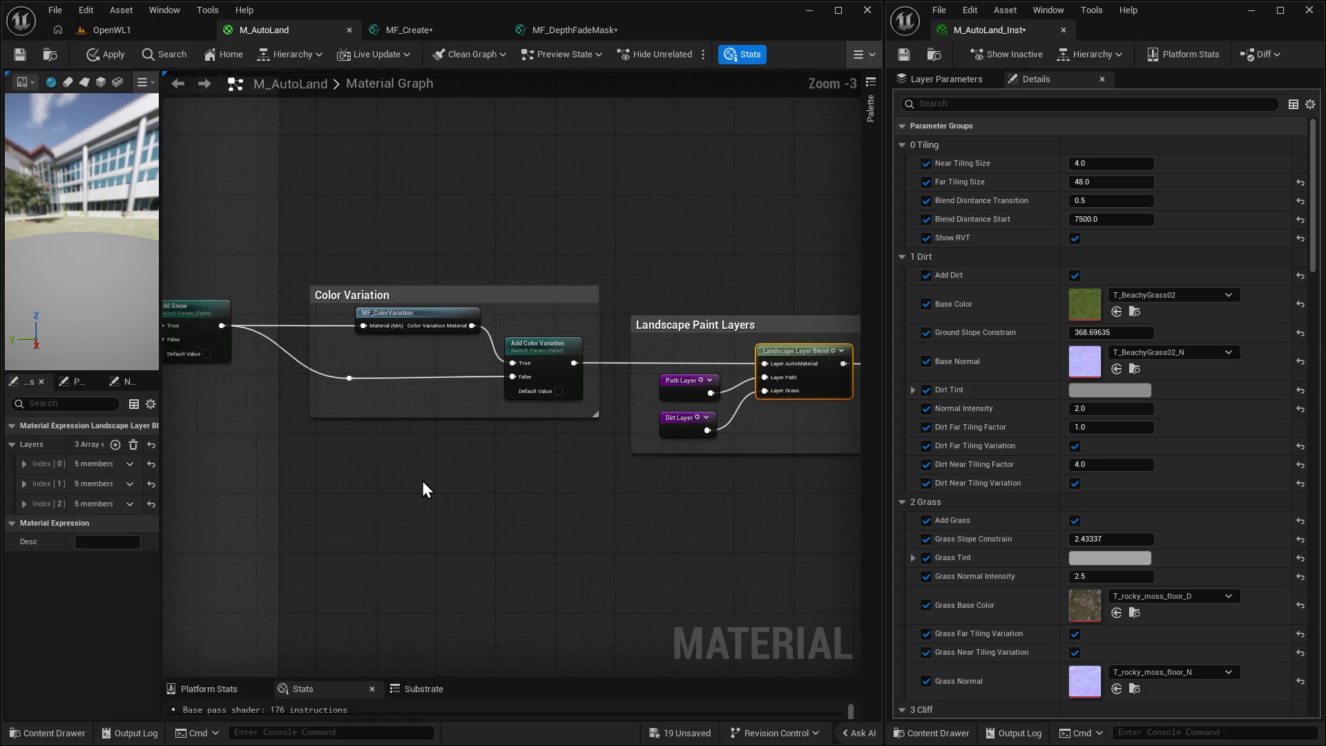
{"action": "left_click_drag", "start_coordinate": [422, 482], "coordinate": [498, 482]}
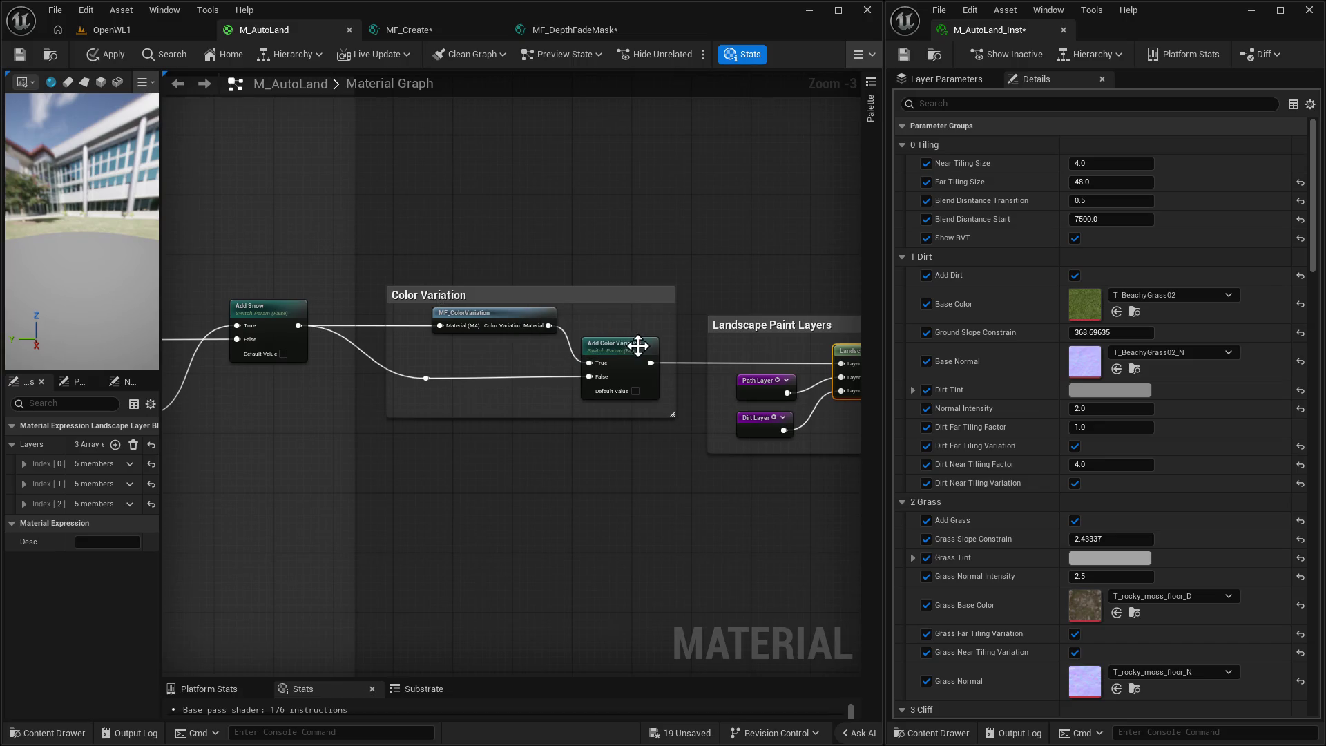
{"action": "left_click_drag", "start_coordinate": [620, 344], "coordinate": [620, 352]}
{"action": "key", "text": "ctrl+z"}
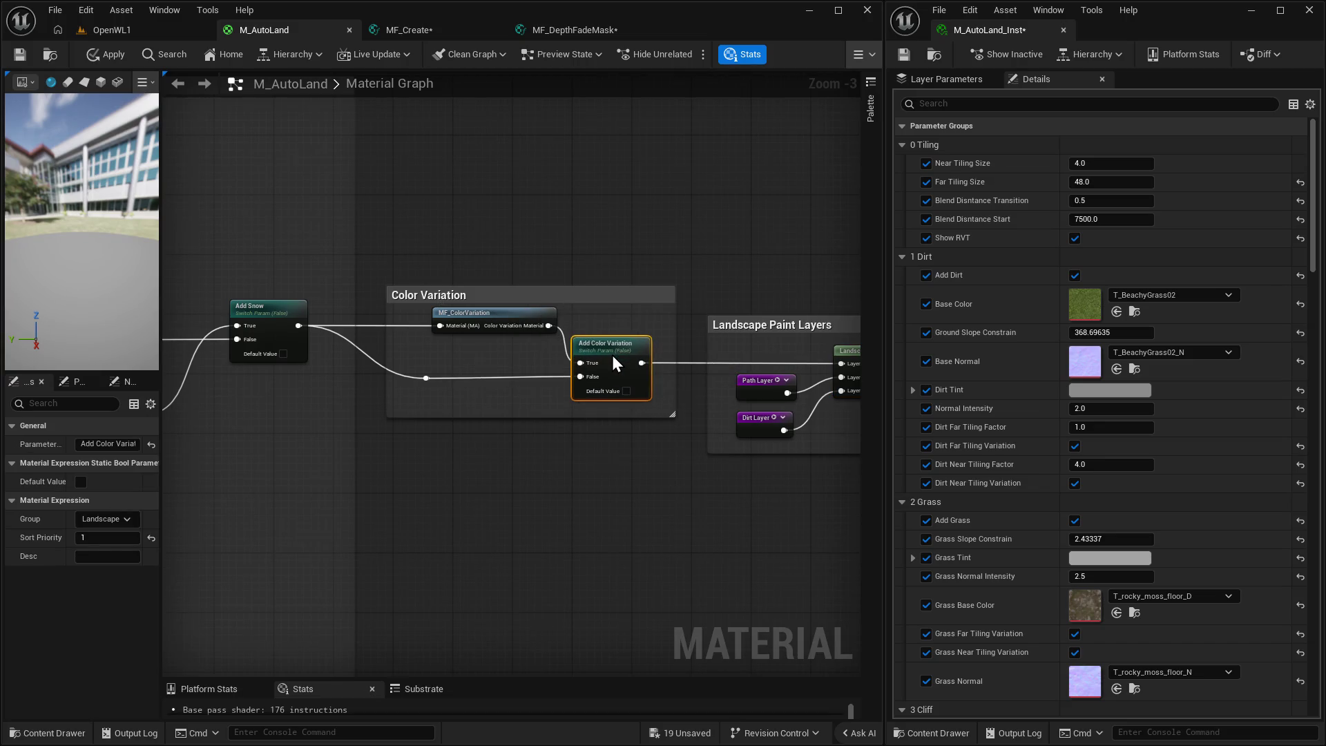
{"action": "double_click", "coordinate": [518, 311]}
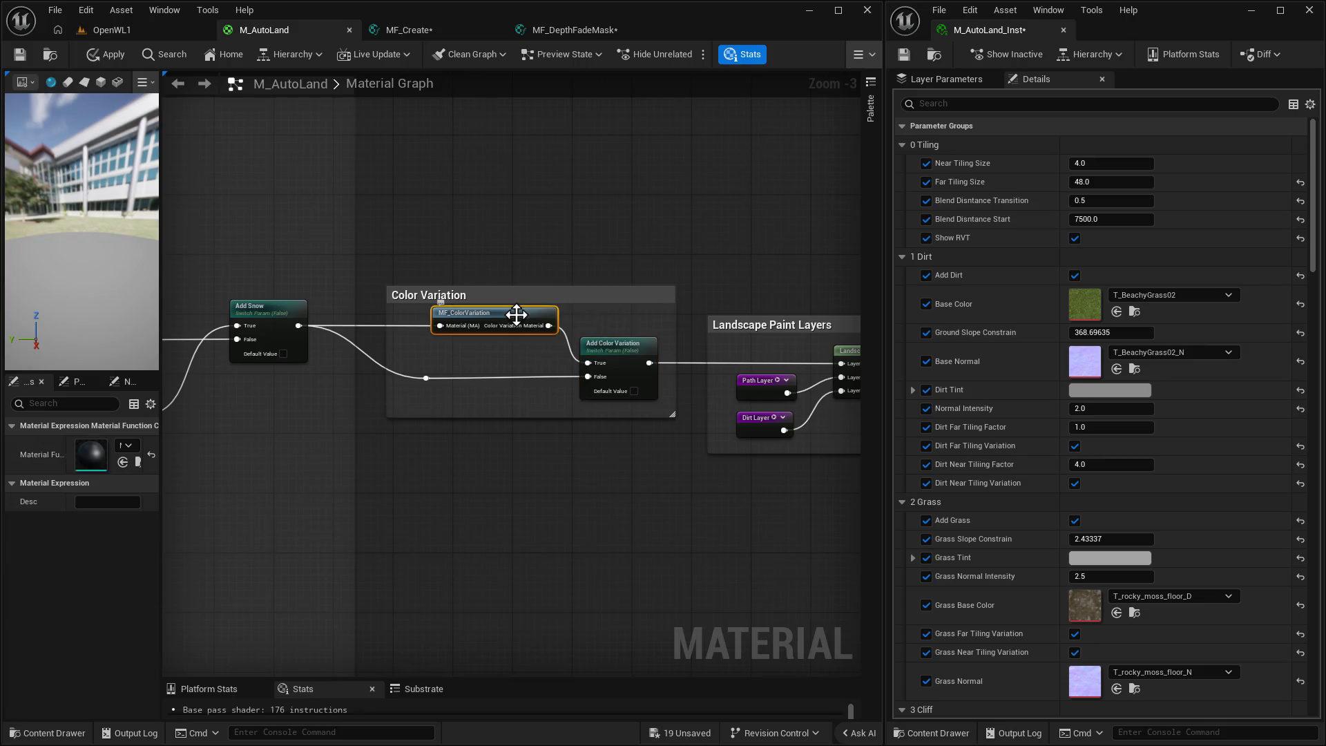
Review MF_ColorVariation's Color Variation Tiling Size parameter and Texture Sample node settings.
{"action": "scroll", "coordinate": [560, 330], "scroll_direction": "down", "scroll_amount": 5}
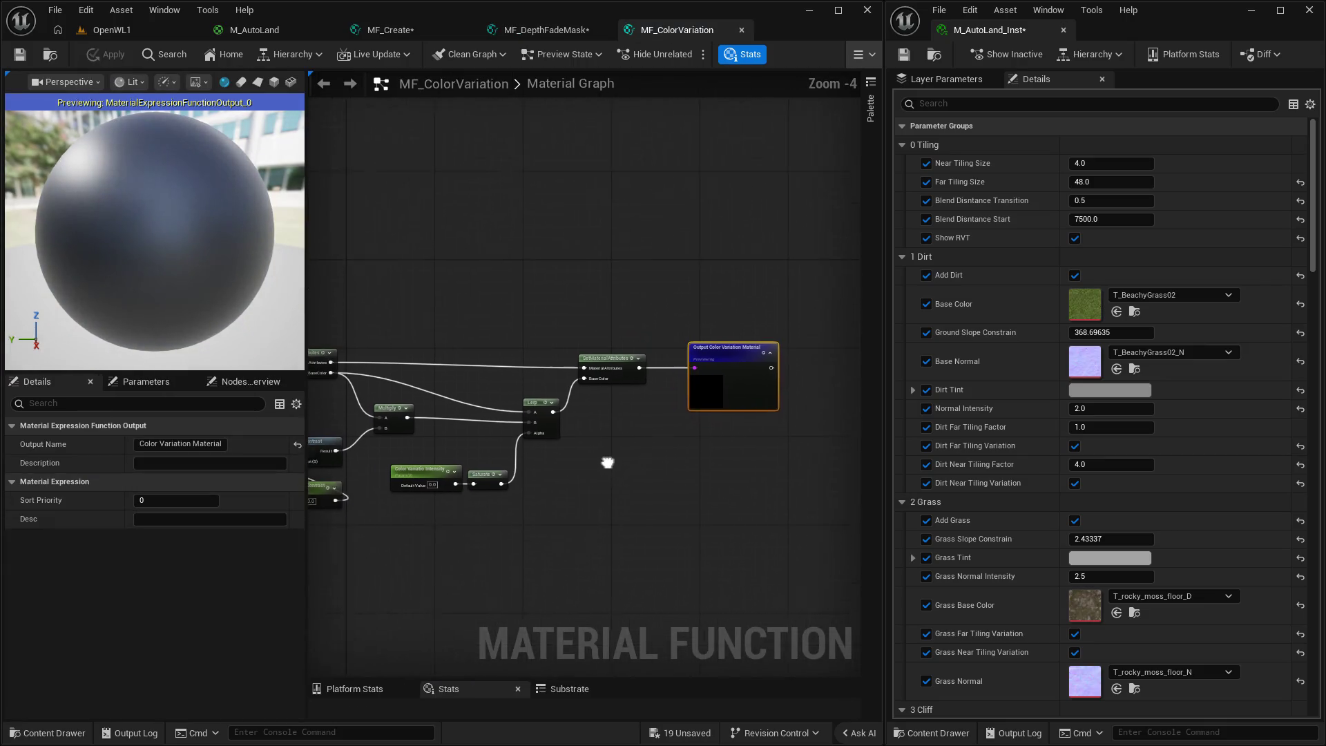
{"action": "left_click", "coordinate": [117, 30]}
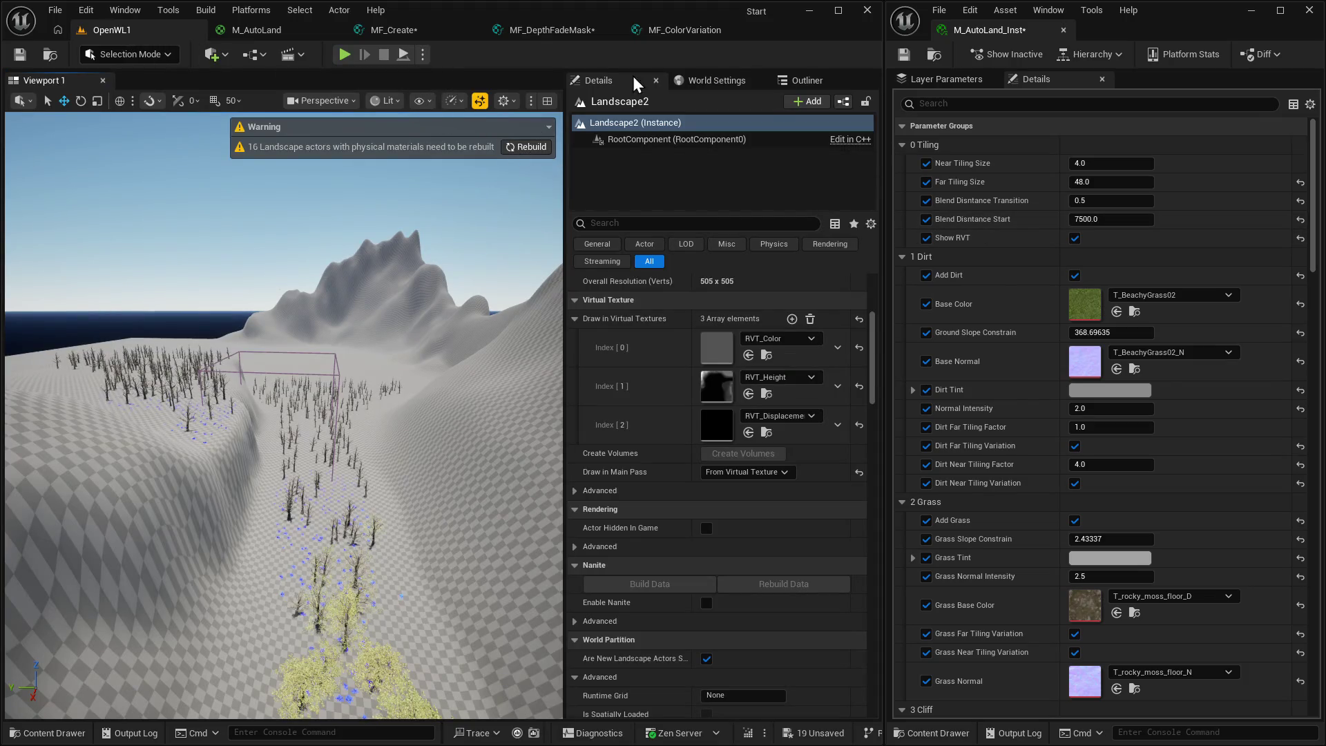
{"action": "left_click", "coordinate": [673, 30]}
{"action": "scroll", "coordinate": [409, 378], "scroll_direction": "up", "scroll_amount": 3}
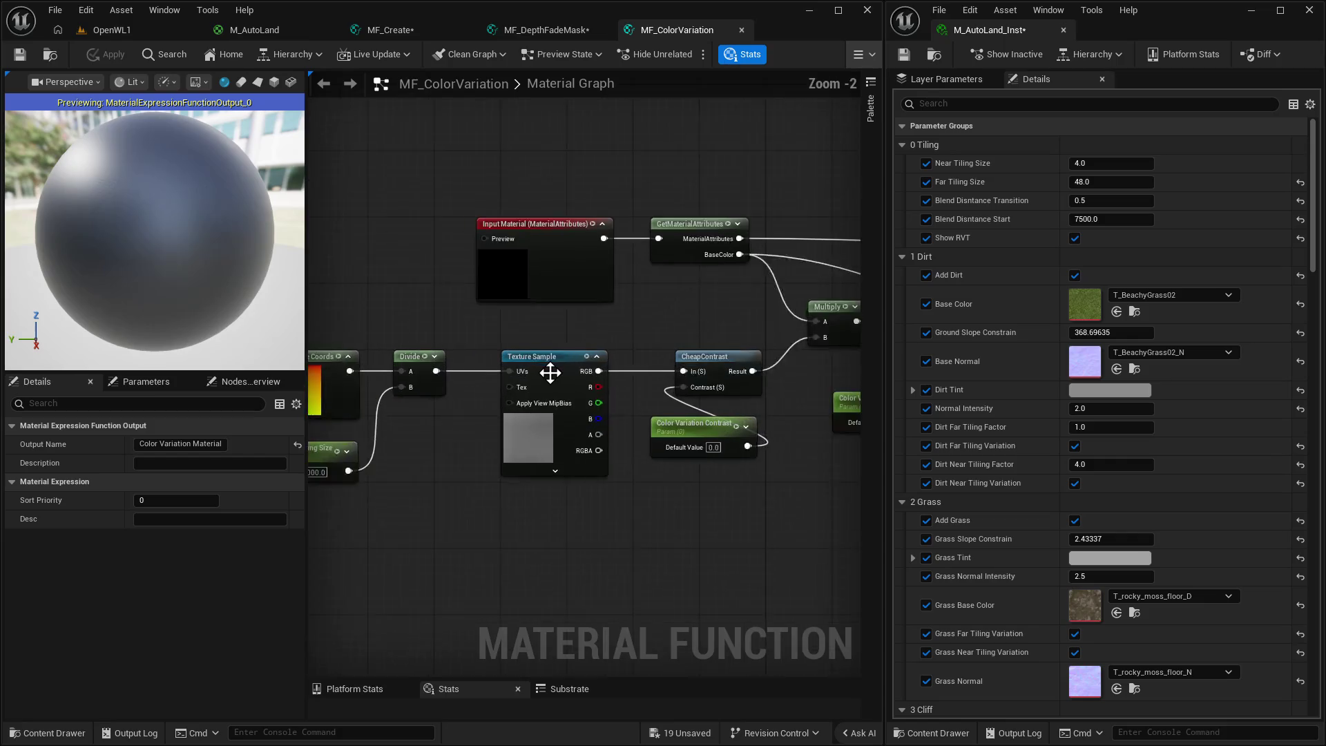
{"action": "left_click", "coordinate": [420, 432]}
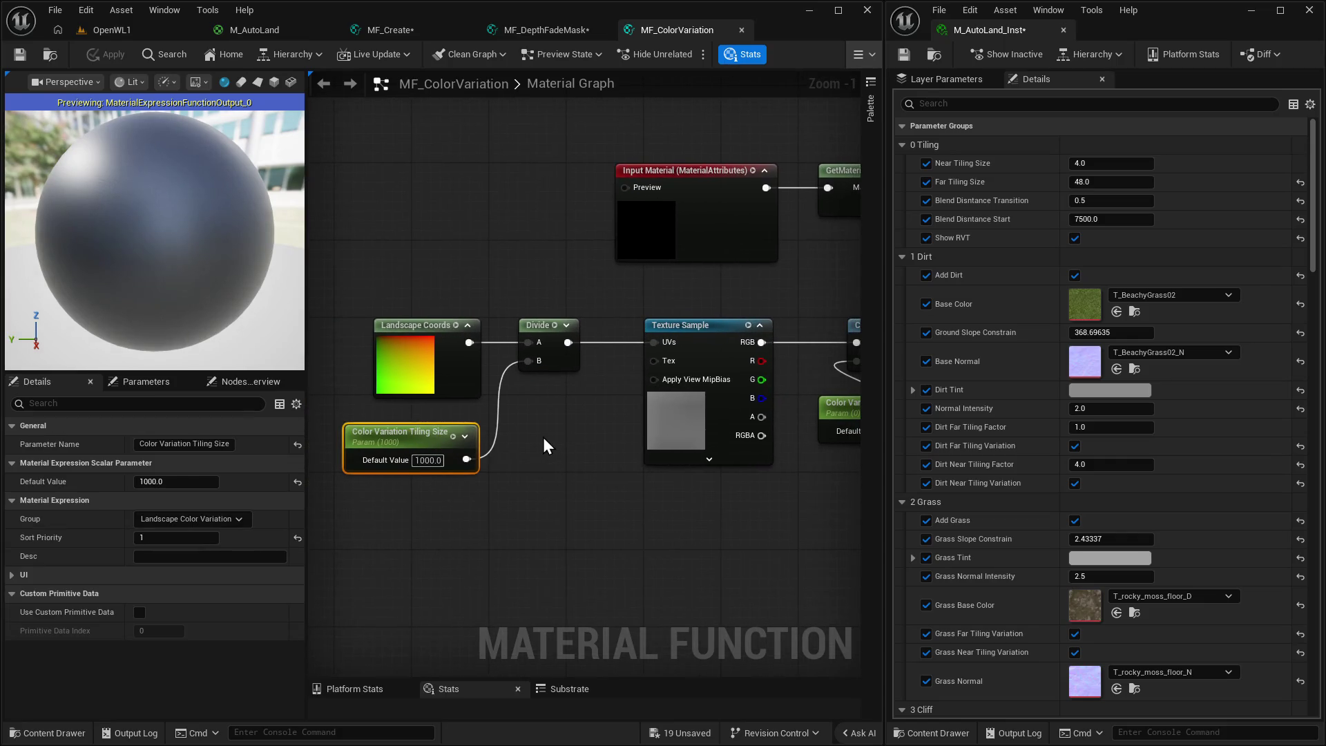
{"action": "left_click_drag", "start_coordinate": [543, 438], "coordinate": [511, 455]}
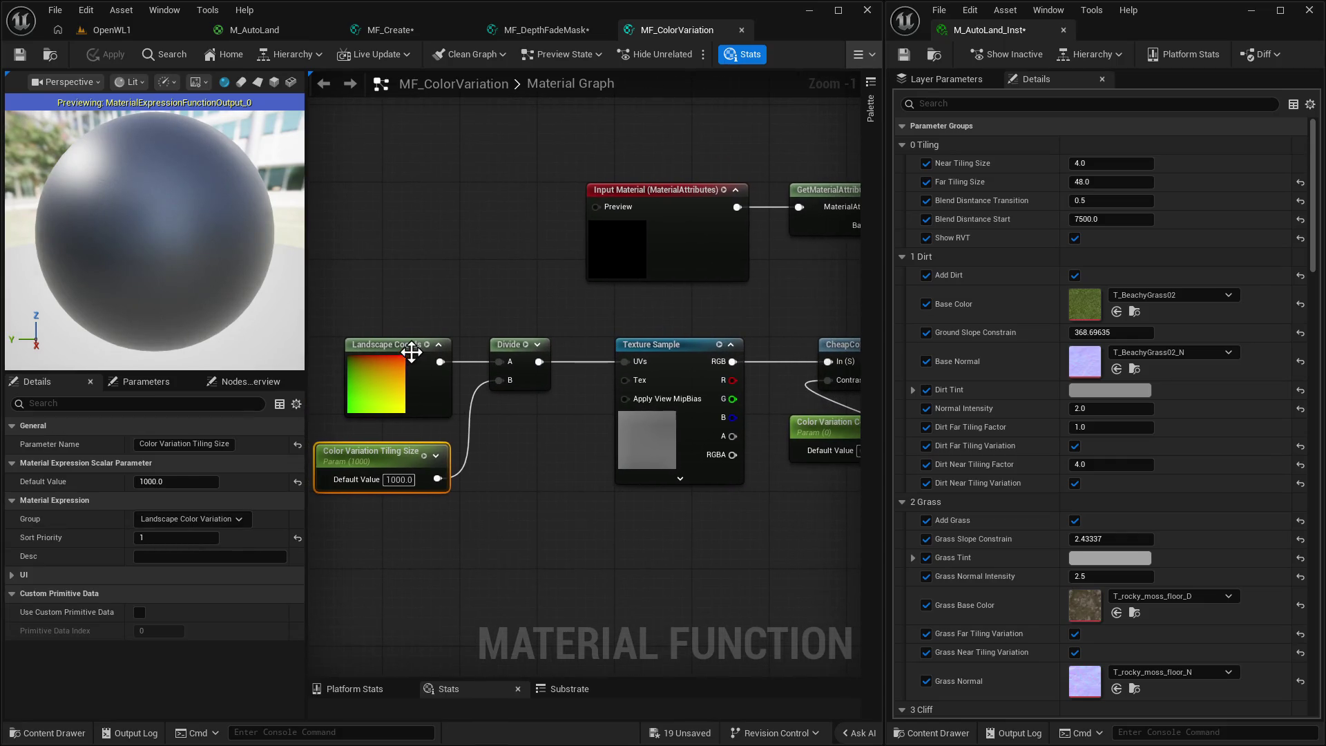
{"action": "left_click", "coordinate": [694, 370]}
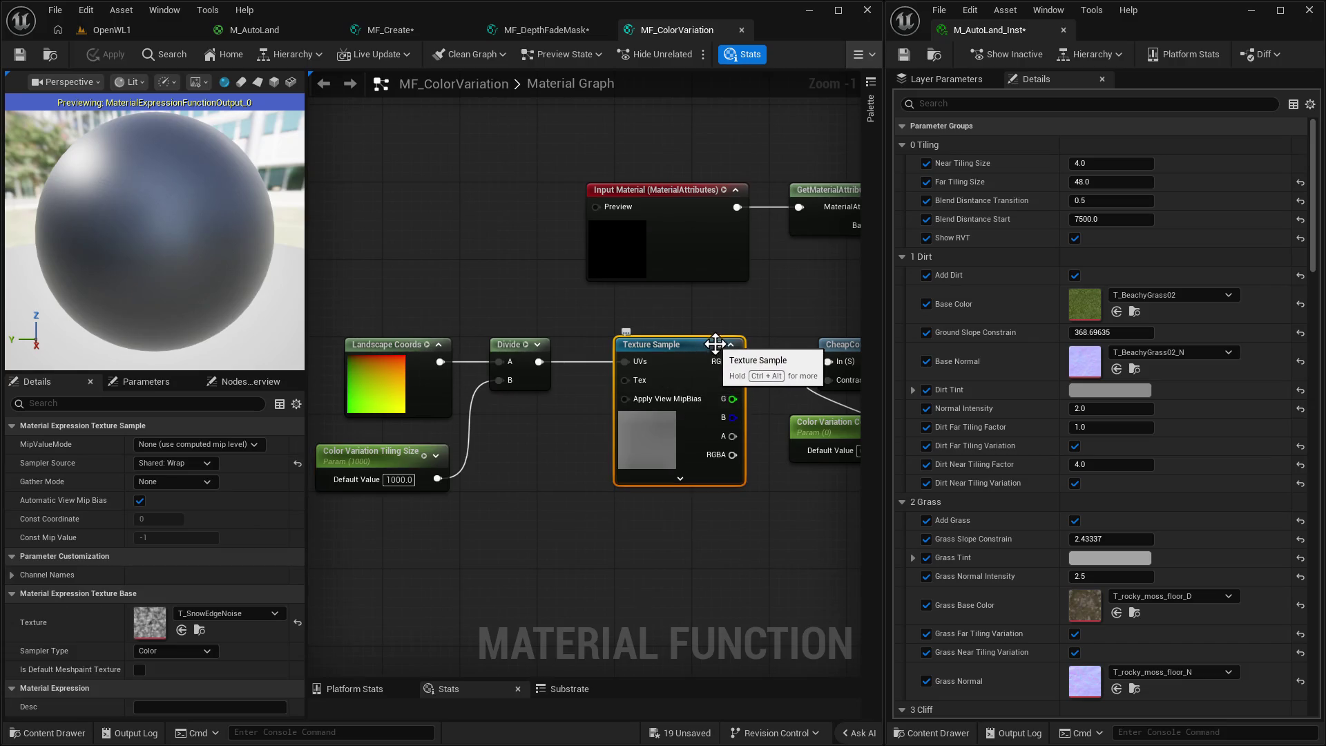
{"action": "left_click_drag", "start_coordinate": [730, 209], "coordinate": [544, 271]}
Inspect the function's Input Material, GetMaterialAttributes, SetMaterialAttributes and output nodes.
{"action": "left_click", "coordinate": [503, 260]}
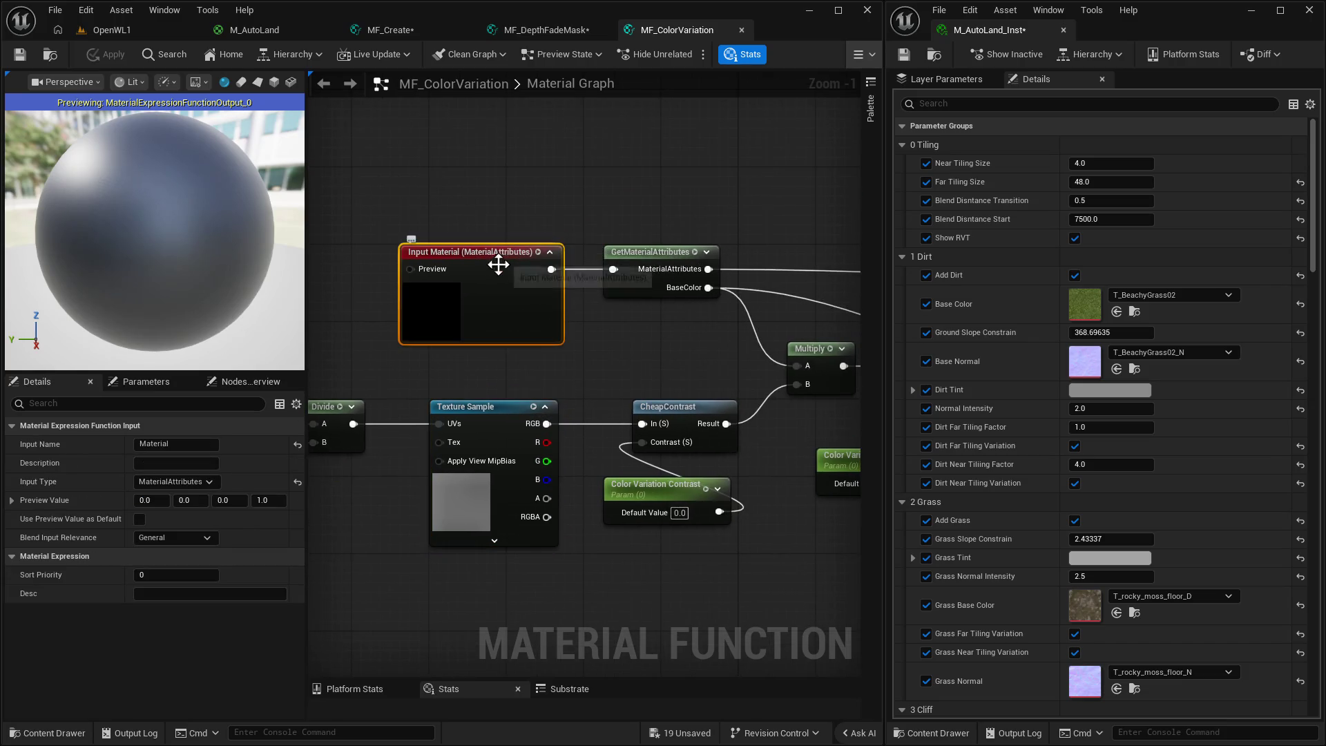
{"action": "left_click_drag", "start_coordinate": [627, 392], "coordinate": [544, 405]}
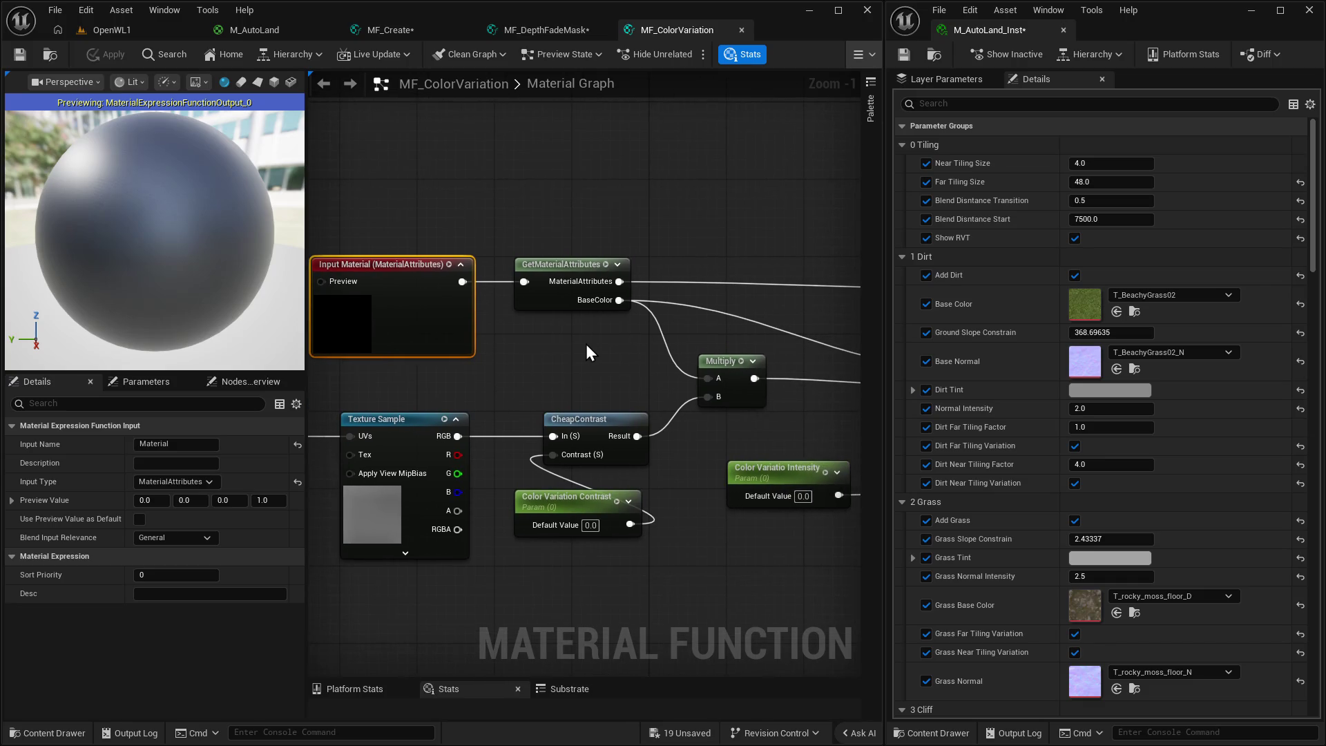
{"action": "mouse_move", "coordinate": [583, 341]}
{"action": "left_mouse_down"}
{"action": "mouse_move", "coordinate": [493, 349]}
{"action": "mouse_move", "coordinate": [470, 324]}
{"action": "mouse_move", "coordinate": [245, 329]}
{"action": "left_mouse_up"}
{"action": "left_click", "coordinate": [478, 272]}
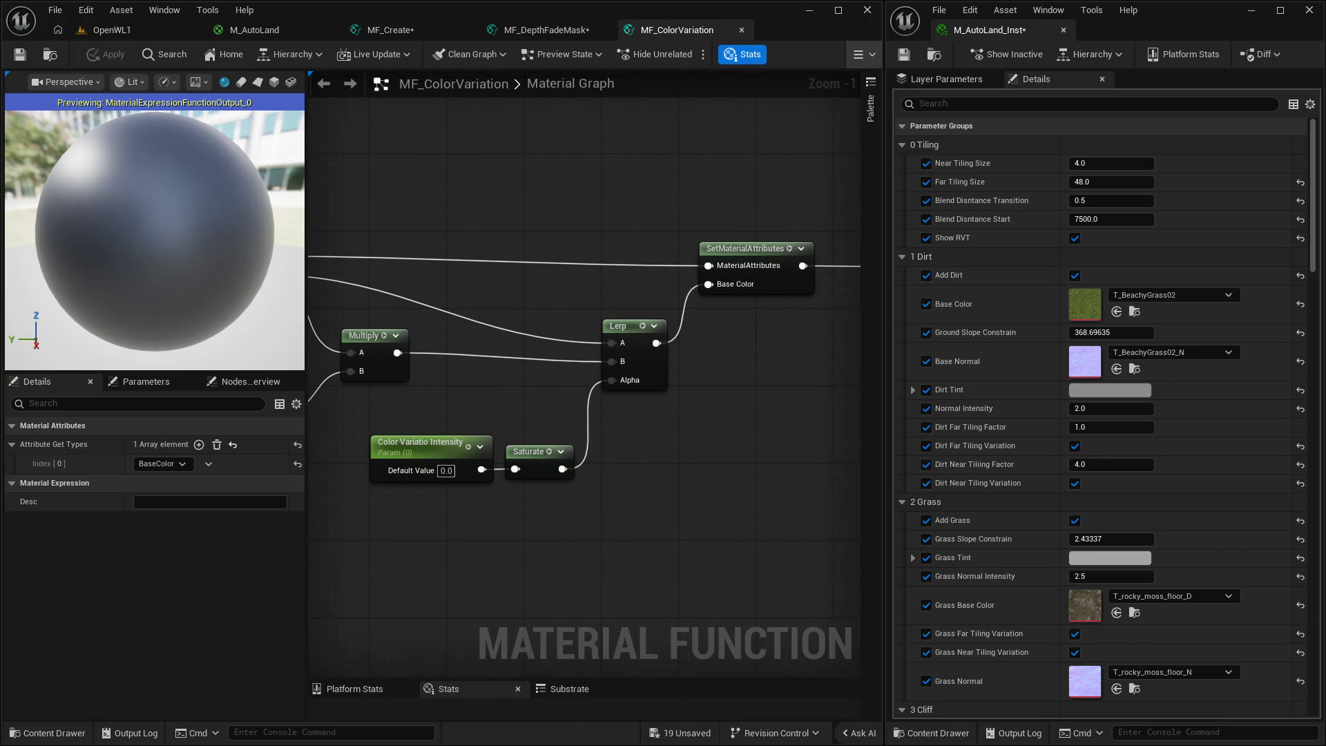
{"action": "left_click_drag", "start_coordinate": [723, 330], "coordinate": [525, 364]}
{"action": "left_click", "coordinate": [516, 293]}
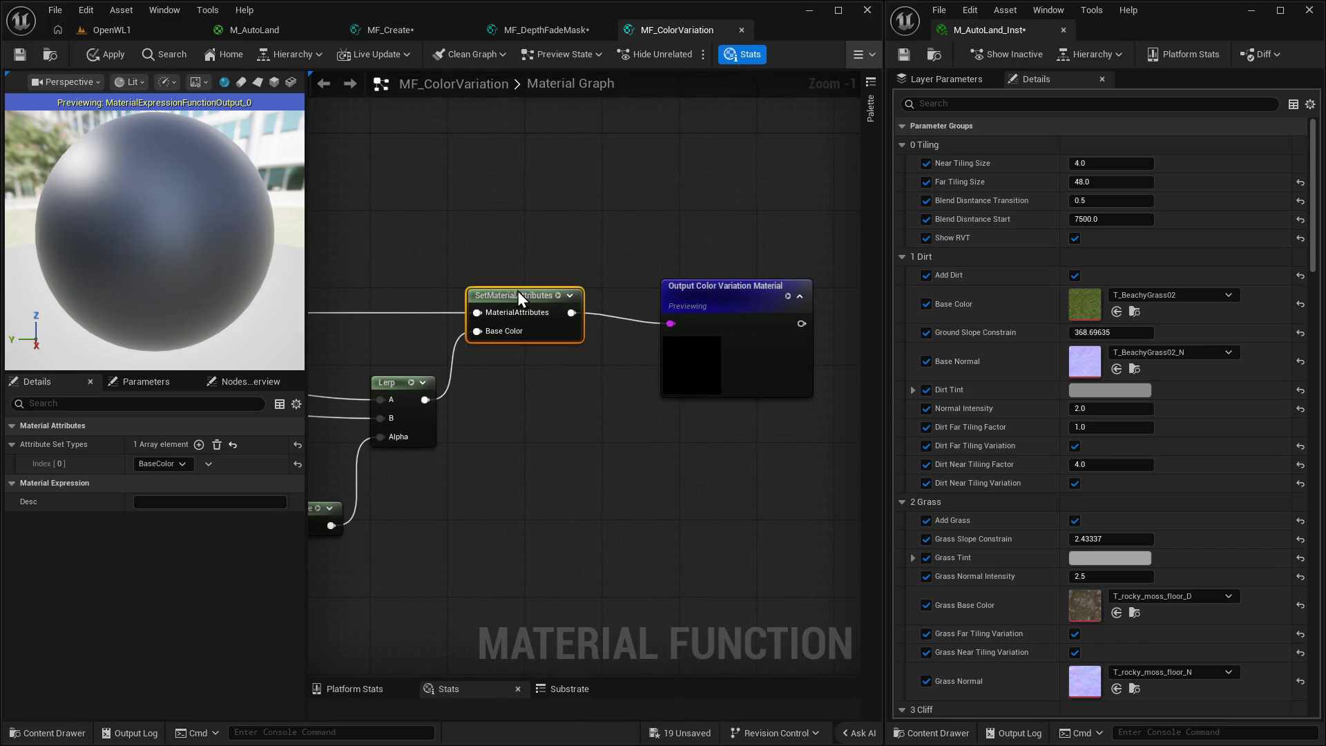
{"action": "left_click", "coordinate": [692, 287]}
{"action": "left_click_drag", "start_coordinate": [409, 465], "coordinate": [664, 414]}
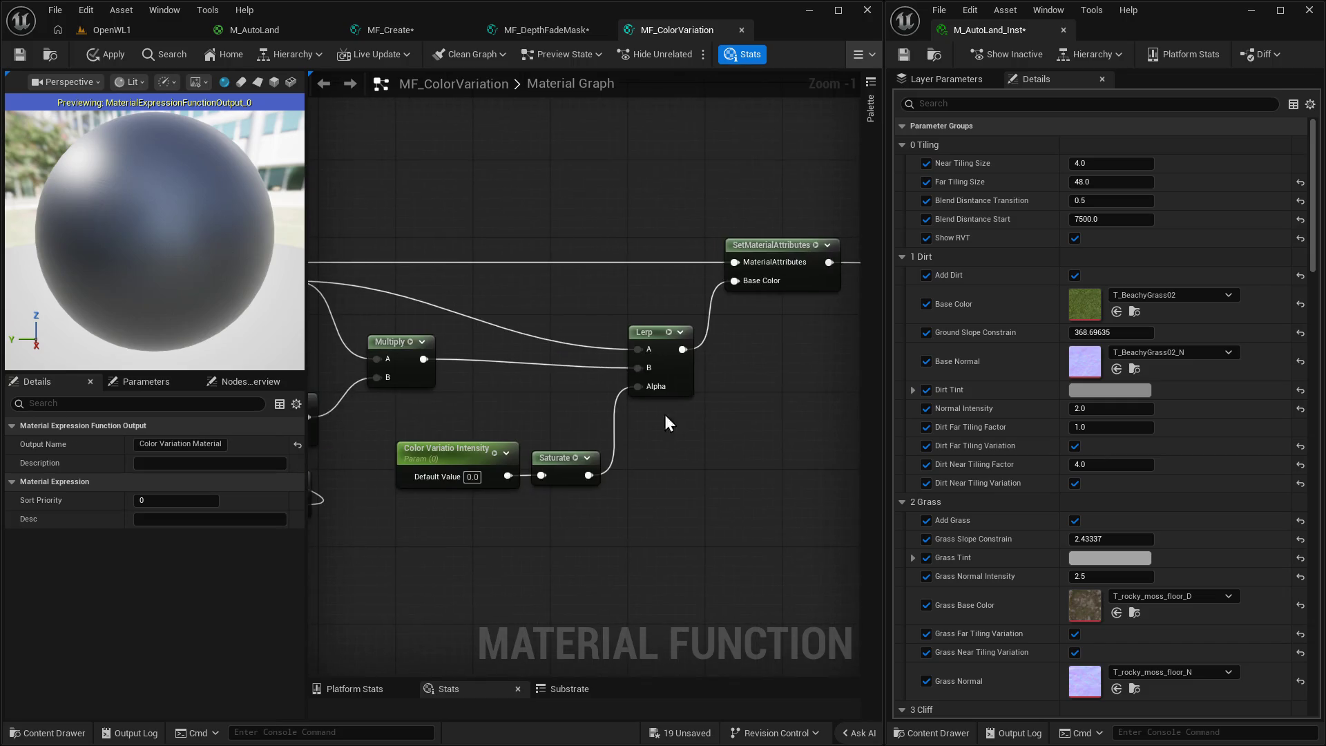
{"action": "mouse_move", "coordinate": [457, 405]}
{"action": "left_mouse_down"}
{"action": "mouse_move", "coordinate": [580, 404]}
{"action": "mouse_move", "coordinate": [495, 420]}
{"action": "mouse_move", "coordinate": [640, 403]}
{"action": "left_mouse_up"}
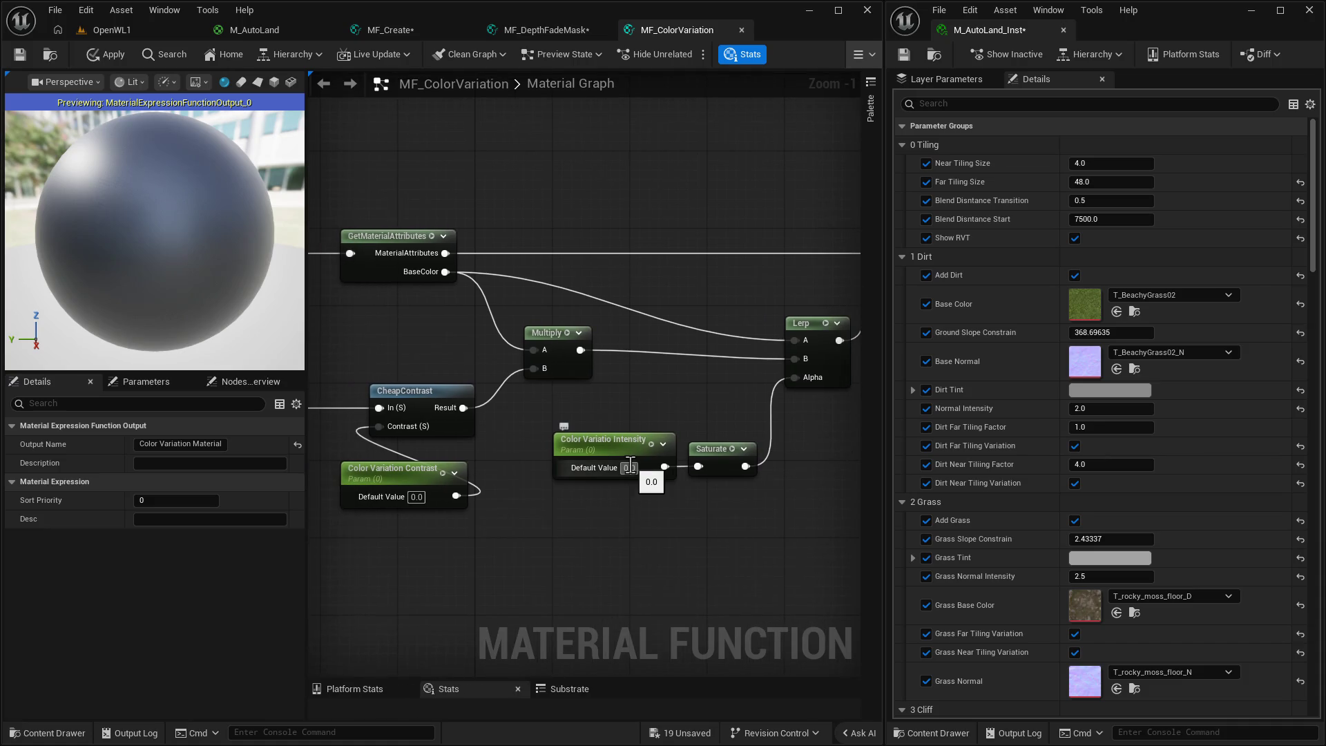
Rename the misspelled intensity parameter to Color Variation Intensity.
{"action": "left_click", "coordinate": [600, 444]}
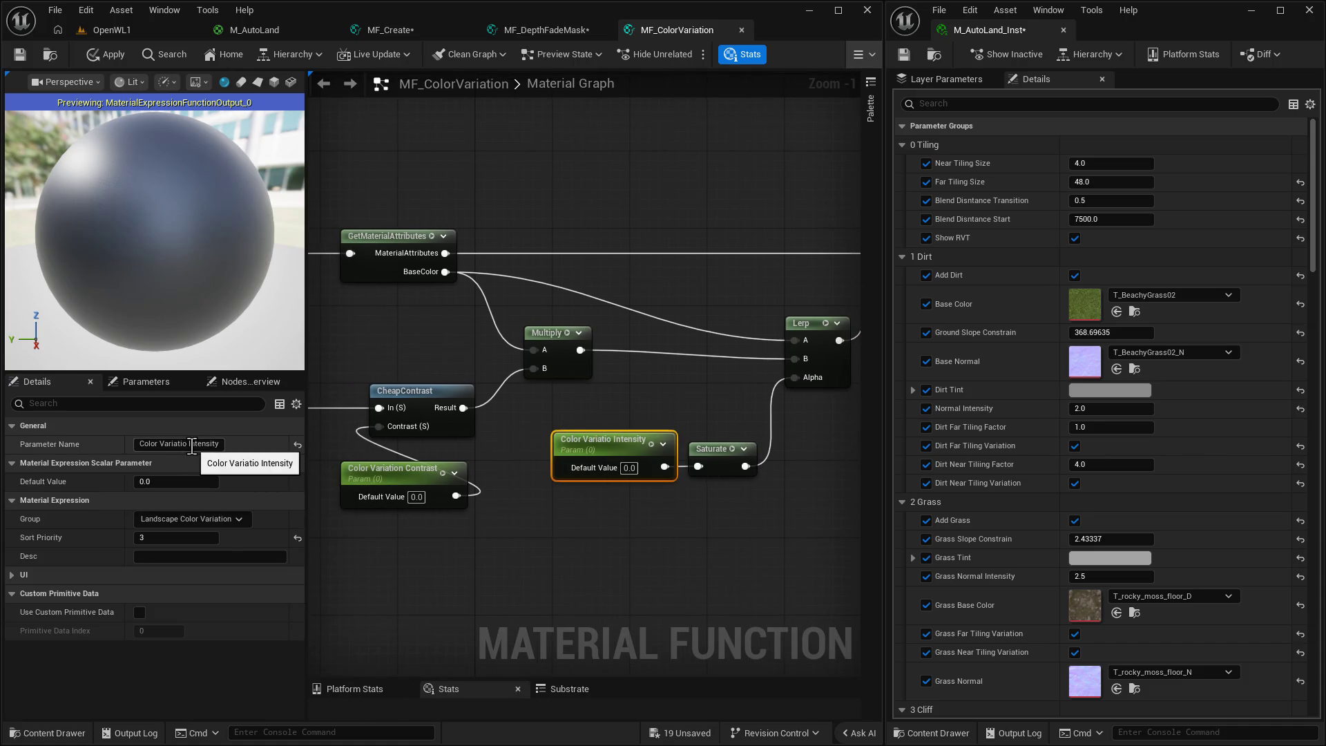
{"action": "left_click", "coordinate": [221, 445]}
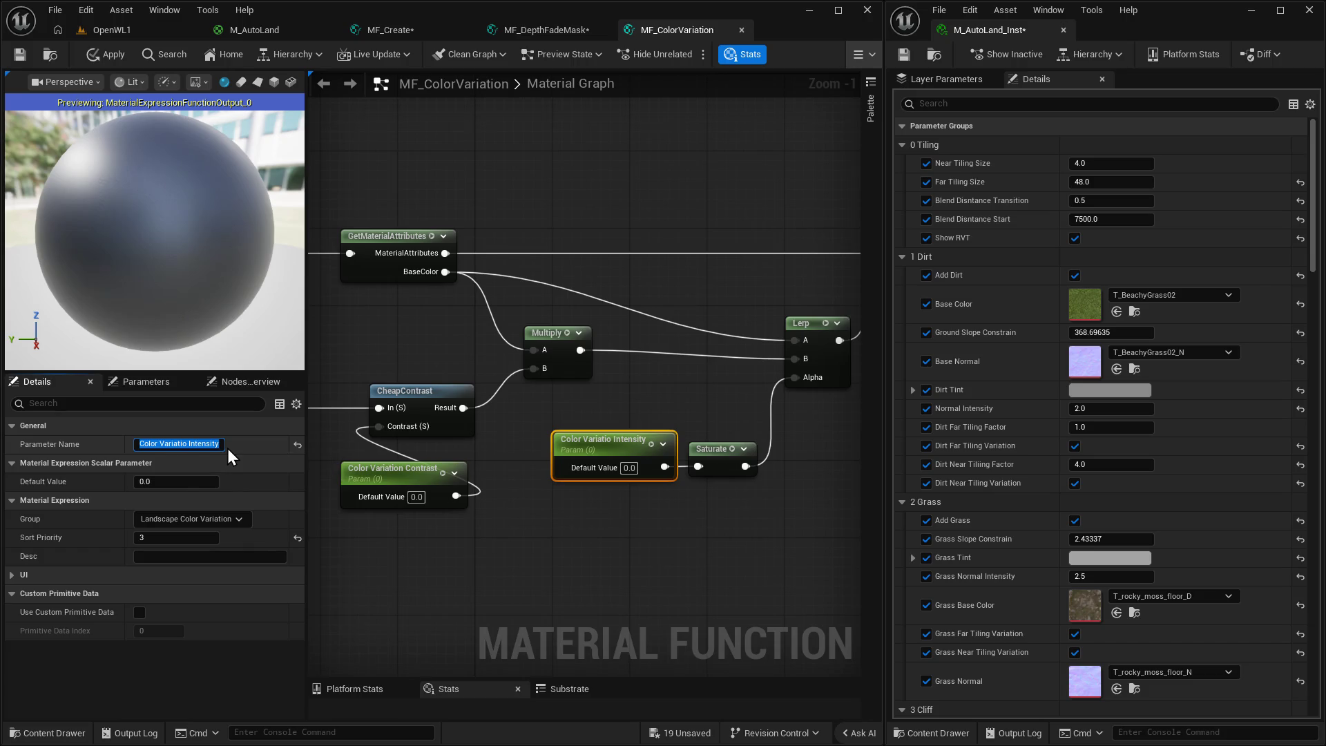
{"action": "key", "text": "Left"}
{"action": "key", "text": "Right"}
{"action": "type", "text": "O"}
{"action": "key", "text": "BackSpace"}
{"action": "type", "text": "n"}
{"action": "key", "text": "Return"}
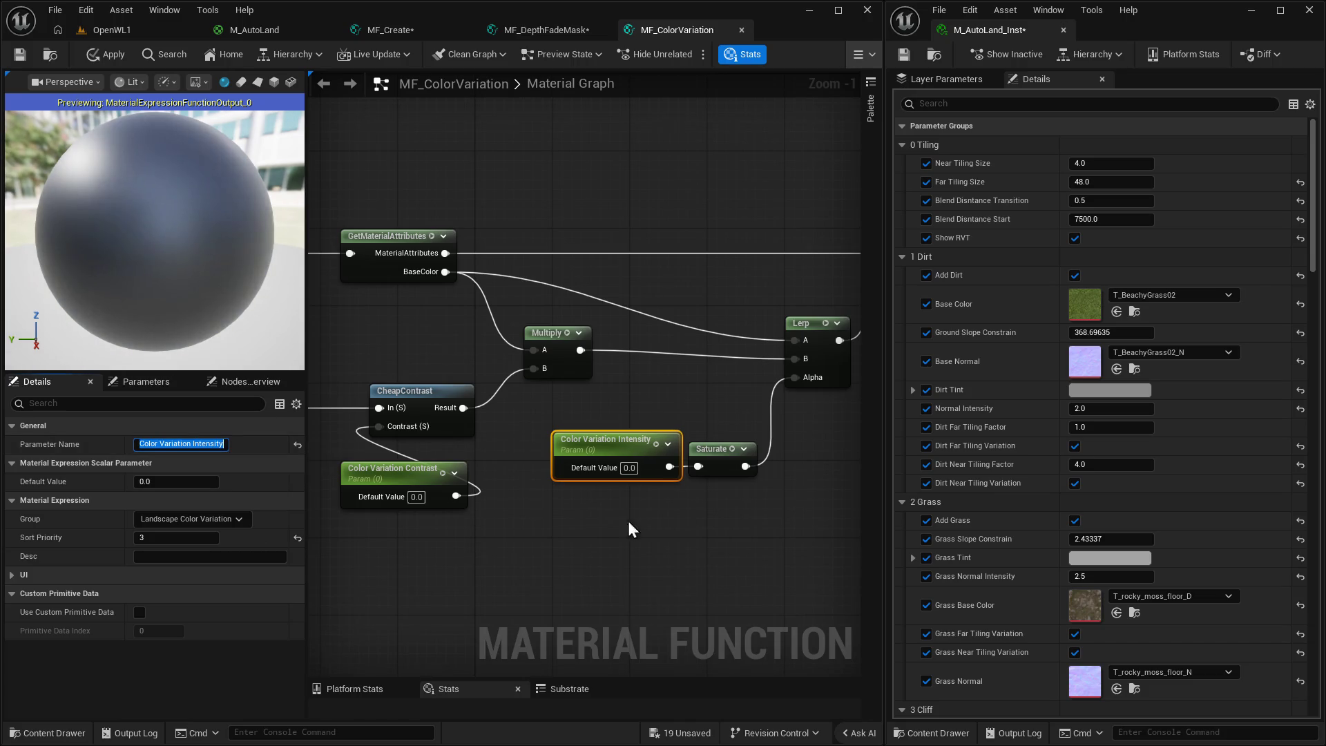
Set the Color Variation Contrast and Intensity parameter defaults to 1.
{"action": "left_click_drag", "start_coordinate": [393, 476], "coordinate": [420, 477]}
{"action": "type", "text": "1"}
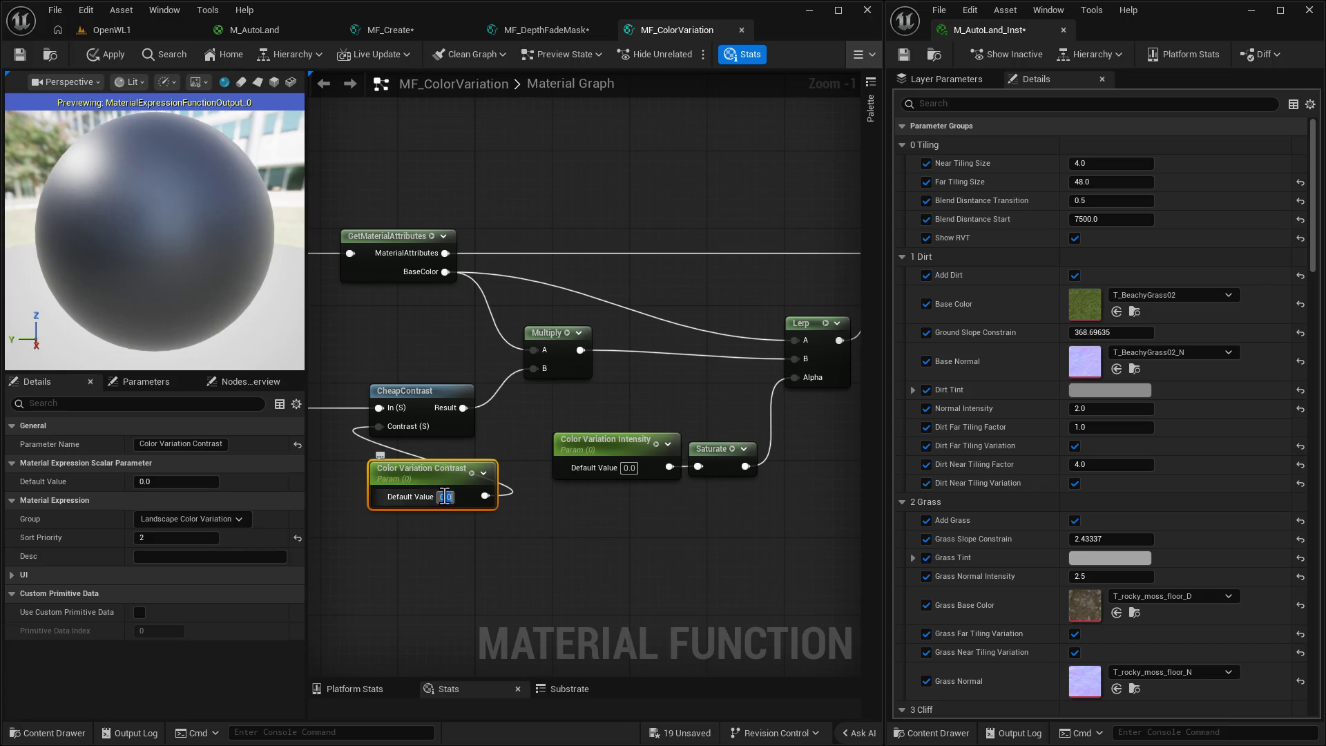
{"action": "left_click", "coordinate": [630, 467]}
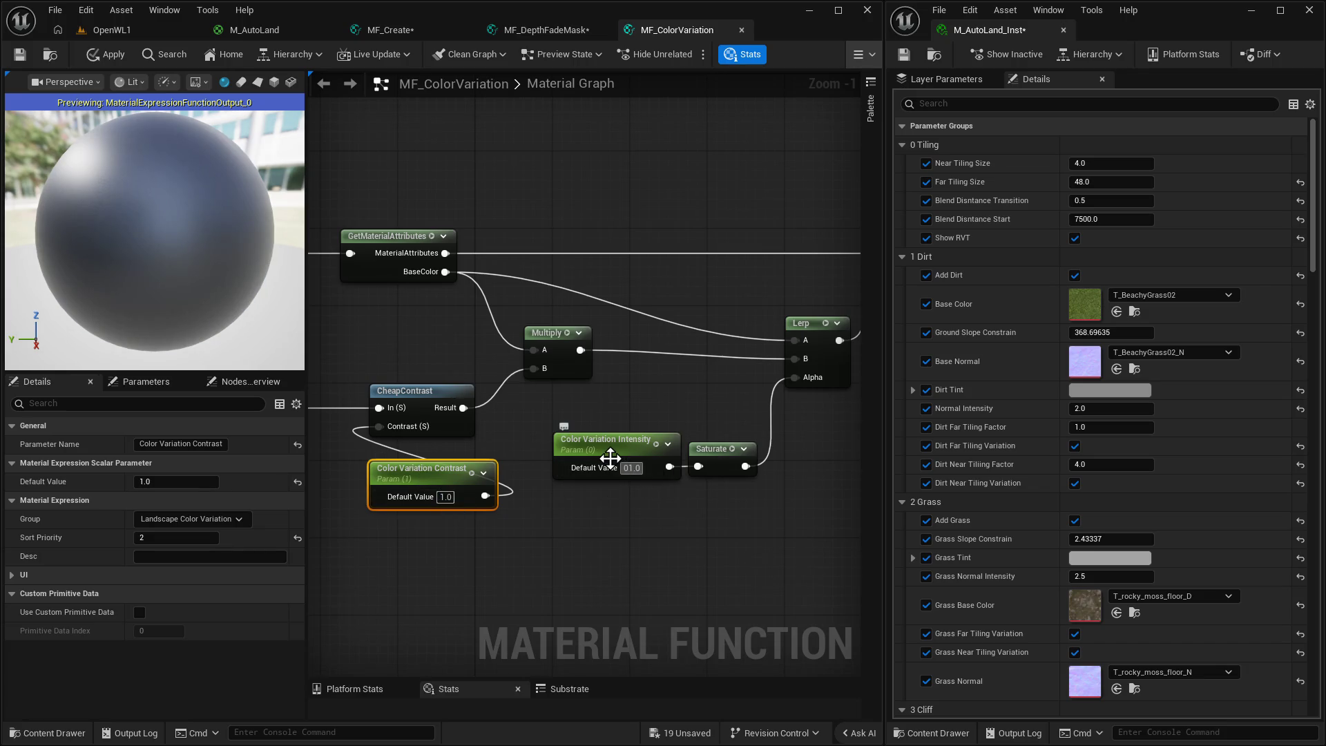
{"action": "mouse_move", "coordinate": [586, 378]}
{"action": "left_mouse_down"}
{"action": "mouse_move", "coordinate": [738, 552]}
{"action": "mouse_move", "coordinate": [531, 592]}
{"action": "left_mouse_up"}
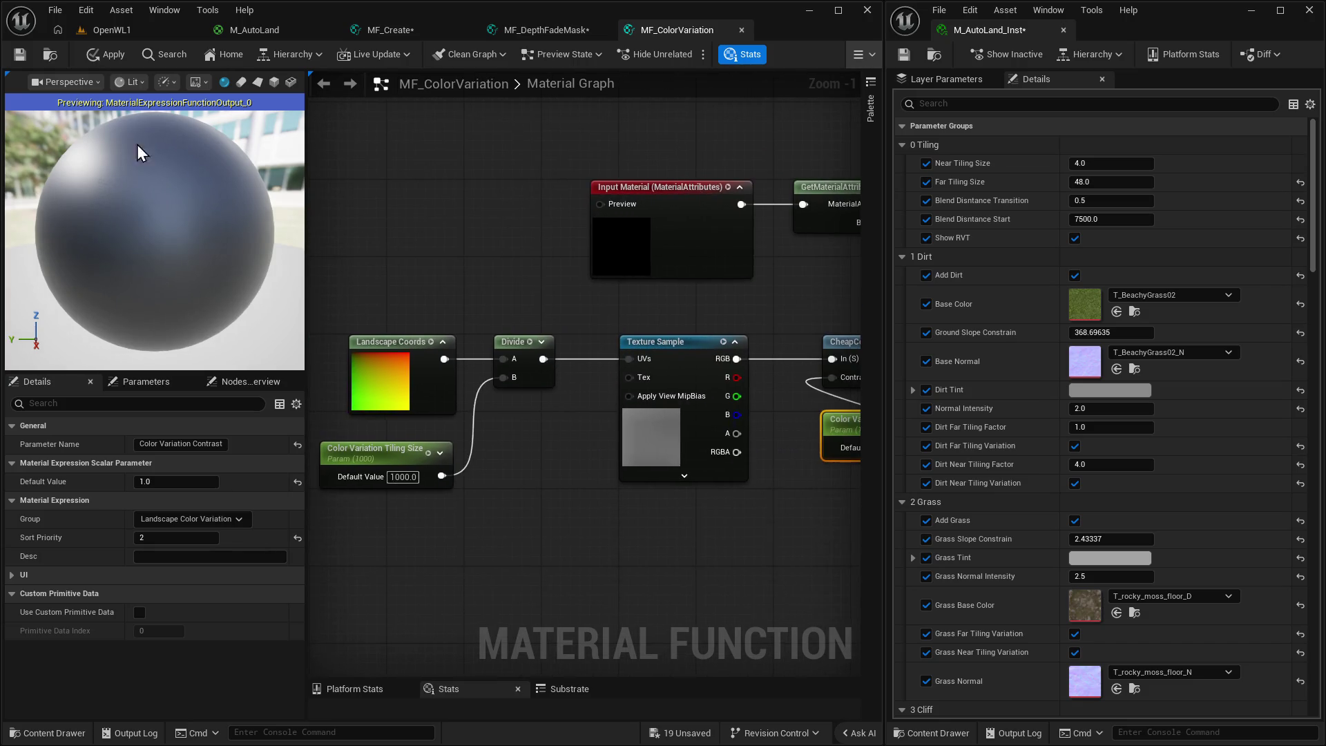
Apply the MF_ColorVariation changes and close its editor.
{"action": "left_click", "coordinate": [100, 53]}
{"action": "mouse_move", "coordinate": [720, 293]}
{"action": "left_mouse_down"}
{"action": "mouse_move", "coordinate": [320, 231]}
{"action": "mouse_move", "coordinate": [216, 166]}
{"action": "left_mouse_up"}
{"action": "left_click_drag", "start_coordinate": [641, 292], "coordinate": [539, 424]}
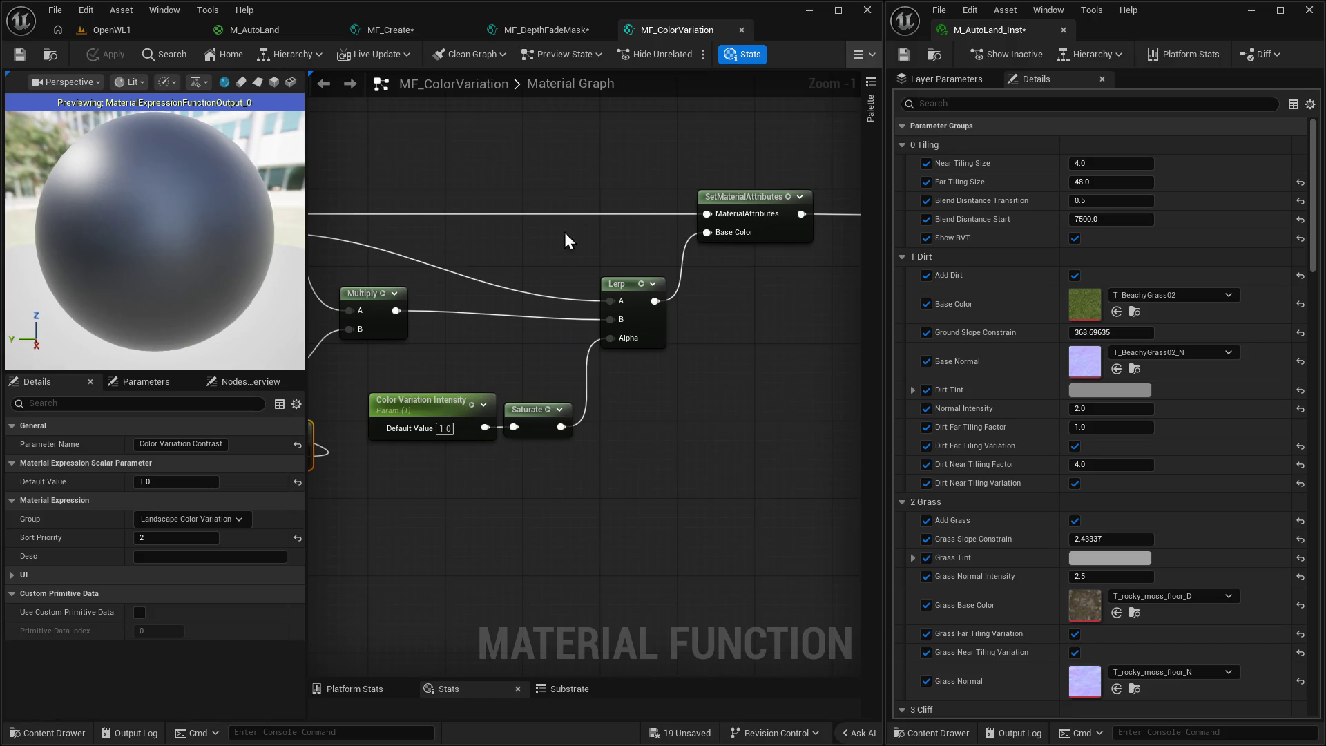
{"action": "left_click", "coordinate": [741, 31]}
{"action": "mouse_move", "coordinate": [696, 457]}
{"action": "left_mouse_down"}
{"action": "mouse_move", "coordinate": [856, 408]}
{"action": "mouse_move", "coordinate": [856, 338]}
{"action": "mouse_move", "coordinate": [633, 438]}
{"action": "mouse_move", "coordinate": [682, 453]}
{"action": "mouse_move", "coordinate": [557, 425]}
{"action": "left_mouse_up"}
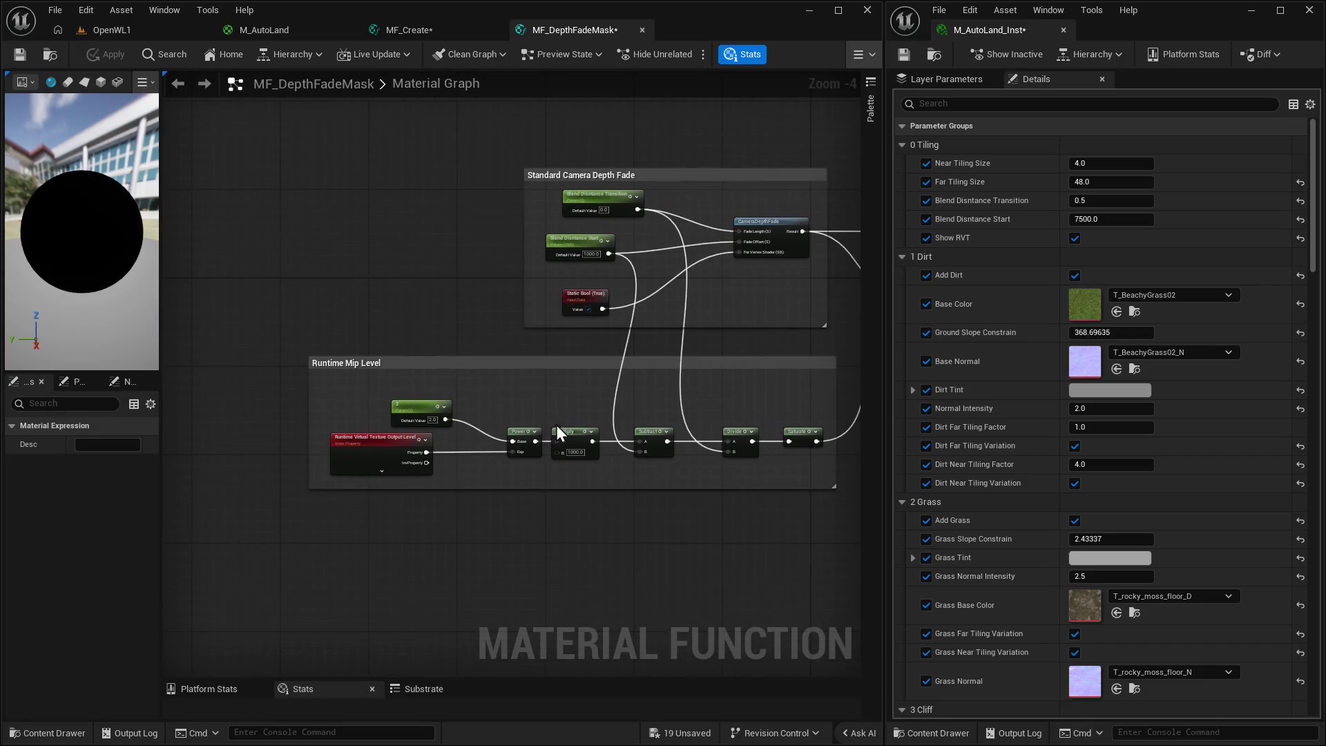
Pan MF_DepthFadeMask over the Runtime Mip Level, depth-fade switch and output nodes.
{"action": "scroll", "coordinate": [550, 426], "scroll_direction": "up", "scroll_amount": 1}
{"action": "scroll", "coordinate": [594, 413], "scroll_direction": "up", "scroll_amount": 1}
{"action": "scroll", "coordinate": [457, 411], "scroll_direction": "up", "scroll_amount": 1}
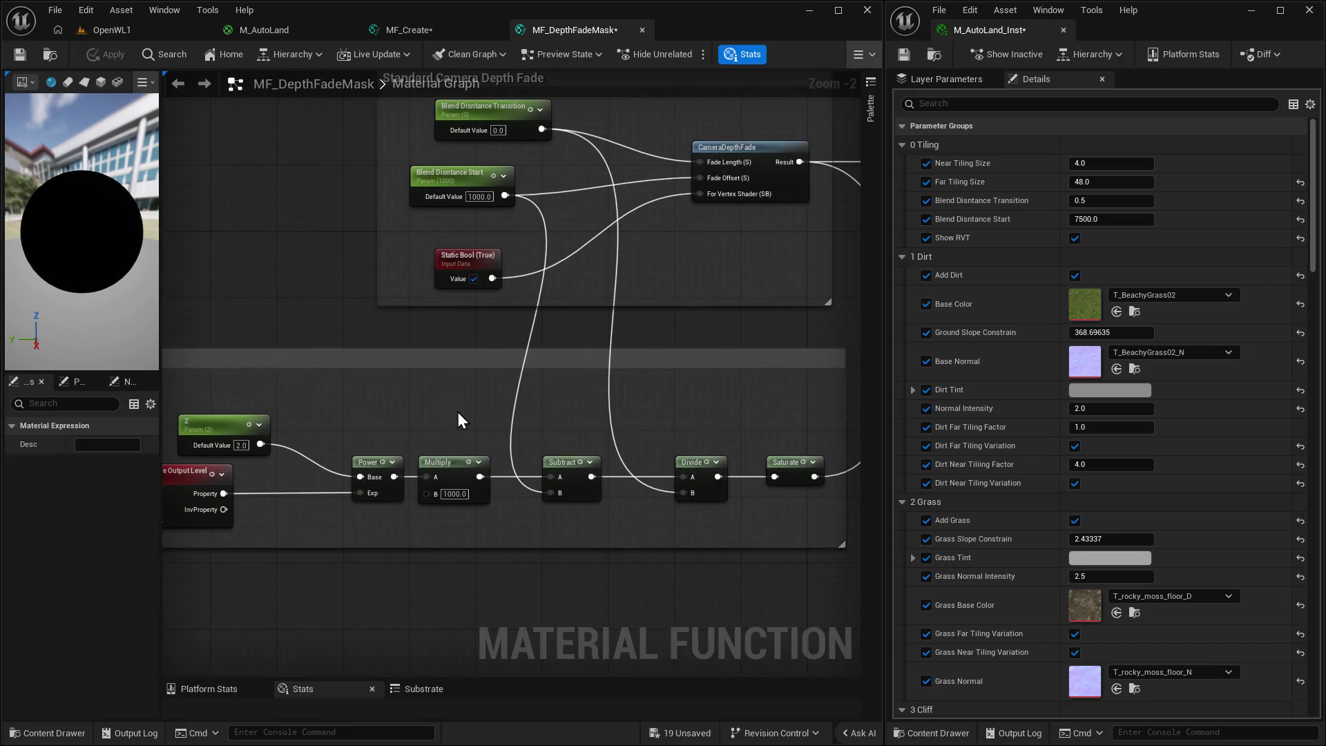
{"action": "left_click_drag", "start_coordinate": [457, 412], "coordinate": [479, 414]}
{"action": "scroll", "coordinate": [672, 353], "scroll_direction": "down", "scroll_amount": 1}
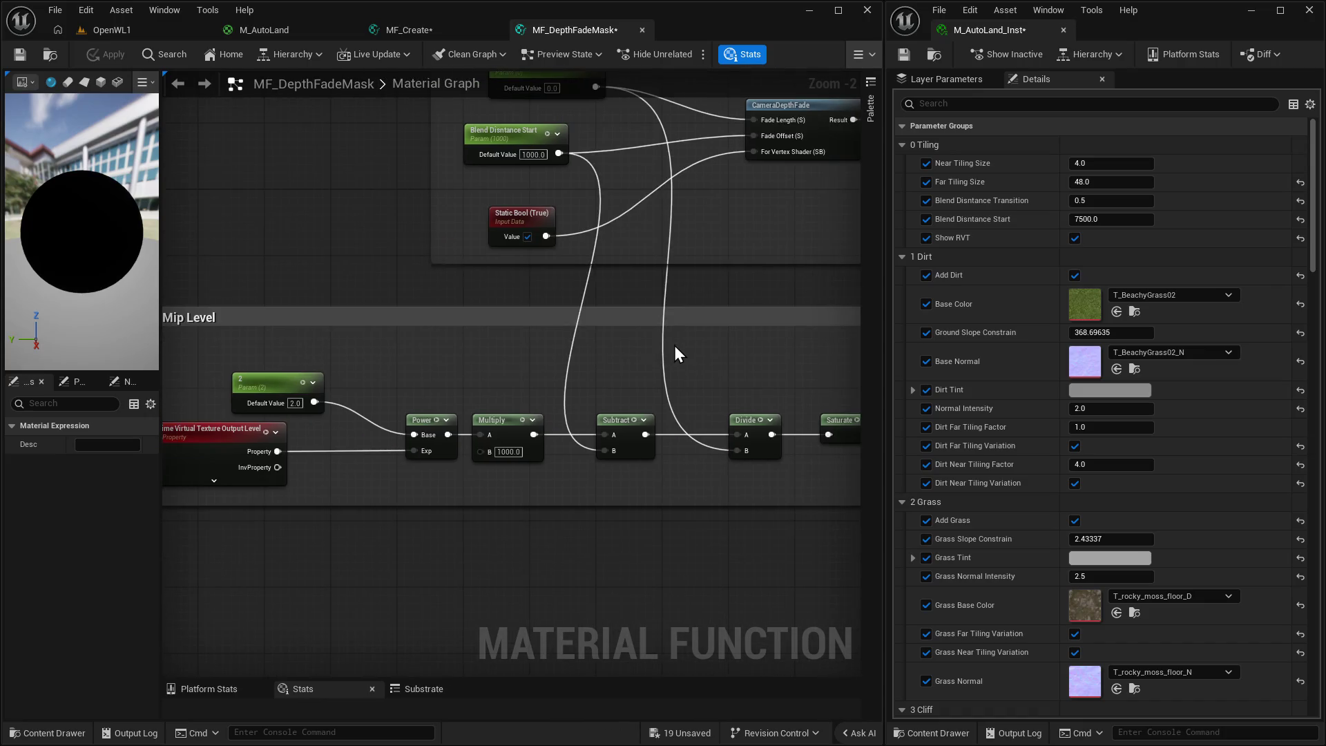
{"action": "mouse_move", "coordinate": [677, 353]}
{"action": "left_mouse_down"}
{"action": "mouse_move", "coordinate": [562, 474]}
{"action": "mouse_move", "coordinate": [536, 406]}
{"action": "mouse_move", "coordinate": [328, 447]}
{"action": "left_mouse_up"}
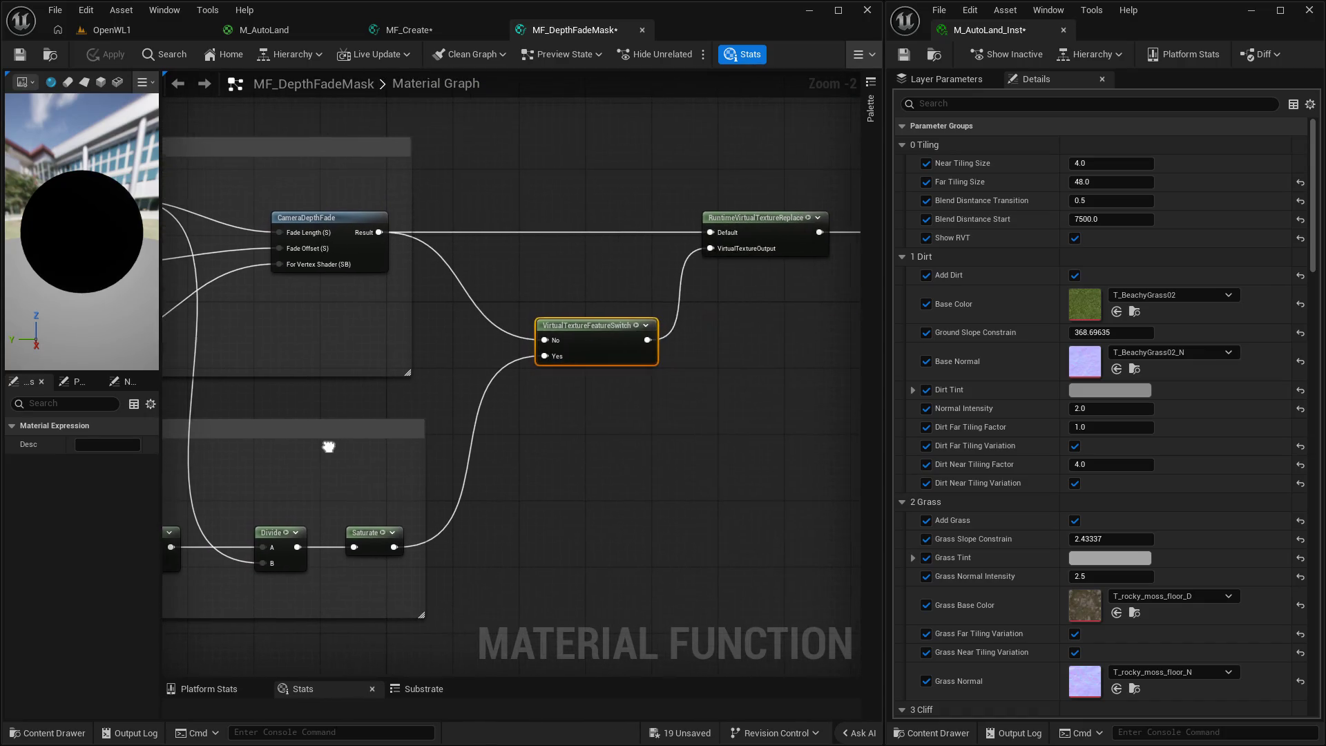
{"action": "left_click_drag", "start_coordinate": [482, 451], "coordinate": [431, 491]}
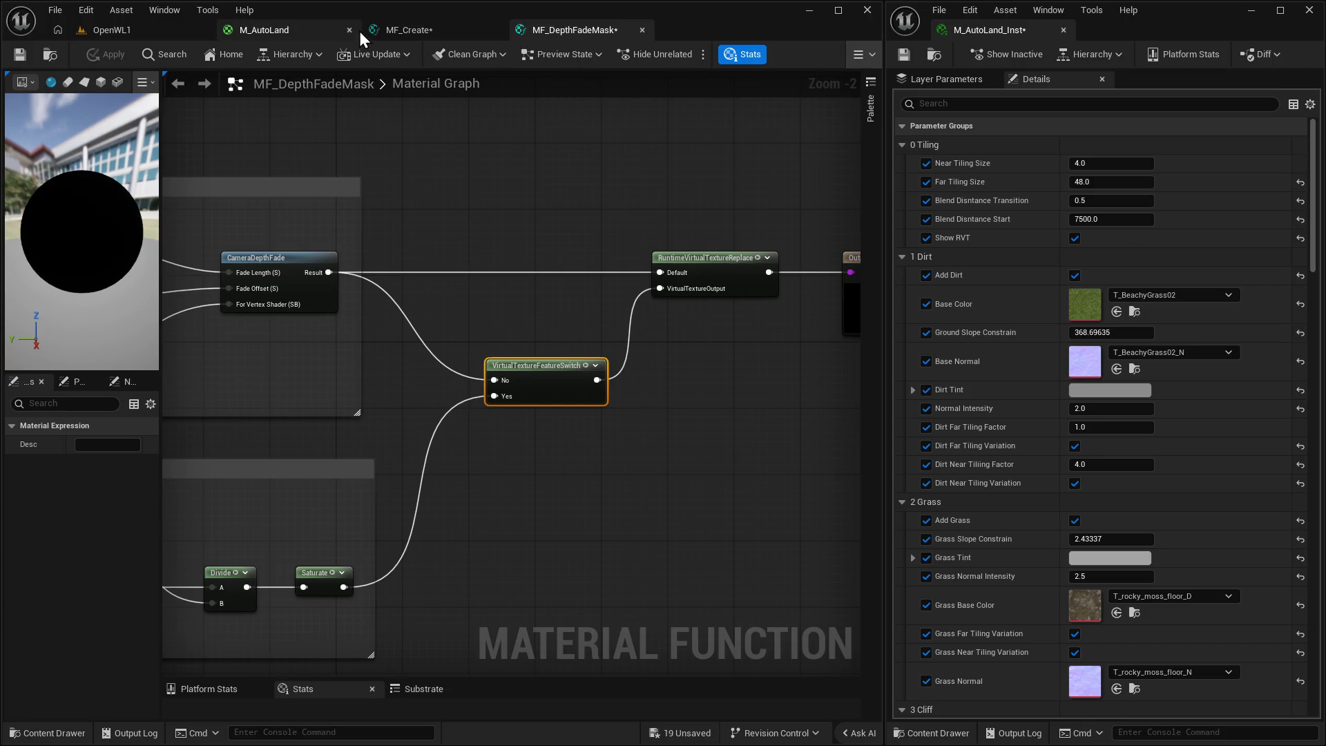
Move via MF_Create to M_AutoLand and frame TransformVector beside SetMaterialAttributes in RVT Code.
{"action": "left_click", "coordinate": [409, 30]}
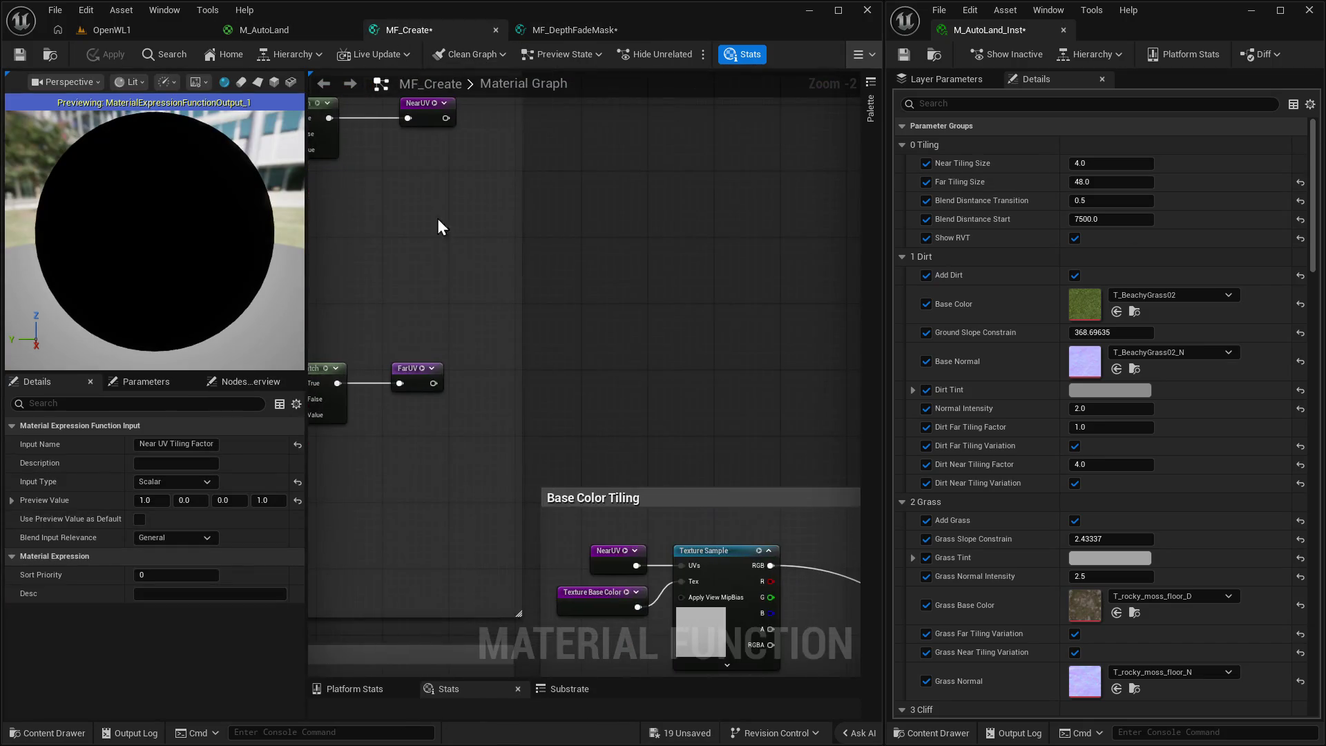
{"action": "scroll", "coordinate": [623, 277], "scroll_direction": "down", "scroll_amount": 3}
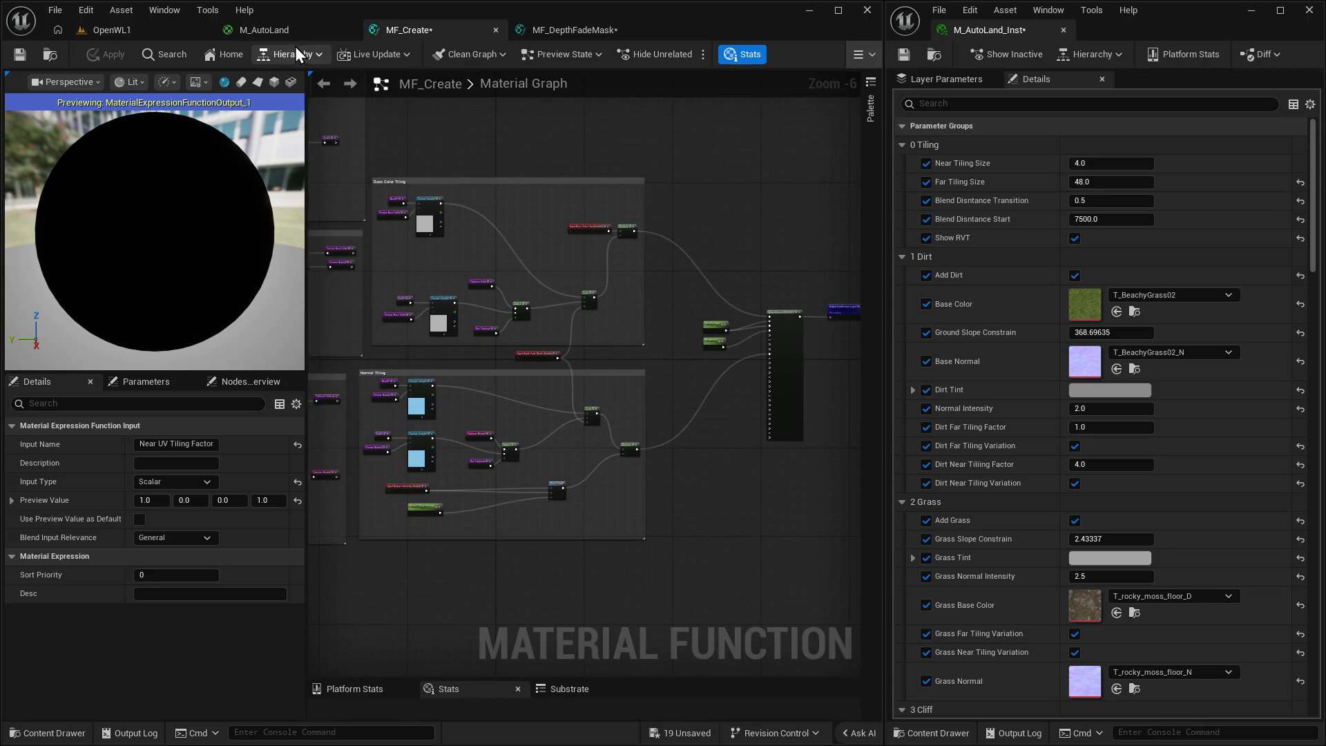
{"action": "left_click", "coordinate": [269, 30]}
{"action": "mouse_move", "coordinate": [558, 192]}
{"action": "left_mouse_down"}
{"action": "mouse_move", "coordinate": [237, 248]}
{"action": "mouse_move", "coordinate": [511, 287]}
{"action": "mouse_move", "coordinate": [503, 326]}
{"action": "mouse_move", "coordinate": [468, 355]}
{"action": "left_mouse_up"}
{"action": "scroll", "coordinate": [560, 322], "scroll_direction": "up", "scroll_amount": 4}
{"action": "mouse_move", "coordinate": [532, 328]}
{"action": "left_mouse_down"}
{"action": "mouse_move", "coordinate": [429, 362]}
{"action": "mouse_move", "coordinate": [565, 143]}
{"action": "mouse_move", "coordinate": [336, 188]}
{"action": "mouse_move", "coordinate": [336, 301]}
{"action": "mouse_move", "coordinate": [654, 313]}
{"action": "mouse_move", "coordinate": [548, 257]}
{"action": "mouse_move", "coordinate": [529, 486]}
{"action": "left_mouse_up"}
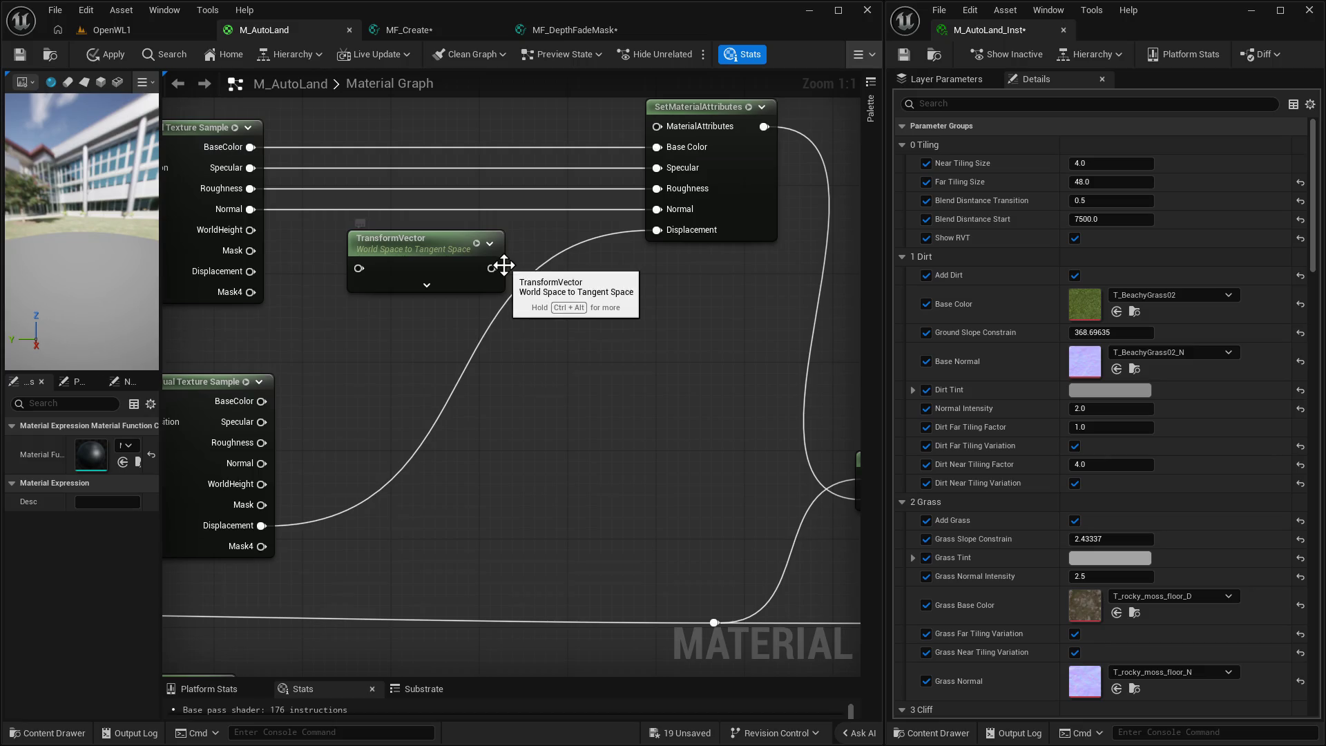
Route the sampled Normal through the World-to-Tangent TransformVector into SetMaterialAttributes' Normal.
{"action": "left_click", "coordinate": [477, 284]}
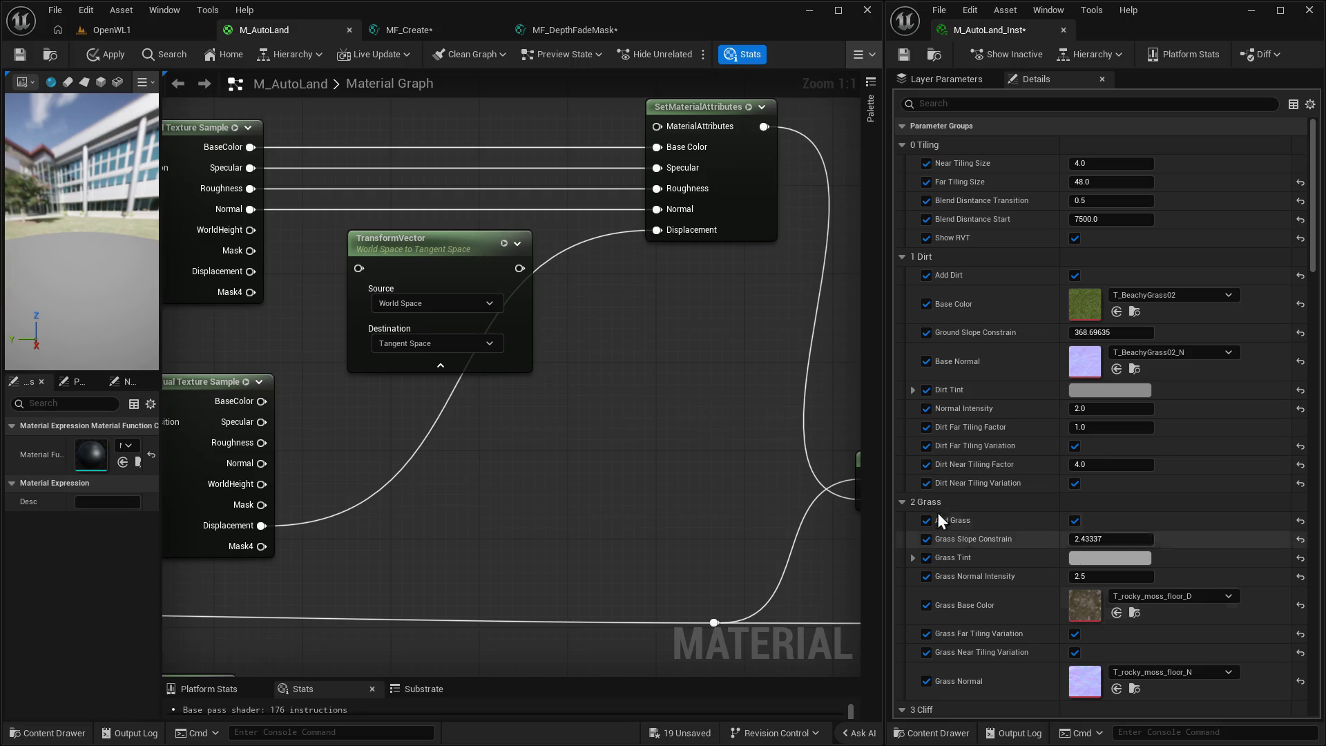
{"action": "mouse_move", "coordinate": [251, 209]}
{"action": "left_mouse_down"}
{"action": "mouse_move", "coordinate": [323, 262]}
{"action": "mouse_move", "coordinate": [359, 268]}
{"action": "left_mouse_up"}
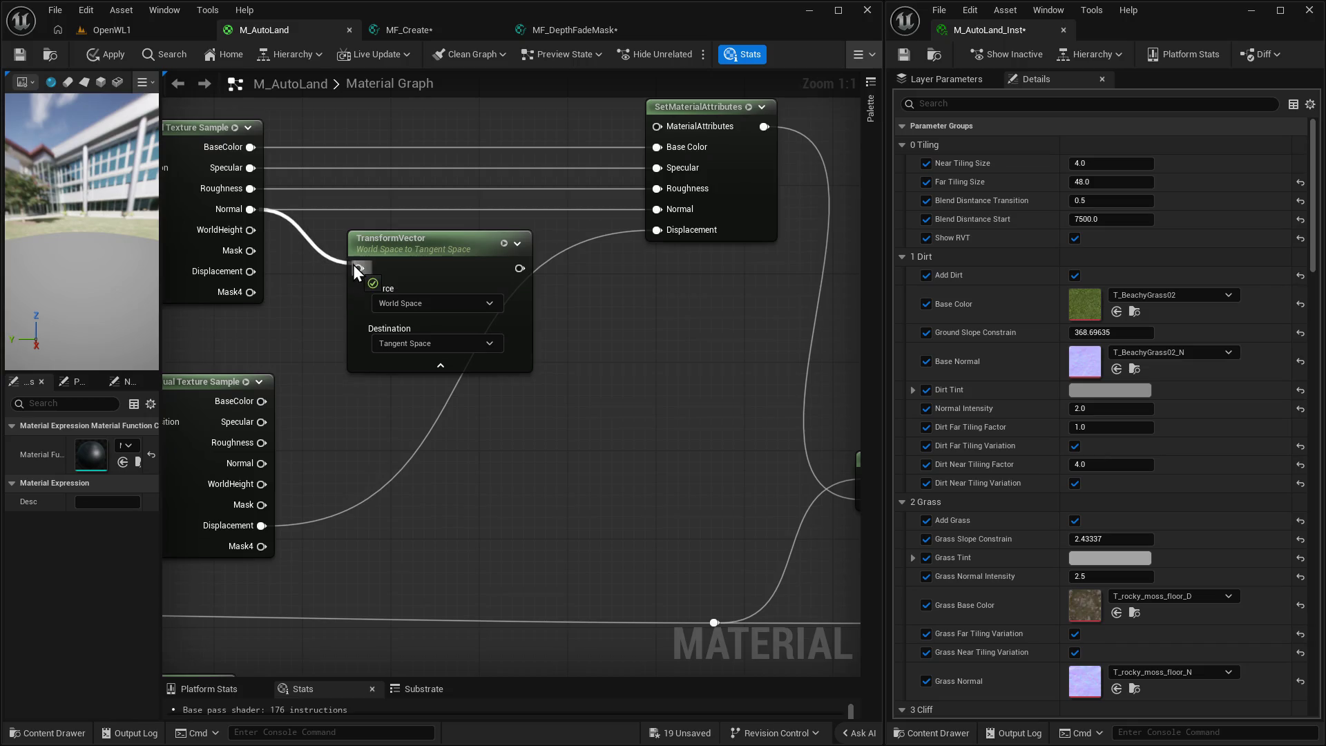
{"action": "left_click_drag", "start_coordinate": [520, 268], "coordinate": [656, 211]}
{"action": "left_click_drag", "start_coordinate": [464, 246], "coordinate": [431, 230]}
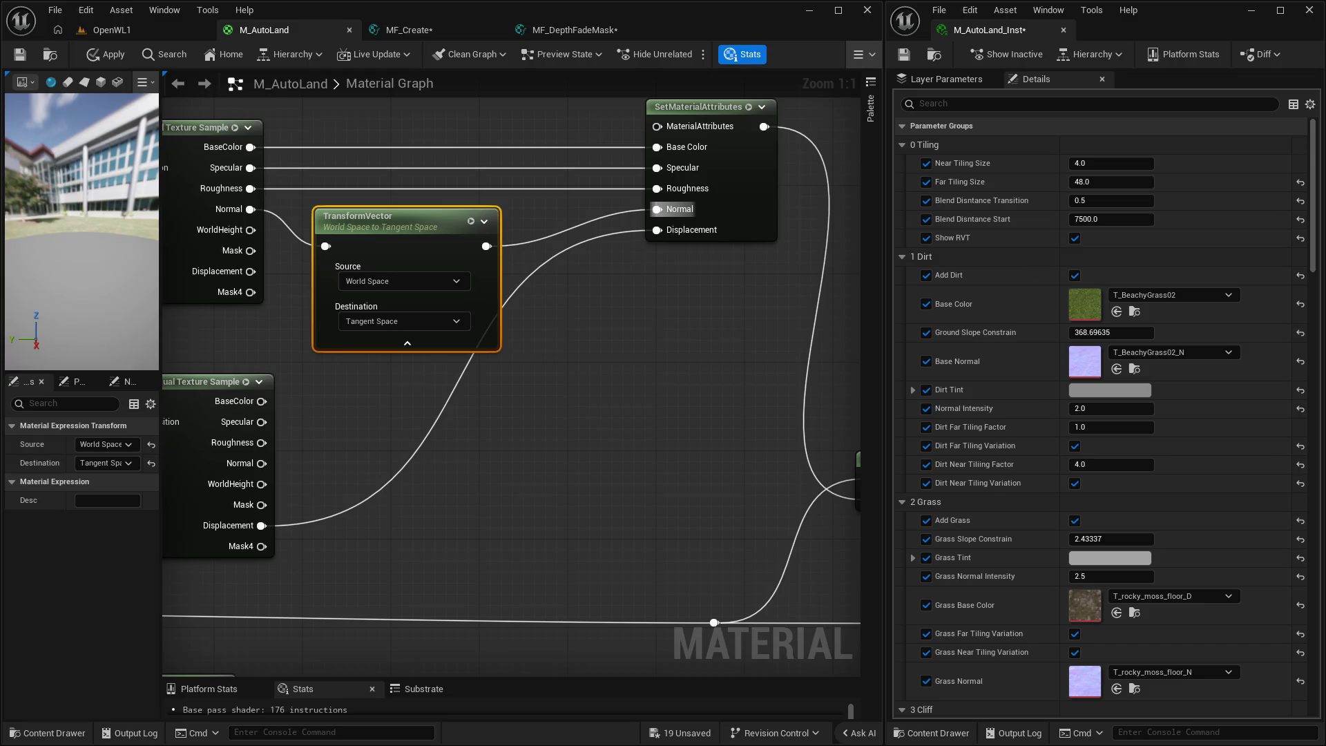
{"action": "left_click", "coordinate": [407, 343]}
Wire SetMaterialAttributes straight into Show RVT True and disconnect the VirtualTextureFeatureSwitch.
{"action": "left_click_drag", "start_coordinate": [449, 352], "coordinate": [473, 11]}
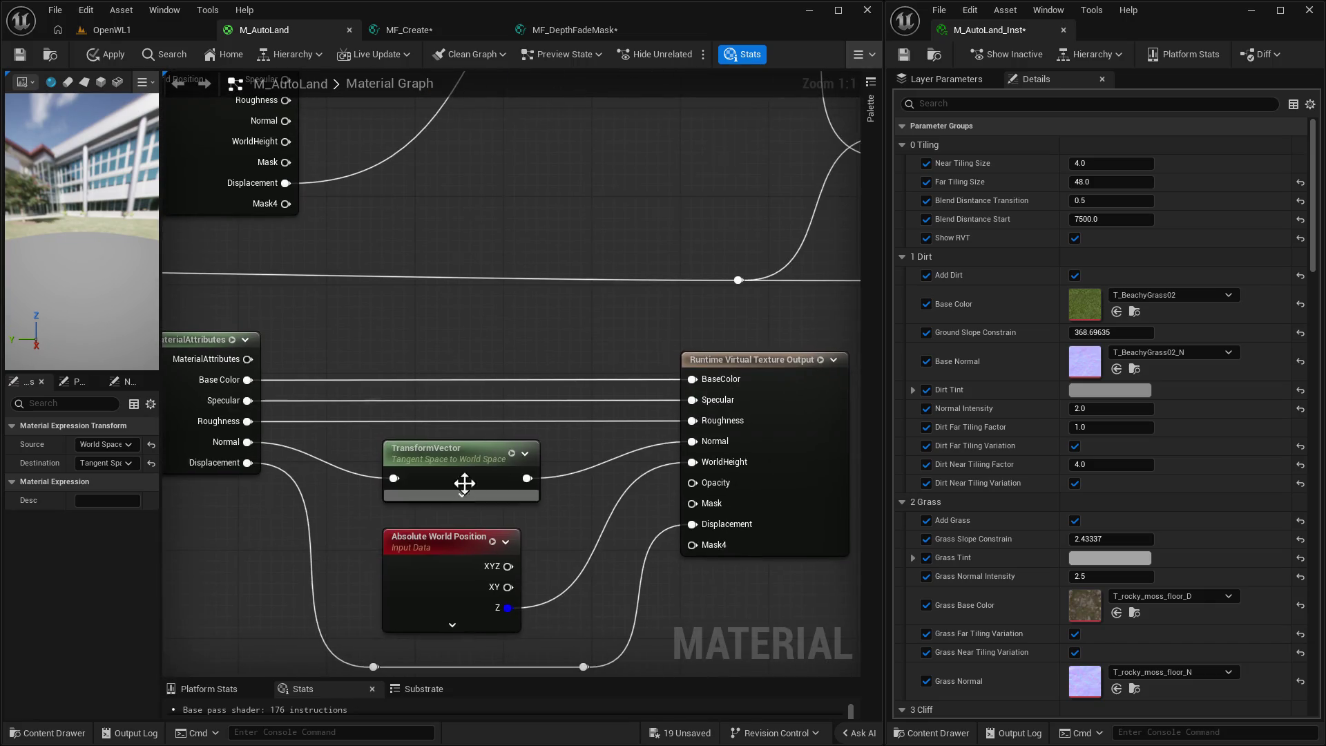
{"action": "mouse_move", "coordinate": [464, 483]}
{"action": "left_mouse_down"}
{"action": "mouse_move", "coordinate": [444, 453]}
{"action": "mouse_move", "coordinate": [441, 263]}
{"action": "left_mouse_up"}
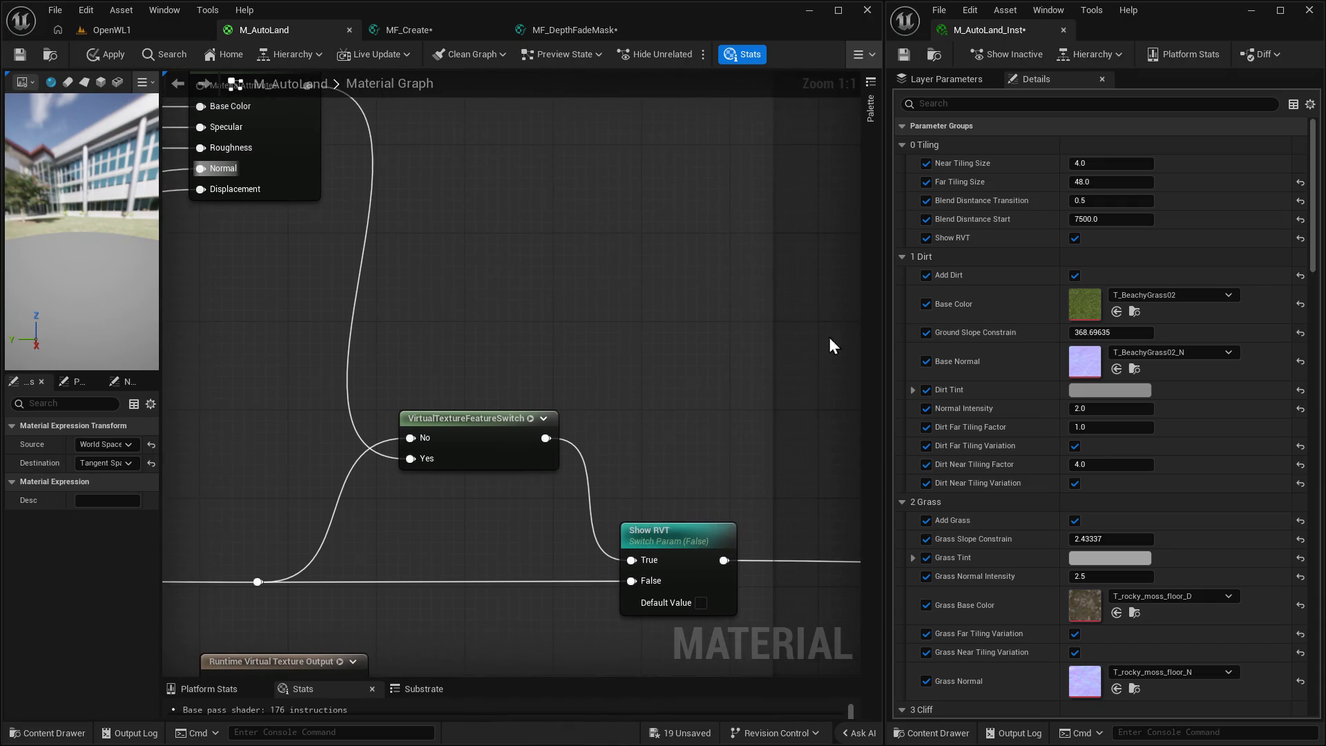
{"action": "mouse_move", "coordinate": [553, 373]}
{"action": "left_mouse_down"}
{"action": "mouse_move", "coordinate": [455, 418]}
{"action": "mouse_move", "coordinate": [565, 372]}
{"action": "left_mouse_up"}
{"action": "scroll", "coordinate": [565, 371], "scroll_direction": "down", "scroll_amount": 1}
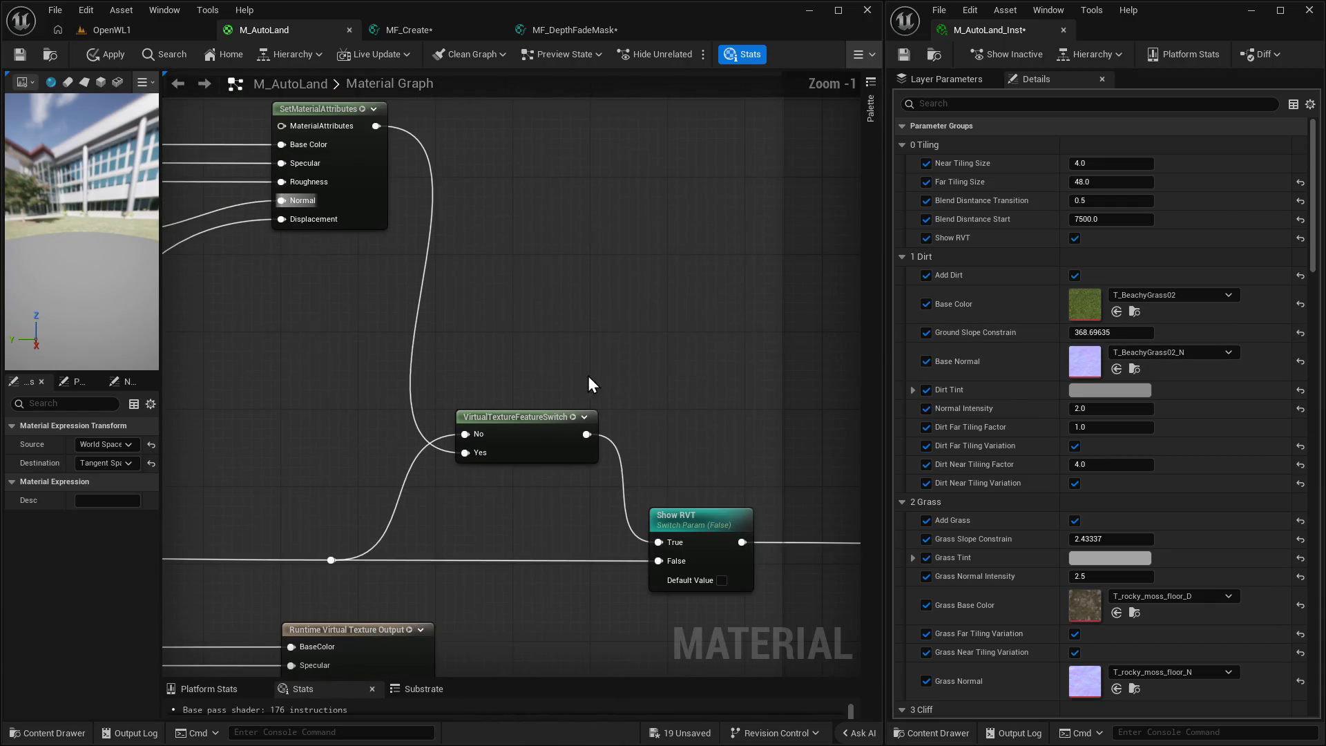
{"action": "left_click", "coordinate": [406, 471]}
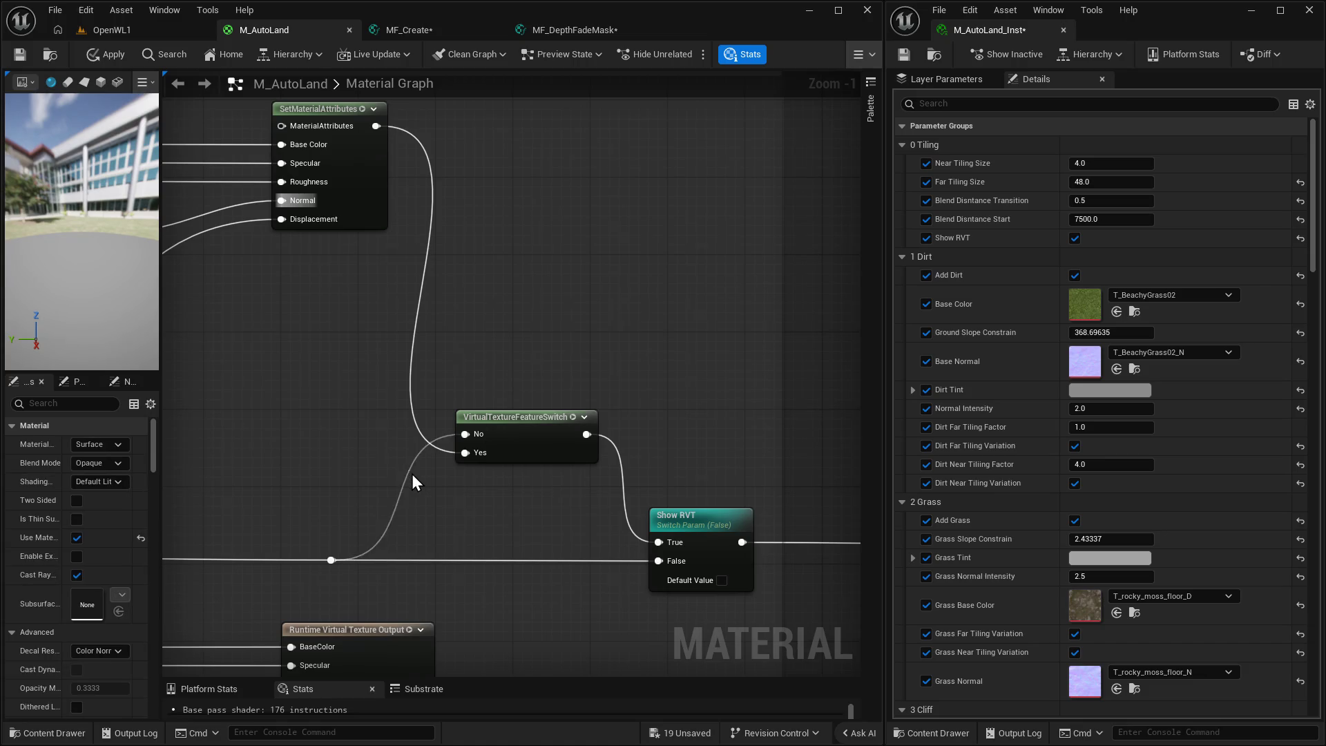
{"action": "left_click", "coordinate": [412, 474], "text": "alt"}
{"action": "mouse_move", "coordinate": [376, 126]}
{"action": "left_mouse_down"}
{"action": "mouse_move", "coordinate": [690, 521]}
{"action": "mouse_move", "coordinate": [658, 542]}
{"action": "left_mouse_up"}
{"action": "left_click", "coordinate": [546, 449]}
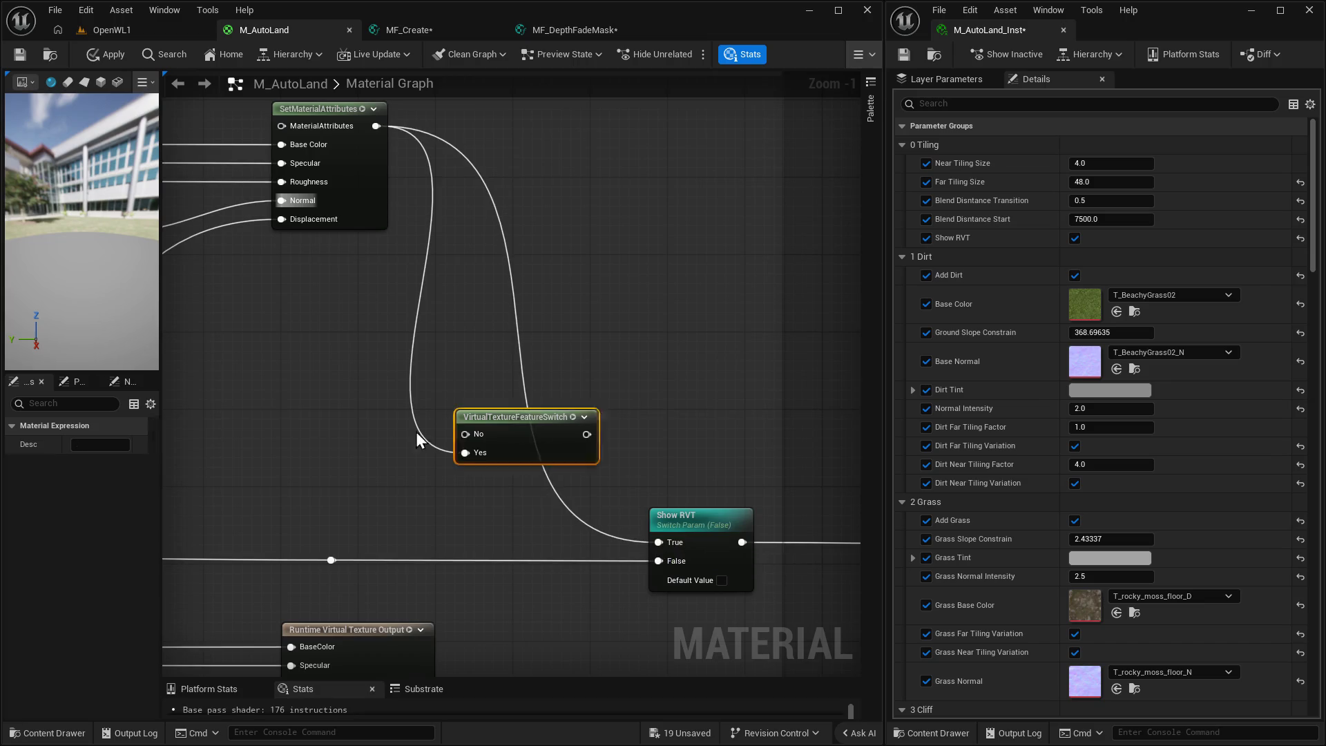
{"action": "left_click_drag", "start_coordinate": [524, 416], "coordinate": [381, 416]}
{"action": "left_click", "coordinate": [337, 317]}
{"action": "left_click", "coordinate": [337, 317], "text": "alt"}
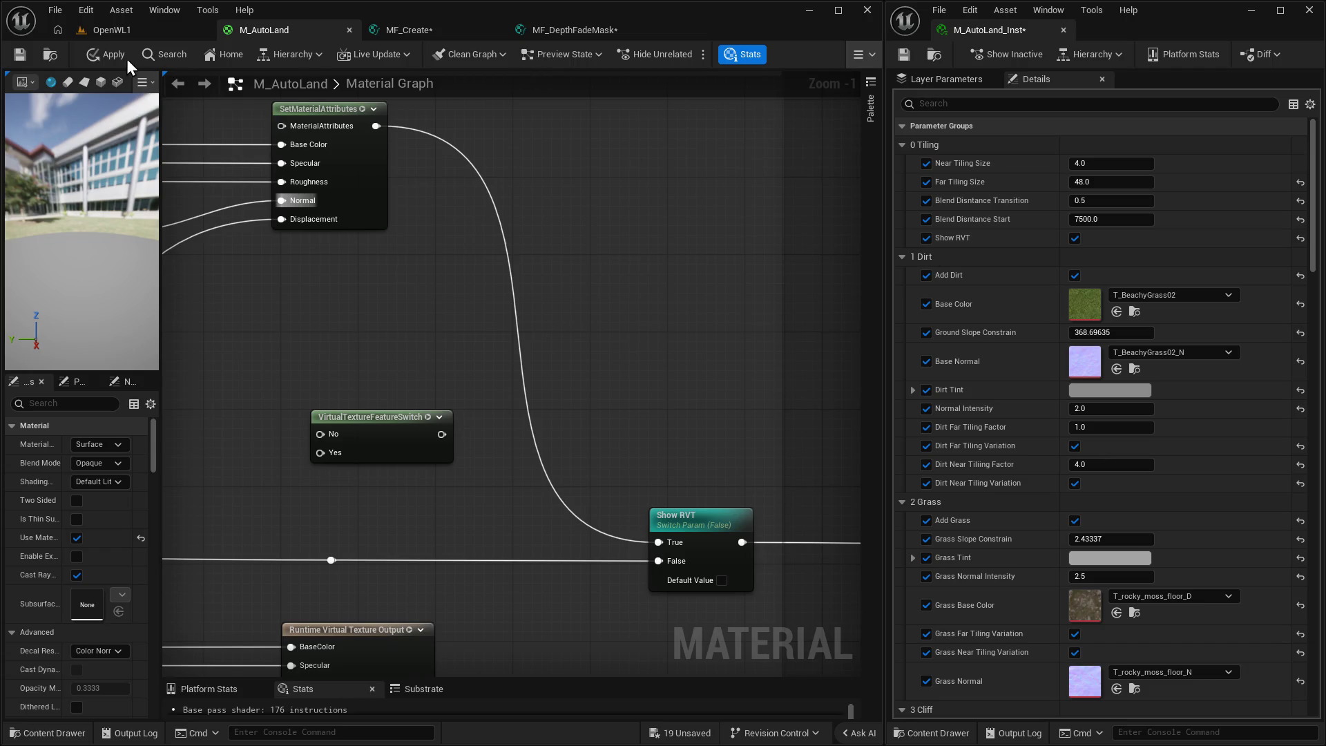
Apply the M_AutoLand rewiring, then check the OpenWL1 level and MF_DepthFadeMask tabs.
{"action": "left_click", "coordinate": [103, 58]}
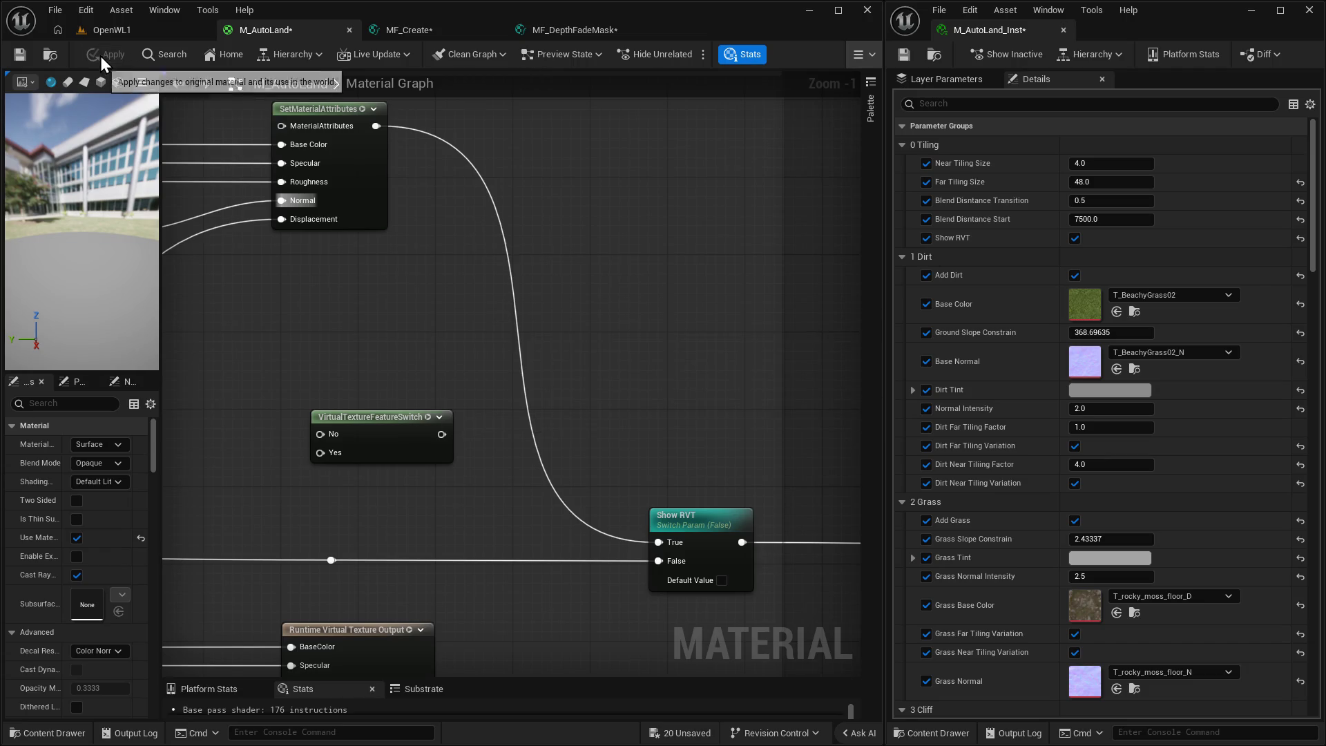
{"action": "left_click", "coordinate": [112, 30]}
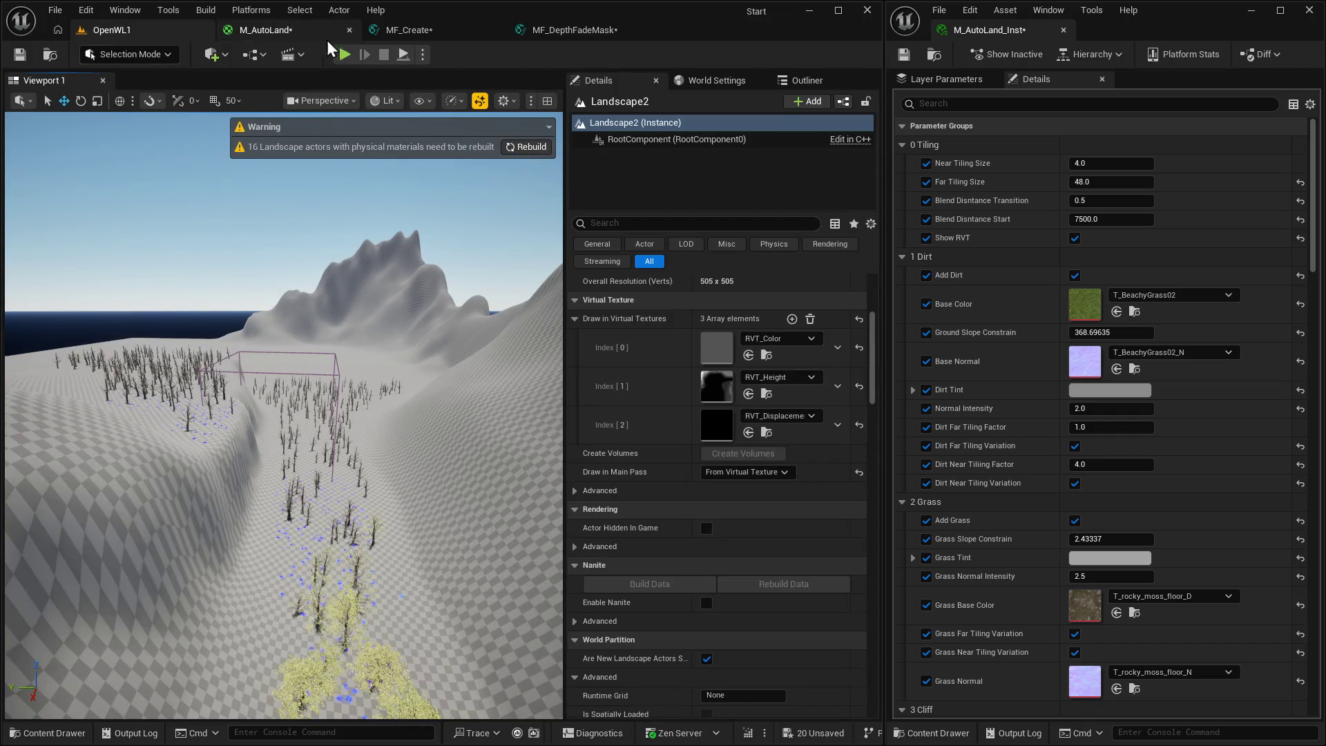
{"action": "left_click", "coordinate": [561, 23]}
Close the MF_DepthFadeMask function editor.
{"action": "scroll", "coordinate": [596, 190], "scroll_direction": "down", "scroll_amount": 1}
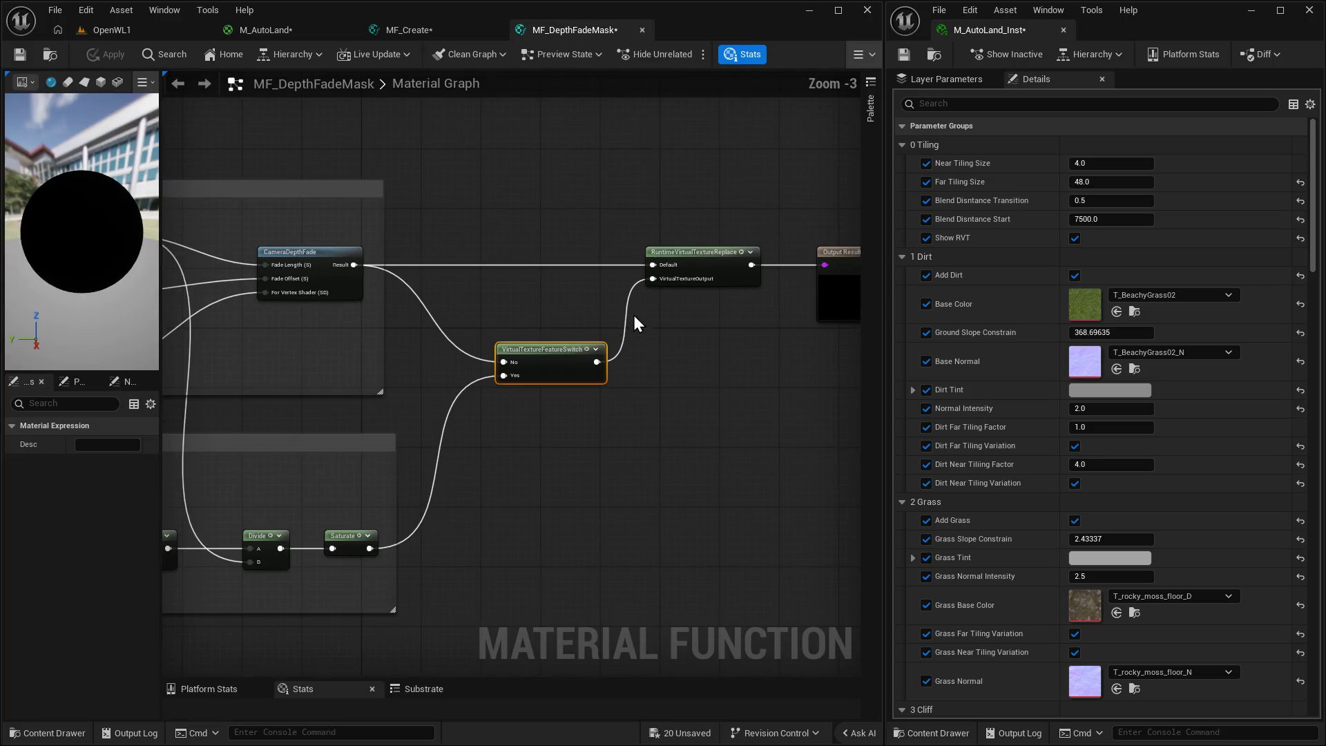
{"action": "left_click", "coordinate": [643, 31]}
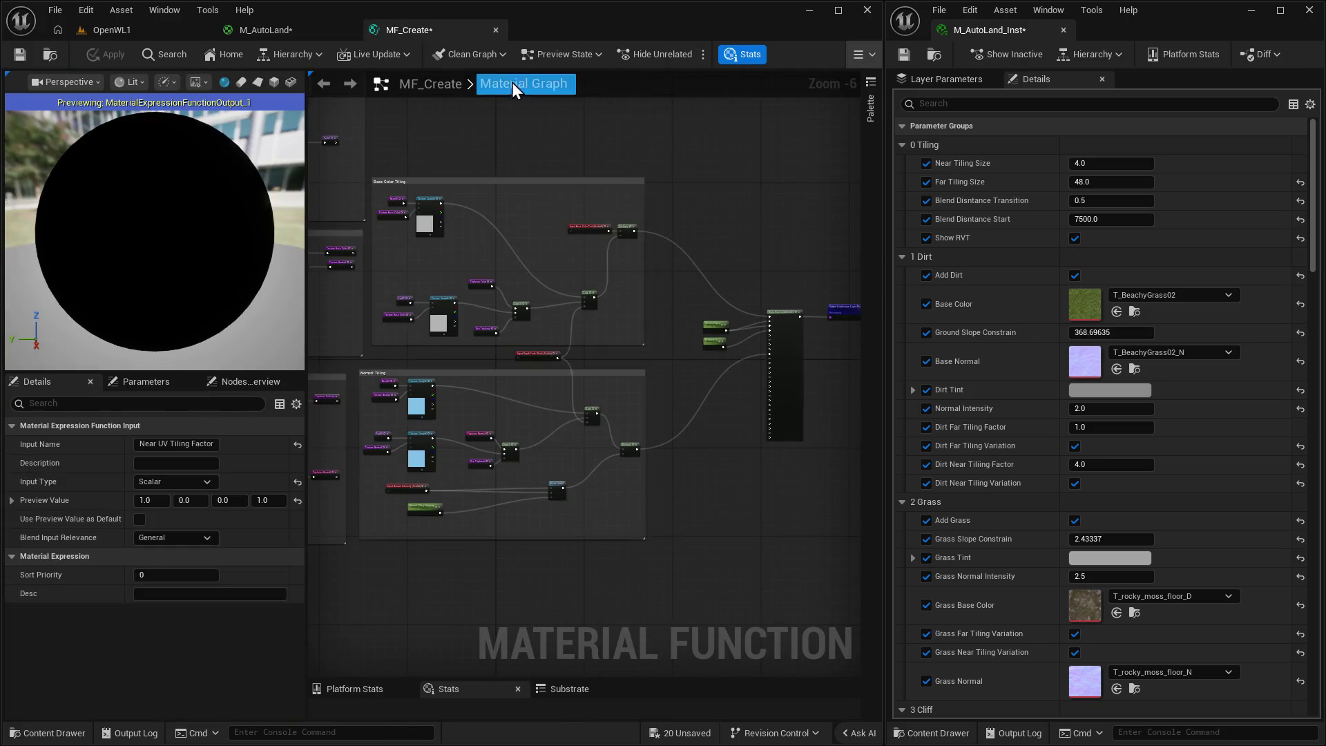
{"action": "scroll", "coordinate": [637, 319], "scroll_direction": "up", "scroll_amount": 3}
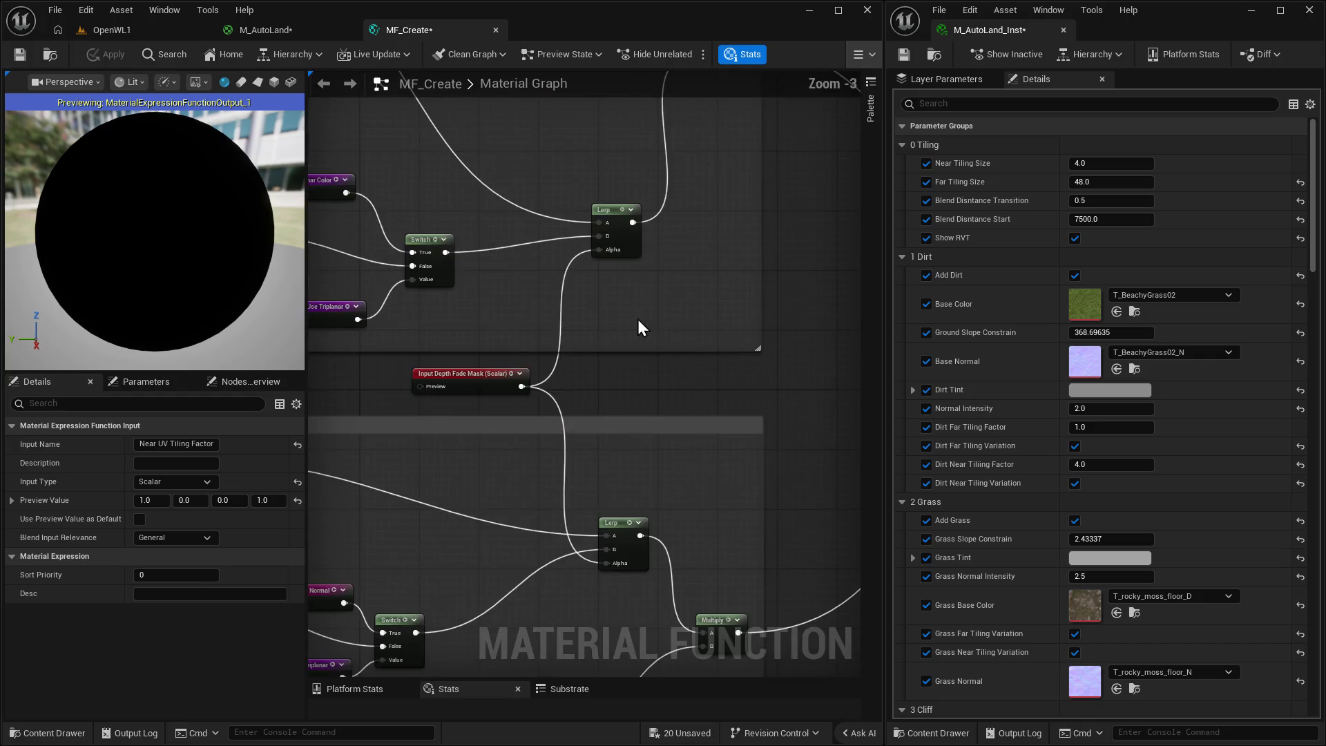
{"action": "scroll", "coordinate": [522, 353], "scroll_direction": "down", "scroll_amount": 3}
{"action": "scroll", "coordinate": [630, 313], "scroll_direction": "up", "scroll_amount": 2}
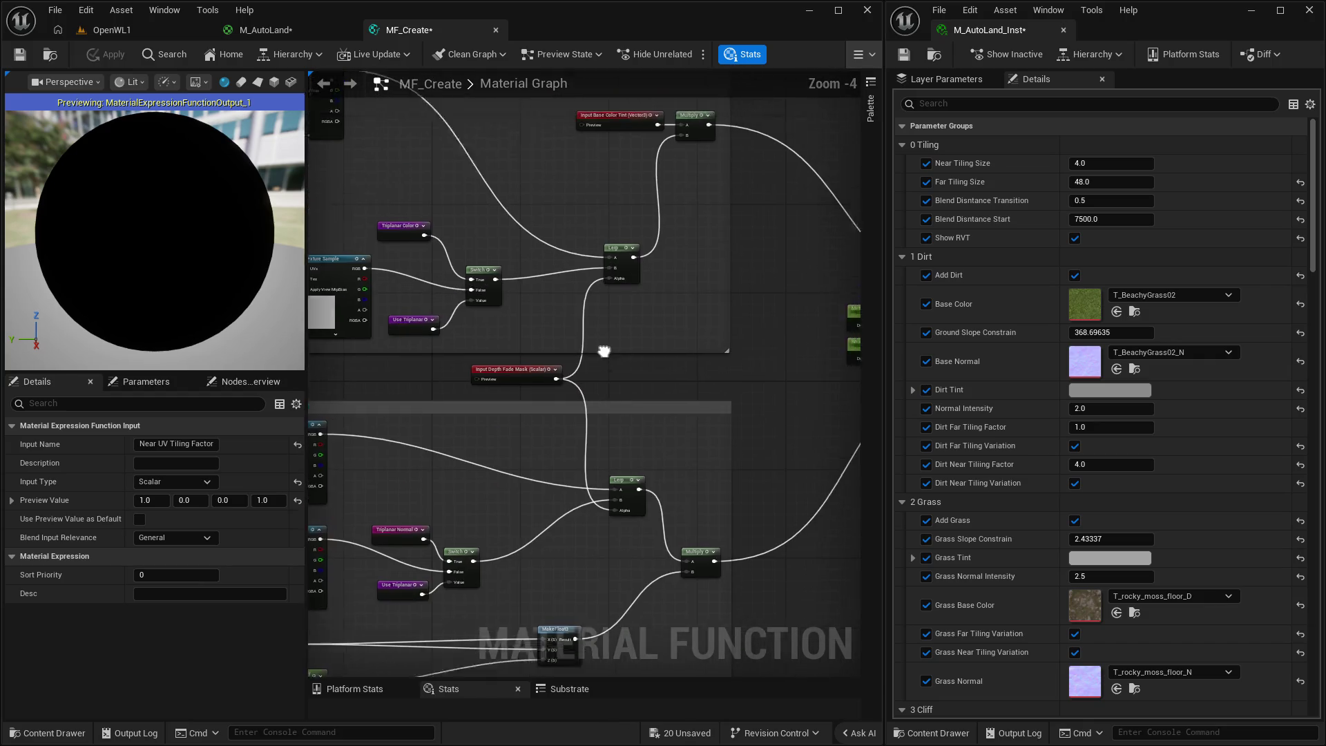
{"action": "scroll", "coordinate": [671, 317], "scroll_direction": "down", "scroll_amount": 1}
Frame MF_Create's Texture color, normal and UVs sections, then go back to M_AutoLand.
{"action": "mouse_move", "coordinate": [672, 316]}
{"action": "left_mouse_down"}
{"action": "mouse_move", "coordinate": [599, 429]}
{"action": "mouse_move", "coordinate": [536, 450]}
{"action": "mouse_move", "coordinate": [593, 352]}
{"action": "left_mouse_up"}
{"action": "scroll", "coordinate": [571, 309], "scroll_direction": "up", "scroll_amount": 1}
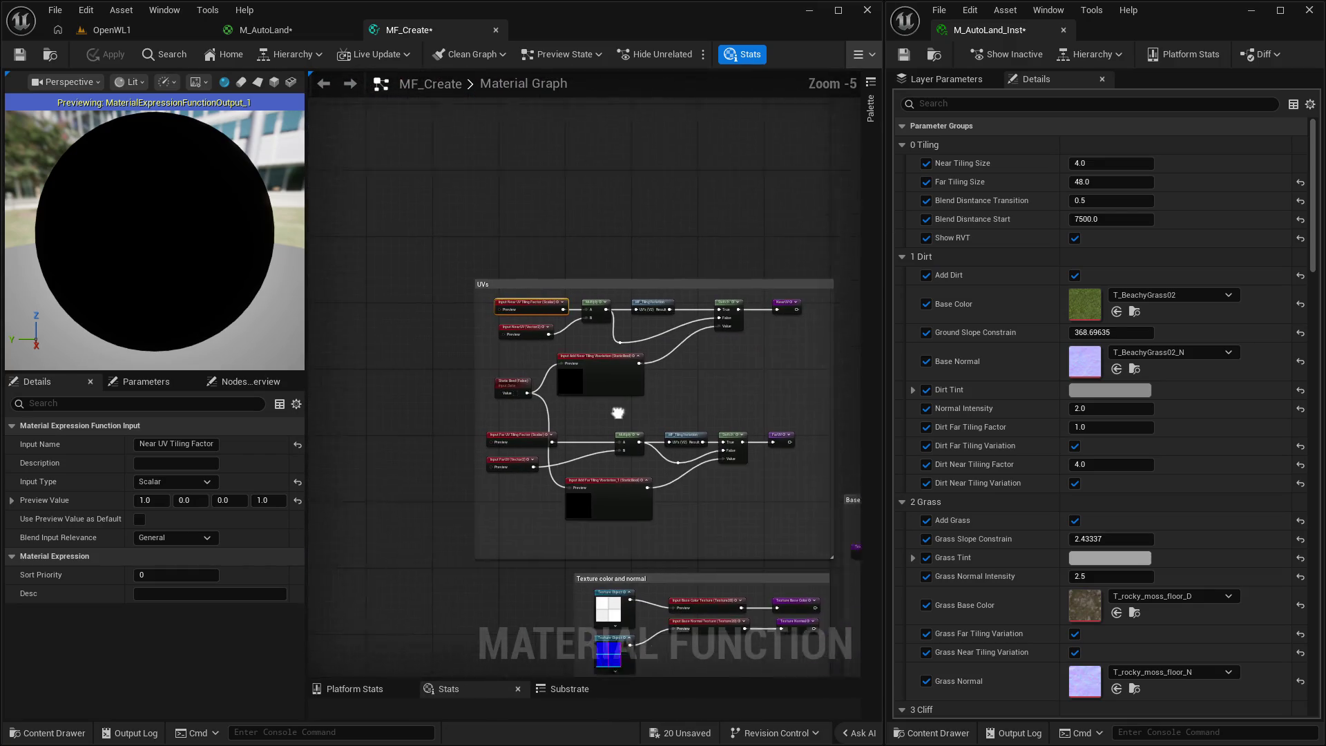
{"action": "scroll", "coordinate": [582, 316], "scroll_direction": "up", "scroll_amount": 1}
{"action": "left_click_drag", "start_coordinate": [668, 315], "coordinate": [640, 310]}
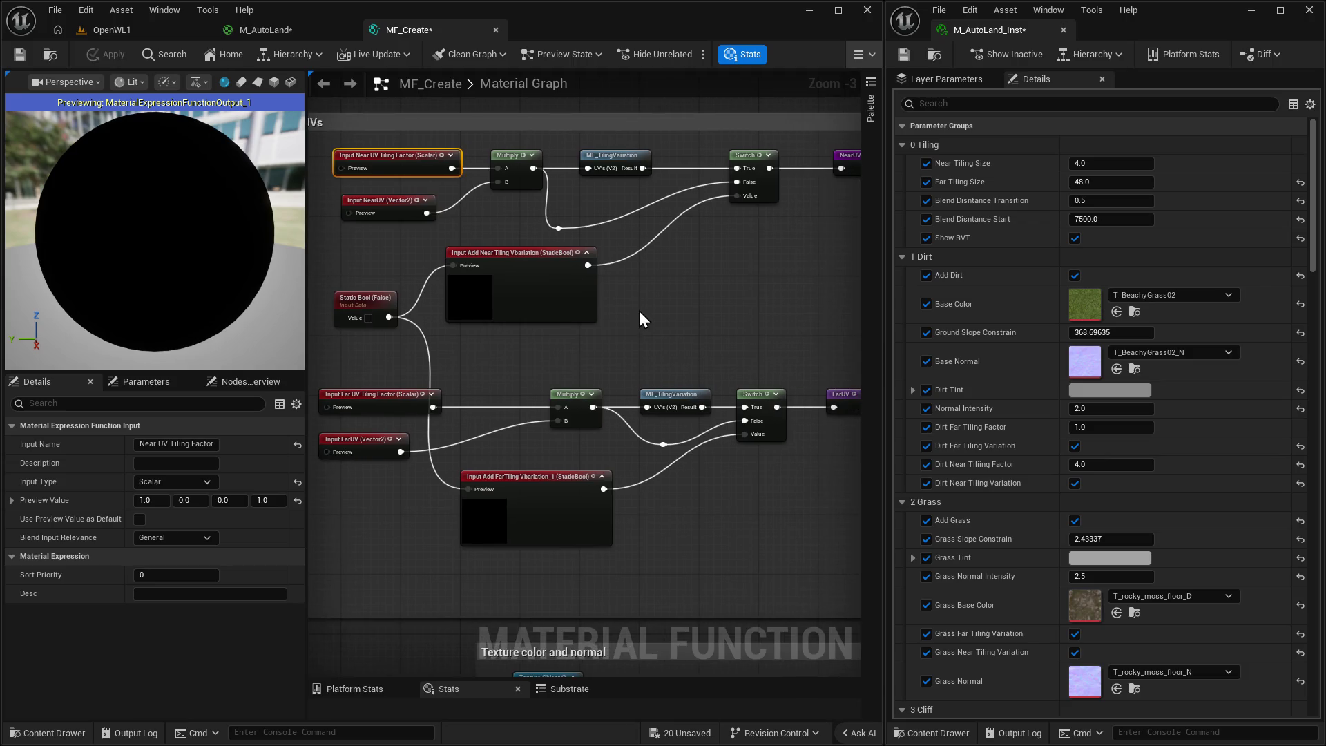
{"action": "scroll", "coordinate": [642, 311], "scroll_direction": "down", "scroll_amount": 1}
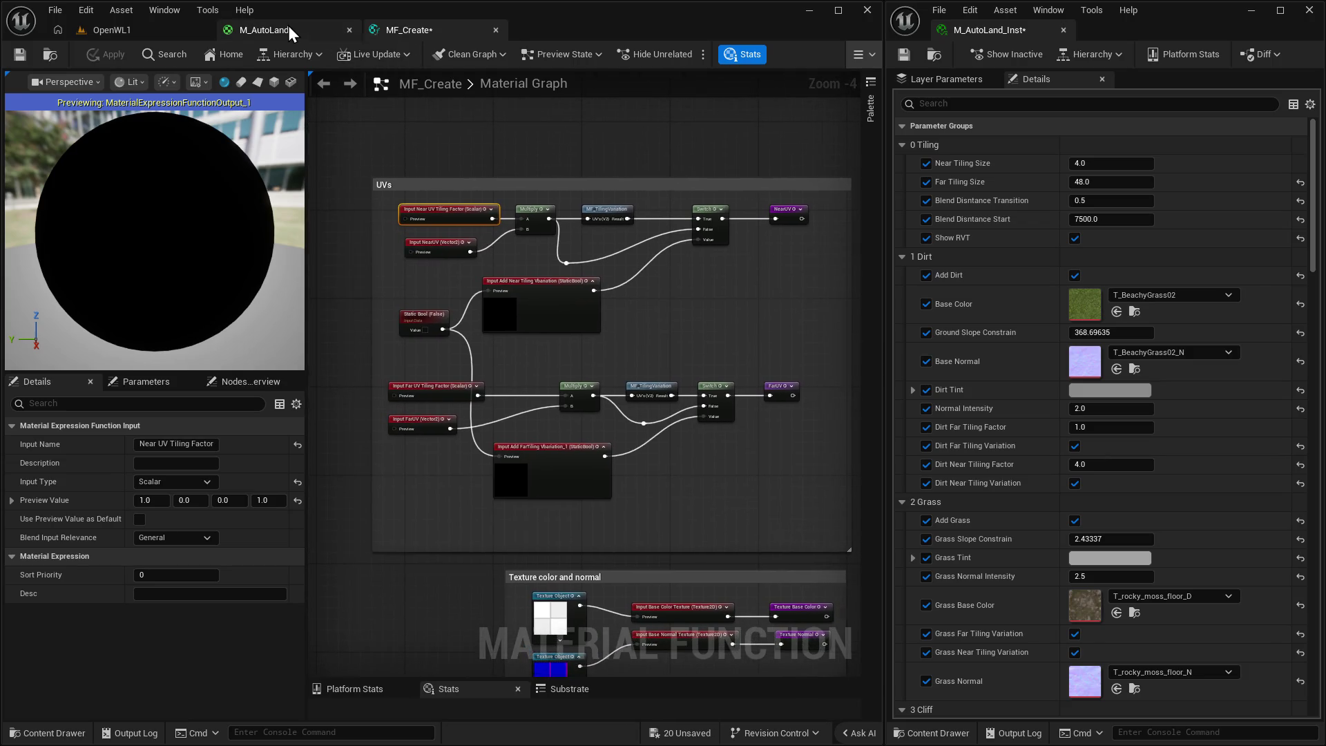
{"action": "left_click", "coordinate": [288, 27]}
{"action": "mouse_move", "coordinate": [587, 411]}
{"action": "left_mouse_down"}
{"action": "mouse_move", "coordinate": [630, 286]}
{"action": "mouse_move", "coordinate": [521, 328]}
{"action": "left_mouse_up"}
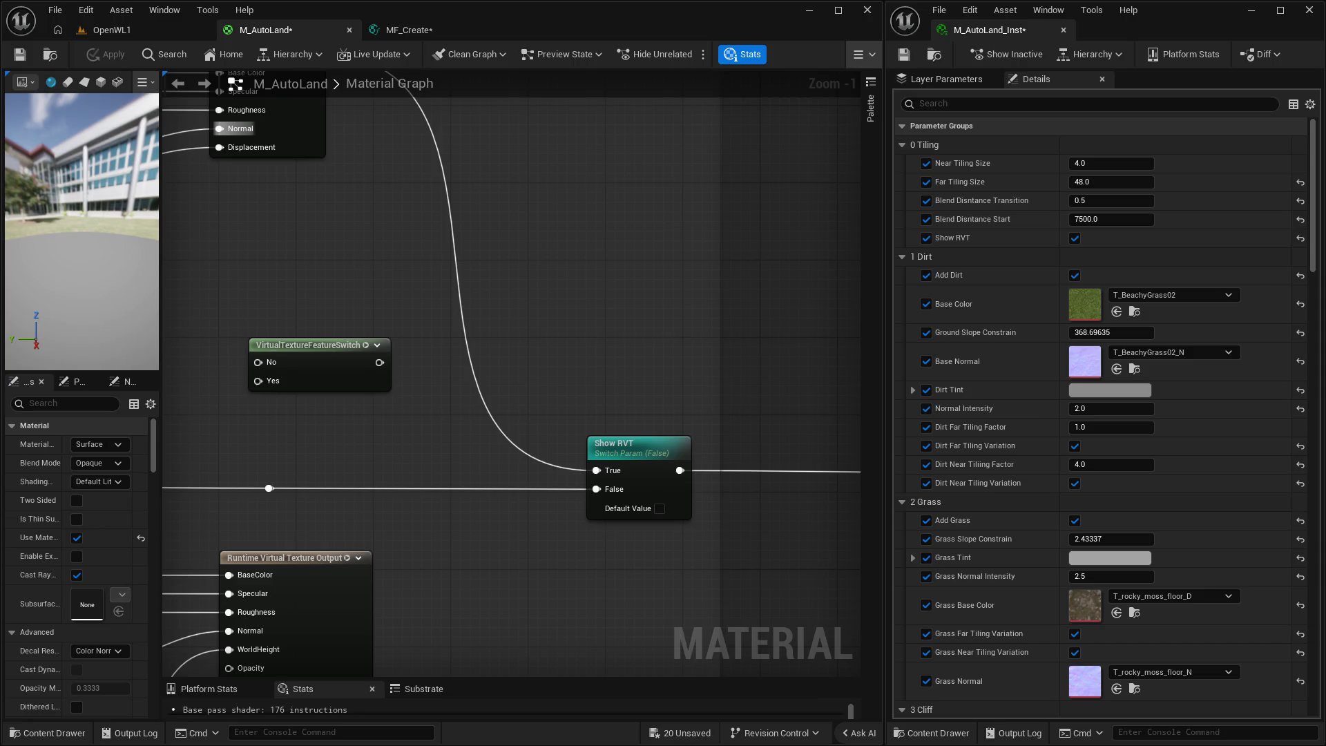
Pan M_AutoLand to the Runtime Virtual Texture Output wiring and frame the RVT Code section.
{"action": "left_click_drag", "start_coordinate": [527, 571], "coordinate": [846, 265]}
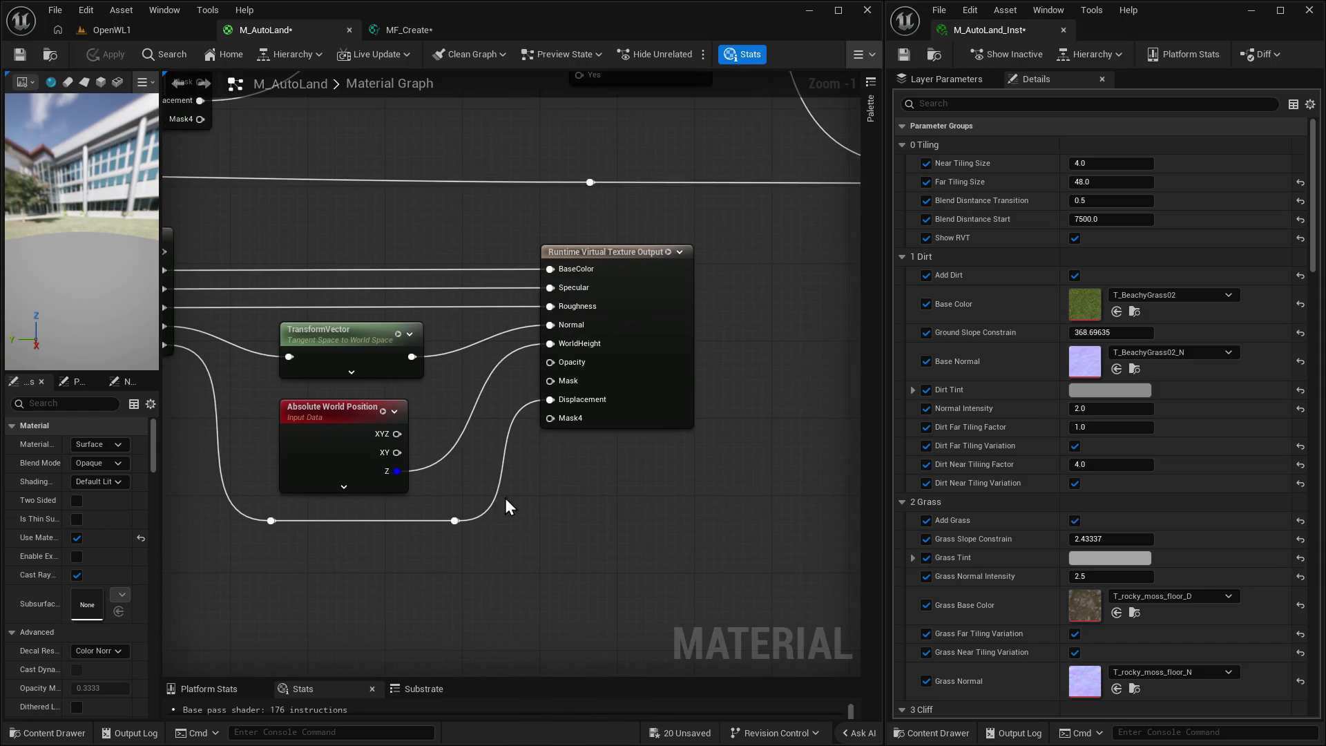
{"action": "left_click_drag", "start_coordinate": [694, 532], "coordinate": [767, 507]}
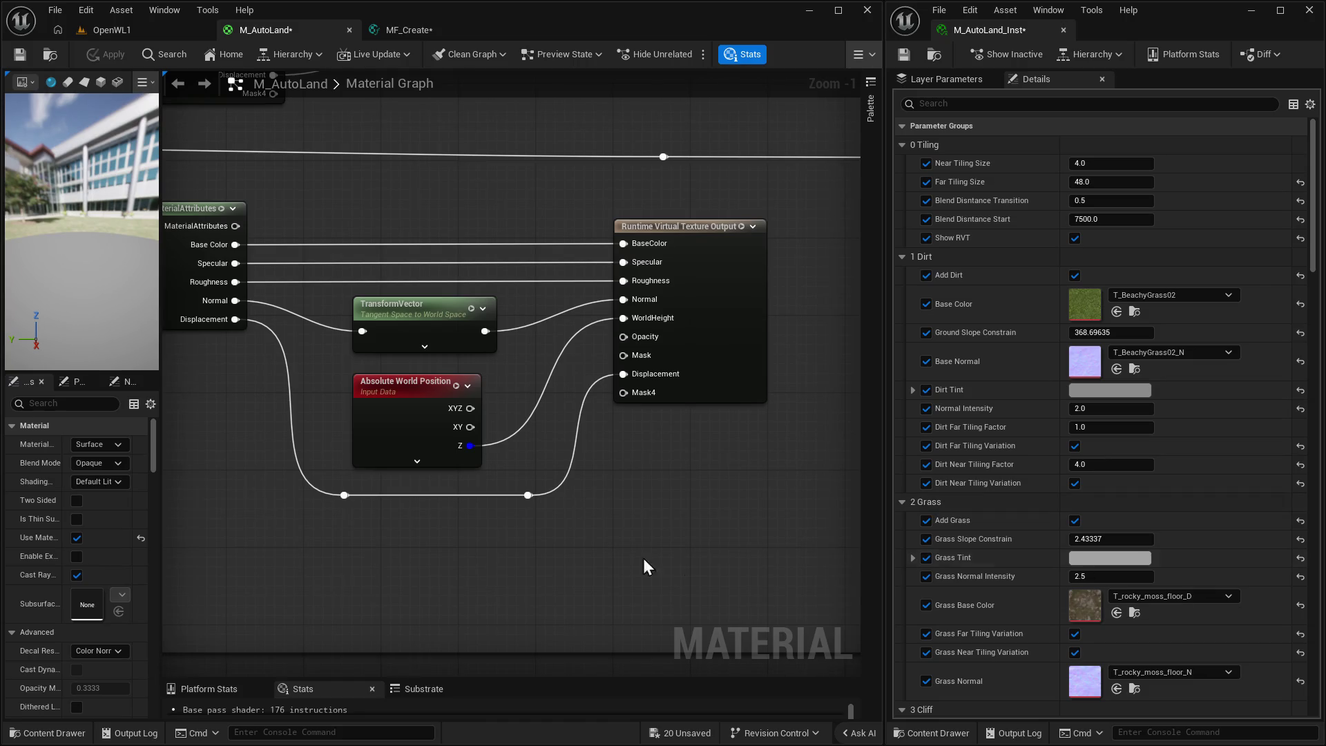
{"action": "left_click_drag", "start_coordinate": [581, 521], "coordinate": [624, 520]}
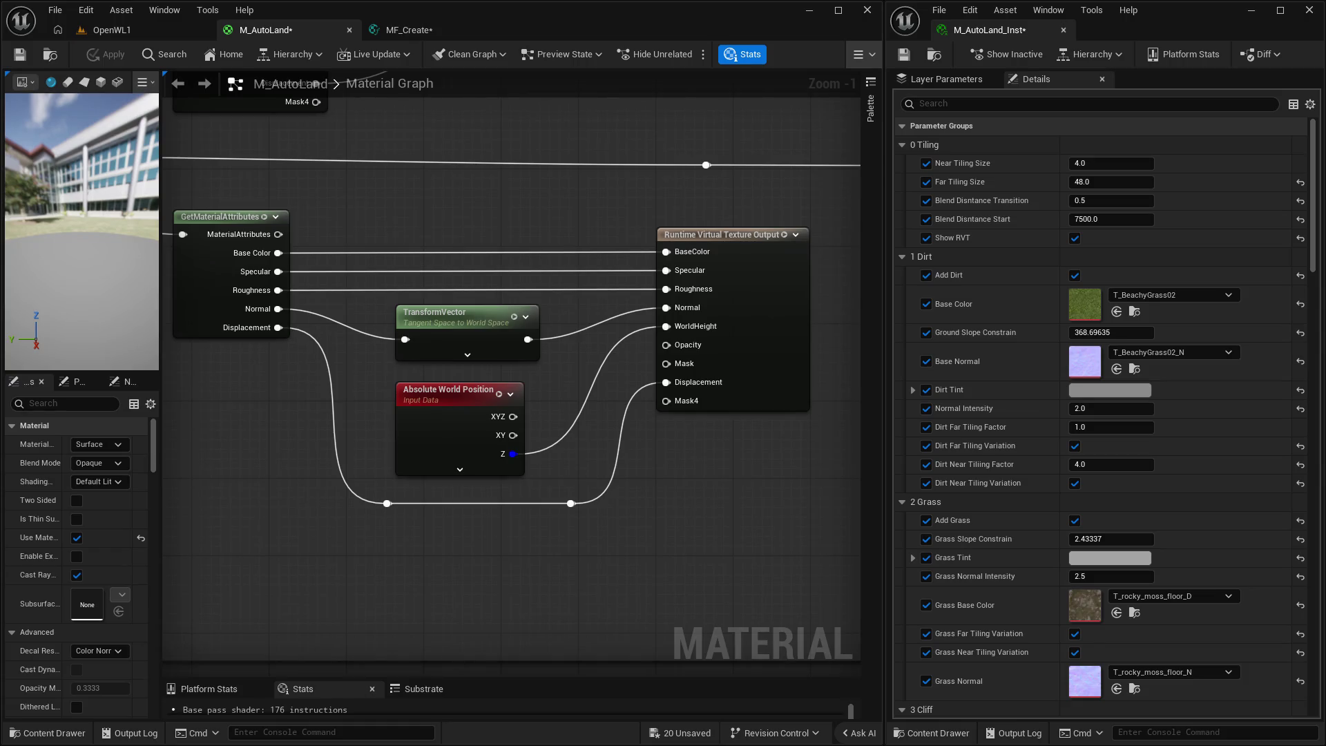
{"action": "scroll", "coordinate": [689, 431], "scroll_direction": "down", "scroll_amount": 3}
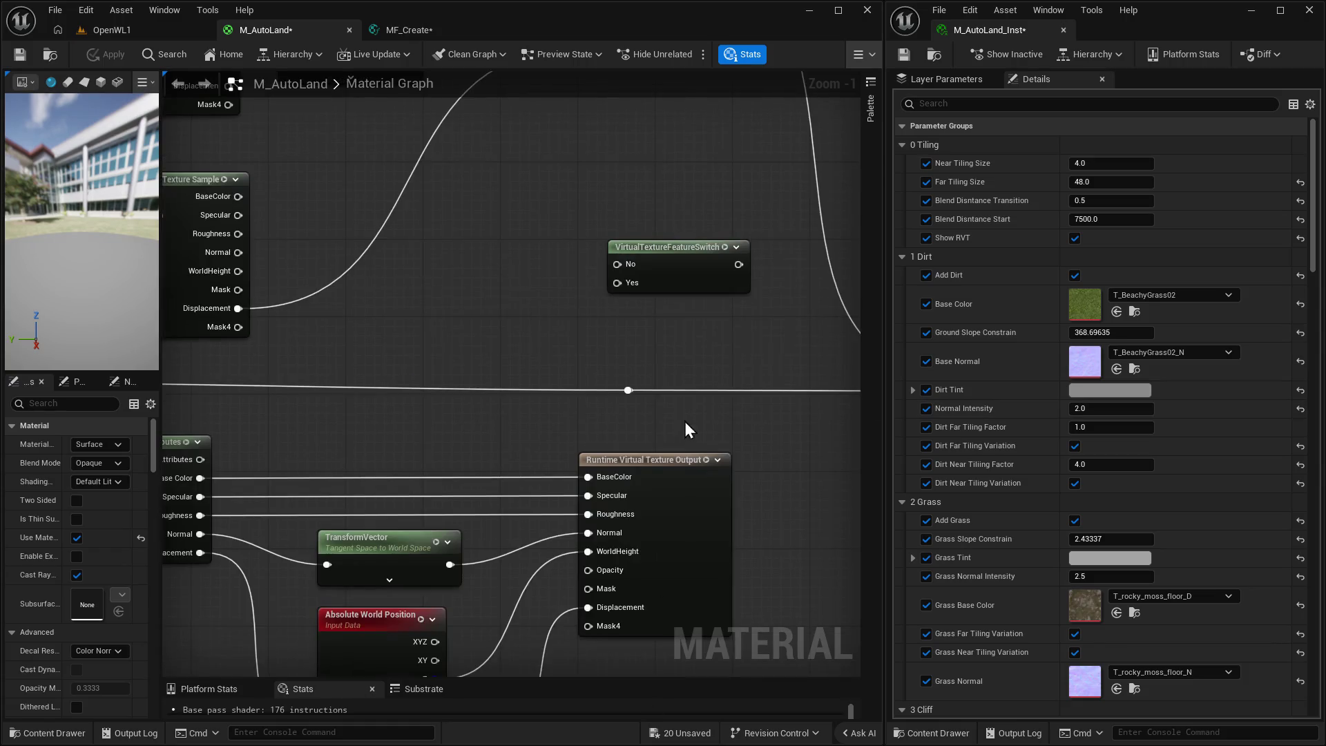
{"action": "scroll", "coordinate": [578, 459], "scroll_direction": "up", "scroll_amount": 2}
{"action": "scroll", "coordinate": [669, 437], "scroll_direction": "down", "scroll_amount": 1}
{"action": "left_click_drag", "start_coordinate": [595, 550], "coordinate": [749, 506]}
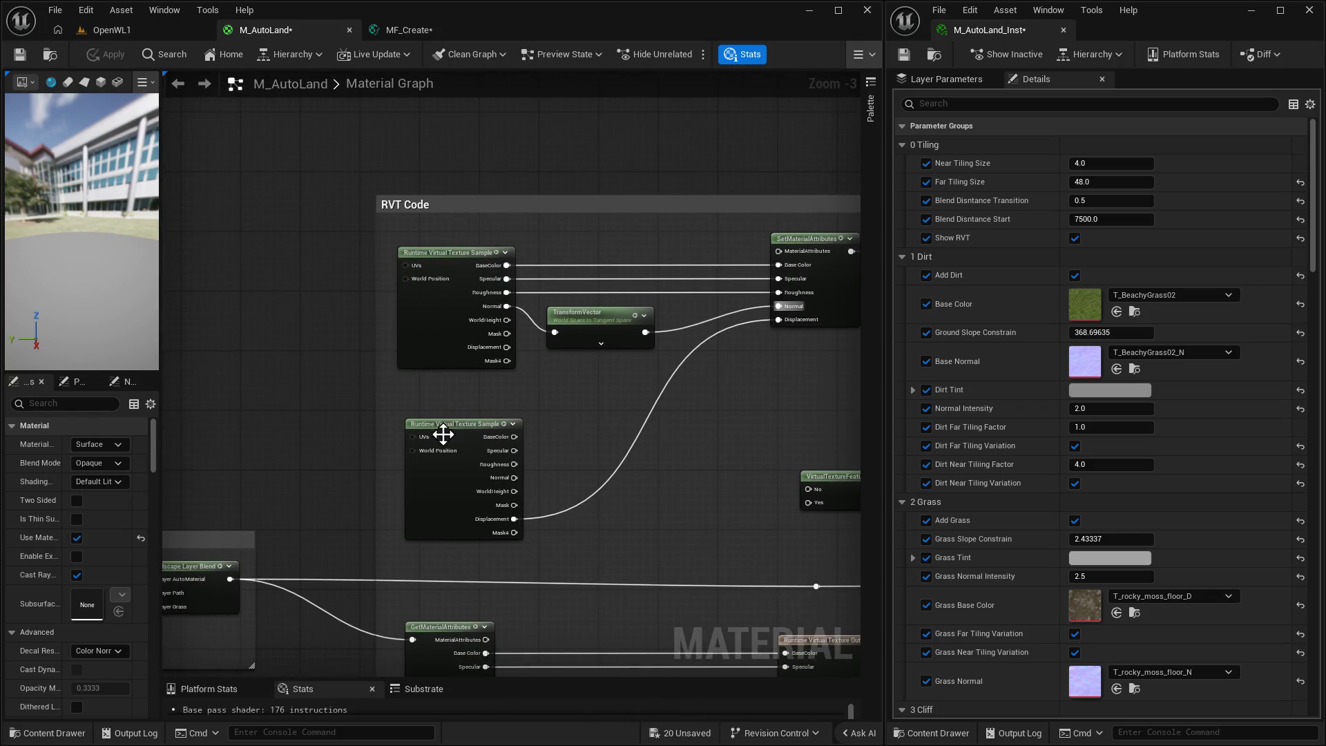
Nudge the RVT_Displacement sample node up and check the upper sample's Virtual Texture asset unchanged.
{"action": "left_click_drag", "start_coordinate": [450, 429], "coordinate": [446, 400]}
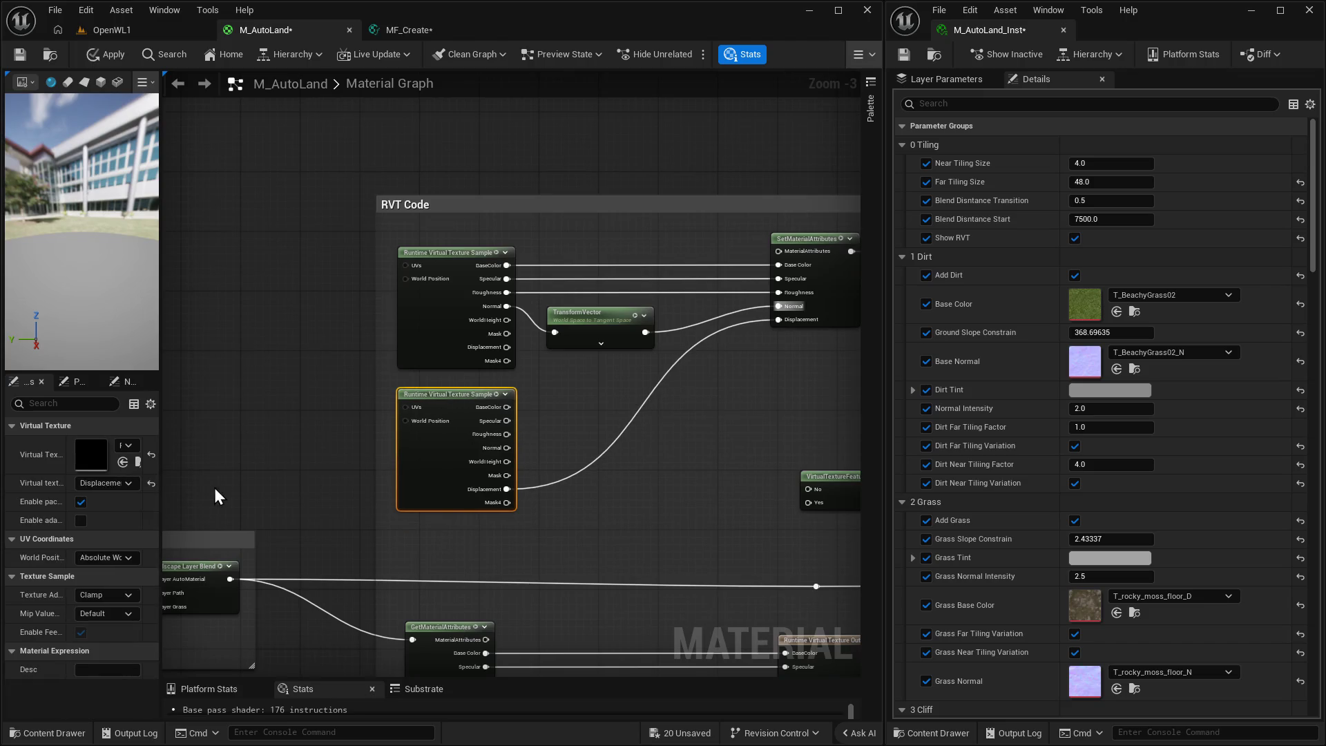
{"action": "left_click_drag", "start_coordinate": [163, 439], "coordinate": [322, 437]}
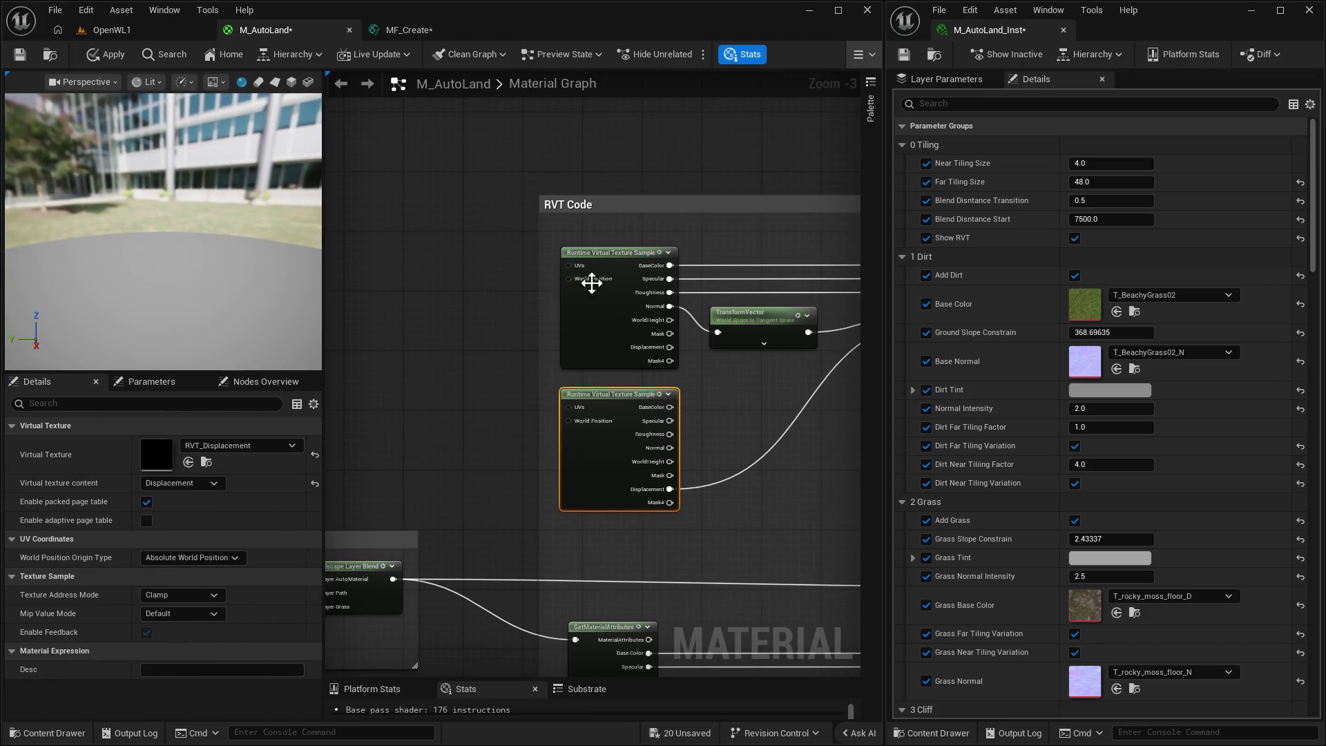
{"action": "left_click", "coordinate": [595, 253]}
{"action": "left_click", "coordinate": [295, 445]}
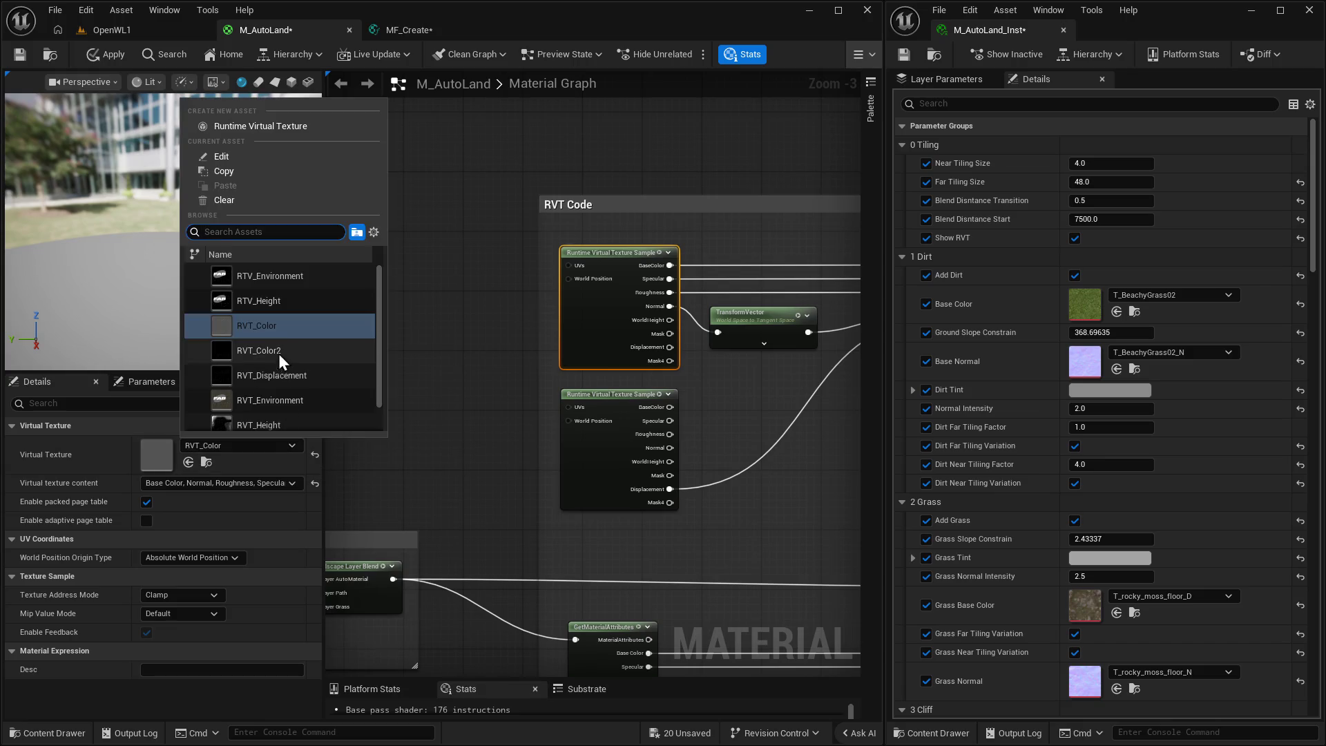
{"action": "left_click", "coordinate": [467, 417]}
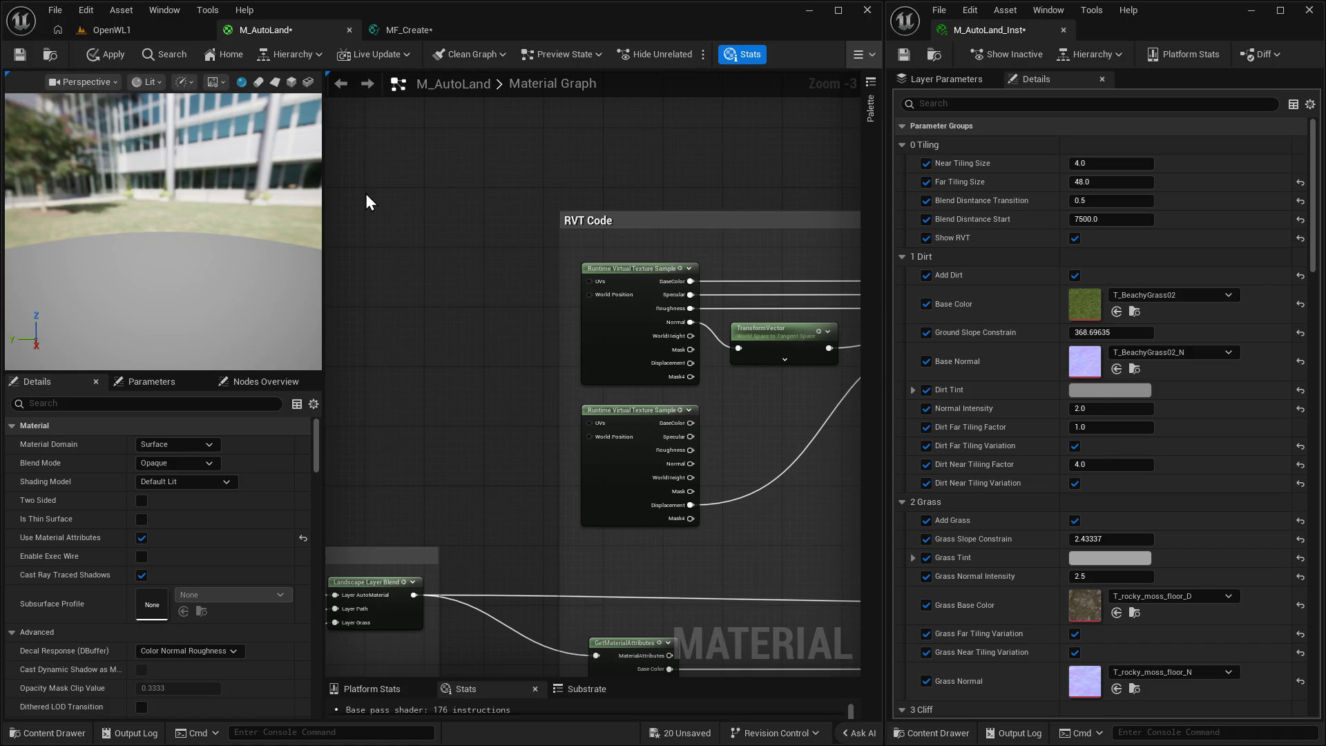
{"action": "mouse_move", "coordinate": [527, 242]}
{"action": "left_mouse_down"}
{"action": "mouse_move", "coordinate": [639, 337]}
{"action": "mouse_move", "coordinate": [504, 313]}
{"action": "left_mouse_up"}
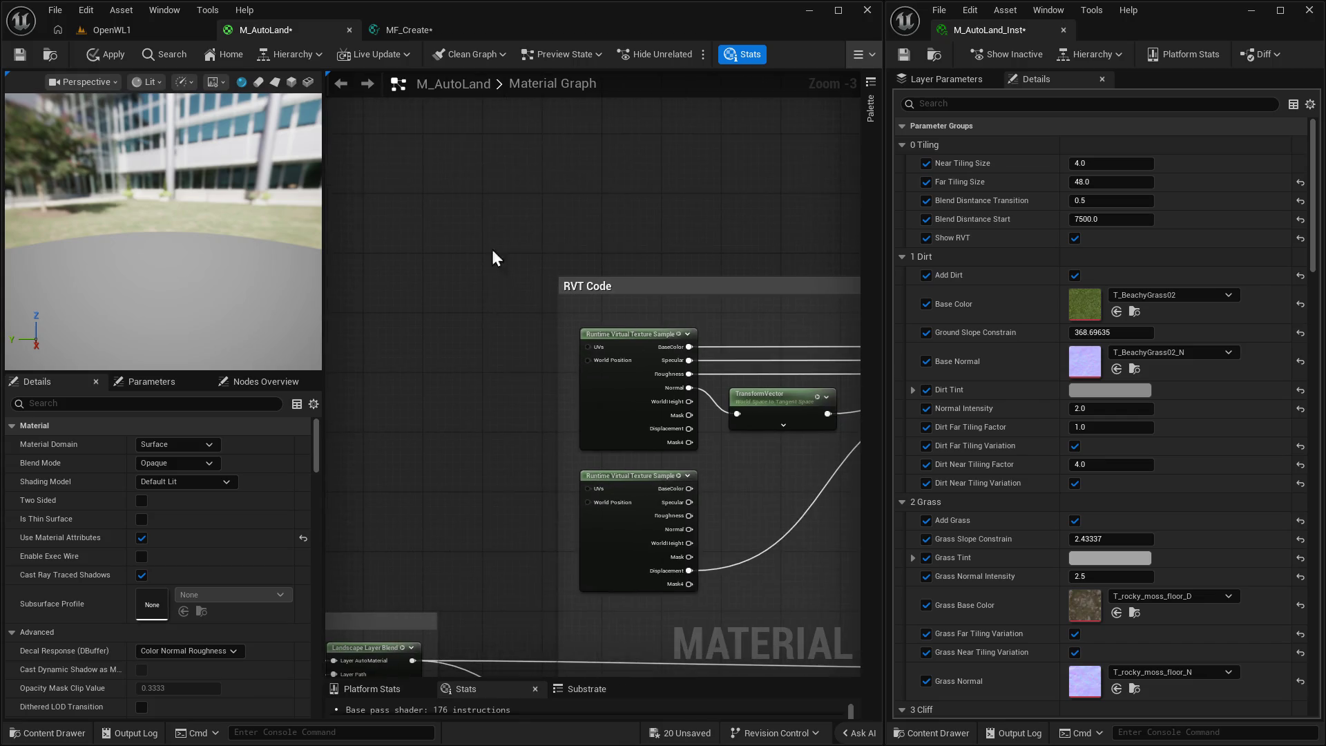
In MF_Create, make the Far UV Tiling Factor input use its preview value as default, and apply.
{"action": "left_click", "coordinate": [407, 29]}
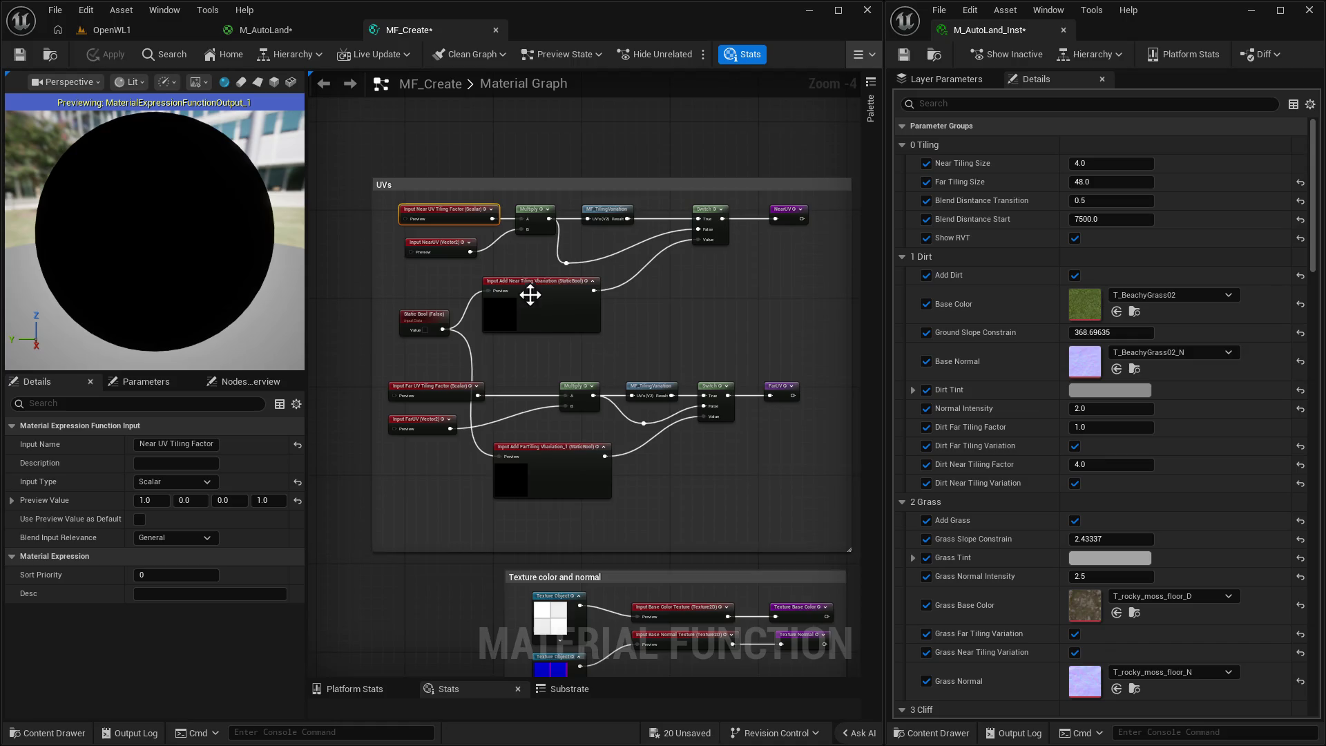
{"action": "scroll", "coordinate": [476, 264], "scroll_direction": "up", "scroll_amount": 1}
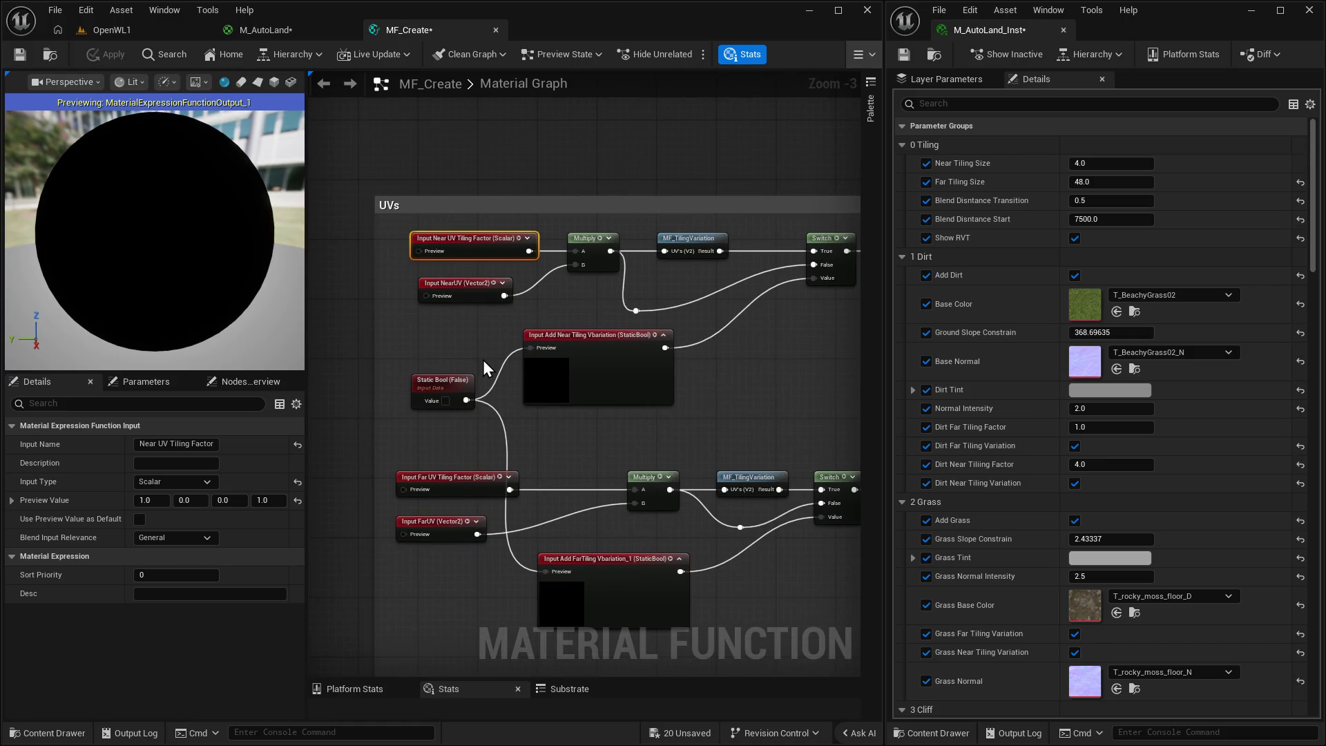
{"action": "scroll", "coordinate": [483, 359], "scroll_direction": "up", "scroll_amount": 1}
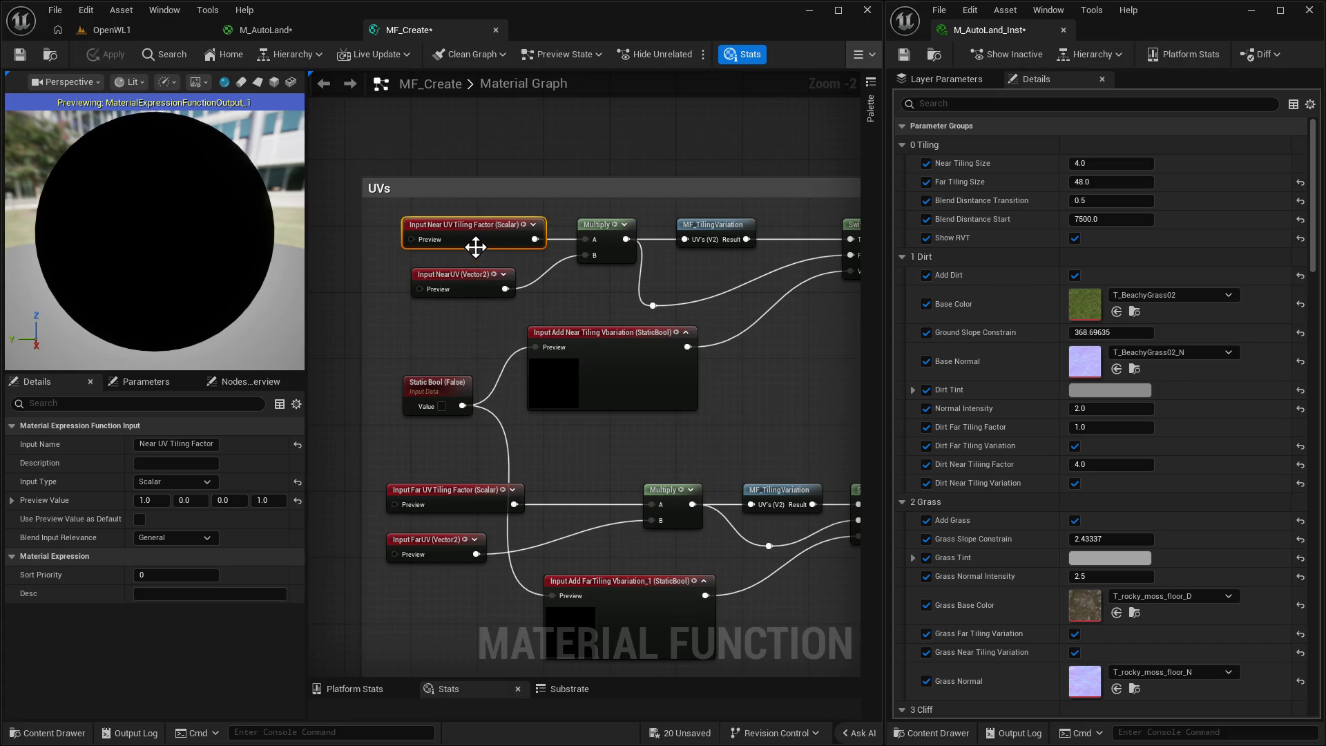
{"action": "left_click_drag", "start_coordinate": [613, 307], "coordinate": [387, 288]}
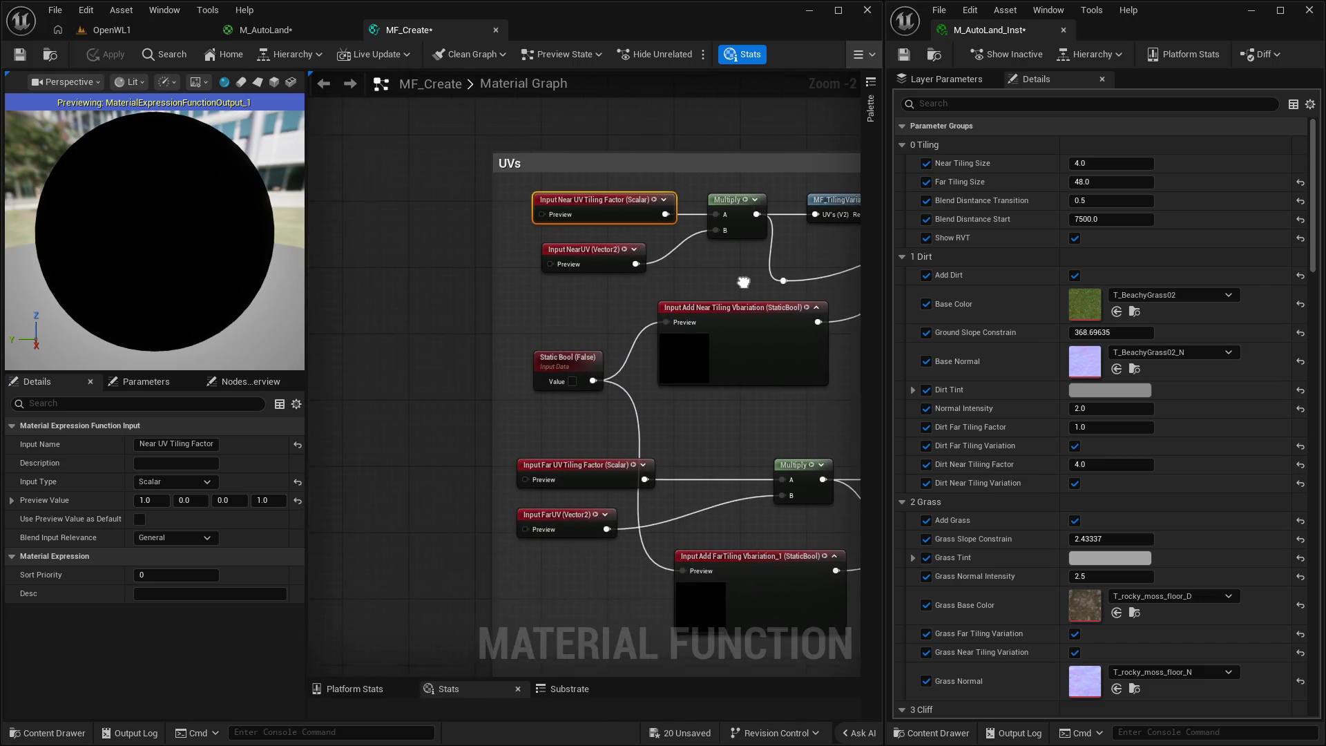
{"action": "left_click", "coordinate": [139, 518]}
{"action": "left_click", "coordinate": [139, 519]}
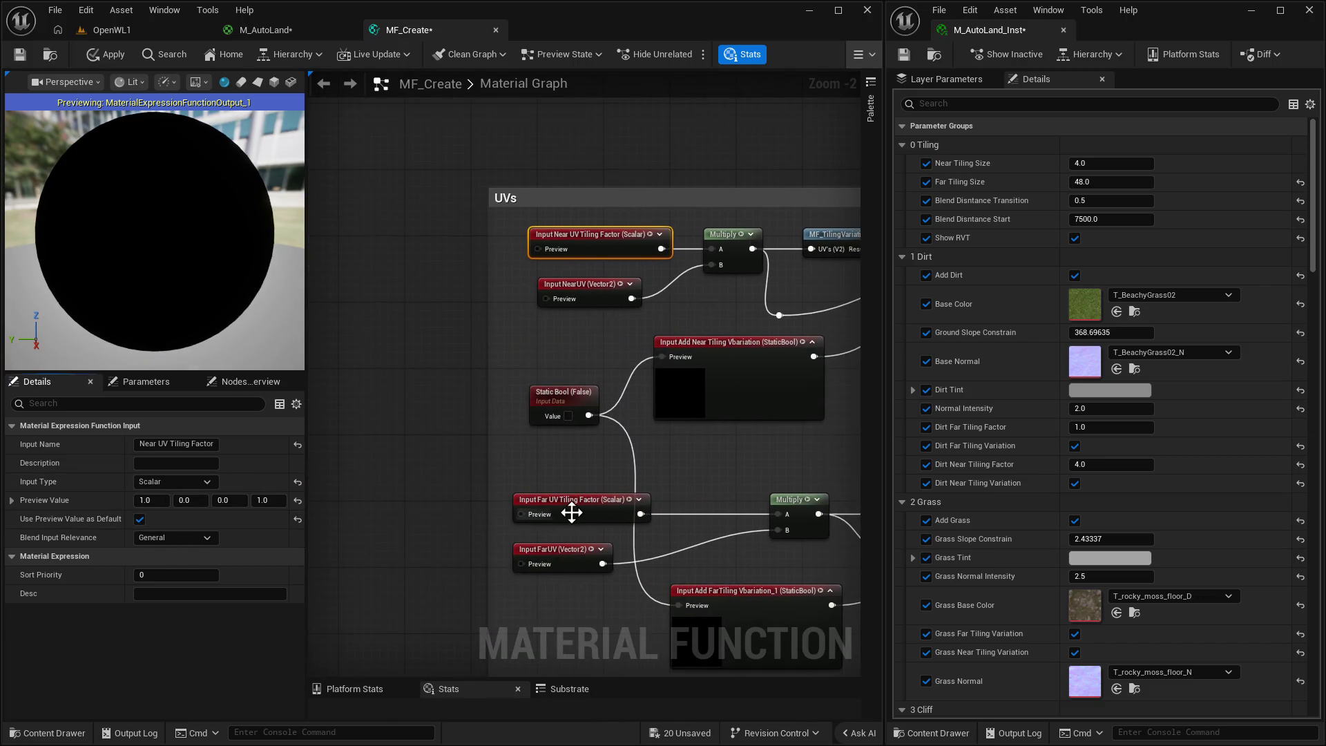
{"action": "left_click", "coordinate": [571, 509]}
{"action": "left_click", "coordinate": [138, 519]}
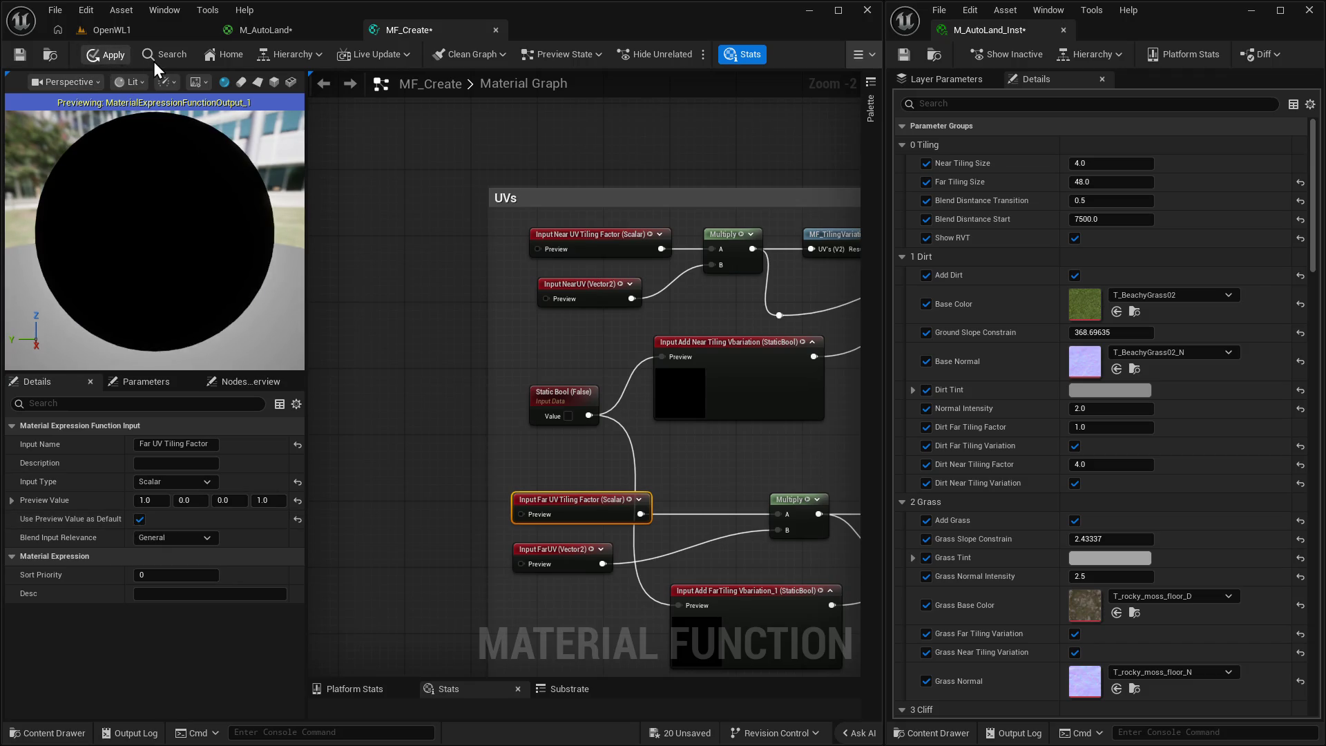
{"action": "left_click", "coordinate": [115, 57]}
{"action": "key", "text": "w"}
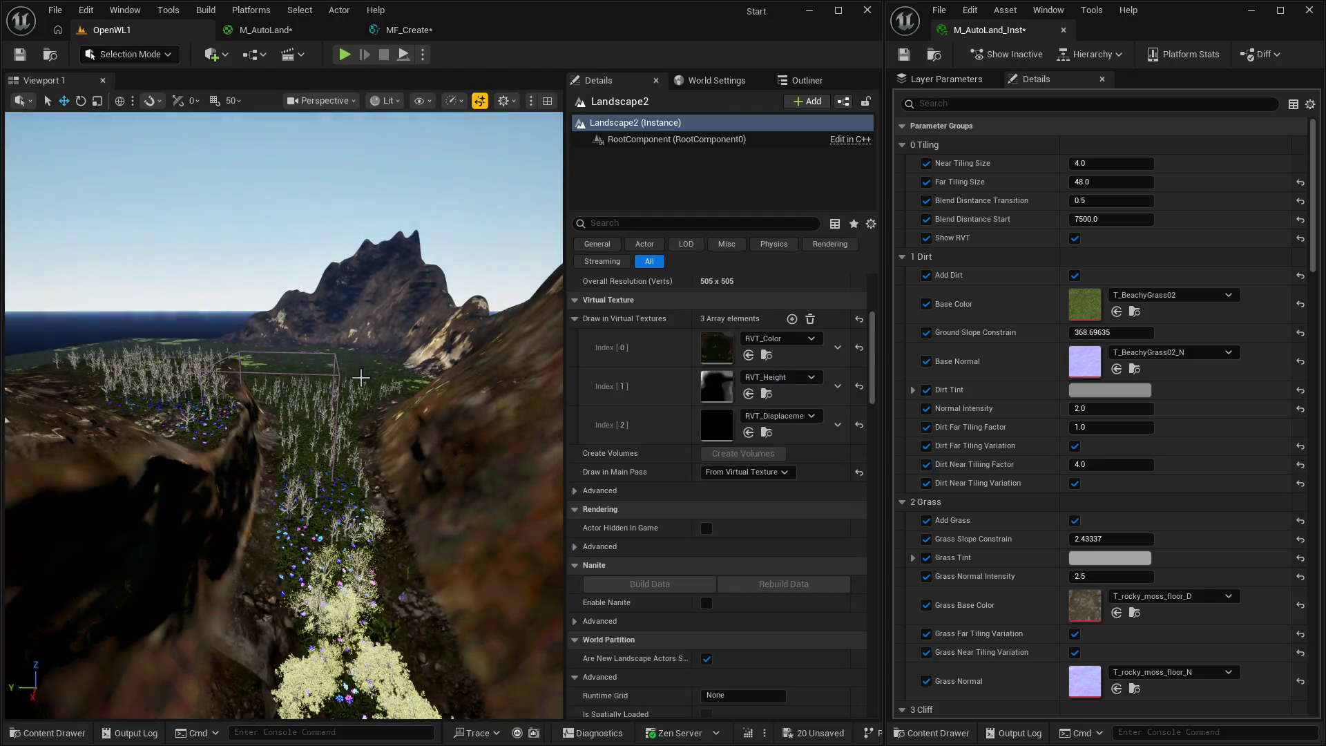
{"action": "key", "text": "w"}
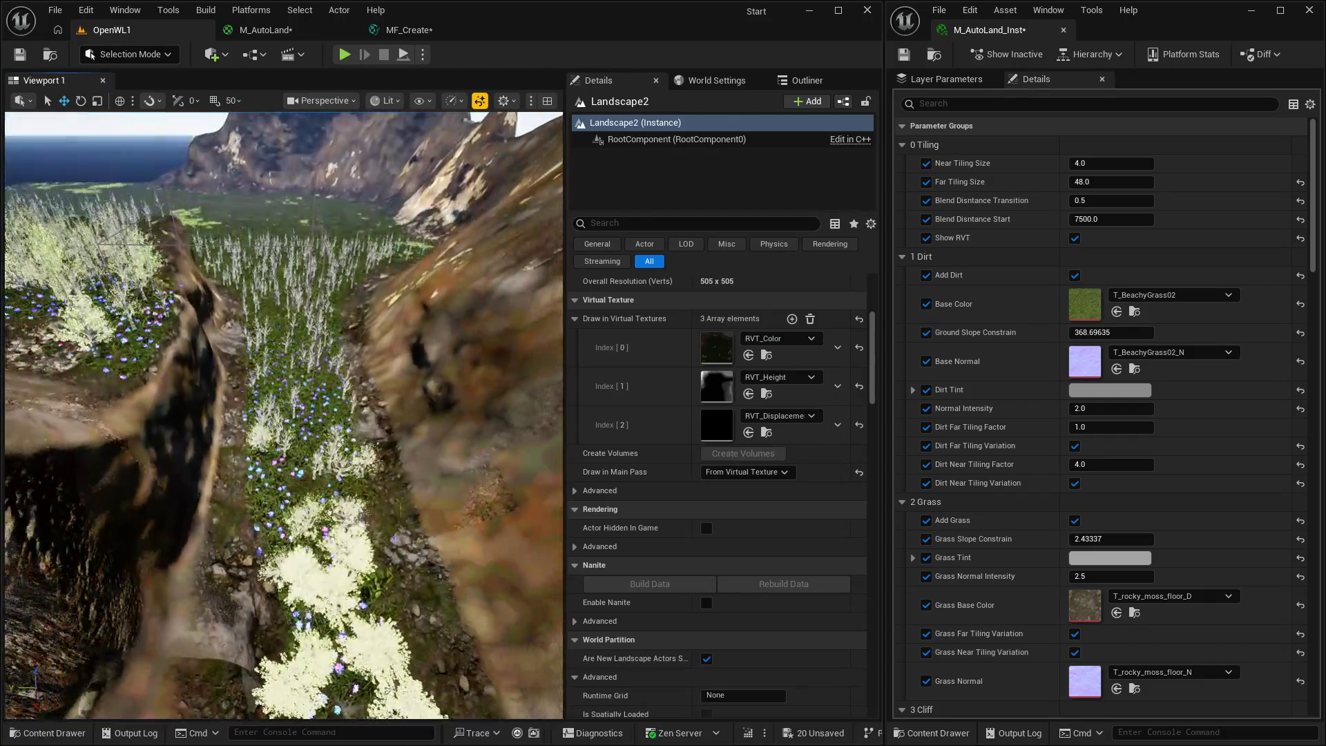
{"action": "key", "text": "w"}
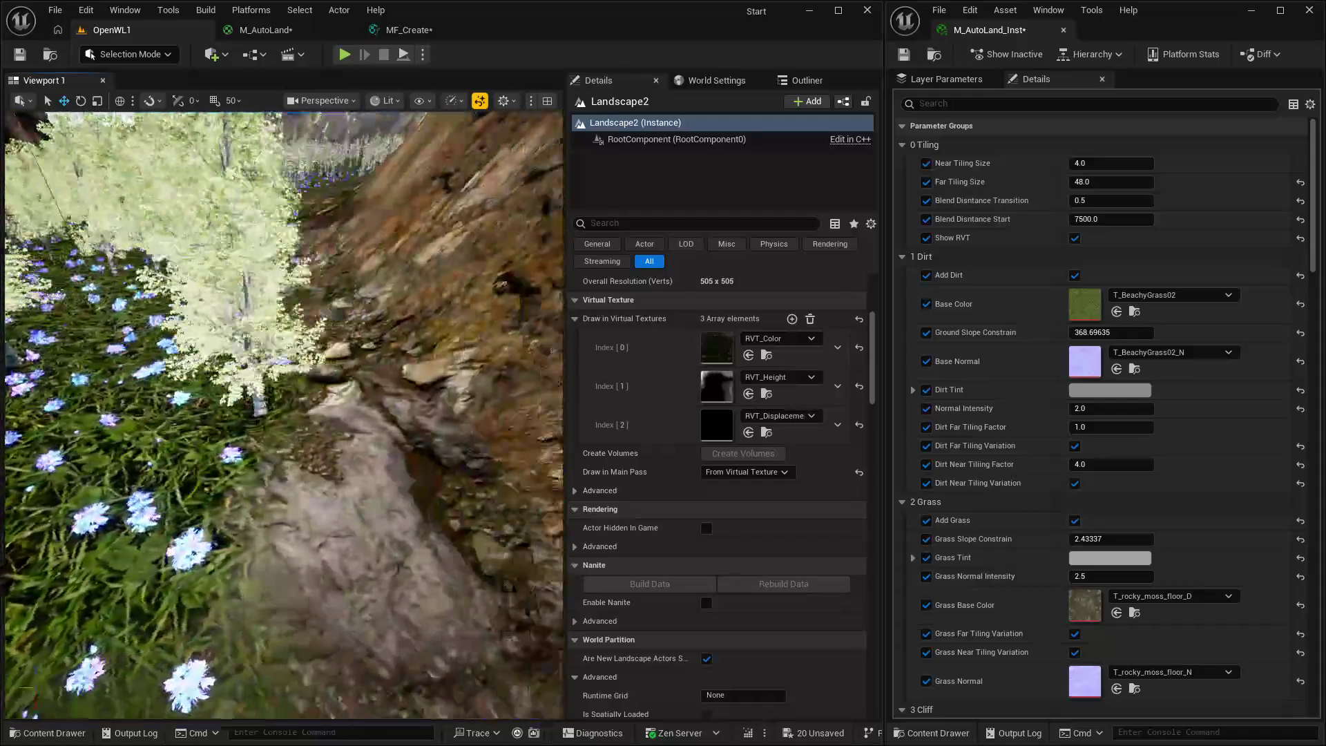
{"action": "key", "text": "w"}
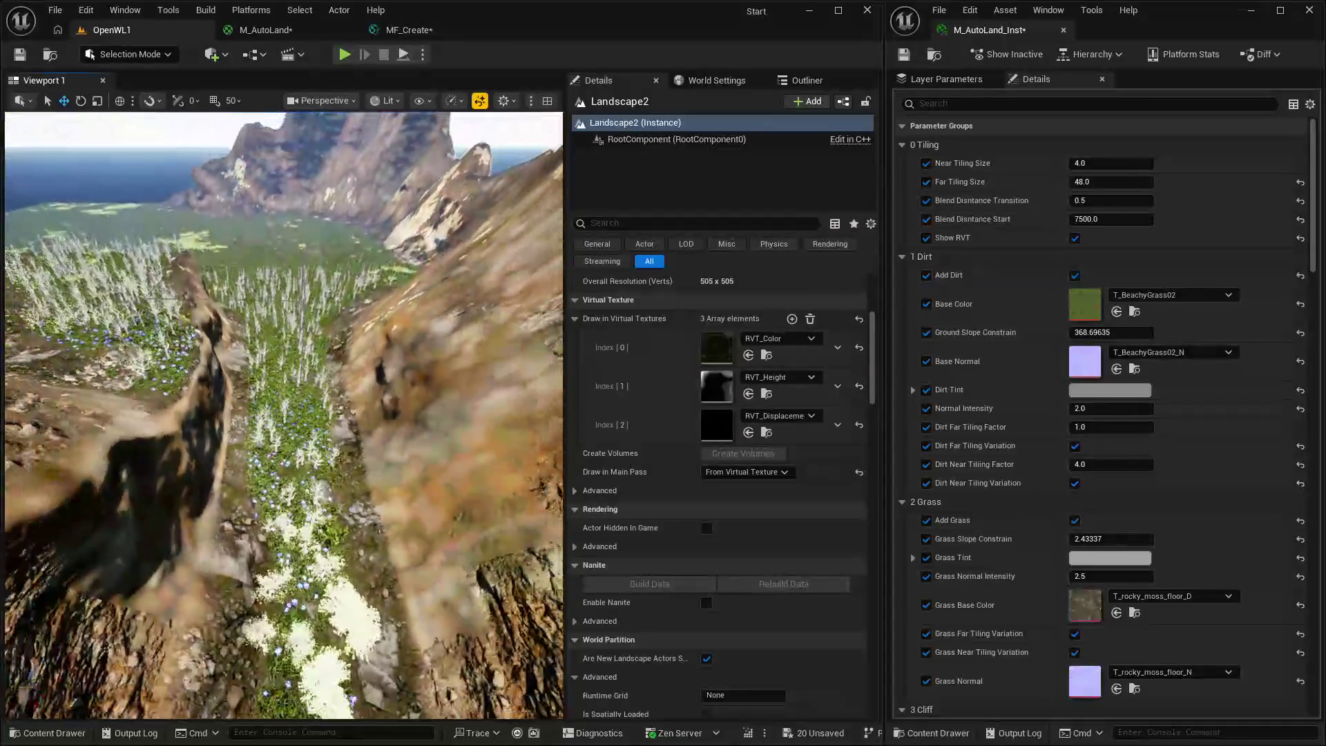
{"action": "left_click", "coordinate": [1074, 239]}
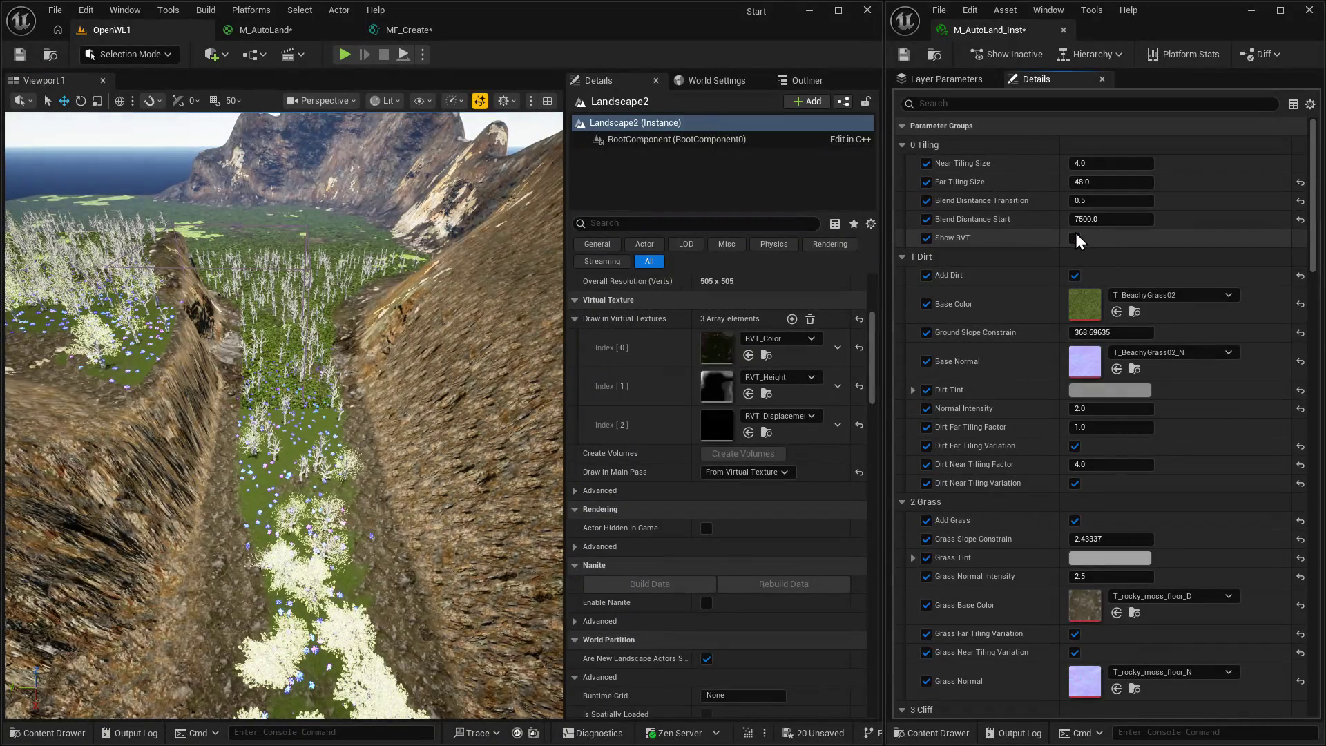
{"action": "left_click", "coordinate": [1073, 238]}
{"action": "left_click", "coordinate": [409, 30]}
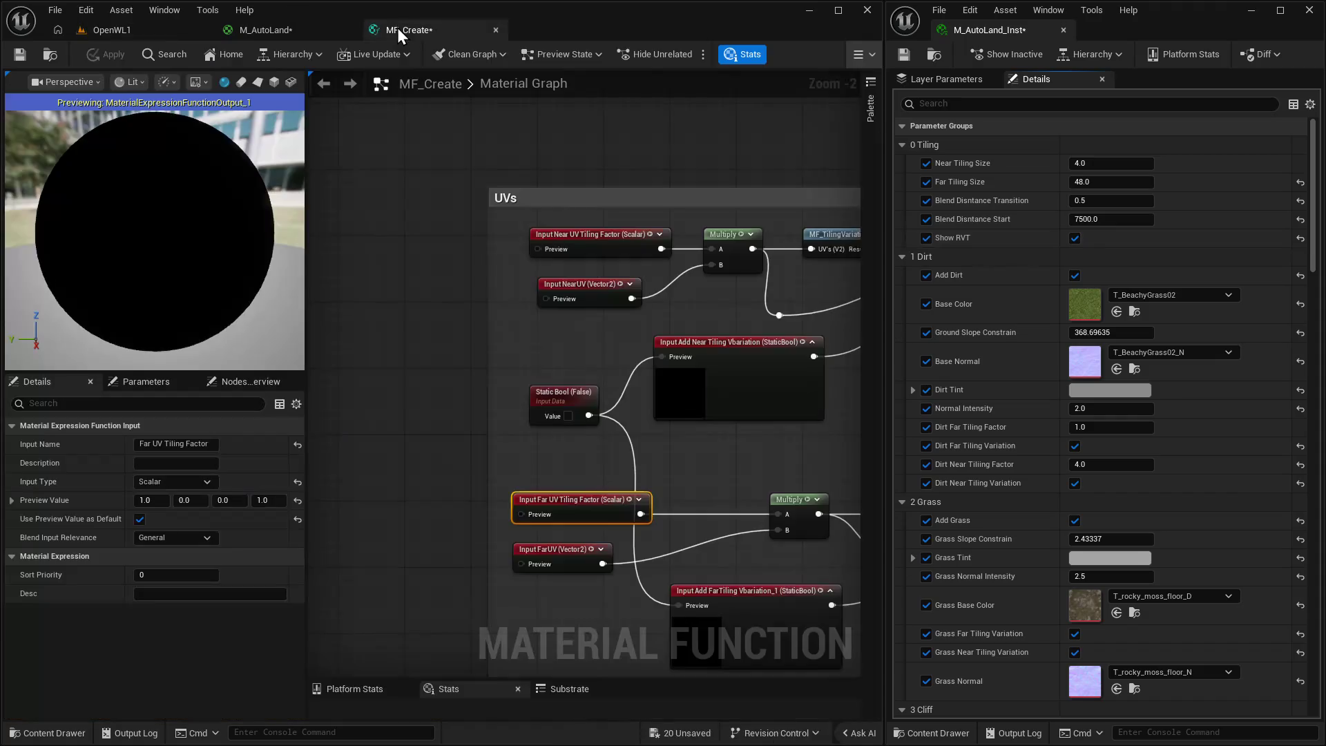
Check the Near and Far UV Tiling Factor inputs in MF_Create, then return to M_AutoLand's graph.
{"action": "scroll", "coordinate": [739, 429], "scroll_direction": "up", "scroll_amount": 2}
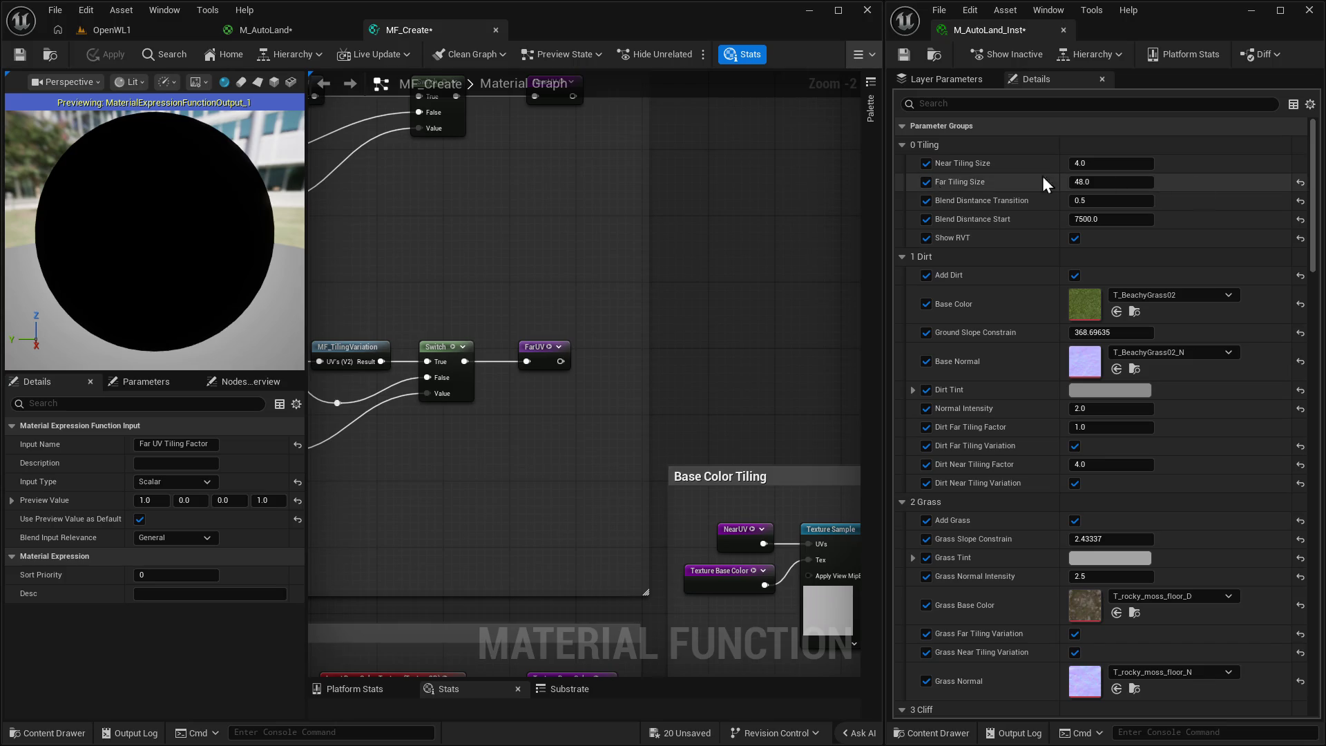
{"action": "mouse_move", "coordinate": [400, 267]}
{"action": "left_mouse_down"}
{"action": "mouse_move", "coordinate": [477, 283]}
{"action": "mouse_move", "coordinate": [468, 353]}
{"action": "left_mouse_up"}
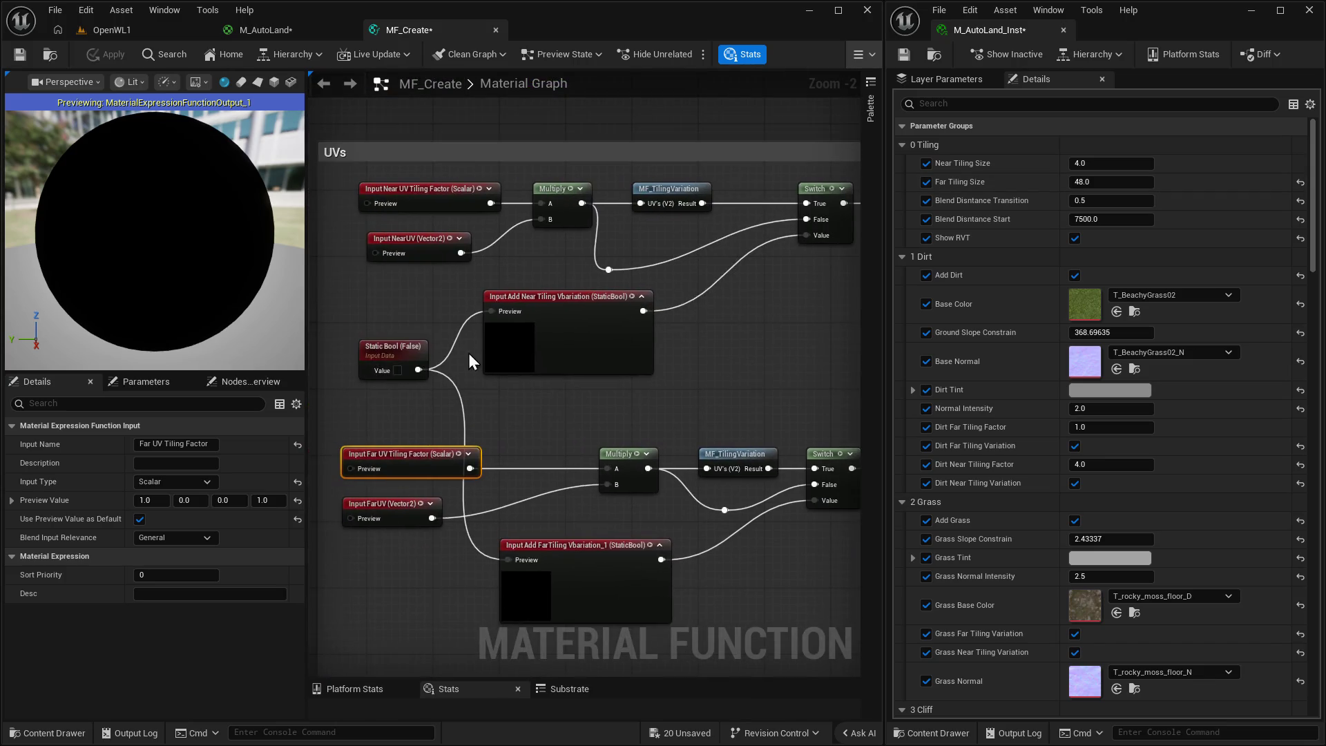
{"action": "left_click", "coordinate": [409, 191]}
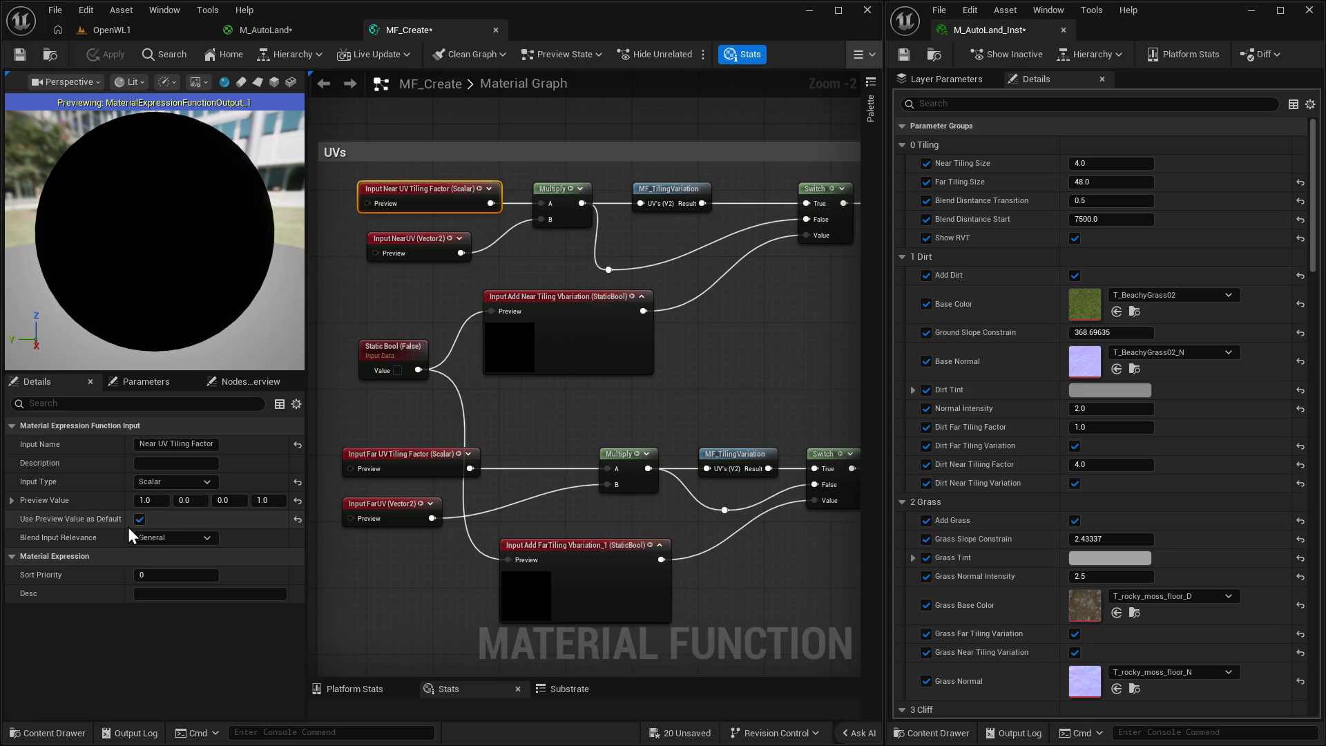
{"action": "left_click", "coordinate": [403, 455]}
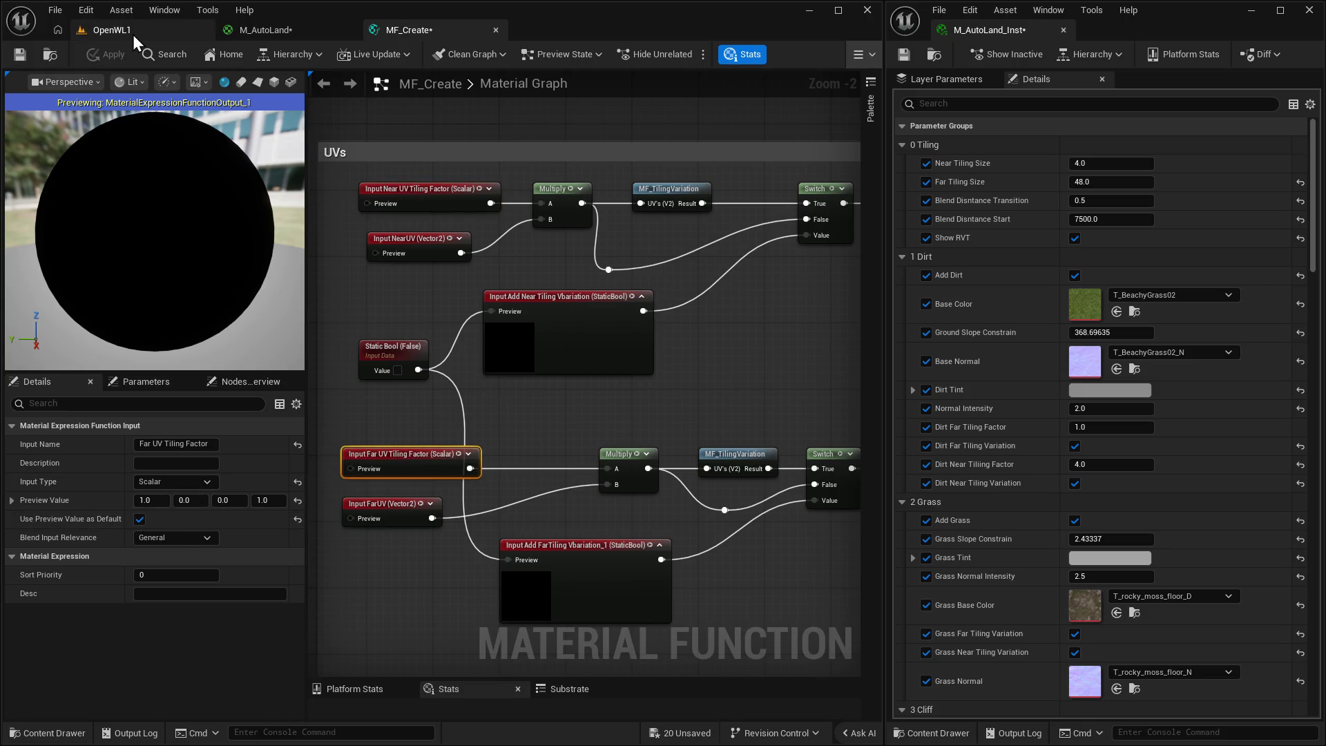
{"action": "mouse_move", "coordinate": [491, 387]}
{"action": "left_mouse_down"}
{"action": "mouse_move", "coordinate": [529, 219]}
{"action": "mouse_move", "coordinate": [705, 487]}
{"action": "mouse_move", "coordinate": [595, 111]}
{"action": "left_mouse_up"}
{"action": "scroll", "coordinate": [706, 487], "scroll_direction": "down", "scroll_amount": 2}
{"action": "left_click", "coordinate": [257, 31]}
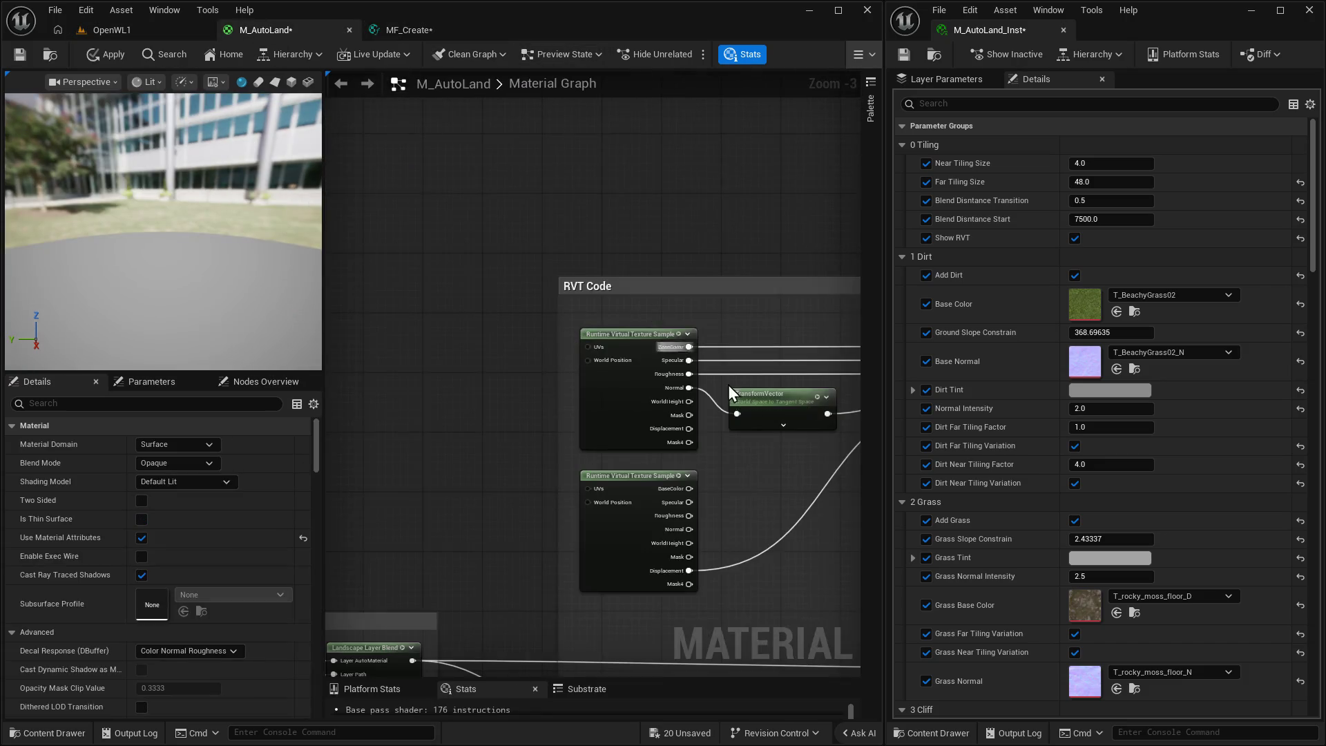
Reposition the unconnected VirtualTextureFeatureSwitch node above the Show RVT switch parameter.
{"action": "scroll", "coordinate": [731, 372], "scroll_direction": "up", "scroll_amount": 1}
{"action": "mouse_move", "coordinate": [500, 355]}
{"action": "left_mouse_down"}
{"action": "mouse_move", "coordinate": [584, 388]}
{"action": "mouse_move", "coordinate": [655, 386]}
{"action": "left_mouse_up"}
{"action": "left_click_drag", "start_coordinate": [570, 357], "coordinate": [751, 284]}
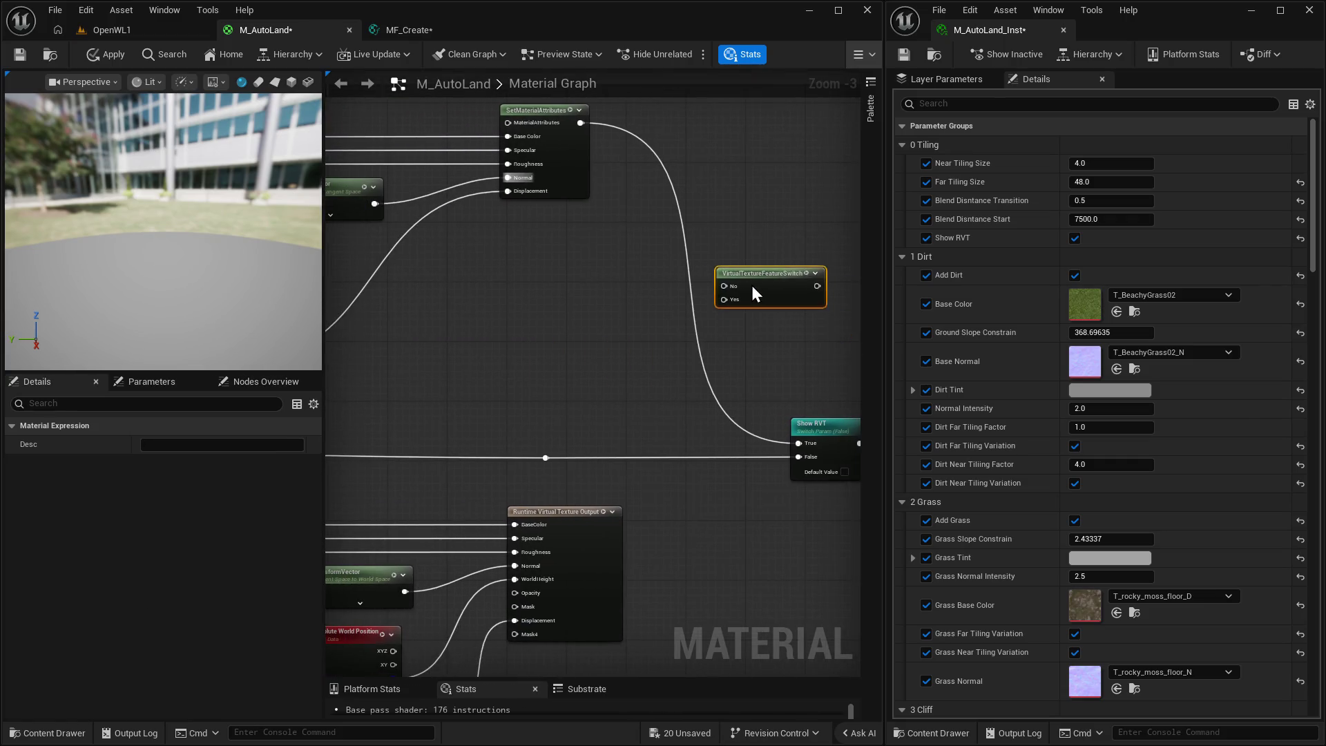
{"action": "left_click_drag", "start_coordinate": [720, 355], "coordinate": [634, 414]}
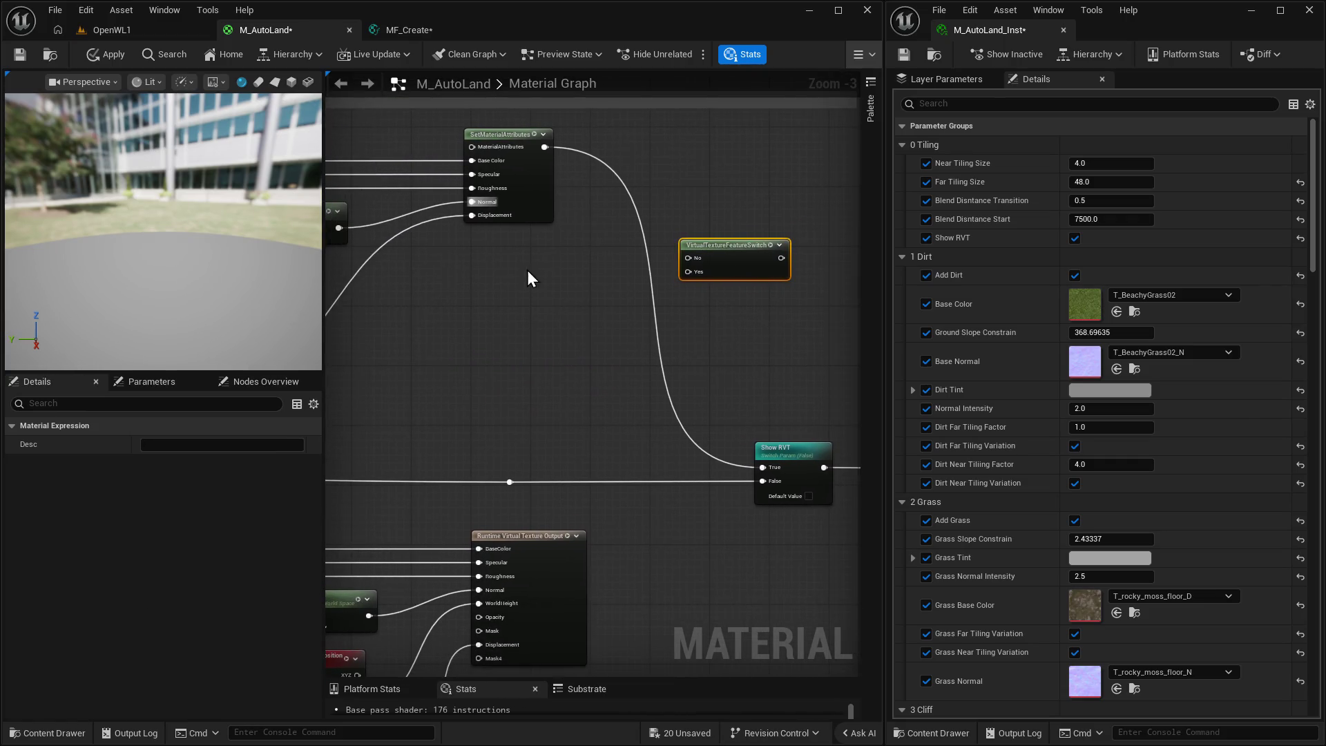
{"action": "mouse_move", "coordinate": [749, 250]}
{"action": "left_mouse_down"}
{"action": "mouse_move", "coordinate": [639, 350]}
{"action": "mouse_move", "coordinate": [606, 360]}
{"action": "left_mouse_up"}
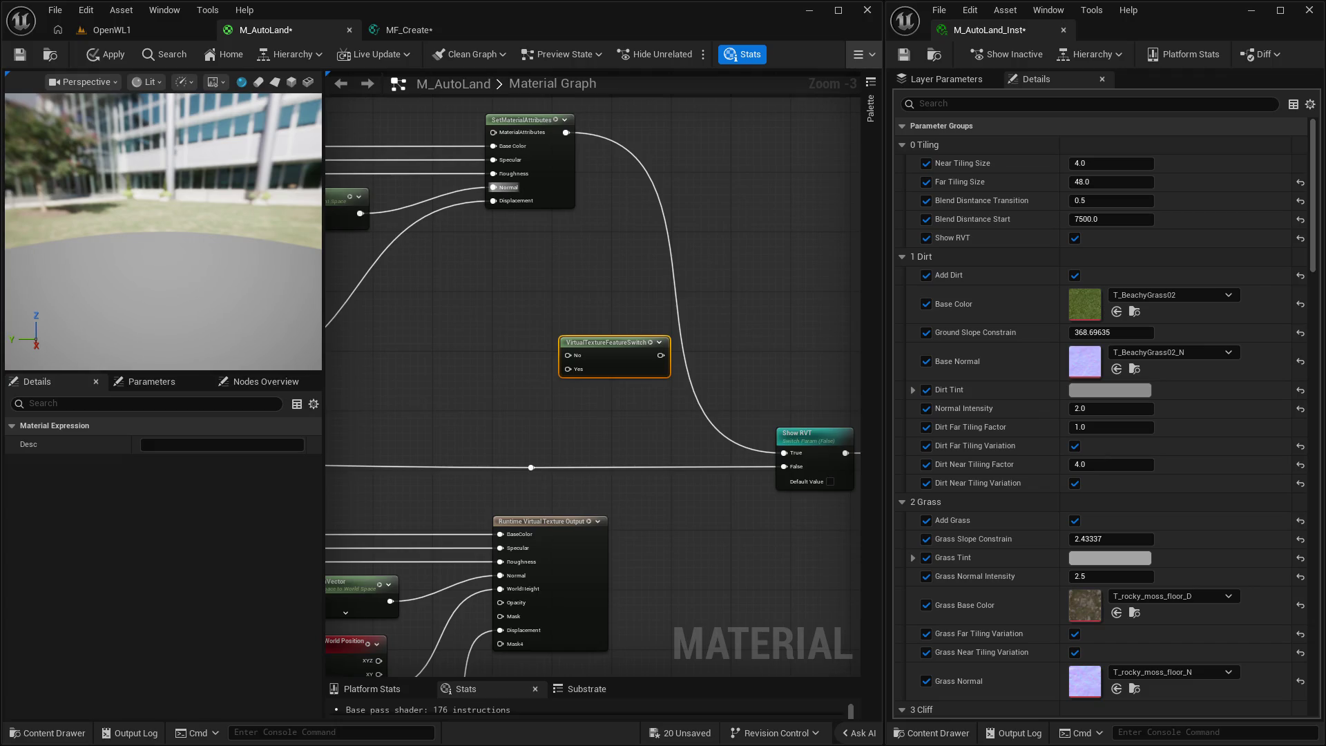
{"action": "left_click_drag", "start_coordinate": [640, 391], "coordinate": [559, 424]}
{"action": "left_click_drag", "start_coordinate": [527, 376], "coordinate": [676, 301]}
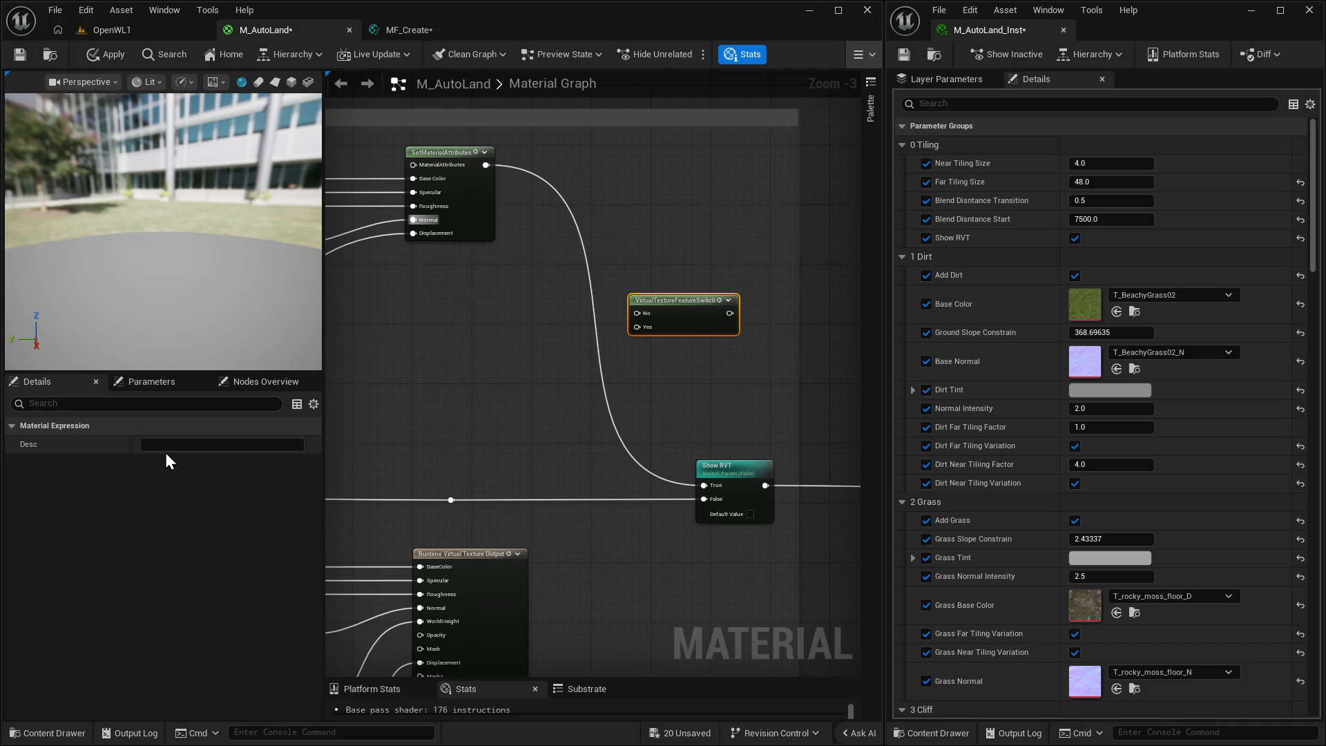
{"action": "left_click_drag", "start_coordinate": [433, 393], "coordinate": [402, 441]}
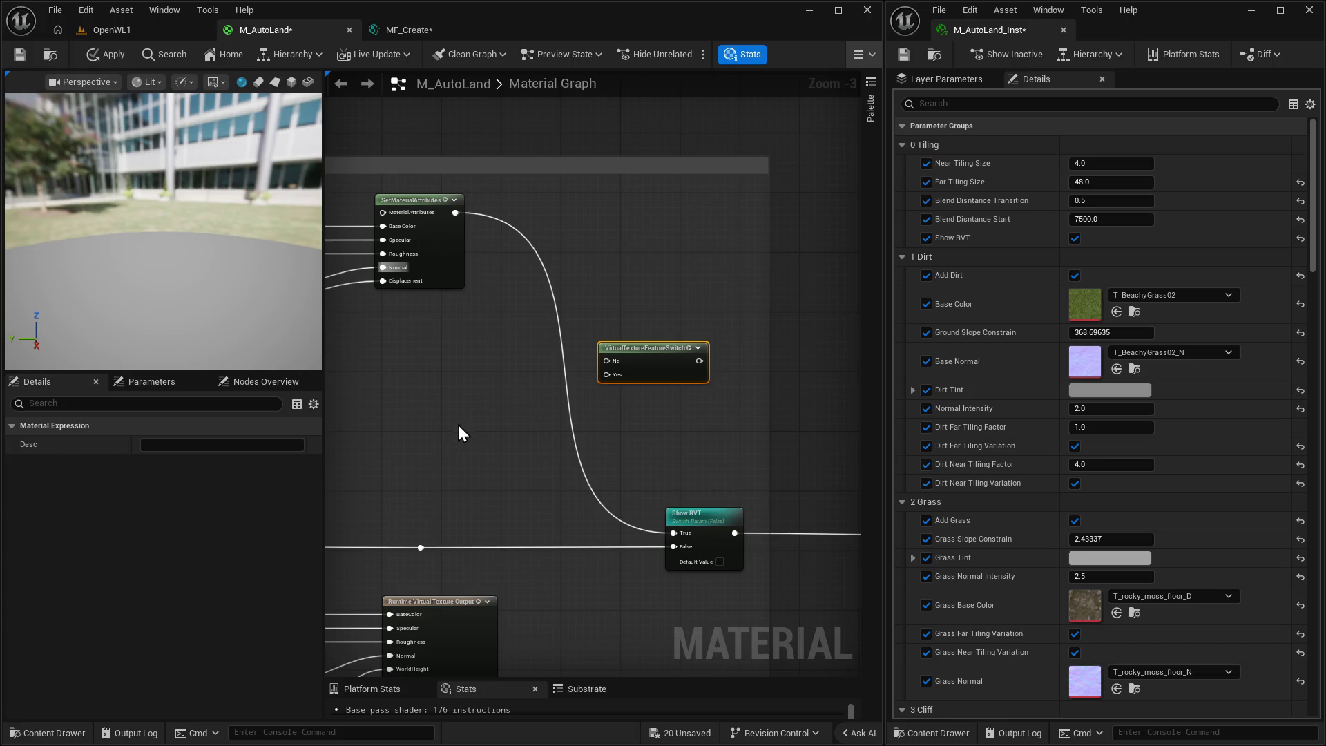
Fly the OpenWL1 camera to the canyon and toggle Show RVT off and back on.
{"action": "left_click", "coordinate": [121, 30]}
{"action": "mouse_move", "coordinate": [490, 484]}
{"action": "left_mouse_down"}
{"action": "mouse_move", "coordinate": [490, 415]}
{"action": "mouse_move", "coordinate": [525, 387]}
{"action": "mouse_move", "coordinate": [525, 442]}
{"action": "mouse_move", "coordinate": [524, 414]}
{"action": "left_mouse_up"}
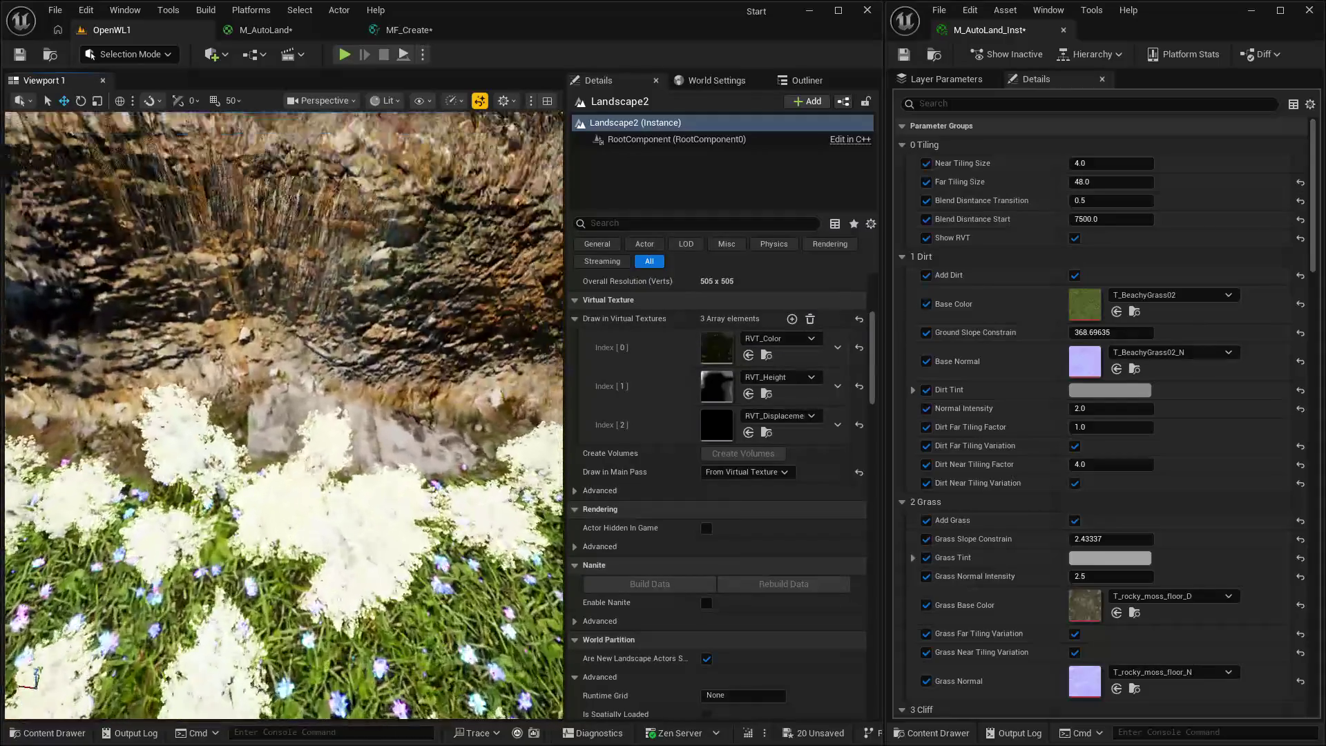
{"action": "mouse_move", "coordinate": [525, 414]}
{"action": "left_mouse_down"}
{"action": "mouse_move", "coordinate": [524, 373]}
{"action": "mouse_move", "coordinate": [497, 373]}
{"action": "mouse_move", "coordinate": [497, 393]}
{"action": "mouse_move", "coordinate": [497, 356]}
{"action": "left_mouse_up"}
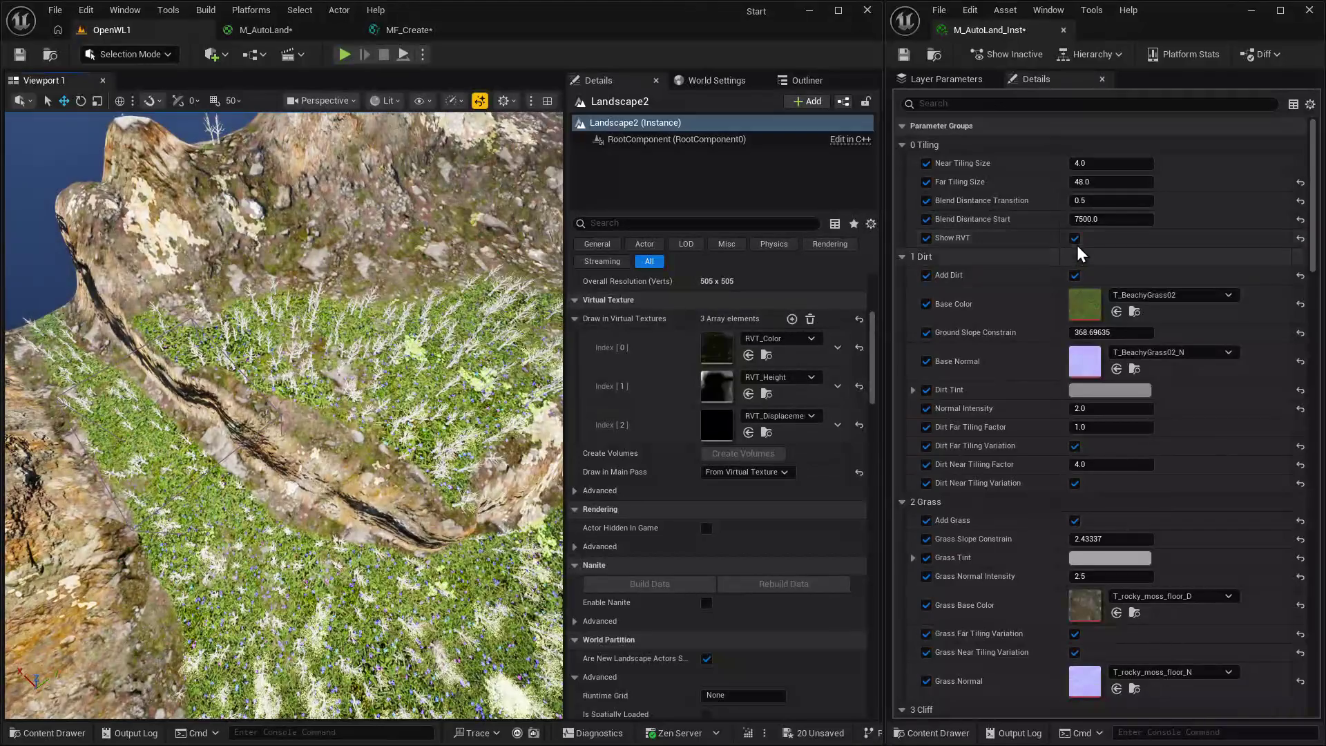
{"action": "left_click", "coordinate": [1075, 240]}
{"action": "left_click", "coordinate": [1075, 240]}
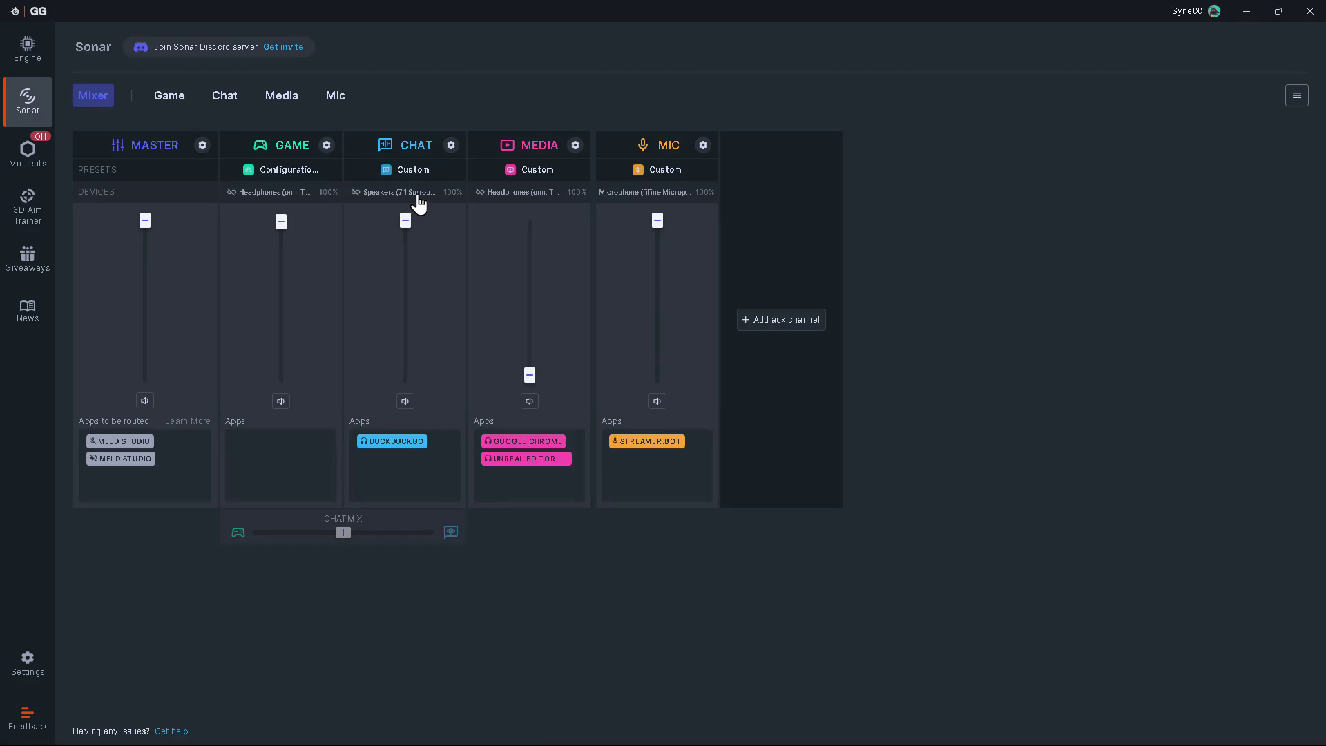
Switch Sonar's Chat output from 7.1 surround to Headphones and close SteelSeries GG.
{"action": "left_click", "coordinate": [418, 193]}
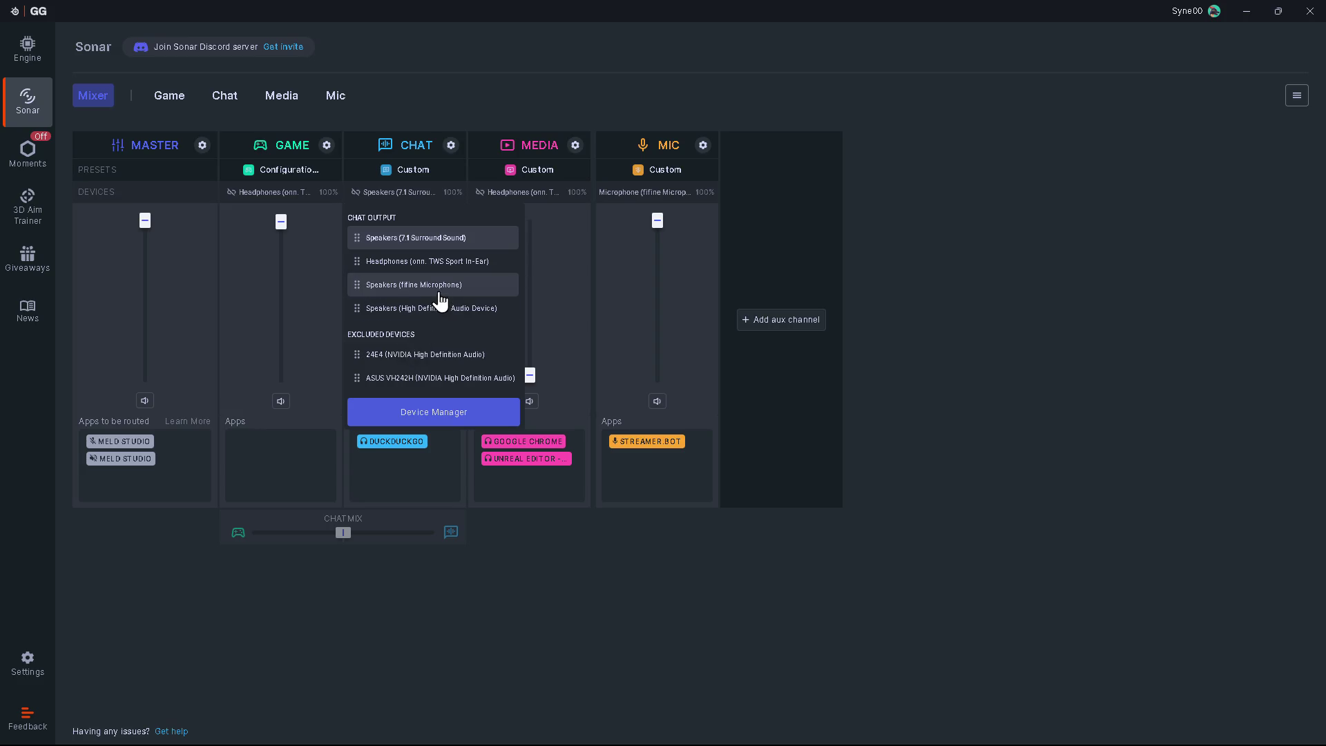
{"action": "left_click", "coordinate": [448, 268]}
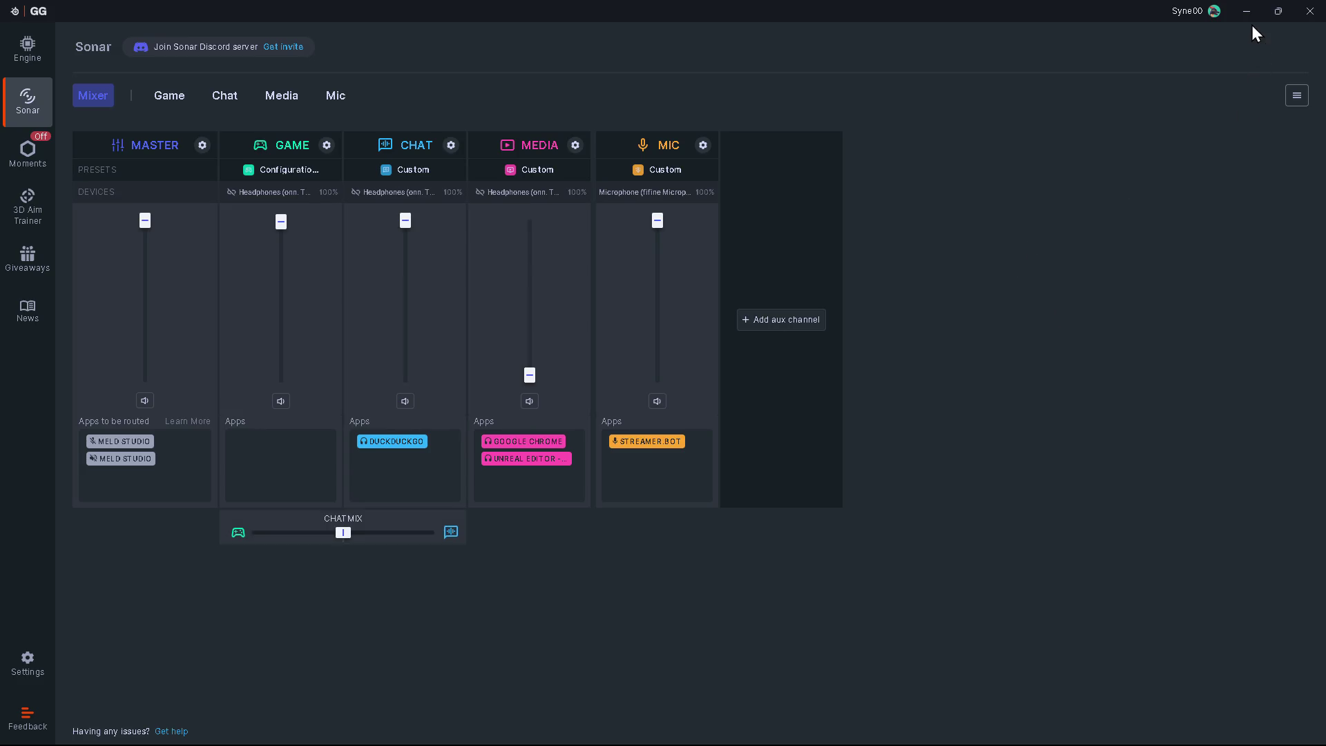
{"action": "left_click", "coordinate": [1303, 16]}
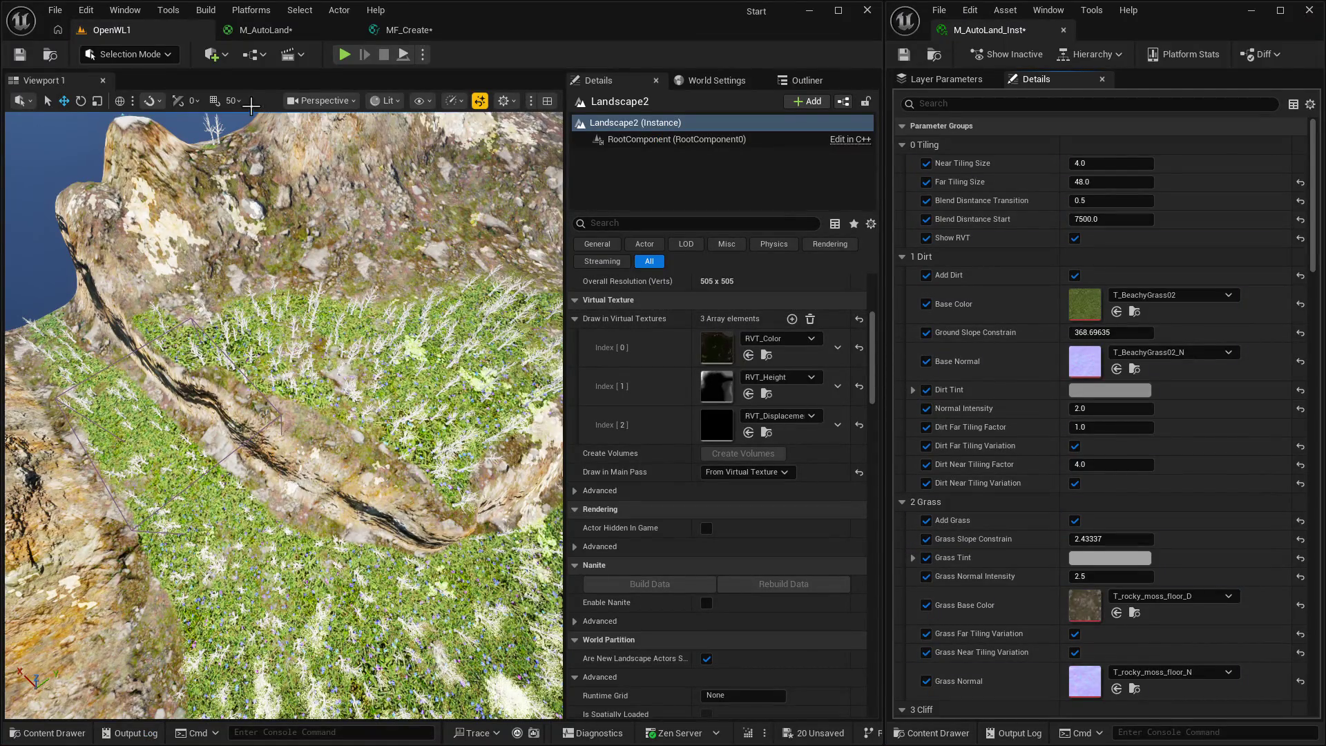
In M_AutoLand, route SetMaterialAttributes through VirtualTextureFeatureSwitch into Show RVT's True input and apply.
{"action": "mouse_move", "coordinate": [321, 399]}
{"action": "left_mouse_down"}
{"action": "mouse_move", "coordinate": [372, 372]}
{"action": "mouse_move", "coordinate": [407, 304]}
{"action": "left_mouse_up"}
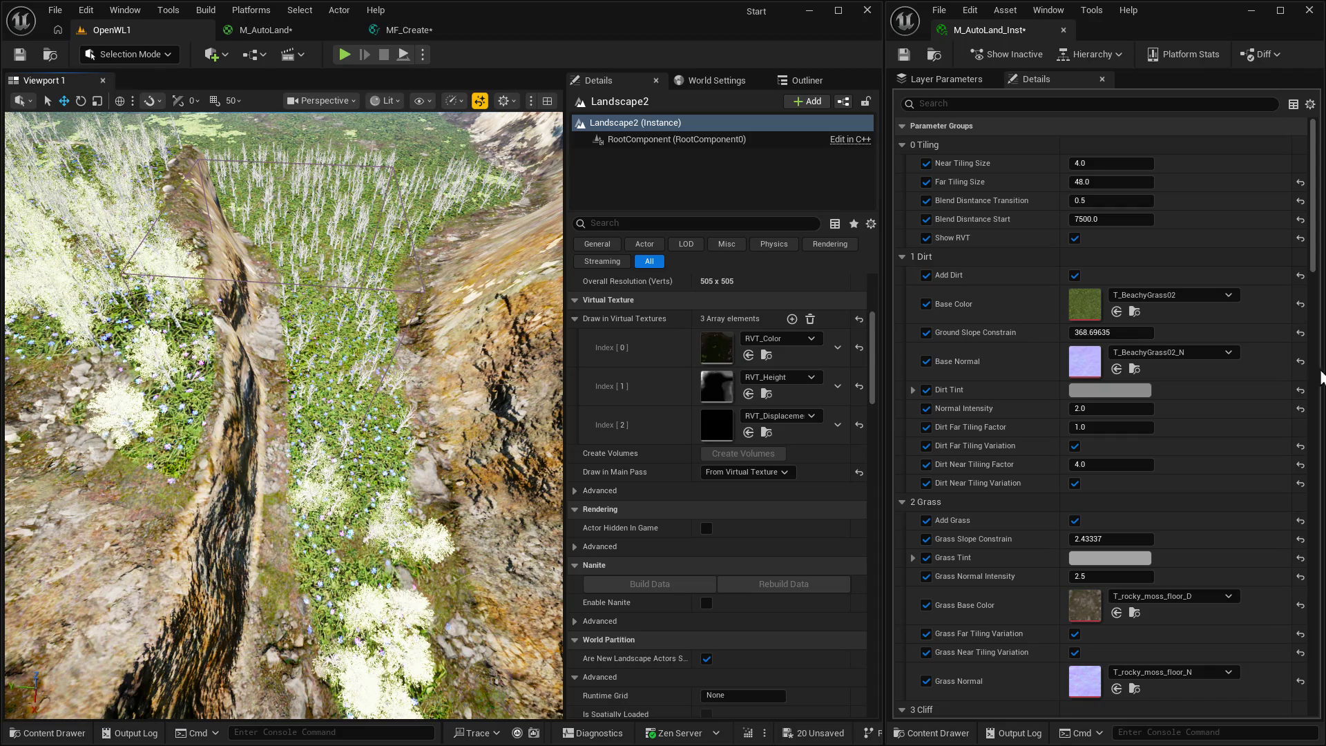
{"action": "left_click", "coordinate": [359, 29]}
{"action": "left_click", "coordinate": [366, 29]}
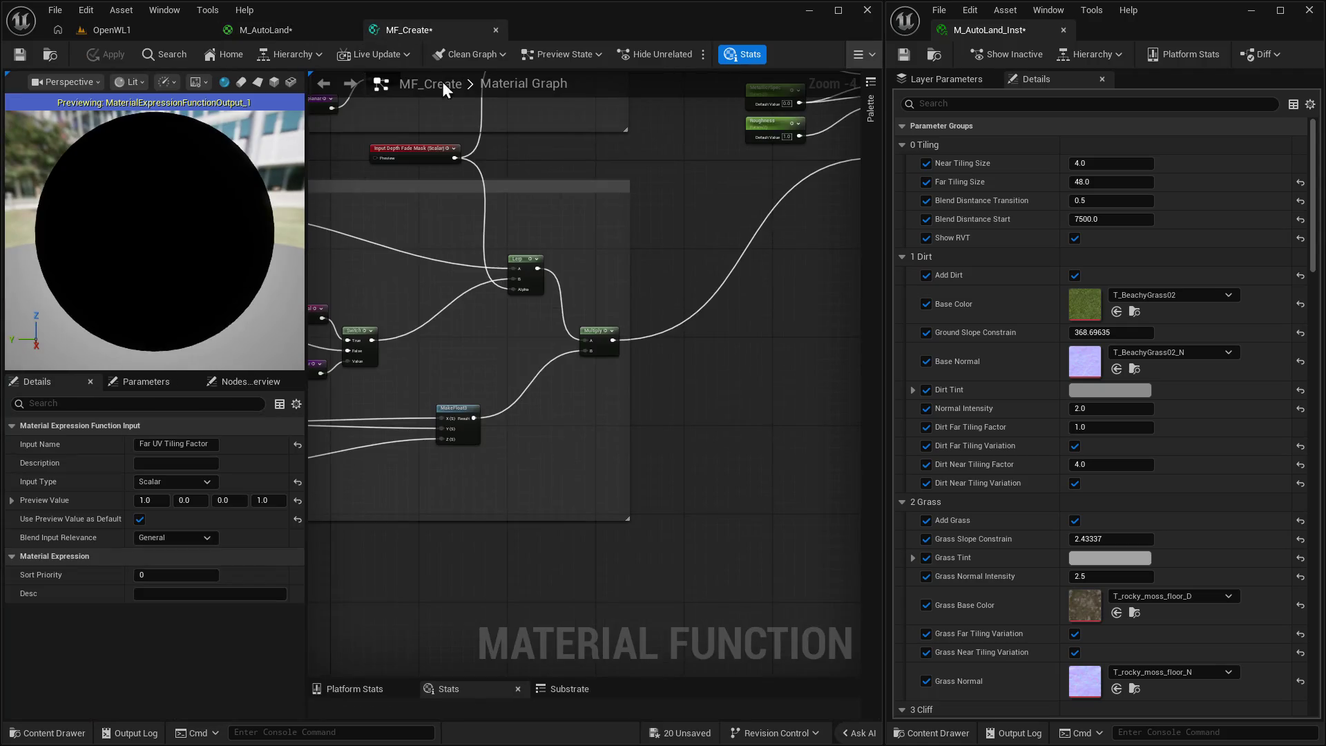
{"action": "left_click", "coordinate": [305, 38]}
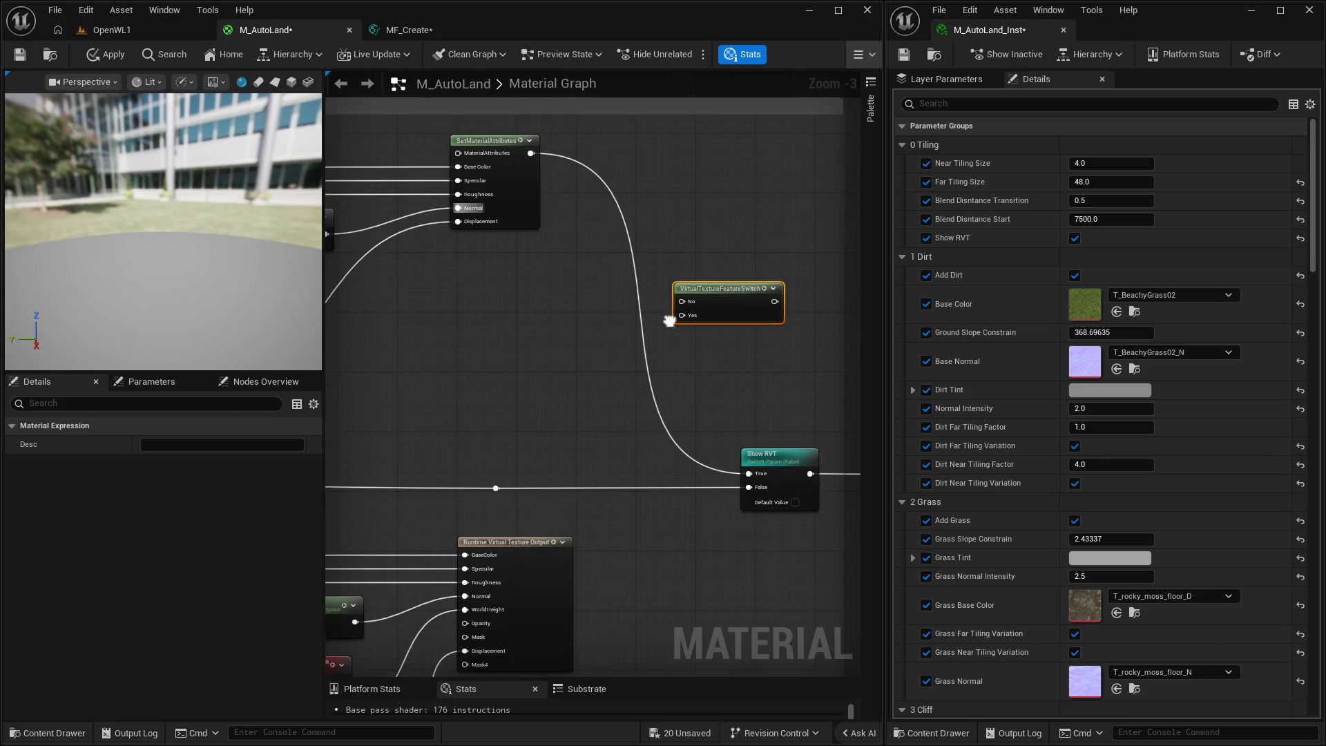
{"action": "mouse_move", "coordinate": [530, 153]}
{"action": "left_mouse_down"}
{"action": "mouse_move", "coordinate": [644, 217]}
{"action": "mouse_move", "coordinate": [690, 339]}
{"action": "mouse_move", "coordinate": [693, 318]}
{"action": "mouse_move", "coordinate": [681, 301]}
{"action": "mouse_move", "coordinate": [496, 488]}
{"action": "left_mouse_up"}
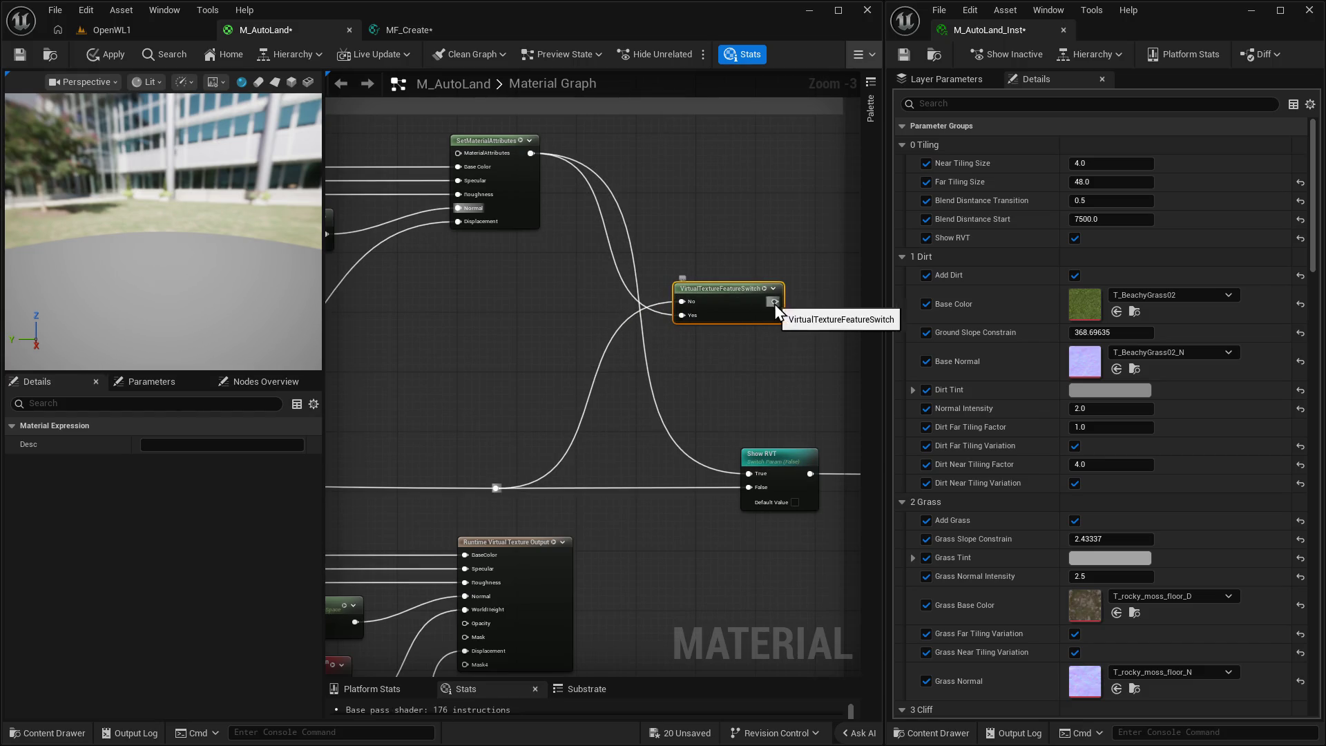
{"action": "left_click_drag", "start_coordinate": [775, 301], "coordinate": [746, 475]}
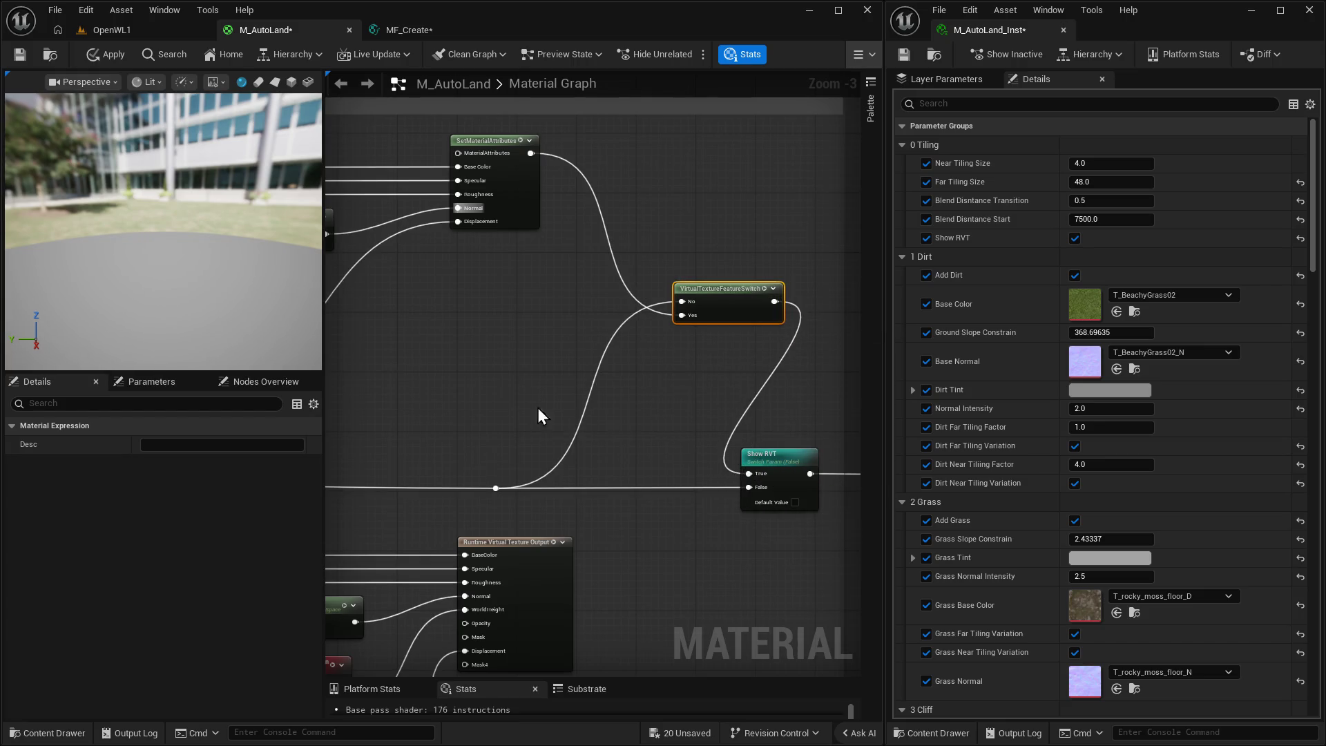
{"action": "left_click", "coordinate": [105, 55]}
Return to the OpenWL1 level and save all modified assets.
{"action": "left_click", "coordinate": [104, 31]}
{"action": "left_click_drag", "start_coordinate": [323, 381], "coordinate": [323, 381]}
{"action": "key", "text": "ctrl+shift+s"}
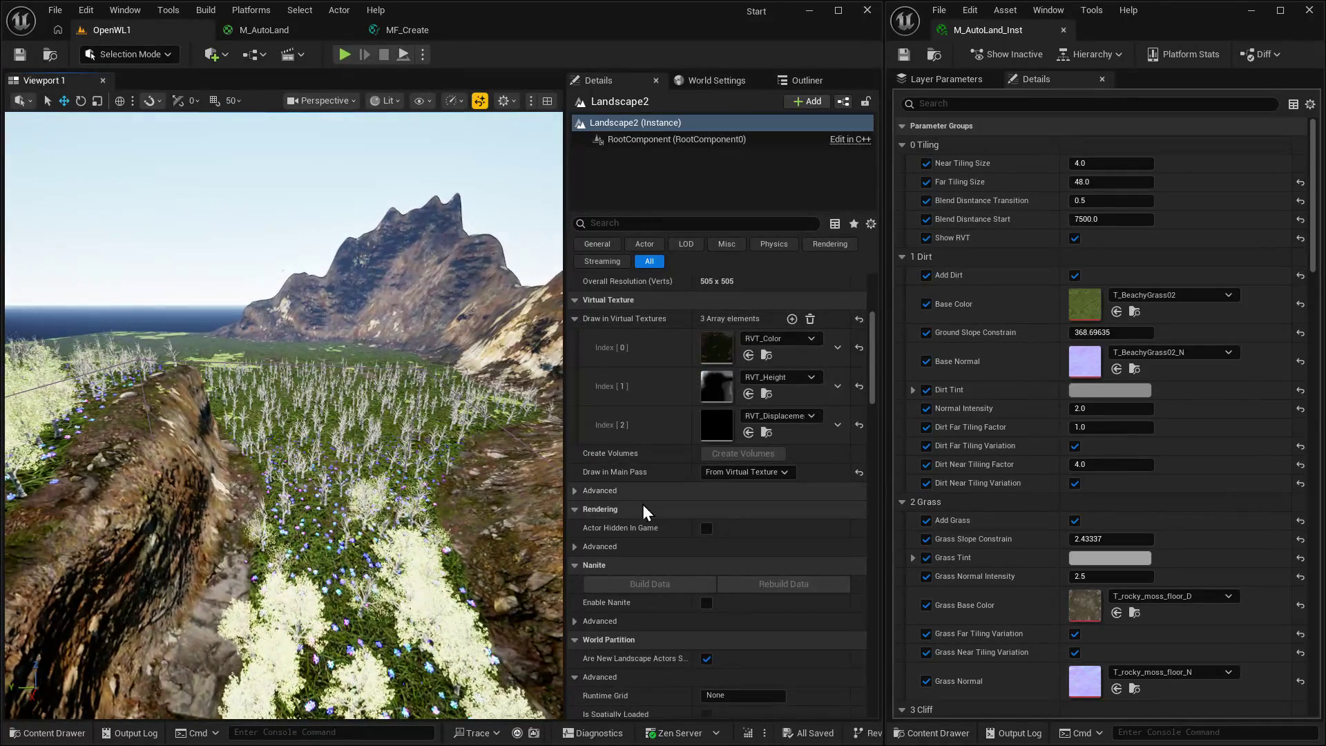
Duplicate M_AutoLand in the Content Drawer and name the copy 'M_AUTOland RVT'.
{"action": "key", "text": "ctrl+space"}
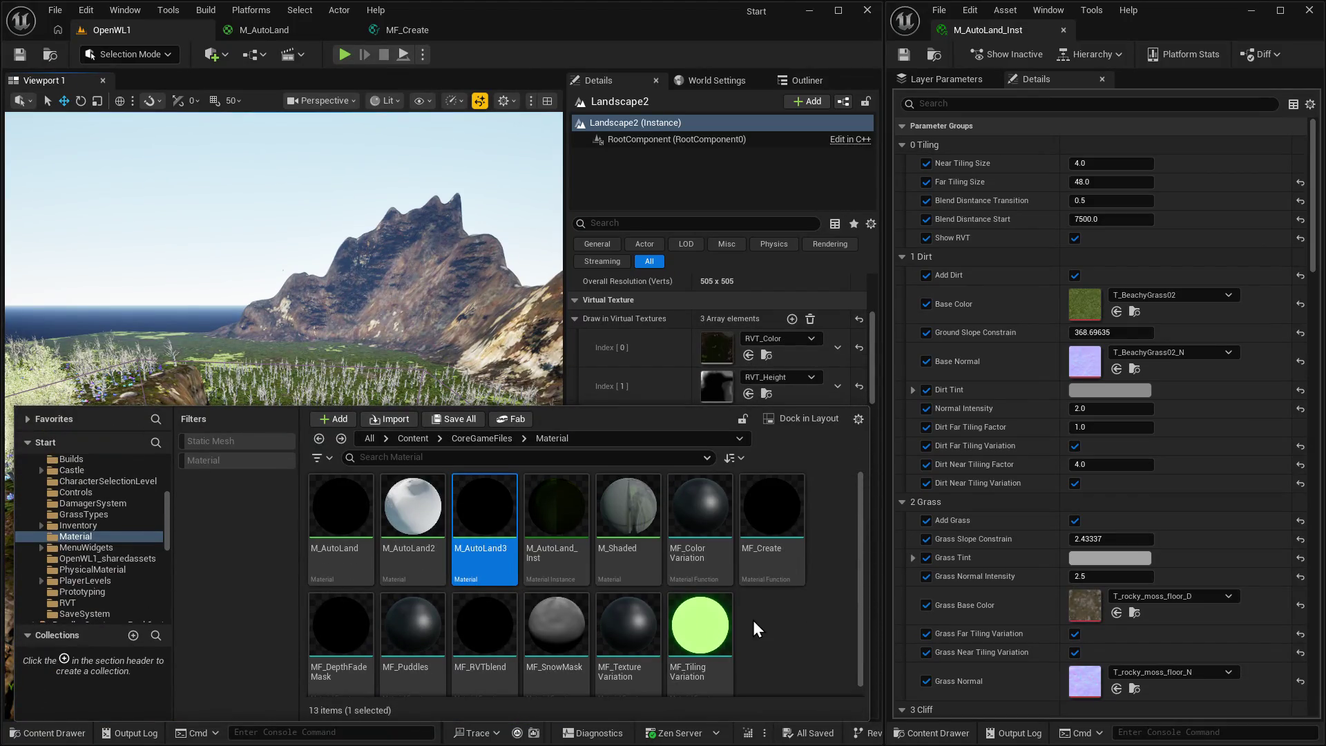
{"action": "left_click", "coordinate": [355, 509]}
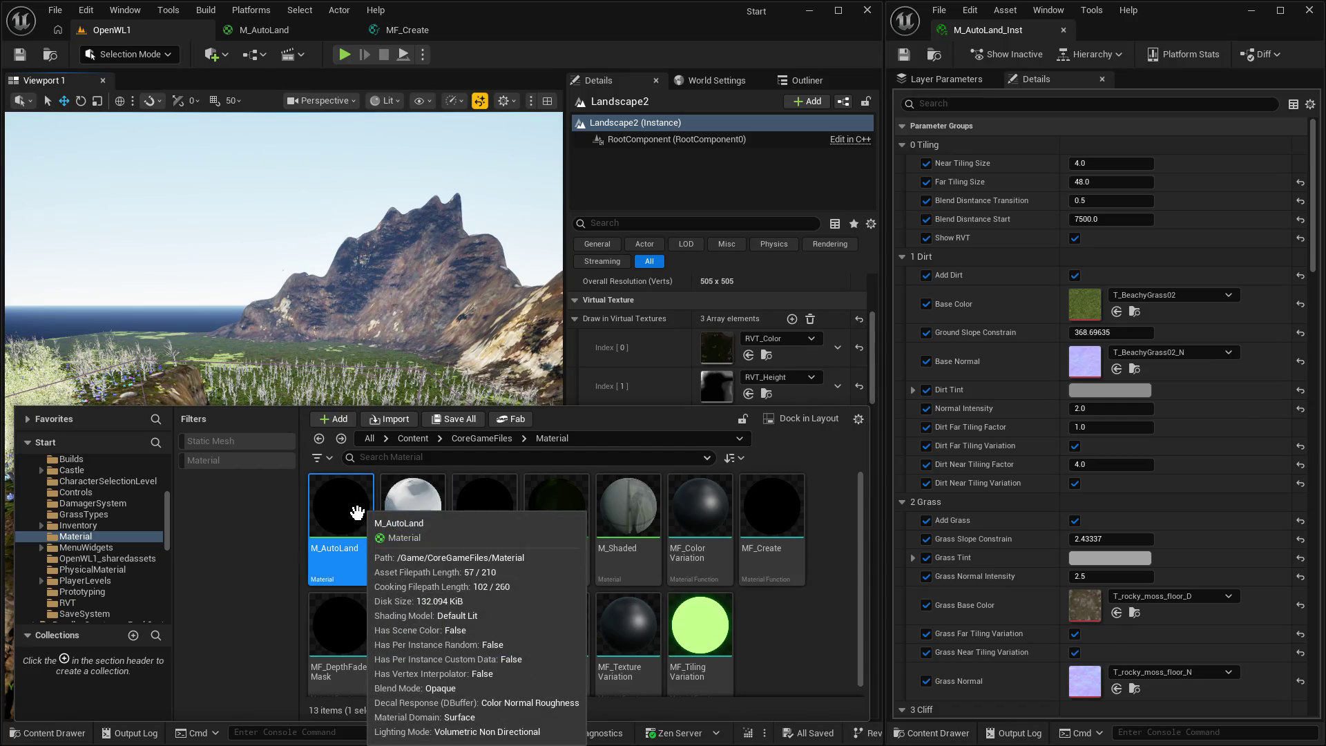
{"action": "key", "text": "ctrl+d"}
{"action": "type", "text": "M"}
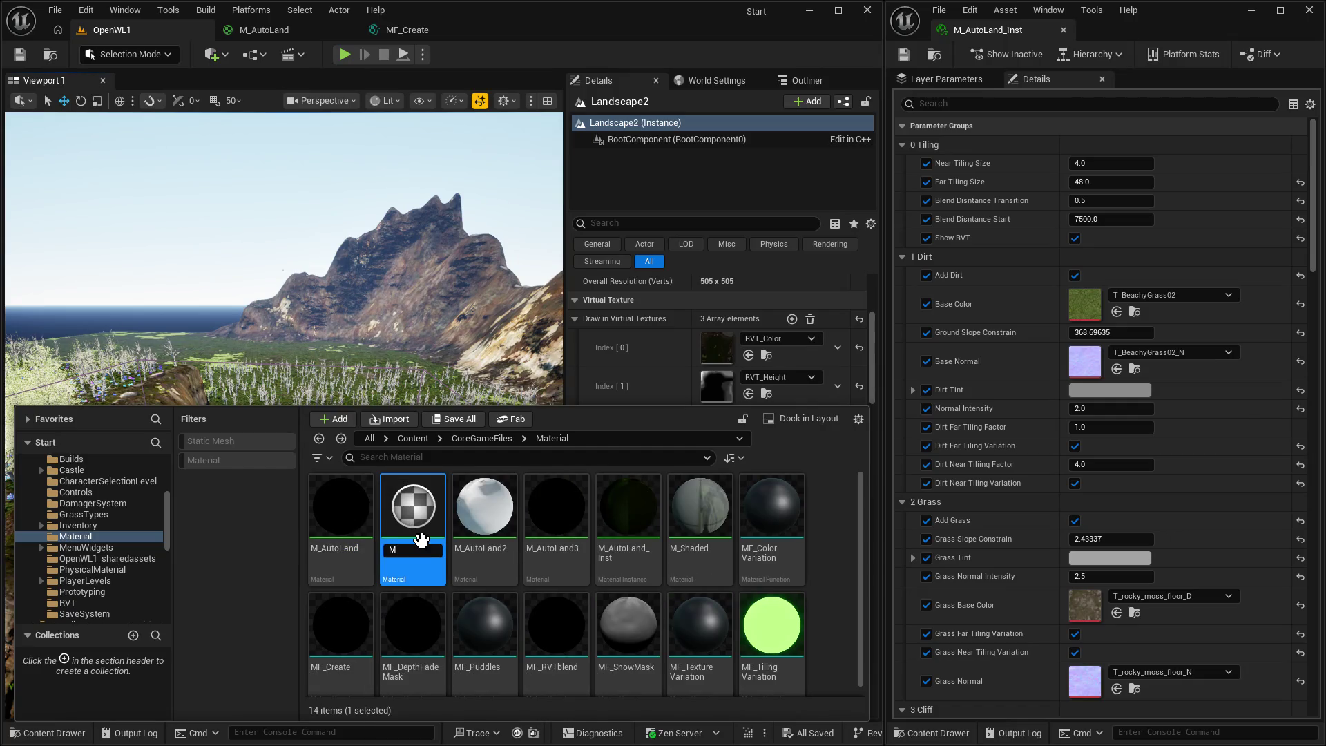
{"action": "type", "text": "AUTRO"}
{"action": "type", "text": "nd"}
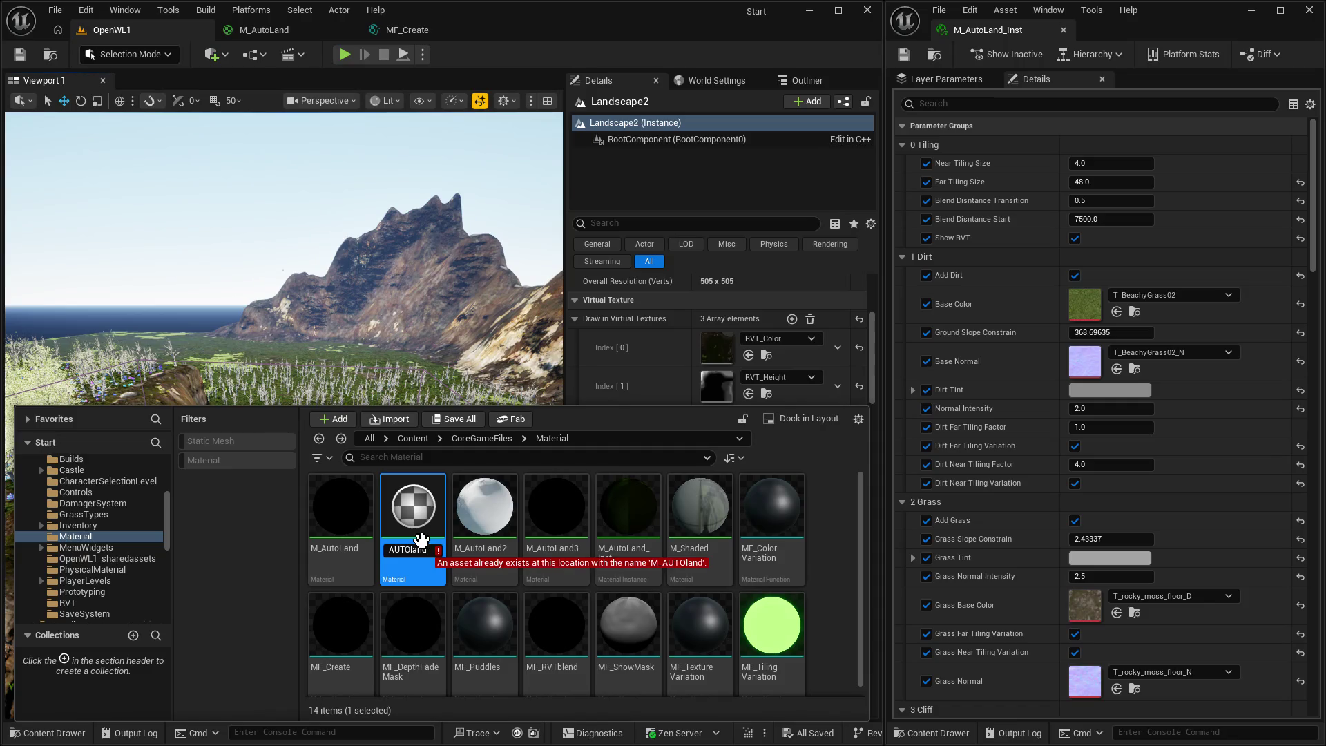
{"action": "type", "text": " RVT"}
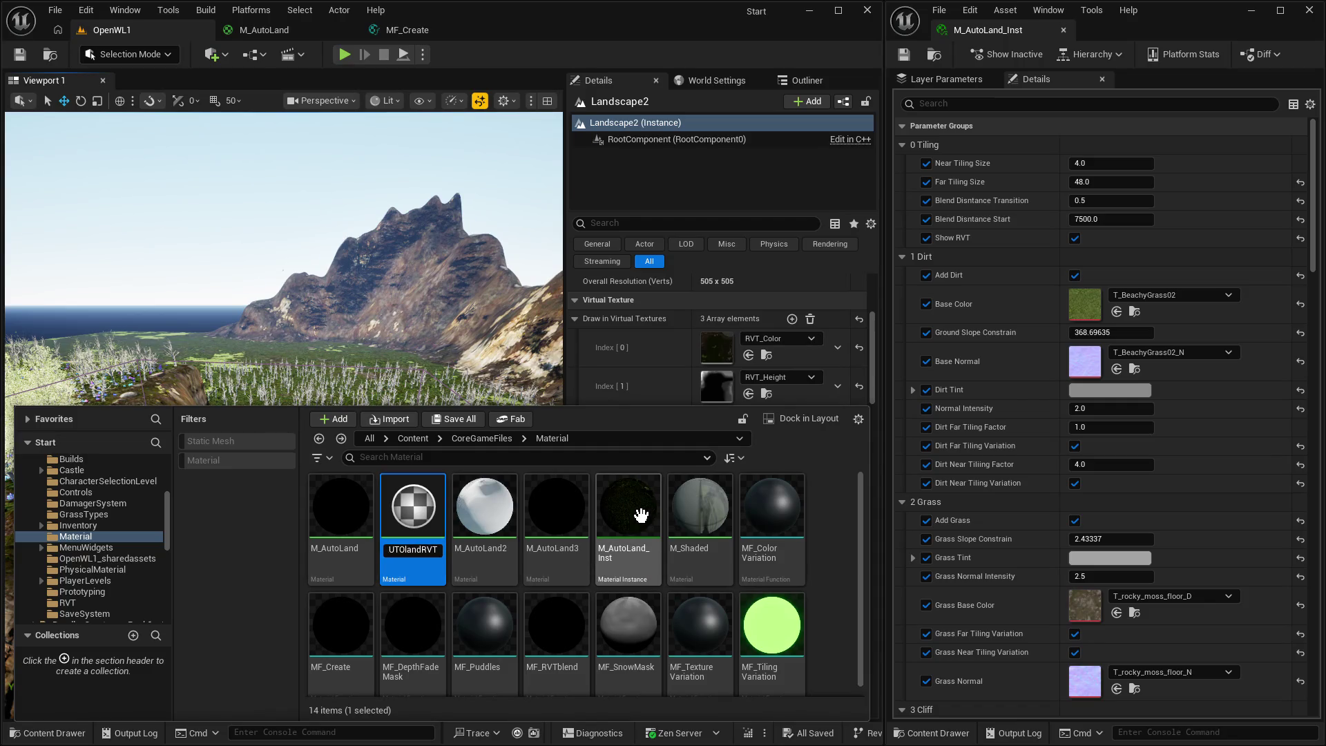
{"action": "key", "text": "Return"}
{"action": "mouse_move", "coordinate": [642, 517]}
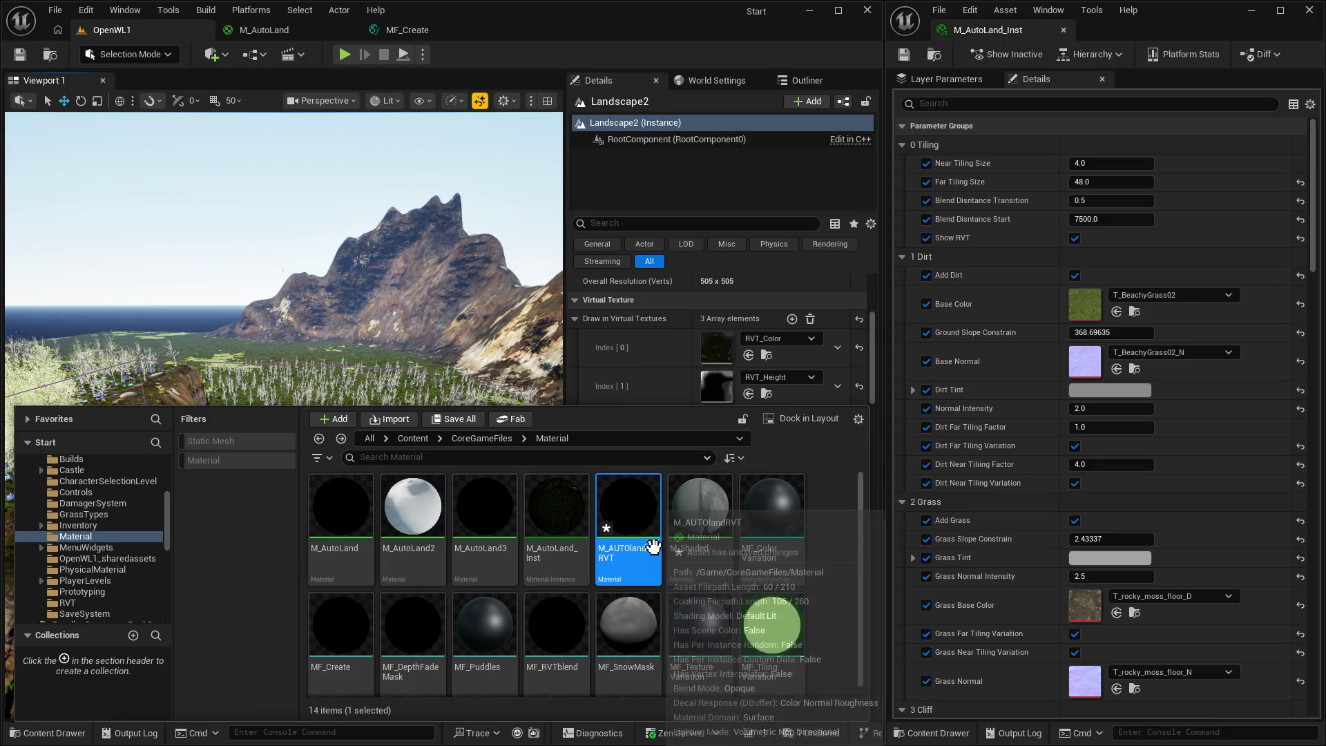
{"action": "scroll", "coordinate": [828, 578], "scroll_direction": "down", "scroll_amount": 1}
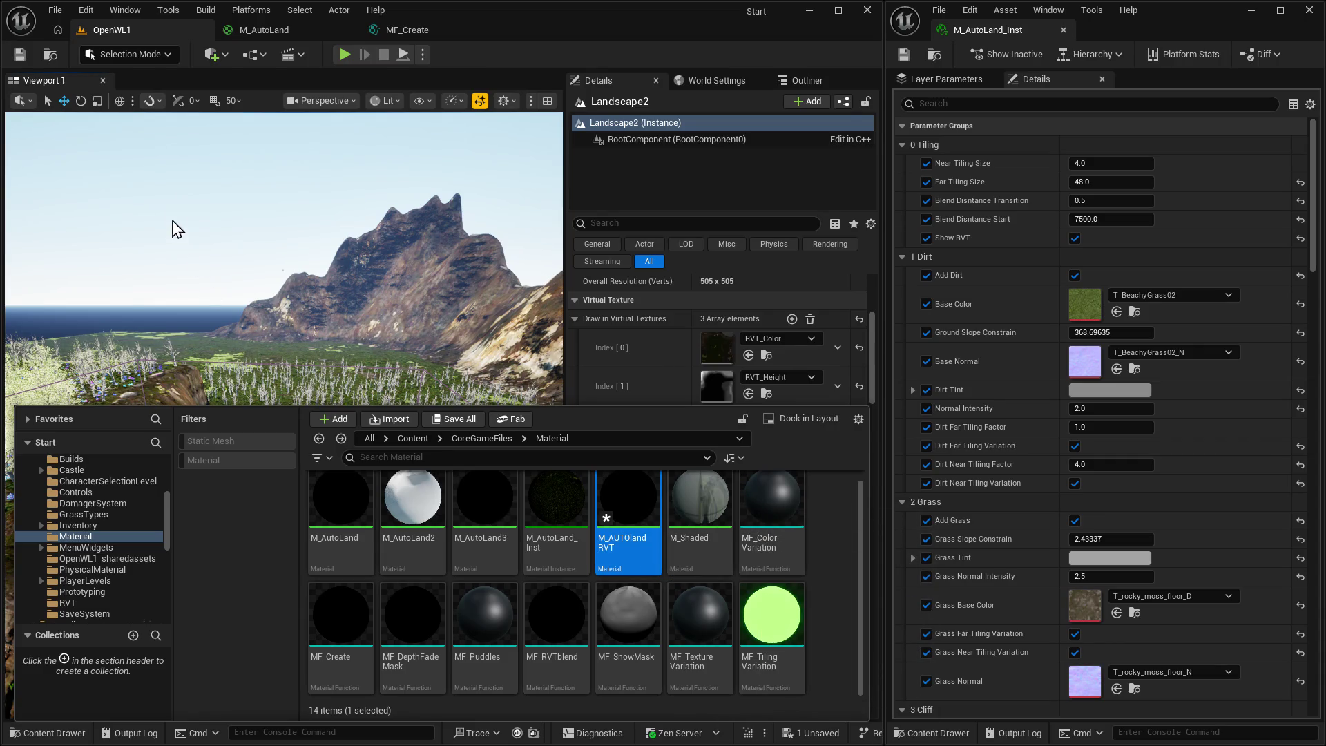
{"action": "left_click", "coordinate": [276, 29]}
{"action": "left_click", "coordinate": [392, 31]}
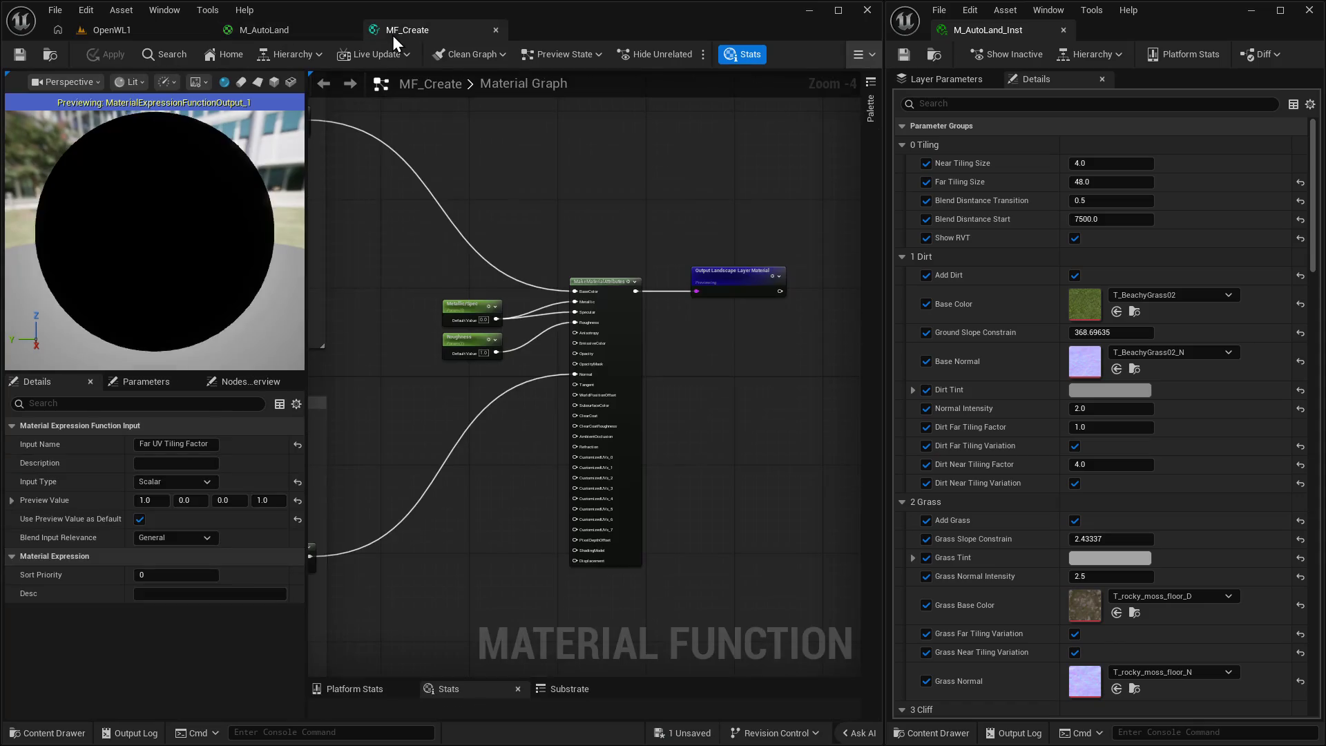
Zoom out and pan around the MF_Create graph, then return to OpenWL1.
{"action": "scroll", "coordinate": [540, 418], "scroll_direction": "down", "scroll_amount": 4}
{"action": "left_click_drag", "start_coordinate": [540, 419], "coordinate": [614, 492]}
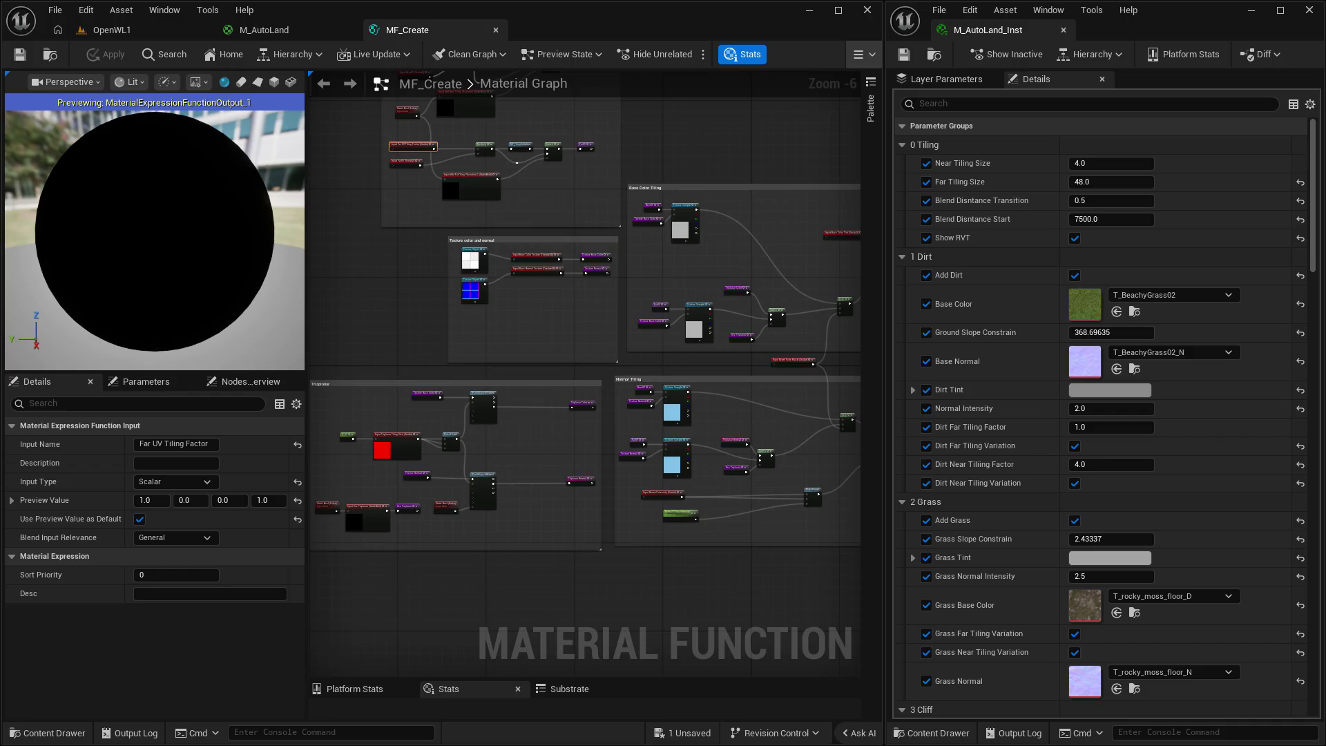
{"action": "left_click", "coordinate": [113, 30]}
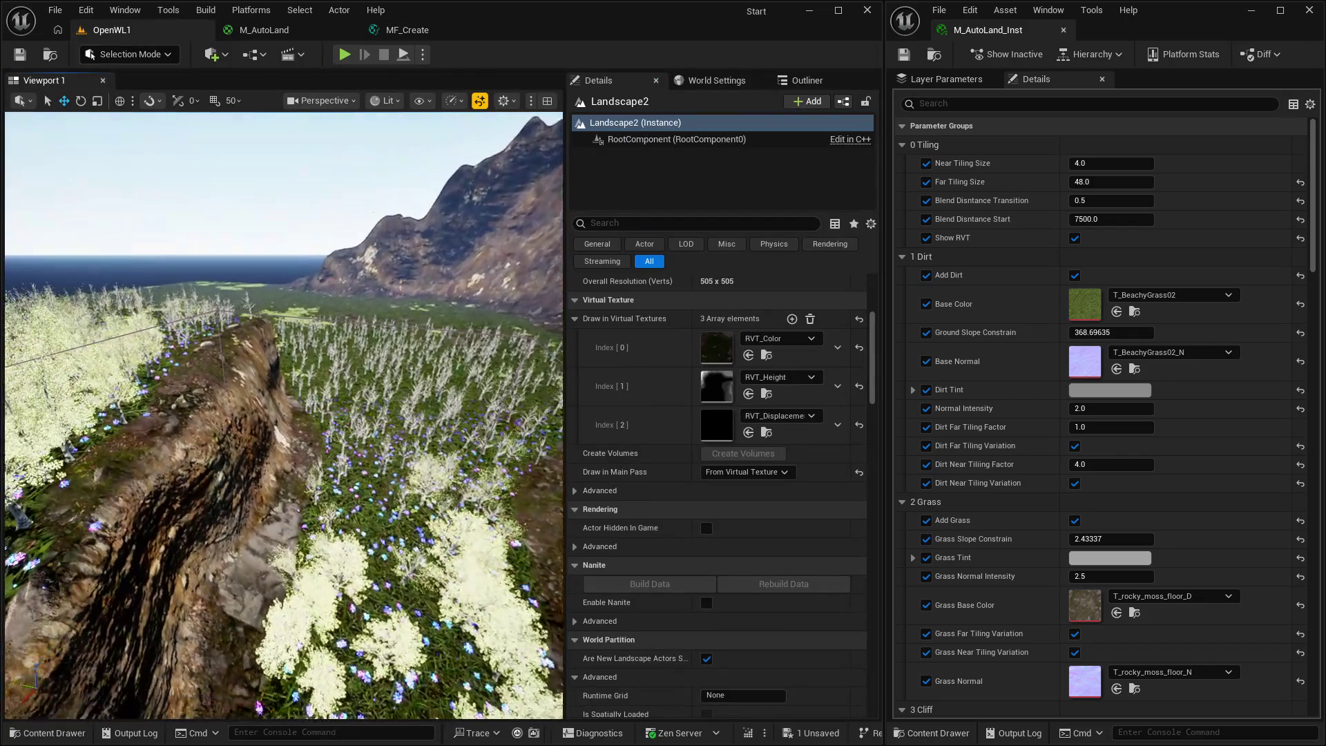
Pull the level camera back to a wide valley view, then return to MF_Create.
{"action": "left_click_drag", "start_coordinate": [463, 450], "coordinate": [463, 449]}
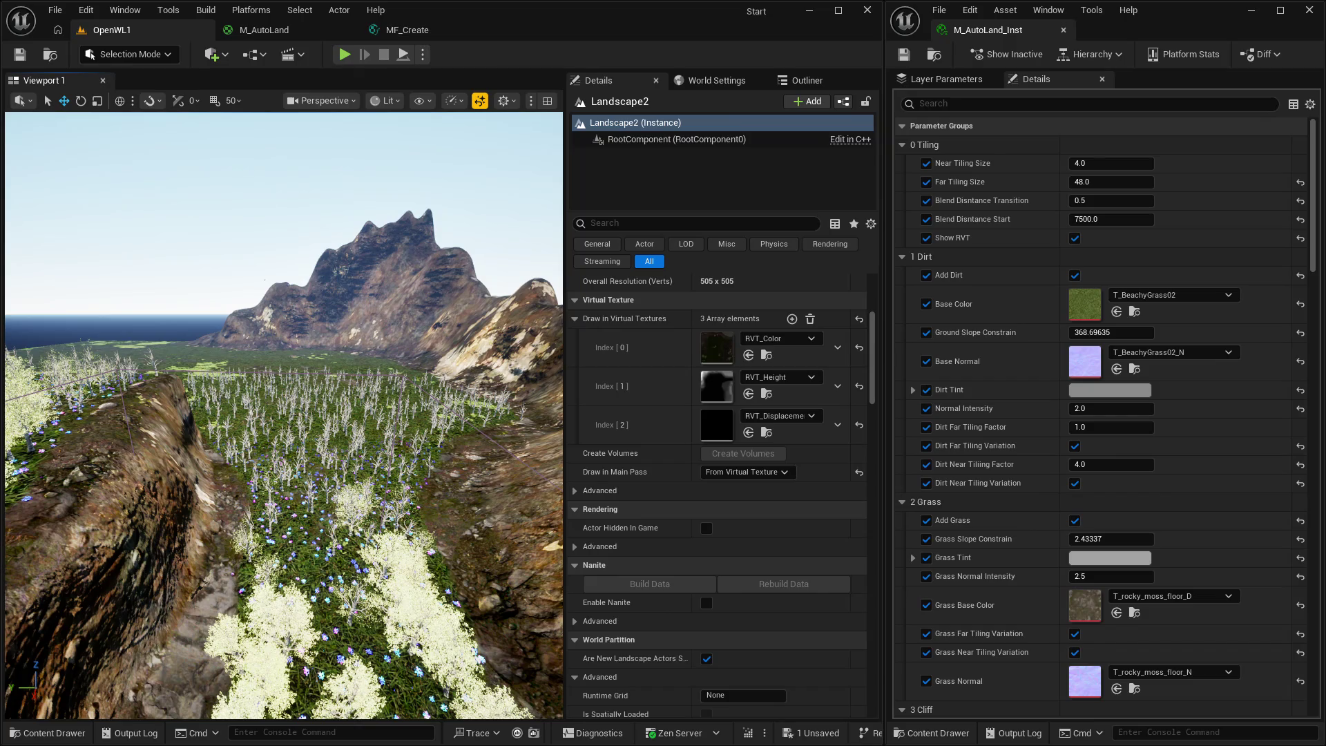
{"action": "left_click", "coordinate": [502, 36]}
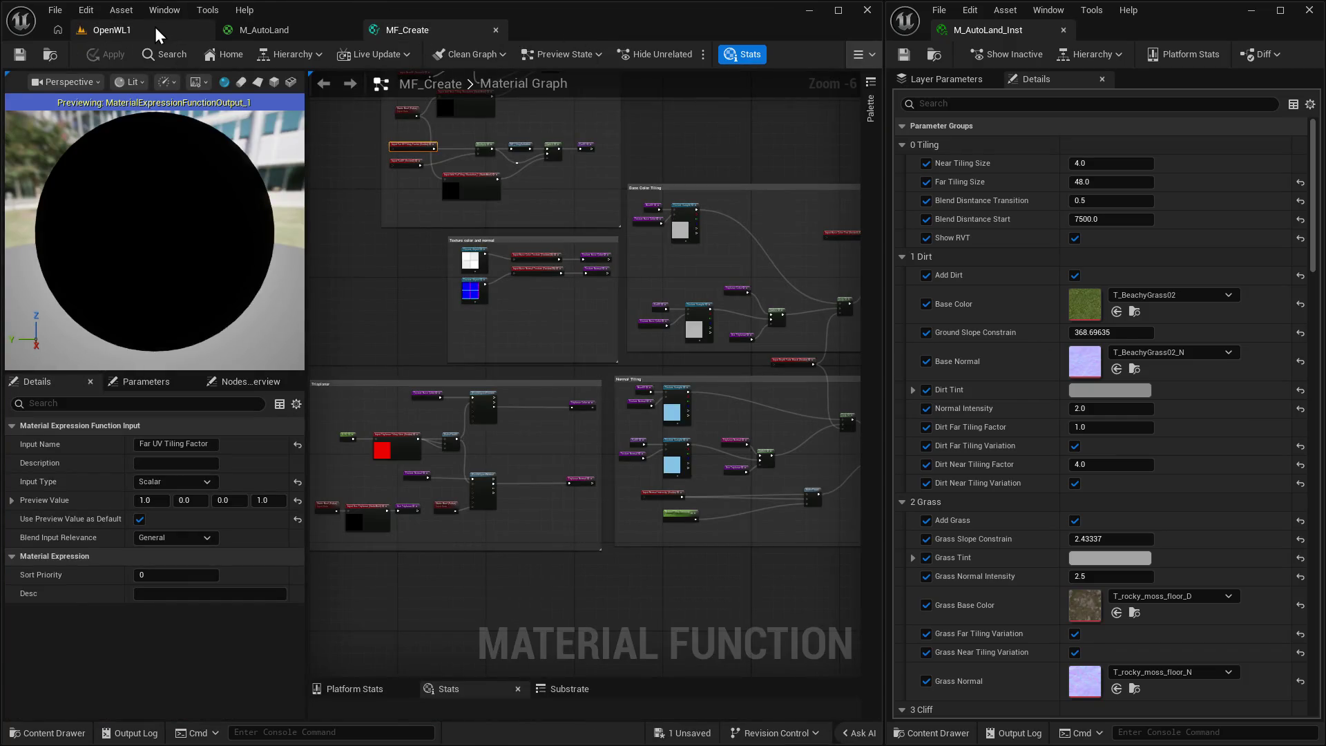
Create a new Material Function named MF_AspectRatio in the Material folder.
{"action": "left_click", "coordinate": [155, 27]}
{"action": "key", "text": "ctrl+space"}
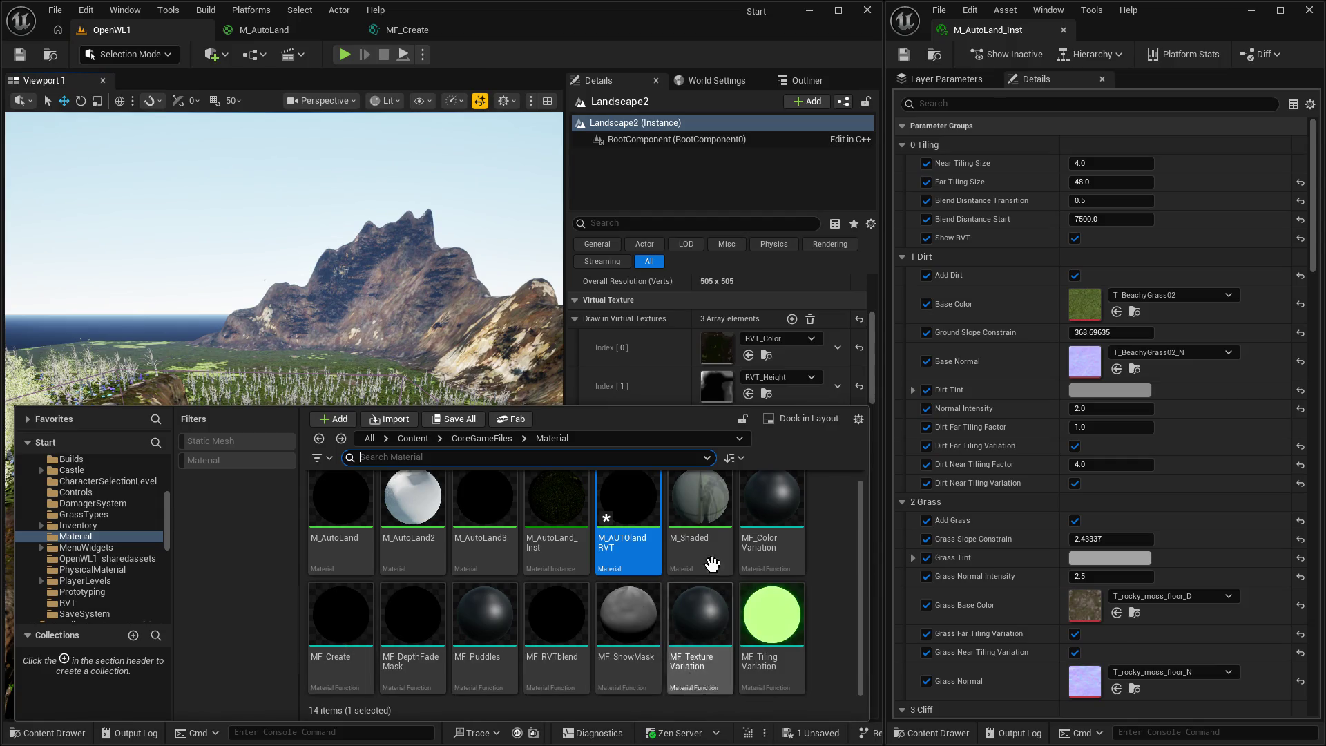
{"action": "right_click", "coordinate": [837, 606]}
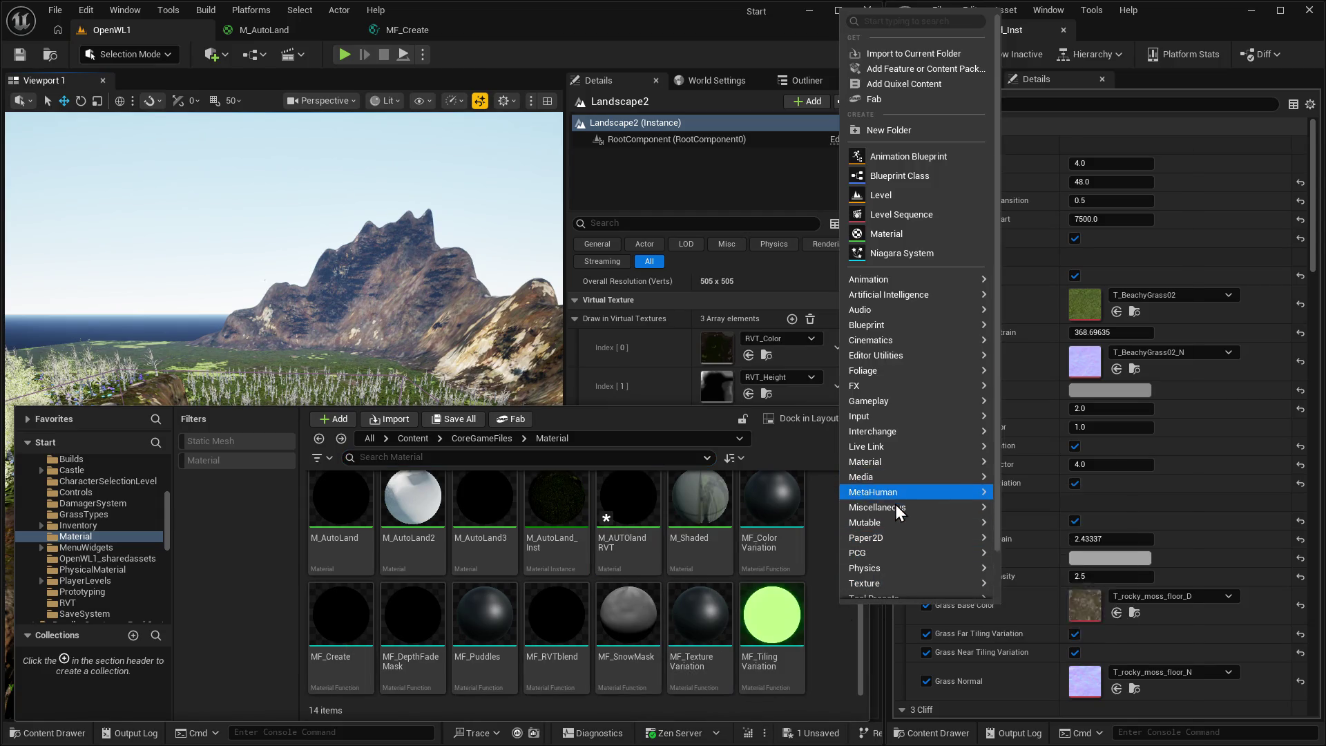
{"action": "mouse_move", "coordinate": [893, 477]}
{"action": "mouse_move", "coordinate": [925, 461]}
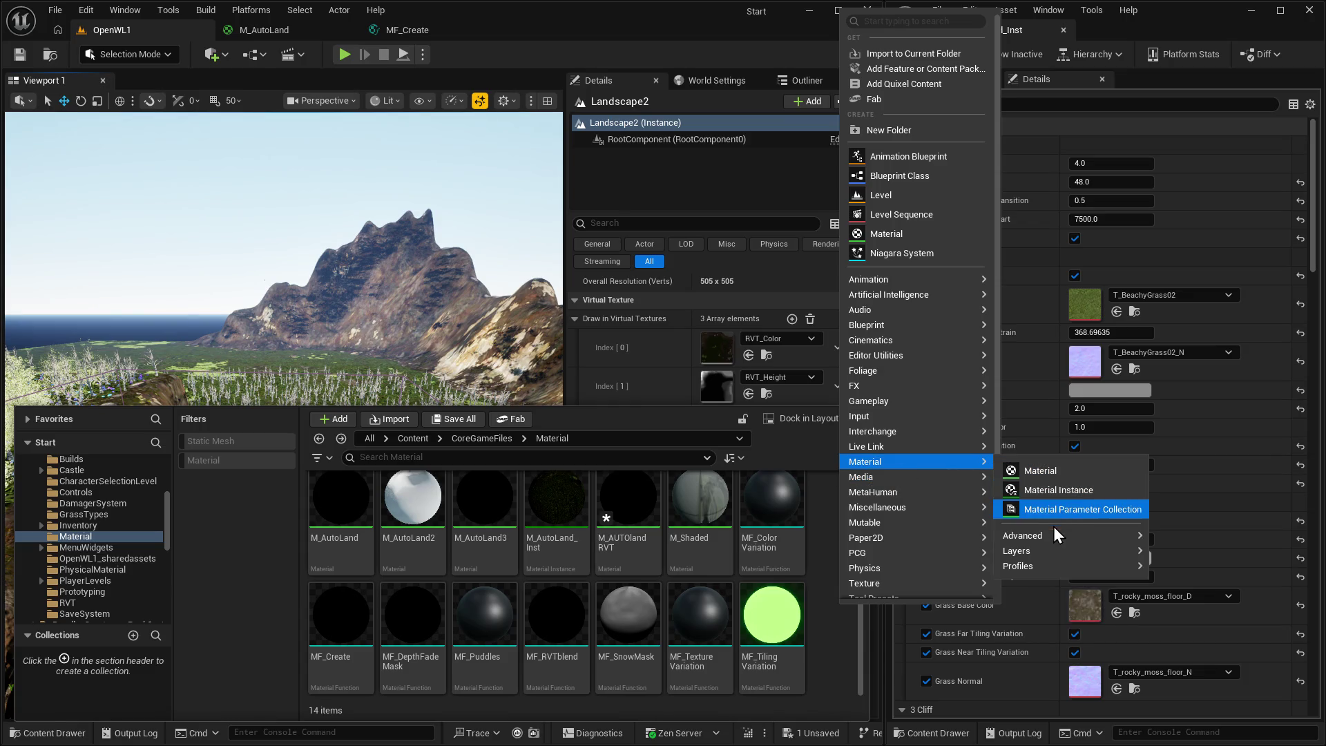
{"action": "mouse_move", "coordinate": [1057, 535]}
{"action": "left_click", "coordinate": [1202, 544]}
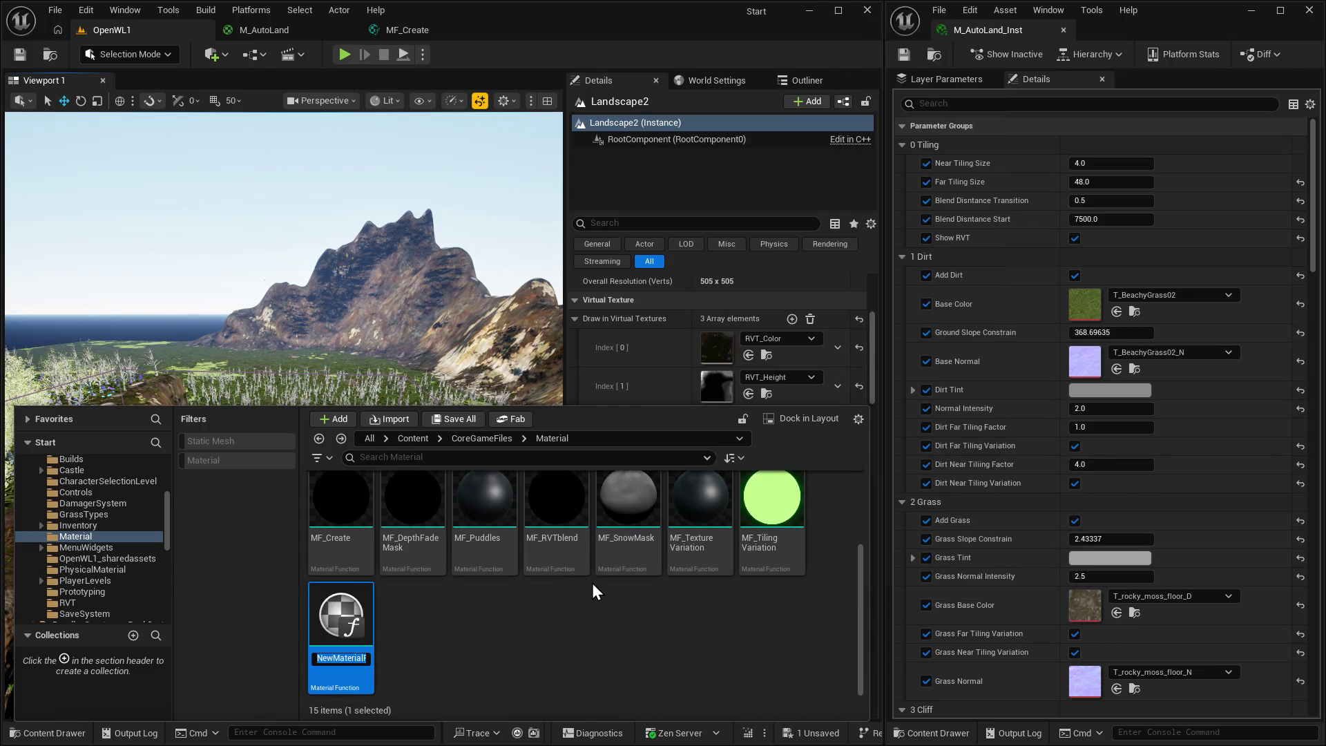
{"action": "type", "text": "M"}
{"action": "type", "text": "spectR"}
{"action": "type", "text": "atio"}
{"action": "key", "text": "Return"}
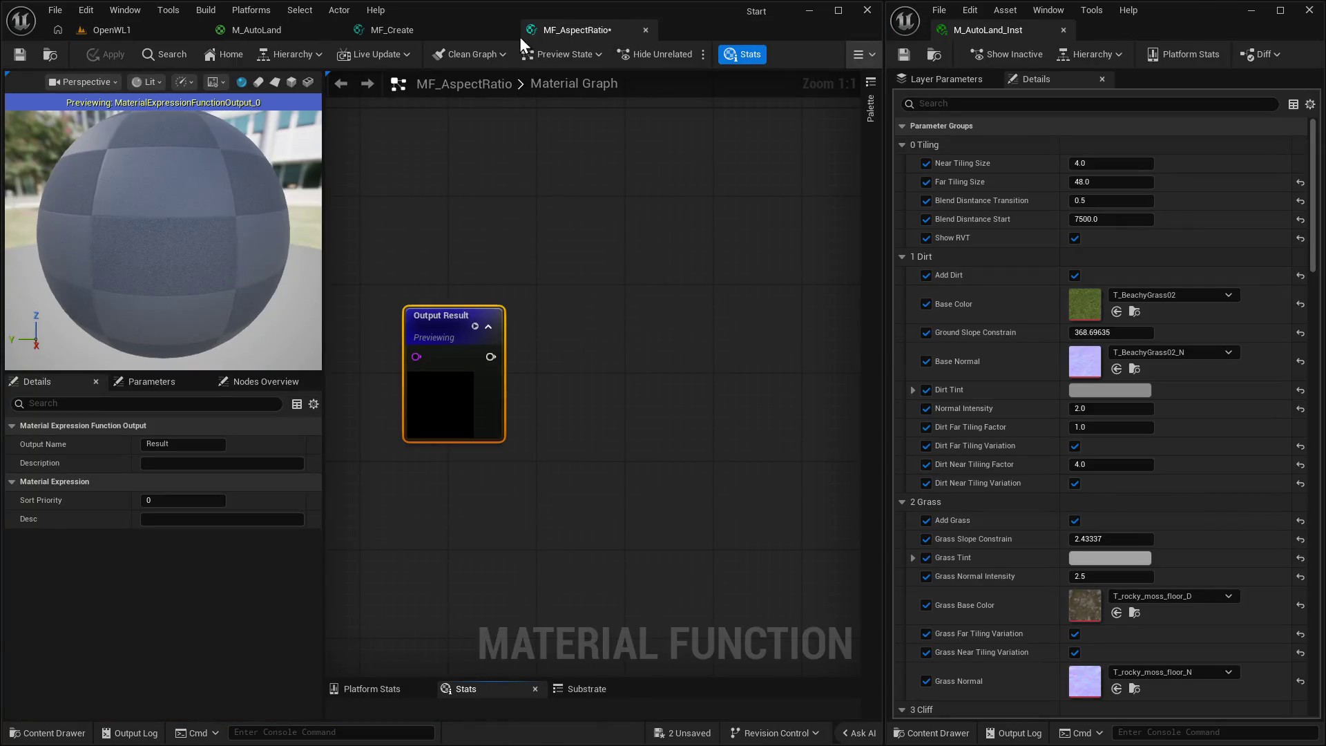
Add a FunctionInput node to MF_AspectRatio and set its Input Type to Vector2.
{"action": "scroll", "coordinate": [620, 294], "scroll_direction": "down", "scroll_amount": 2}
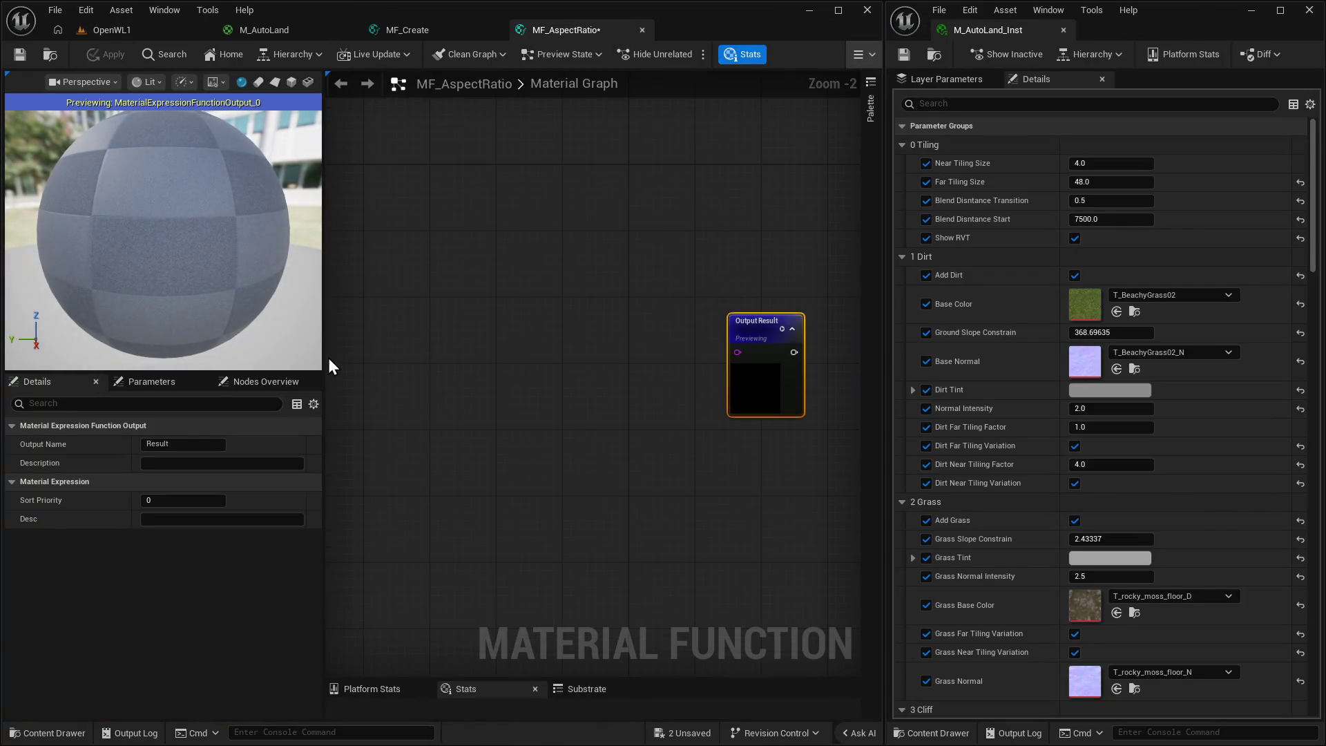
{"action": "left_click_drag", "start_coordinate": [326, 357], "coordinate": [62, 377]}
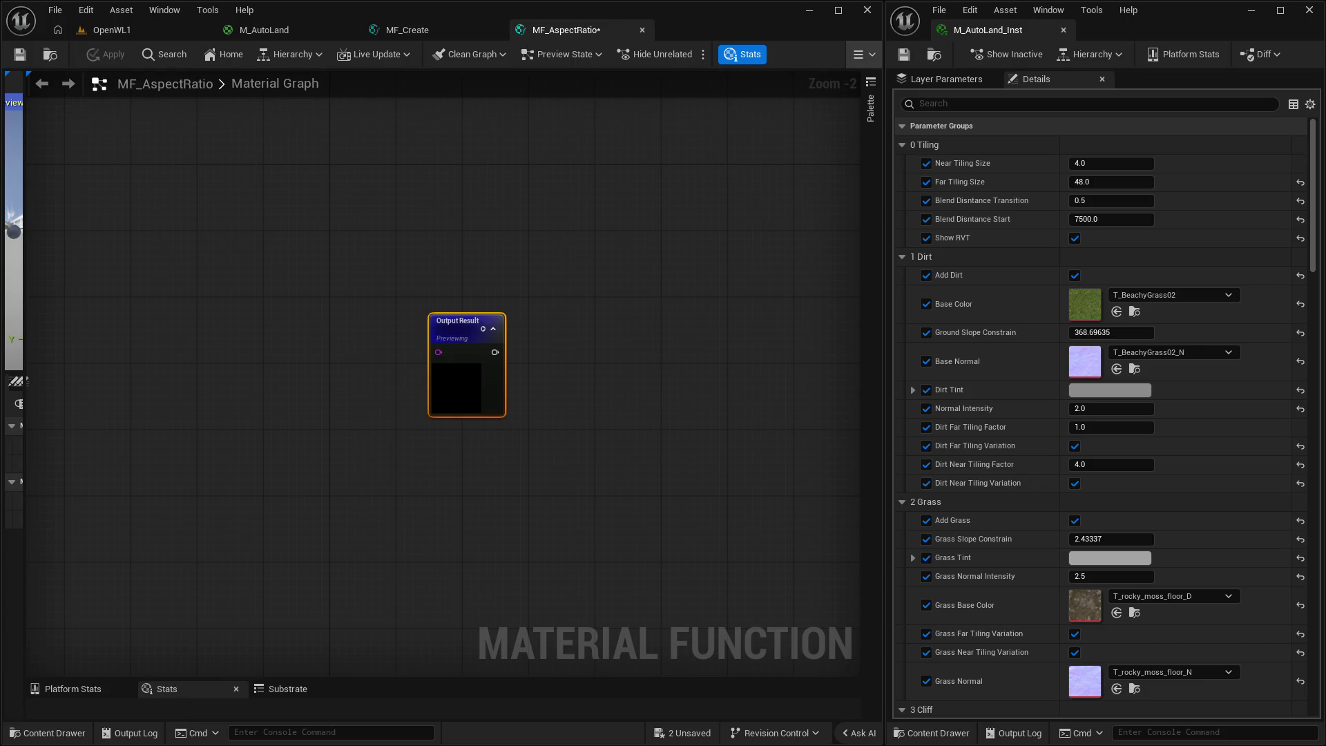
{"action": "right_click", "coordinate": [67, 282]}
{"action": "type", "text": "input"}
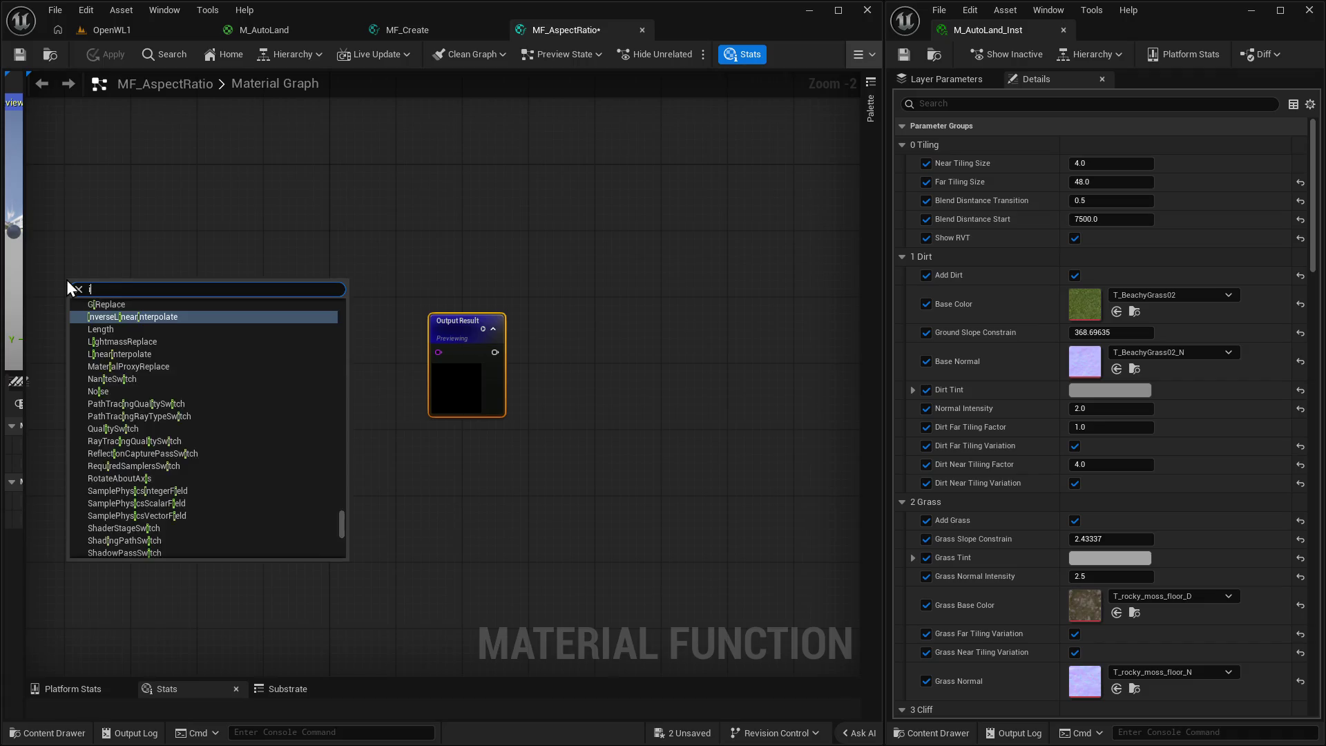
{"action": "key", "text": "Return"}
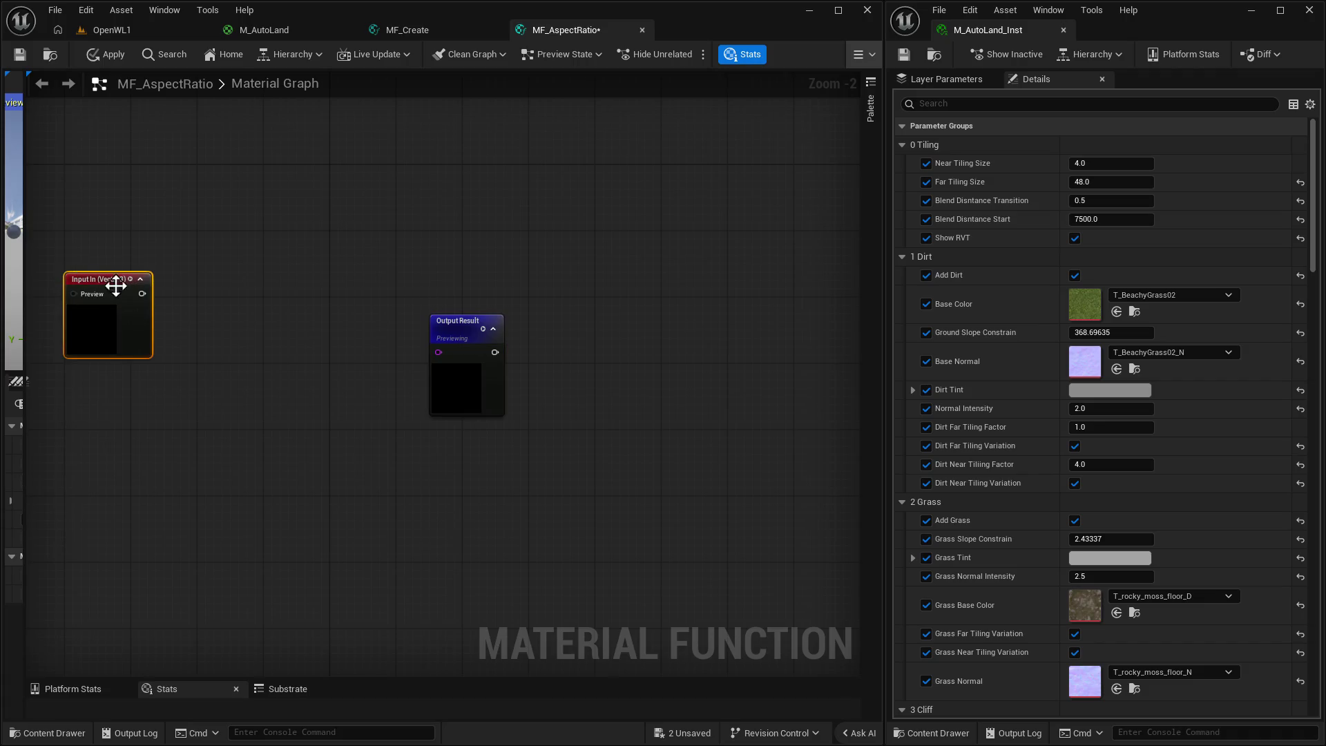
{"action": "left_click_drag", "start_coordinate": [113, 283], "coordinate": [394, 308]}
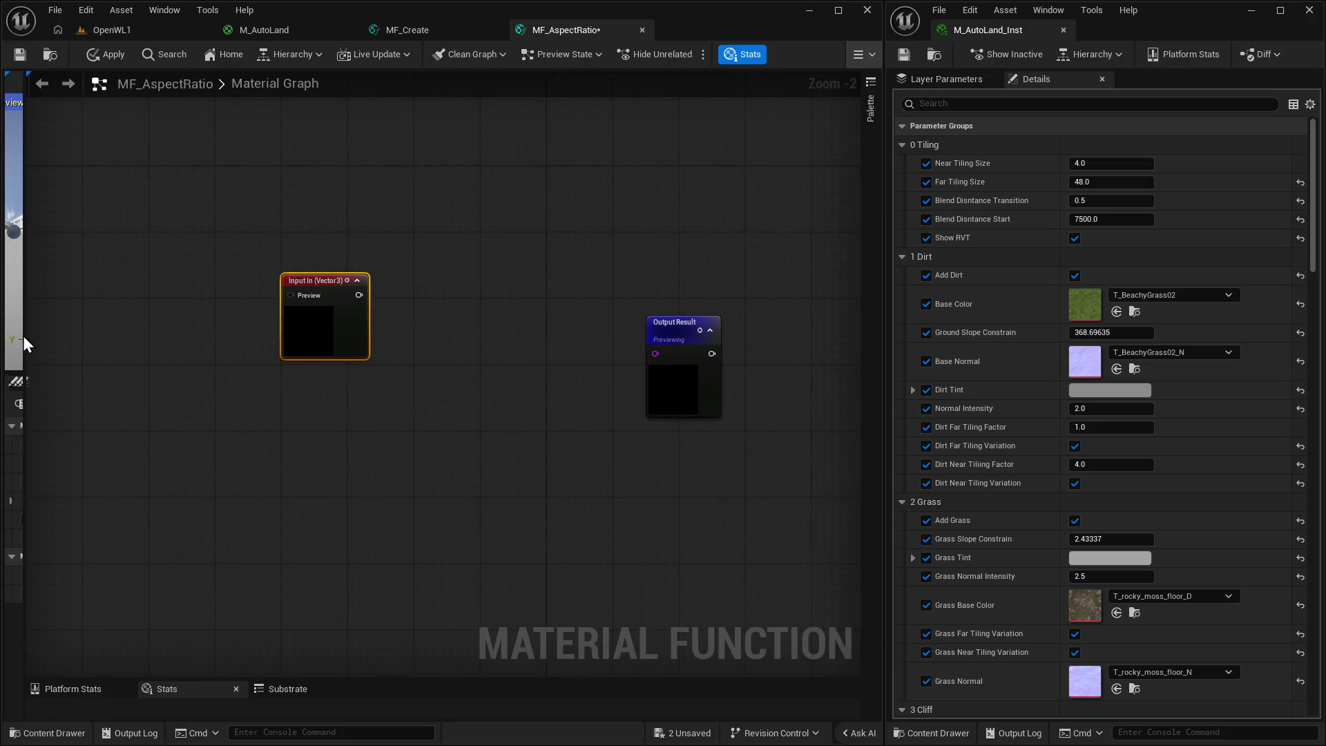
{"action": "left_click_drag", "start_coordinate": [22, 335], "coordinate": [153, 345]}
{"action": "left_click", "coordinate": [100, 481]}
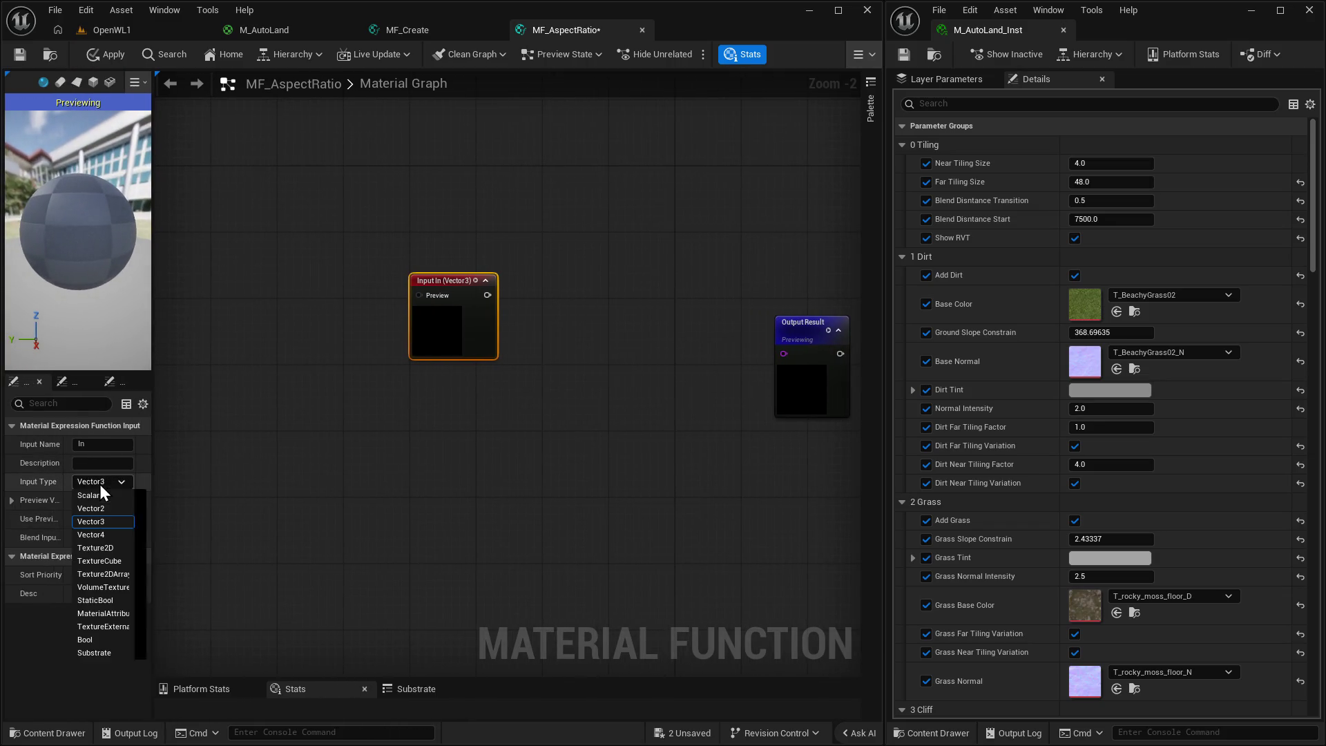
{"action": "left_click", "coordinate": [109, 511]}
{"action": "mouse_move", "coordinate": [521, 458]}
{"action": "left_mouse_down"}
{"action": "mouse_move", "coordinate": [471, 437]}
{"action": "mouse_move", "coordinate": [431, 362]}
{"action": "left_mouse_up"}
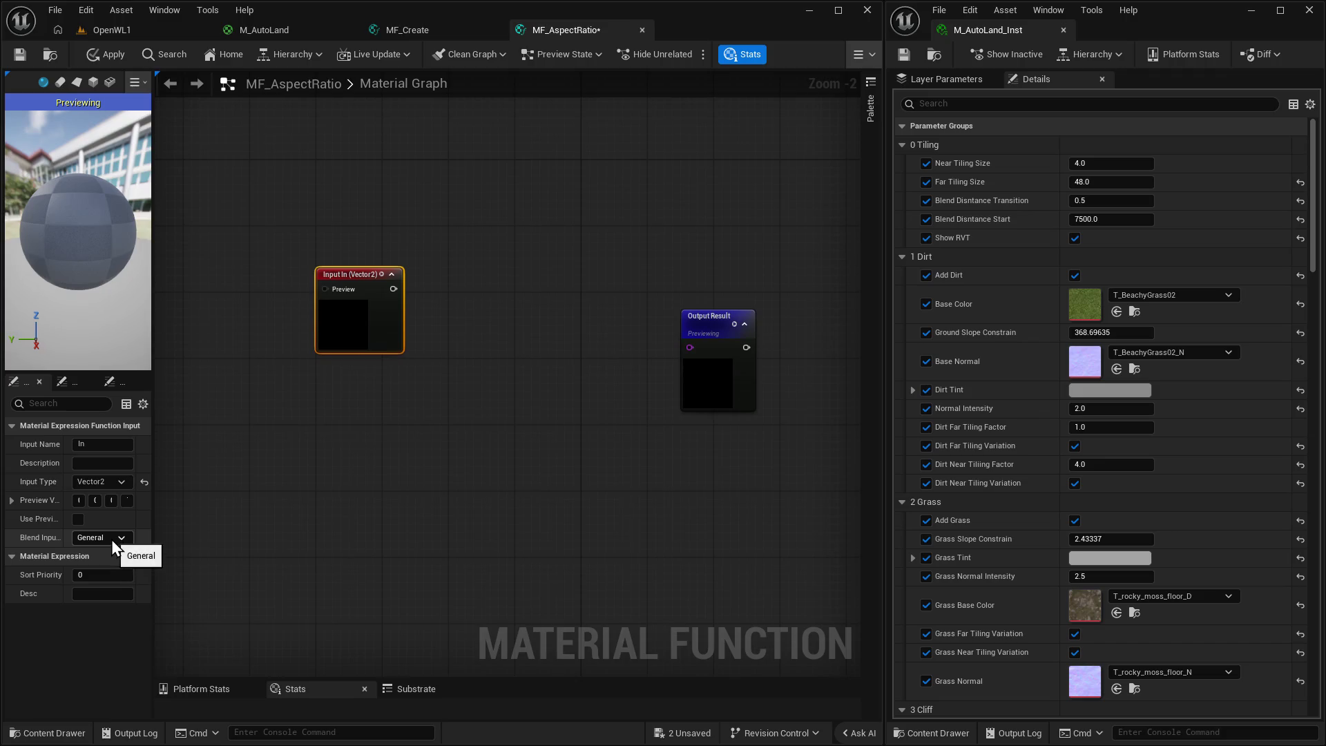
Rename the output node to 'UVS with Apsect'.
{"action": "left_click", "coordinate": [732, 329]}
{"action": "left_click", "coordinate": [111, 448]}
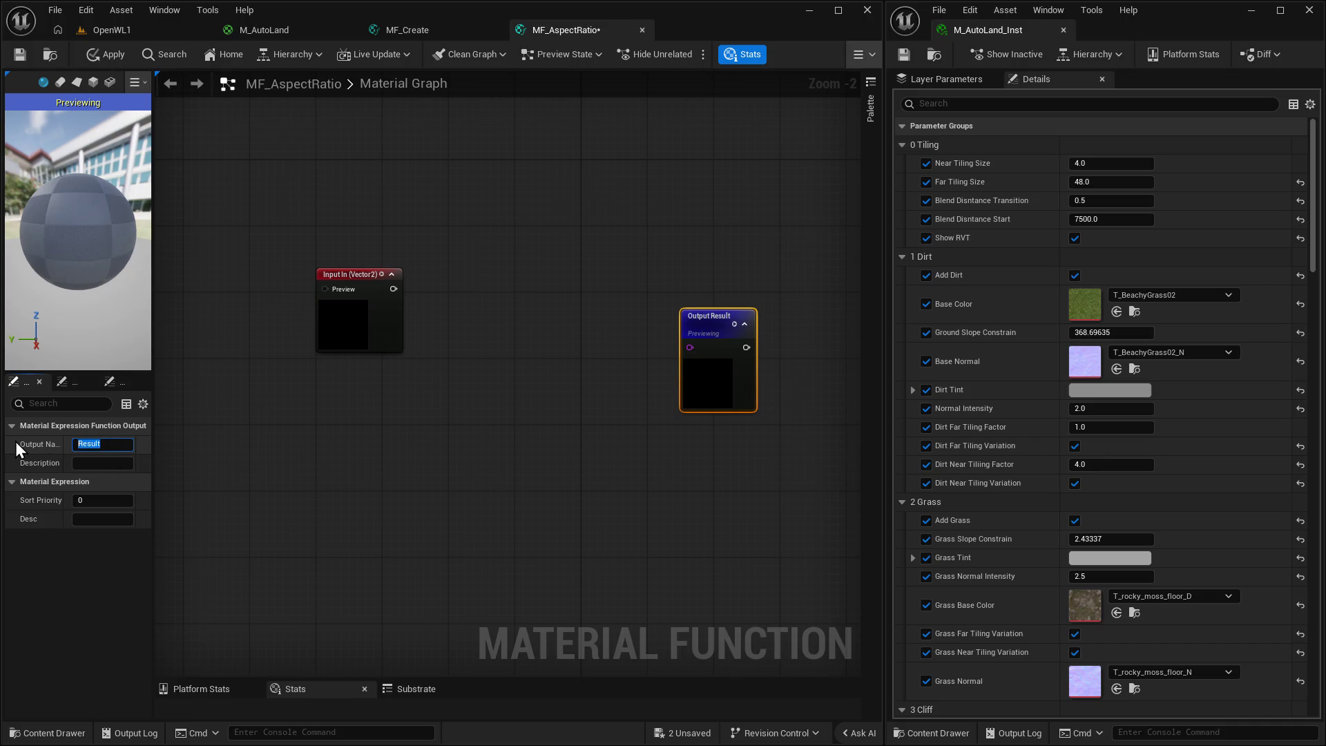
{"action": "type", "text": "UVS witg"}
{"action": "key", "text": "BackSpace"}
{"action": "type", "text": "h Aps"}
{"action": "type", "text": "ect"}
{"action": "key", "text": "Return"}
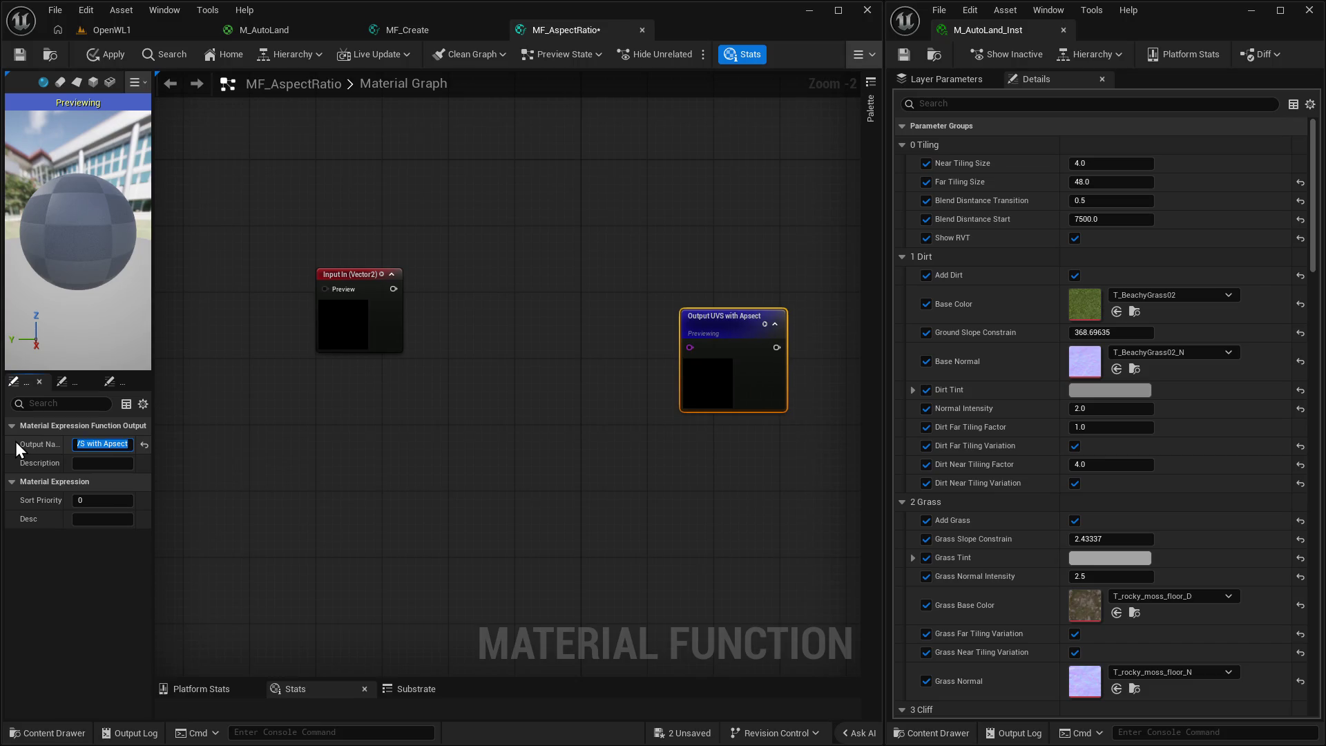
{"action": "mouse_move", "coordinate": [747, 321]}
{"action": "left_mouse_down"}
{"action": "mouse_move", "coordinate": [744, 289]}
{"action": "mouse_move", "coordinate": [722, 279]}
{"action": "left_mouse_up"}
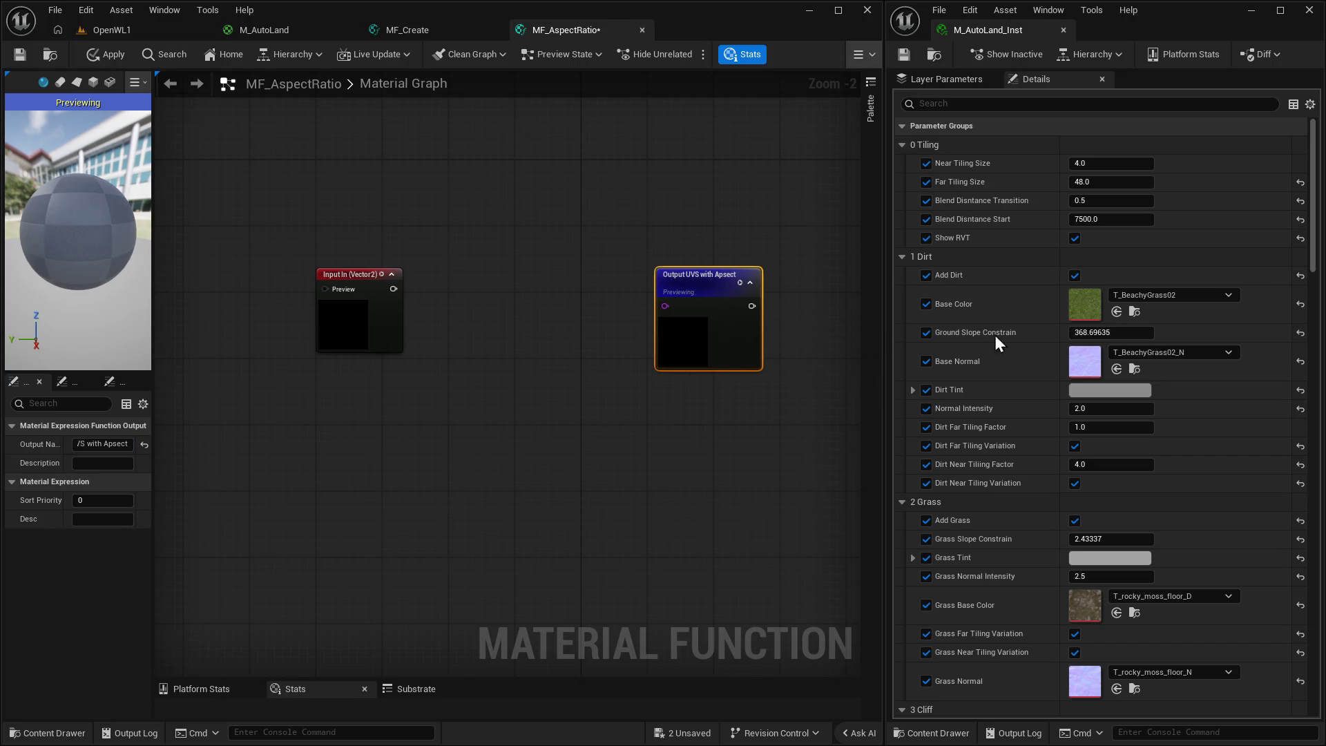
Rename the function input to 'UVs'.
{"action": "left_click", "coordinate": [360, 284]}
{"action": "left_click", "coordinate": [102, 449]}
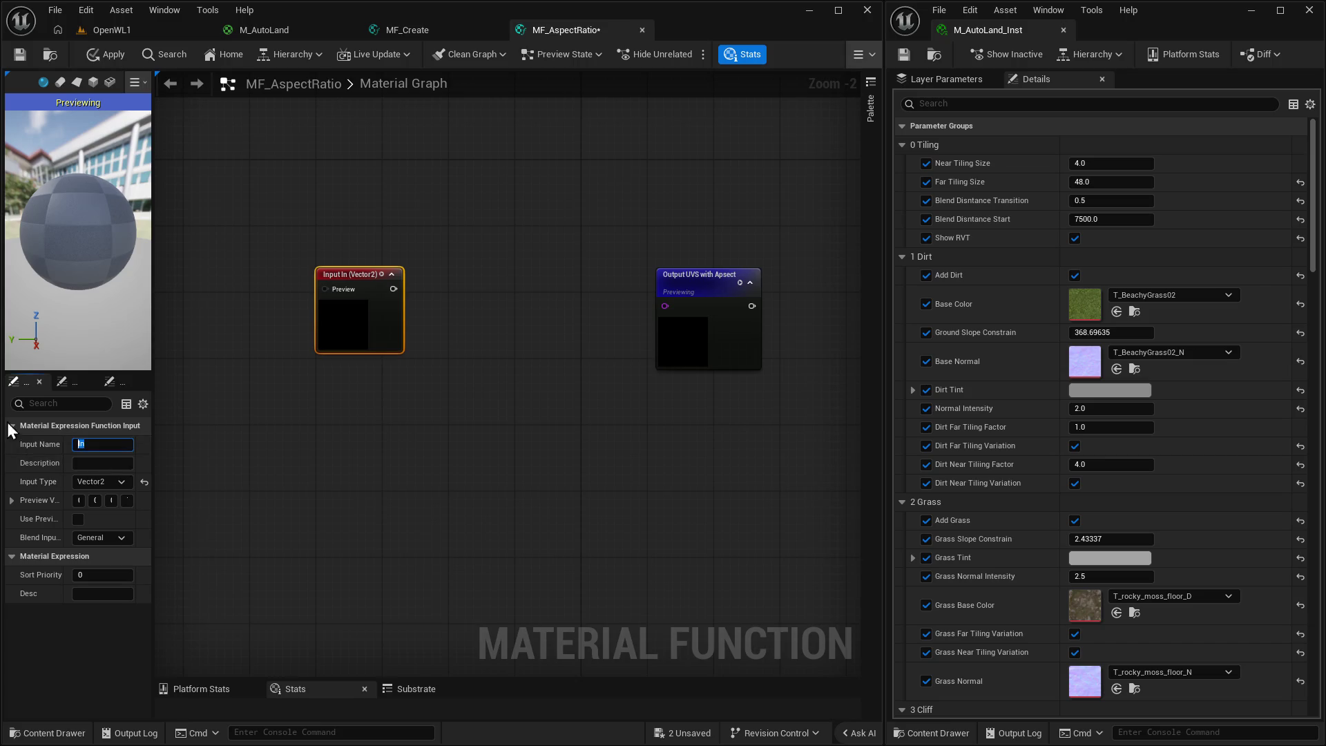
{"action": "type", "text": "UVs"}
{"action": "key", "text": "Return"}
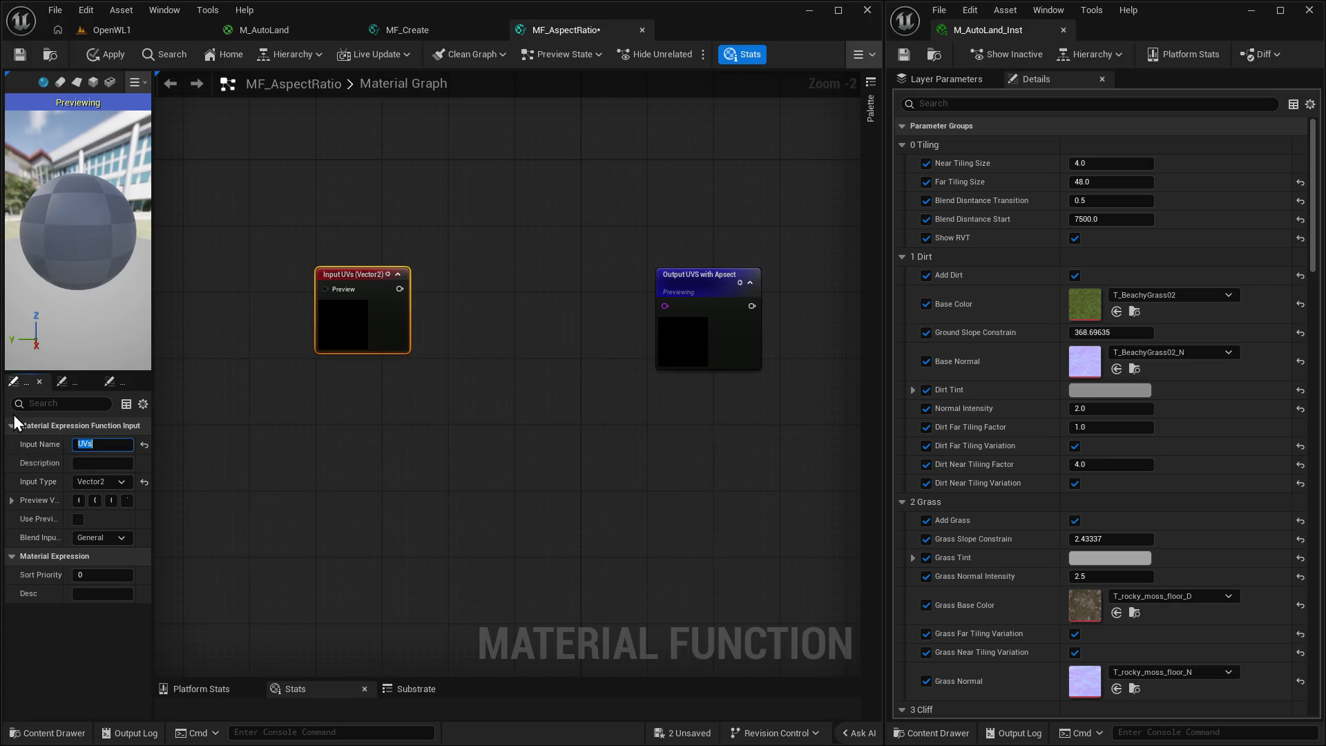
{"action": "left_click", "coordinate": [403, 477]}
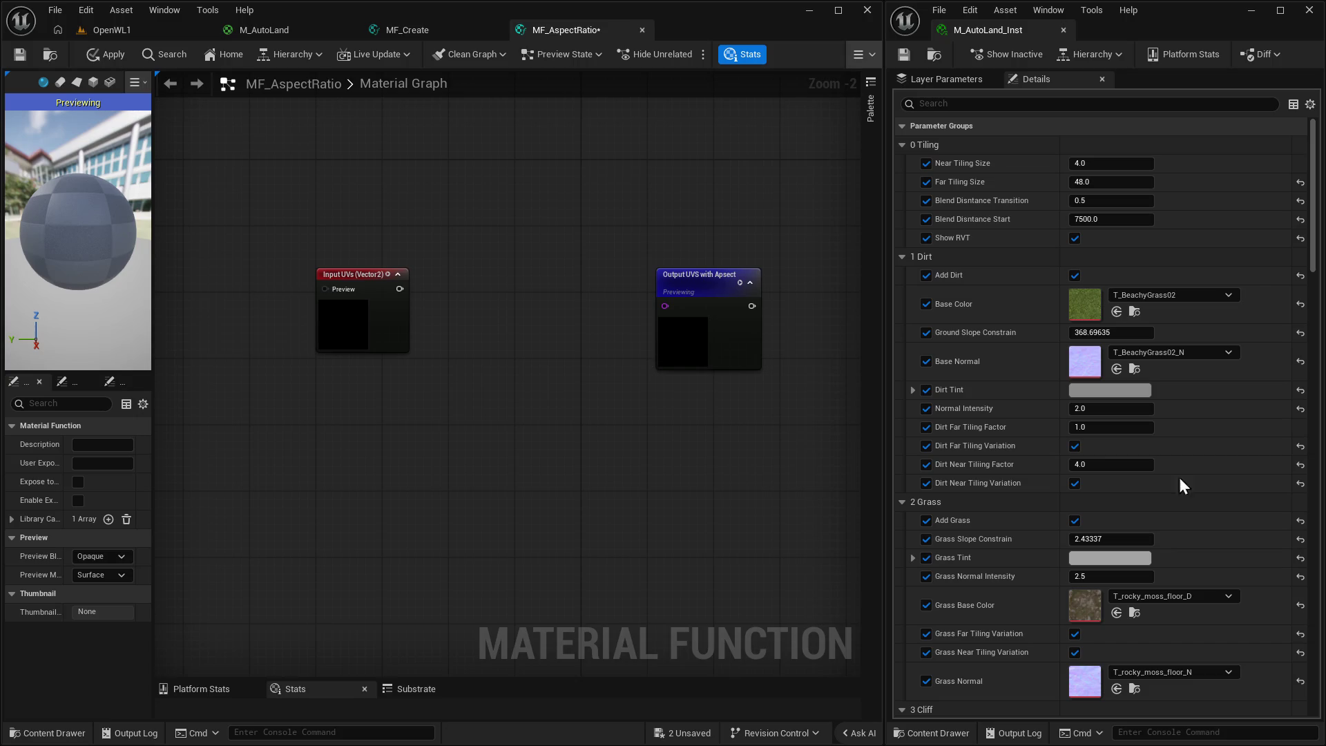
{"action": "left_click_drag", "start_coordinate": [399, 289], "coordinate": [446, 288]}
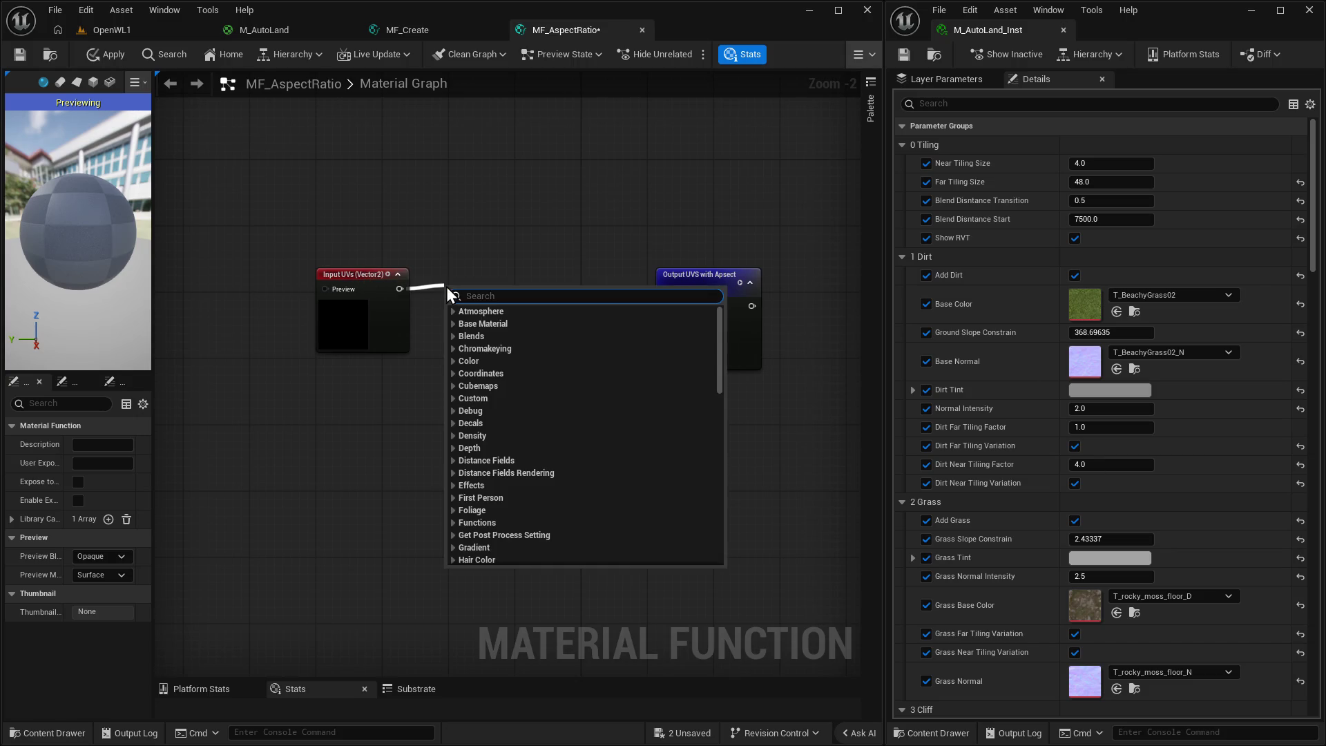
Search for a break node, add a Break Float2 node, then delete it.
{"action": "type", "text": "break"}
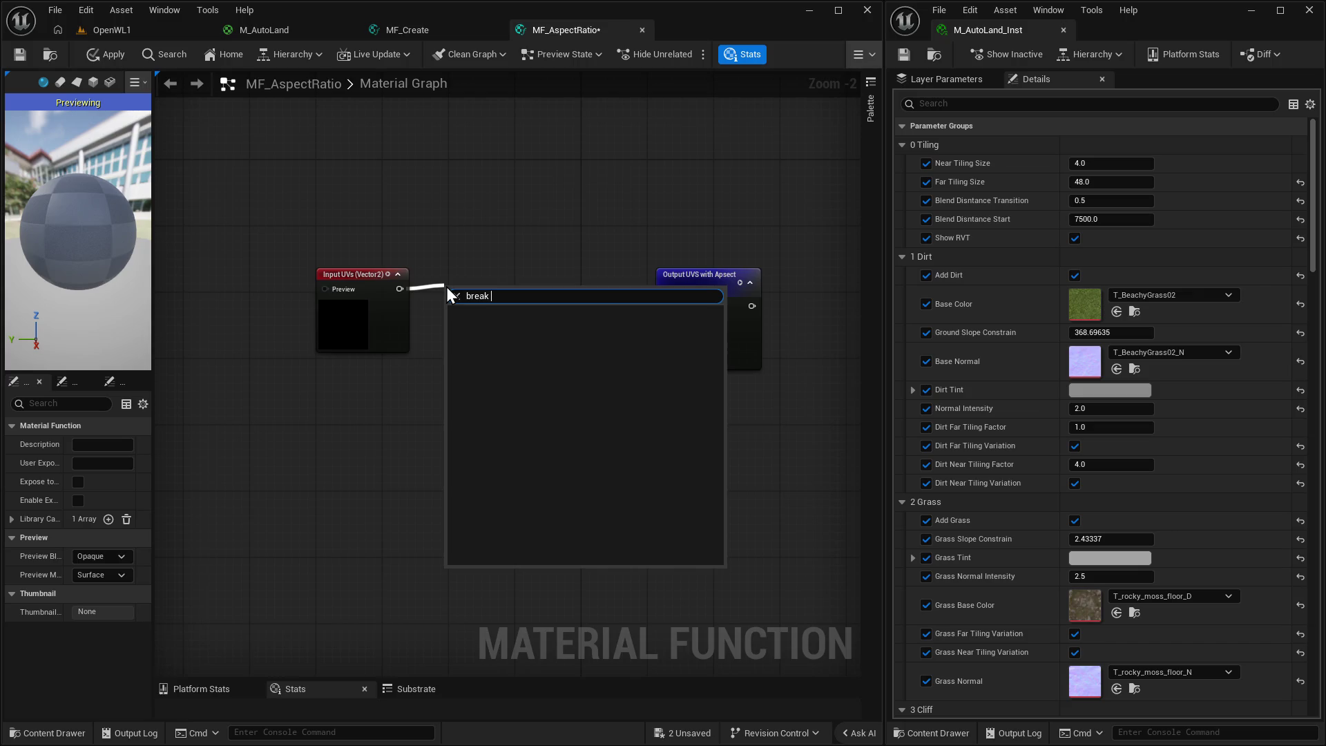
{"action": "key", "text": "BackSpace"}
{"action": "key", "text": "BackSpace"}
{"action": "key", "text": "BackSpace"}
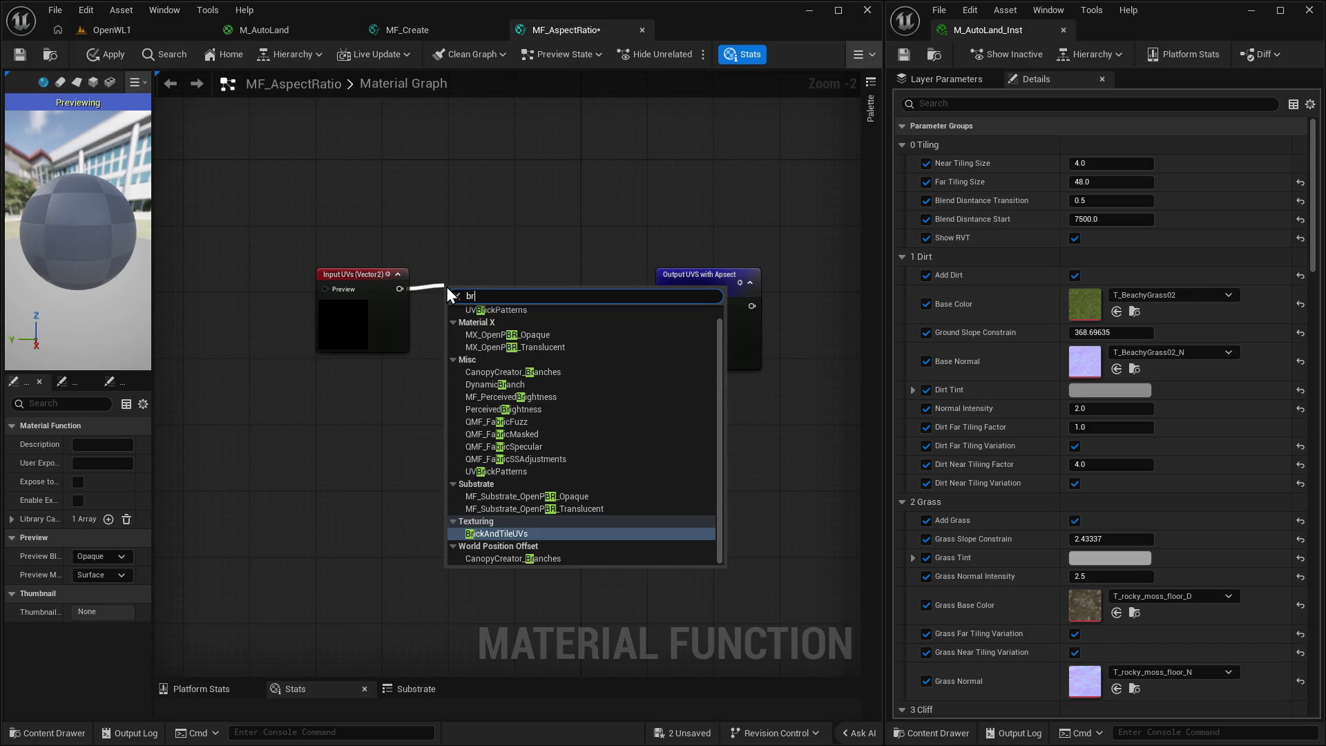
{"action": "key", "text": "BackSpace"}
{"action": "key", "text": "BackSpace"}
{"action": "type", "text": "float"}
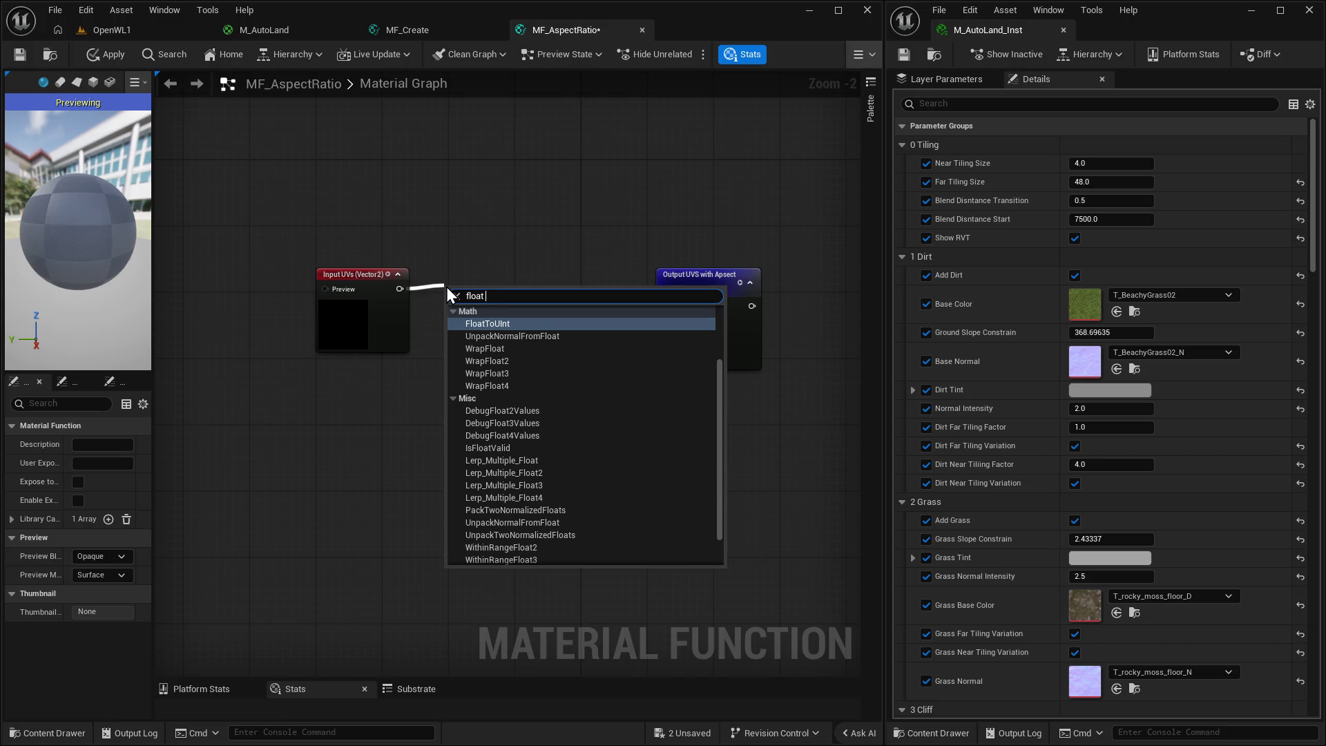
{"action": "type", "text": " 2"}
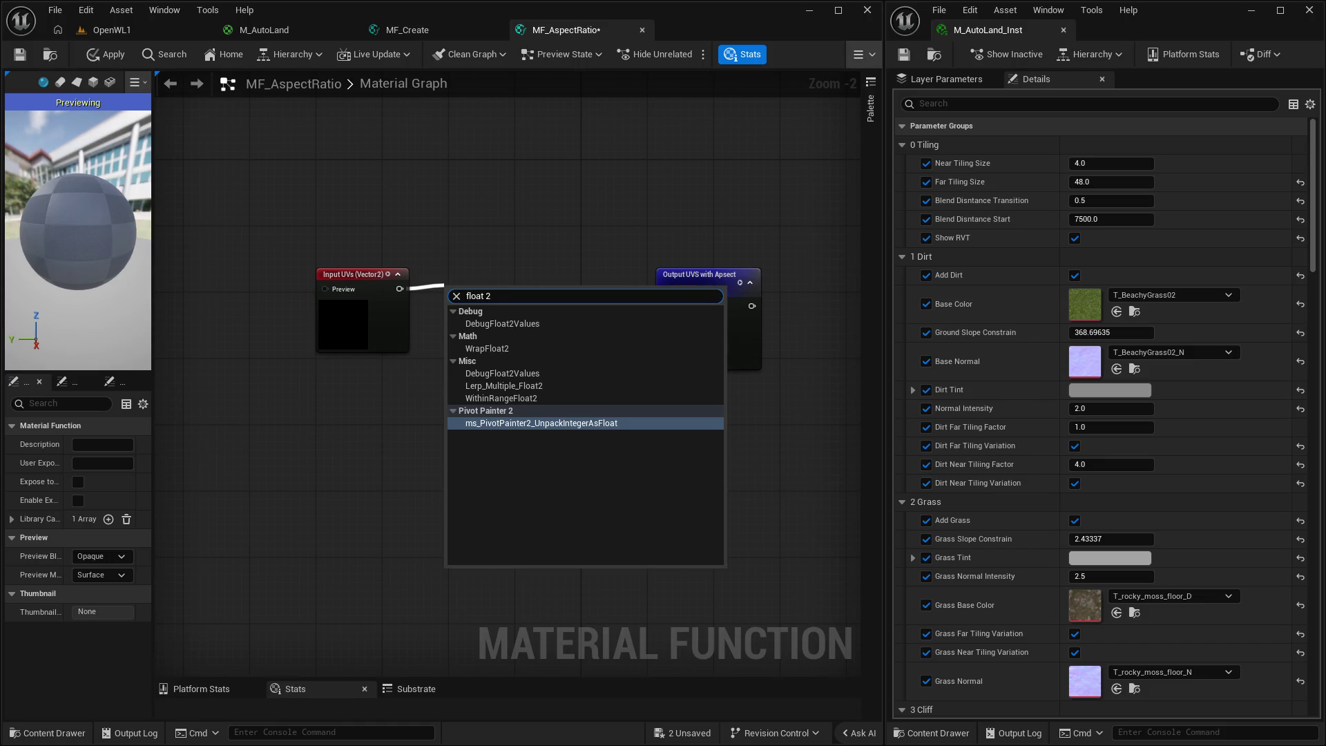
{"action": "key", "text": "Escape"}
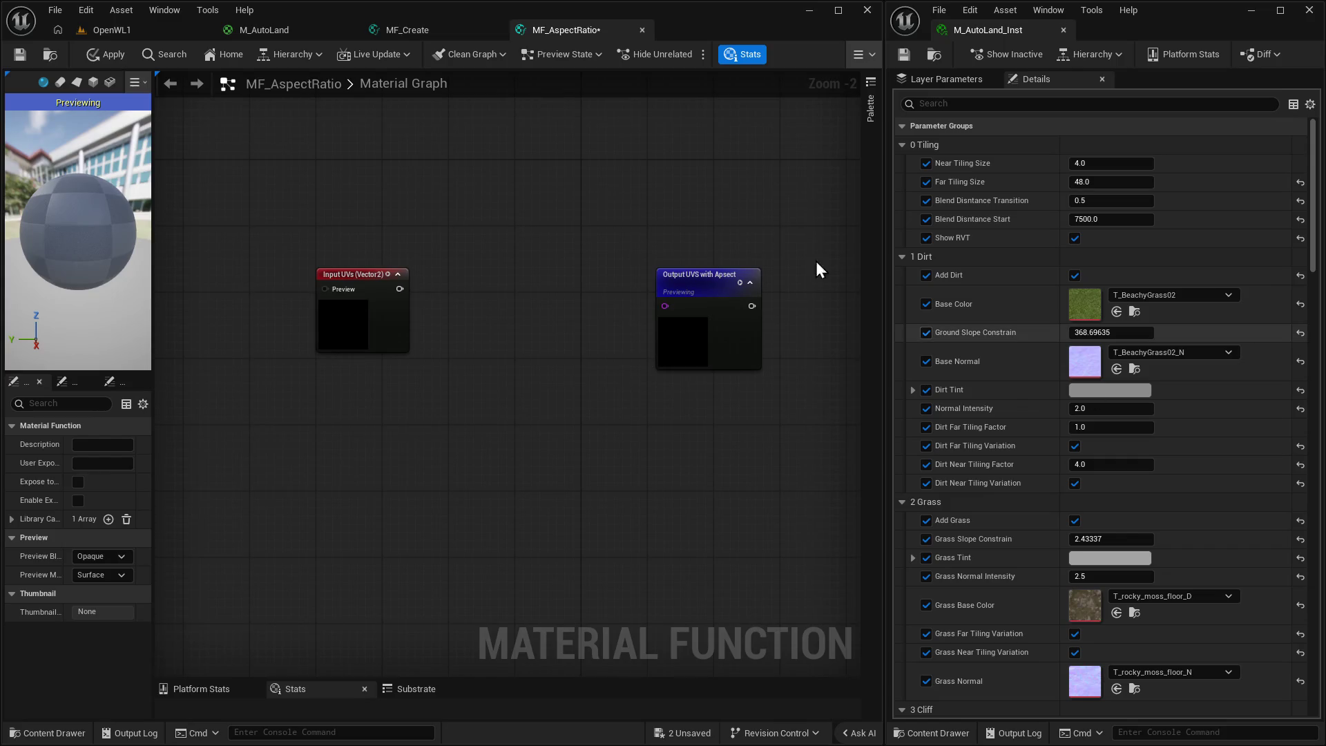
{"action": "right_click", "coordinate": [483, 301]}
{"action": "type", "text": "breakout"}
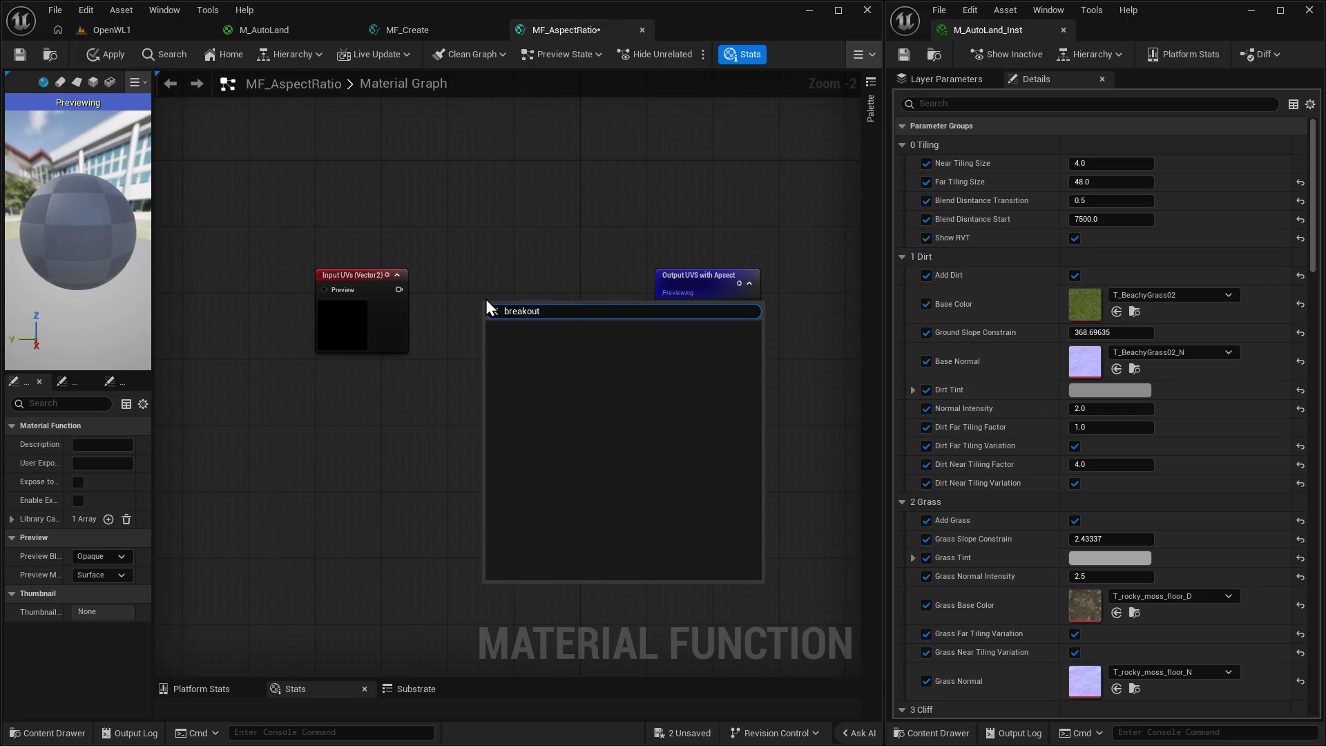
{"action": "key", "text": "BackSpace"}
{"action": "key", "text": "BackSpace"}
{"action": "key", "text": "BackSpace"}
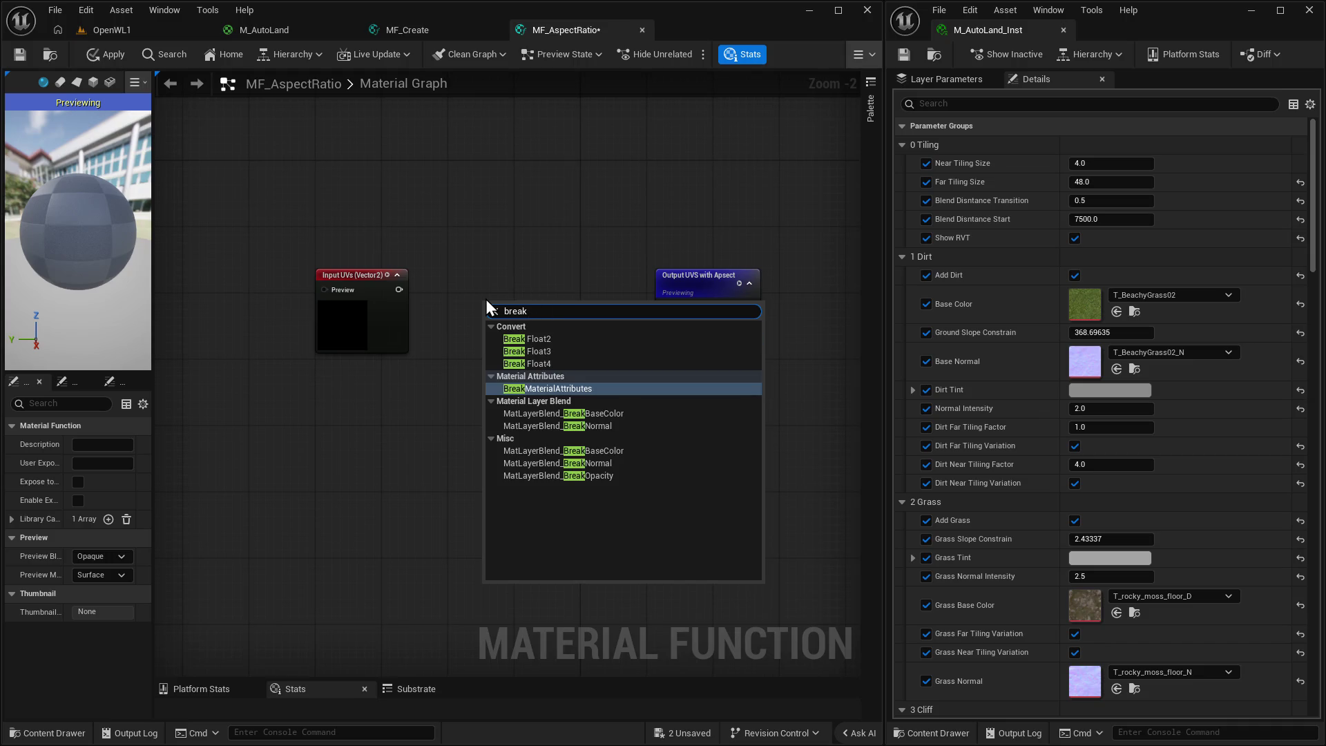
{"action": "left_click", "coordinate": [532, 339]}
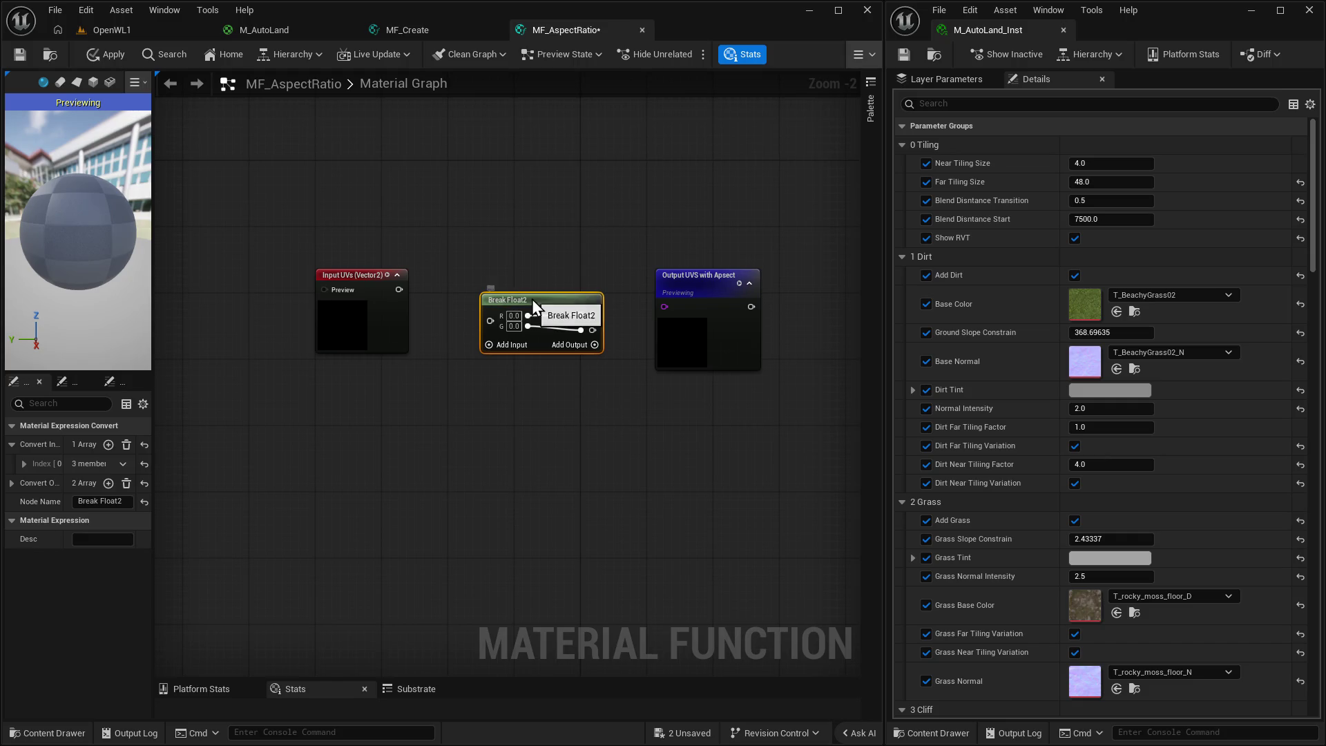
{"action": "key", "text": "Delete"}
Add a MaterialFunctionCall node and dismiss the circular-dependency warning.
{"action": "right_click", "coordinate": [487, 359]}
{"action": "type", "text": "fun"}
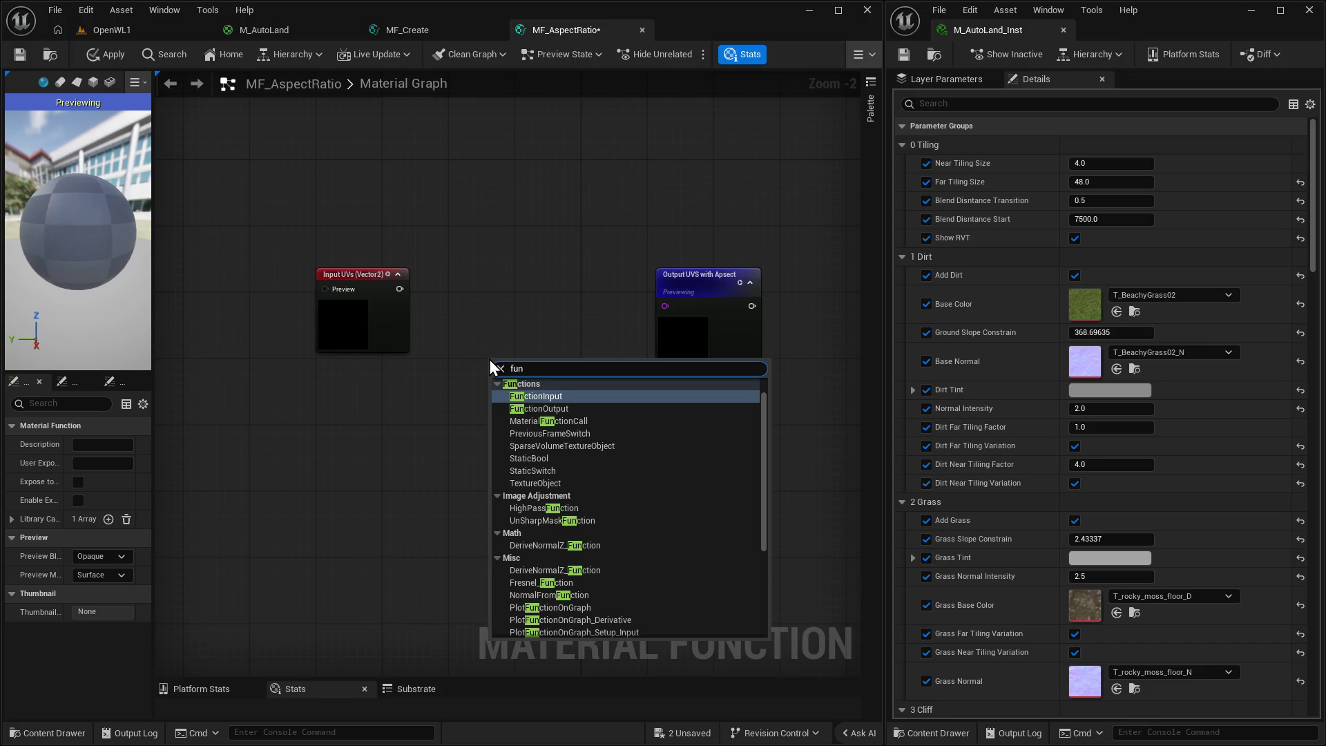
{"action": "key", "text": "BackSpace"}
{"action": "key", "text": "BackSpace"}
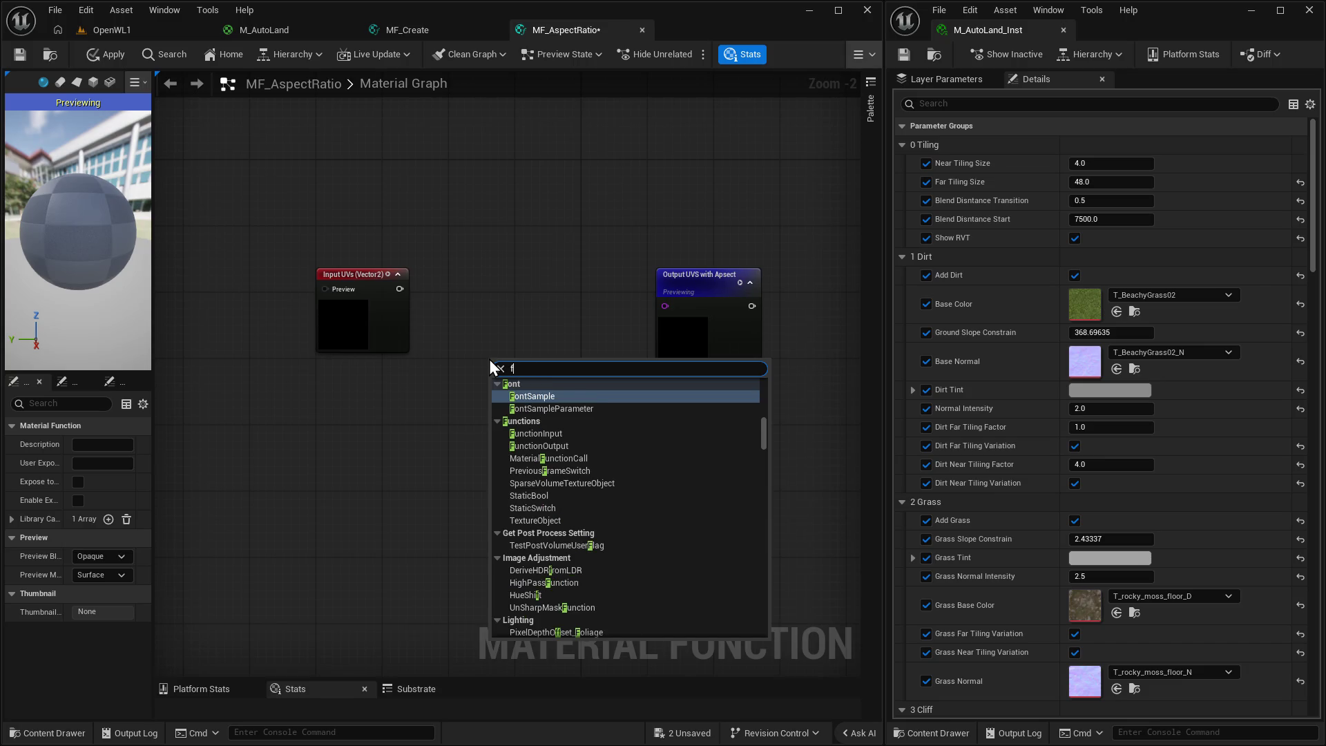
{"action": "key", "text": "BackSpace"}
{"action": "type", "text": "make fu"}
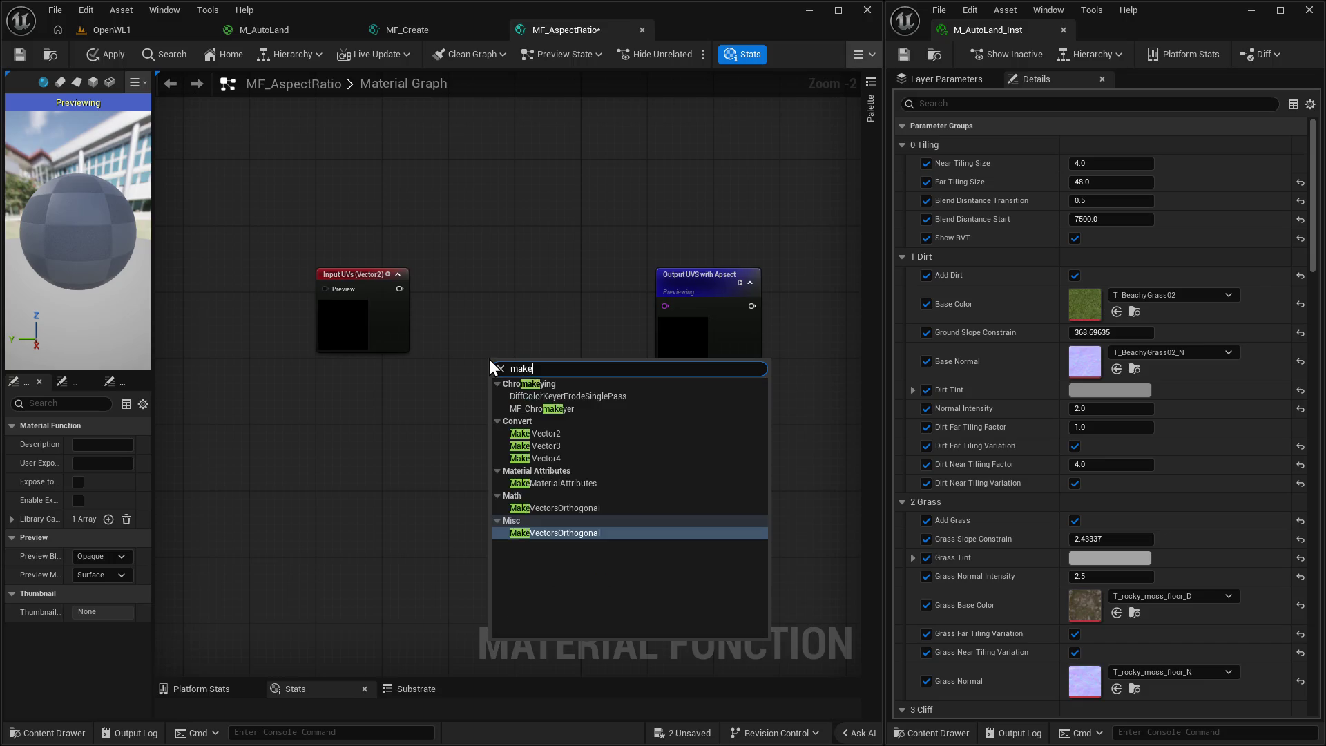
{"action": "key", "text": "BackSpace"}
{"action": "key", "text": "BackSpace"}
{"action": "key", "text": "BackSpace"}
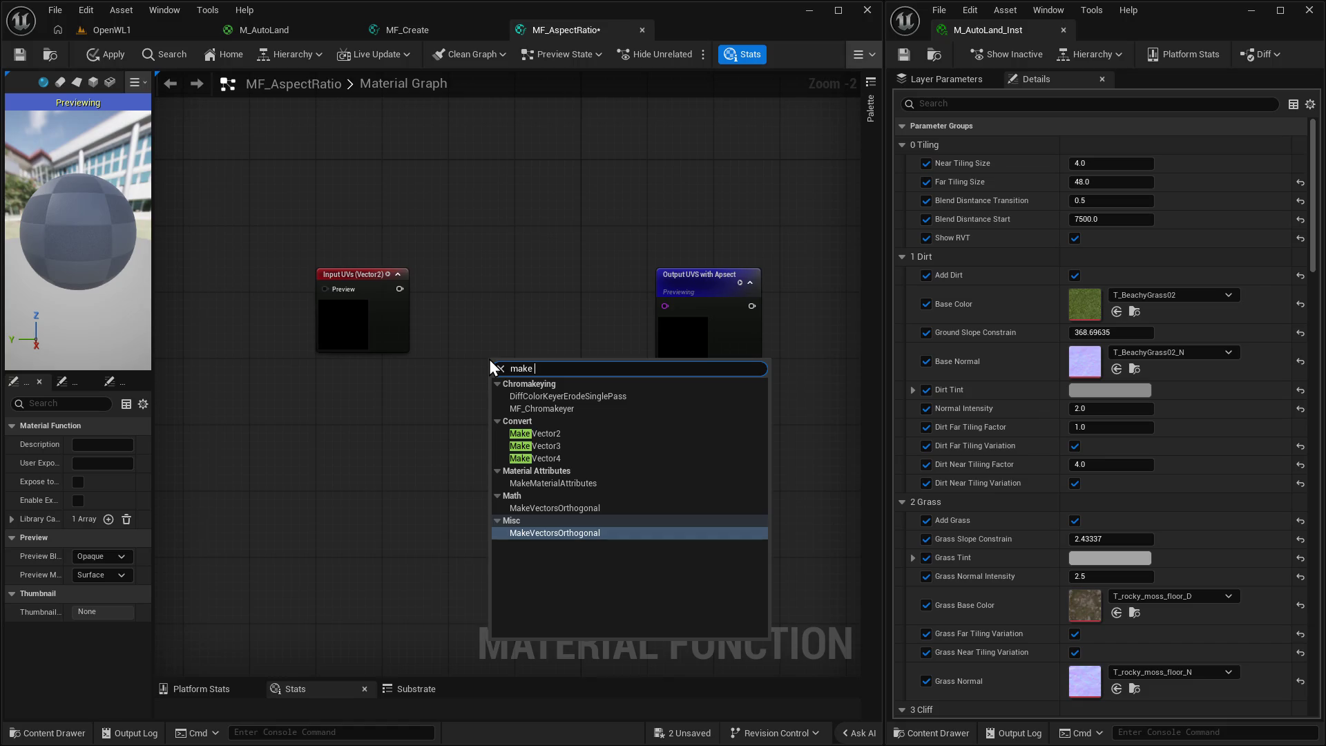
{"action": "key", "text": "BackSpace"}
{"action": "key", "text": "BackSpace"}
{"action": "key", "text": "BackSpace"}
{"action": "type", "text": "func"}
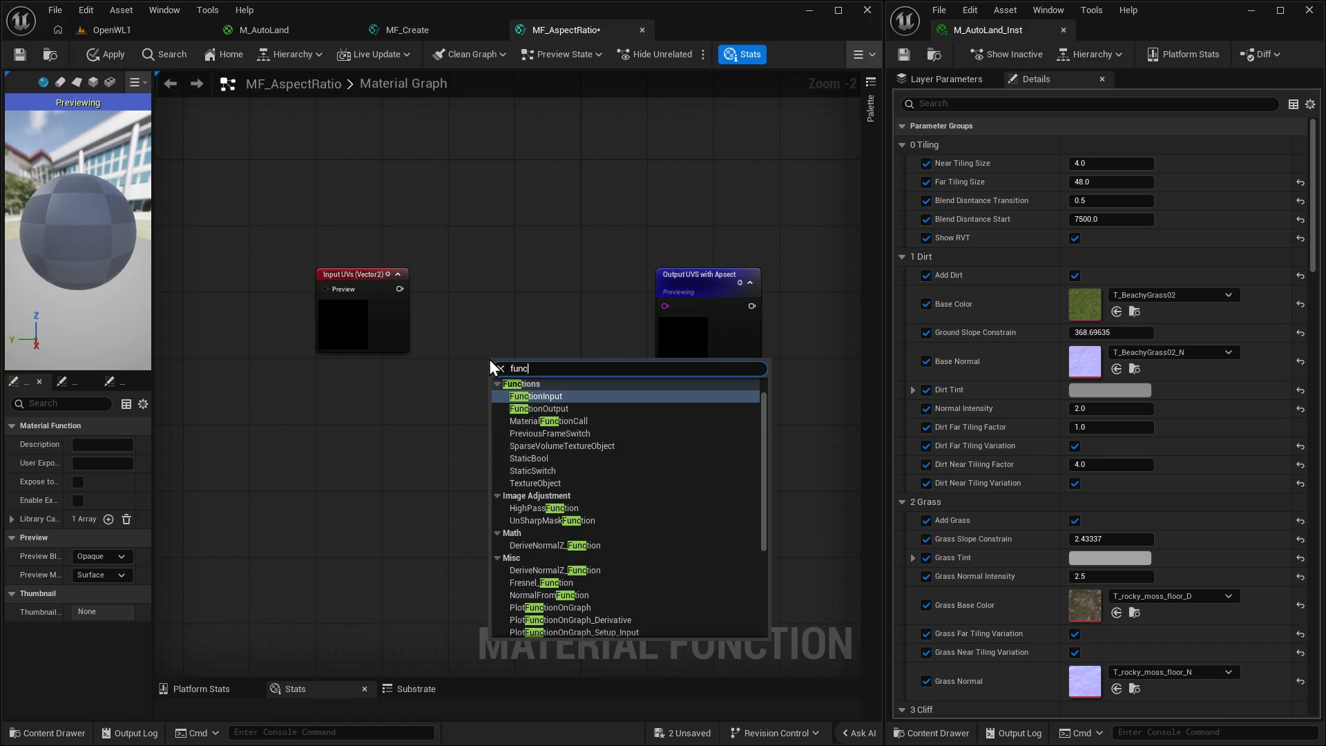
{"action": "type", "text": "tion"}
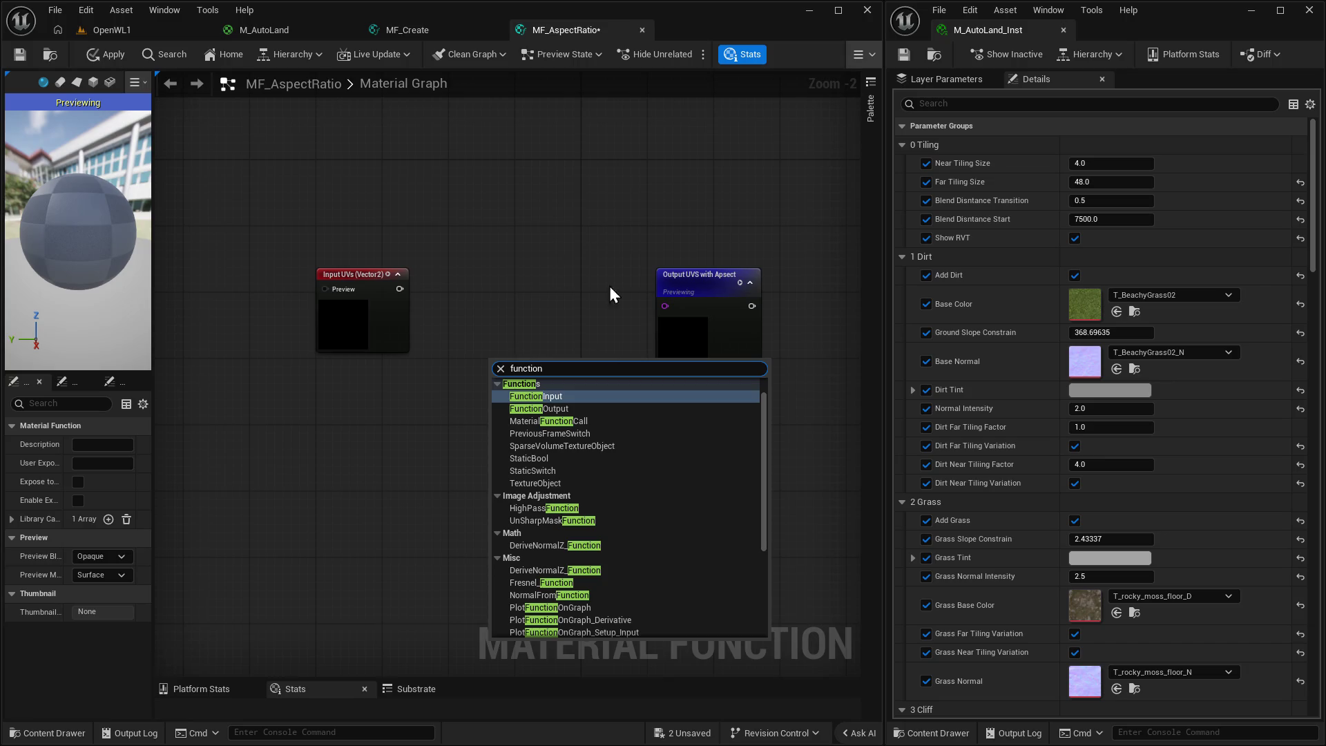
{"action": "left_click", "coordinate": [537, 421]}
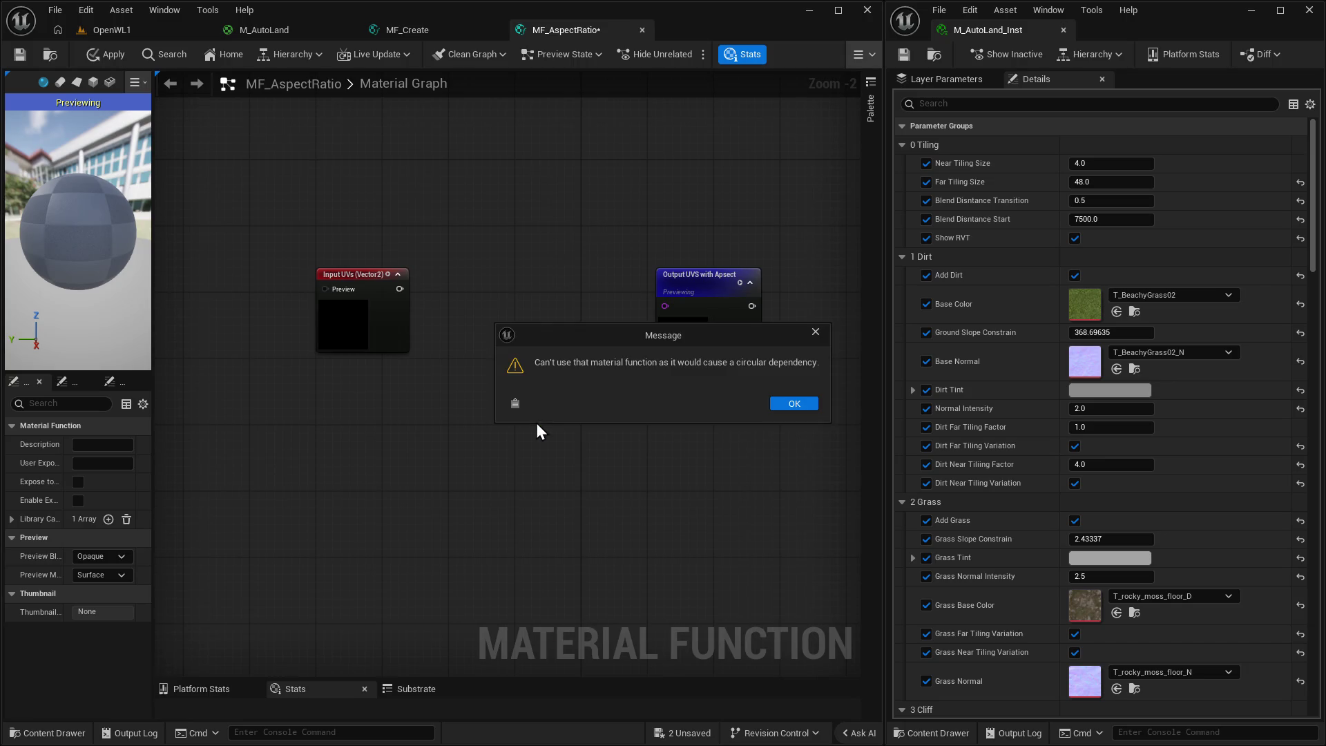
{"action": "left_click", "coordinate": [785, 403]}
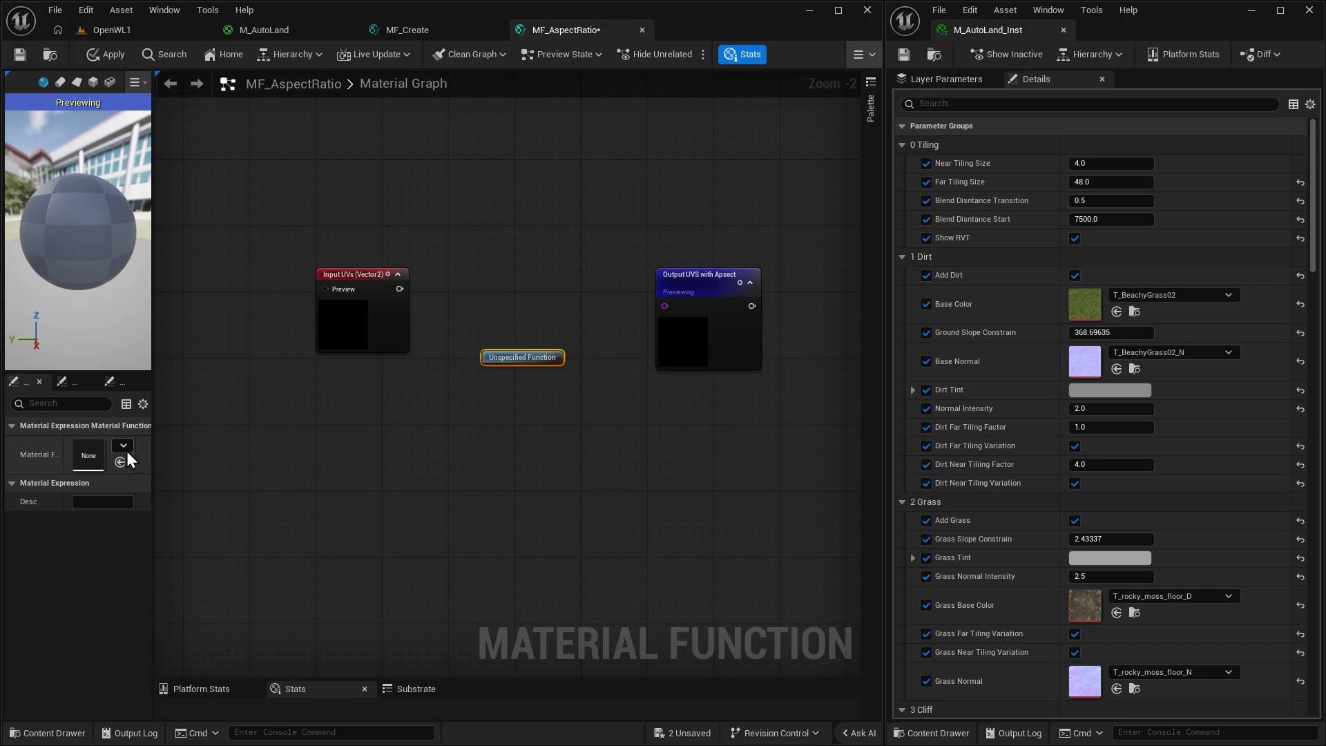
Assign BreakOutFloat2Components to the function call node and feed it from Input UVs.
{"action": "left_click_drag", "start_coordinate": [153, 444], "coordinate": [250, 454]}
{"action": "left_click", "coordinate": [216, 447]}
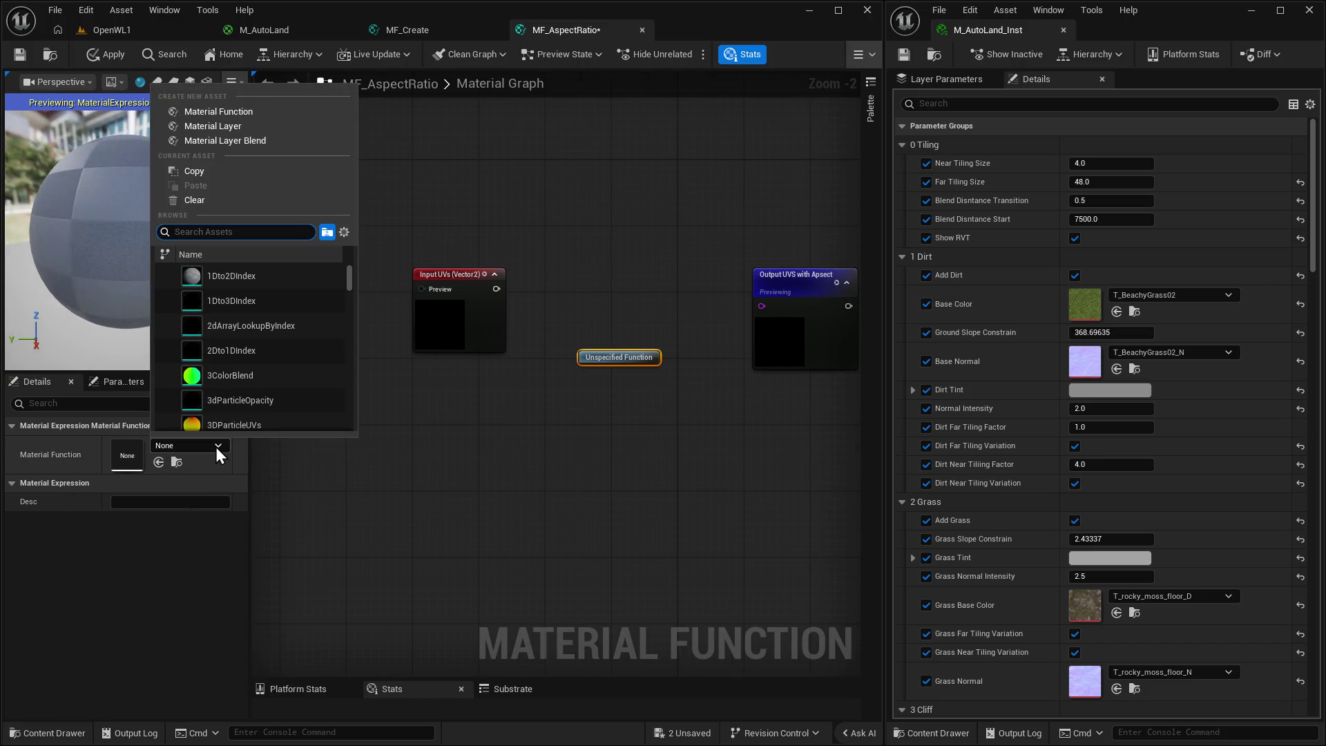
{"action": "type", "text": "break"}
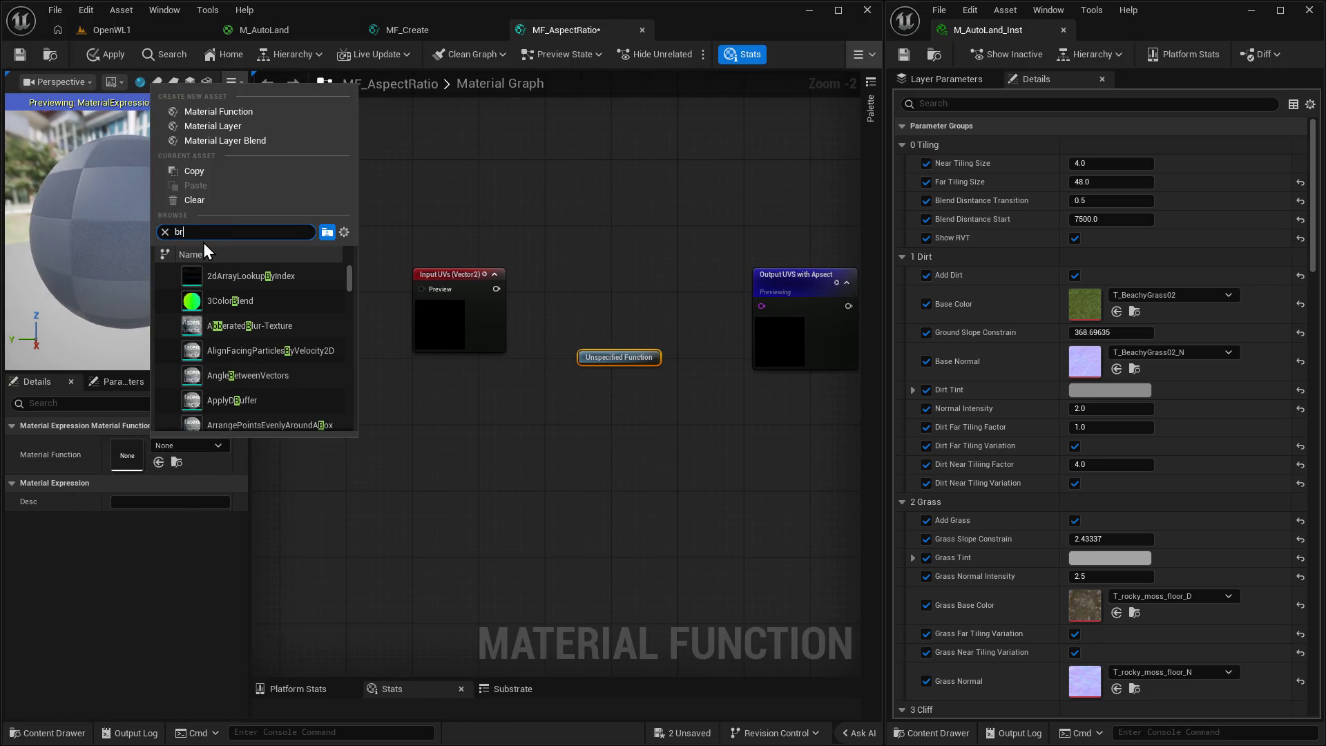
{"action": "left_click", "coordinate": [250, 280]}
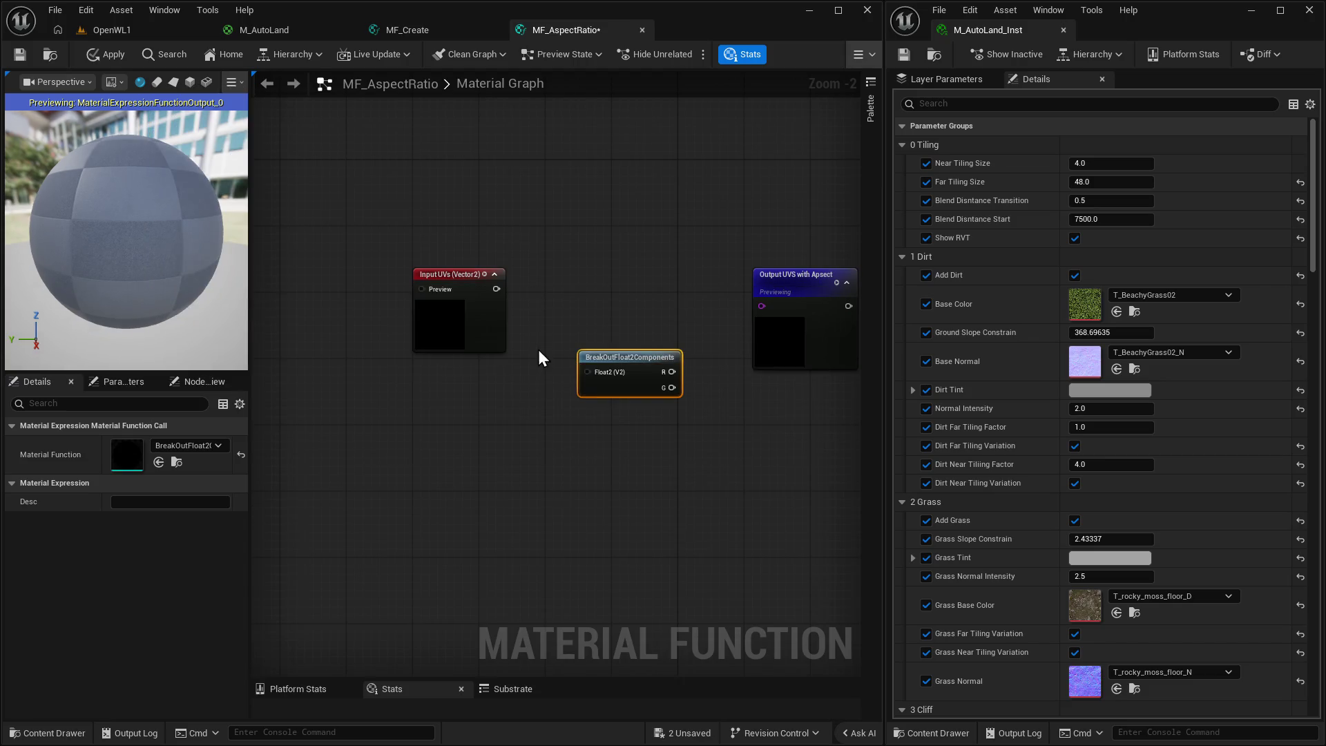
{"action": "left_click_drag", "start_coordinate": [636, 352], "coordinate": [615, 310]}
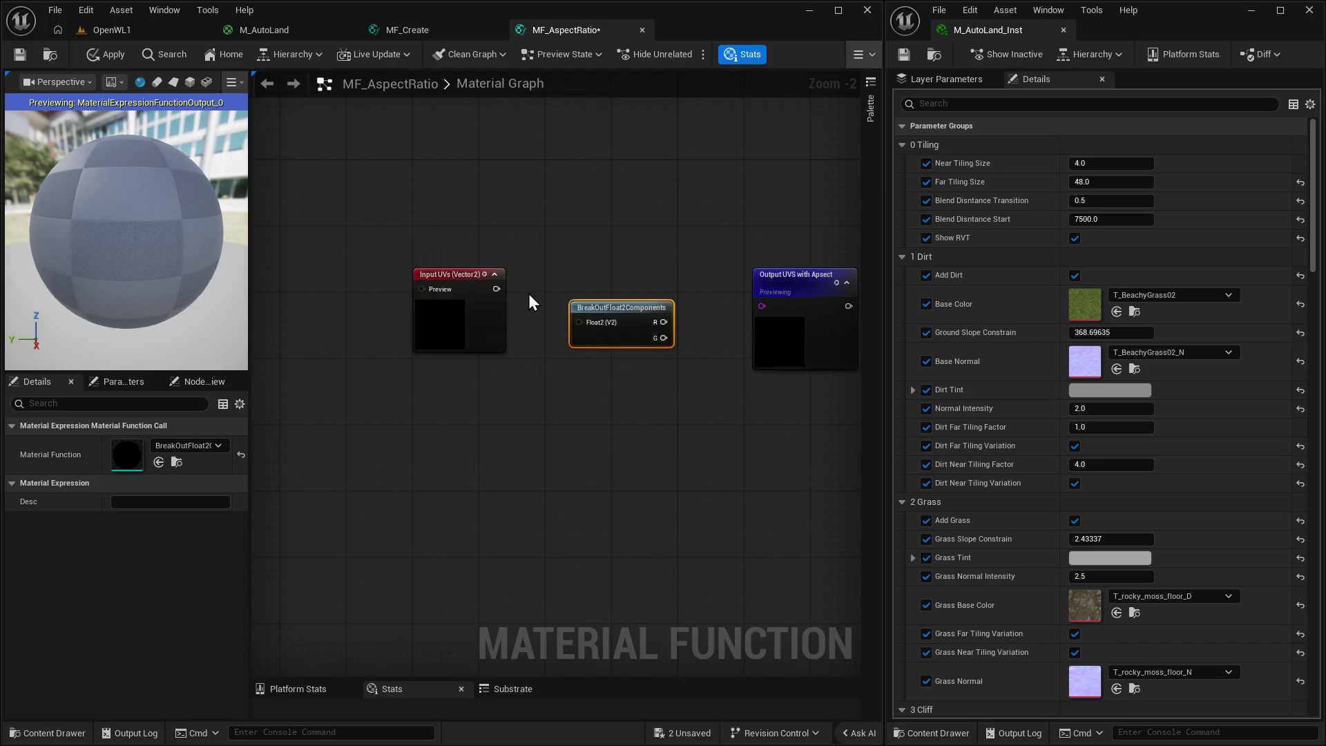
{"action": "left_click_drag", "start_coordinate": [497, 289], "coordinate": [584, 326]}
Straighten the UVs-to-BreakOutFloat2Components wire and move both nodes up-left.
{"action": "left_click_drag", "start_coordinate": [418, 246], "coordinate": [653, 395]}
{"action": "key", "text": "q"}
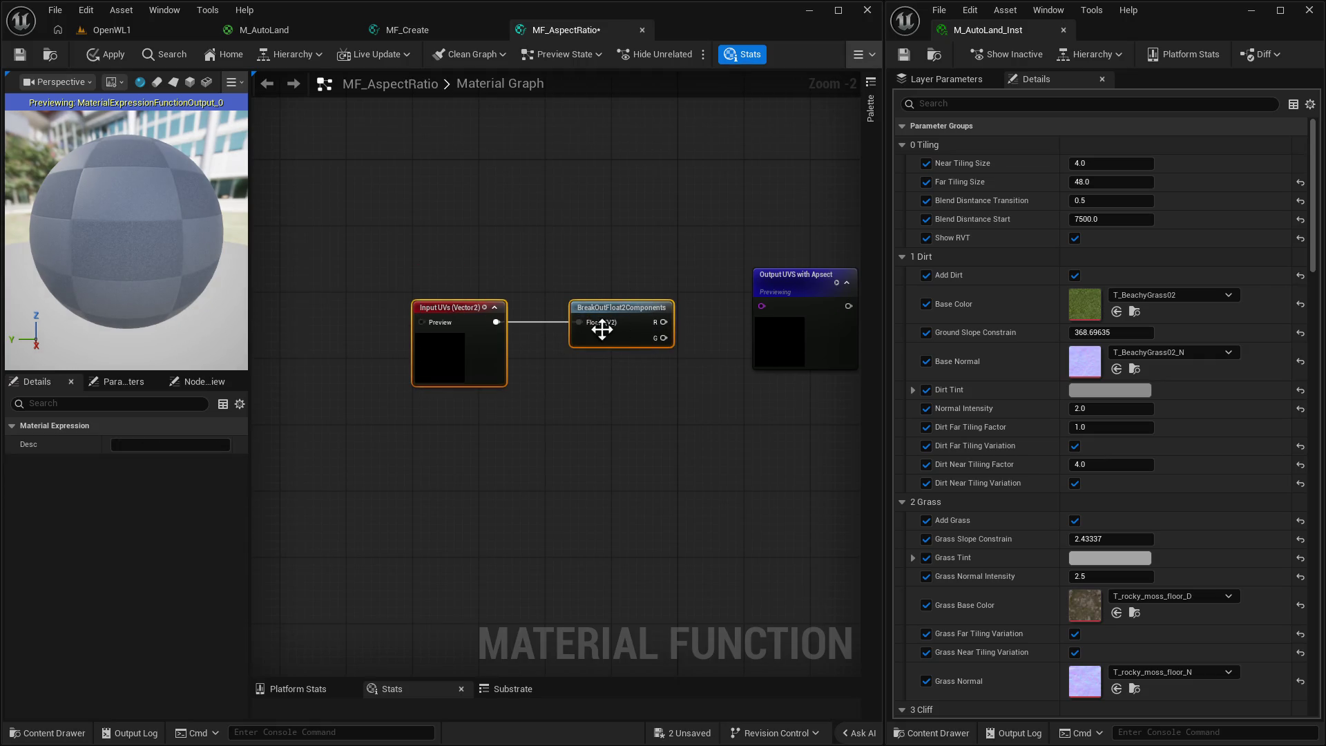
{"action": "left_click_drag", "start_coordinate": [603, 306], "coordinate": [488, 274]}
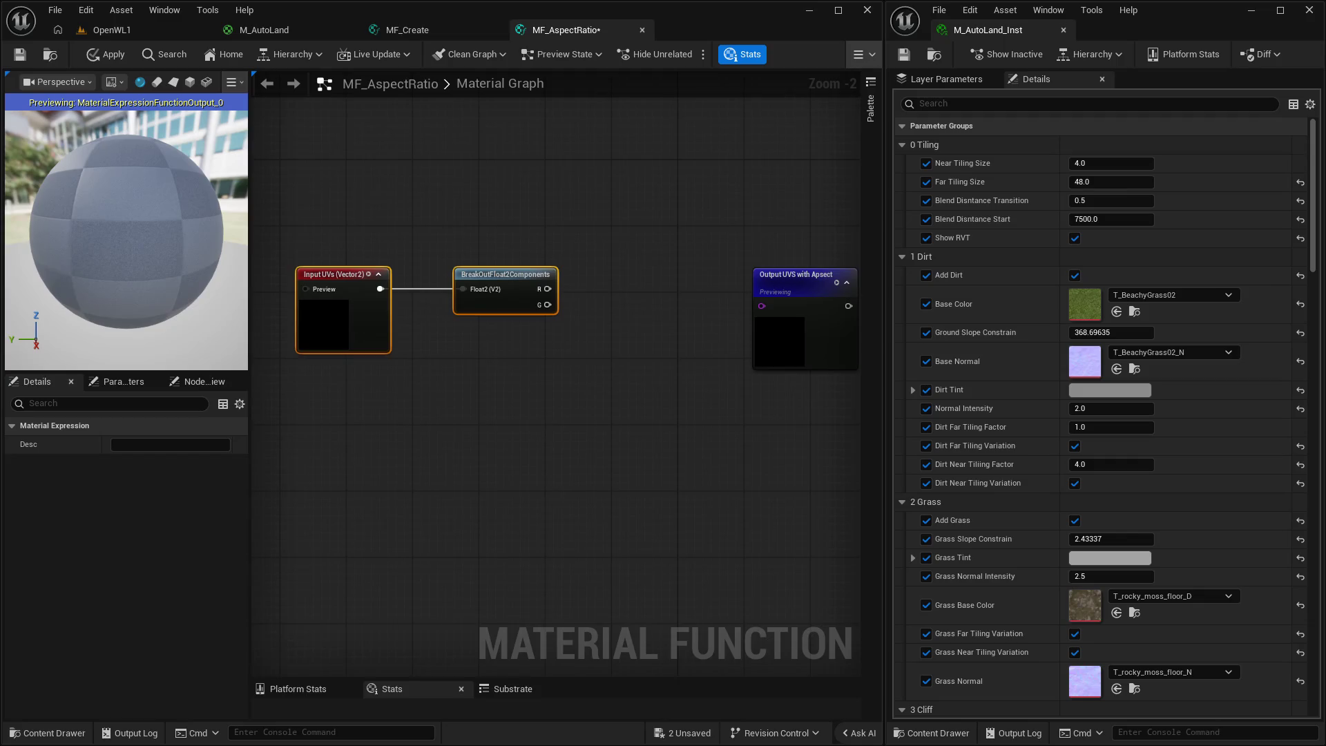
{"action": "left_click_drag", "start_coordinate": [622, 364], "coordinate": [579, 396]}
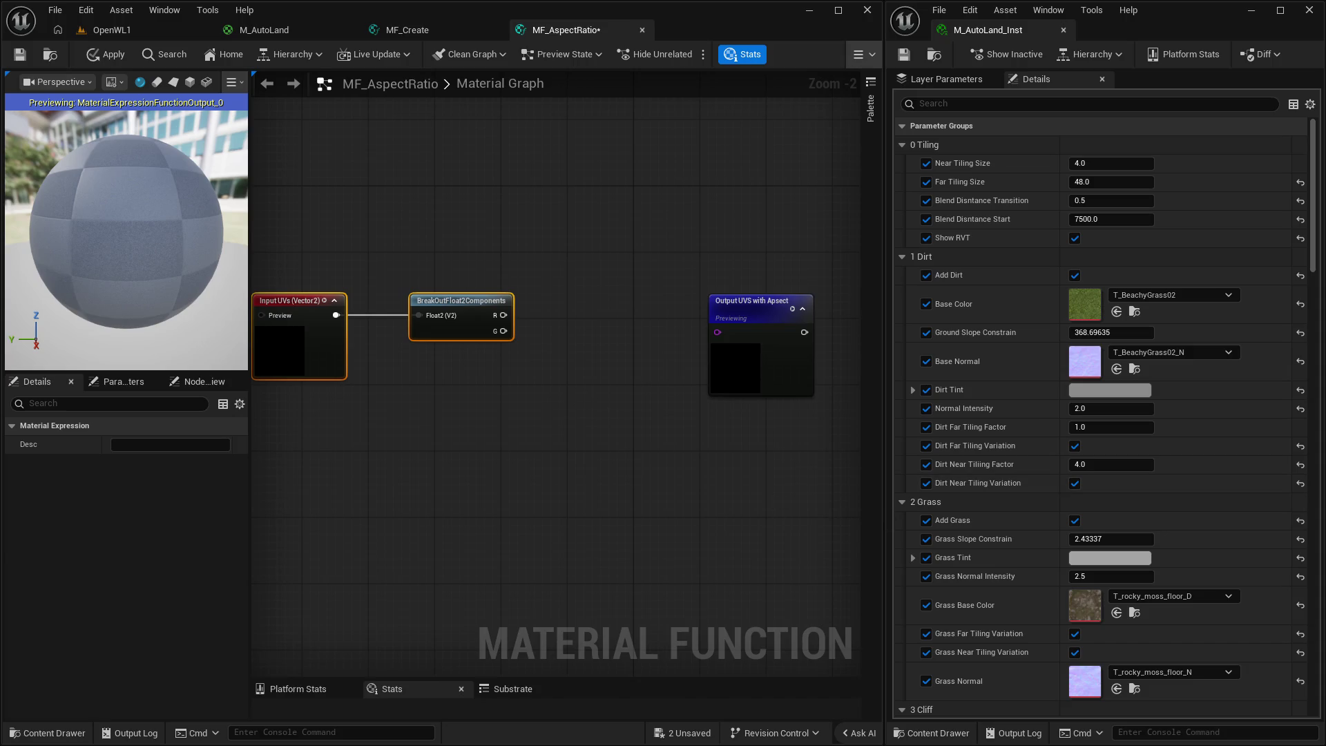
Add a new Function Input node named Aspect Ratio to the graph.
{"action": "right_click", "coordinate": [426, 480]}
{"action": "type", "text": "input"}
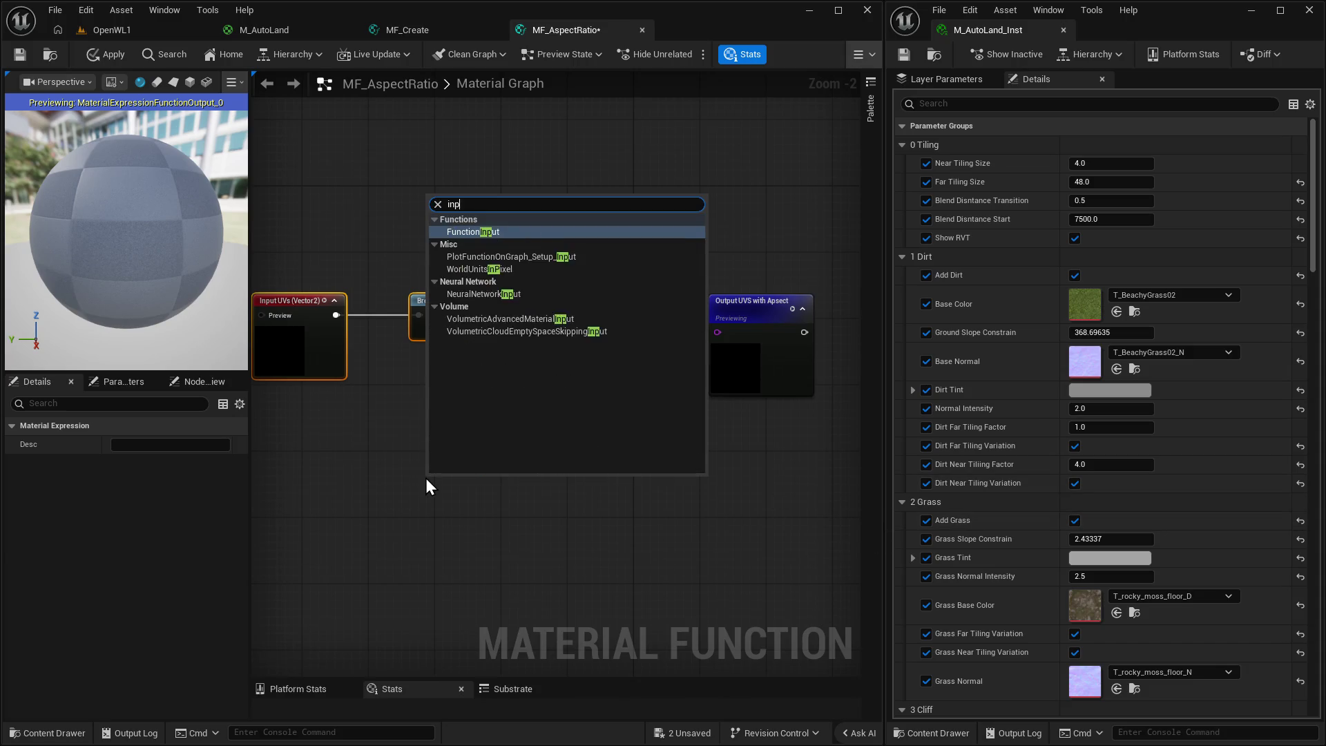
{"action": "key", "text": "Return"}
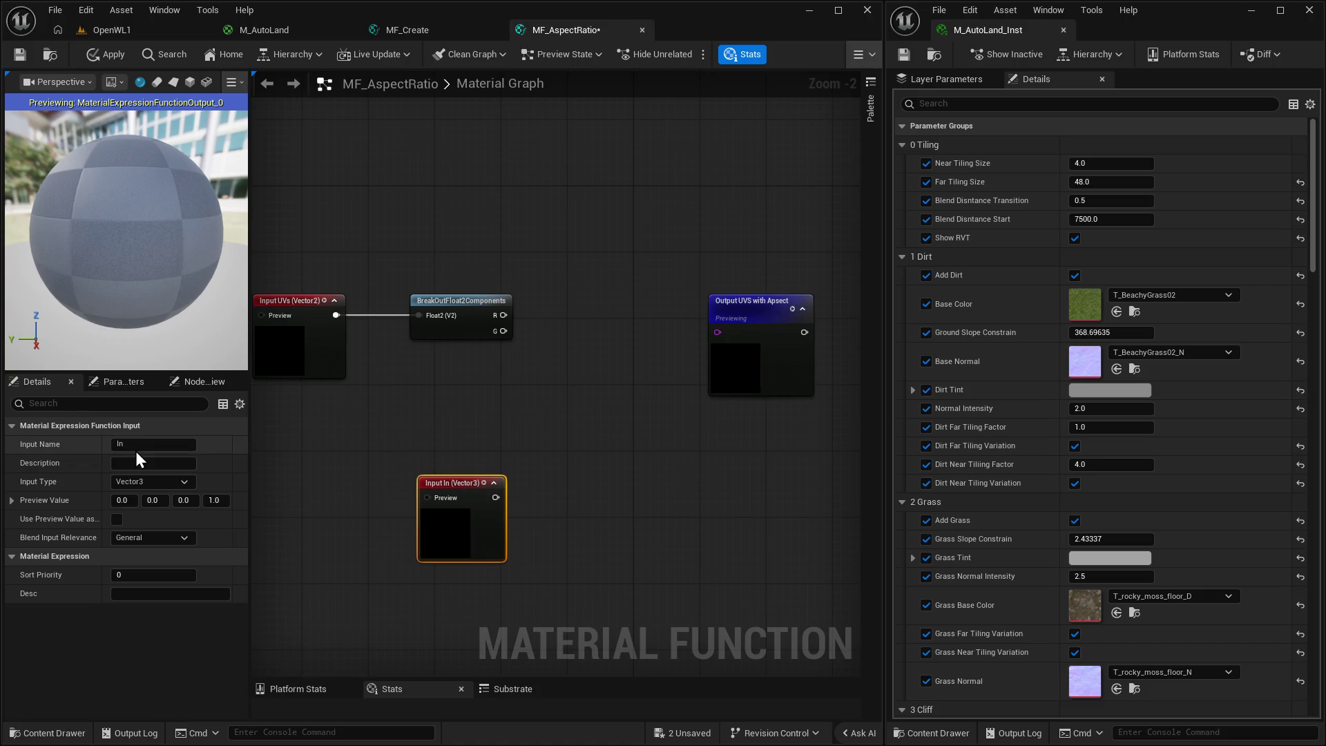
{"action": "left_click", "coordinate": [138, 442]}
{"action": "type", "text": "Ratio"}
{"action": "key", "text": "Return"}
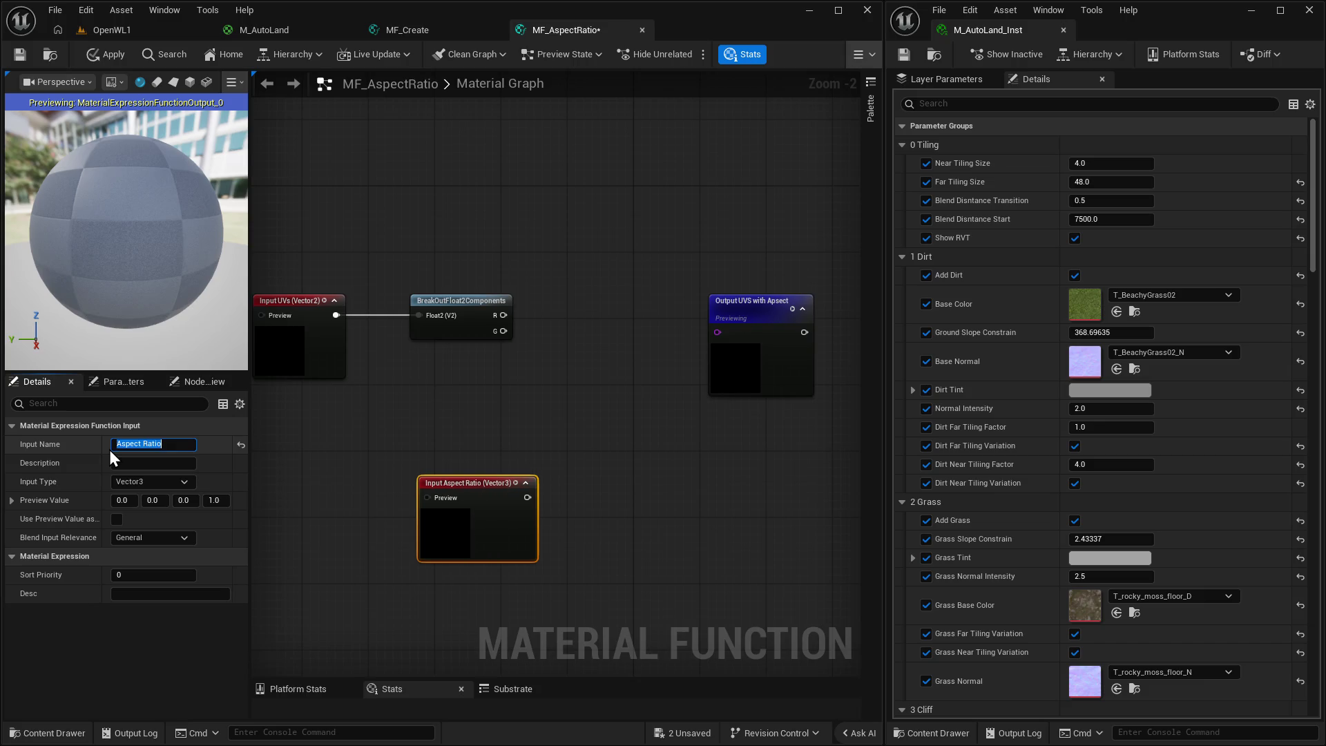
Fix the output node's name typo so it reads 'UVS with Aspect'.
{"action": "left_click", "coordinate": [761, 321]}
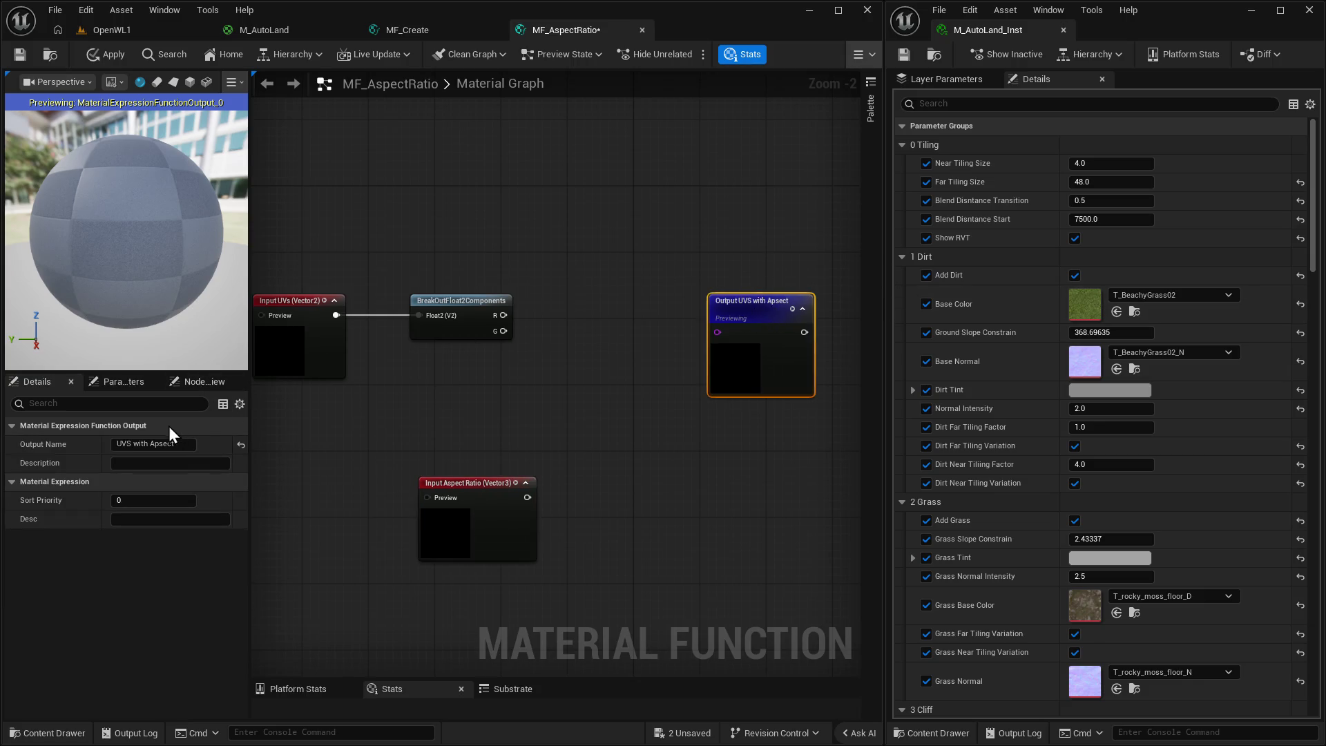
{"action": "left_click", "coordinate": [188, 445]}
{"action": "left_click", "coordinate": [164, 444]}
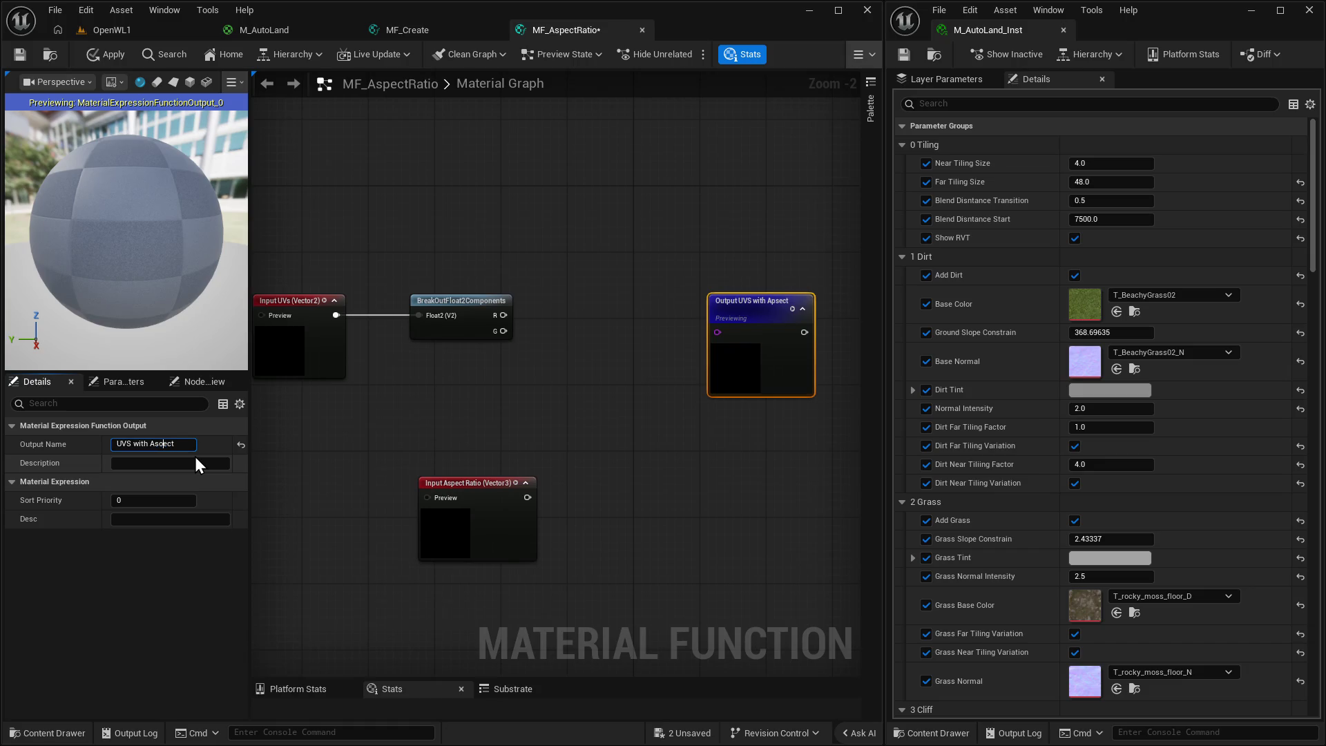
{"action": "type", "text": "p"}
{"action": "key", "text": "Return"}
{"action": "left_click", "coordinate": [313, 386]}
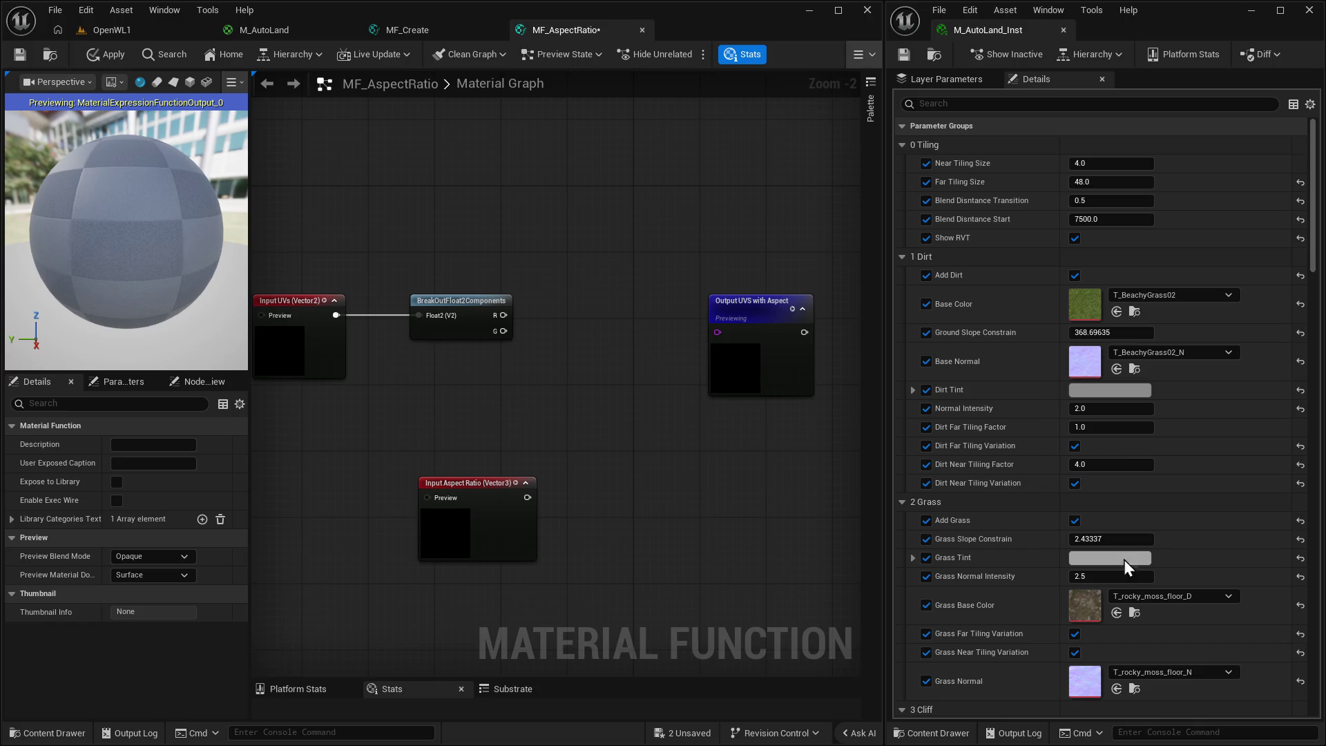
Make the Aspect Ratio input Scalar with a preview value of 1, used as default.
{"action": "left_click", "coordinate": [477, 483]}
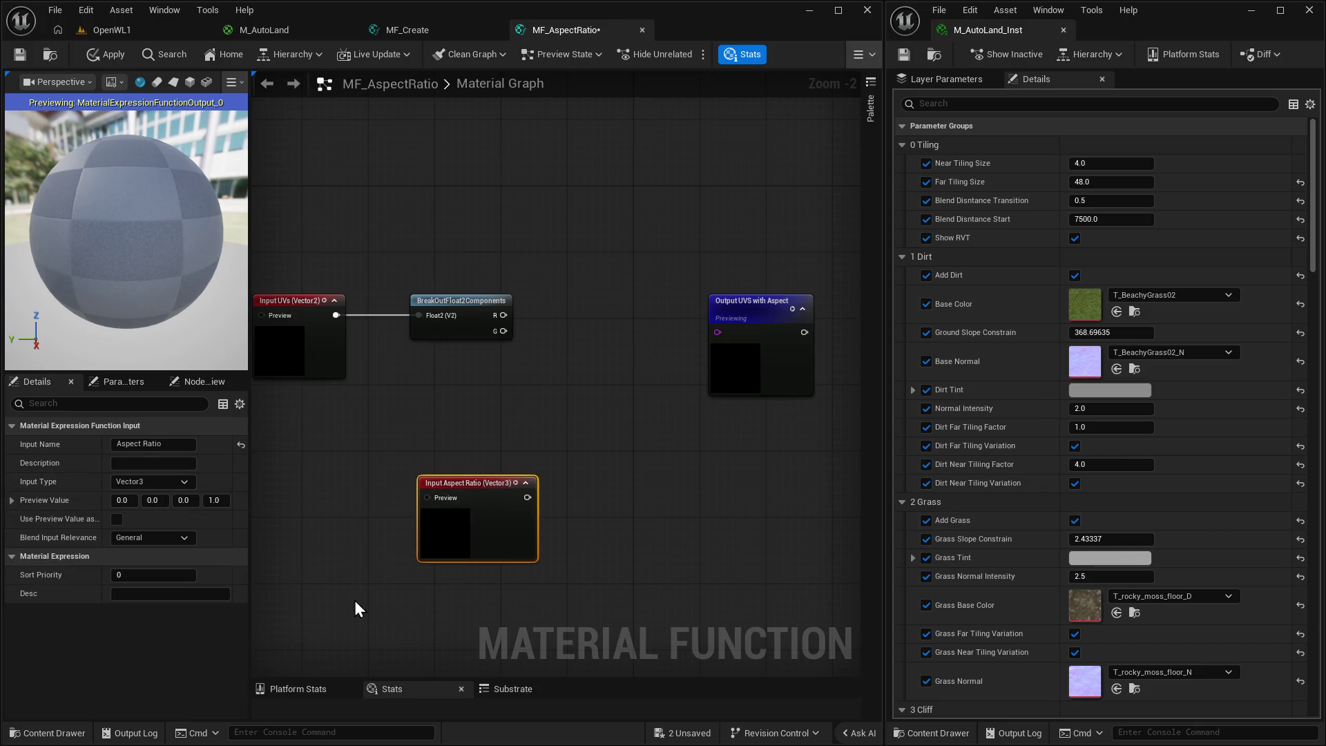
{"action": "left_click", "coordinate": [152, 481]}
{"action": "left_click", "coordinate": [125, 496]}
{"action": "left_click", "coordinate": [123, 500]}
{"action": "type", "text": "1"}
{"action": "key", "text": "Return"}
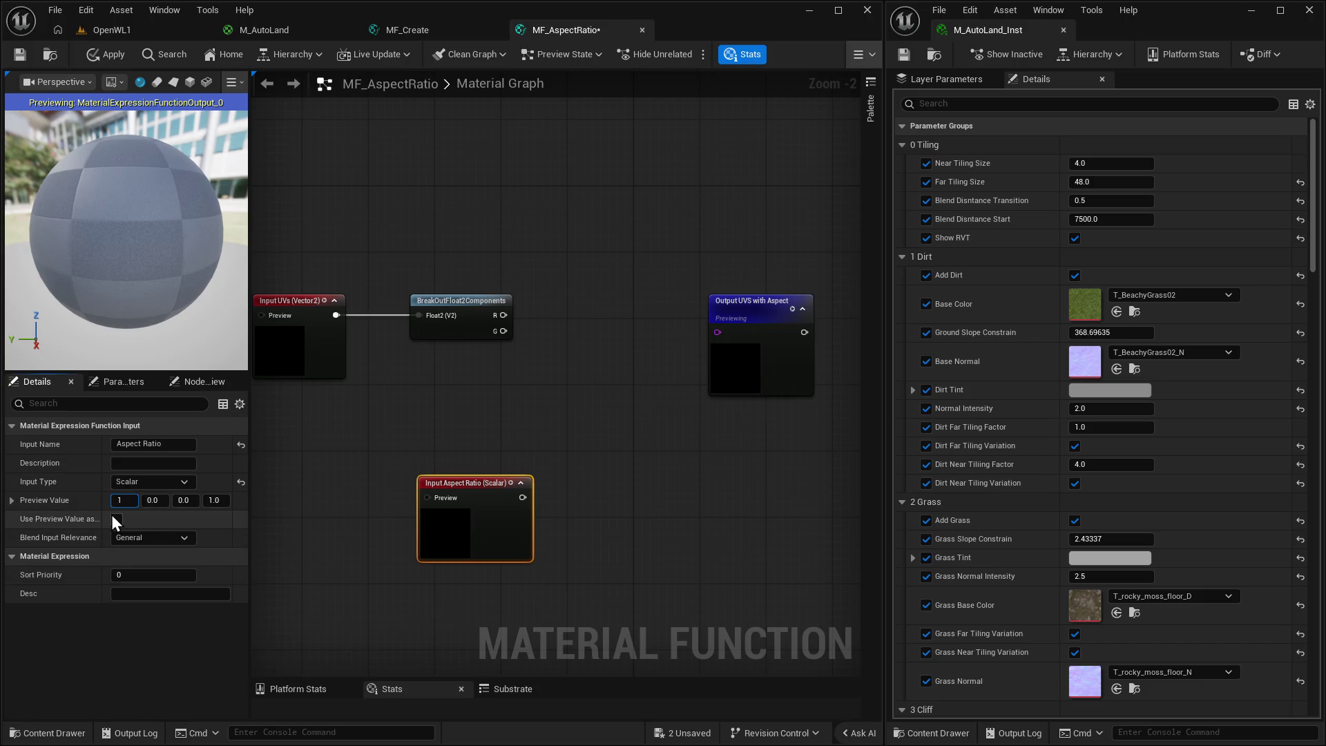
{"action": "left_click", "coordinate": [117, 519]}
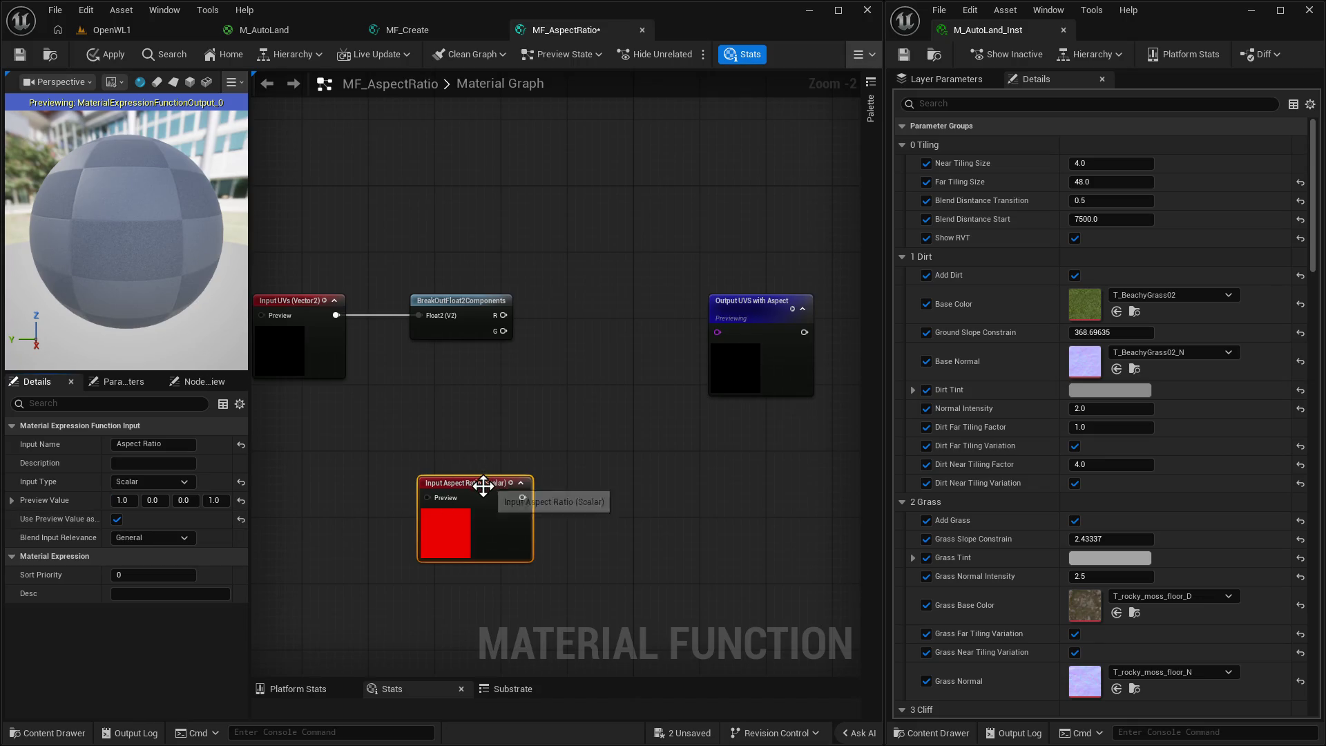
Rearrange the nodes and add a Multiply node fed by BreakOutFloat2Components' G output.
{"action": "mouse_move", "coordinate": [481, 478]}
{"action": "left_mouse_down"}
{"action": "mouse_move", "coordinate": [458, 474]}
{"action": "mouse_move", "coordinate": [437, 395]}
{"action": "mouse_move", "coordinate": [468, 417]}
{"action": "left_mouse_up"}
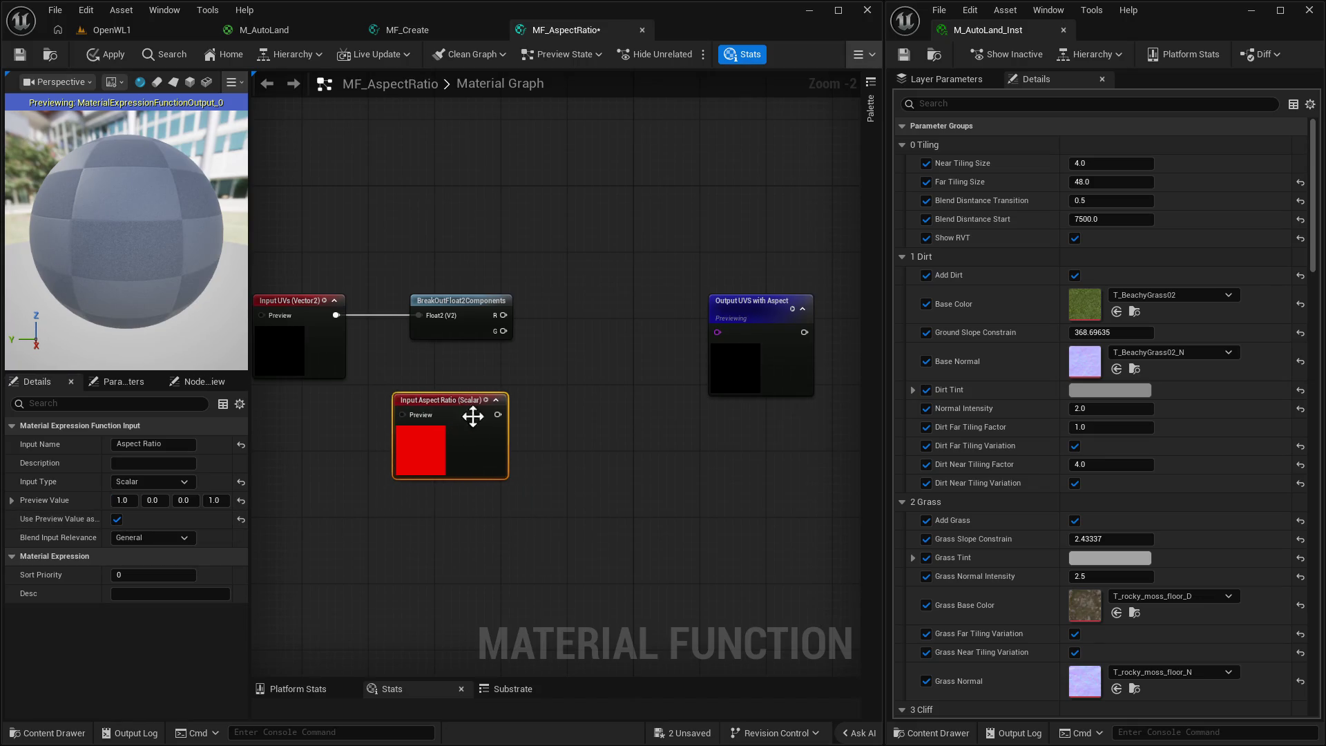
{"action": "left_click_drag", "start_coordinate": [674, 308], "coordinate": [756, 312]}
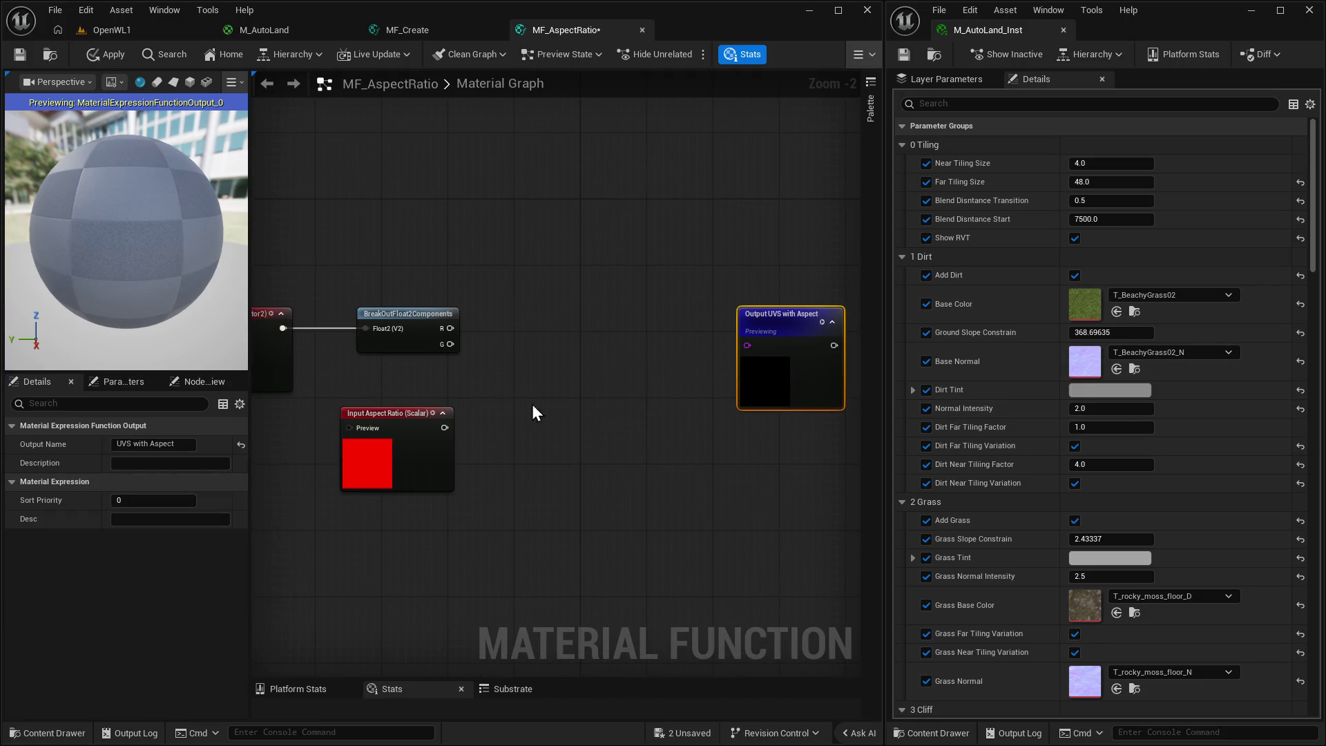
{"action": "left_click_drag", "start_coordinate": [384, 412], "coordinate": [375, 395]}
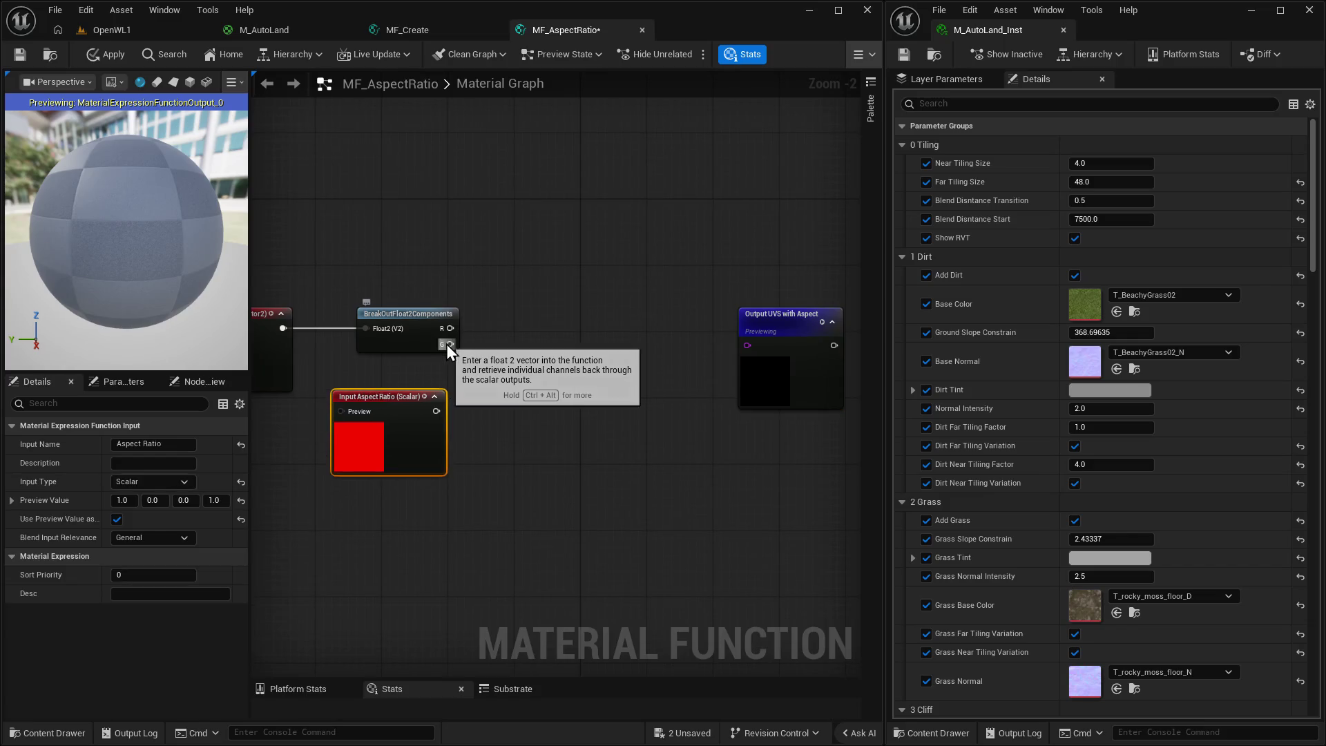
{"action": "left_click_drag", "start_coordinate": [449, 344], "coordinate": [478, 355]}
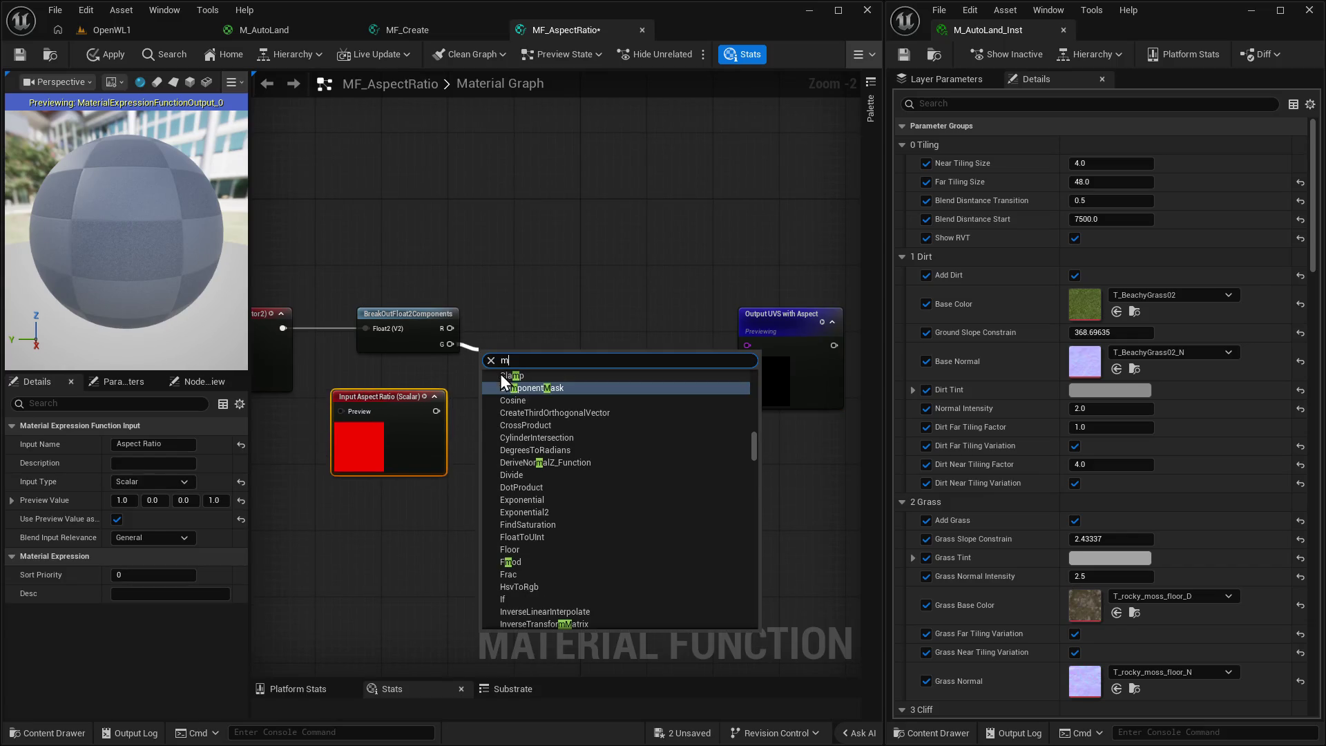
{"action": "type", "text": "mul"}
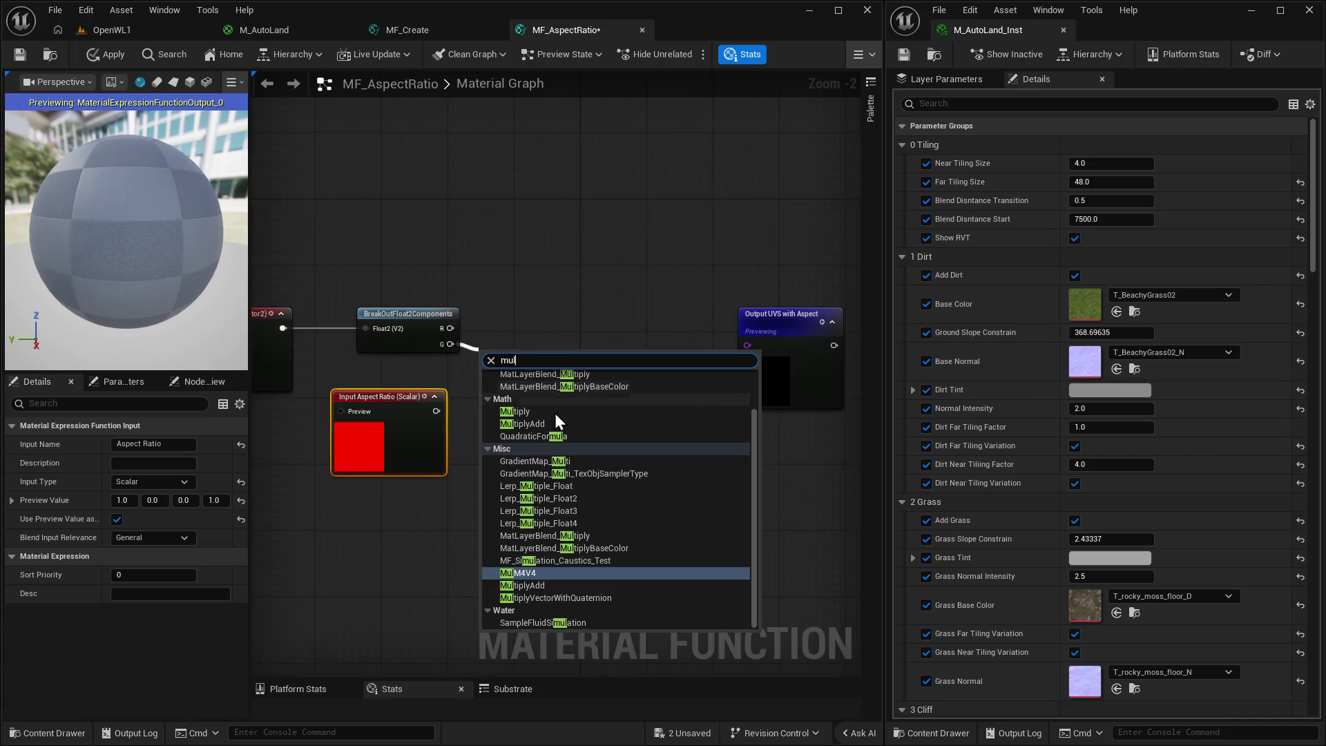
{"action": "left_click", "coordinate": [554, 411]}
Wire the Aspect Ratio input into Multiply's B pin and search 'make fl' from its output.
{"action": "left_click_drag", "start_coordinate": [436, 411], "coordinate": [481, 387]}
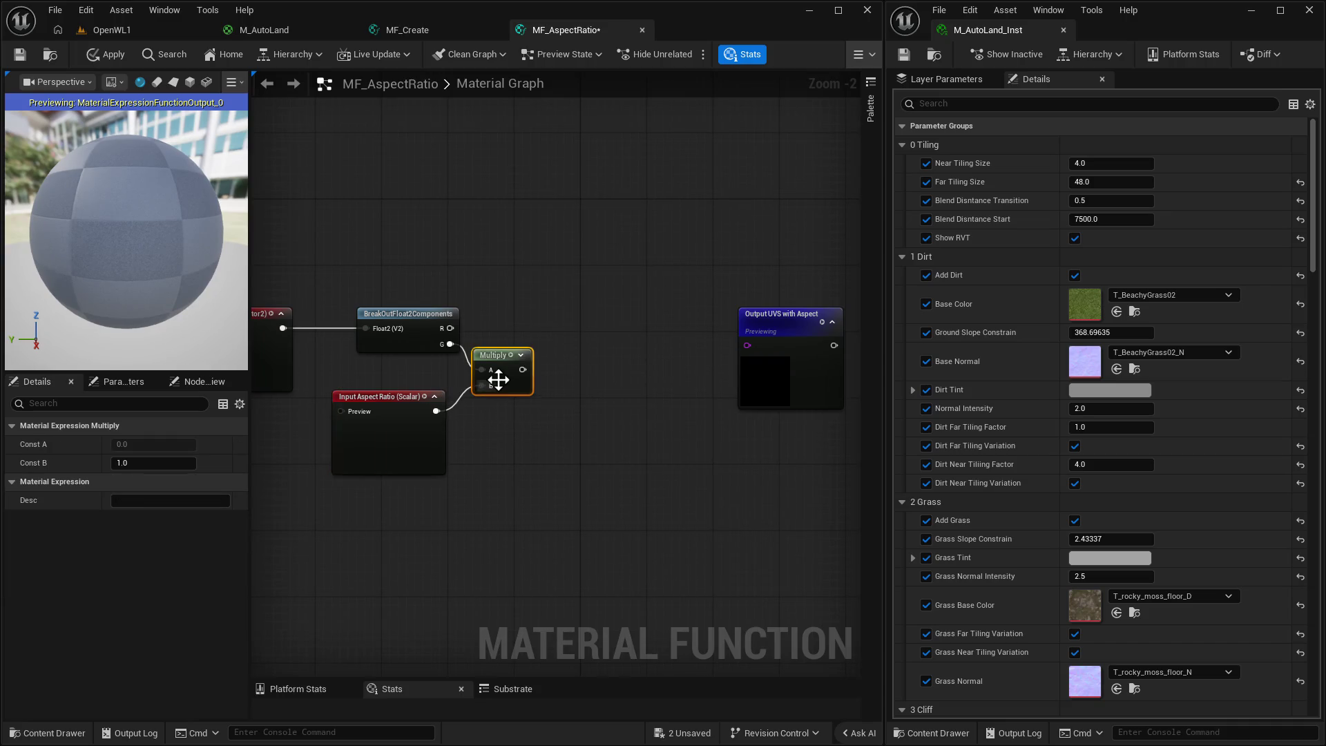
{"action": "left_click_drag", "start_coordinate": [594, 365], "coordinate": [533, 380]}
{"action": "left_click_drag", "start_coordinate": [723, 338], "coordinate": [764, 338]}
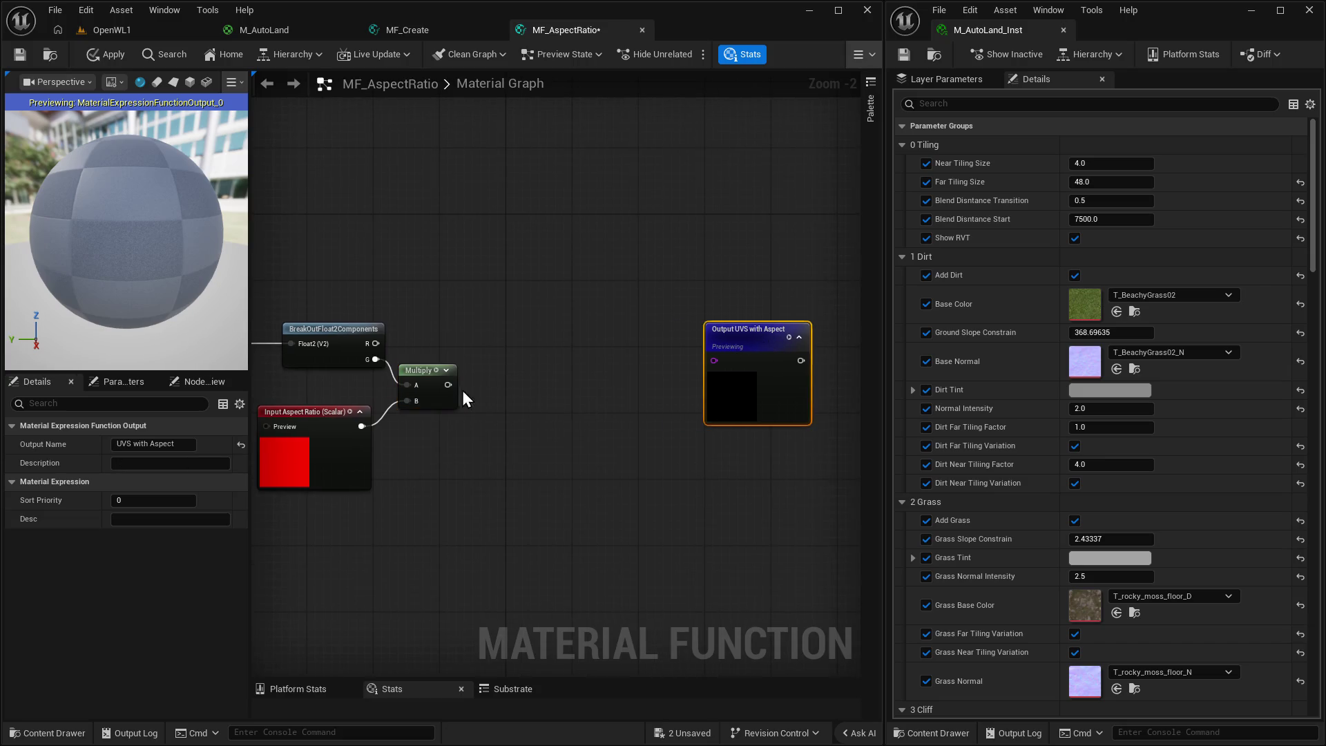
{"action": "left_click_drag", "start_coordinate": [453, 388], "coordinate": [515, 358]}
{"action": "type", "text": "make fl"}
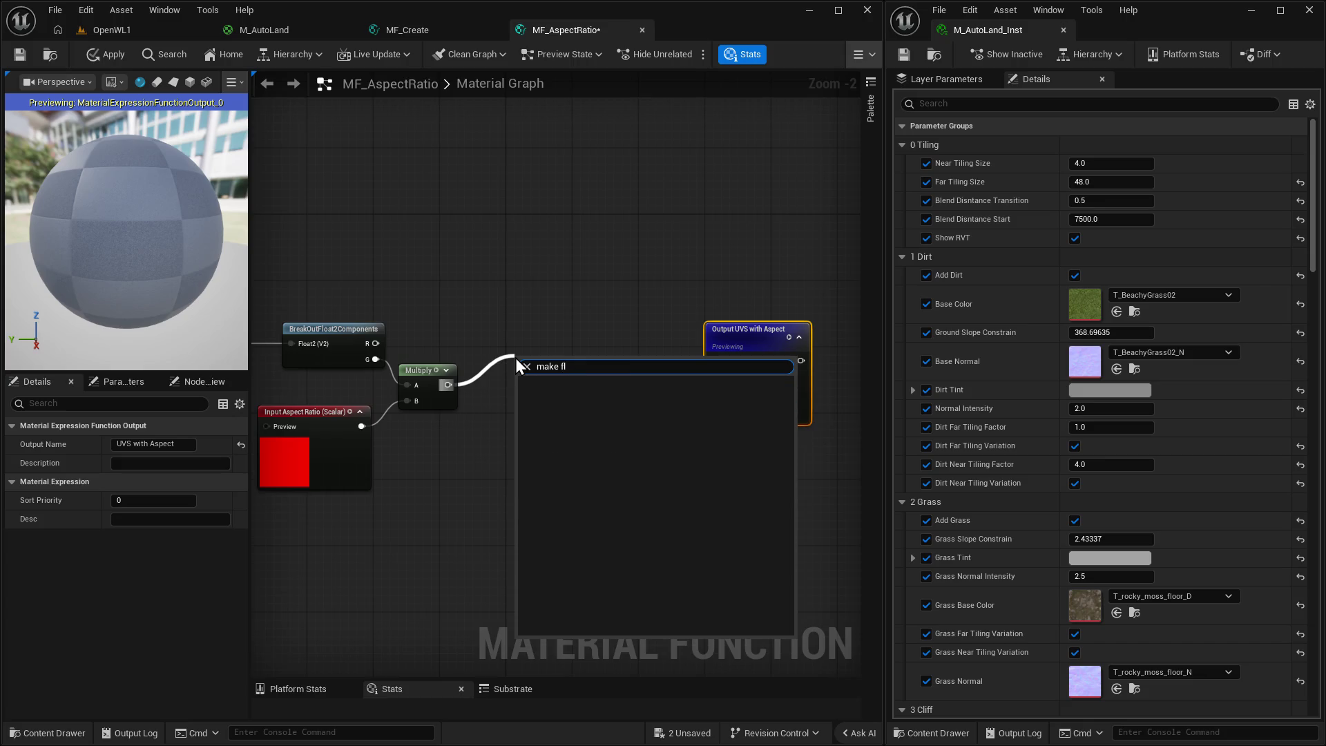
Duplicate the BreakOutFloat2Components node and change the copy into MakeFloat2.
{"action": "left_click", "coordinate": [541, 238]}
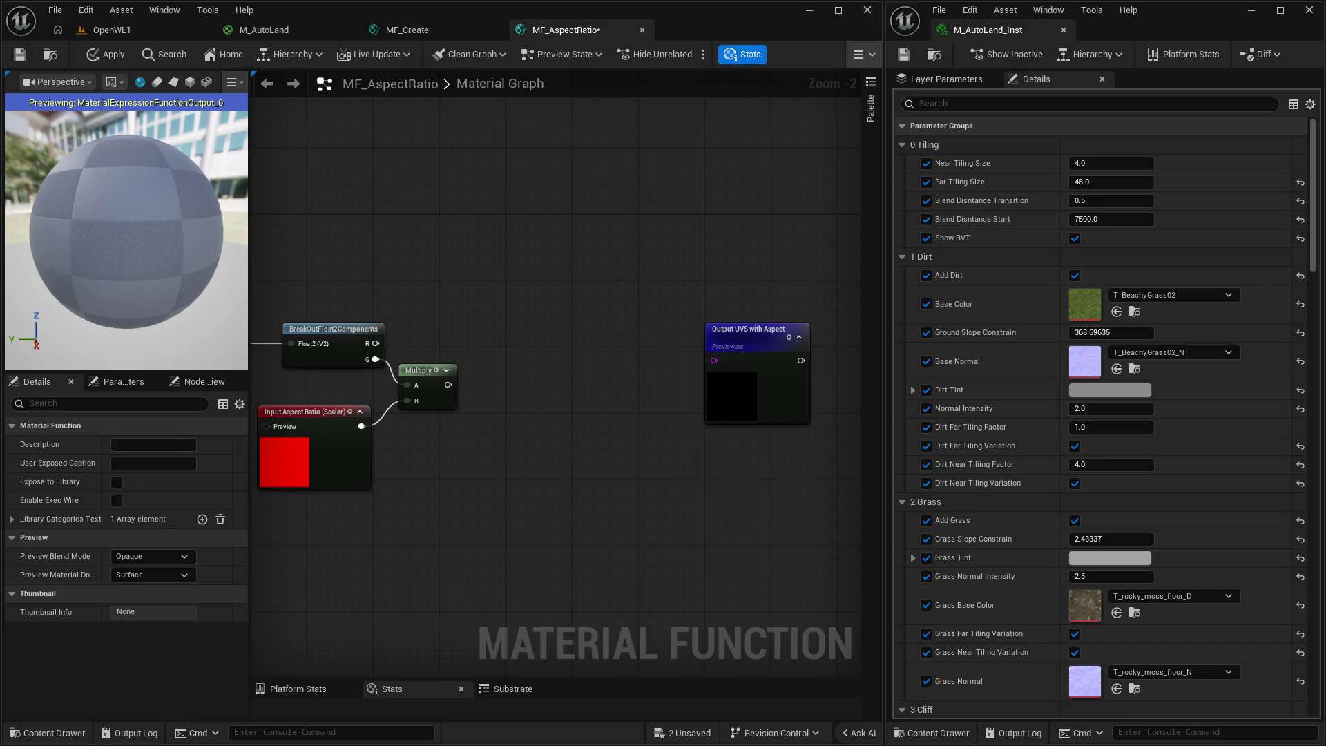
{"action": "left_click", "coordinate": [335, 330]}
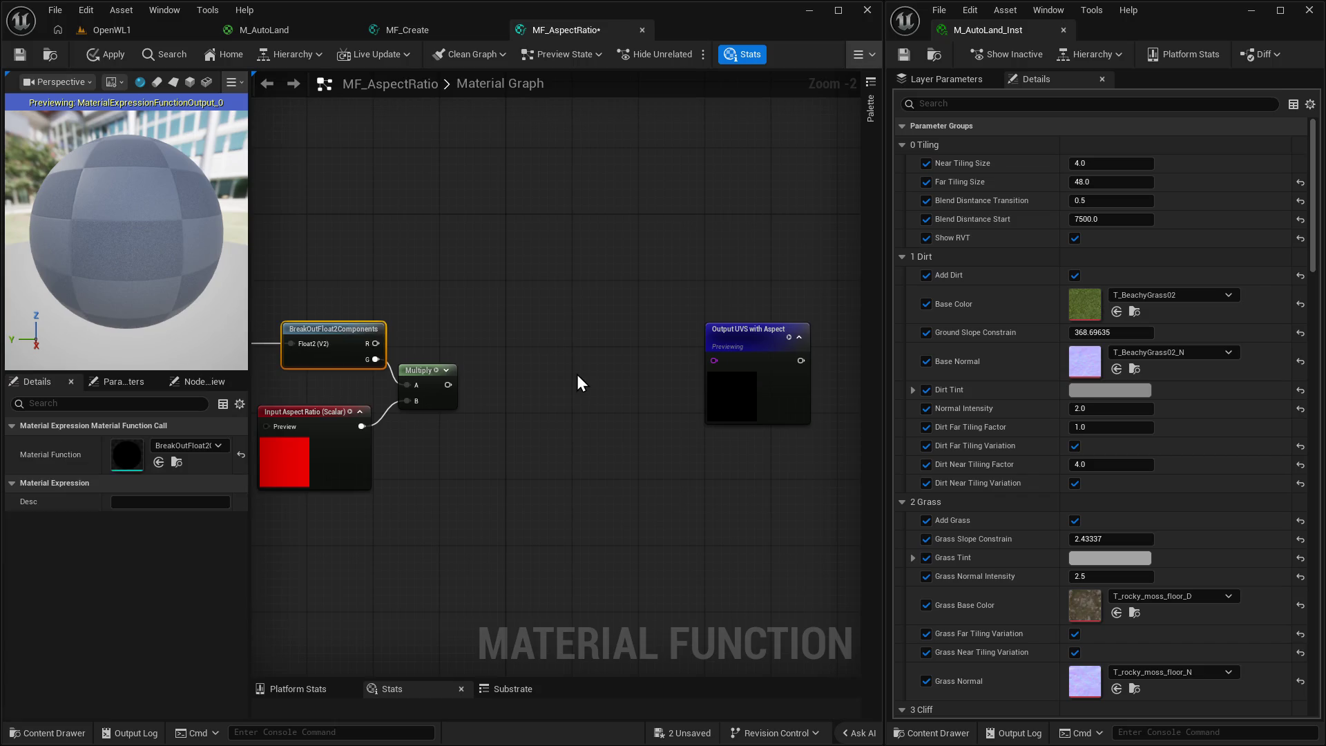
{"action": "key", "text": "ctrl+c"}
{"action": "key", "text": "ctrl+v"}
{"action": "left_click", "coordinate": [209, 448]}
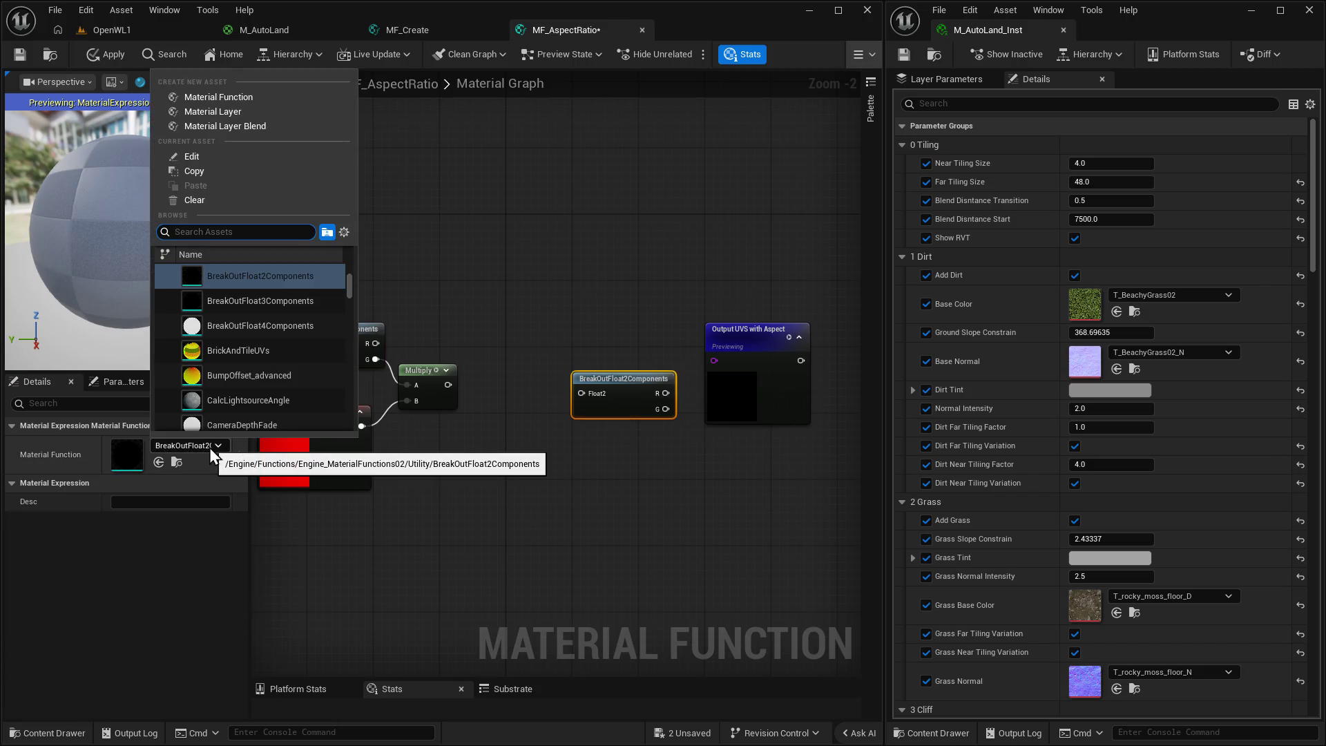
{"action": "type", "text": "make flo"}
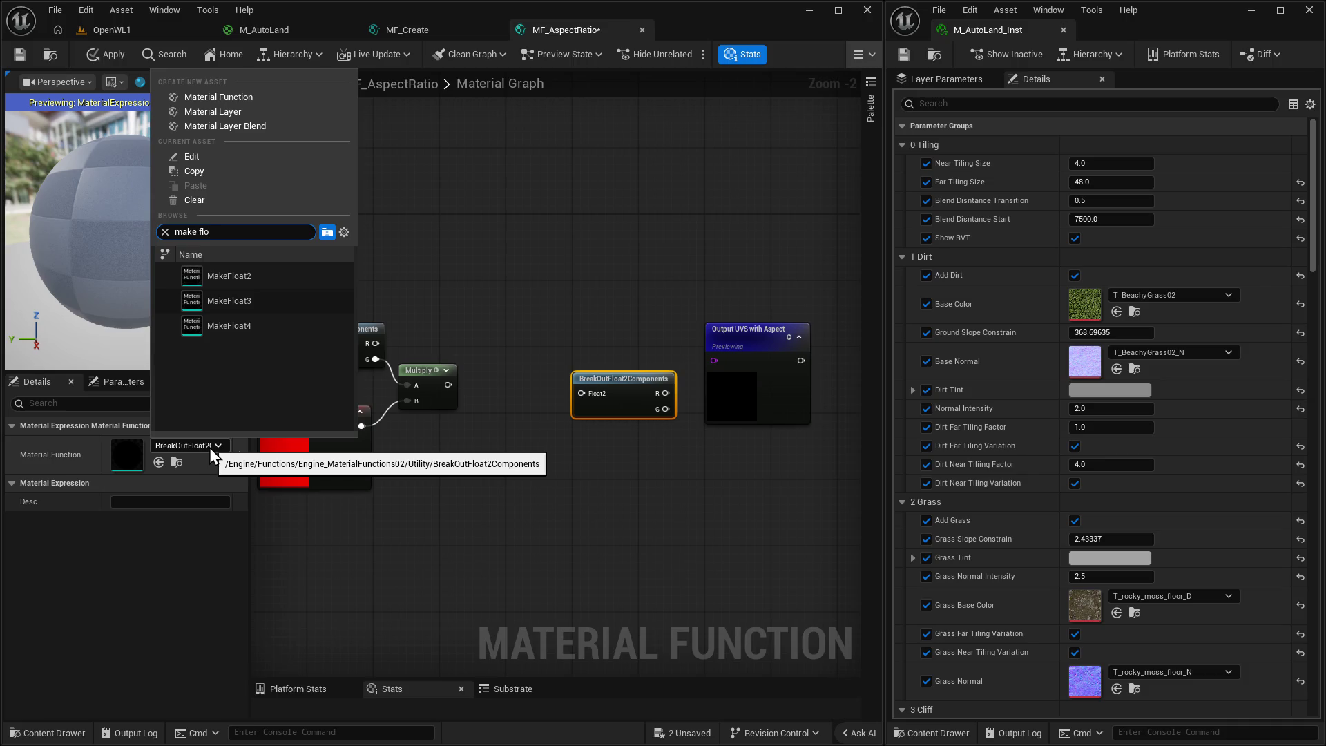
{"action": "left_click", "coordinate": [242, 273]}
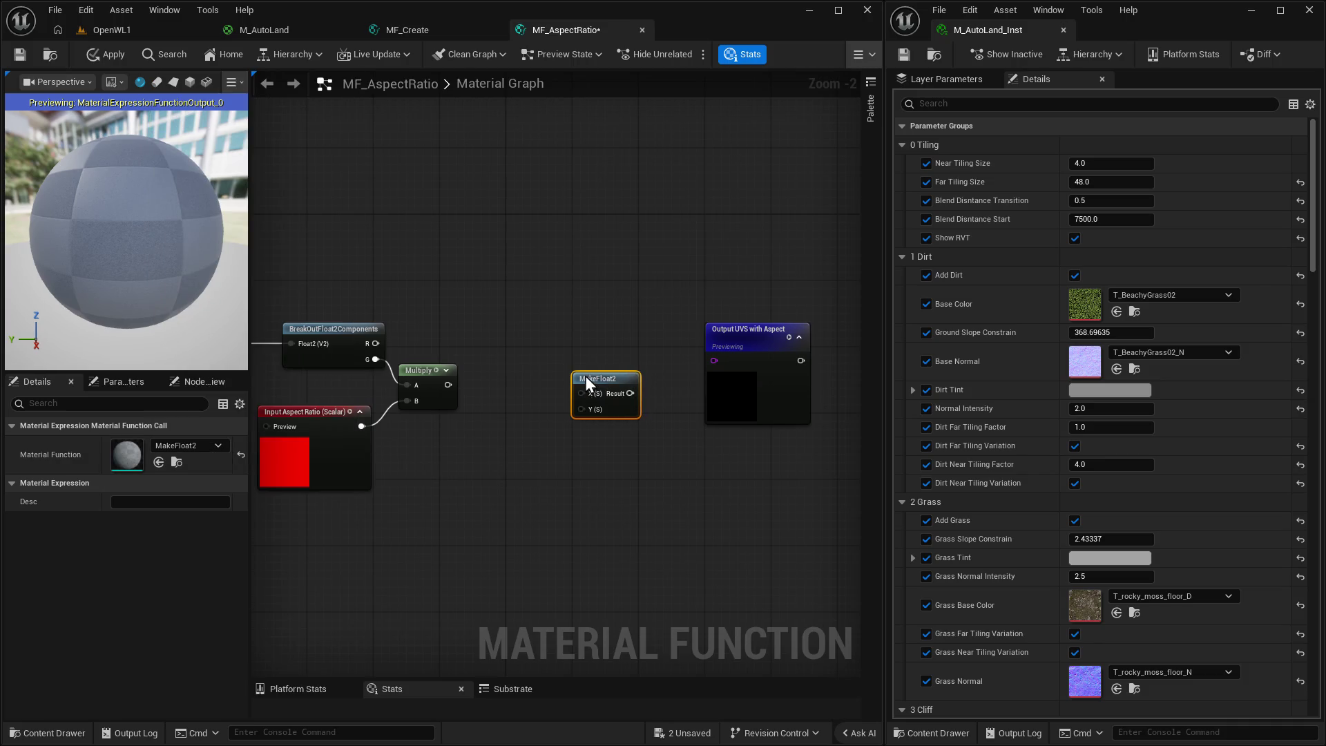
Connect R to MakeFloat2's X and the Multiply result to its Y, aligned with the breakout node.
{"action": "left_click_drag", "start_coordinate": [592, 385], "coordinate": [537, 334]}
{"action": "mouse_move", "coordinate": [370, 350]}
{"action": "left_mouse_down"}
{"action": "mouse_move", "coordinate": [542, 347]}
{"action": "mouse_move", "coordinate": [524, 343]}
{"action": "mouse_move", "coordinate": [550, 333]}
{"action": "left_mouse_up"}
{"action": "left_click", "coordinate": [328, 329]}
{"action": "left_click", "coordinate": [531, 329], "text": "ctrl"}
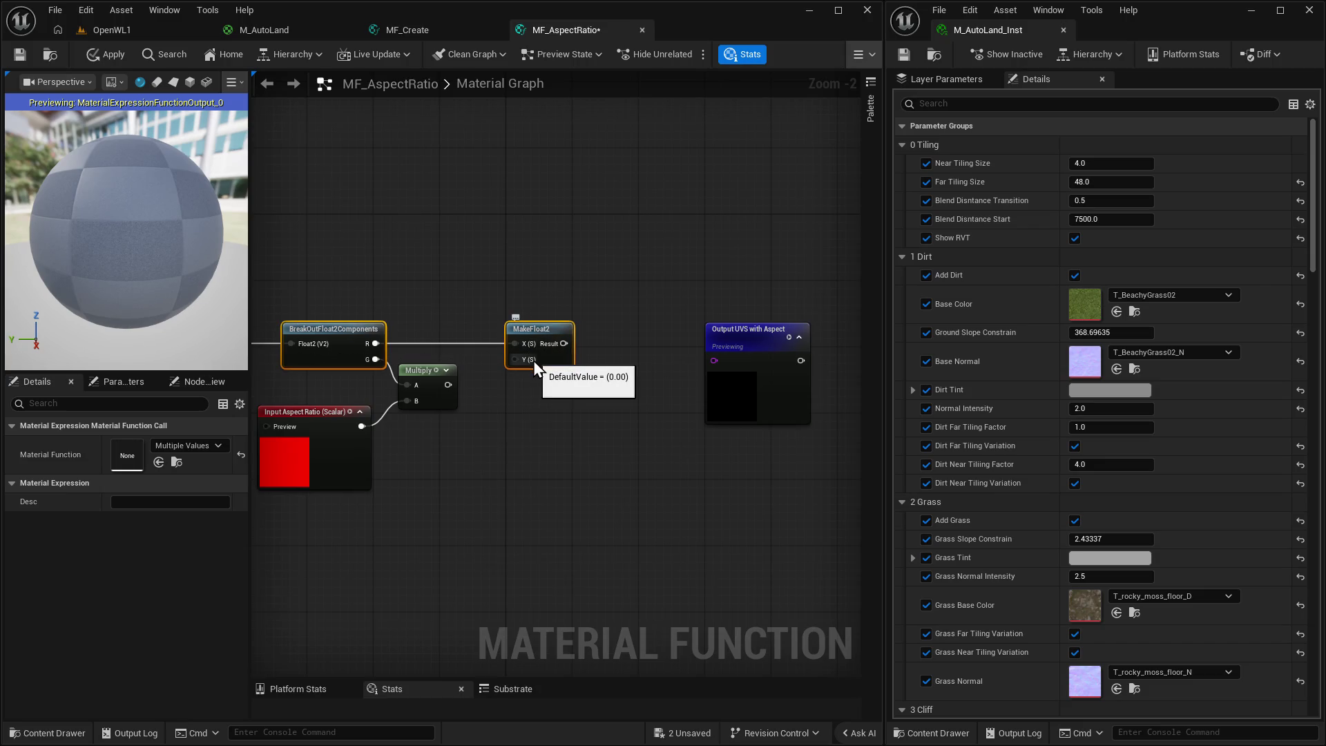
{"action": "left_click", "coordinate": [585, 414]}
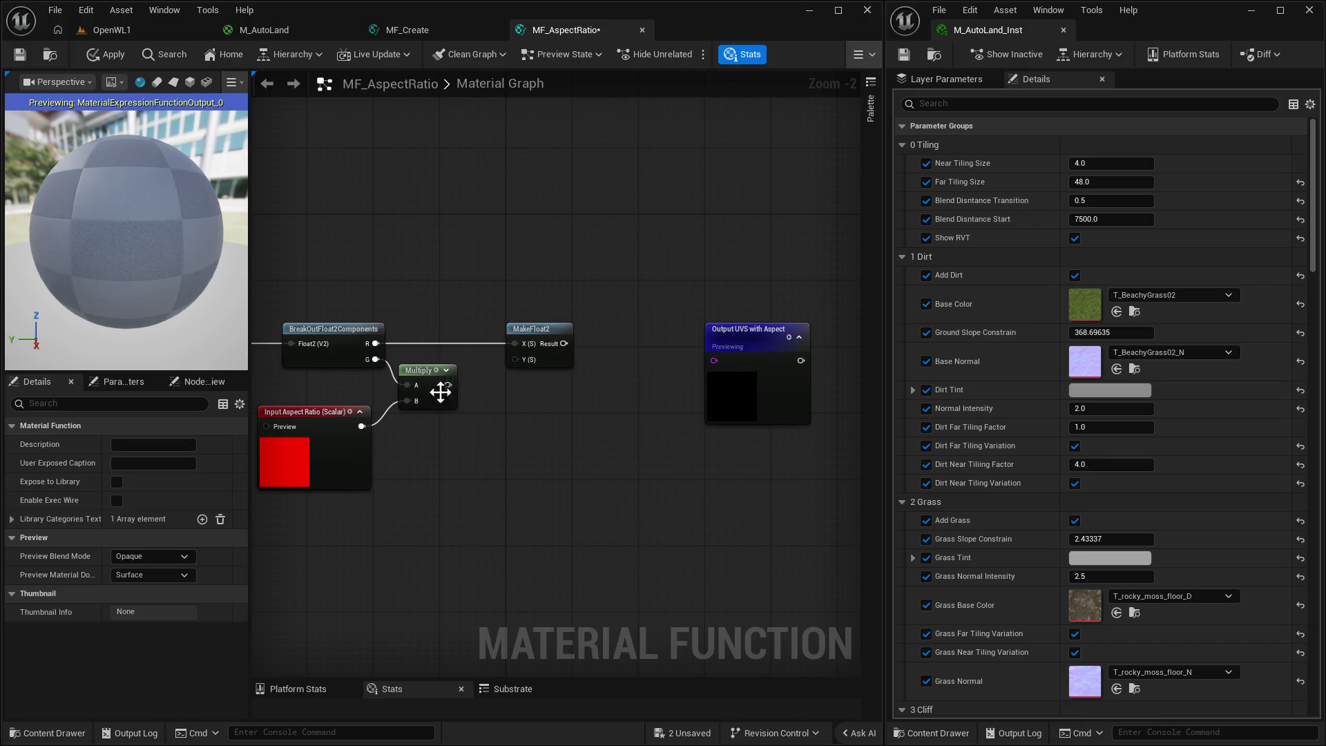
{"action": "mouse_move", "coordinate": [448, 385]}
{"action": "left_mouse_down"}
{"action": "mouse_move", "coordinate": [516, 362]}
{"action": "mouse_move", "coordinate": [522, 374]}
{"action": "left_mouse_up"}
{"action": "left_click", "coordinate": [706, 307]}
{"action": "mouse_move", "coordinate": [448, 385]}
{"action": "left_mouse_down"}
{"action": "mouse_move", "coordinate": [516, 358]}
{"action": "mouse_move", "coordinate": [714, 357]}
{"action": "mouse_move", "coordinate": [710, 317]}
{"action": "left_mouse_up"}
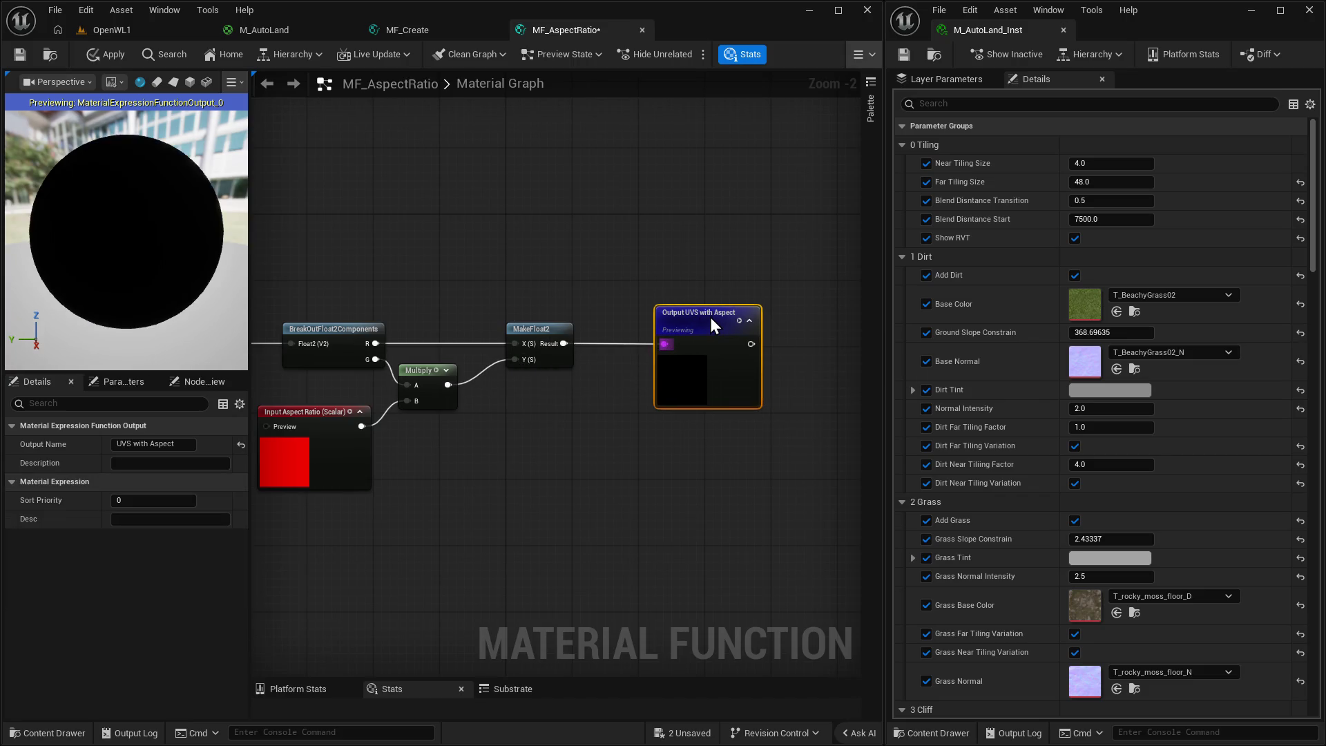
Apply the MF_AspectRatio changes and switch to the OpenWL1 level.
{"action": "left_click", "coordinate": [107, 54]}
{"action": "mouse_move", "coordinate": [520, 264]}
{"action": "left_mouse_down"}
{"action": "mouse_move", "coordinate": [657, 184]}
{"action": "mouse_move", "coordinate": [503, 169]}
{"action": "left_mouse_up"}
{"action": "left_click_drag", "start_coordinate": [377, 221], "coordinate": [425, 211]}
{"action": "scroll", "coordinate": [521, 270], "scroll_direction": "down", "scroll_amount": 1}
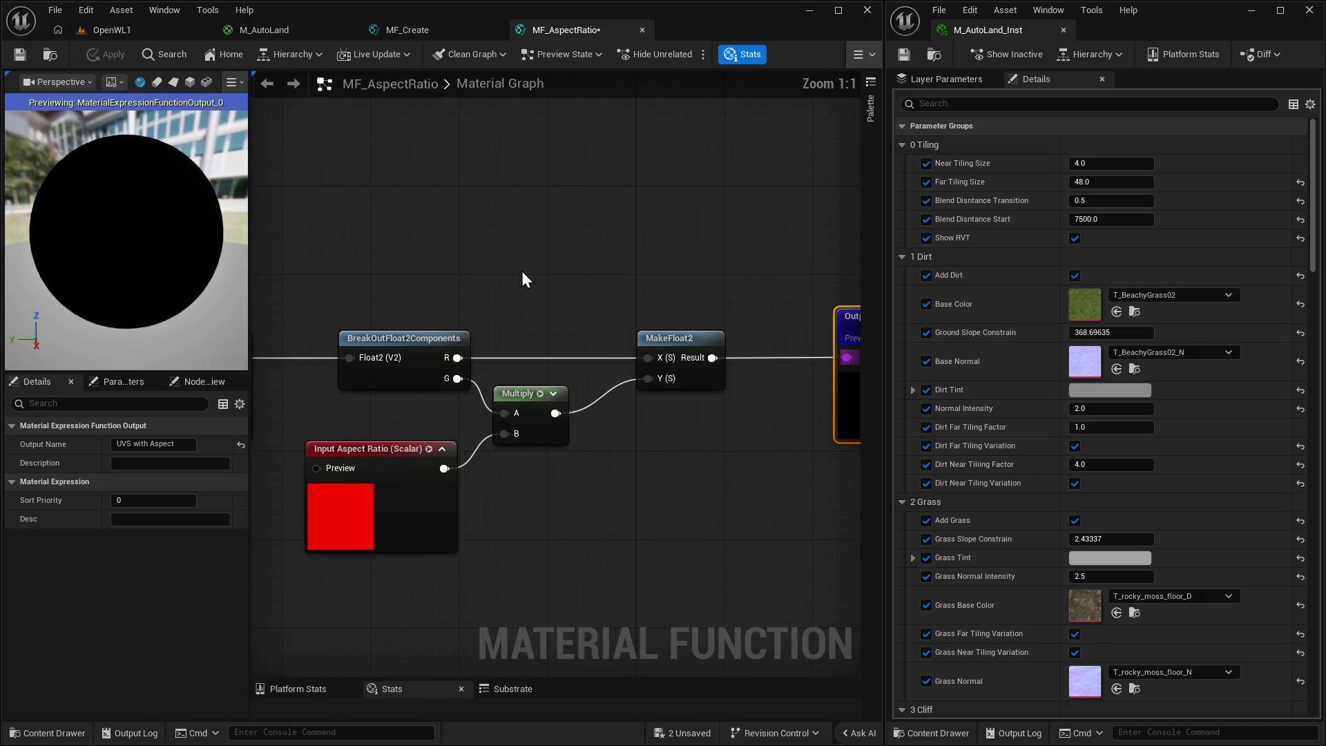
{"action": "right_click", "coordinate": [522, 270]}
{"action": "left_click", "coordinate": [536, 198]}
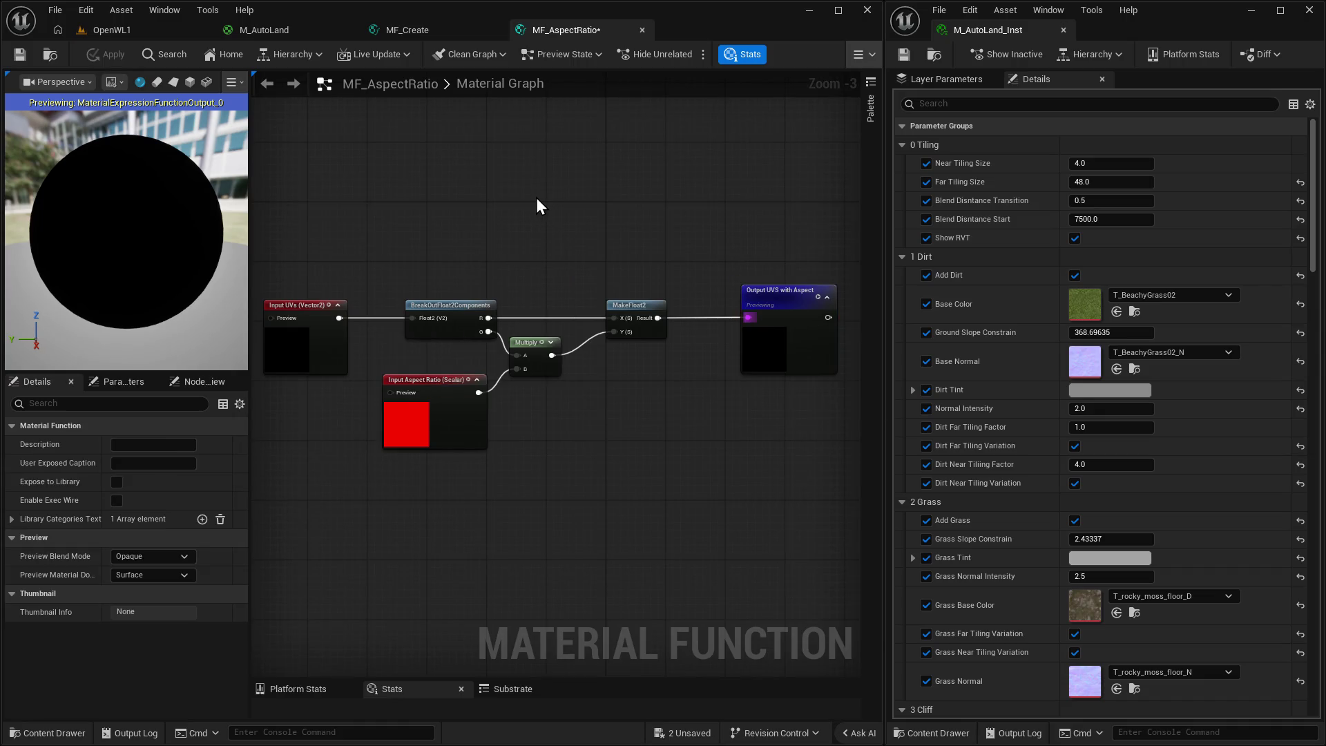
{"action": "left_click", "coordinate": [130, 32]}
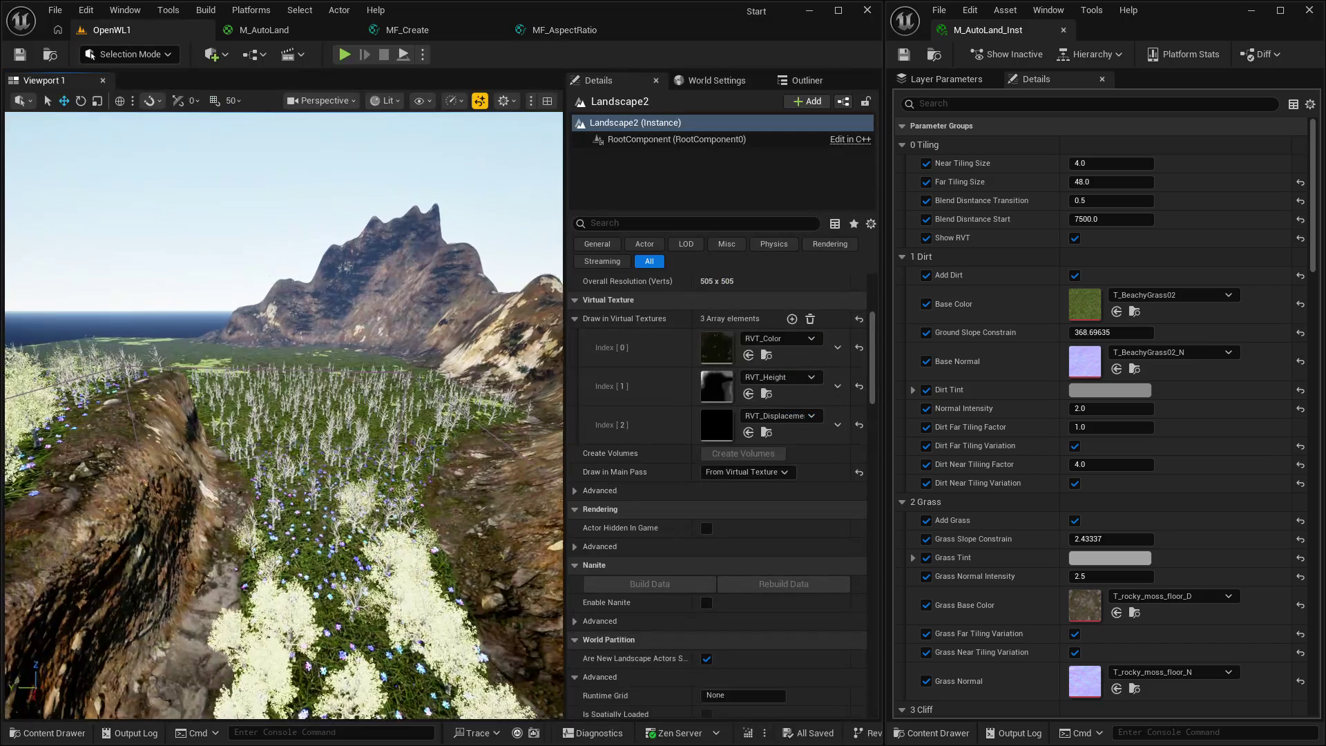
{"action": "key", "text": "w"}
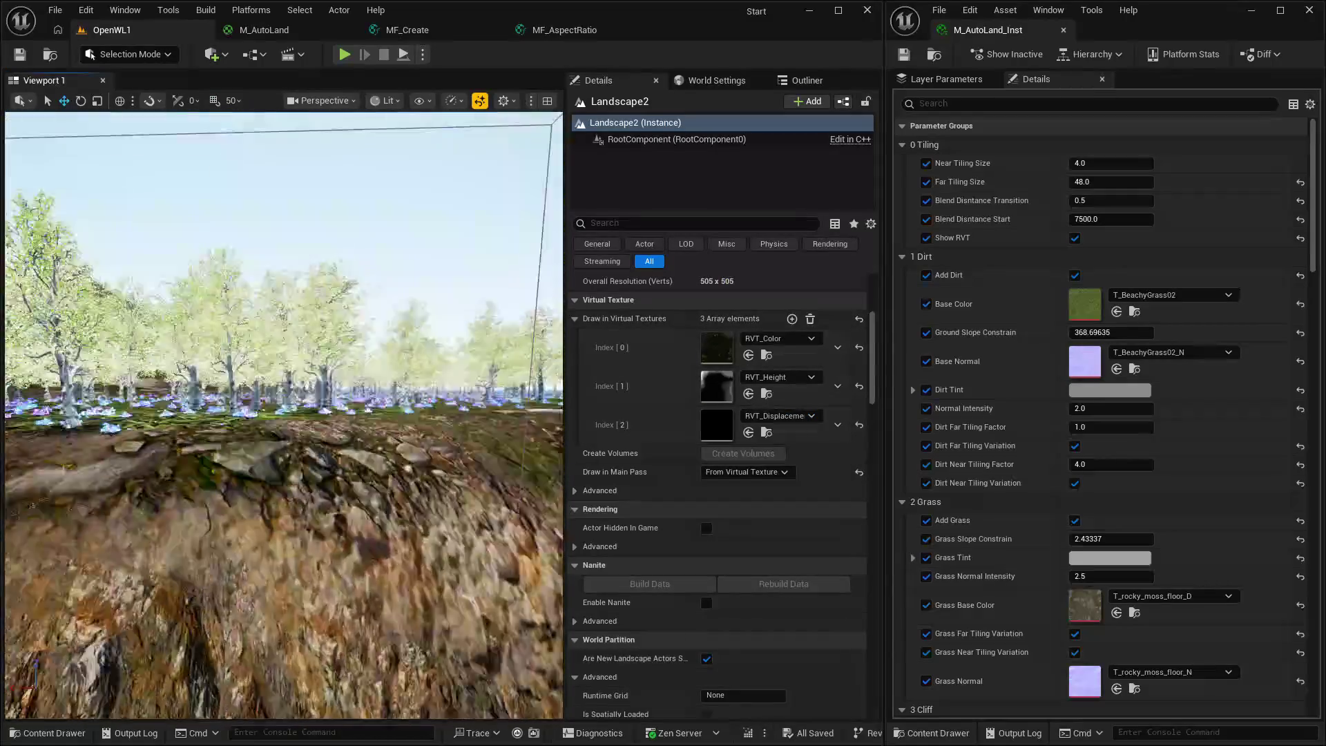
{"action": "key", "text": "w"}
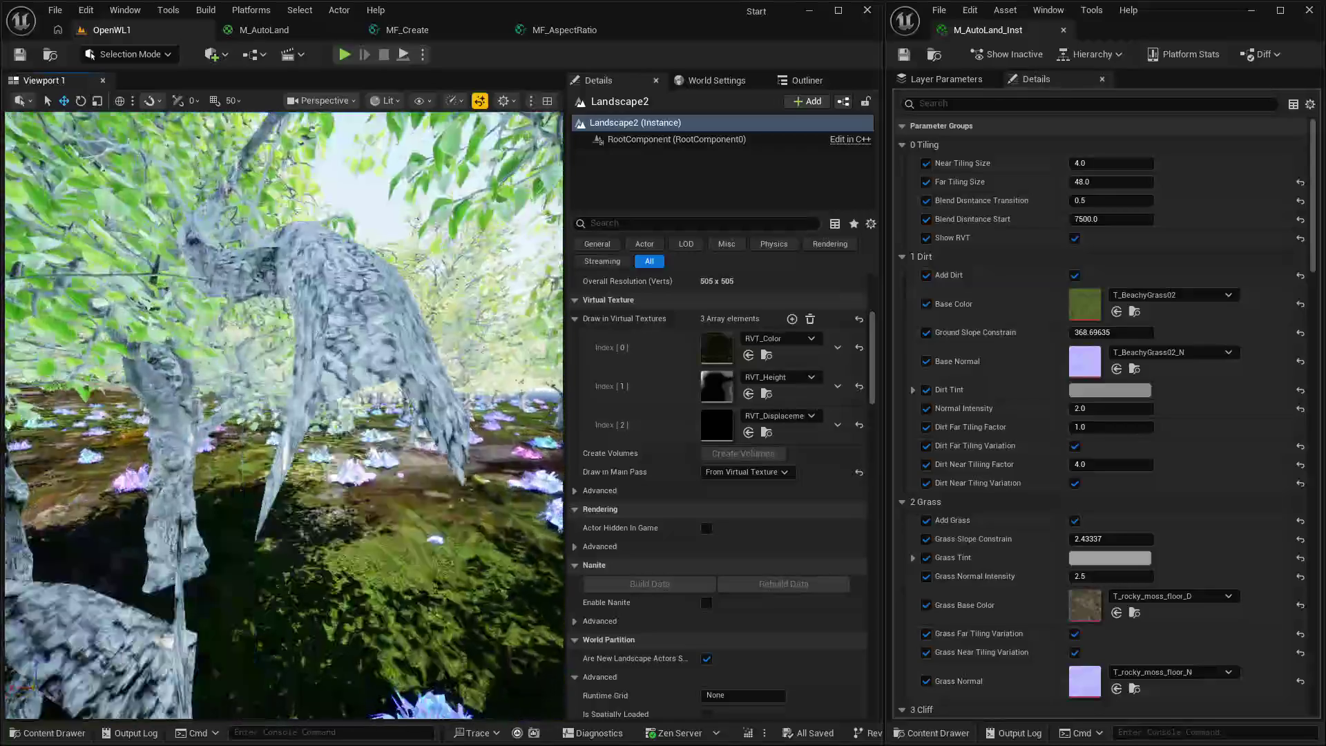
{"action": "key", "text": "w"}
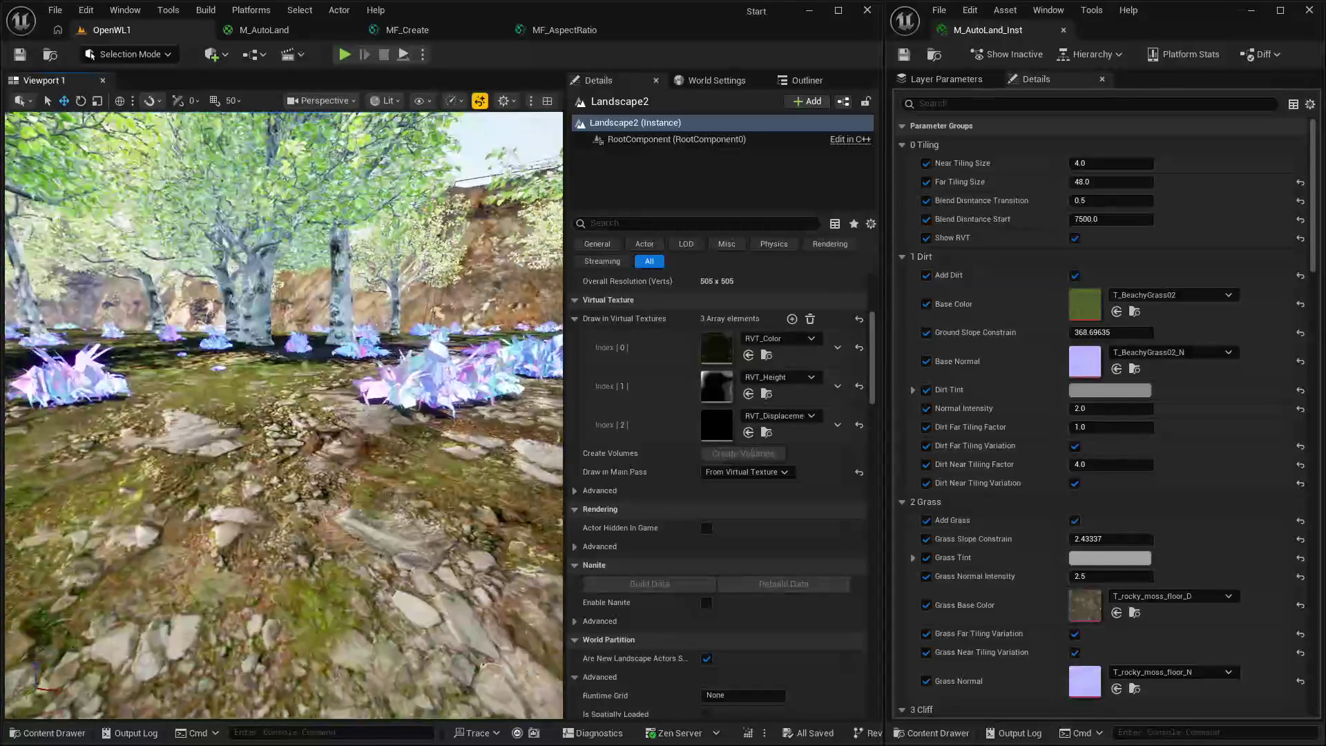
{"action": "key", "text": "w"}
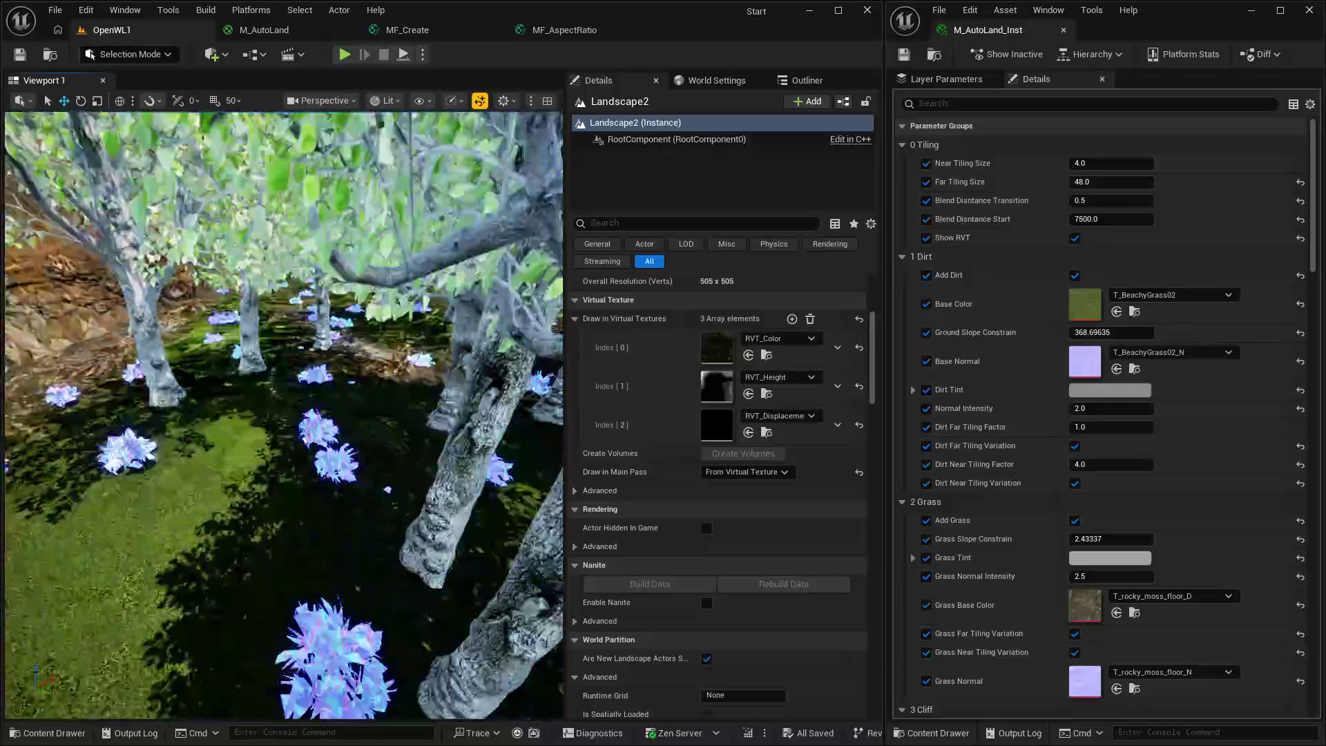
{"action": "key", "text": "w"}
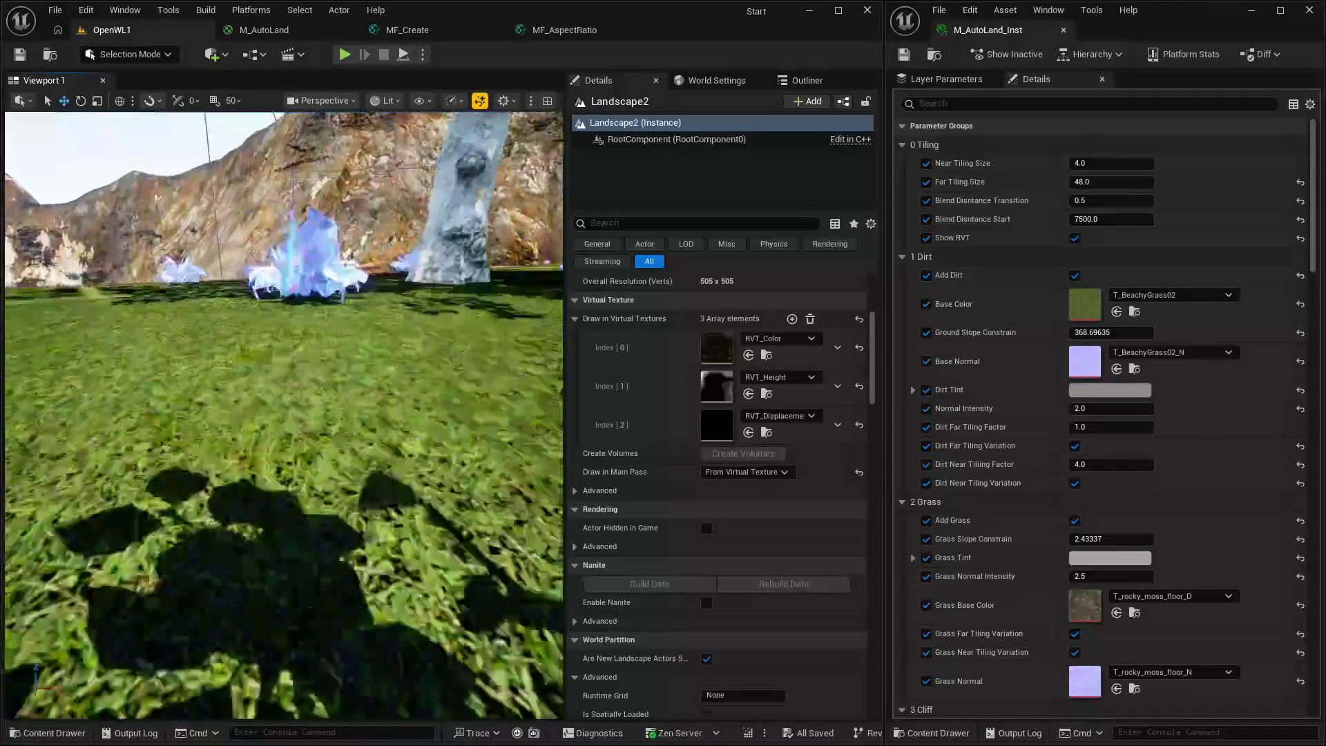
{"action": "key", "text": "w"}
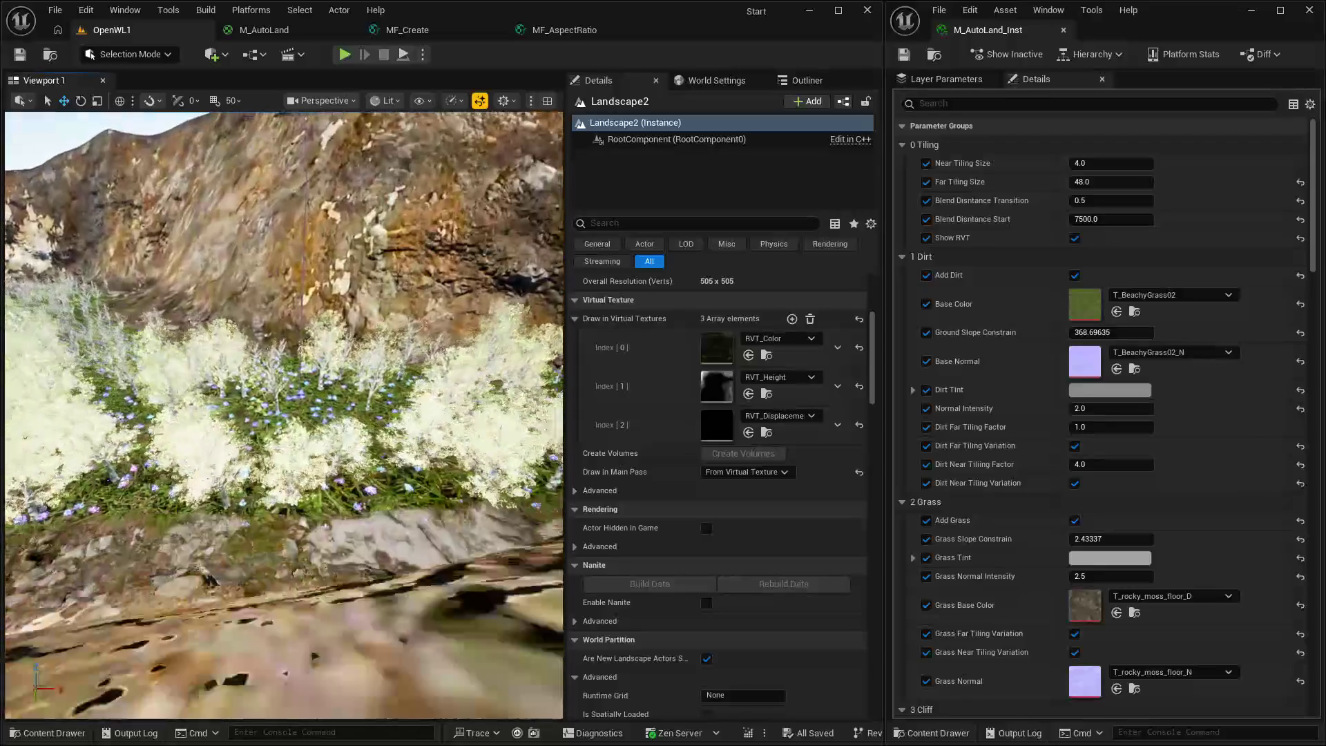
{"action": "key", "text": "w"}
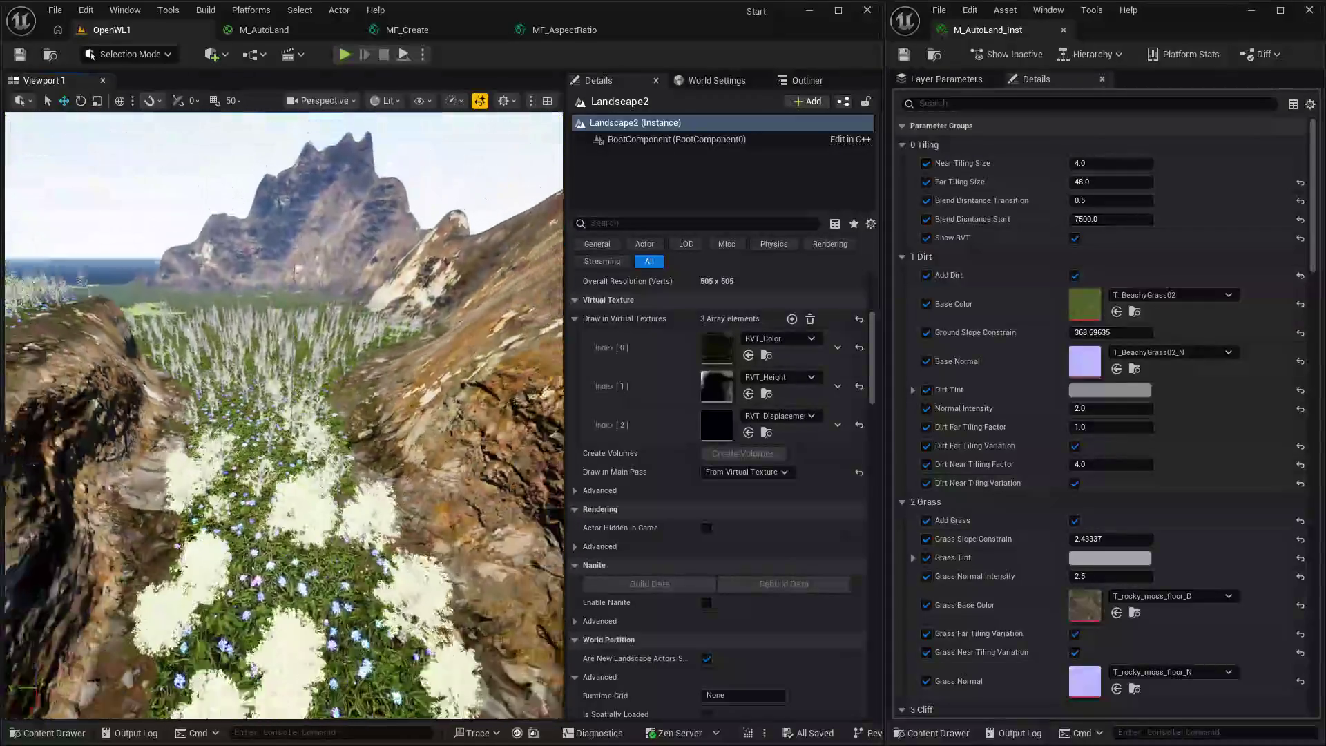
{"action": "key", "text": "s"}
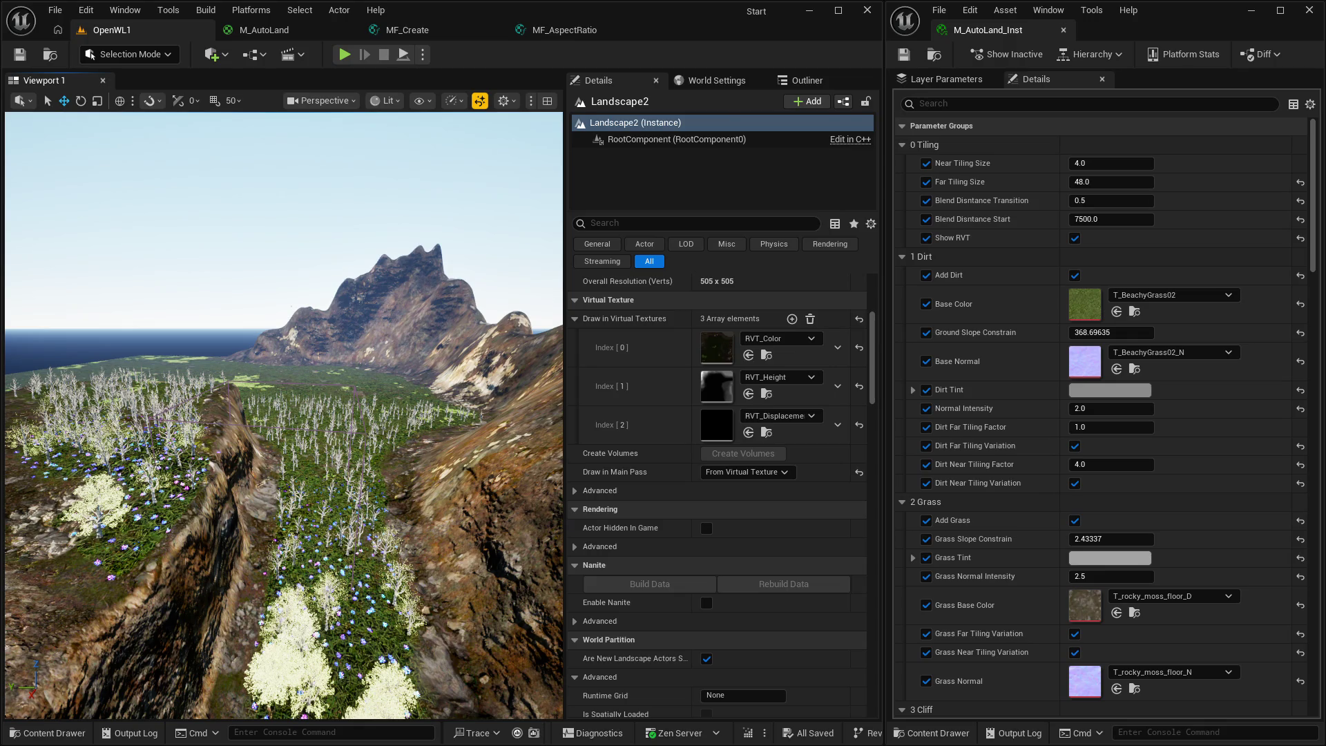
{"action": "left_click", "coordinate": [625, 28]}
Close MF_AspectRatio and bring MF_Create's UVs nodes into view with a narrower preview panel.
{"action": "left_click", "coordinate": [642, 31]}
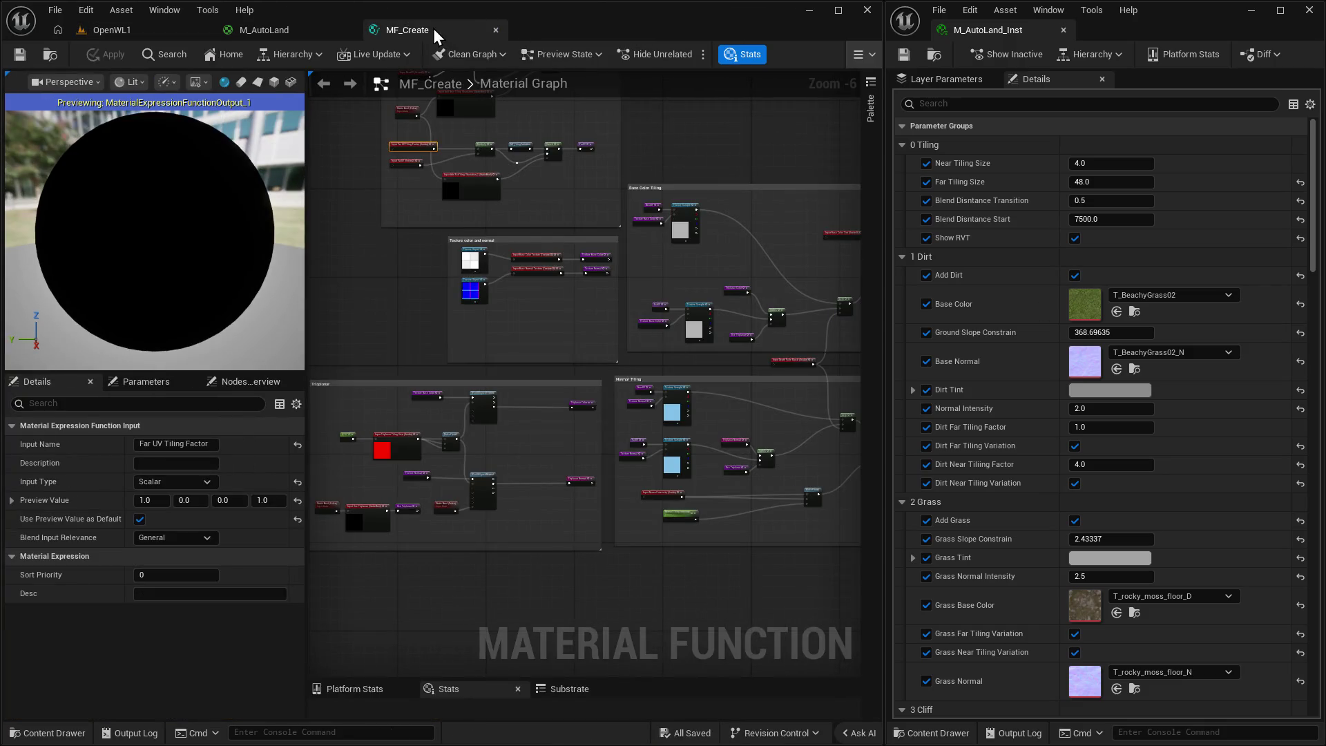
{"action": "scroll", "coordinate": [477, 391], "scroll_direction": "down", "scroll_amount": 3}
{"action": "left_click", "coordinate": [478, 385]}
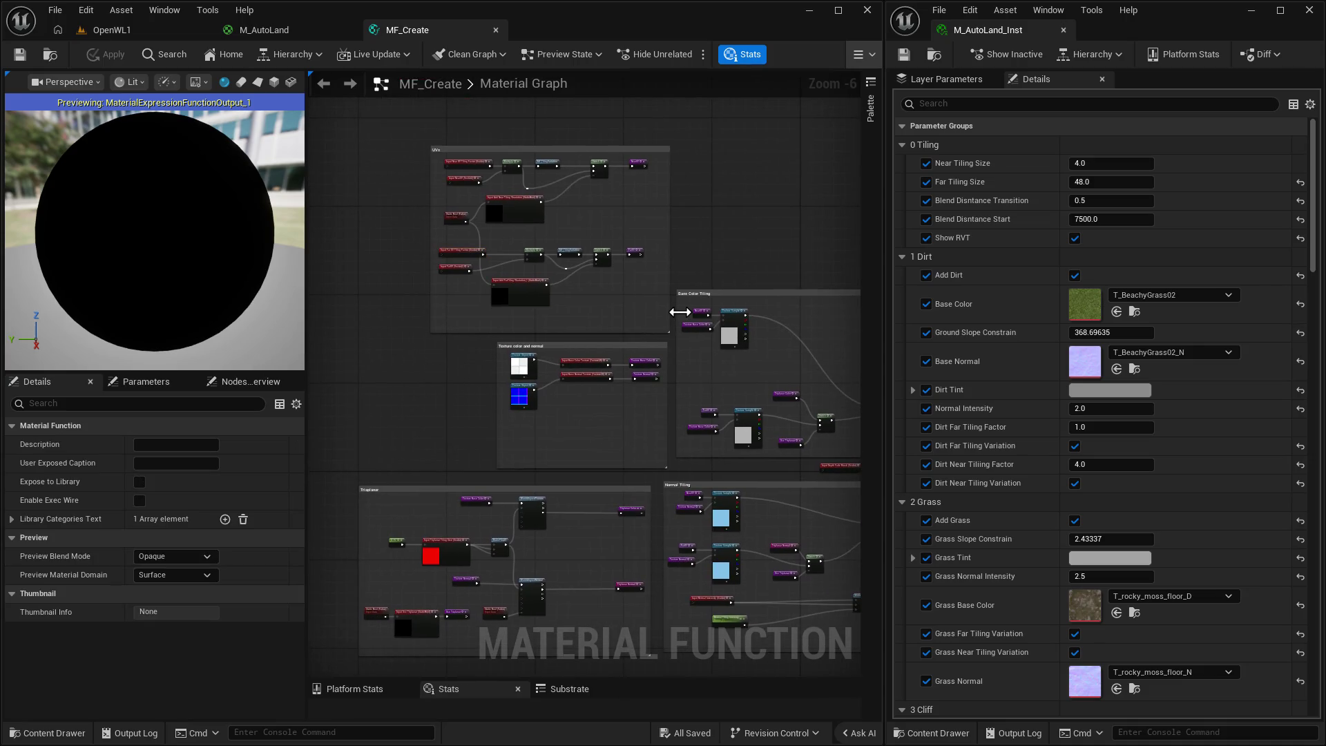
{"action": "scroll", "coordinate": [644, 194], "scroll_direction": "down", "scroll_amount": 1}
{"action": "scroll", "coordinate": [643, 200], "scroll_direction": "up", "scroll_amount": 6}
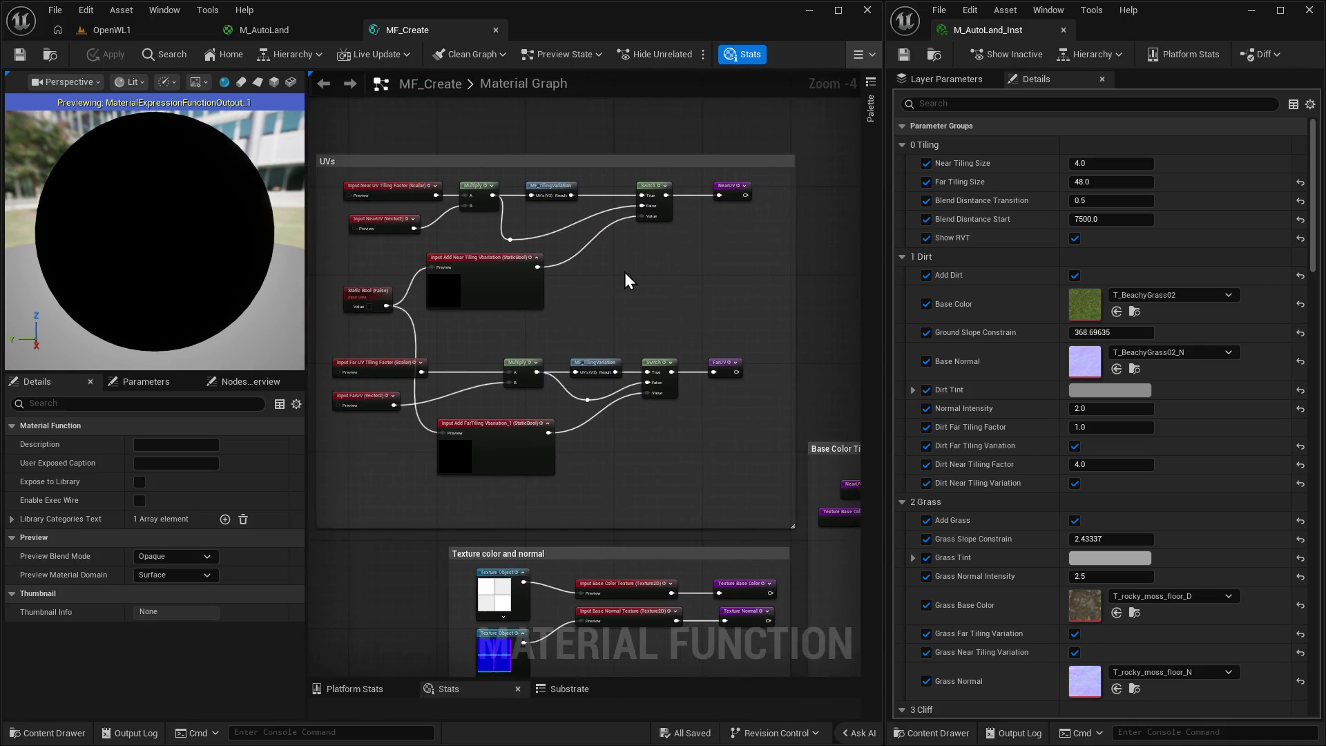
{"action": "left_click_drag", "start_coordinate": [620, 284], "coordinate": [679, 327]}
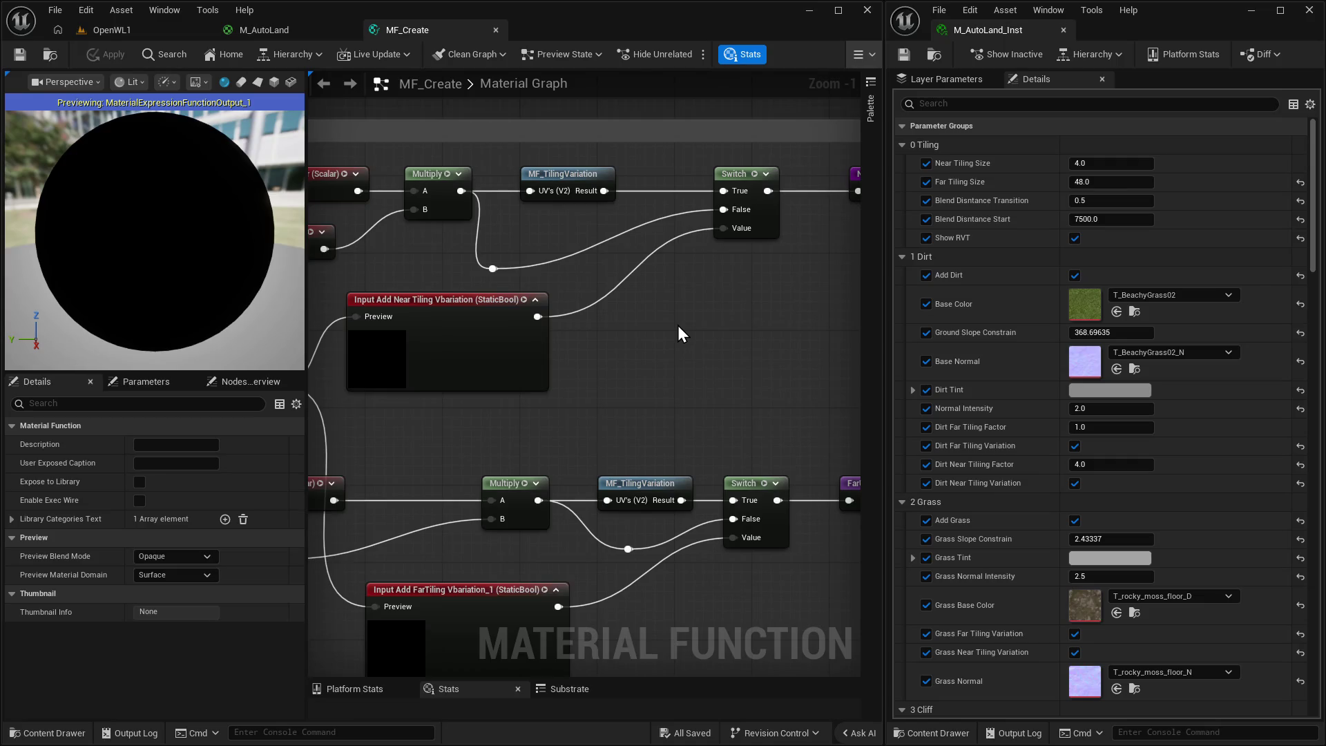
{"action": "scroll", "coordinate": [678, 325], "scroll_direction": "down", "scroll_amount": 1}
{"action": "left_click_drag", "start_coordinate": [306, 386], "coordinate": [209, 386]}
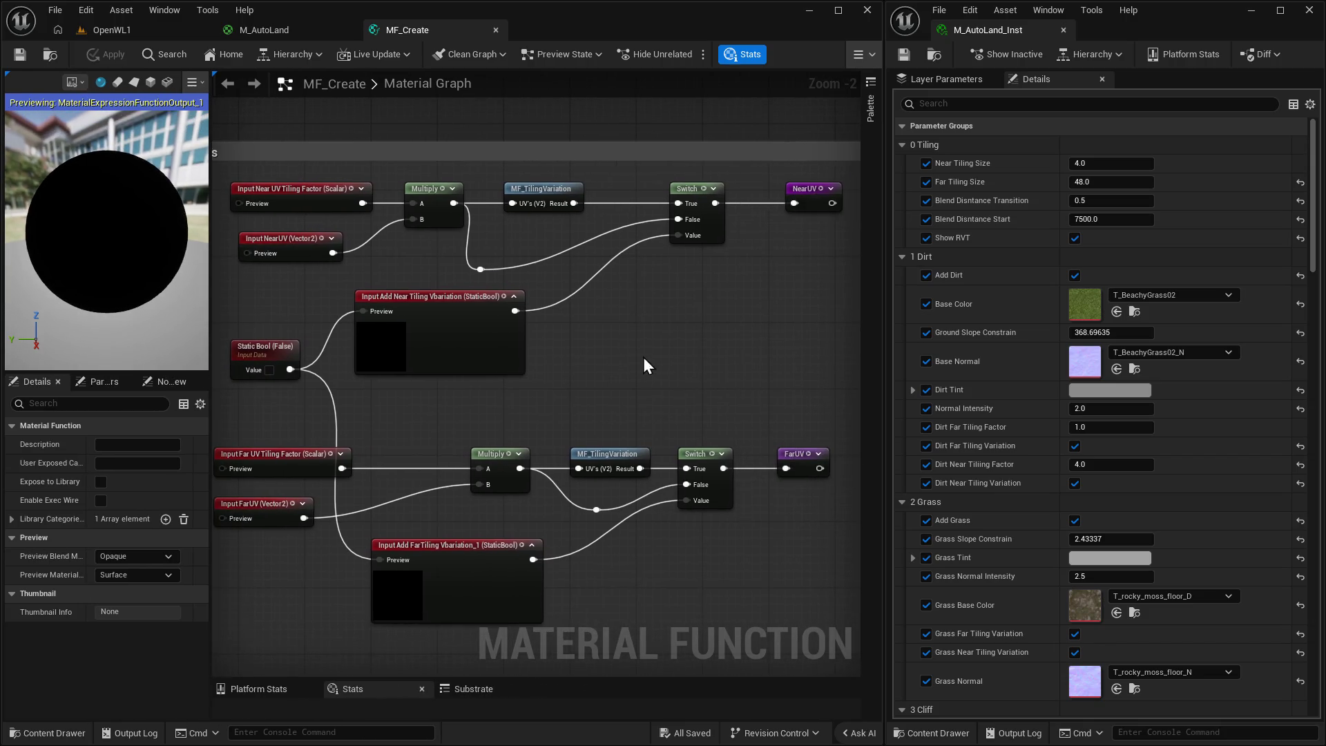
Shift the UVs comment group left and widen its box to the right.
{"action": "left_click", "coordinate": [295, 242]}
{"action": "left_click", "coordinate": [713, 327]}
{"action": "left_click_drag", "start_coordinate": [716, 305], "coordinate": [726, 297]}
{"action": "scroll", "coordinate": [660, 298], "scroll_direction": "down", "scroll_amount": 3}
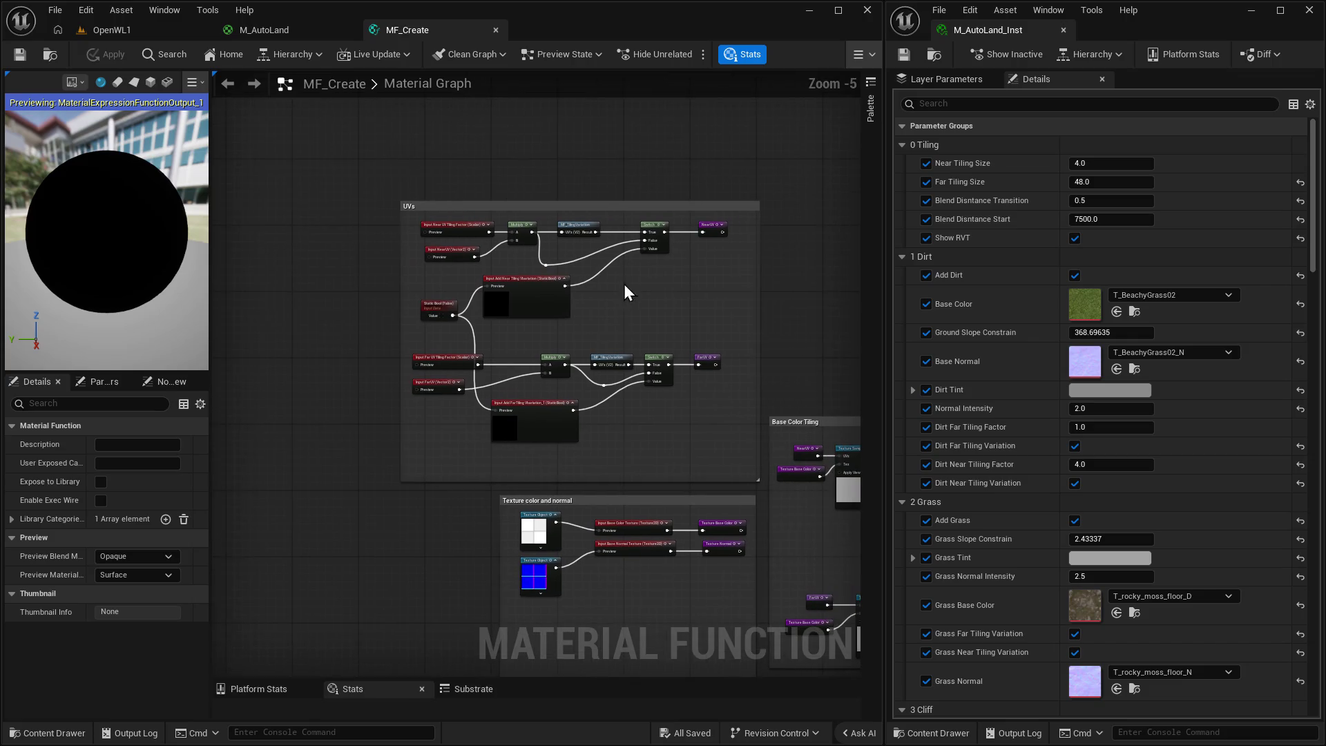
{"action": "left_click_drag", "start_coordinate": [603, 207], "coordinate": [546, 204]}
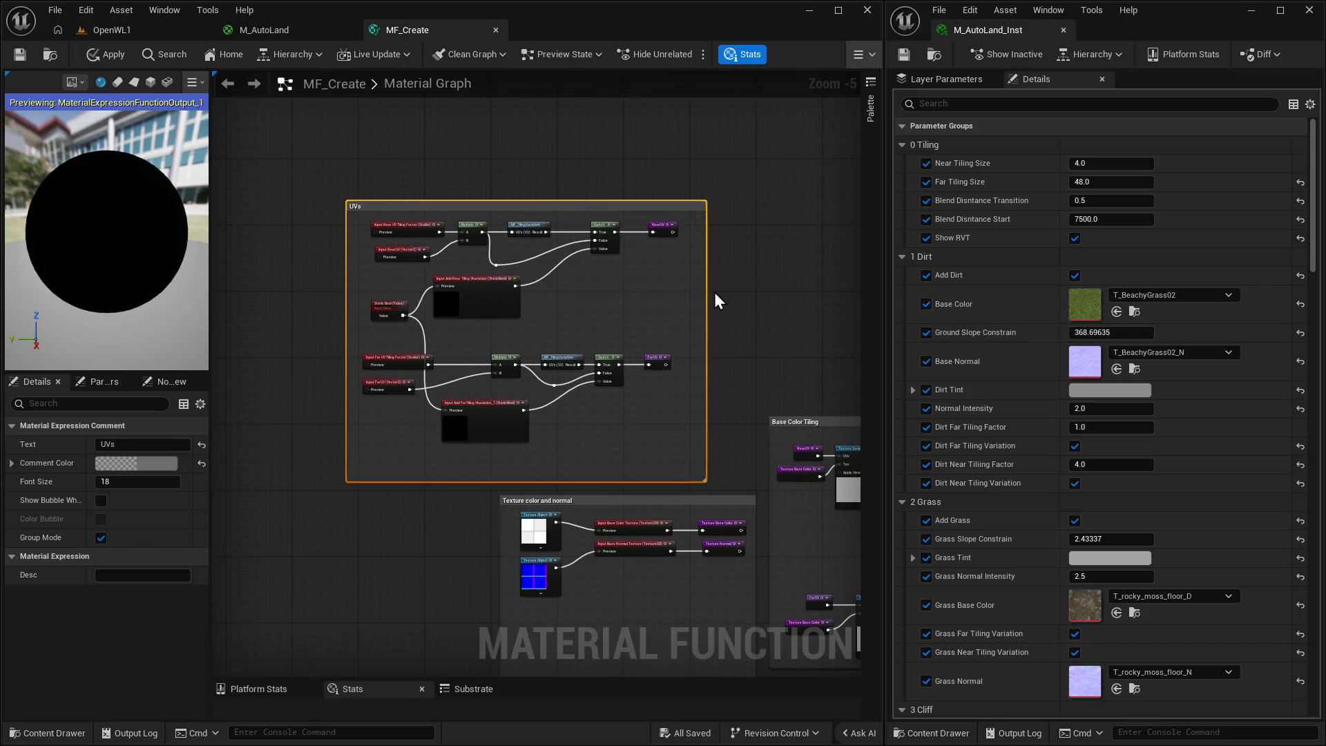
{"action": "left_click", "coordinate": [687, 289]}
{"action": "left_click_drag", "start_coordinate": [699, 288], "coordinate": [760, 295]}
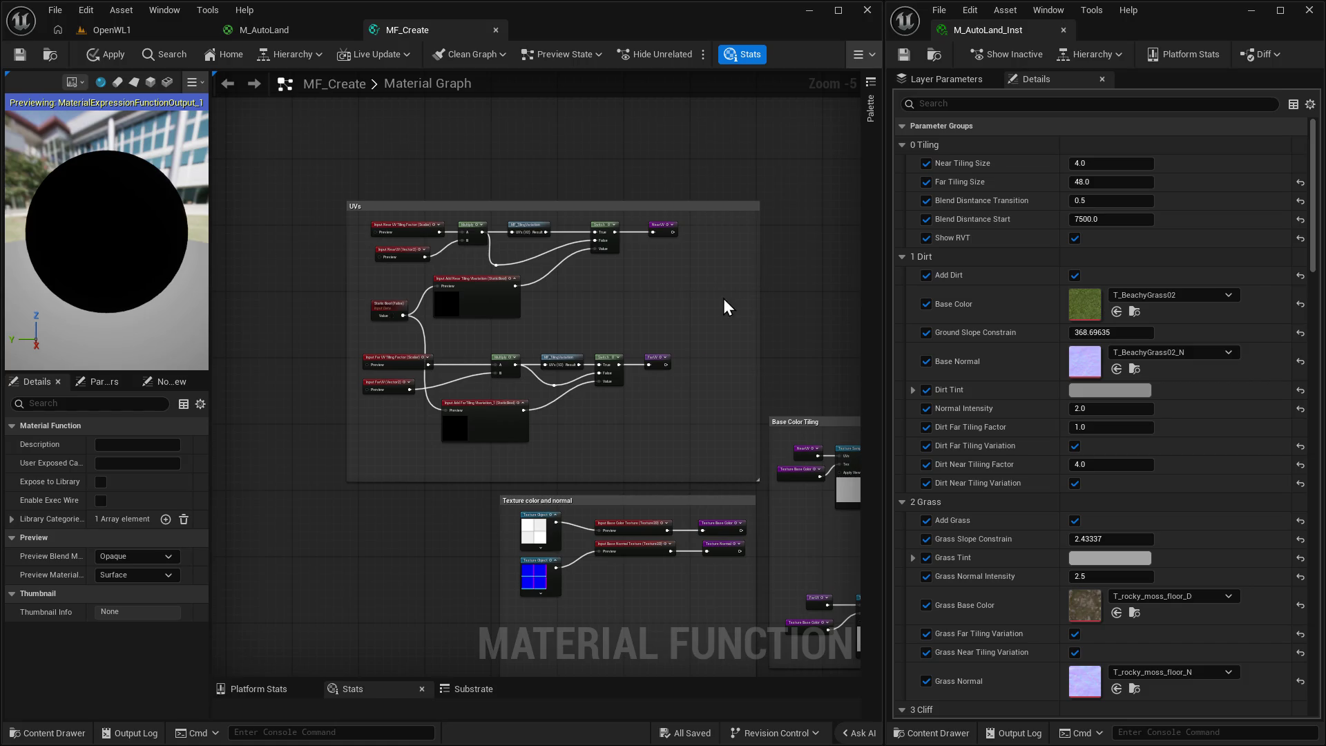
{"action": "right_click", "coordinate": [666, 287]}
{"action": "left_click", "coordinate": [637, 207]}
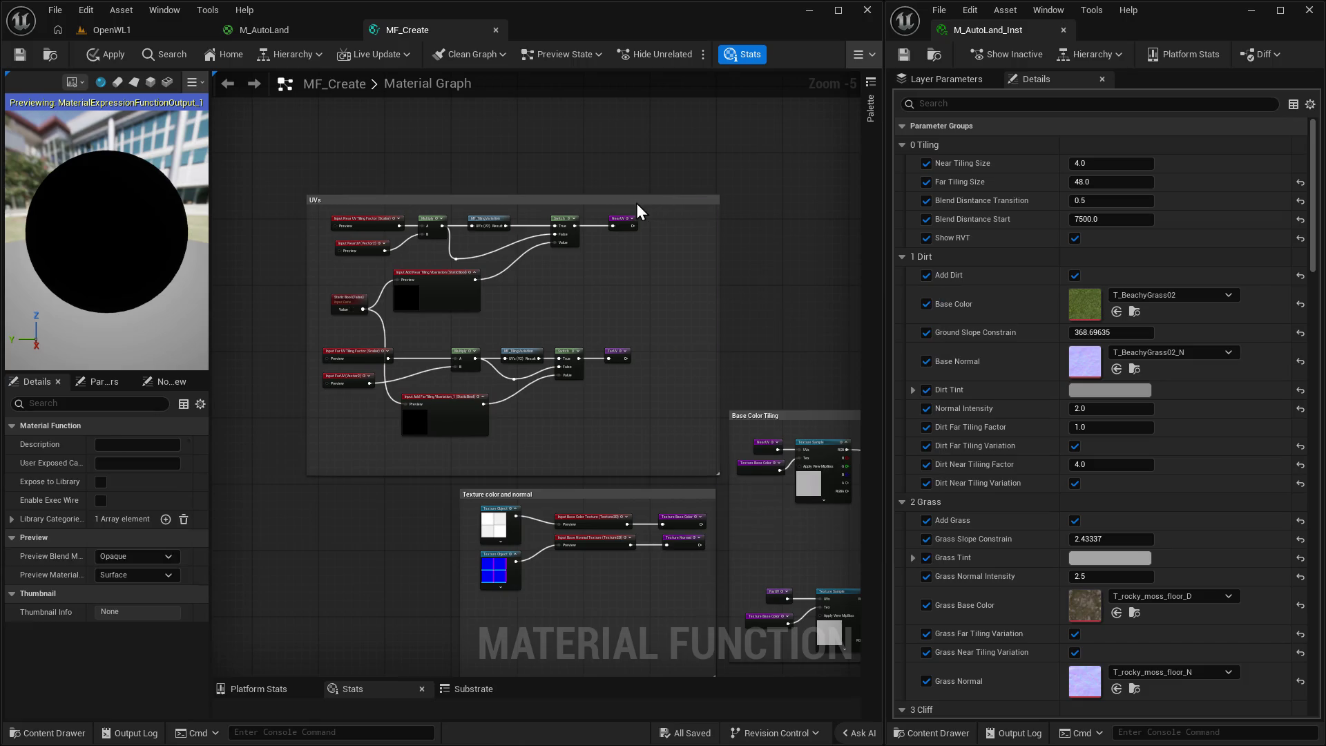
{"action": "left_click_drag", "start_coordinate": [636, 208], "coordinate": [603, 208]}
{"action": "left_click_drag", "start_coordinate": [689, 252], "coordinate": [722, 252]}
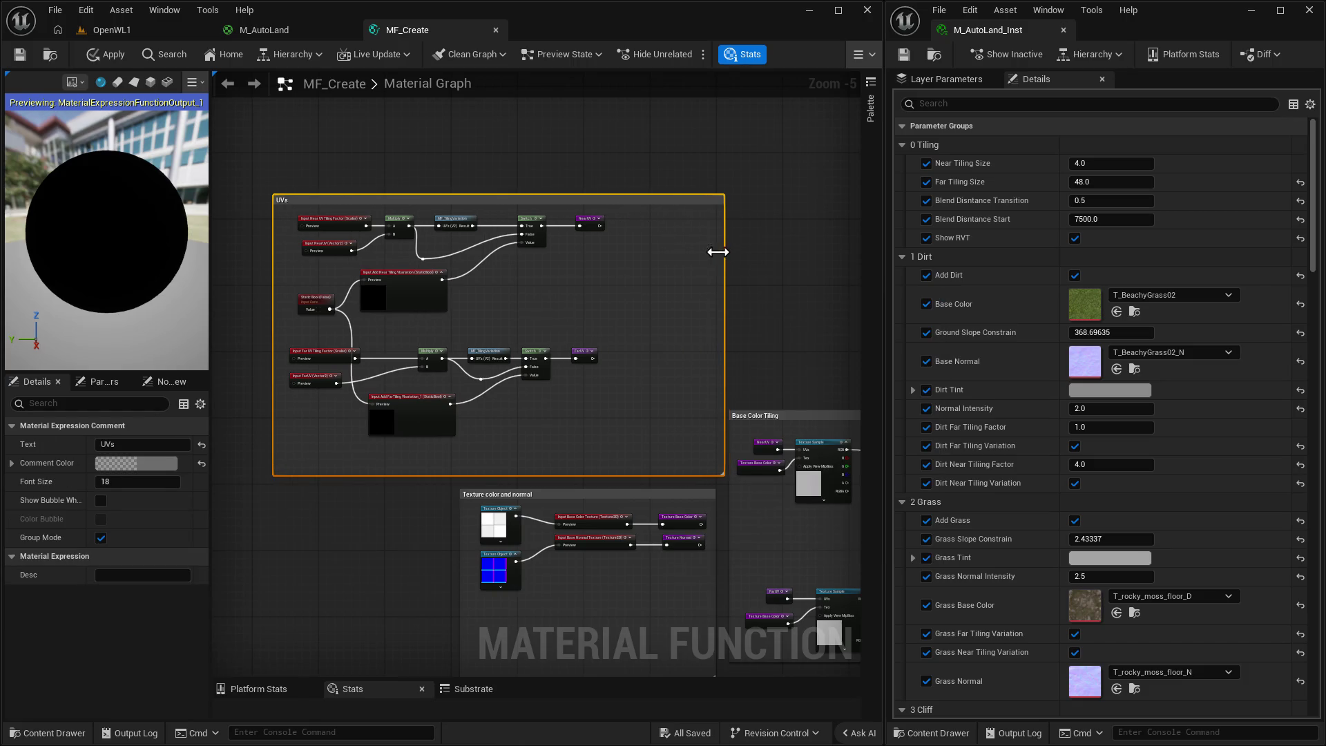
{"action": "scroll", "coordinate": [661, 279], "scroll_direction": "up", "scroll_amount": 1}
Move the NearUV and FarUV reroutes further right of the Switch nodes.
{"action": "left_click_drag", "start_coordinate": [460, 188], "coordinate": [588, 416]}
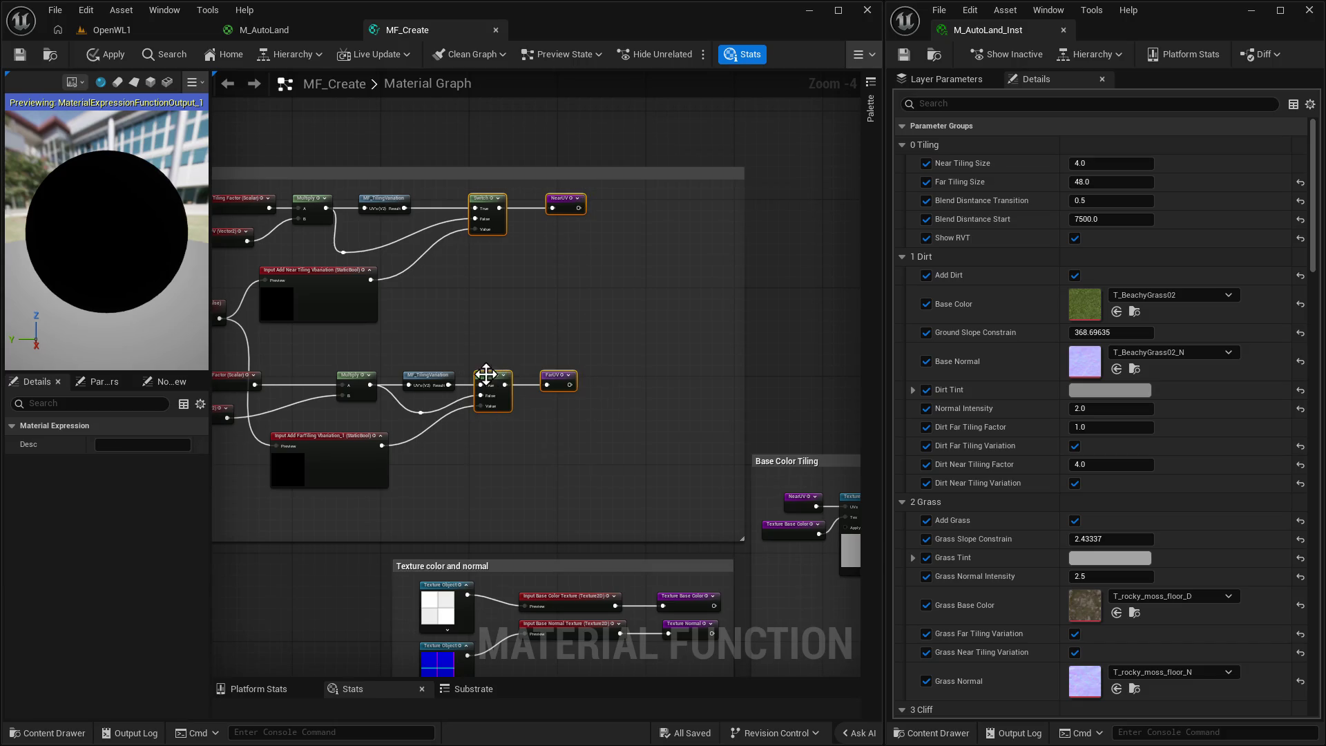
{"action": "left_click", "coordinate": [487, 373], "text": "ctrl"}
{"action": "left_click", "coordinate": [487, 207], "text": "ctrl"}
{"action": "mouse_move", "coordinate": [566, 209]}
{"action": "left_mouse_down"}
{"action": "mouse_move", "coordinate": [677, 214]}
{"action": "mouse_move", "coordinate": [717, 199]}
{"action": "mouse_move", "coordinate": [716, 217]}
{"action": "left_mouse_up"}
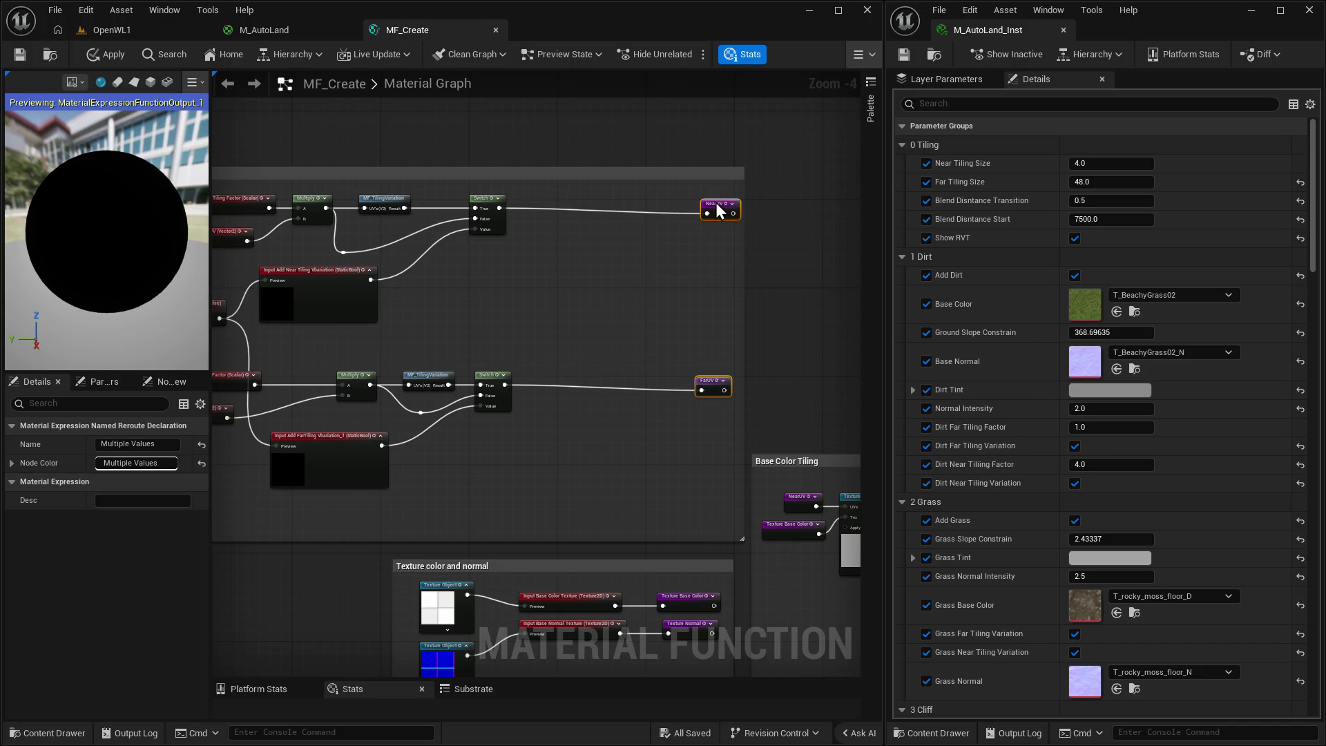
{"action": "left_click", "coordinate": [536, 288]}
{"action": "scroll", "coordinate": [545, 255], "scroll_direction": "up", "scroll_amount": 3}
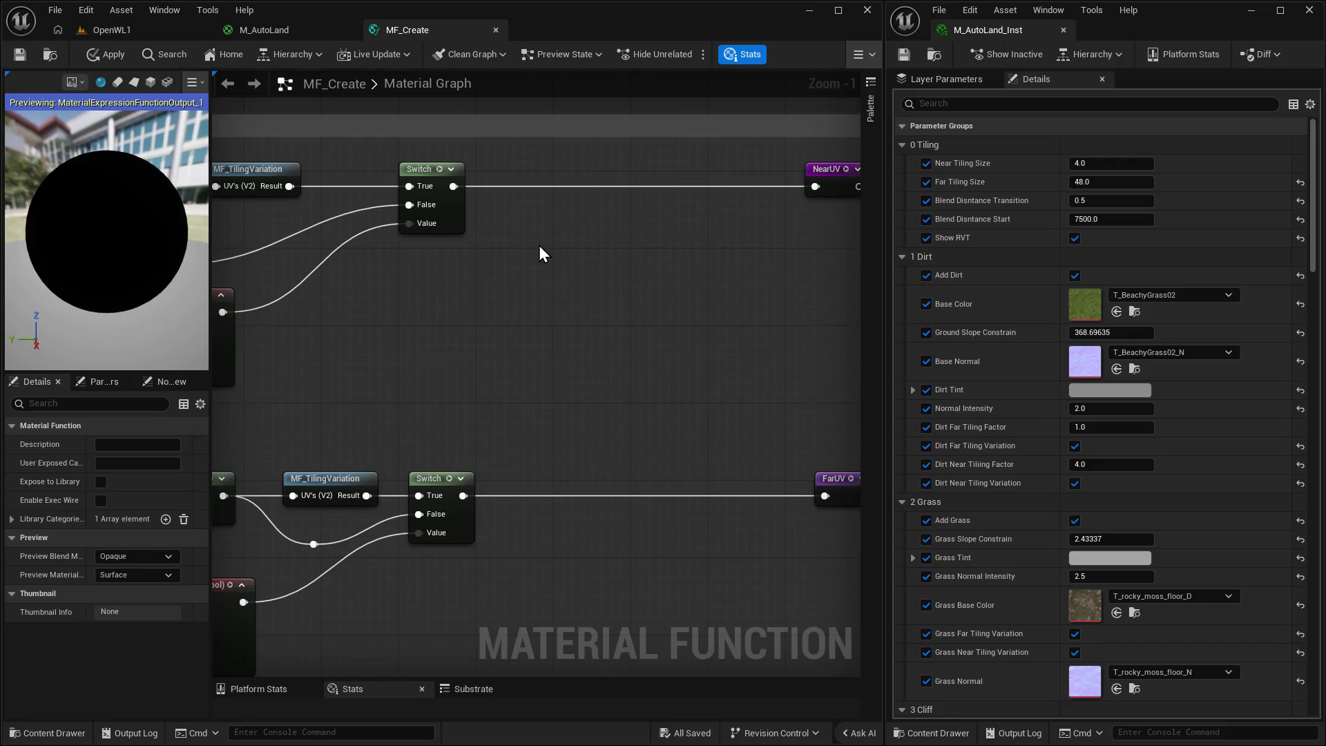
Place an MF_AspectRatio node from the assets and a copy beside the far Switch.
{"action": "key", "text": "ctrl+space"}
{"action": "mouse_move", "coordinate": [770, 584]}
{"action": "left_mouse_down"}
{"action": "mouse_move", "coordinate": [780, 573]}
{"action": "mouse_move", "coordinate": [598, 308]}
{"action": "mouse_move", "coordinate": [594, 222]}
{"action": "left_mouse_up"}
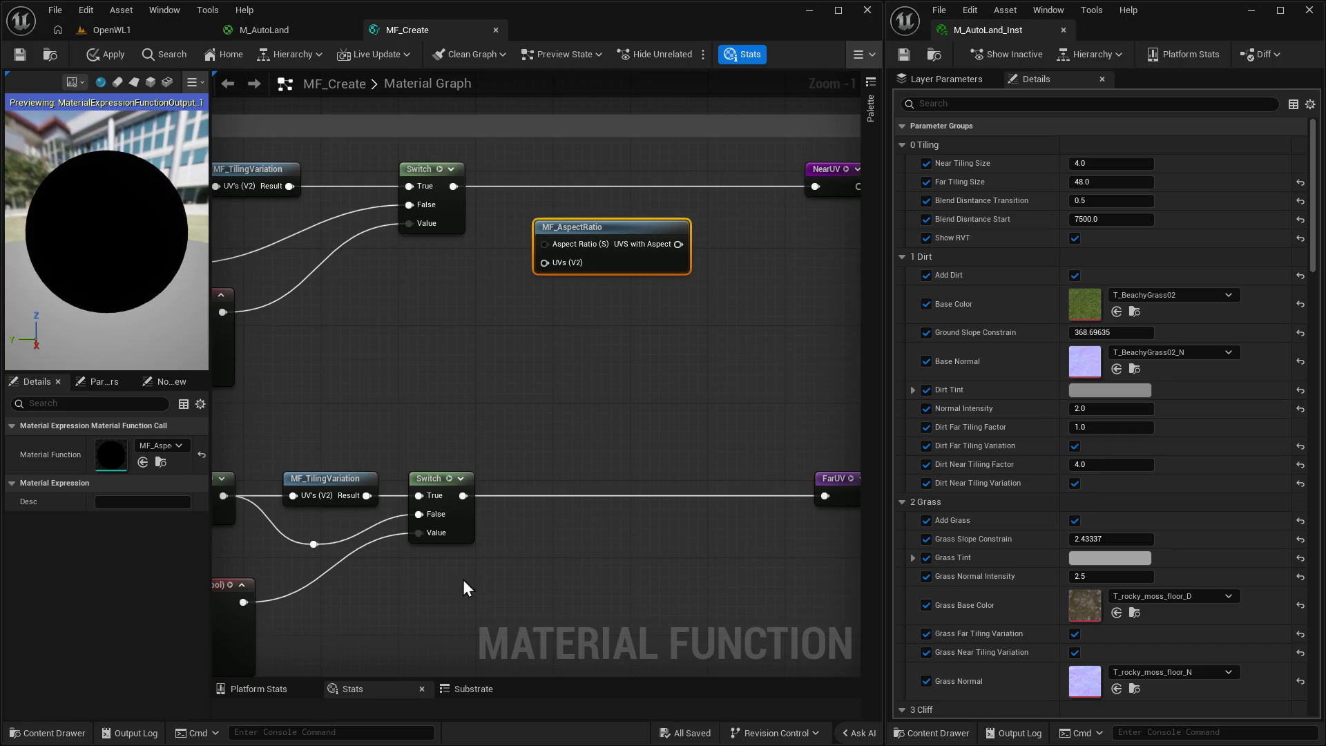
{"action": "key", "text": "ctrl+v"}
{"action": "mouse_move", "coordinate": [628, 570]}
{"action": "left_mouse_down"}
{"action": "mouse_move", "coordinate": [624, 551]}
{"action": "mouse_move", "coordinate": [583, 529]}
{"action": "mouse_move", "coordinate": [594, 528]}
{"action": "left_mouse_up"}
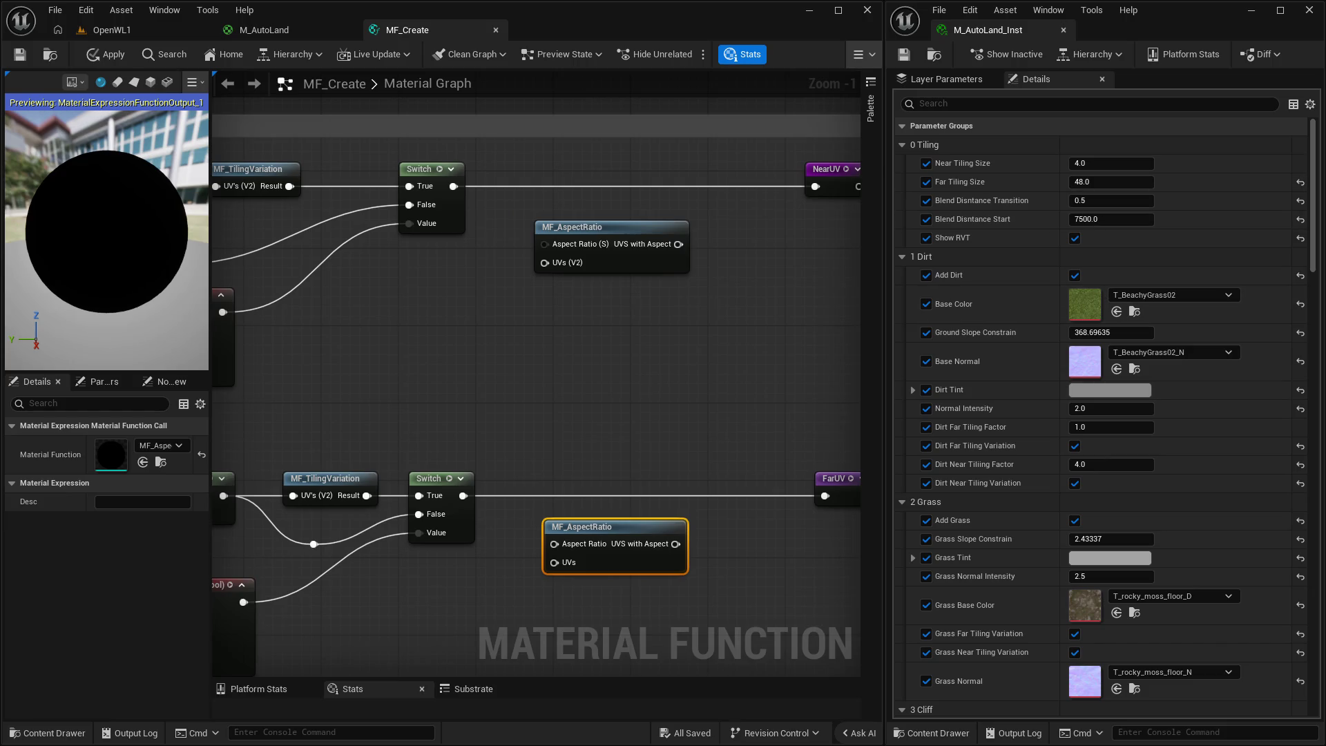
{"action": "left_click_drag", "start_coordinate": [677, 324], "coordinate": [610, 361]}
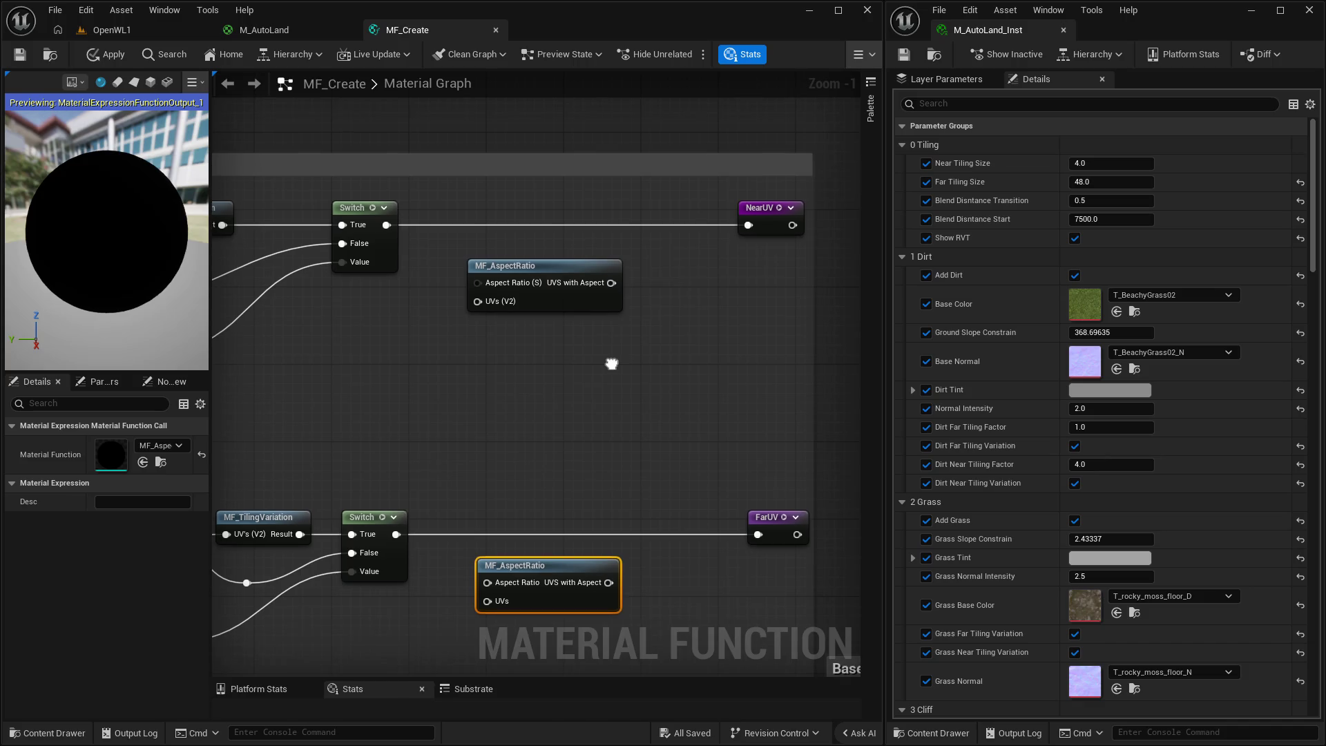
Wire each Switch into its MF_AspectRatio UVs input and the upper result into NearUV.
{"action": "left_click_drag", "start_coordinate": [387, 224], "coordinate": [479, 303]}
{"action": "left_click_drag", "start_coordinate": [571, 407], "coordinate": [550, 310]}
{"action": "left_click_drag", "start_coordinate": [375, 437], "coordinate": [477, 502]}
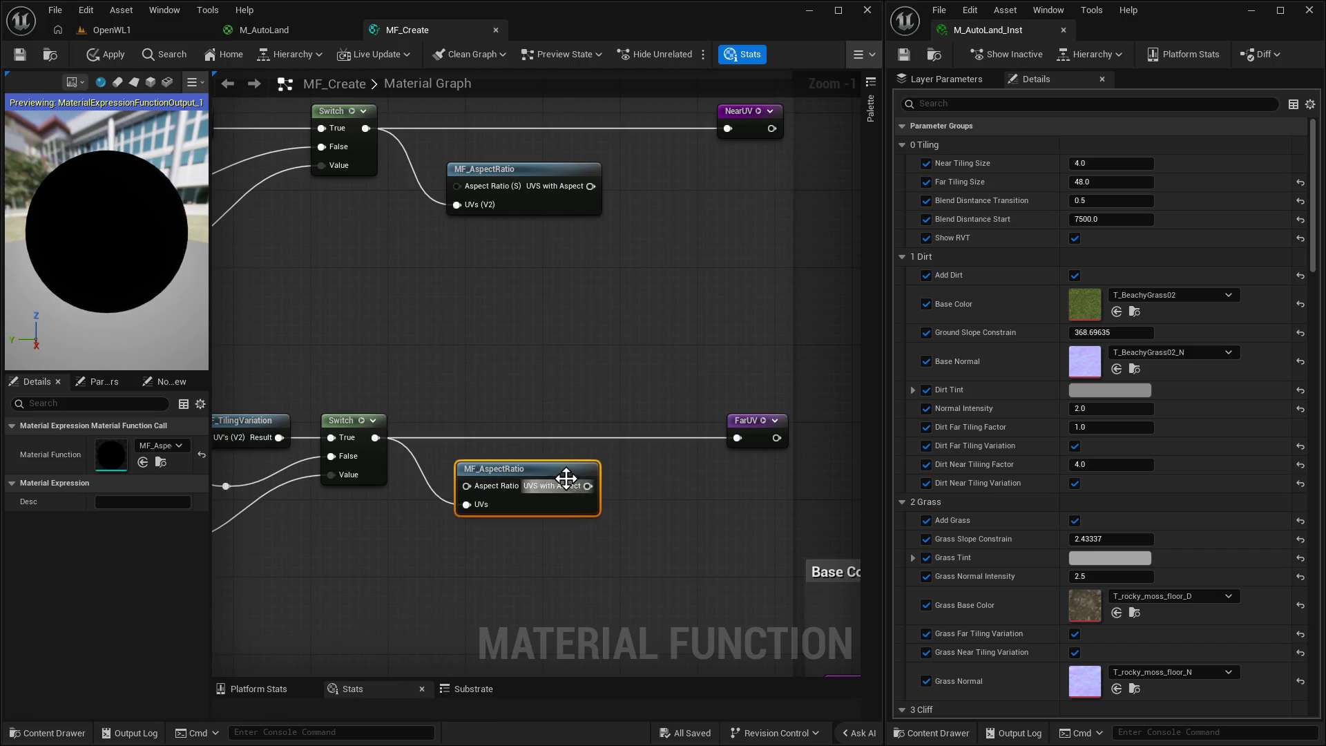
{"action": "left_click_drag", "start_coordinate": [561, 481], "coordinate": [561, 471]}
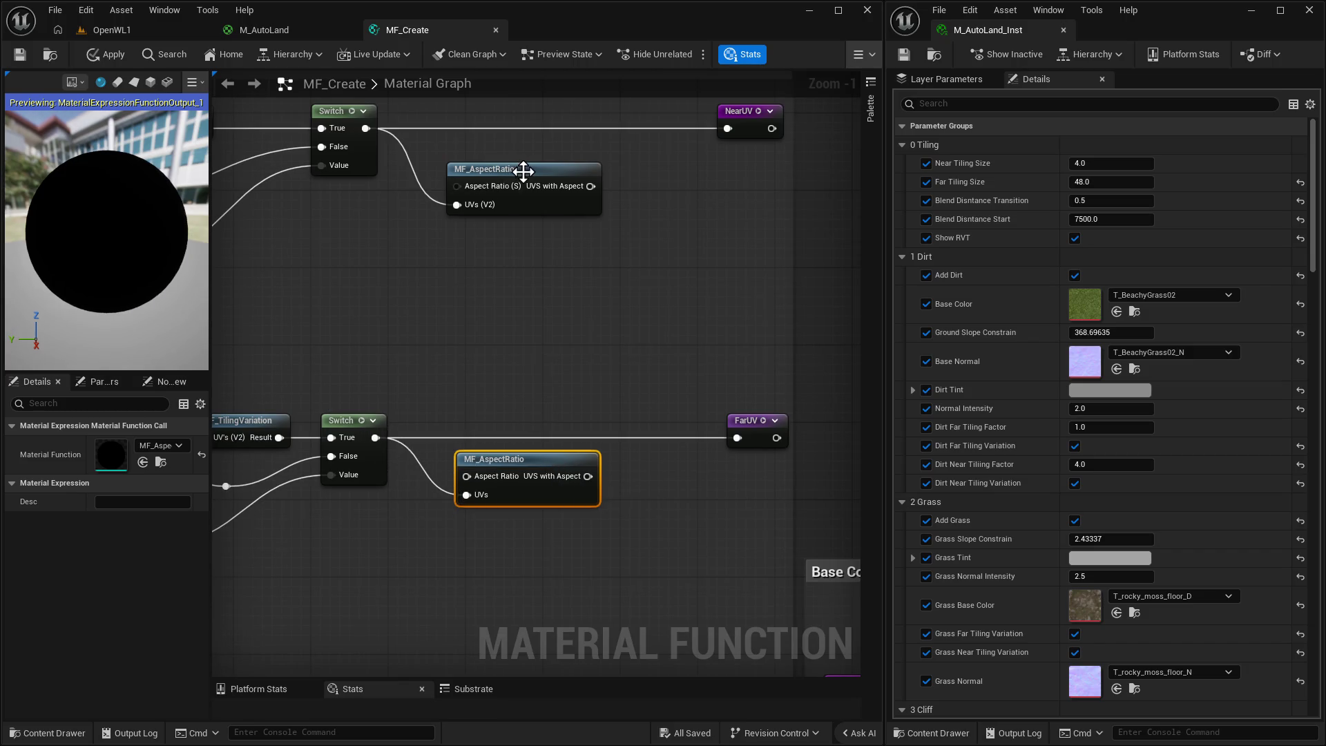
{"action": "left_click_drag", "start_coordinate": [529, 181], "coordinate": [537, 181]}
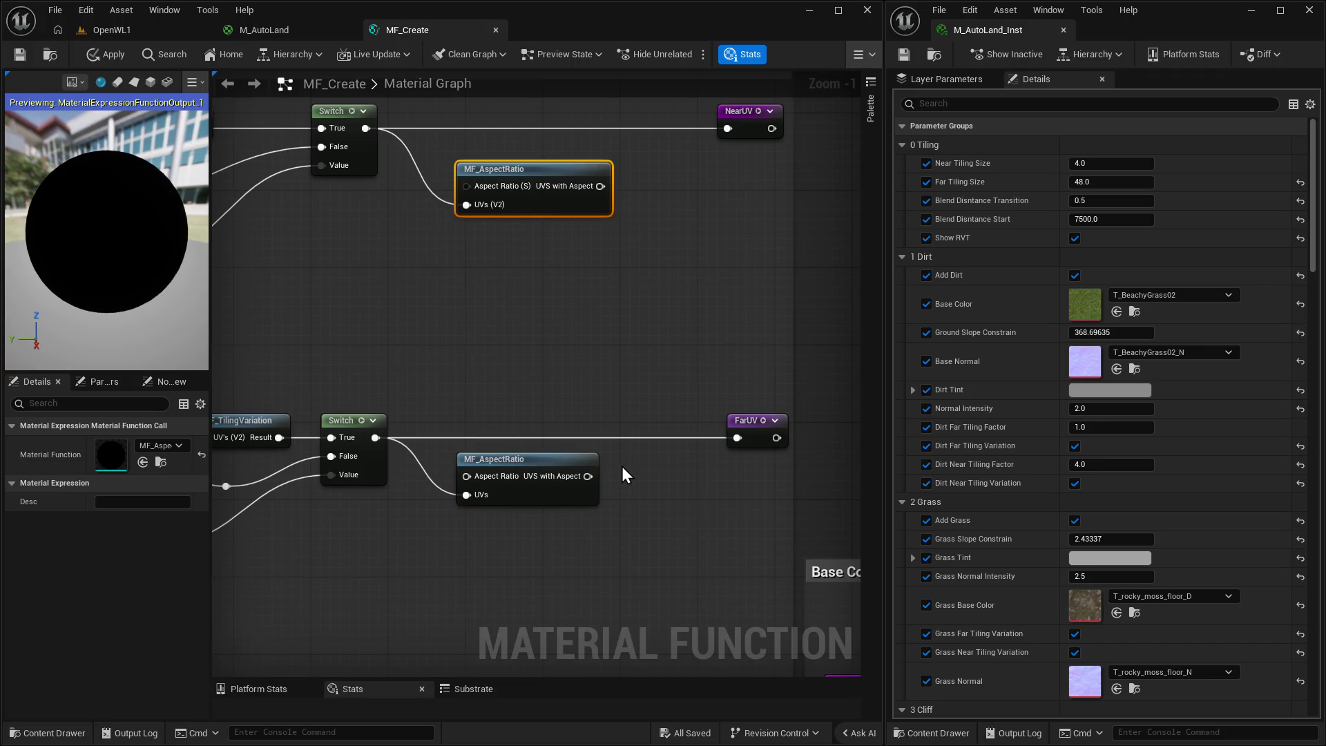
{"action": "left_click_drag", "start_coordinate": [599, 186], "coordinate": [728, 129]}
Widen the UVs comment and open the upper MF_AspectRatio function for editing.
{"action": "left_click_drag", "start_coordinate": [657, 279], "coordinate": [656, 304]}
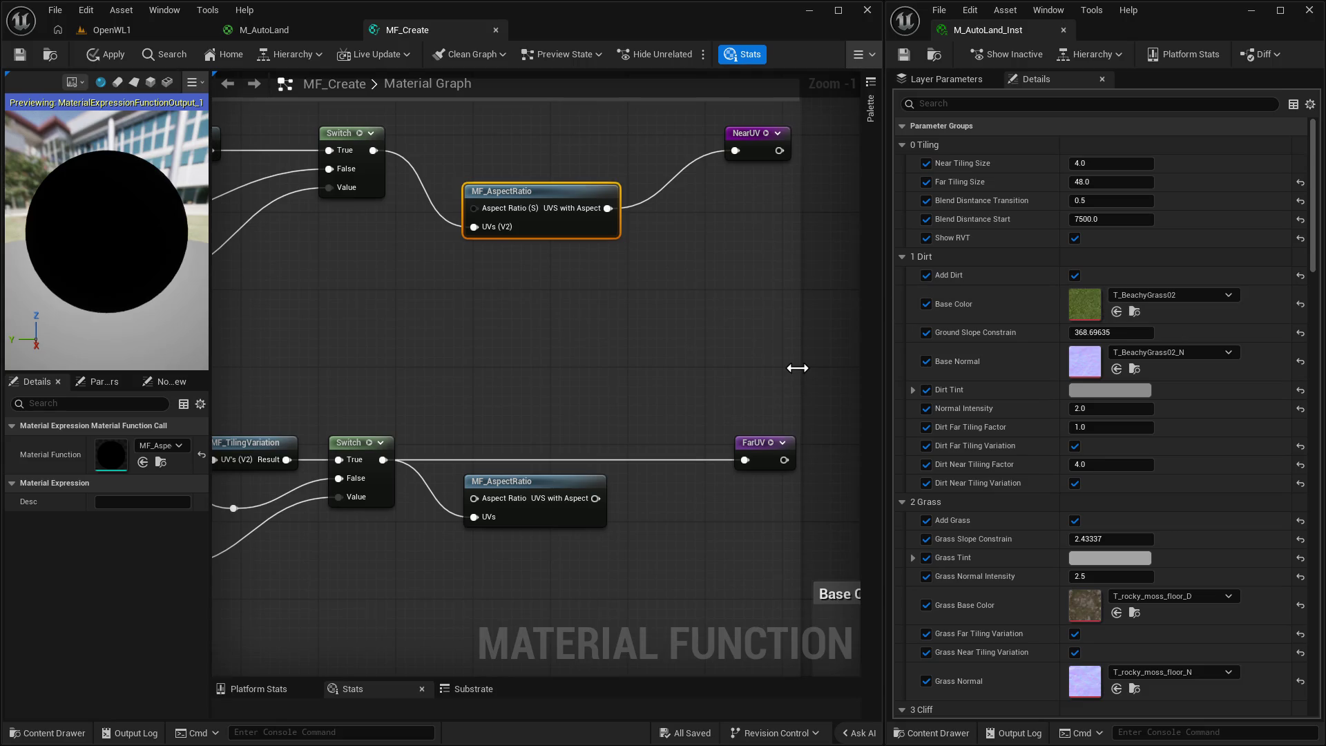
{"action": "mouse_move", "coordinate": [678, 113]}
{"action": "left_mouse_down"}
{"action": "mouse_move", "coordinate": [675, 257]}
{"action": "mouse_move", "coordinate": [698, 122]}
{"action": "mouse_move", "coordinate": [672, 125]}
{"action": "left_mouse_up"}
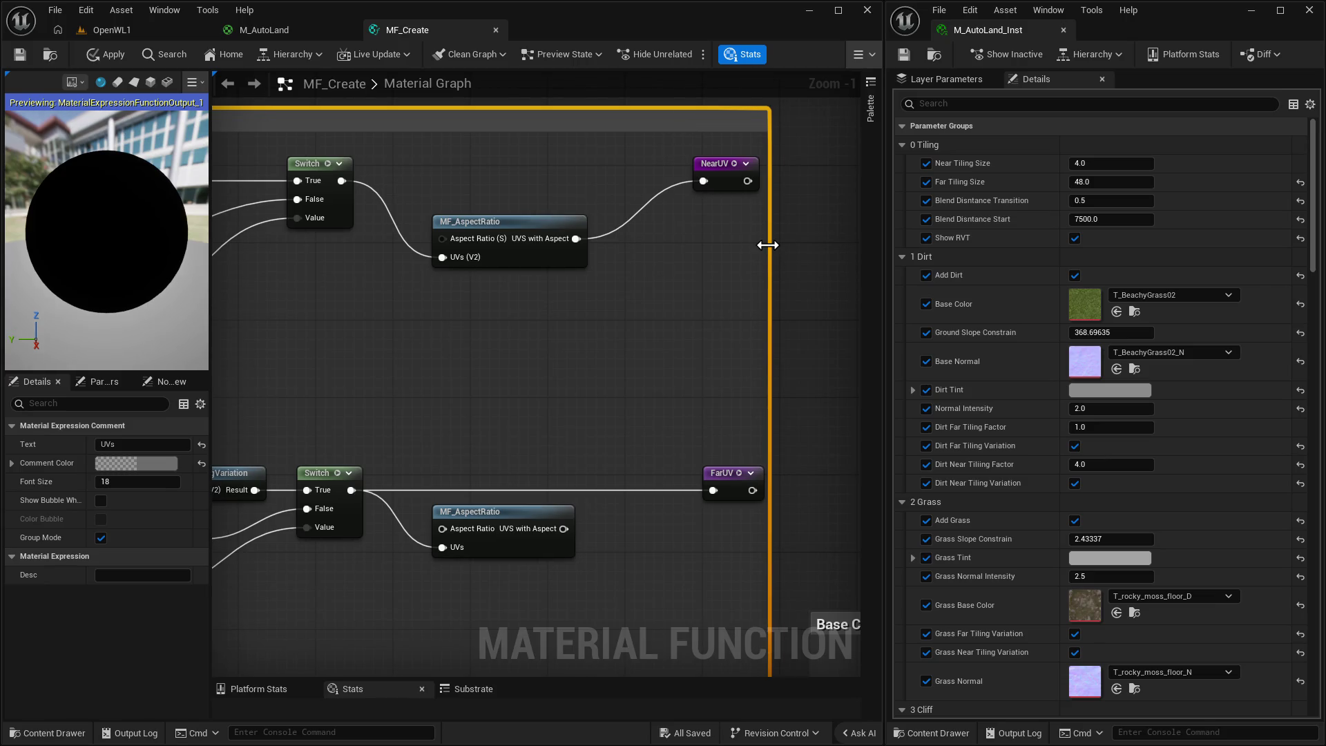
{"action": "left_click_drag", "start_coordinate": [771, 249], "coordinate": [787, 250]}
{"action": "left_click", "coordinate": [626, 332]}
{"action": "left_click_drag", "start_coordinate": [626, 333], "coordinate": [617, 338]}
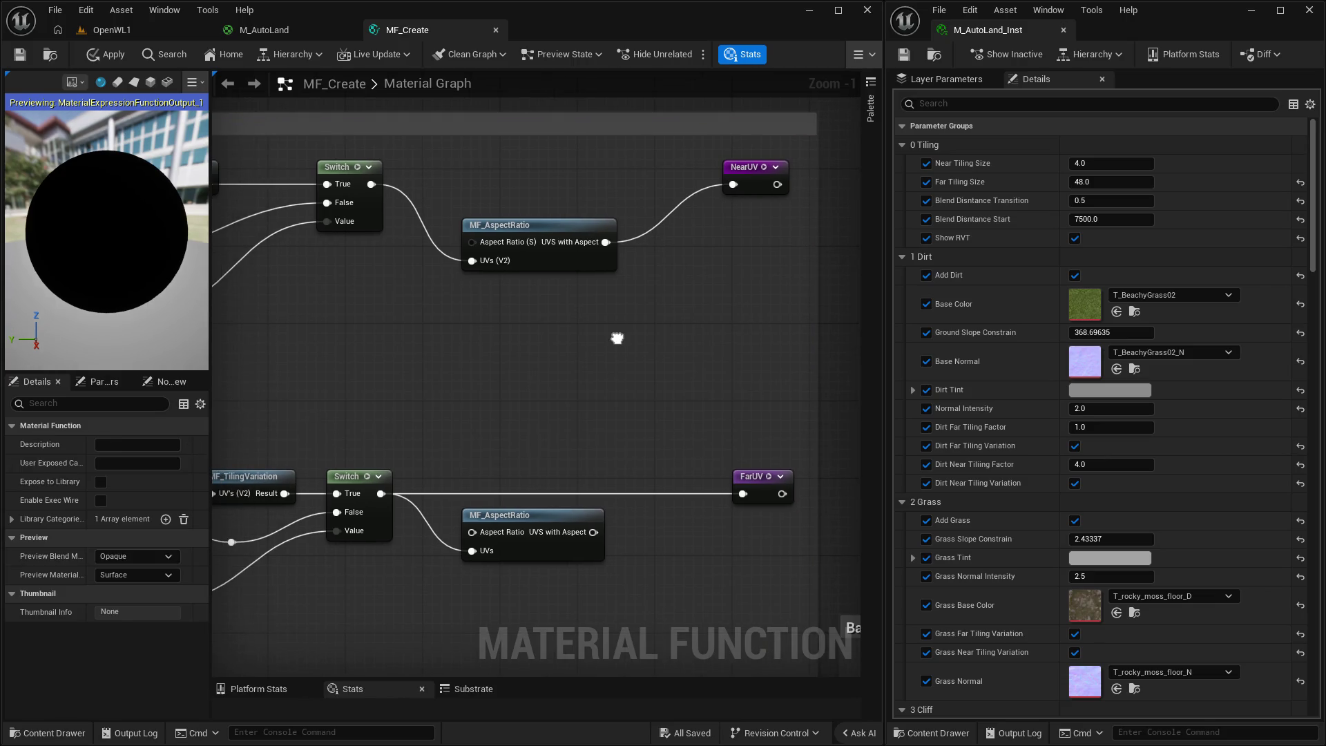
{"action": "left_click", "coordinate": [531, 223]}
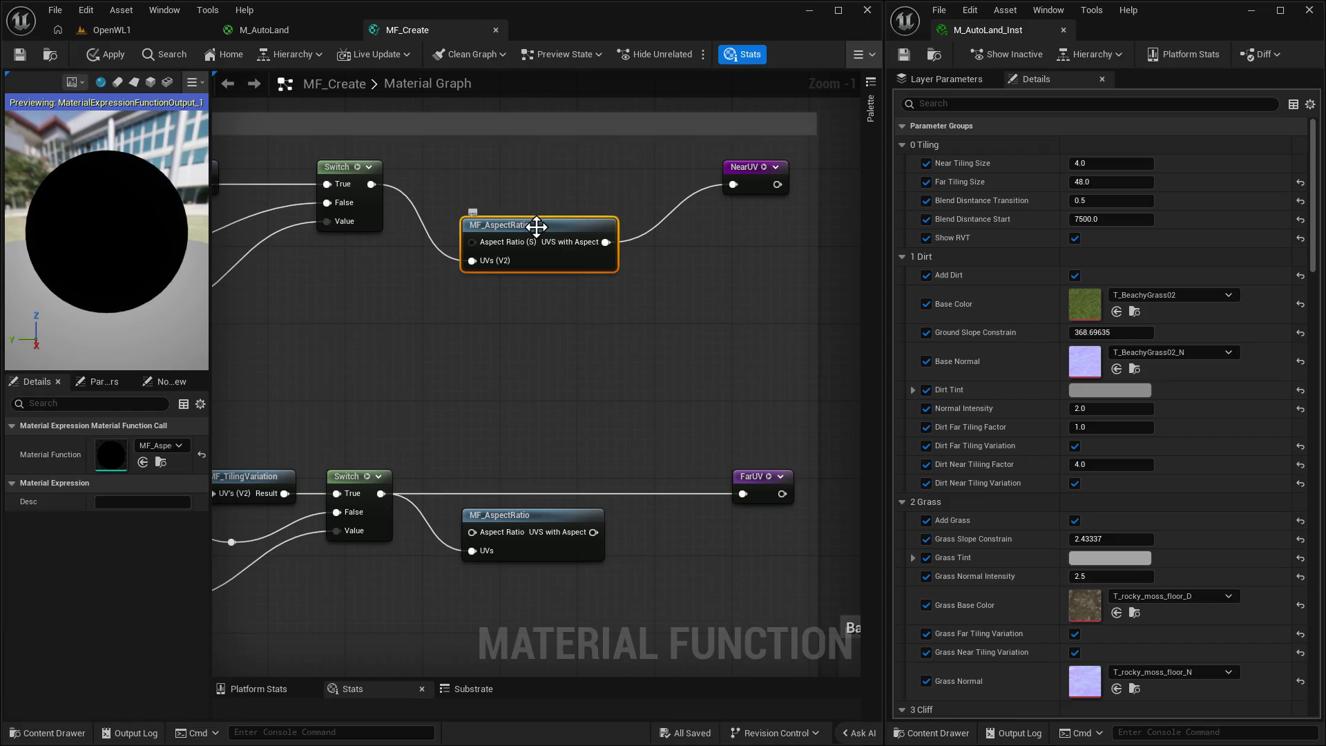
{"action": "double_click", "coordinate": [533, 222]}
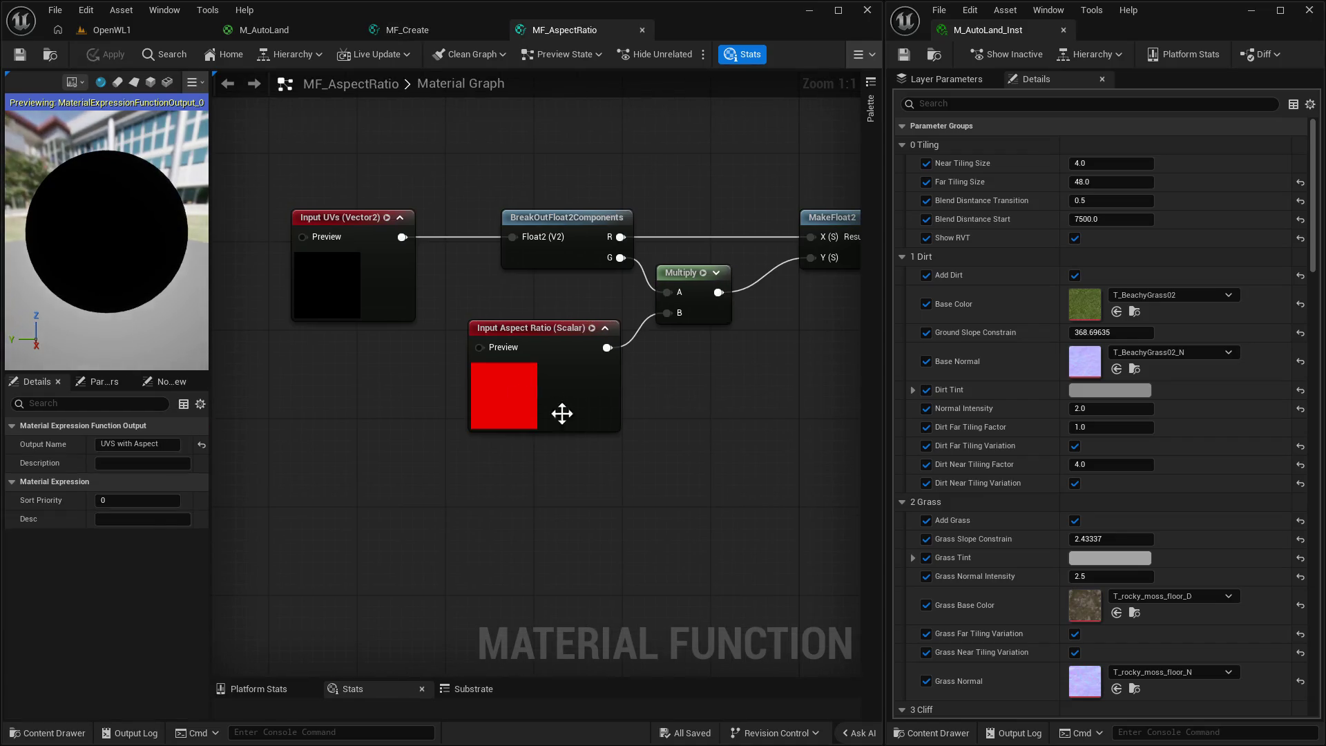
Give the UVs input sort priority 1 and the Aspect Ratio input sort priority 2.
{"action": "scroll", "coordinate": [424, 317], "scroll_direction": "down", "scroll_amount": 1}
{"action": "scroll", "coordinate": [467, 384], "scroll_direction": "down", "scroll_amount": 1}
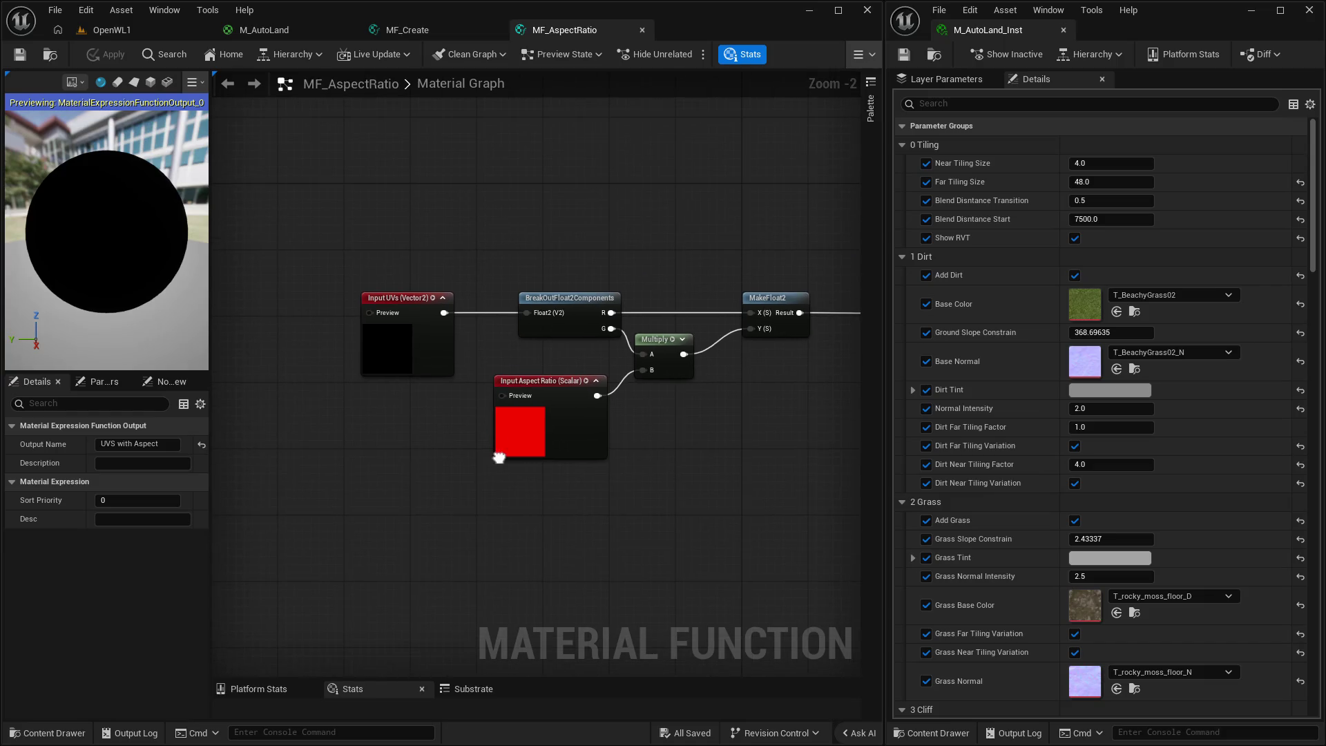
{"action": "left_click", "coordinate": [413, 297]}
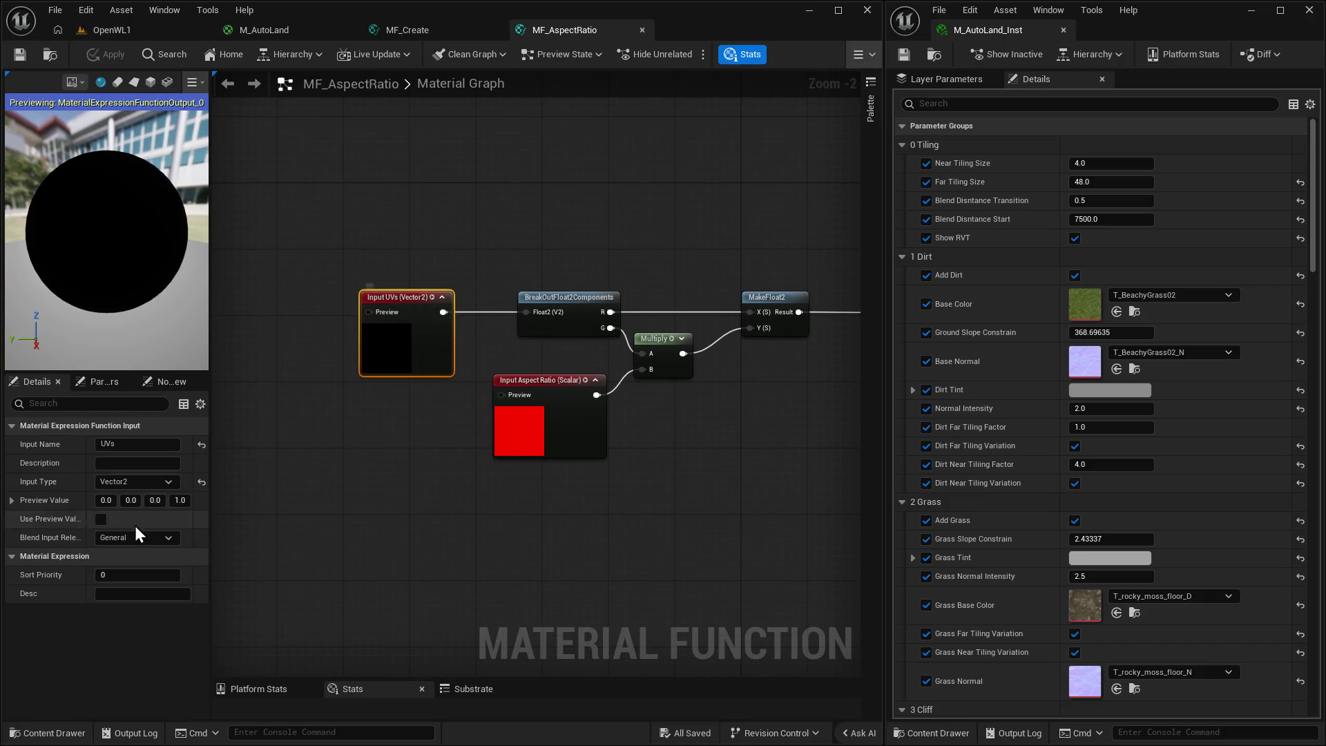
{"action": "left_click", "coordinate": [138, 574]}
{"action": "type", "text": "1"}
{"action": "left_click", "coordinate": [545, 380]}
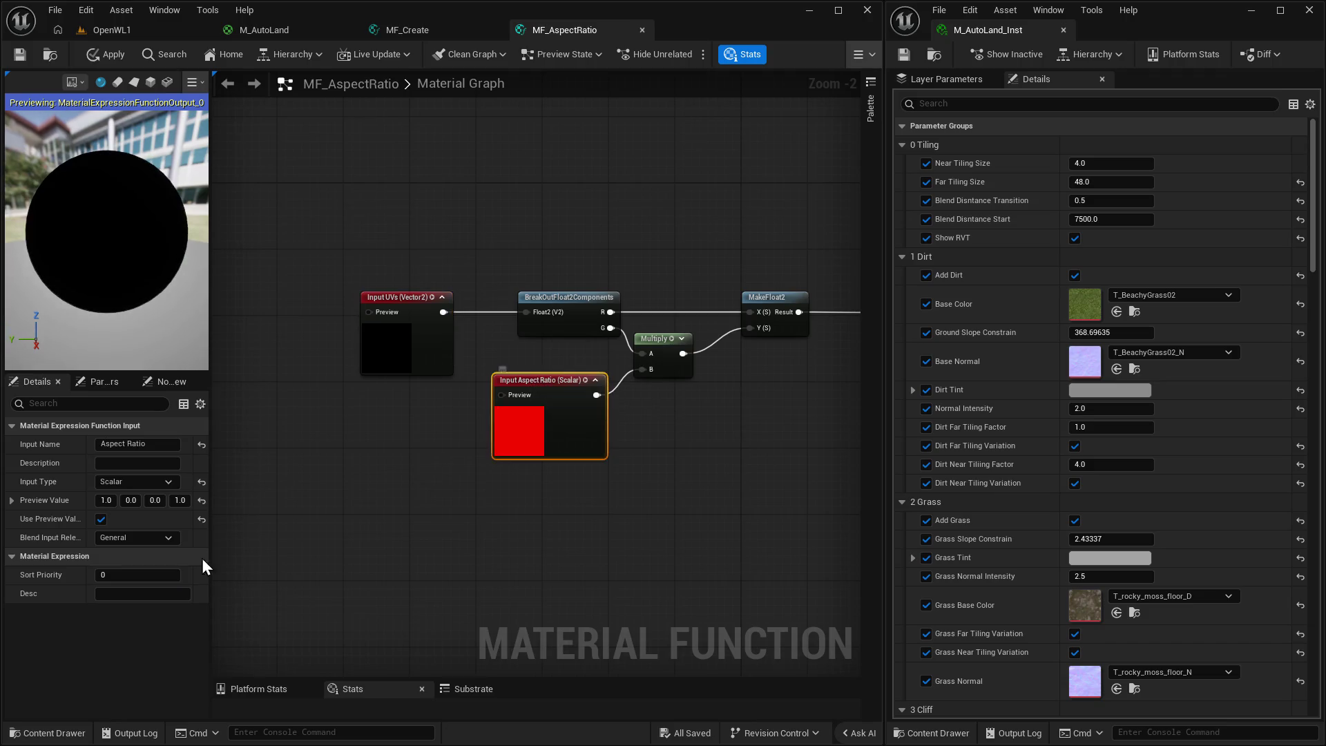
{"action": "left_click", "coordinate": [138, 574]}
{"action": "type", "text": "2"}
{"action": "left_click_drag", "start_coordinate": [515, 556], "coordinate": [474, 417]}
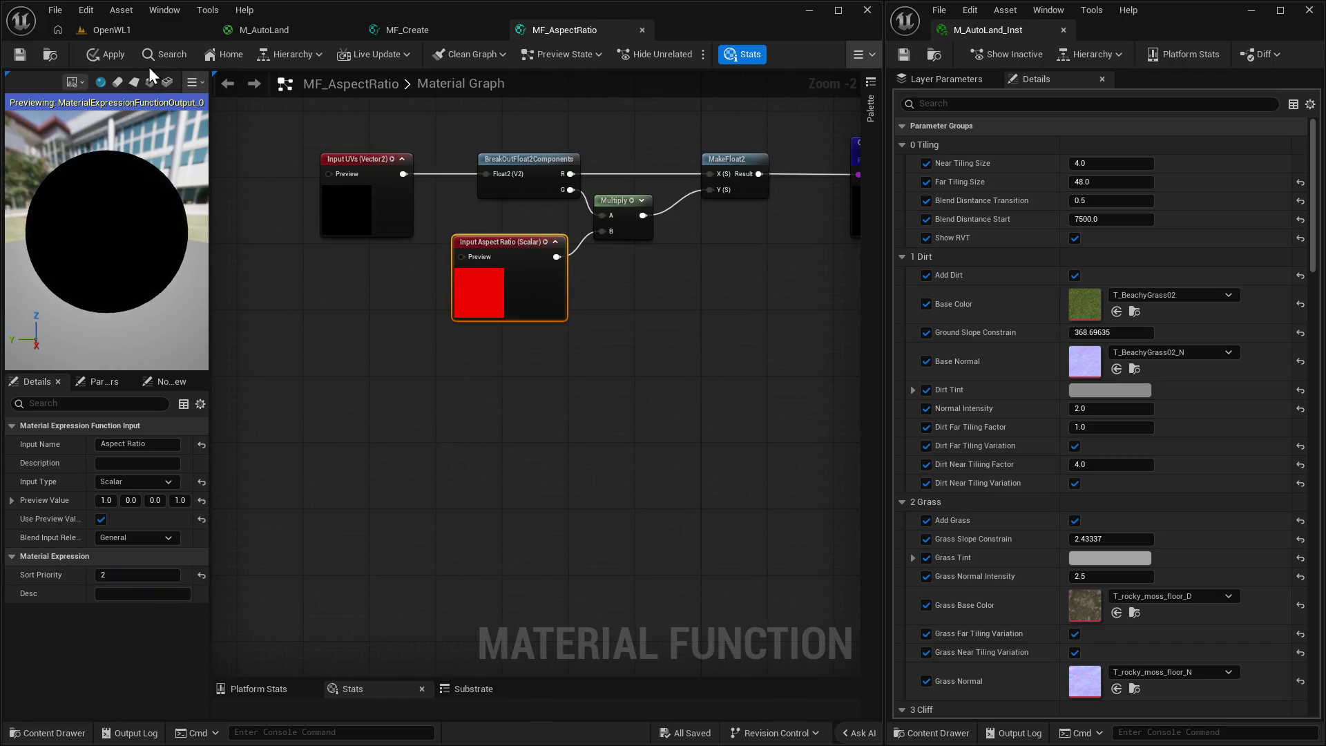
Save MF_AspectRatio and close it to return to MF_Create.
{"action": "left_click", "coordinate": [32, 54]}
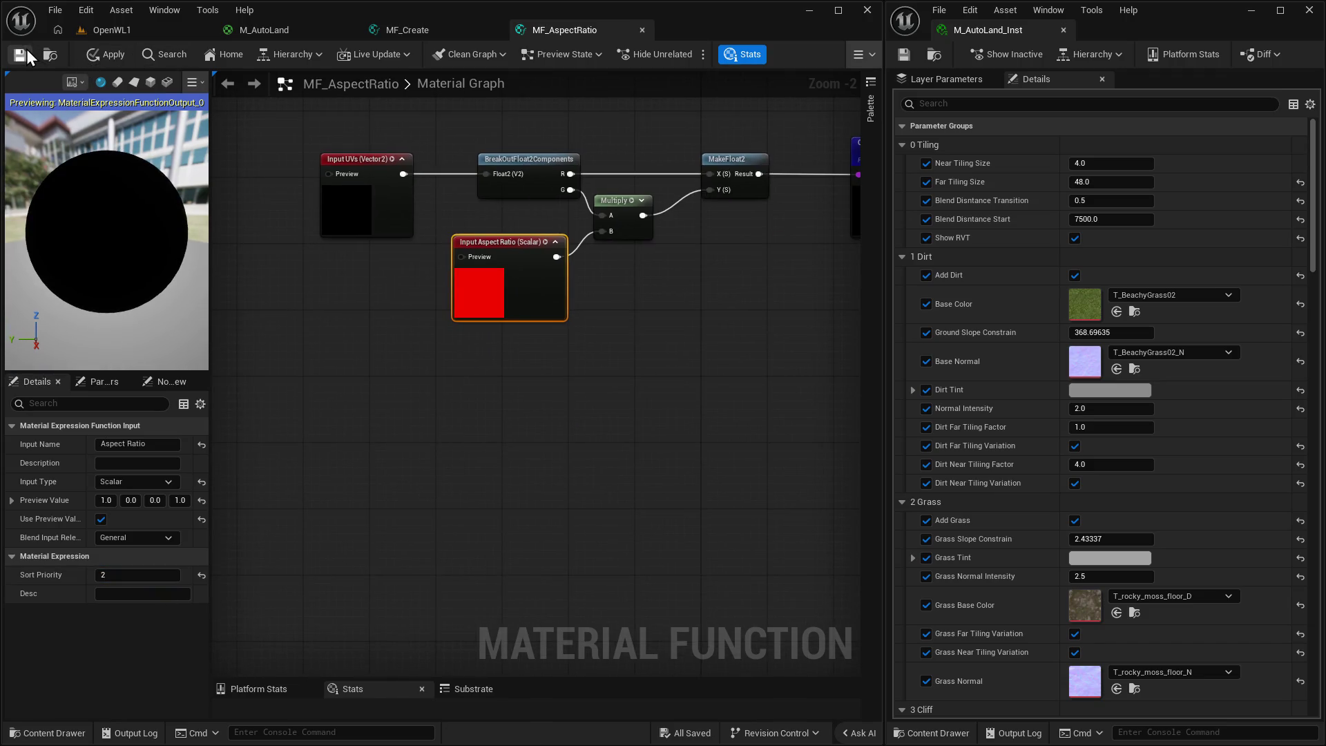
{"action": "left_click", "coordinate": [643, 30]}
{"action": "mouse_move", "coordinate": [620, 381]}
{"action": "left_mouse_down"}
{"action": "mouse_move", "coordinate": [600, 304]}
{"action": "mouse_move", "coordinate": [639, 172]}
{"action": "mouse_move", "coordinate": [619, 359]}
{"action": "mouse_move", "coordinate": [577, 492]}
{"action": "left_mouse_up"}
Connect the lower MF_AspectRatio's UVS with Aspect output to FarUV, glancing at the level editor.
{"action": "mouse_move", "coordinate": [667, 493]}
{"action": "left_mouse_down"}
{"action": "mouse_move", "coordinate": [789, 446]}
{"action": "mouse_move", "coordinate": [803, 455]}
{"action": "left_mouse_up"}
{"action": "left_click_drag", "start_coordinate": [627, 480], "coordinate": [629, 449]}
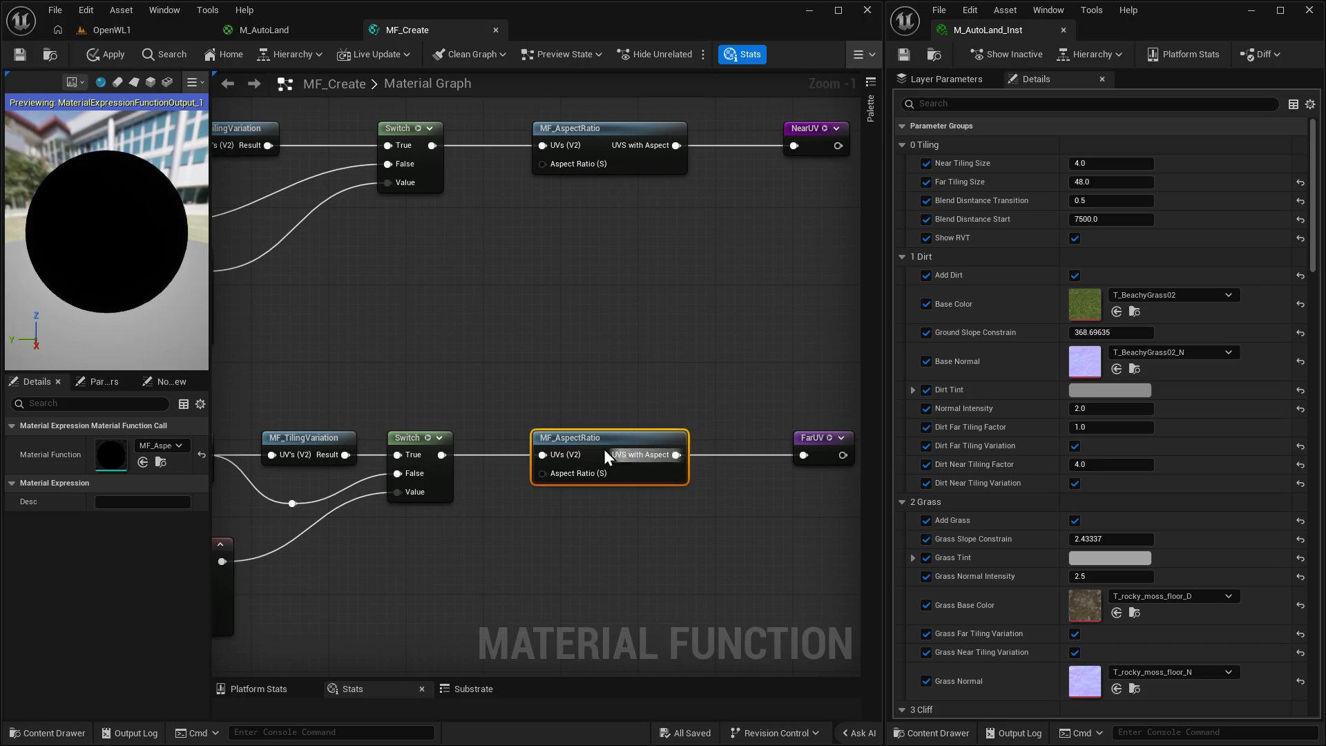
{"action": "left_click", "coordinate": [99, 36]}
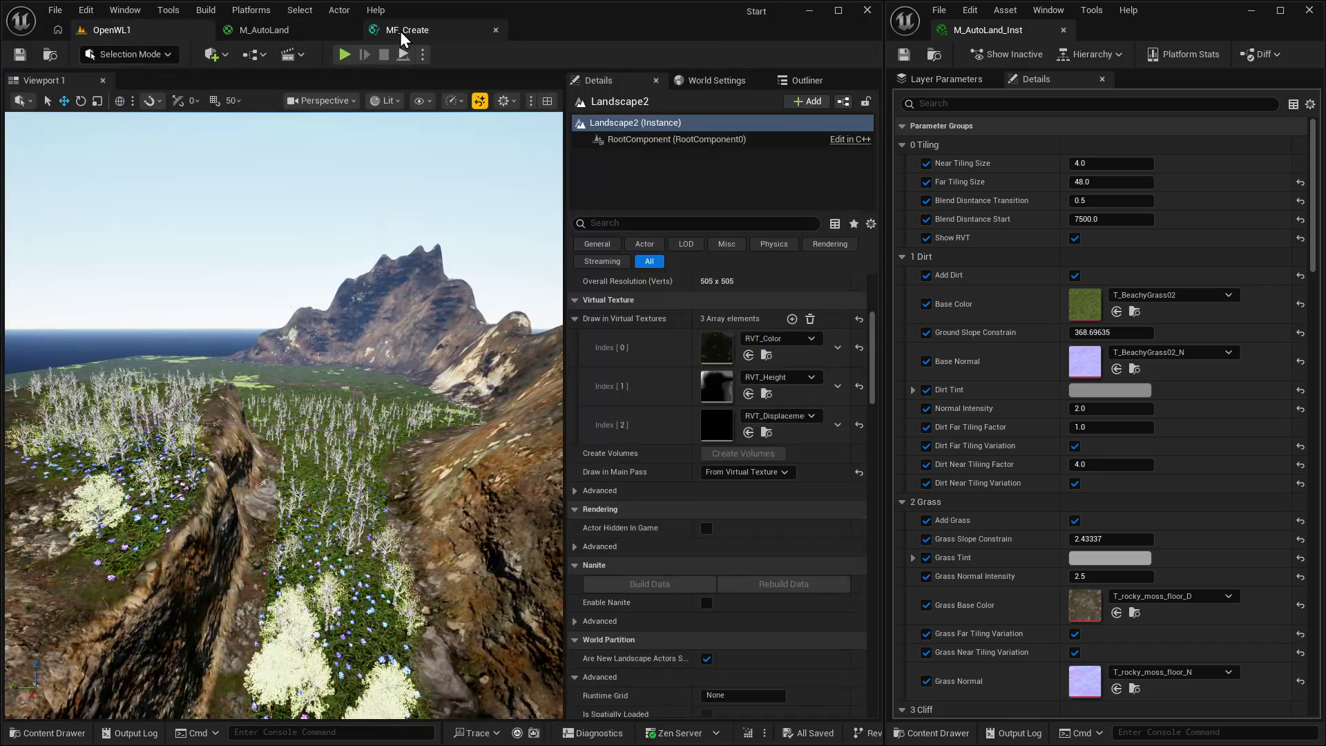
{"action": "left_click", "coordinate": [400, 31]}
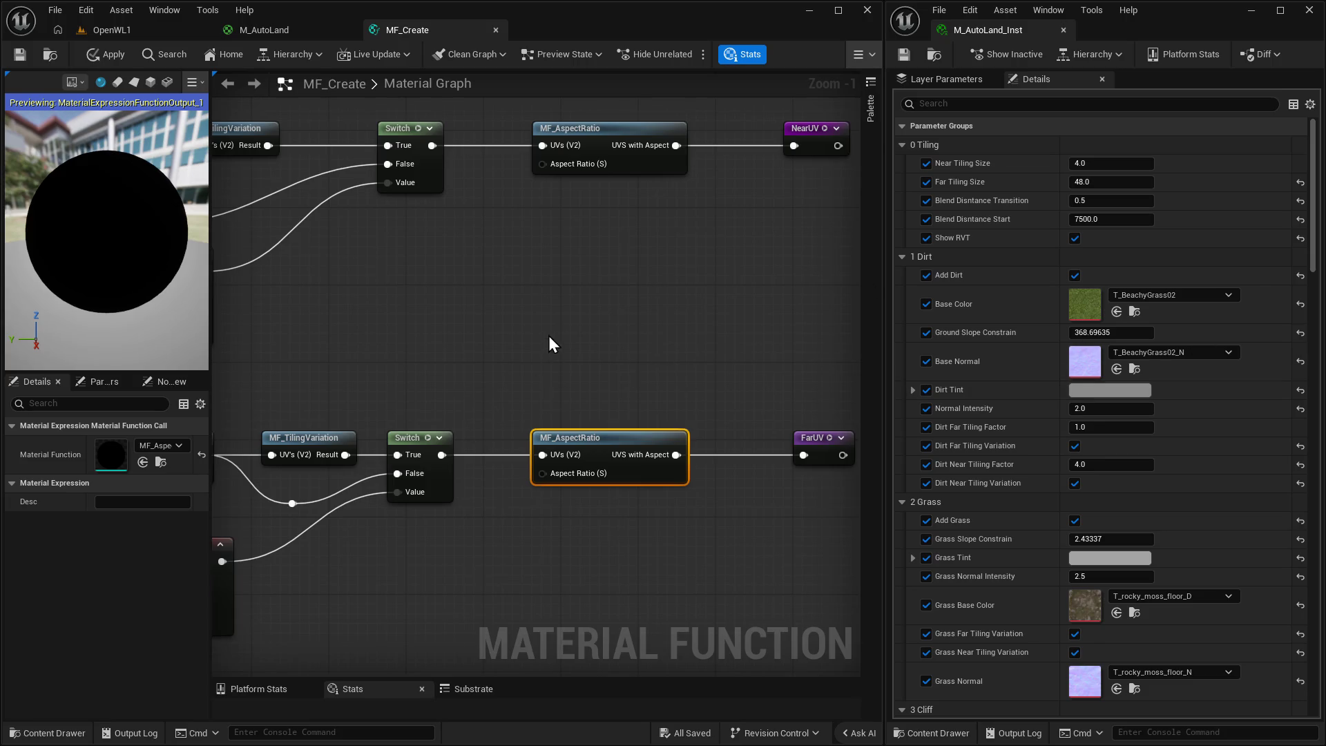
Add a Function Input node in MF_Create named Aspect Ratio.
{"action": "left_click_drag", "start_coordinate": [550, 343], "coordinate": [785, 326]}
{"action": "scroll", "coordinate": [601, 331], "scroll_direction": "down", "scroll_amount": 1}
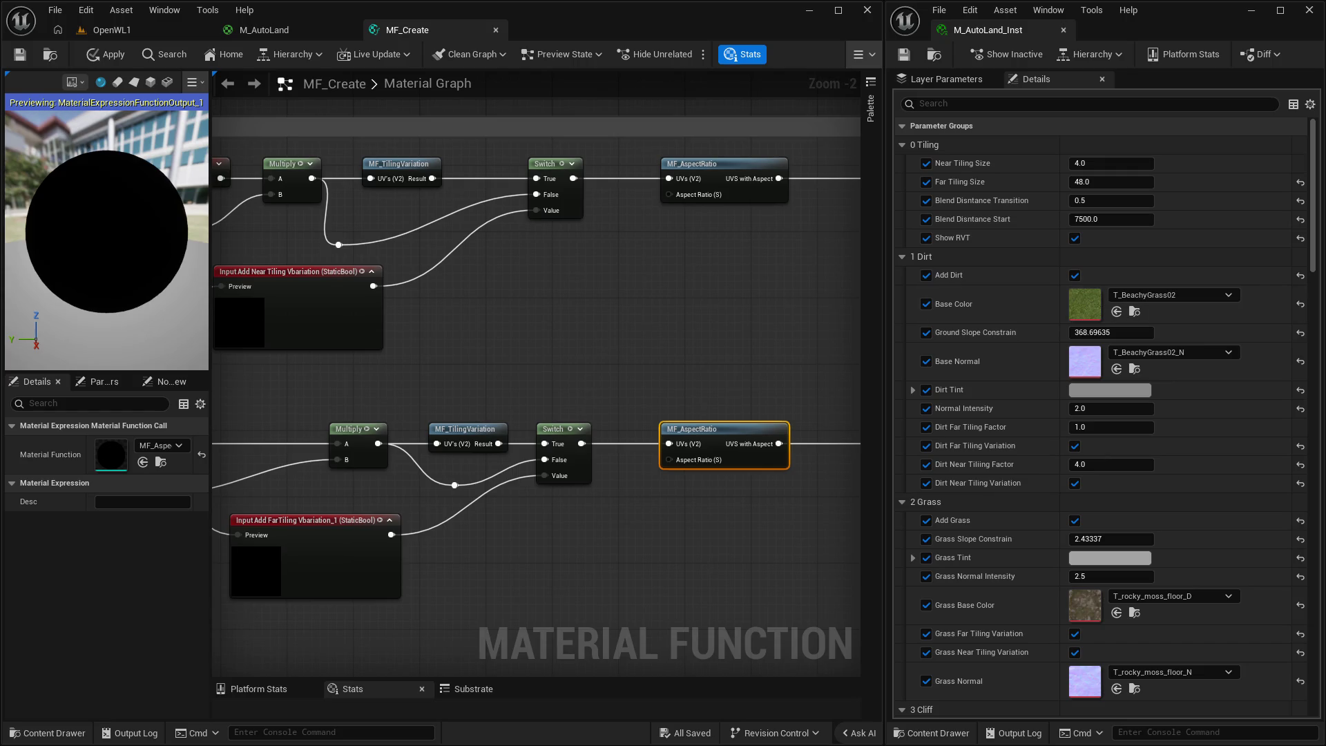
{"action": "right_click", "coordinate": [599, 251]}
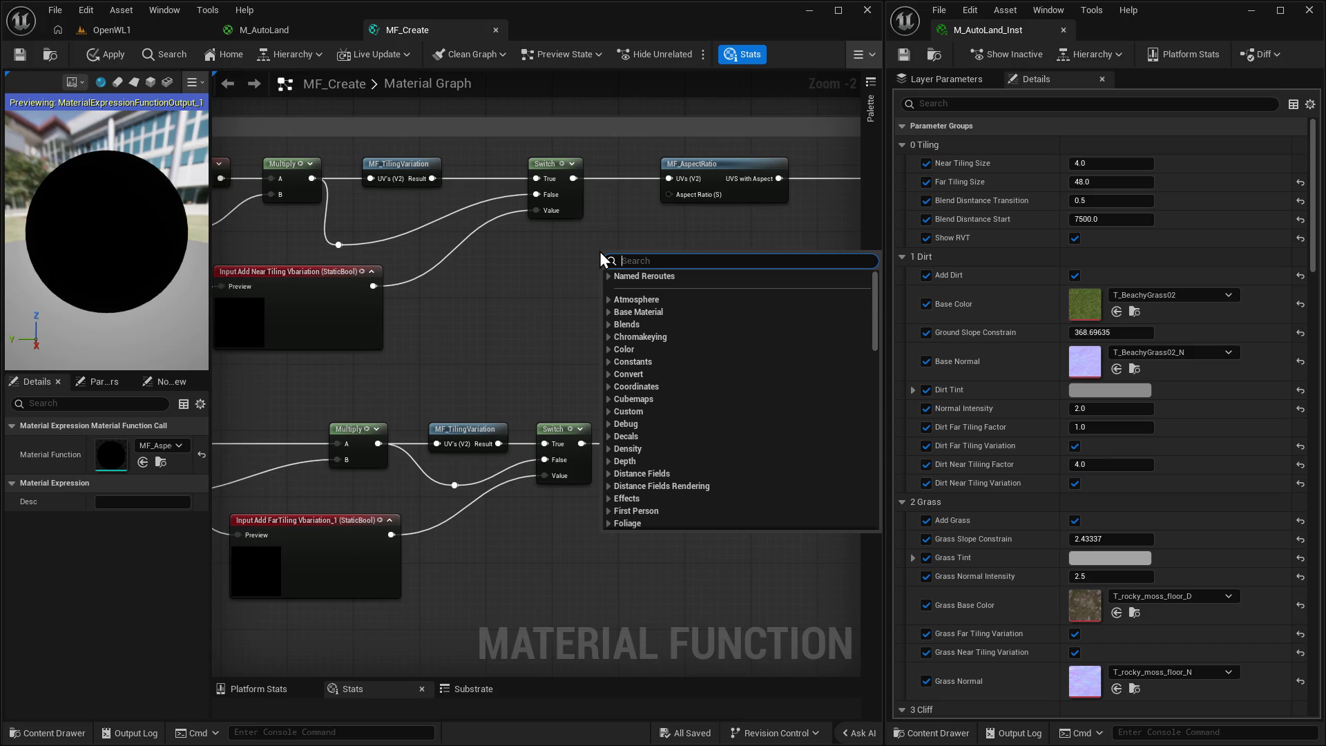
{"action": "type", "text": "input"}
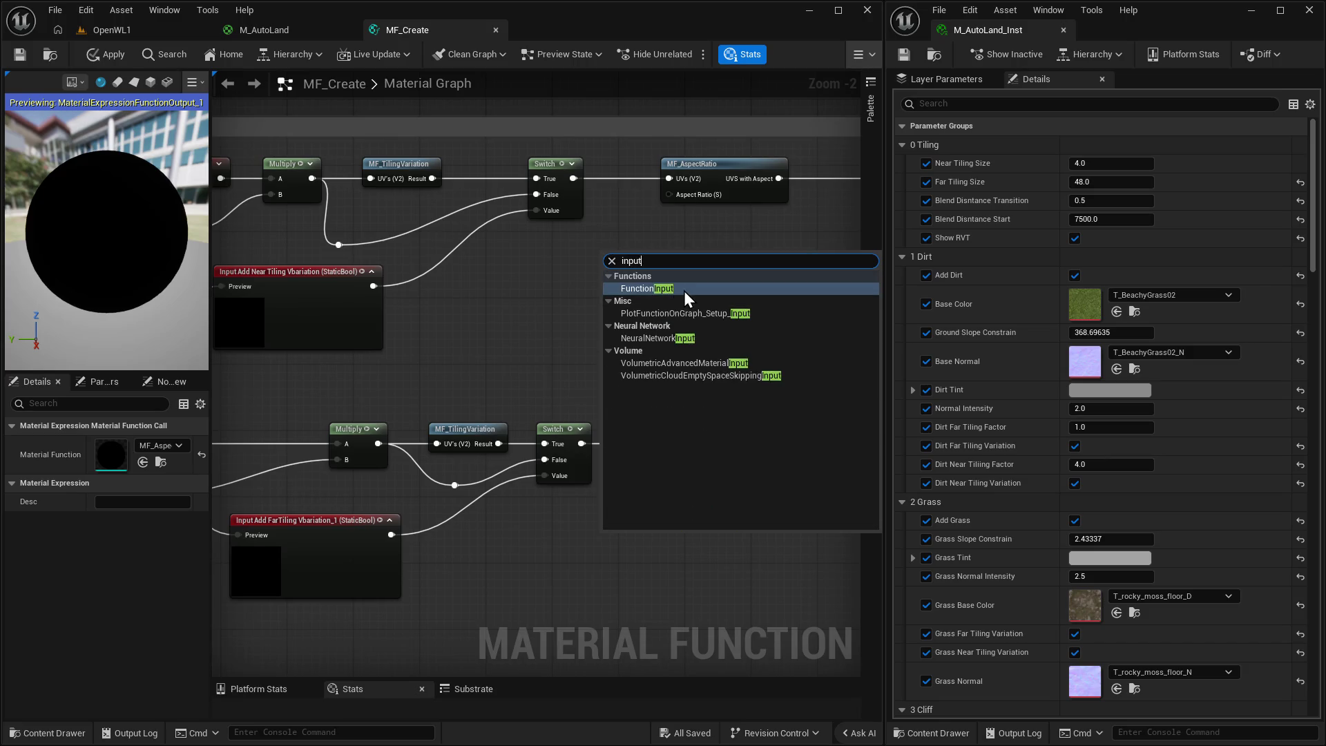
{"action": "left_click", "coordinate": [684, 290]}
{"action": "left_click_drag", "start_coordinate": [625, 257], "coordinate": [575, 273]}
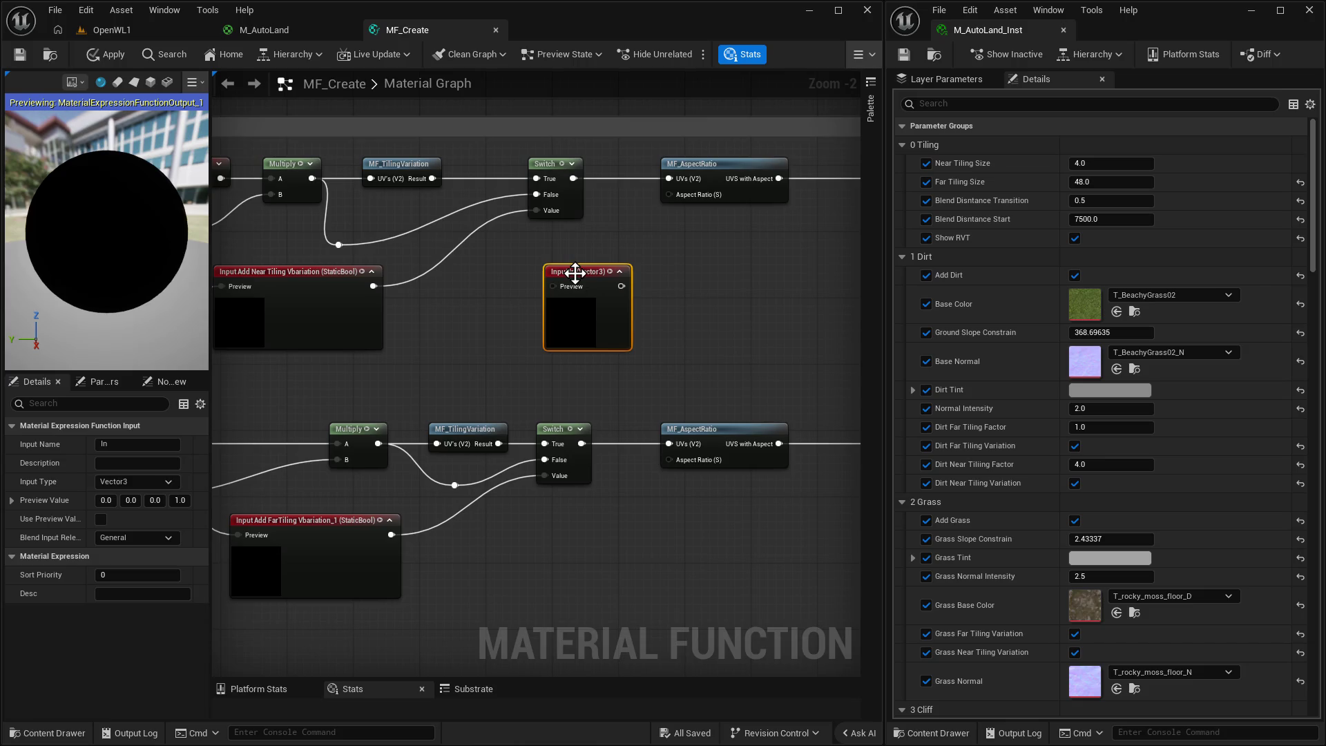
{"action": "left_click", "coordinate": [114, 444]}
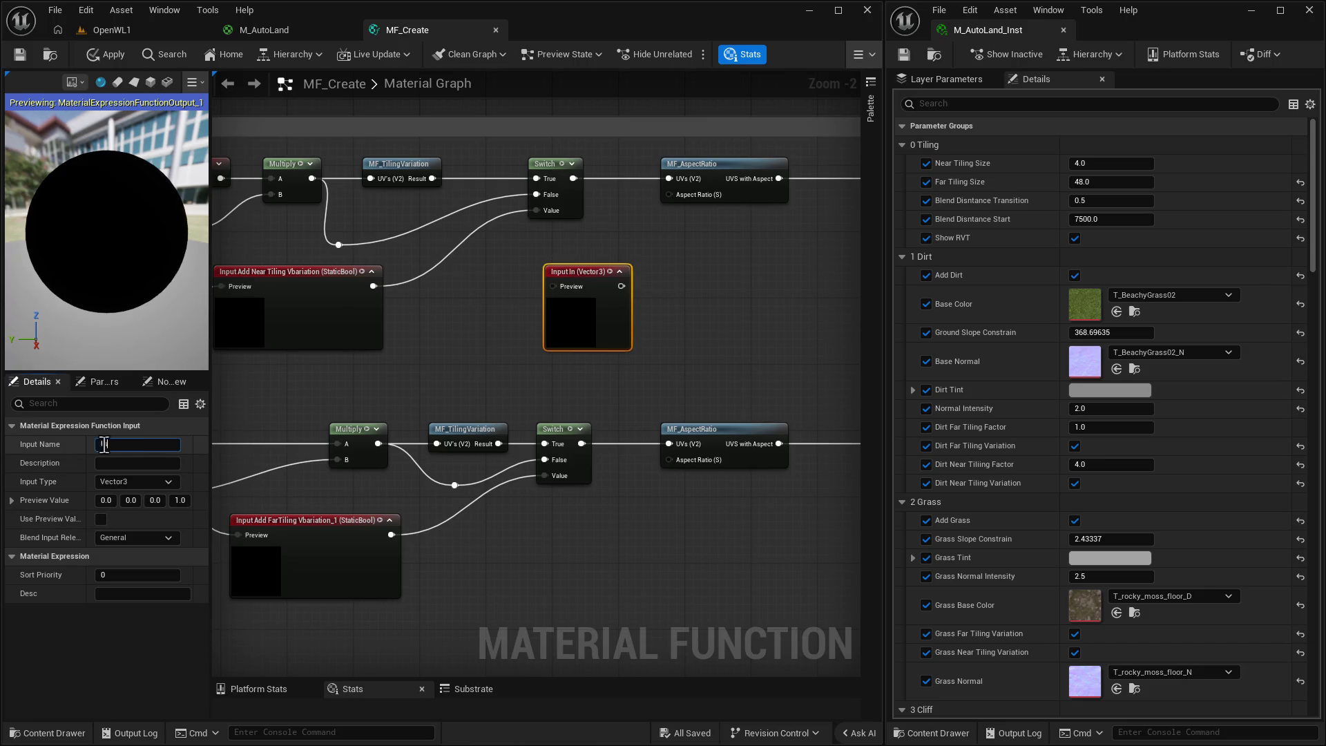
{"action": "type", "text": "Aspect Ra"}
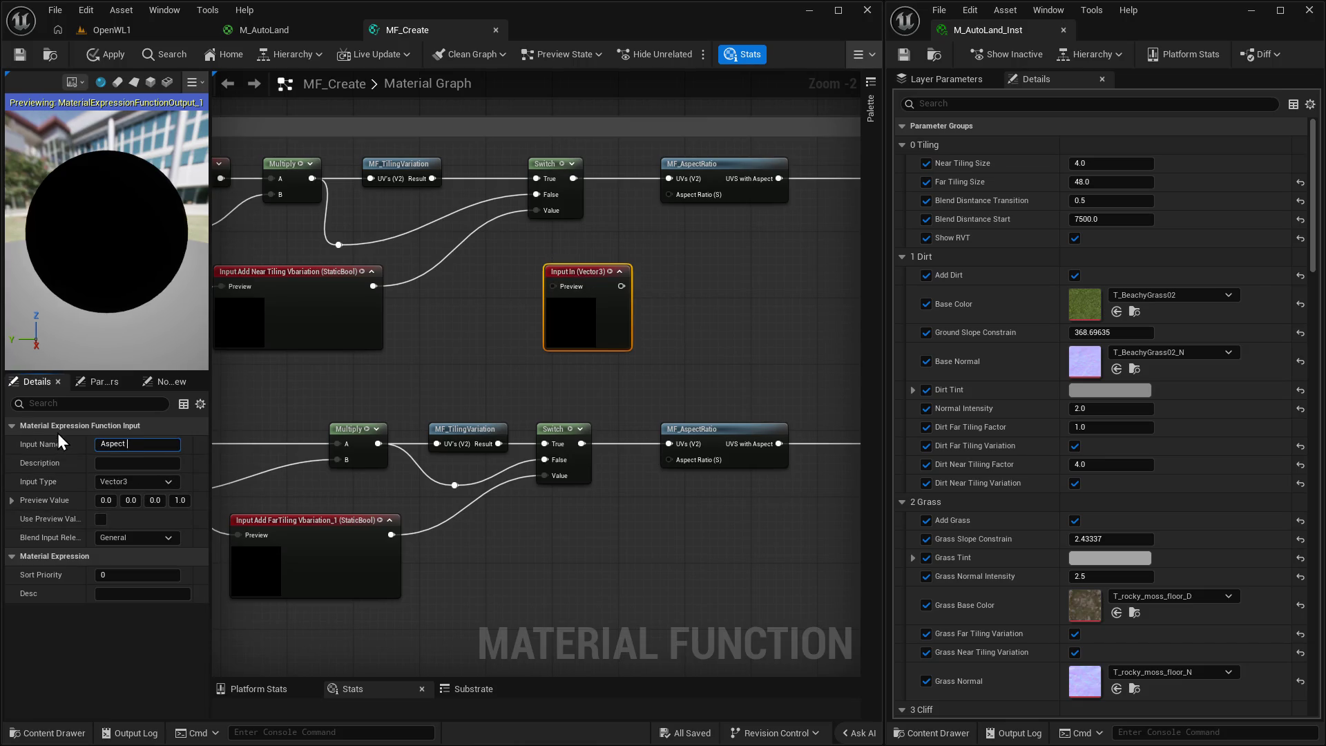
{"action": "type", "text": "tion"}
{"action": "key", "text": "BackSpace"}
{"action": "key", "text": "Return"}
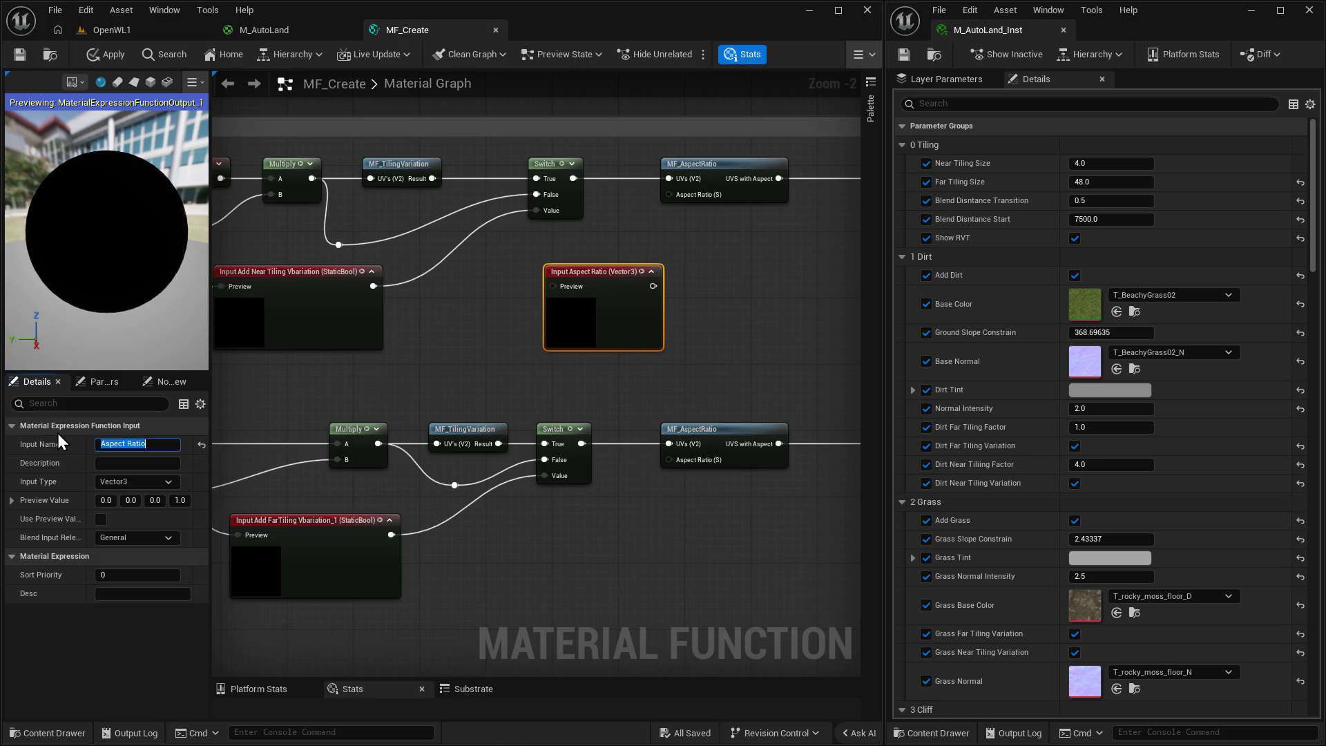
Make the Aspect Ratio input Scalar with preview value 1 and Use Preview Value on.
{"action": "left_click", "coordinate": [150, 482]}
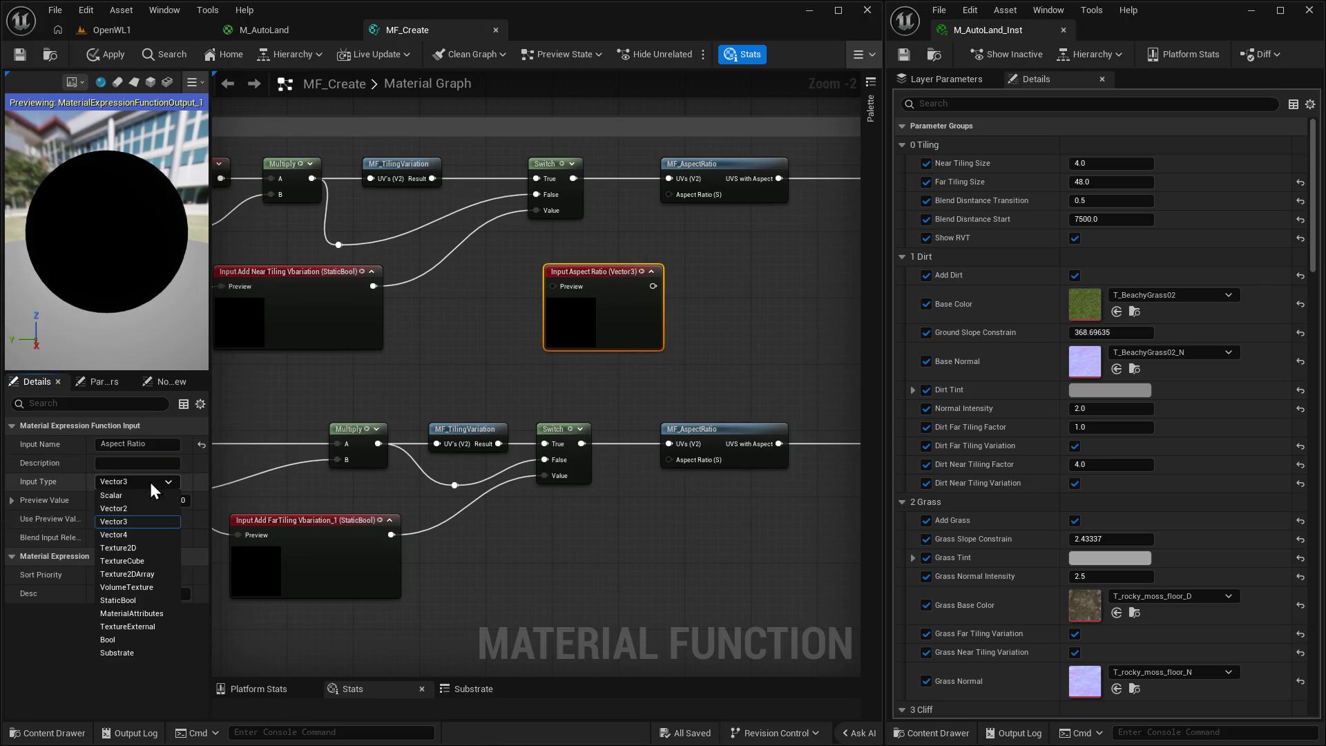
{"action": "left_click", "coordinate": [112, 496]}
{"action": "left_click", "coordinate": [105, 500]}
{"action": "type", "text": "1"}
{"action": "left_click", "coordinate": [101, 519]}
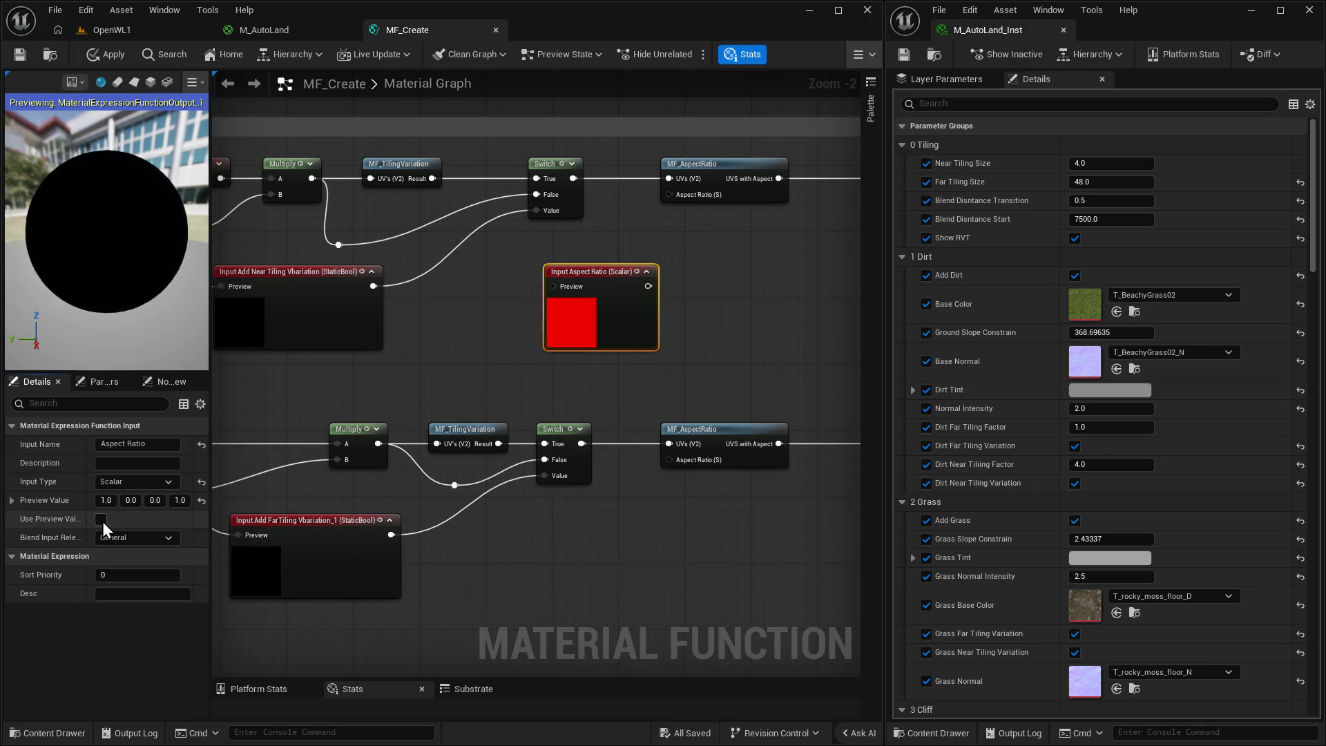
{"action": "left_click", "coordinate": [435, 401]}
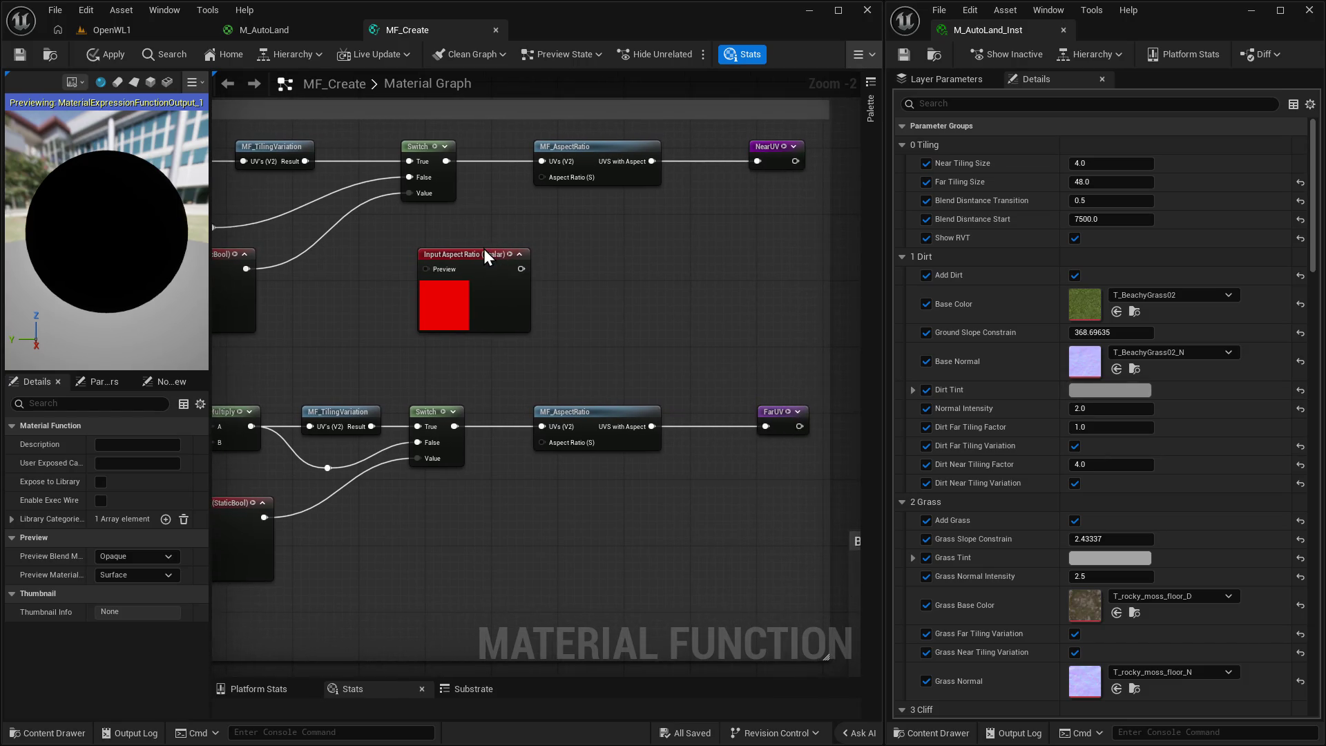
Feed the Aspect Ratio input into both MF_AspectRatio nodes, apply, and return to OpenWL1.
{"action": "left_click", "coordinate": [484, 255]}
{"action": "mouse_move", "coordinate": [479, 266]}
{"action": "left_mouse_down"}
{"action": "mouse_move", "coordinate": [454, 291]}
{"action": "mouse_move", "coordinate": [447, 275]}
{"action": "mouse_move", "coordinate": [541, 178]}
{"action": "left_mouse_up"}
{"action": "left_click", "coordinate": [486, 263]}
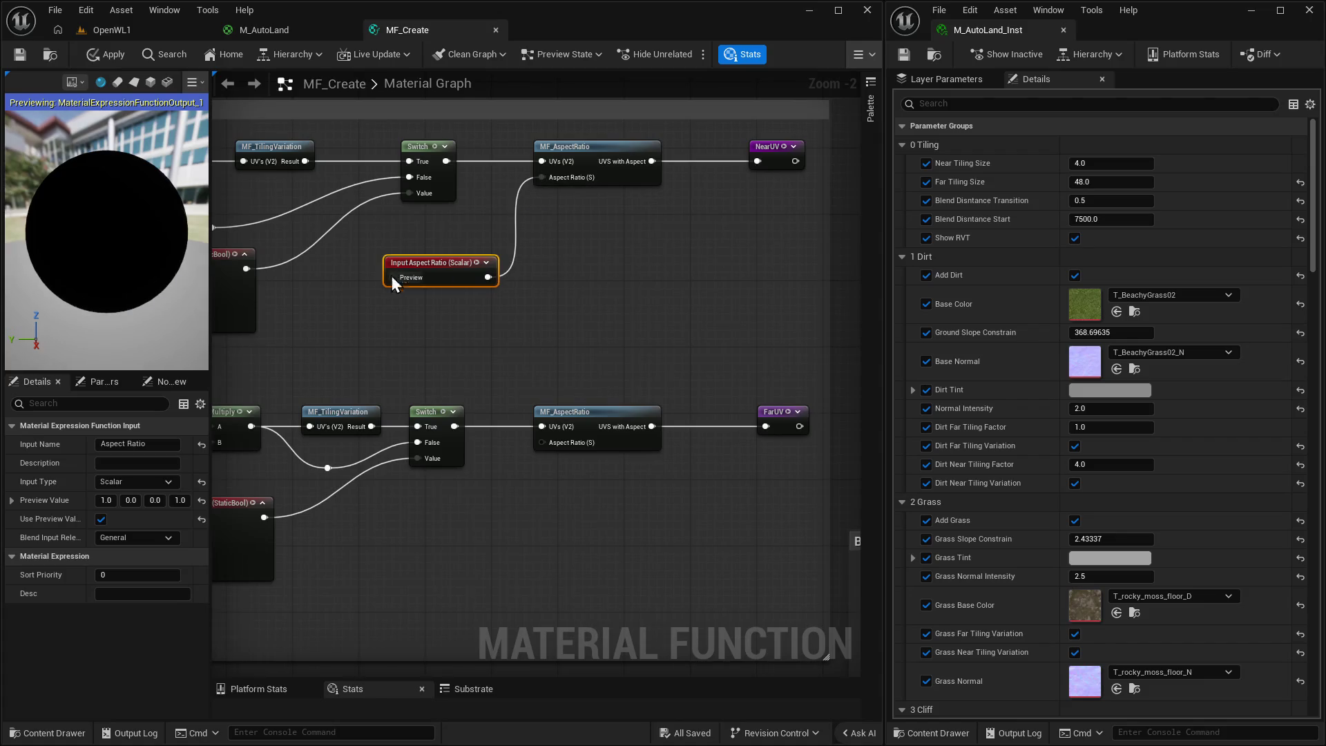
{"action": "mouse_move", "coordinate": [425, 264]}
{"action": "left_mouse_down"}
{"action": "mouse_move", "coordinate": [399, 338]}
{"action": "mouse_move", "coordinate": [544, 444]}
{"action": "left_mouse_up"}
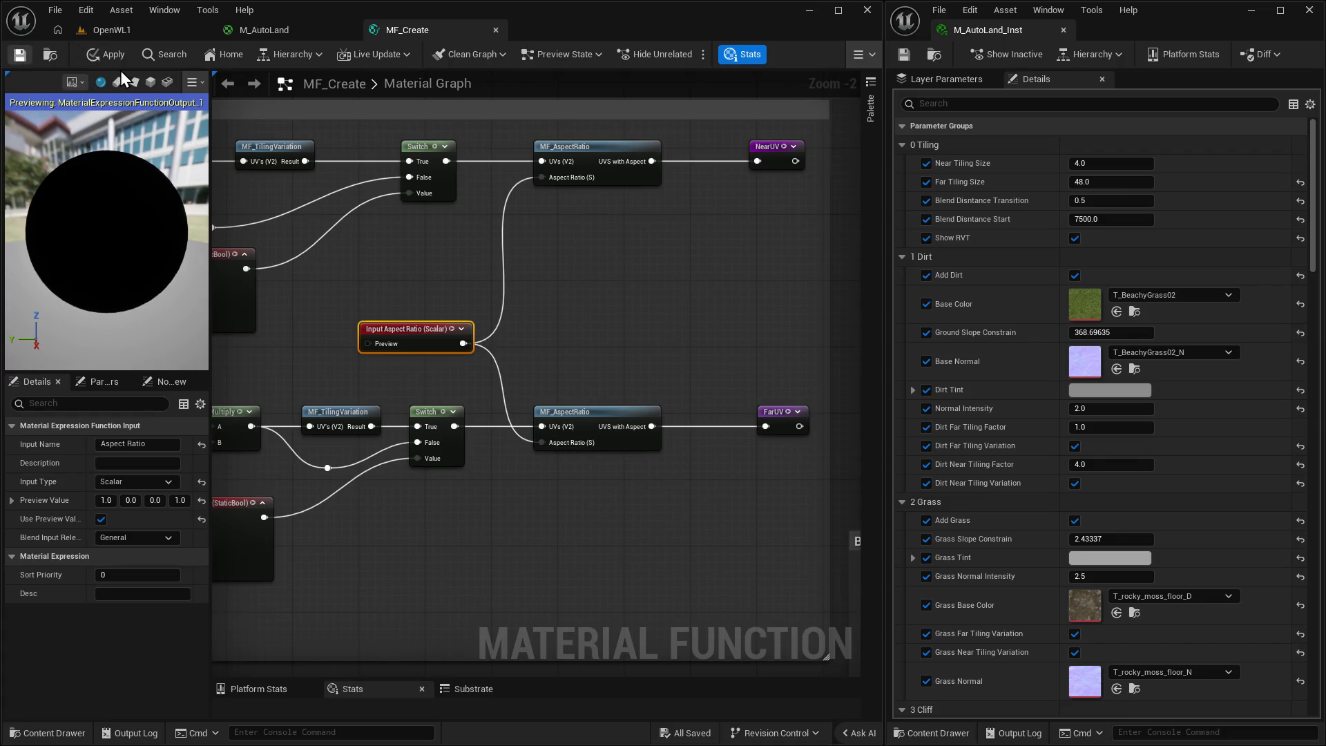
{"action": "left_click", "coordinate": [100, 54]}
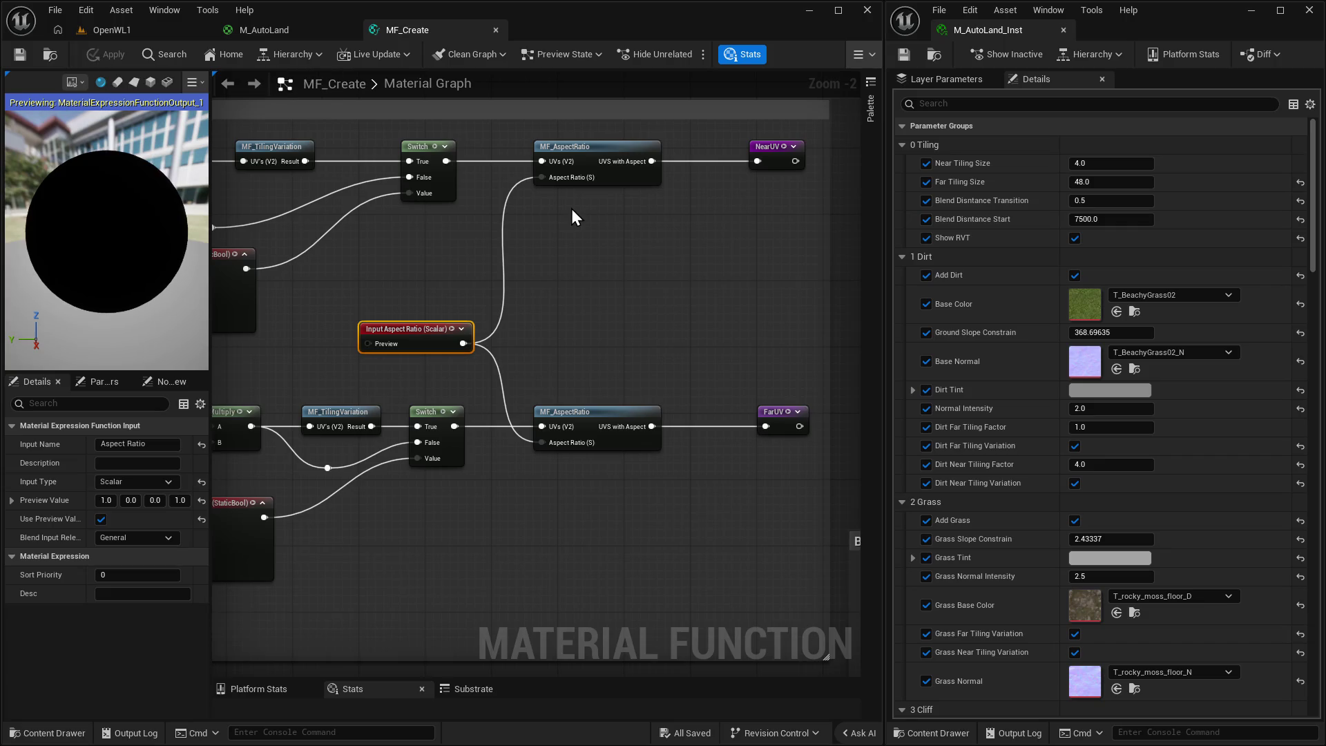
{"action": "left_click", "coordinate": [110, 29]}
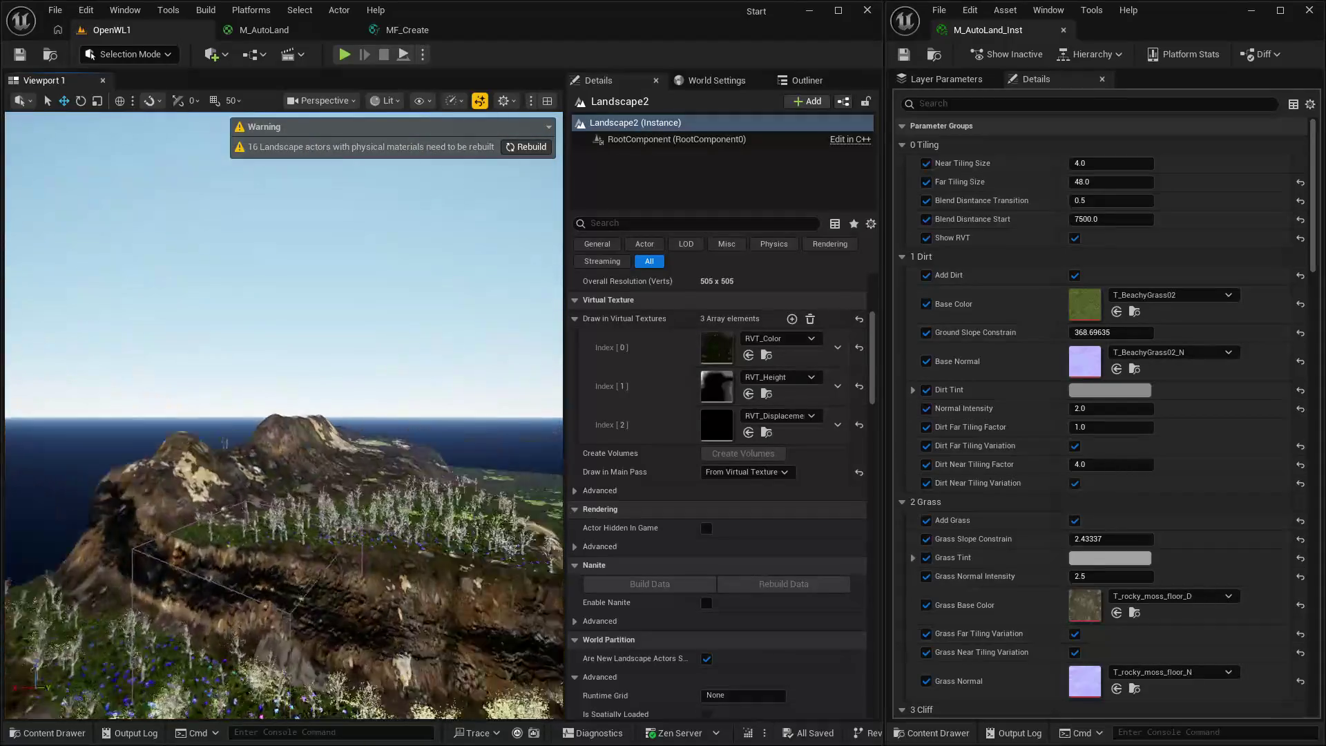
Rebuild the landscape actors flagged by the warning.
{"action": "left_click", "coordinate": [529, 146]}
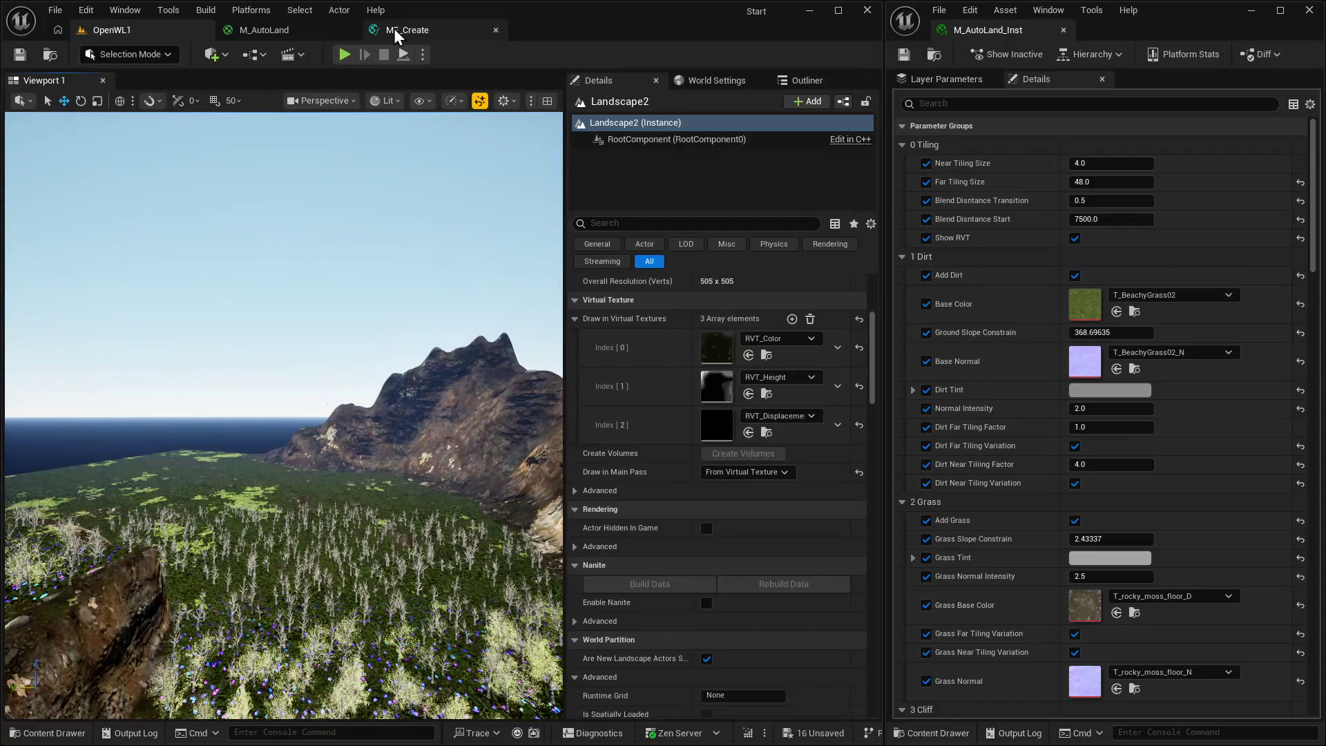
{"action": "left_click", "coordinate": [396, 32]}
{"action": "scroll", "coordinate": [690, 345], "scroll_direction": "down", "scroll_amount": 6}
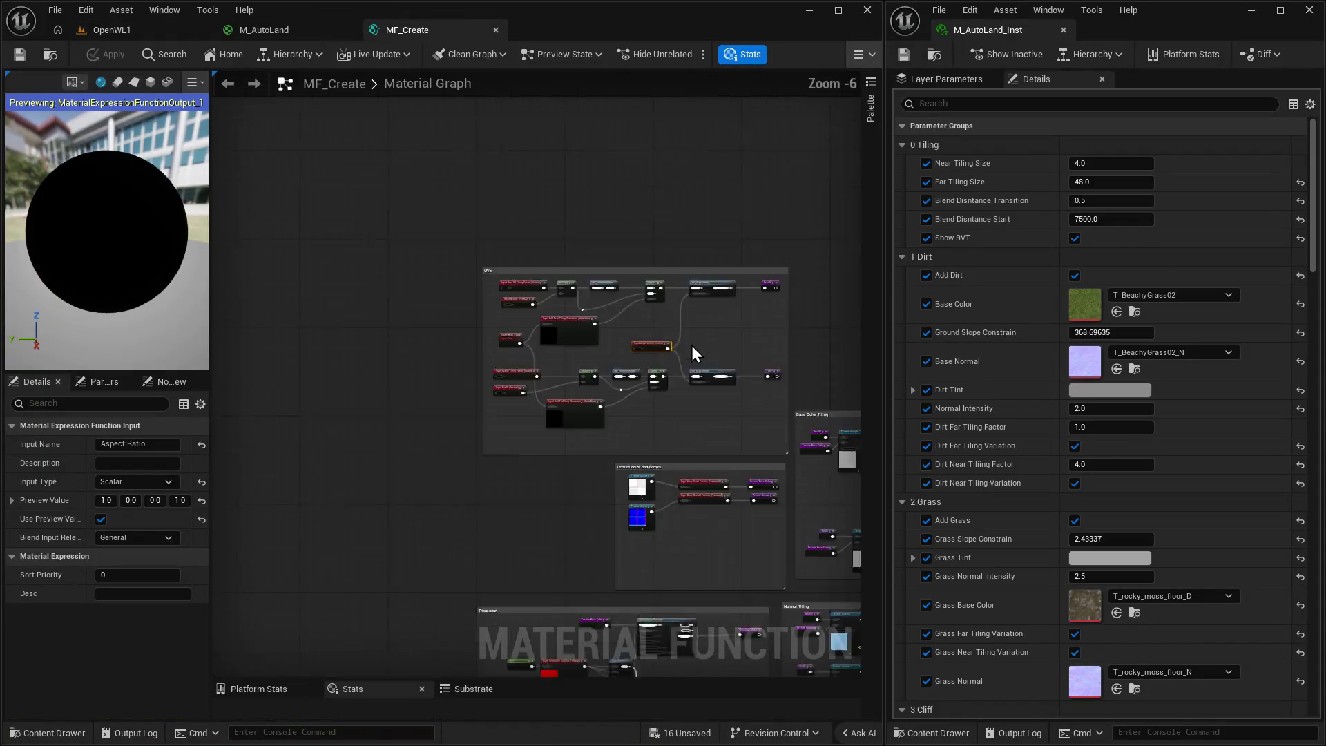
{"action": "scroll", "coordinate": [709, 361], "scroll_direction": "up", "scroll_amount": 2}
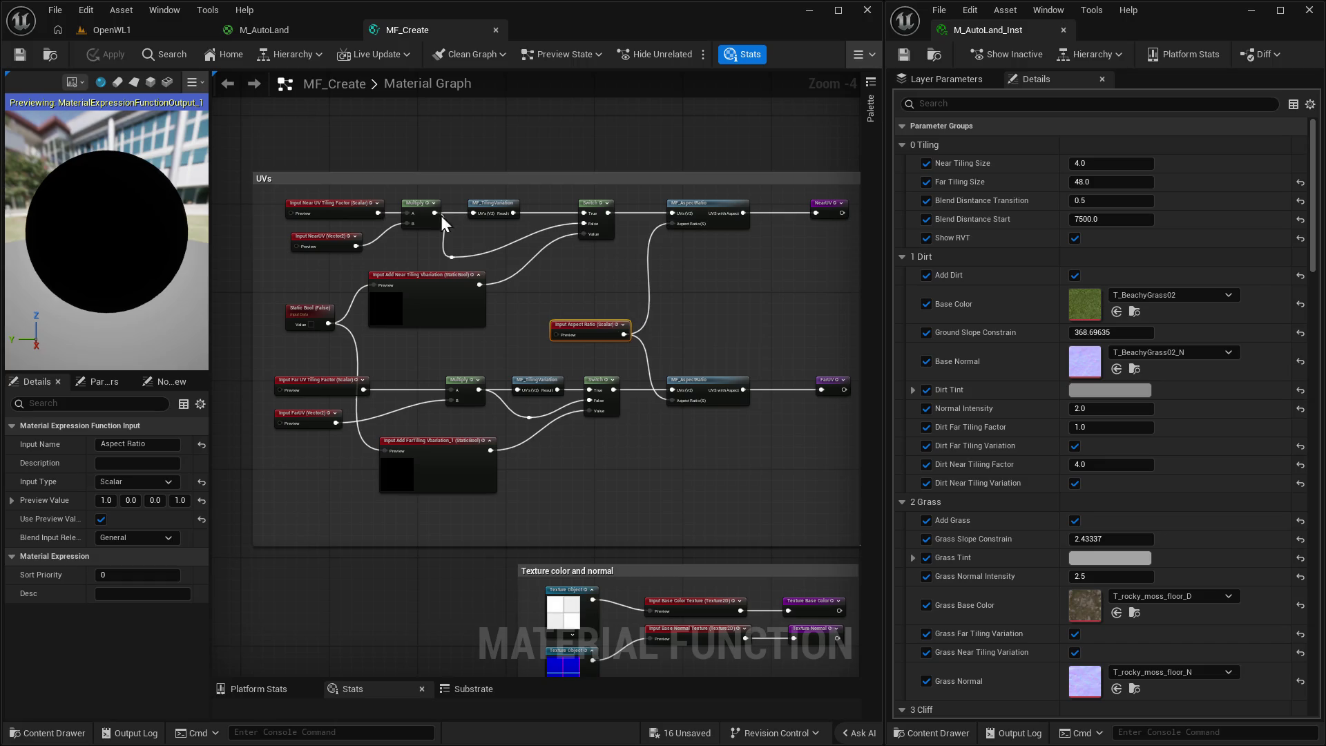
Bring up M_AutoLand's graph and center the Dirt layer's MF_Create and tiling nodes.
{"action": "left_click", "coordinate": [267, 26]}
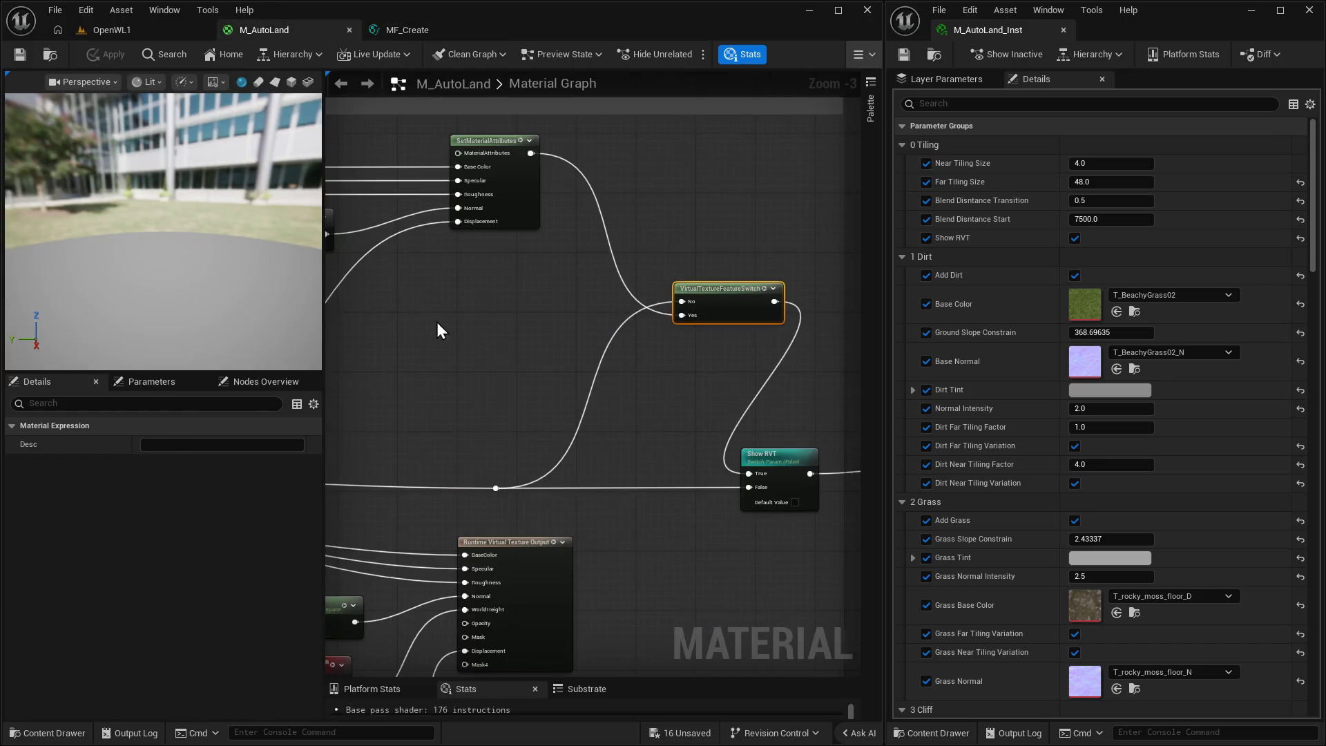
{"action": "scroll", "coordinate": [581, 383], "scroll_direction": "down", "scroll_amount": 8}
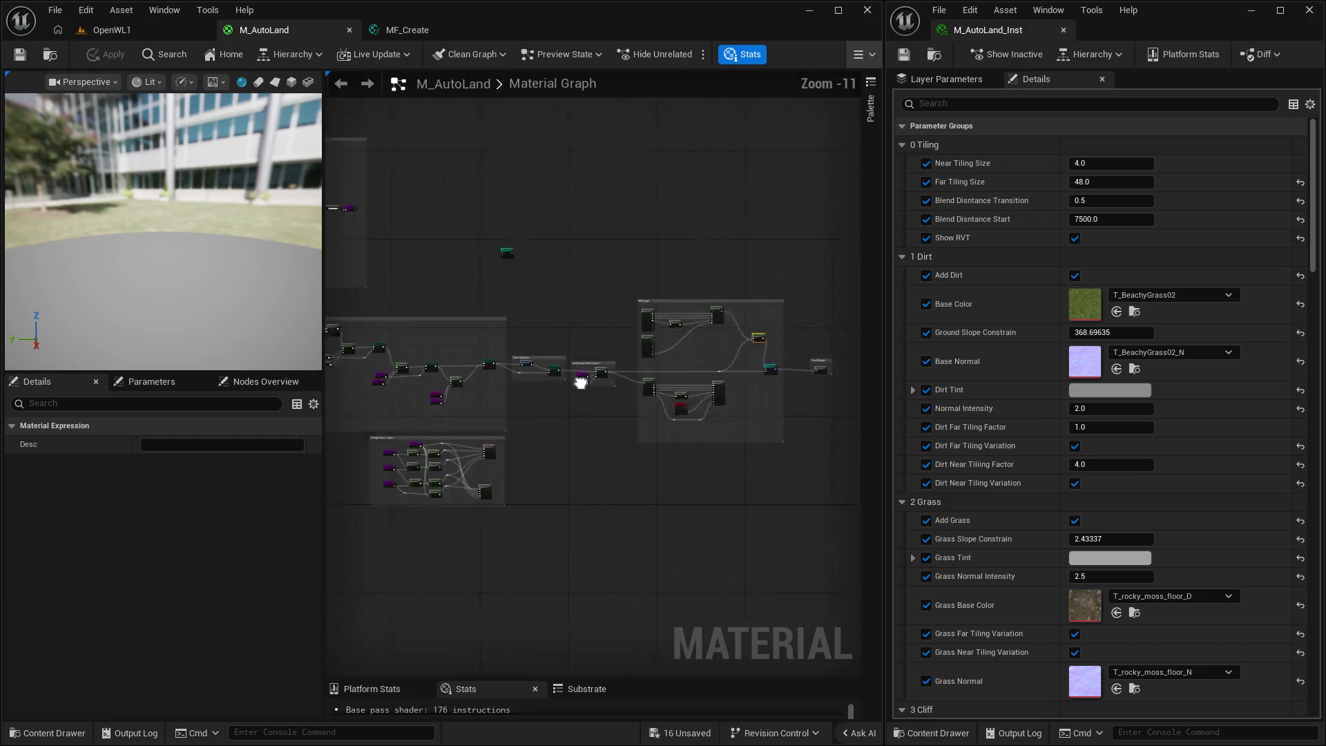
{"action": "scroll", "coordinate": [581, 382], "scroll_direction": "up", "scroll_amount": 6}
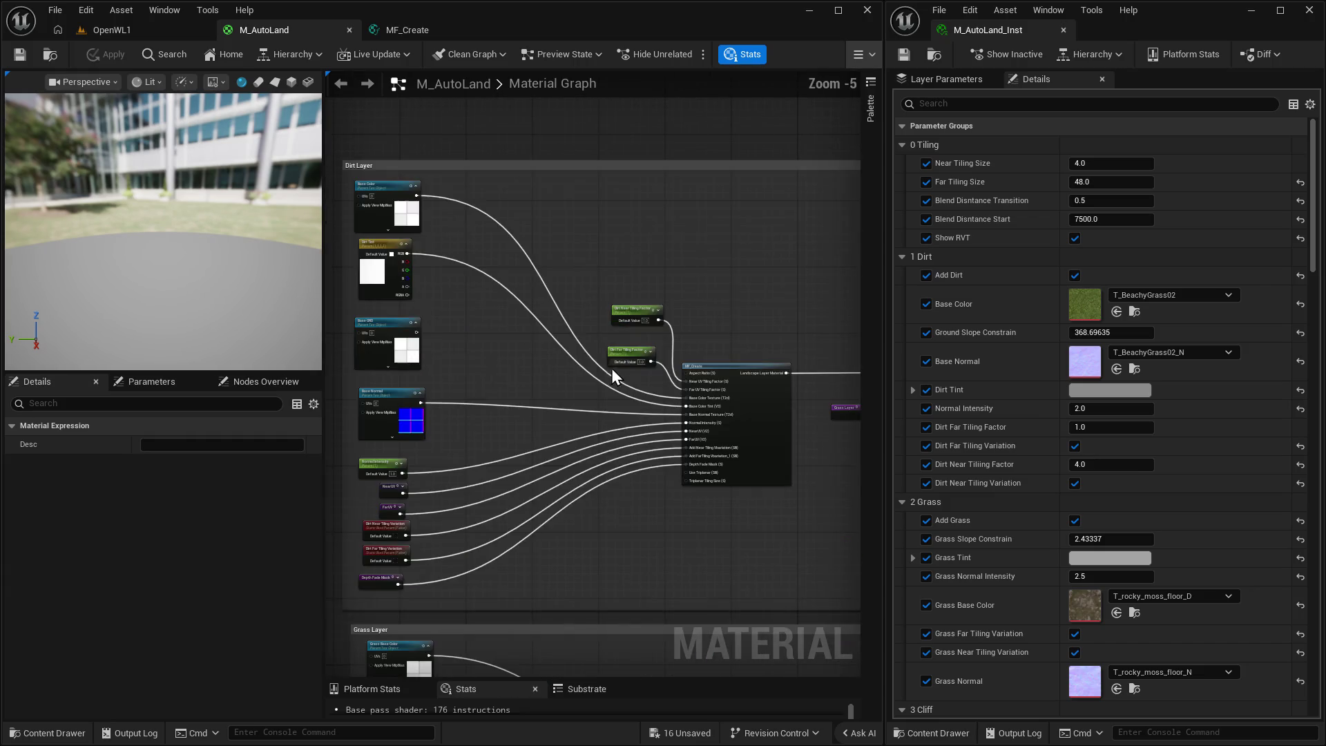
{"action": "scroll", "coordinate": [644, 484], "scroll_direction": "up", "scroll_amount": 2}
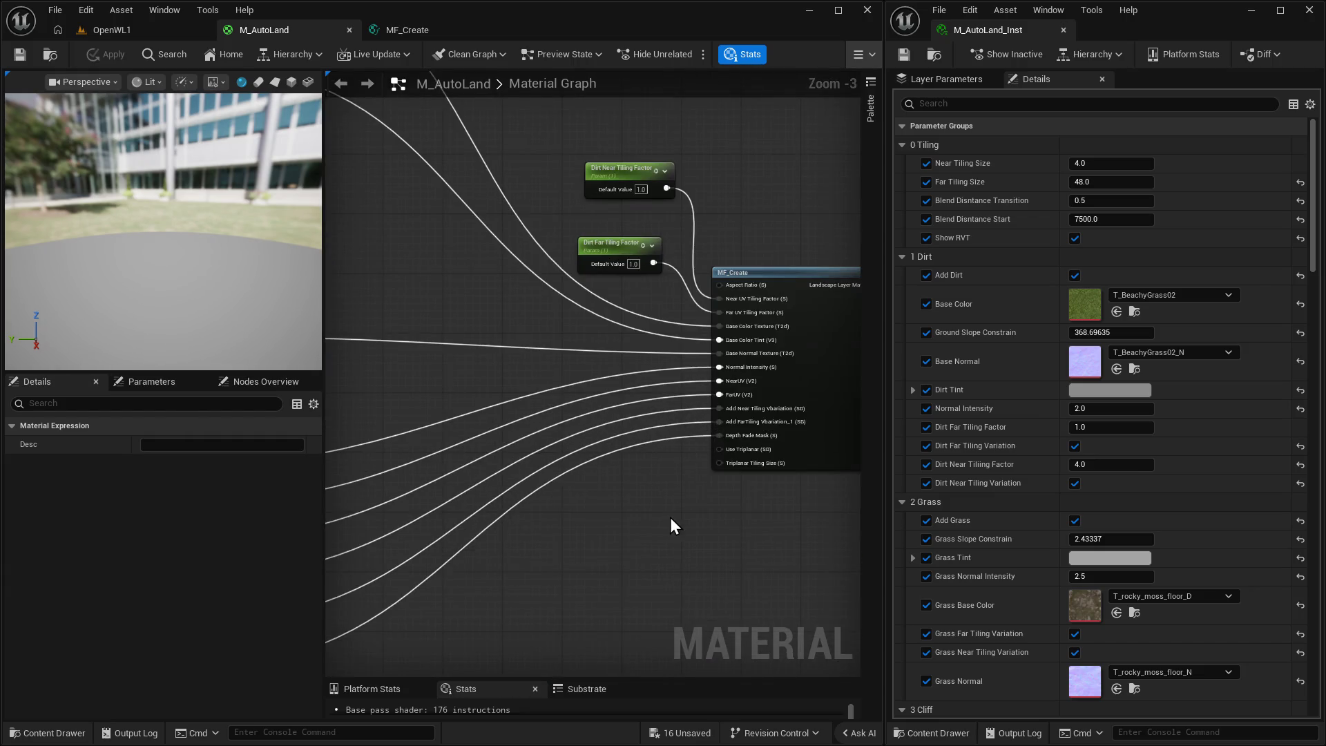
{"action": "left_click_drag", "start_coordinate": [683, 507], "coordinate": [607, 582]}
{"action": "left_click_drag", "start_coordinate": [723, 359], "coordinate": [736, 393]}
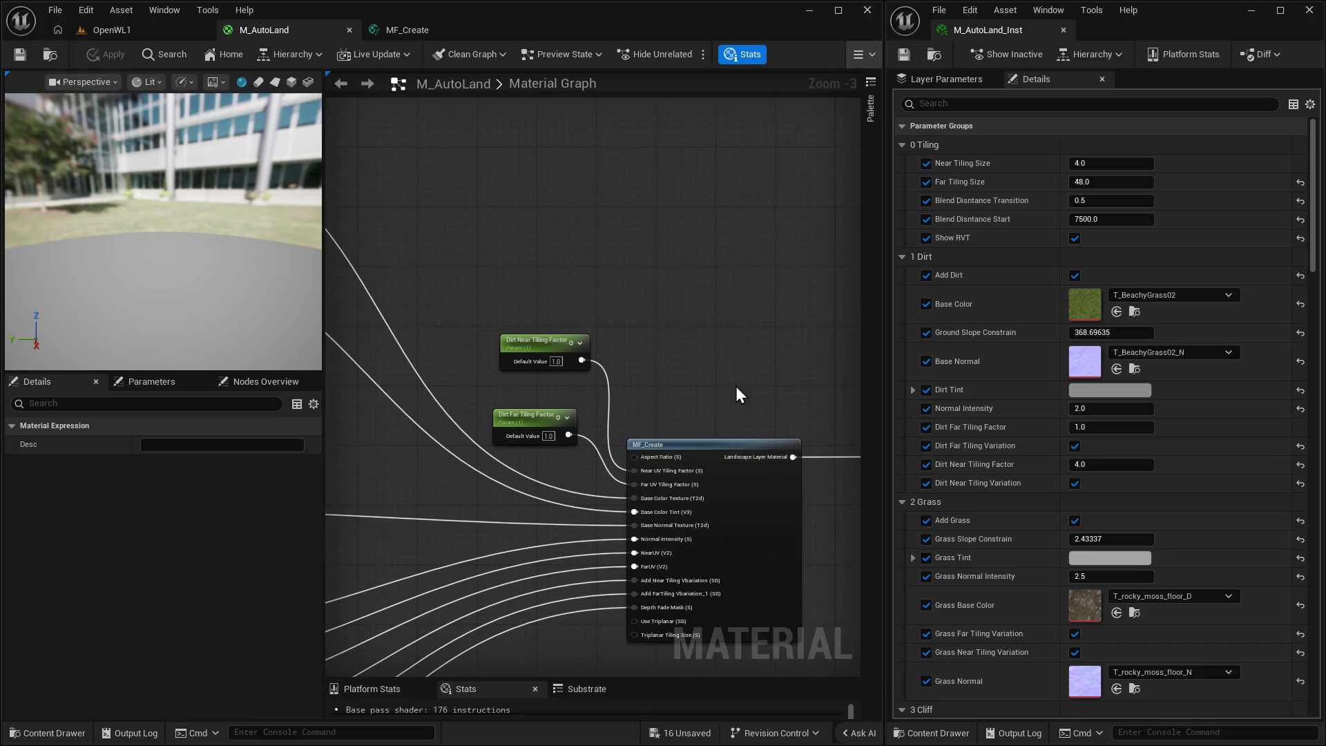
{"action": "mouse_move", "coordinate": [648, 355]}
{"action": "left_mouse_down"}
{"action": "mouse_move", "coordinate": [793, 313]}
{"action": "mouse_move", "coordinate": [672, 358]}
{"action": "left_mouse_up"}
Move the Dirt Near and Dirt Far Tiling Factor nodes aside to make room.
{"action": "left_click", "coordinate": [759, 424]}
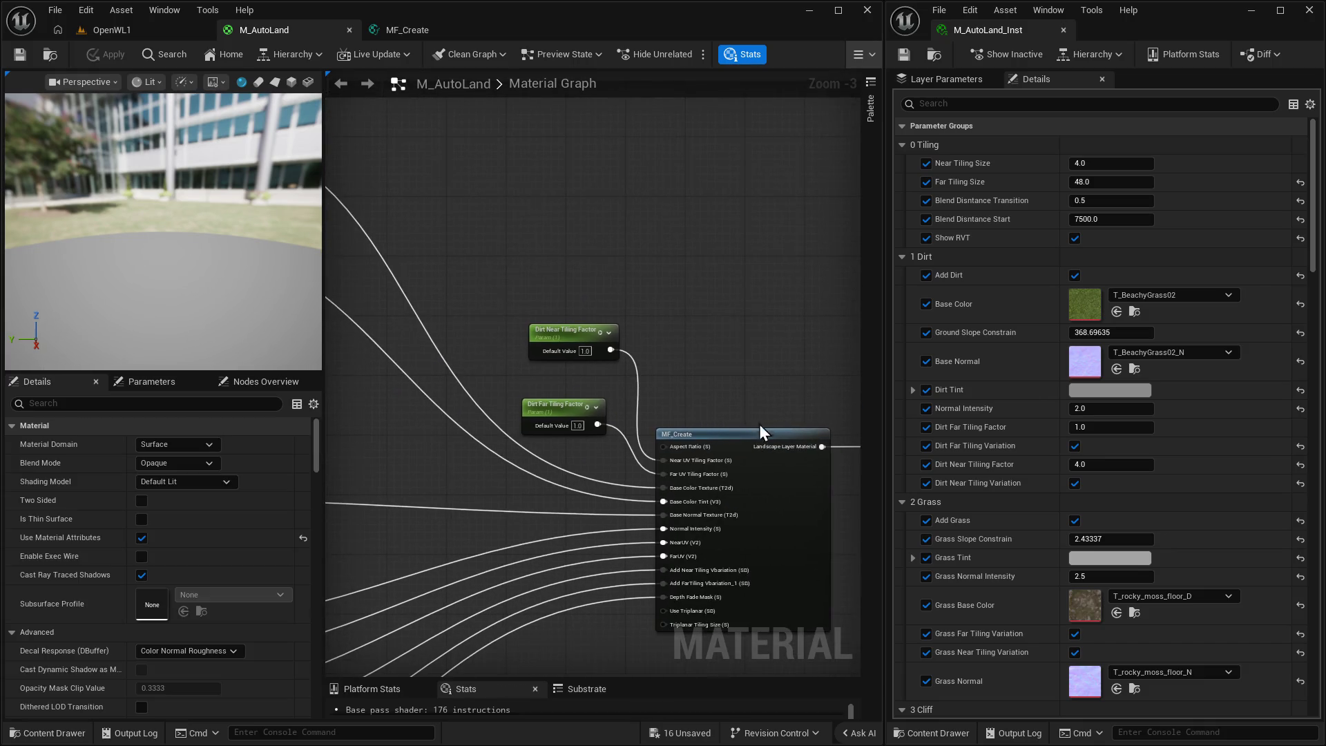
{"action": "left_click_drag", "start_coordinate": [760, 424], "coordinate": [798, 488]}
{"action": "mouse_move", "coordinate": [607, 391]}
{"action": "left_mouse_down"}
{"action": "mouse_move", "coordinate": [588, 425]}
{"action": "mouse_move", "coordinate": [560, 420]}
{"action": "mouse_move", "coordinate": [560, 393]}
{"action": "left_mouse_up"}
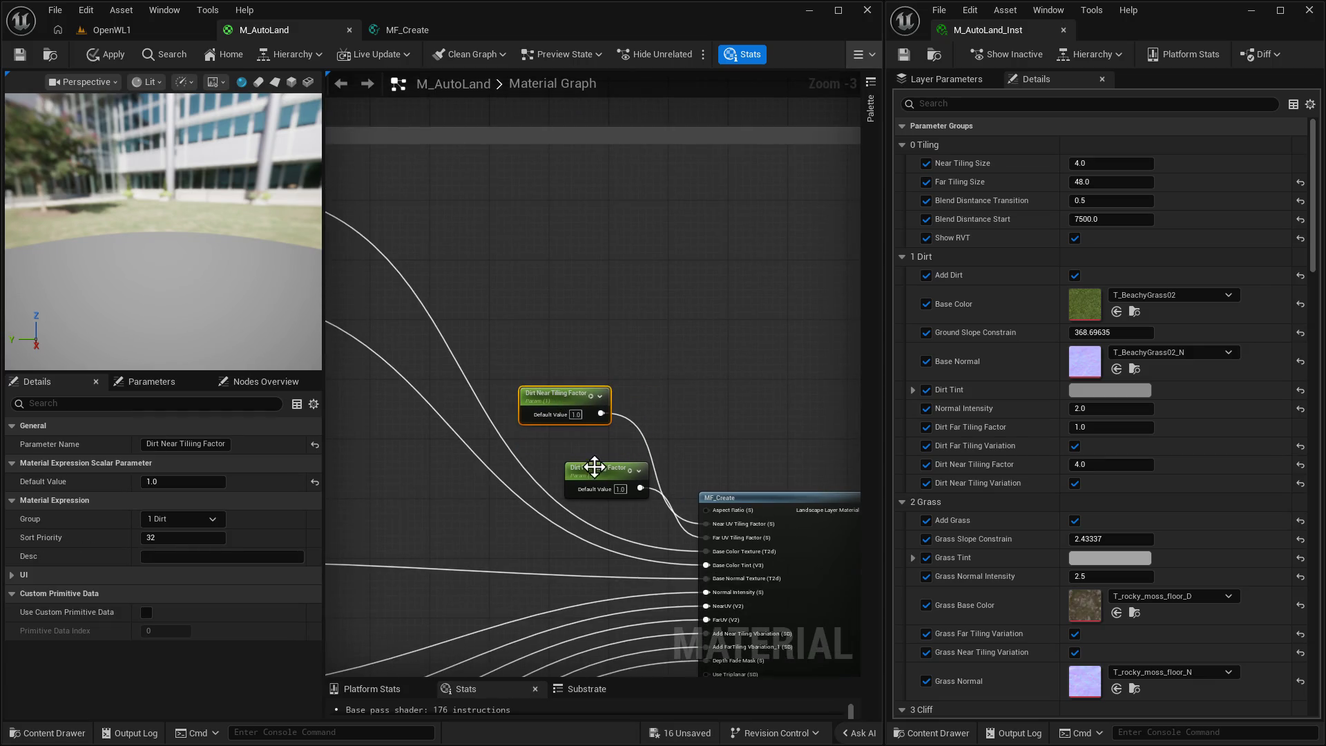
{"action": "mouse_move", "coordinate": [594, 466]}
{"action": "left_mouse_down"}
{"action": "mouse_move", "coordinate": [571, 448]}
{"action": "mouse_move", "coordinate": [578, 438]}
{"action": "left_mouse_up"}
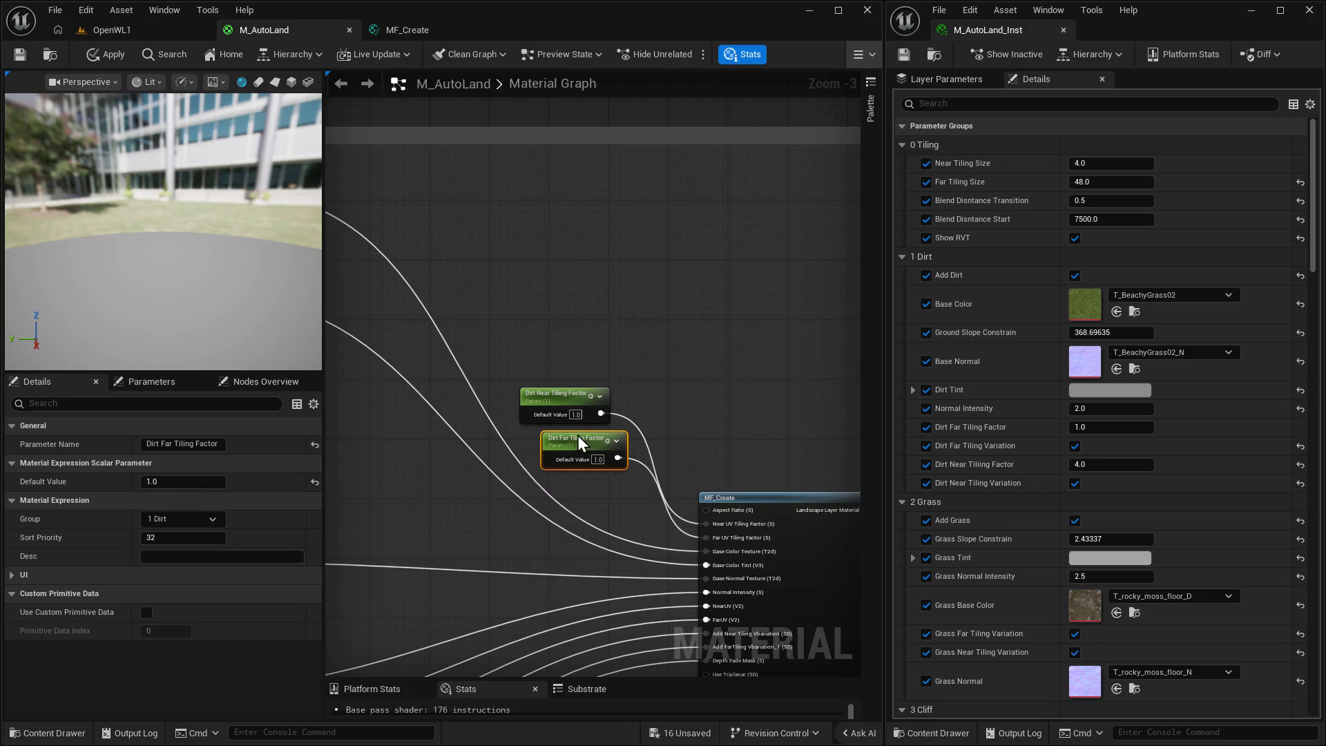
Place an MF_AspectRatio function from the asset drawer, then delete it again.
{"action": "left_click", "coordinate": [653, 277]}
{"action": "key", "text": "ctrl+space"}
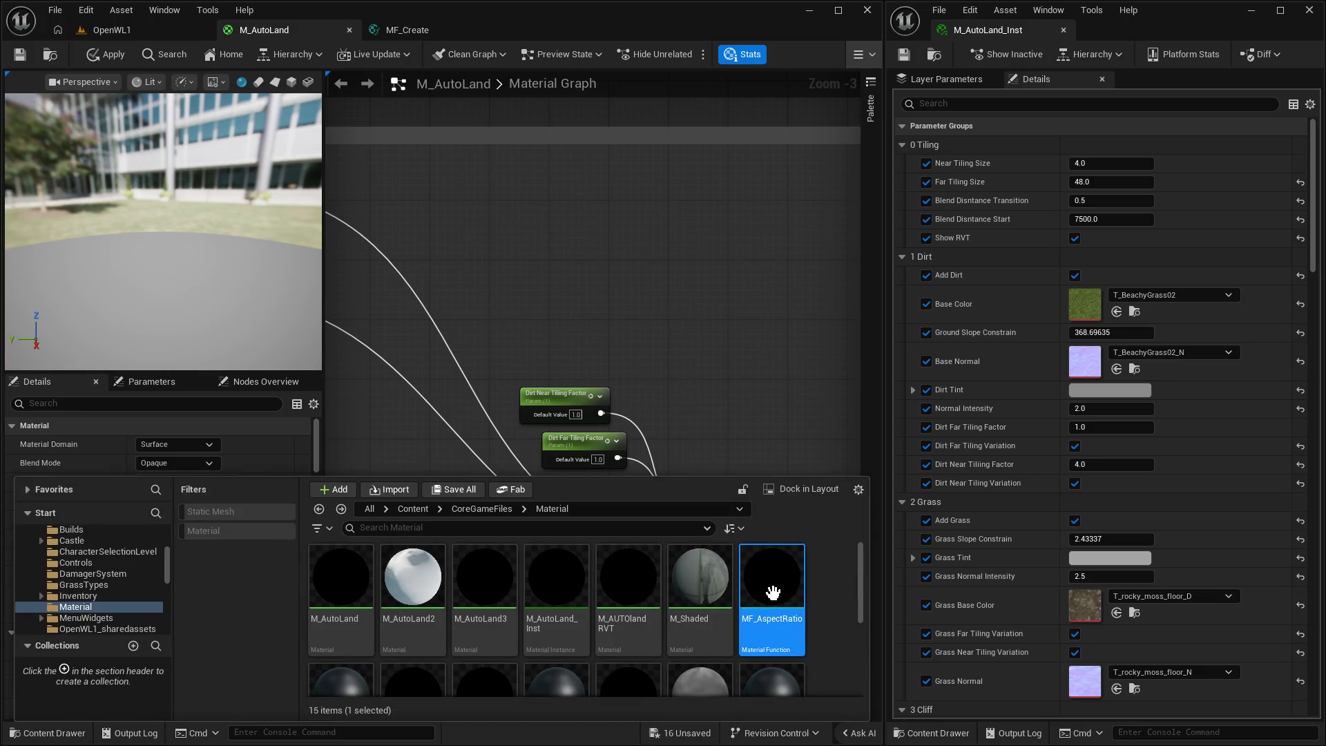
{"action": "left_click_drag", "start_coordinate": [769, 583], "coordinate": [584, 227]}
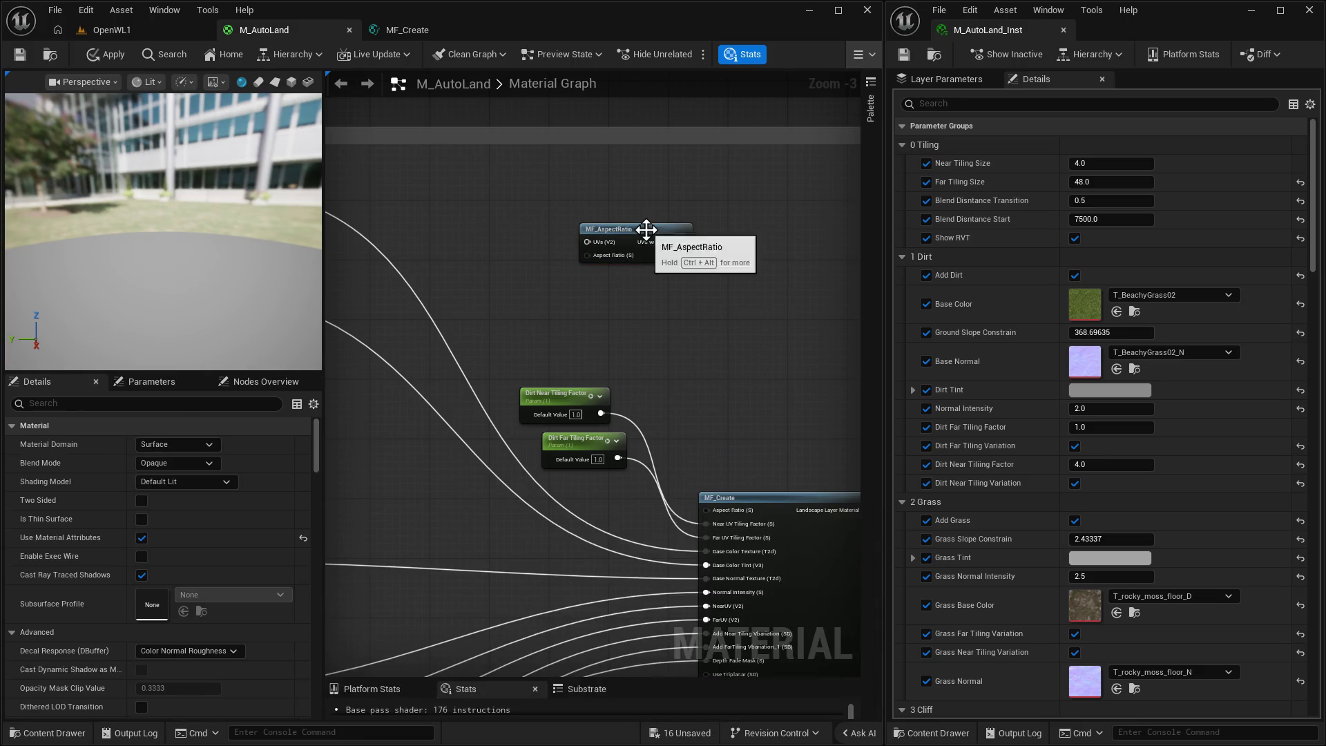
{"action": "left_click", "coordinate": [647, 230]}
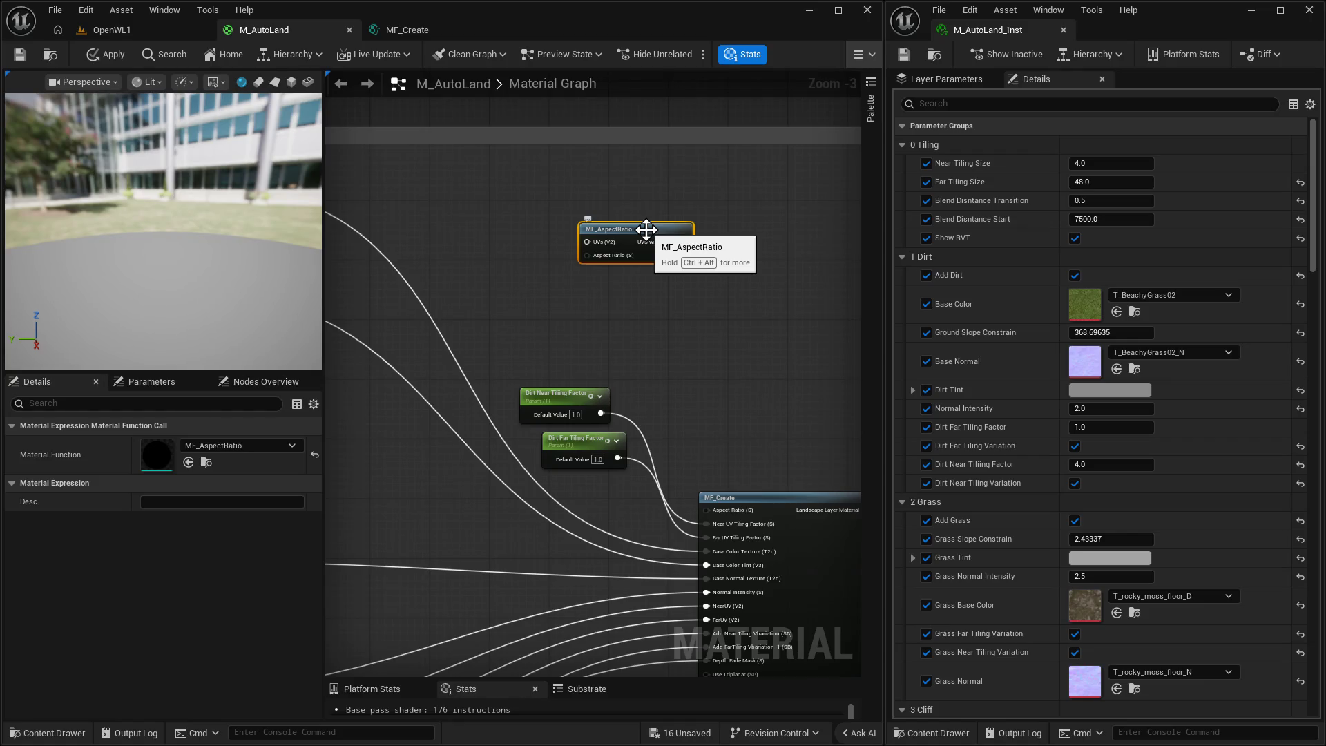
{"action": "key", "text": "Delete"}
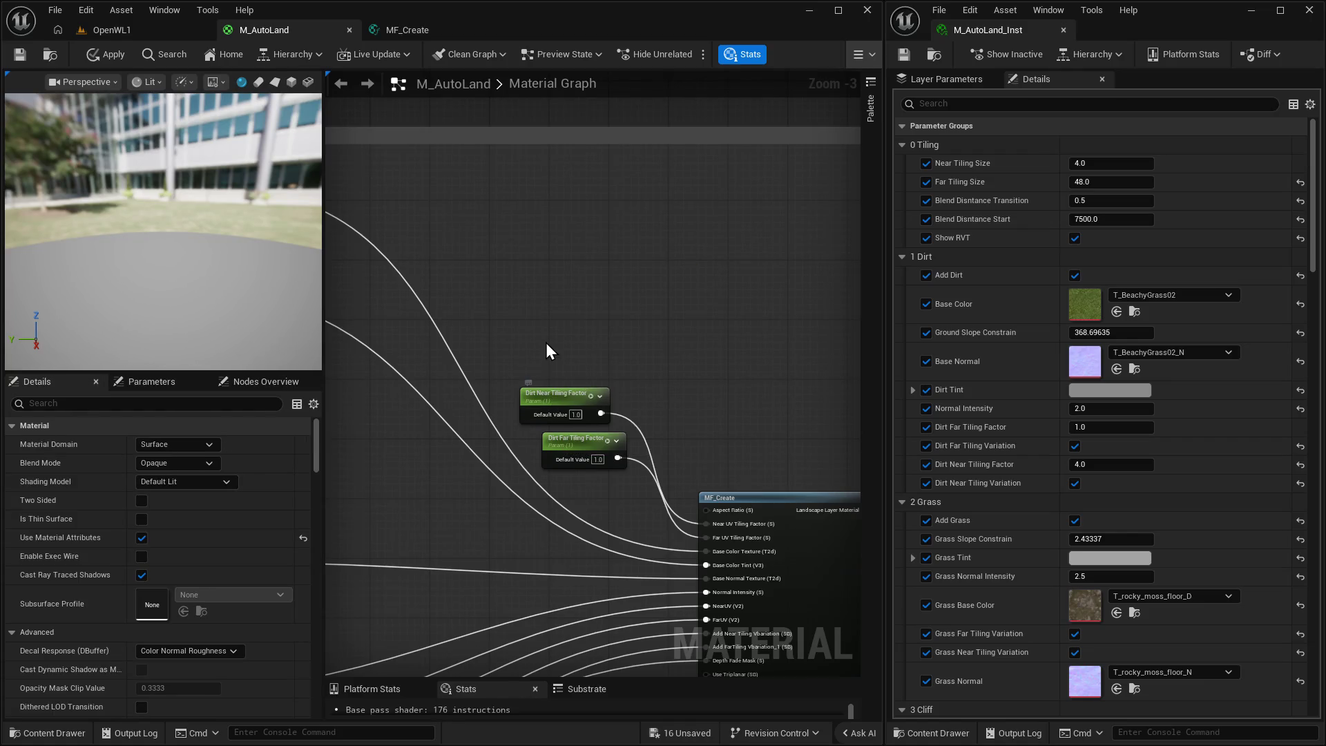
Duplicate Dirt Near Tiling Factor and rename the copy to 'Dirt UV Aspect Ratio'.
{"action": "left_click", "coordinate": [559, 391]}
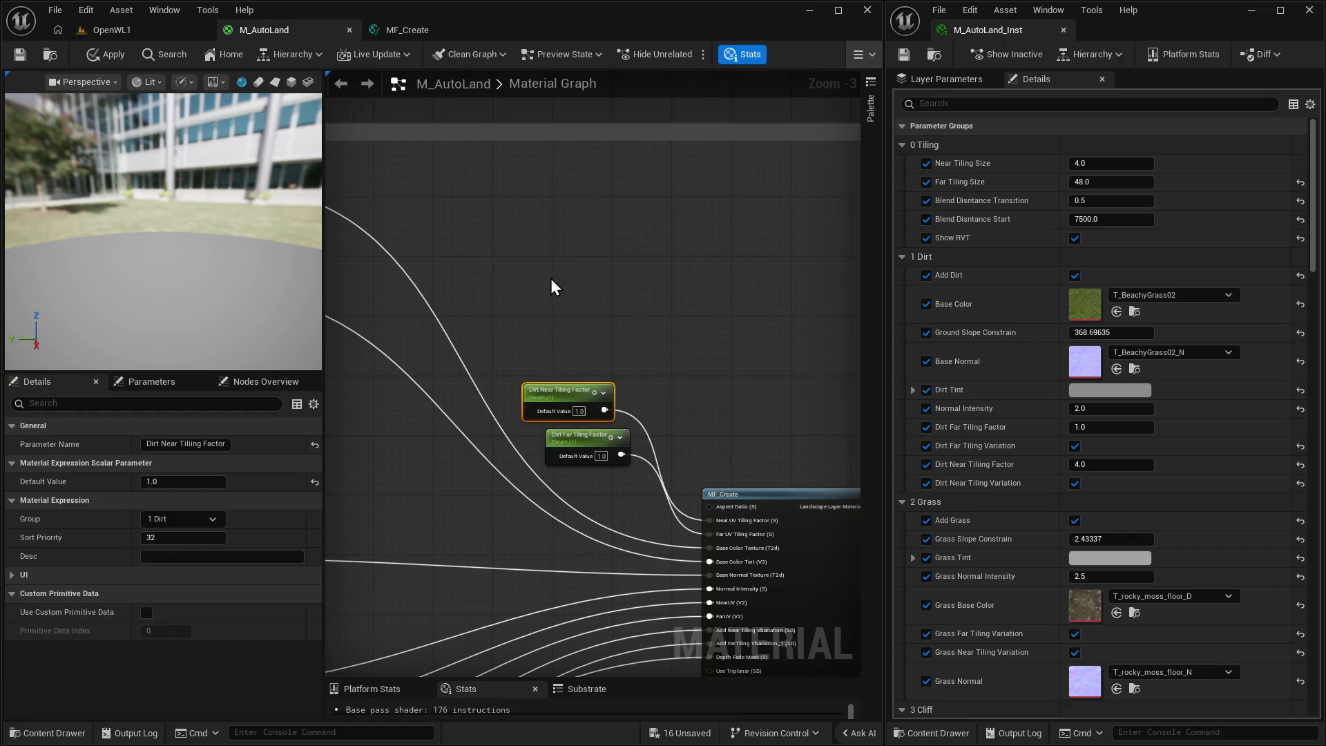
{"action": "key", "text": "ctrl+c"}
{"action": "key", "text": "ctrl+v"}
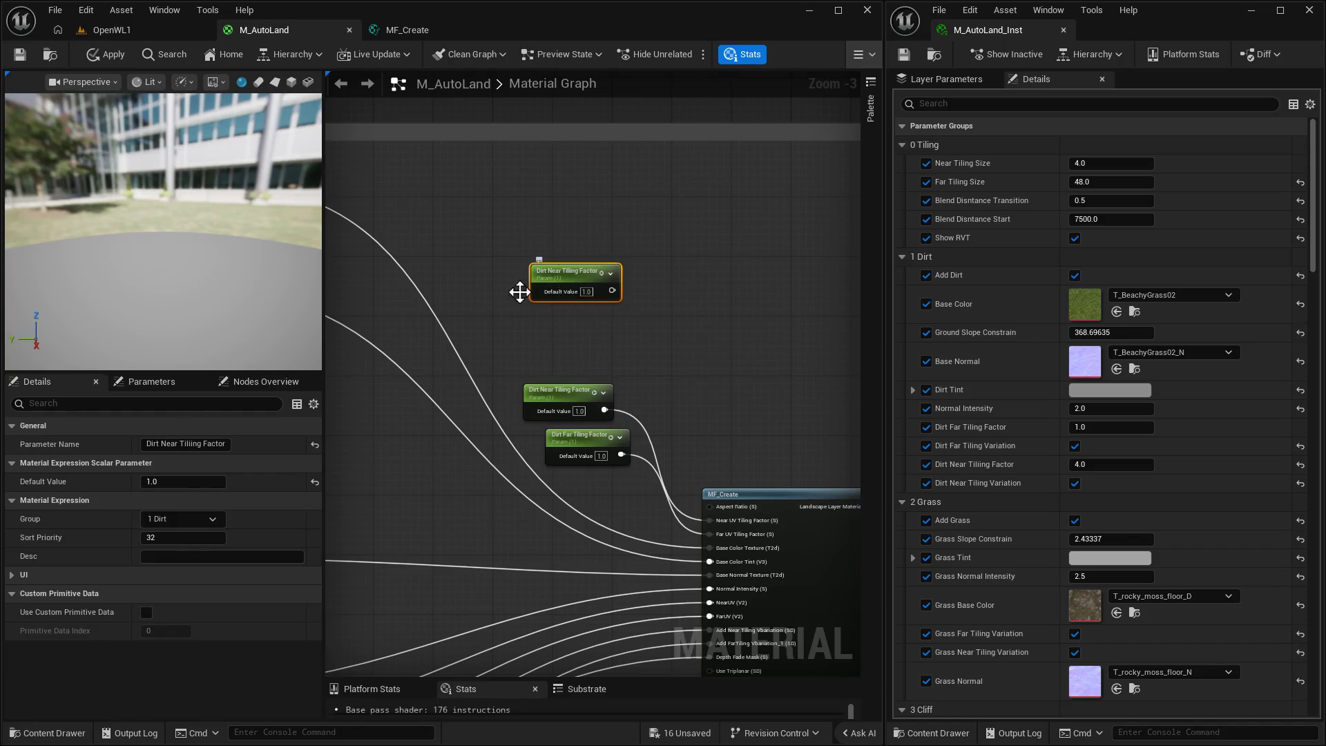
{"action": "double_click", "coordinate": [218, 444]}
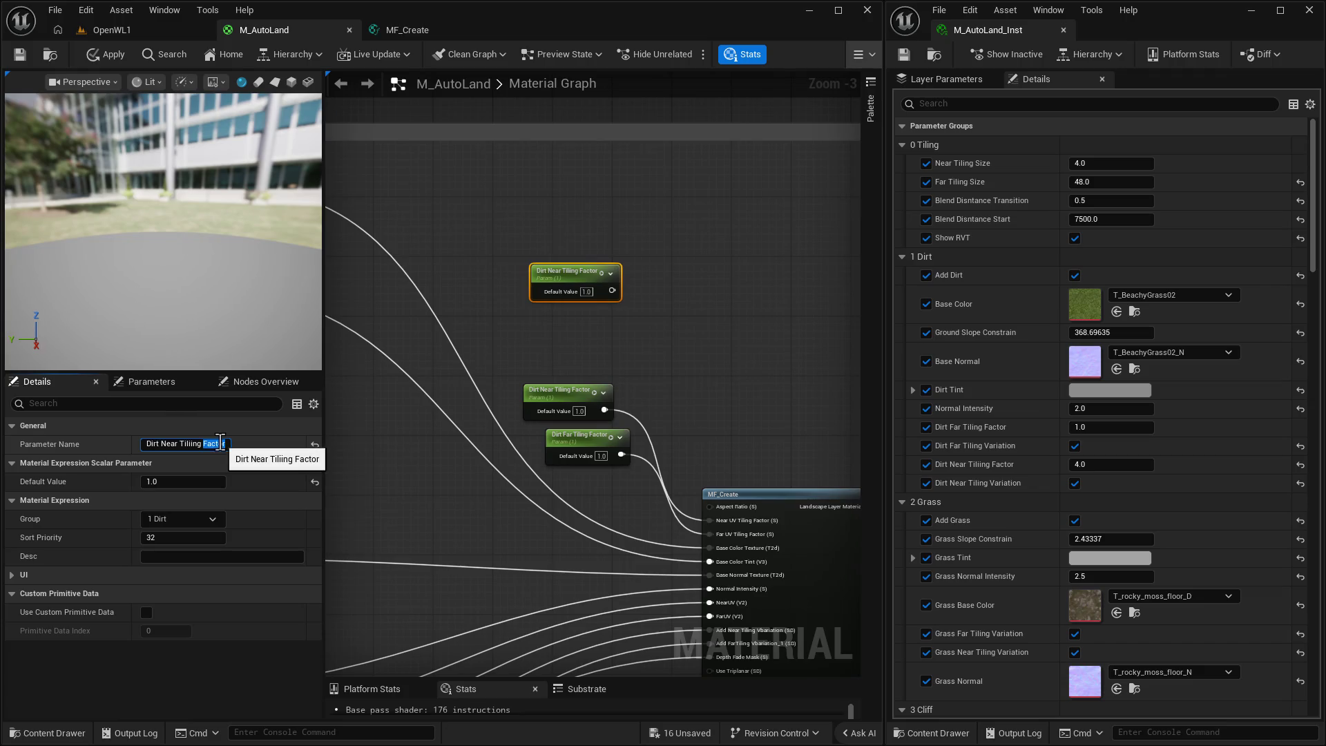
{"action": "key", "text": "BackSpace"}
{"action": "key", "text": "BackSpace"}
{"action": "key", "text": "BackSpace"}
{"action": "key", "text": "BackSpace"}
{"action": "type", "text": "Dirty"}
{"action": "type", "text": "UV"}
{"action": "type", "text": "spewc"}
{"action": "key", "text": "BackSpace"}
{"action": "key", "text": "BackSpace"}
{"action": "type", "text": "ct Ratio"}
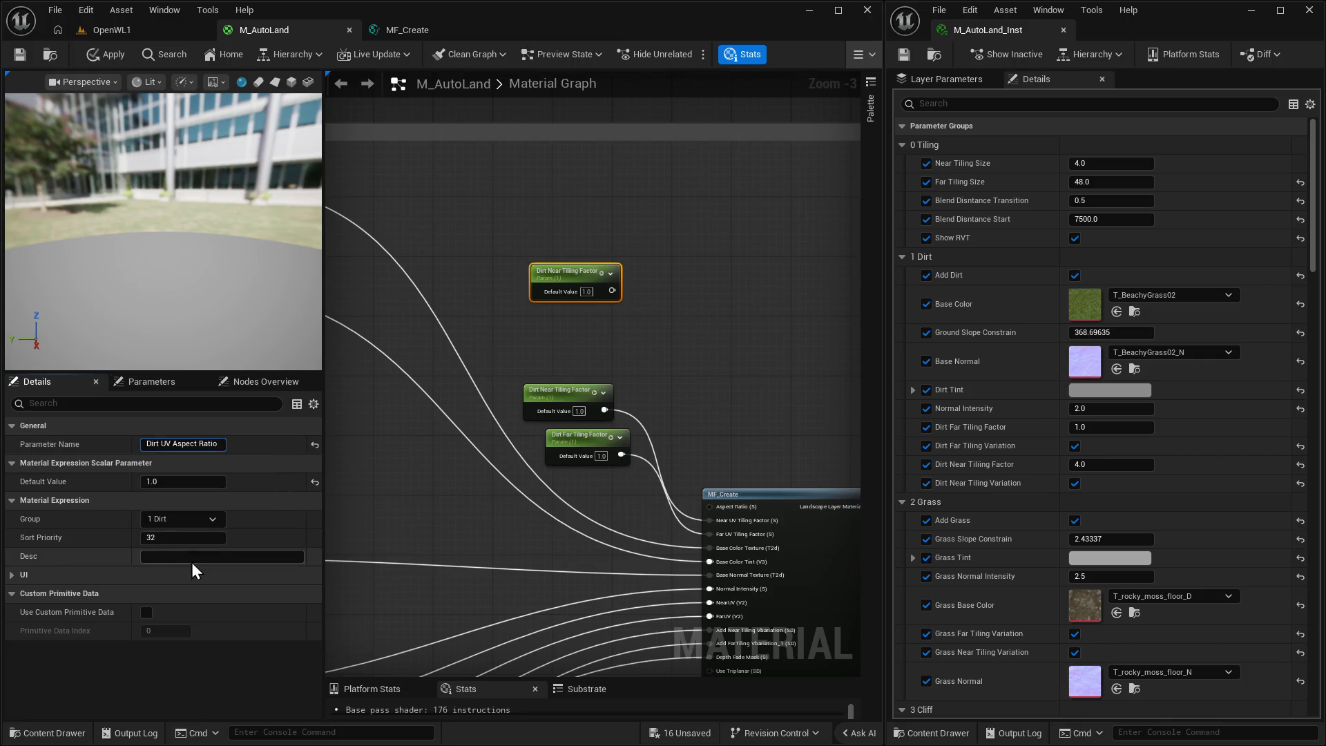
{"action": "left_click", "coordinate": [192, 537]}
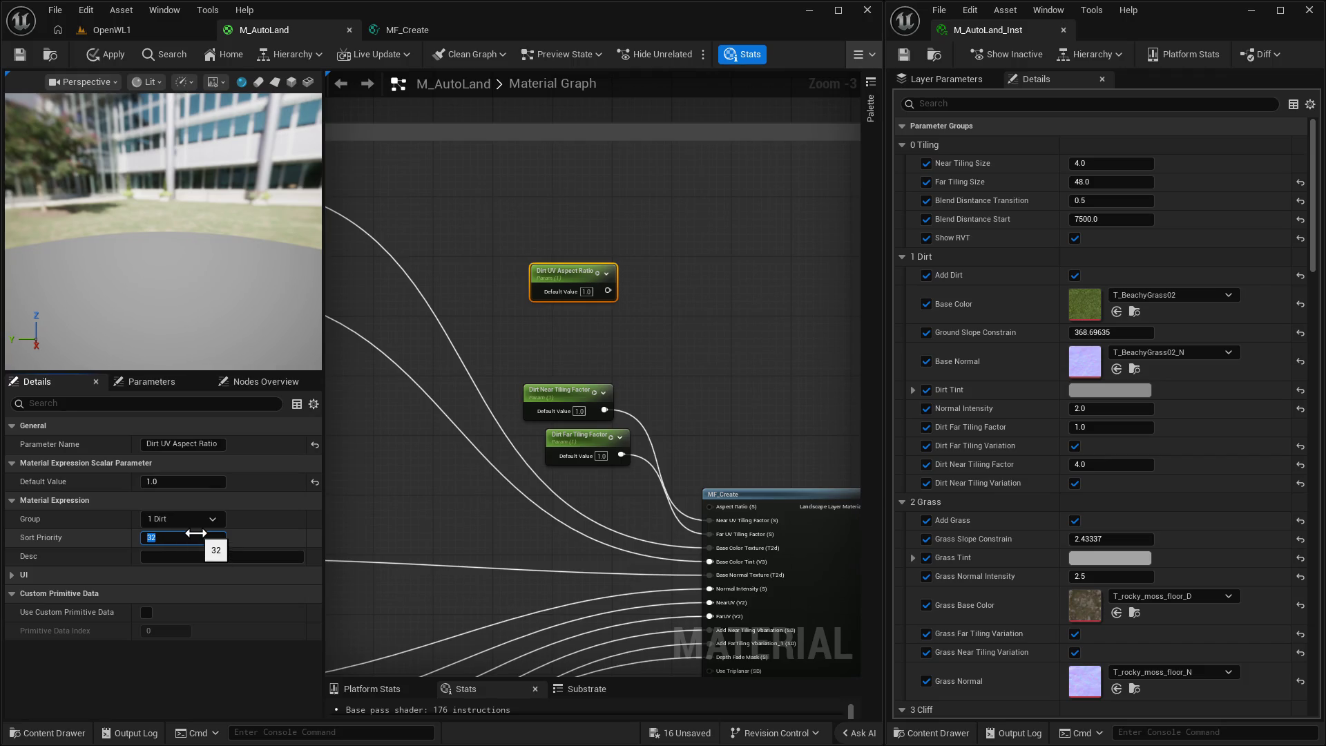
Wire Dirt UV Aspect Ratio into MF_Create's Aspect Ratio input and apply the material.
{"action": "left_click", "coordinate": [637, 339]}
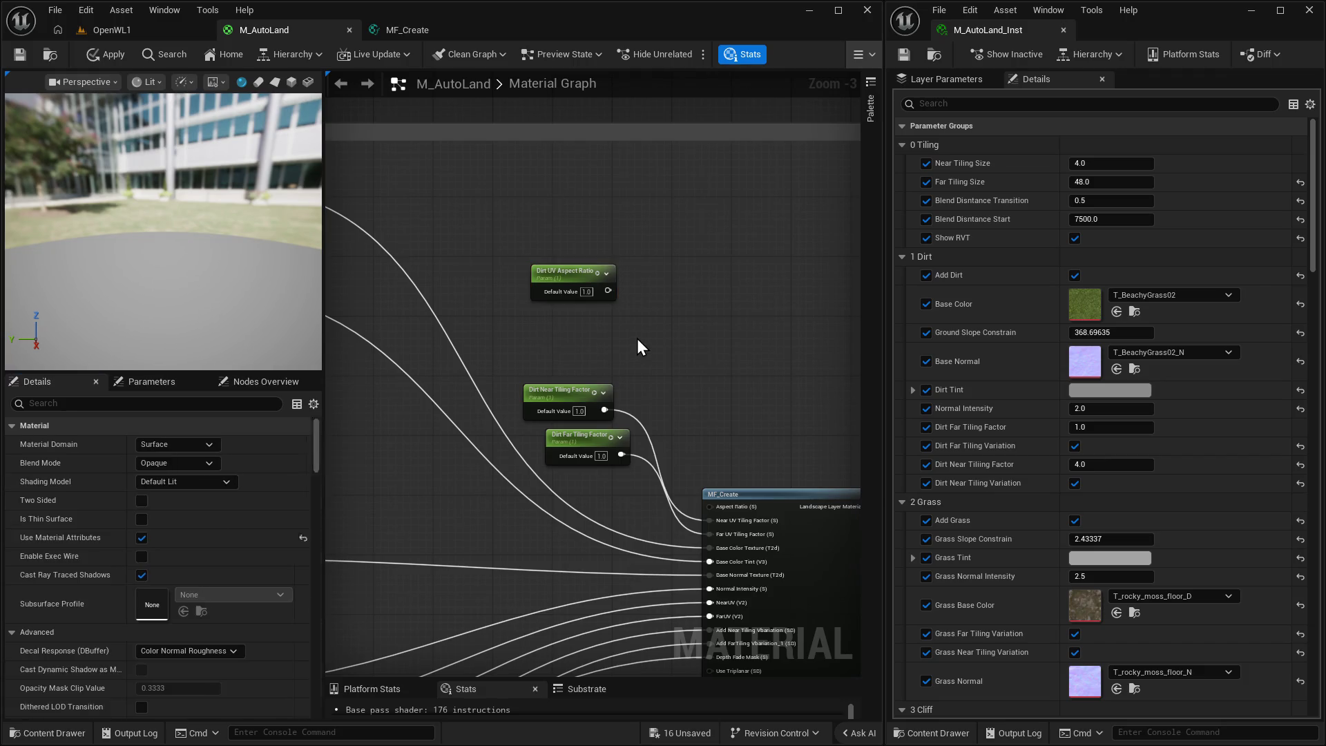
{"action": "left_click_drag", "start_coordinate": [608, 290], "coordinate": [711, 520]}
{"action": "left_click", "coordinate": [101, 61]}
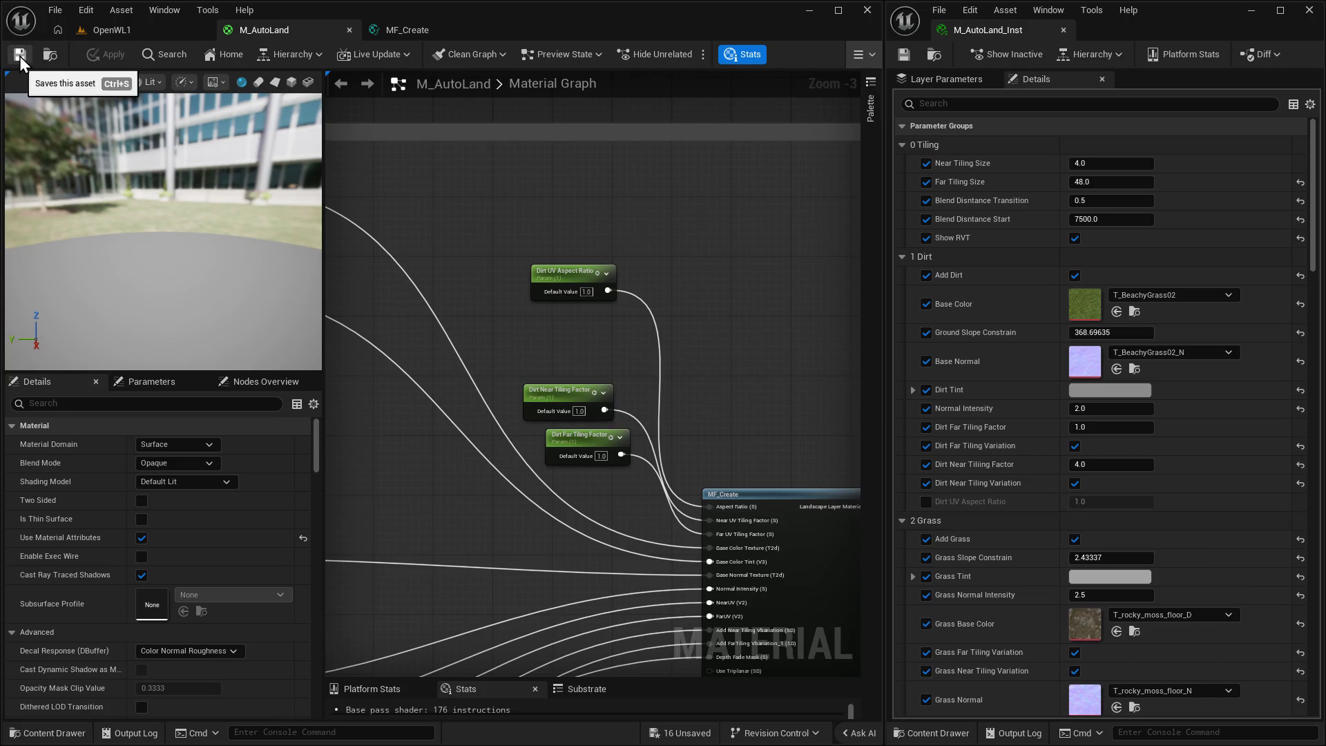
Enable the Dirt UV Aspect Ratio override and inspect Landscape2 in the OpenWL1 level.
{"action": "left_click", "coordinate": [925, 502]}
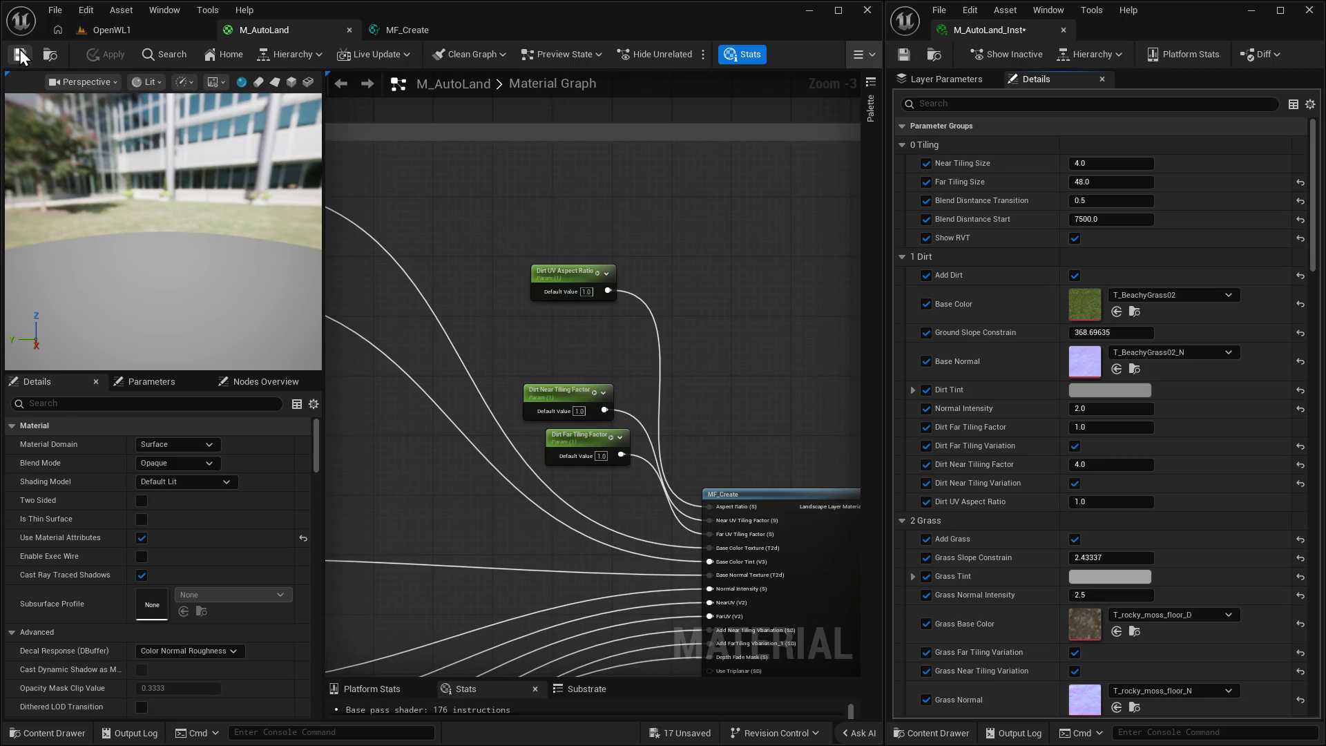
{"action": "left_click", "coordinate": [111, 30]}
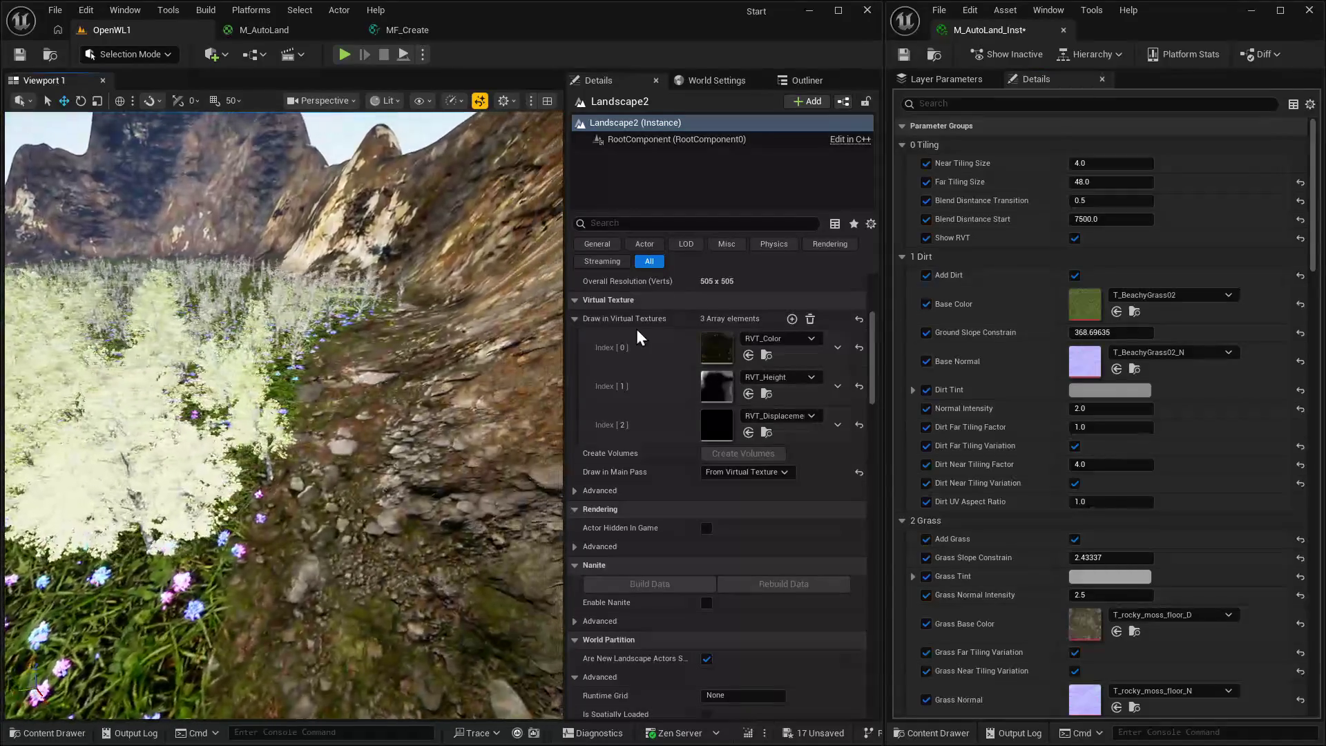
{"action": "left_click", "coordinate": [806, 80]}
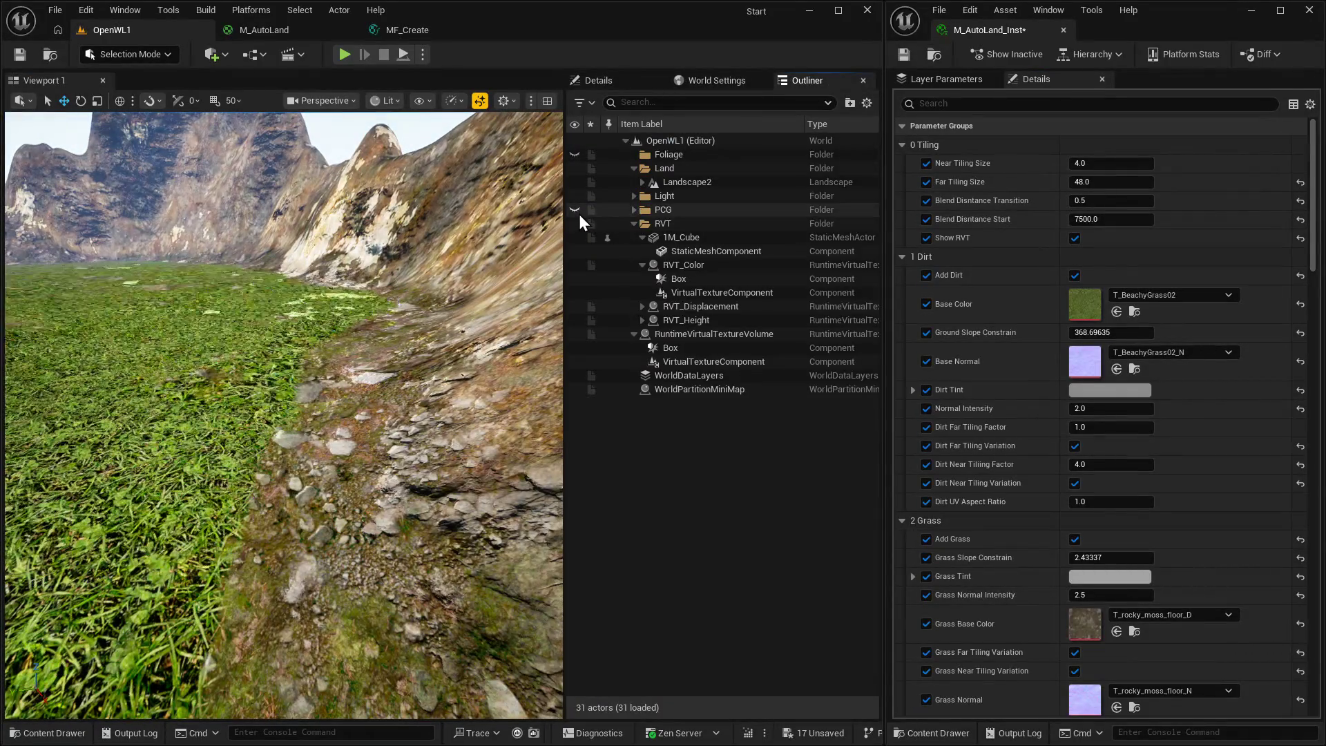
{"action": "left_click", "coordinate": [612, 80]}
{"action": "left_click", "coordinate": [798, 81]}
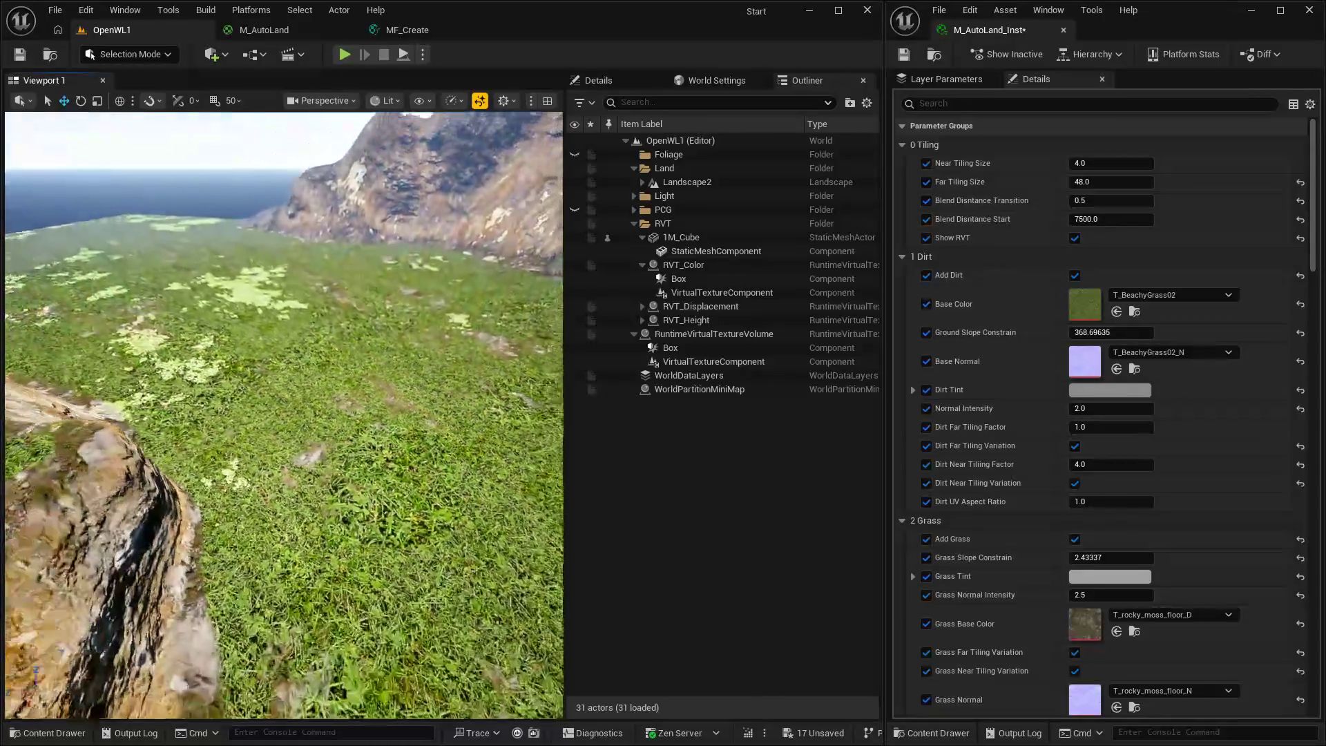
Try Grass Slope Constrain at 1.396837 on the landscape, then reset it to 30.0.
{"action": "scroll", "coordinate": [1133, 587], "scroll_direction": "down", "scroll_amount": 4}
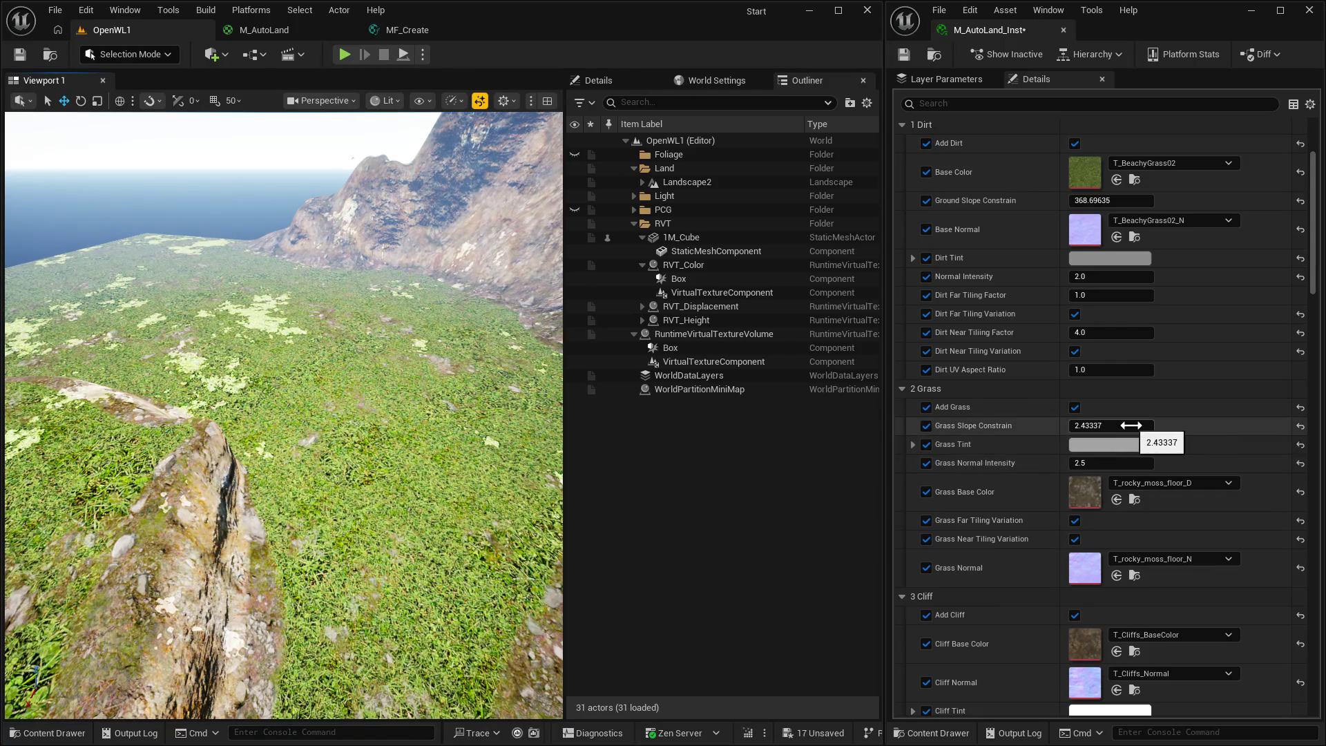
{"action": "left_click", "coordinate": [1130, 425]}
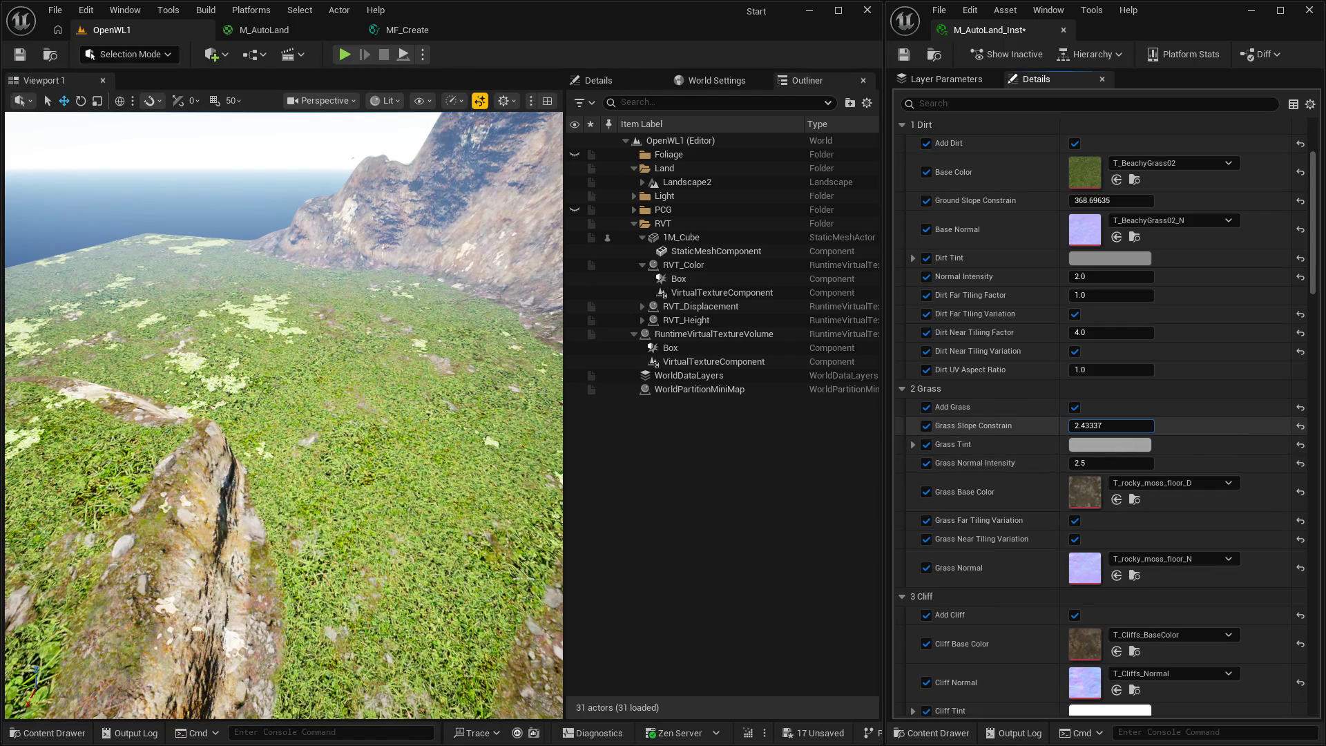
{"action": "type", "text": "1.396837"}
{"action": "key", "text": "Return"}
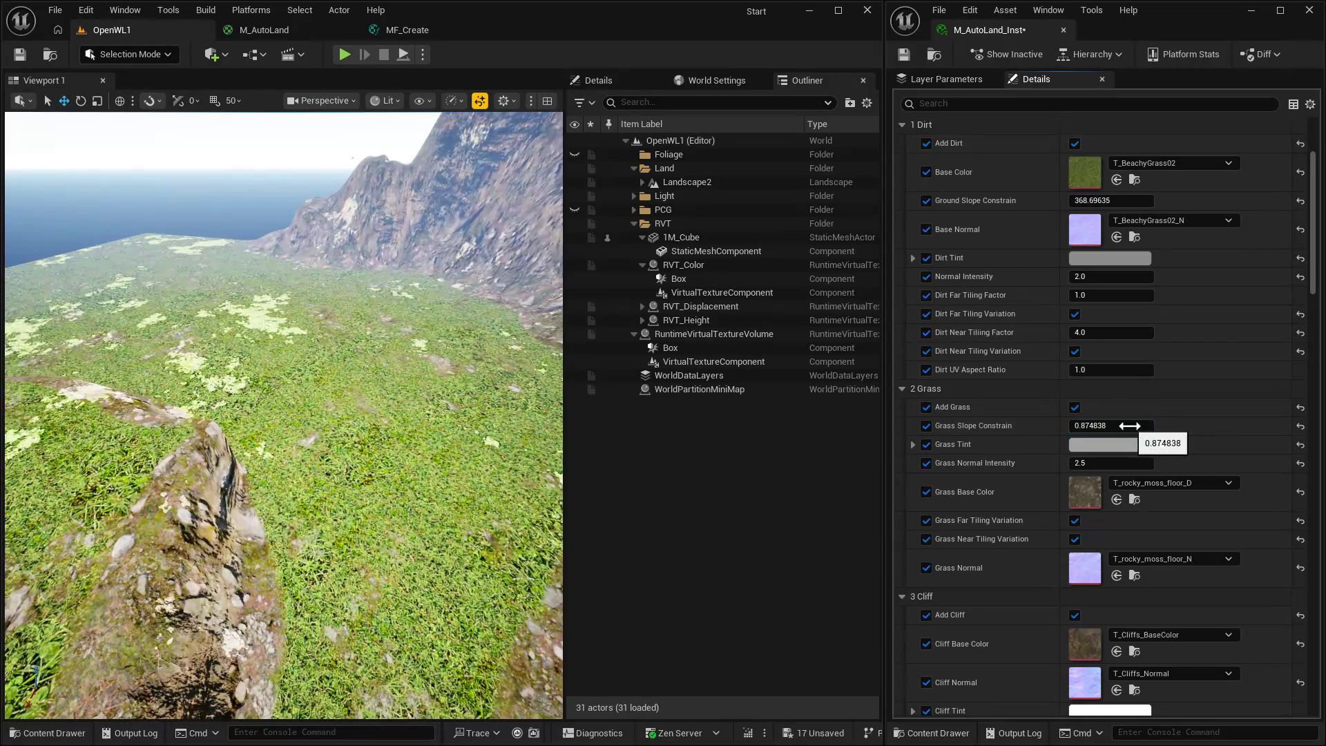
{"action": "mouse_move", "coordinate": [1122, 426]}
{"action": "left_mouse_down"}
{"action": "mouse_move", "coordinate": [1146, 427]}
{"action": "mouse_move", "coordinate": [1116, 426]}
{"action": "left_mouse_up"}
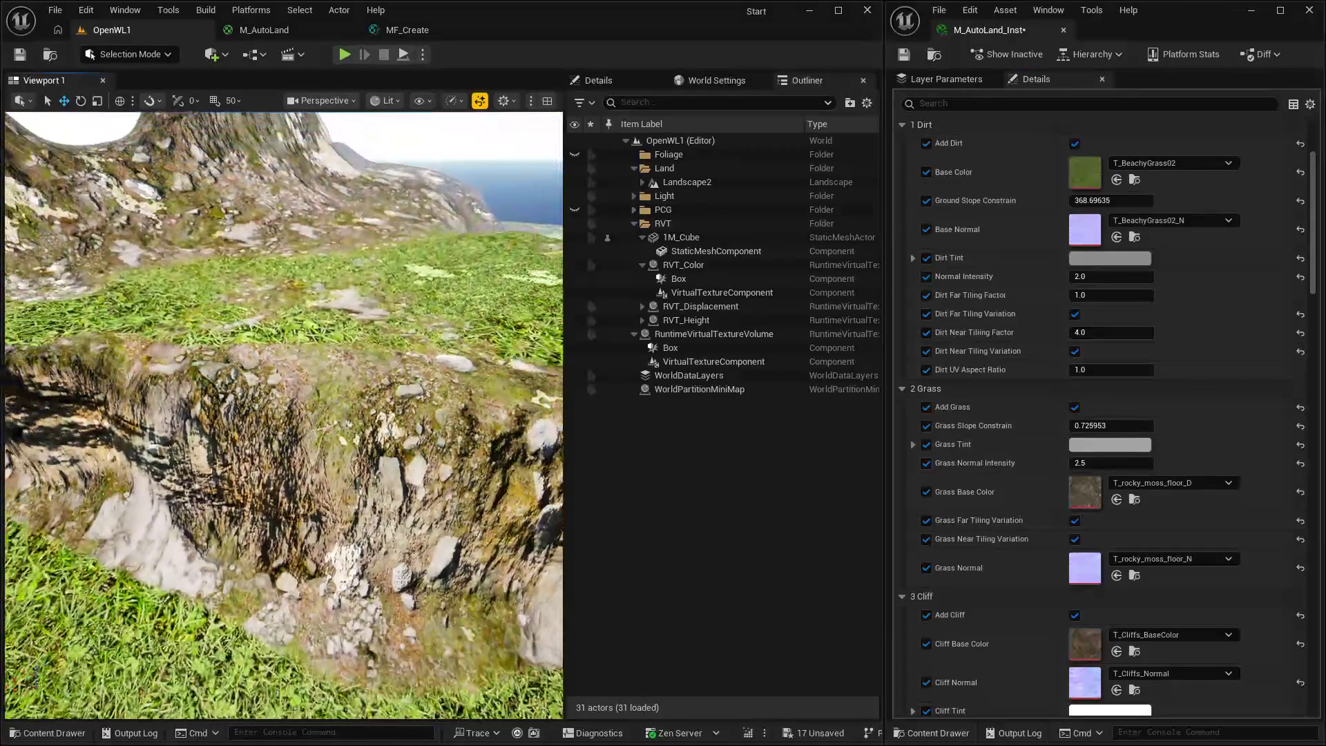
{"action": "left_click", "coordinate": [1301, 426]}
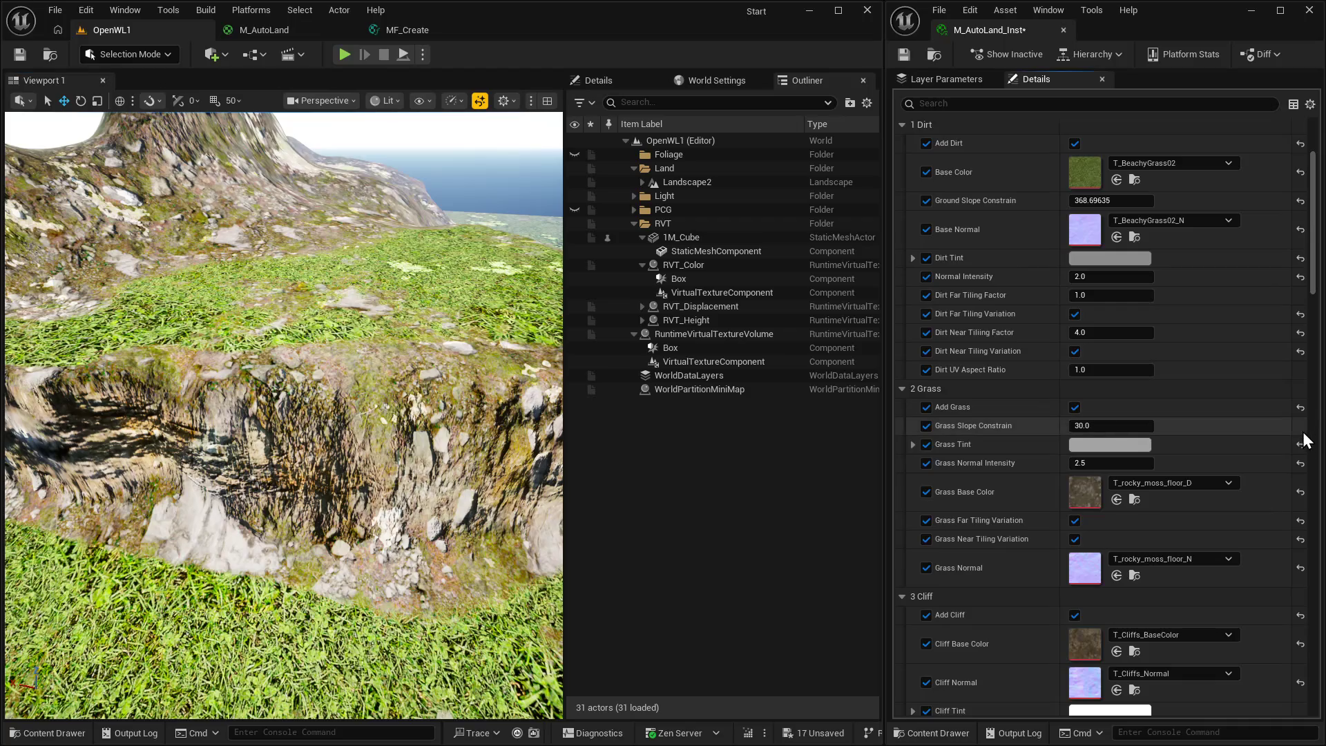
Reset Ground Slope Constrain and drag it to about 54.48, then return to M_AutoLand.
{"action": "left_click", "coordinate": [1300, 200]}
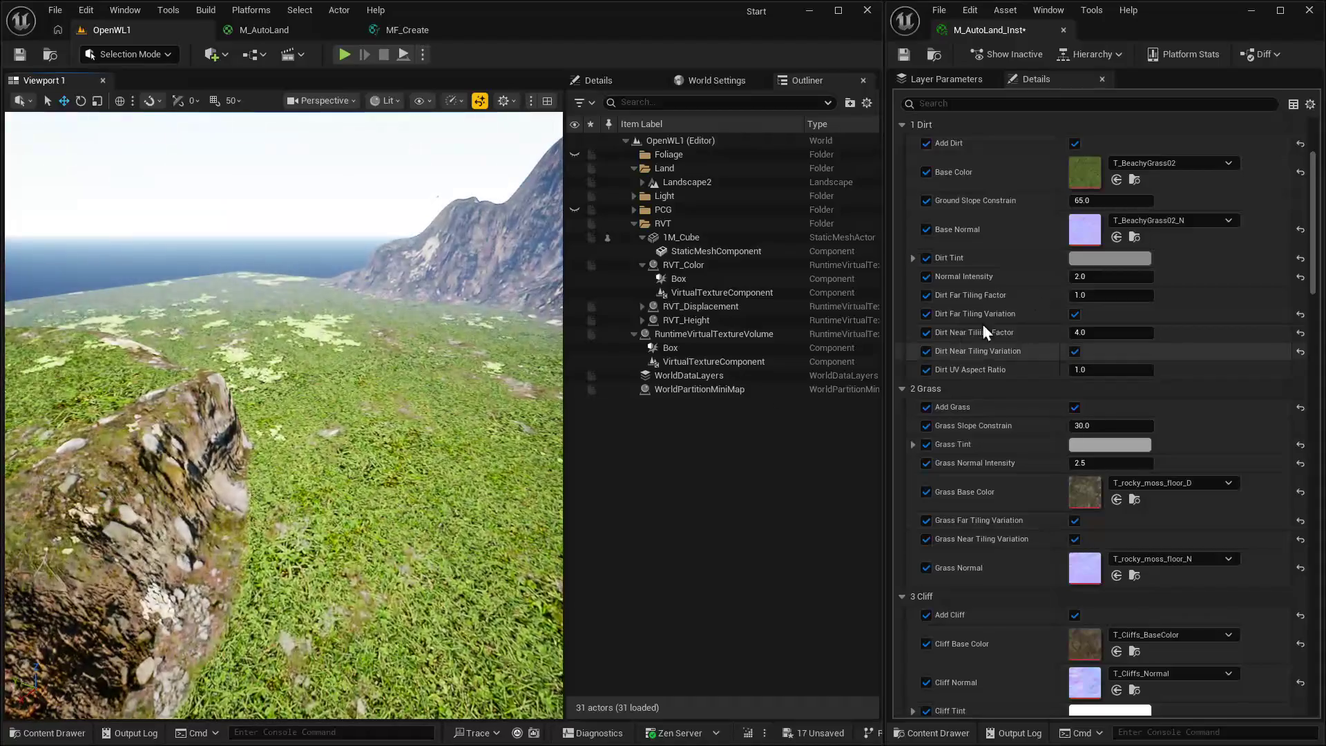
{"action": "left_click_drag", "start_coordinate": [1087, 201], "coordinate": [1078, 203]}
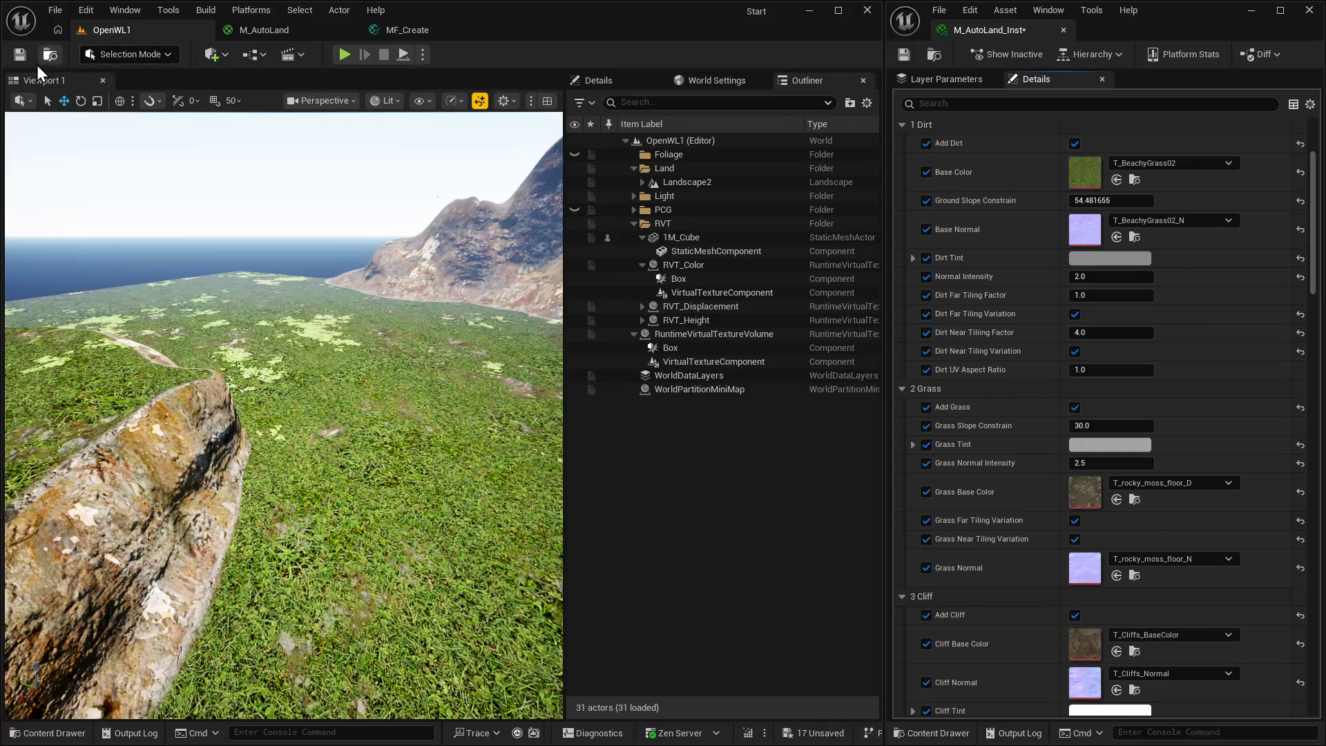
{"action": "left_click", "coordinate": [262, 29]}
{"action": "scroll", "coordinate": [705, 356], "scroll_direction": "down", "scroll_amount": 3}
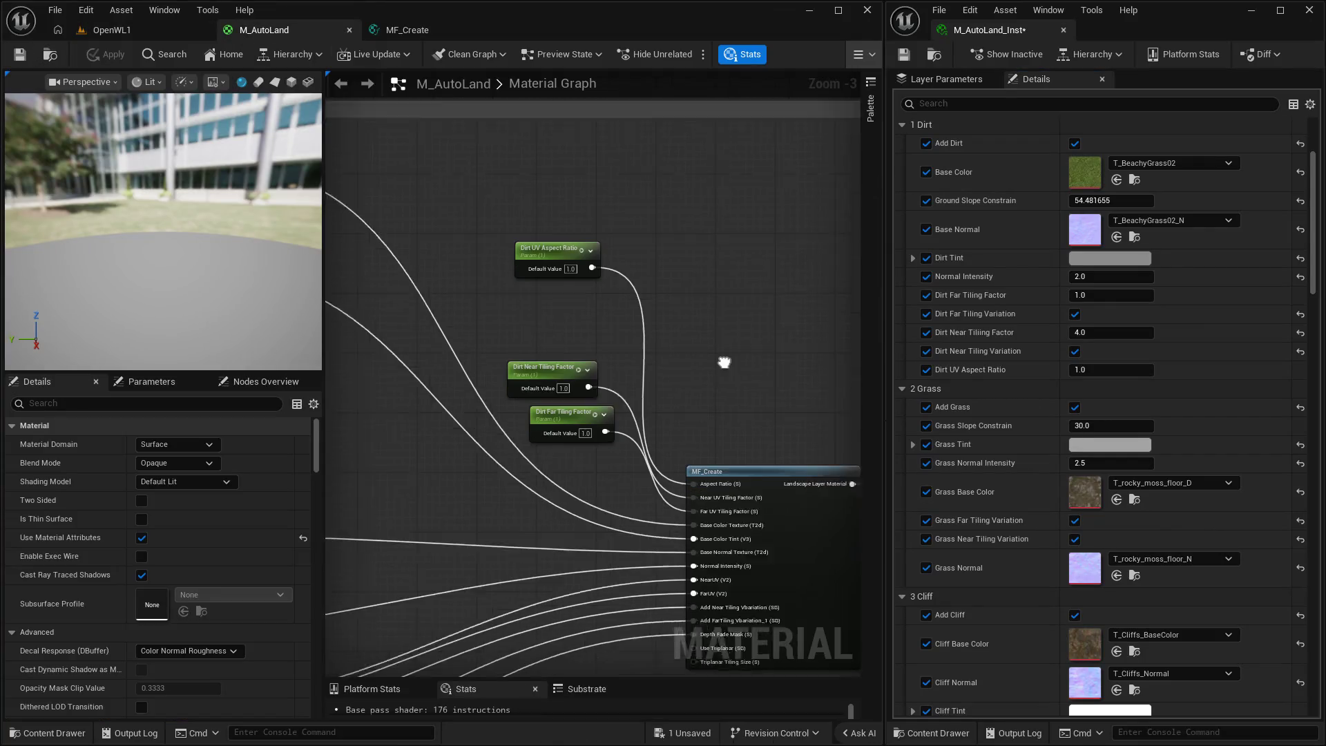
{"action": "scroll", "coordinate": [712, 384], "scroll_direction": "down", "scroll_amount": 3}
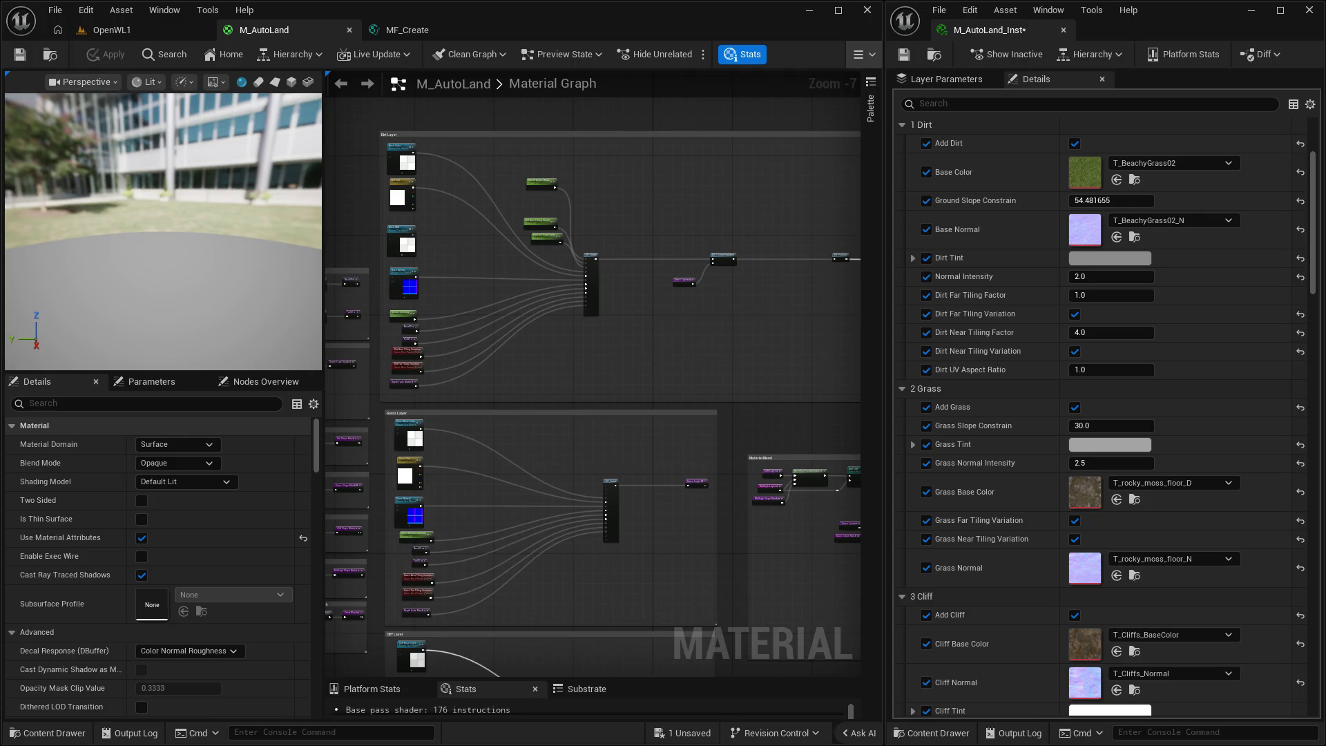
{"action": "mouse_move", "coordinate": [622, 459]}
{"action": "left_mouse_down"}
{"action": "mouse_move", "coordinate": [619, 414]}
{"action": "mouse_move", "coordinate": [370, 206]}
{"action": "left_mouse_up"}
{"action": "scroll", "coordinate": [592, 375], "scroll_direction": "up", "scroll_amount": 5}
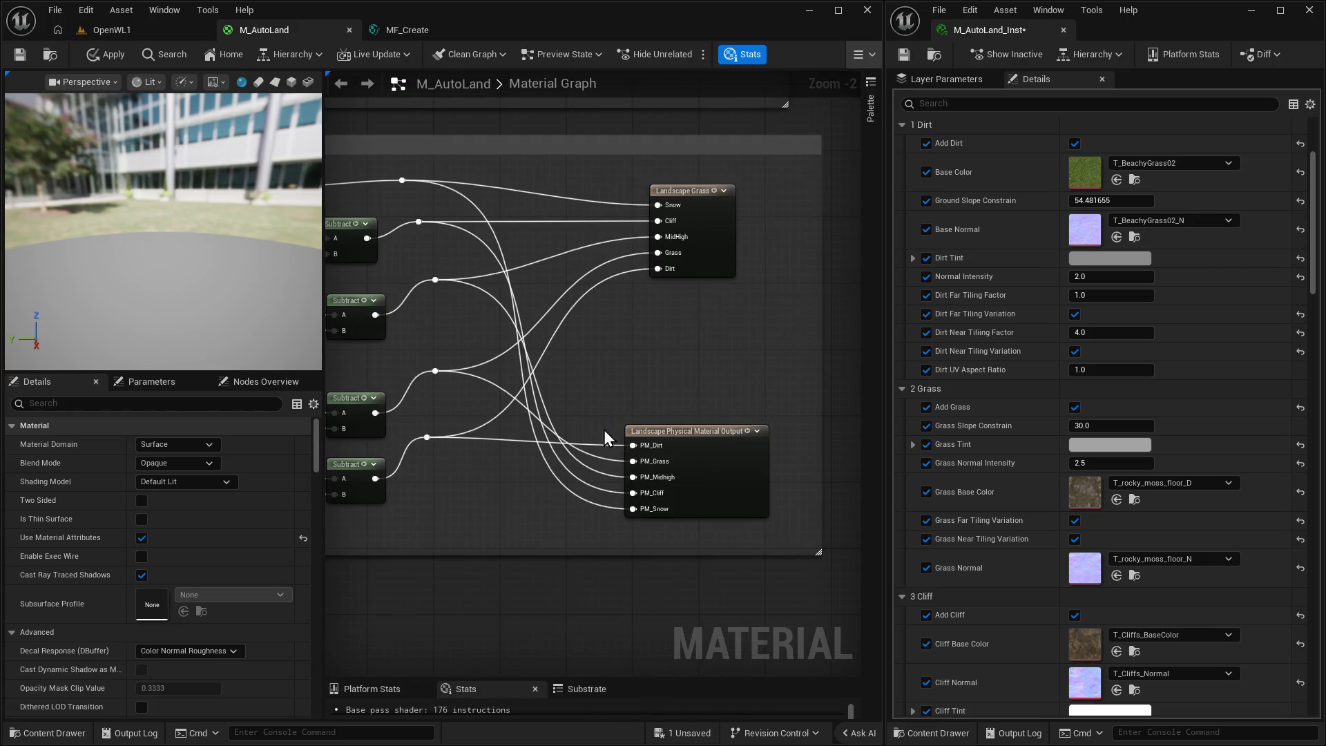
Survey M_AutoLand's output nodes and move the Landscape Grass node upward.
{"action": "left_click_drag", "start_coordinate": [603, 430], "coordinate": [784, 317]}
{"action": "mouse_move", "coordinate": [373, 324]}
{"action": "left_mouse_down"}
{"action": "mouse_move", "coordinate": [490, 453]}
{"action": "mouse_move", "coordinate": [523, 453]}
{"action": "left_mouse_up"}
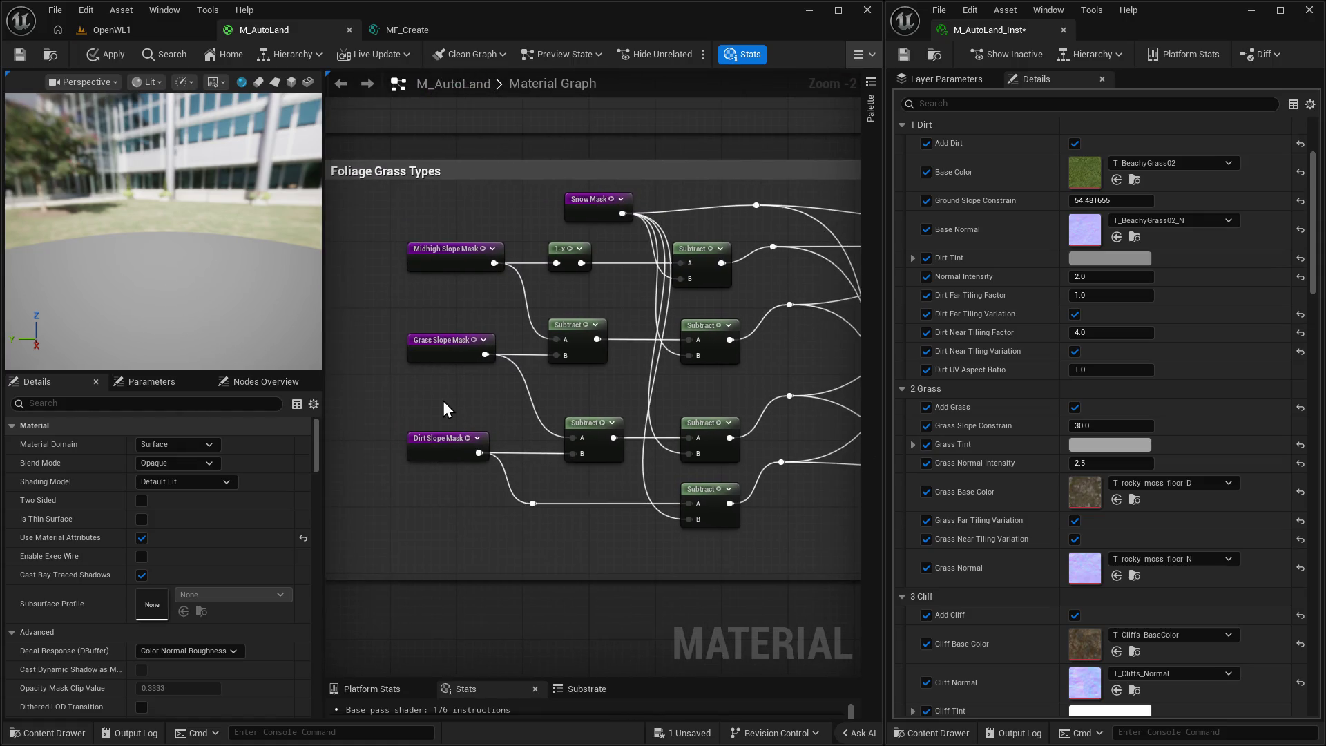
{"action": "left_click_drag", "start_coordinate": [771, 423], "coordinate": [460, 399]}
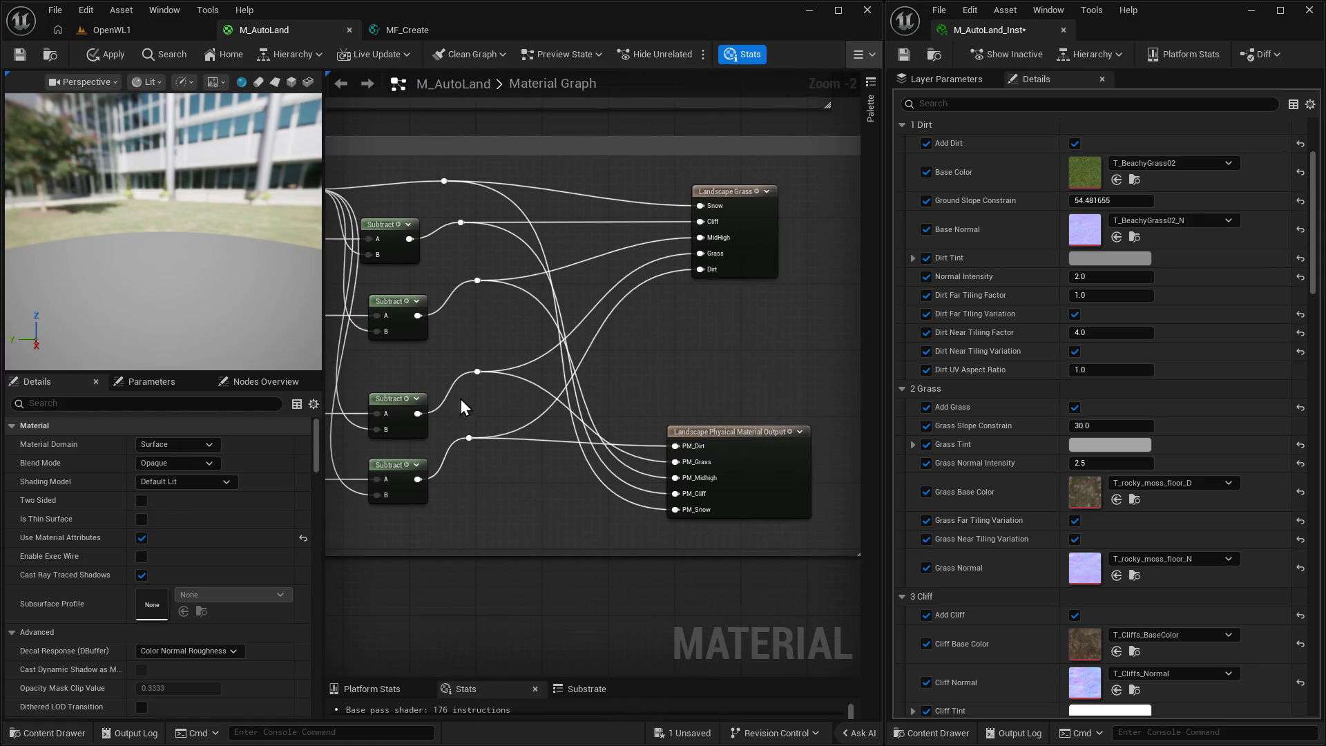
{"action": "left_click", "coordinate": [745, 424]}
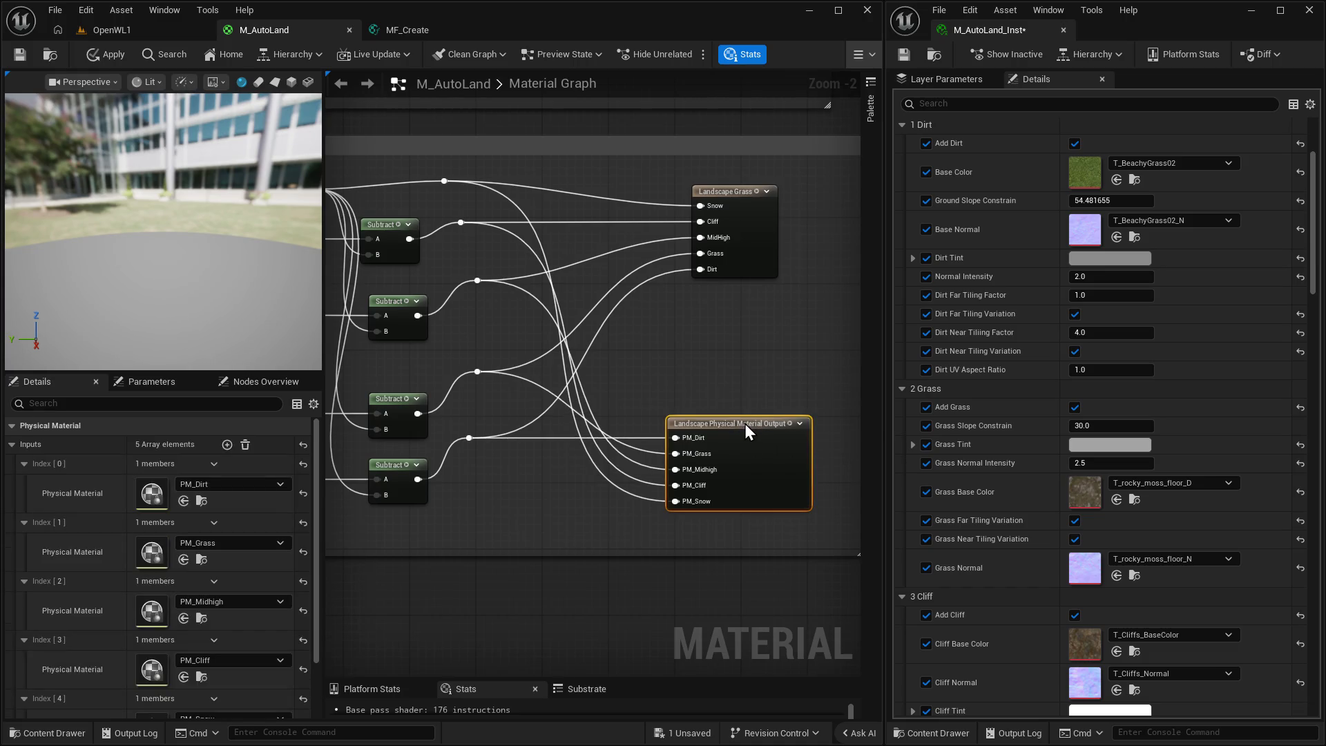
{"action": "left_click_drag", "start_coordinate": [778, 358], "coordinate": [711, 403]}
{"action": "mouse_move", "coordinate": [667, 233]}
{"action": "left_mouse_down"}
{"action": "mouse_move", "coordinate": [665, 217]}
{"action": "mouse_move", "coordinate": [576, 146]}
{"action": "left_mouse_up"}
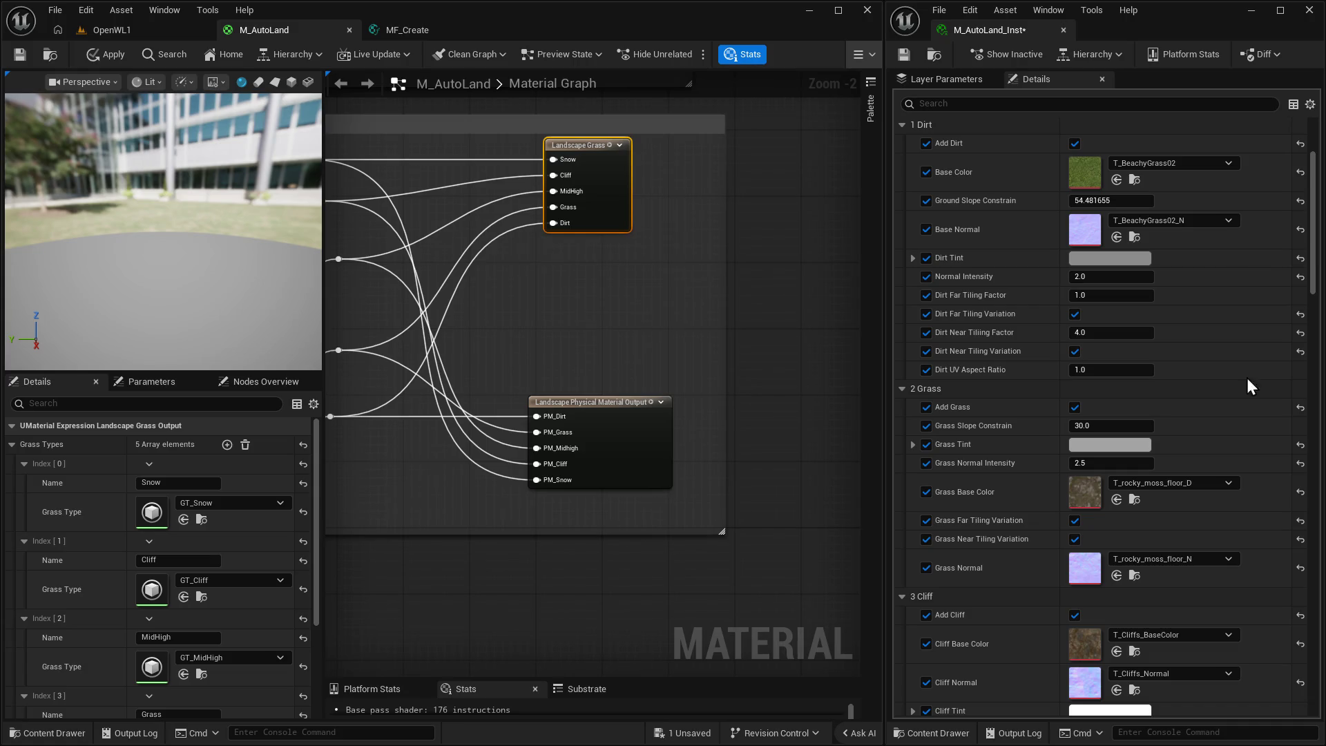
Switch to MF_Create and pan to its Normal Tiling section.
{"action": "scroll", "coordinate": [685, 283], "scroll_direction": "down", "scroll_amount": 4}
{"action": "mouse_move", "coordinate": [387, 328]}
{"action": "left_mouse_down"}
{"action": "mouse_move", "coordinate": [496, 314]}
{"action": "mouse_move", "coordinate": [672, 139]}
{"action": "mouse_move", "coordinate": [621, 328]}
{"action": "mouse_move", "coordinate": [674, 432]}
{"action": "mouse_move", "coordinate": [716, 188]}
{"action": "left_mouse_up"}
{"action": "scroll", "coordinate": [749, 367], "scroll_direction": "up", "scroll_amount": 4}
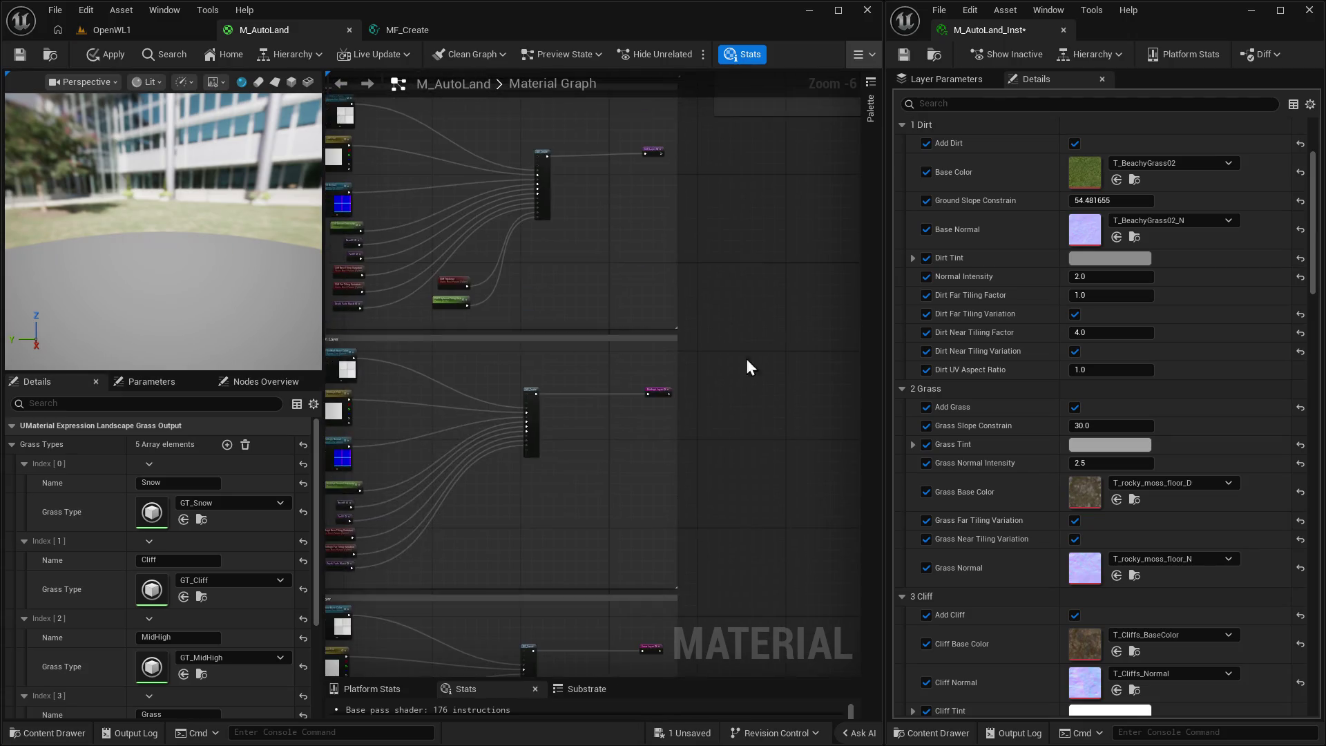
{"action": "left_click", "coordinate": [407, 30]}
{"action": "mouse_move", "coordinate": [553, 587]}
{"action": "left_mouse_down"}
{"action": "mouse_move", "coordinate": [552, 145]}
{"action": "mouse_move", "coordinate": [601, 345]}
{"action": "left_mouse_up"}
{"action": "mouse_move", "coordinate": [695, 284]}
{"action": "left_mouse_down"}
{"action": "mouse_move", "coordinate": [545, 292]}
{"action": "mouse_move", "coordinate": [346, 245]}
{"action": "mouse_move", "coordinate": [444, 400]}
{"action": "mouse_move", "coordinate": [760, 279]}
{"action": "mouse_move", "coordinate": [527, 366]}
{"action": "mouse_move", "coordinate": [677, 503]}
{"action": "mouse_move", "coordinate": [568, 181]}
{"action": "mouse_move", "coordinate": [788, 545]}
{"action": "left_mouse_up"}
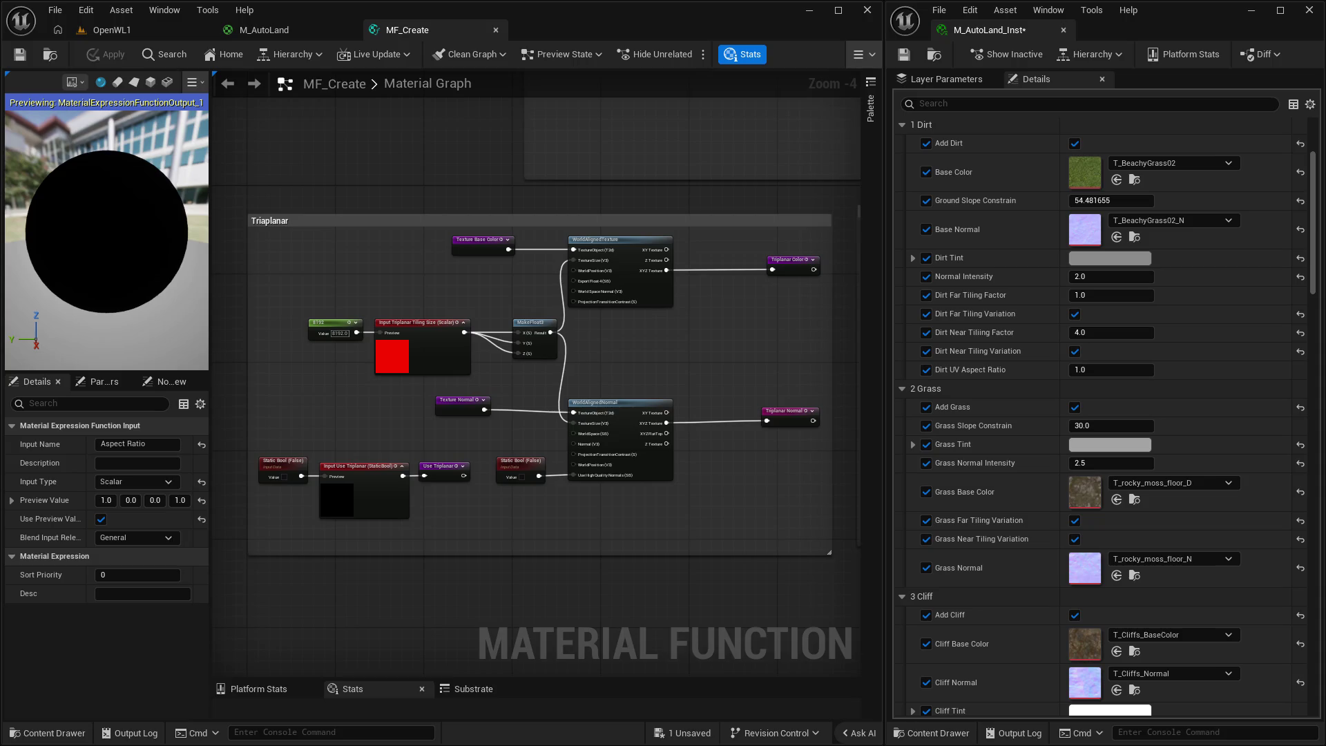
Pan through MF_Create's Triaplanar and UVs comment boxes, then return to M_AutoLand.
{"action": "mouse_move", "coordinate": [512, 482]}
{"action": "left_mouse_down"}
{"action": "mouse_move", "coordinate": [589, 417]}
{"action": "mouse_move", "coordinate": [610, 313]}
{"action": "mouse_move", "coordinate": [580, 306]}
{"action": "left_mouse_up"}
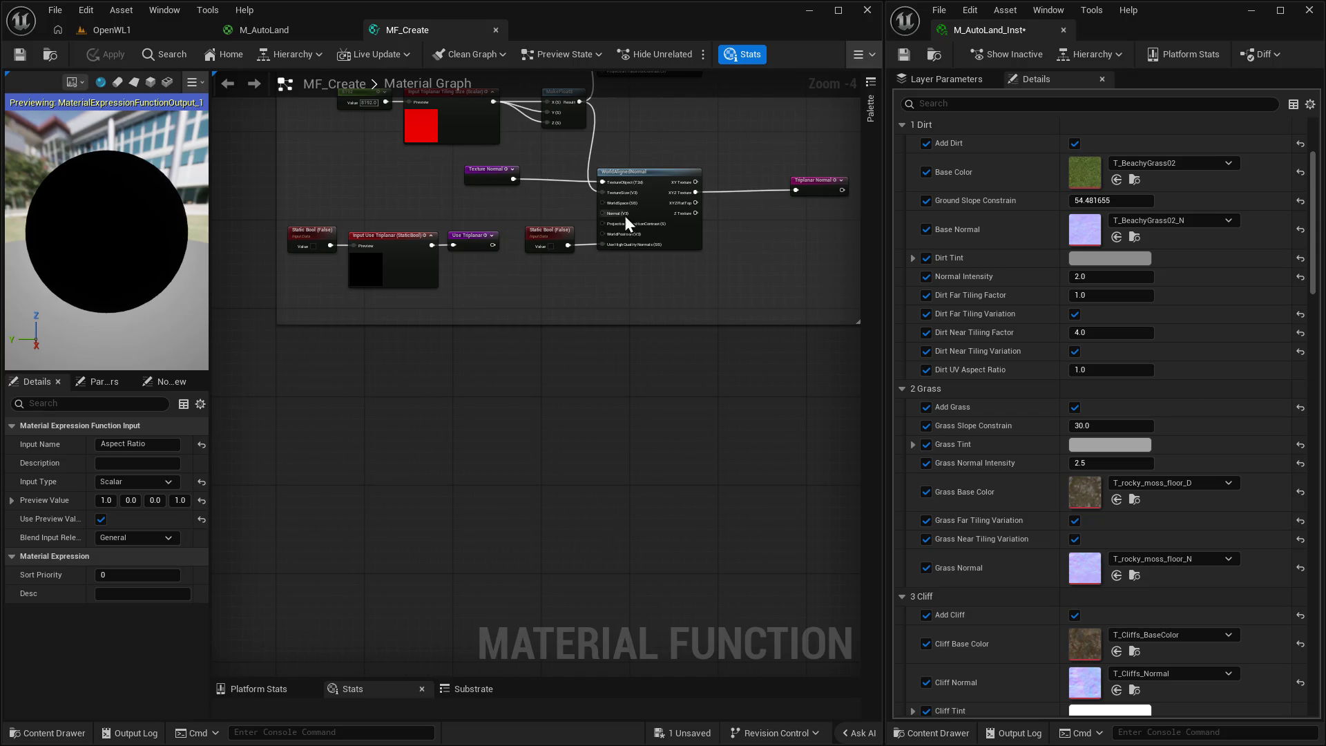
{"action": "mouse_move", "coordinate": [604, 435]}
{"action": "left_mouse_down"}
{"action": "mouse_move", "coordinate": [545, 518]}
{"action": "mouse_move", "coordinate": [616, 527]}
{"action": "left_mouse_up"}
{"action": "scroll", "coordinate": [474, 445], "scroll_direction": "down", "scroll_amount": 2}
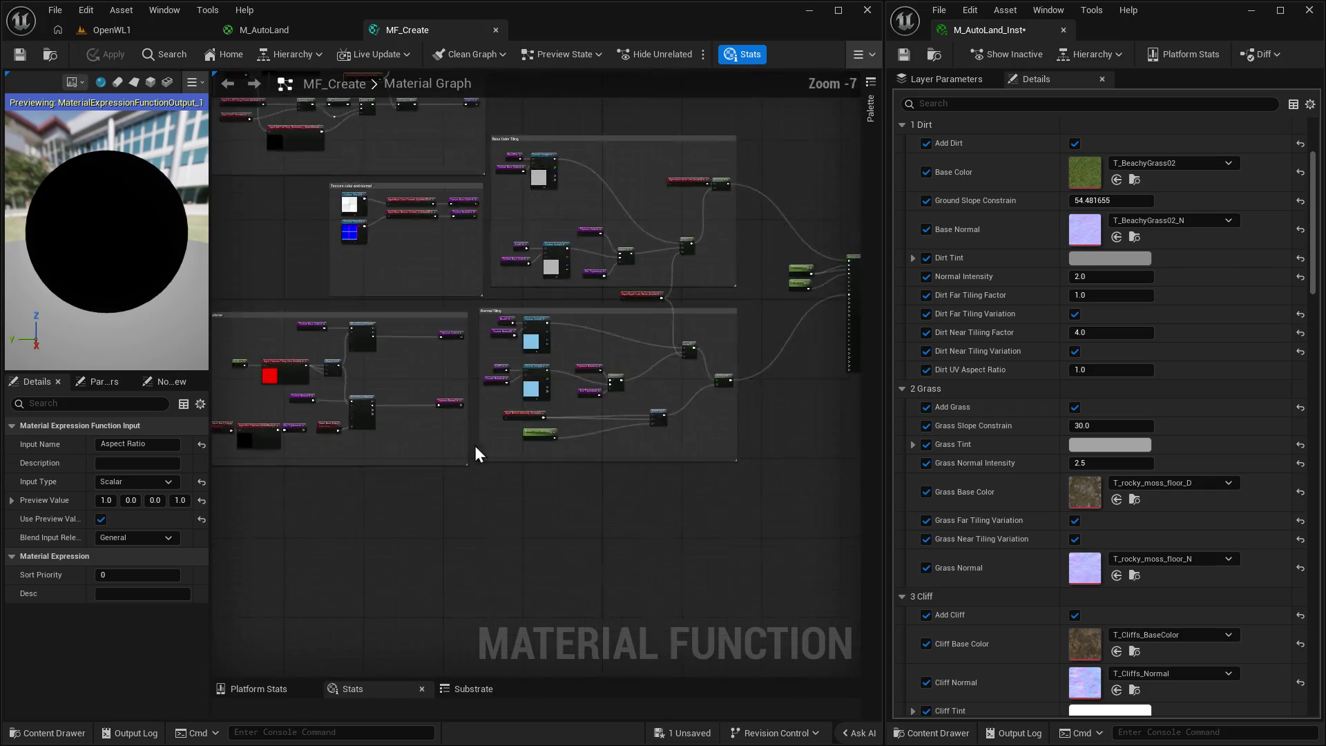
{"action": "mouse_move", "coordinate": [474, 446]}
{"action": "left_mouse_down"}
{"action": "mouse_move", "coordinate": [577, 420]}
{"action": "mouse_move", "coordinate": [628, 325]}
{"action": "mouse_move", "coordinate": [627, 423]}
{"action": "left_mouse_up"}
{"action": "scroll", "coordinate": [625, 415], "scroll_direction": "up", "scroll_amount": 4}
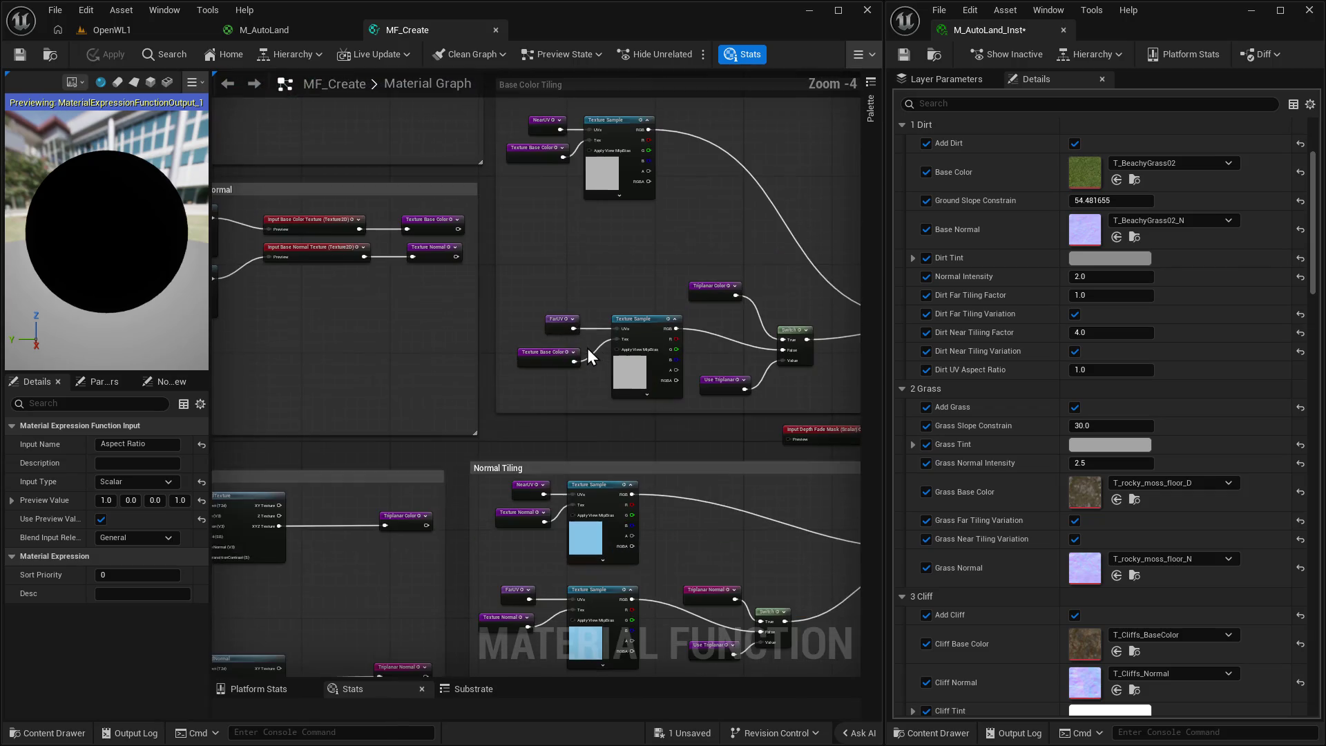
{"action": "scroll", "coordinate": [587, 348], "scroll_direction": "down", "scroll_amount": 2}
{"action": "left_click_drag", "start_coordinate": [545, 398], "coordinate": [675, 503]}
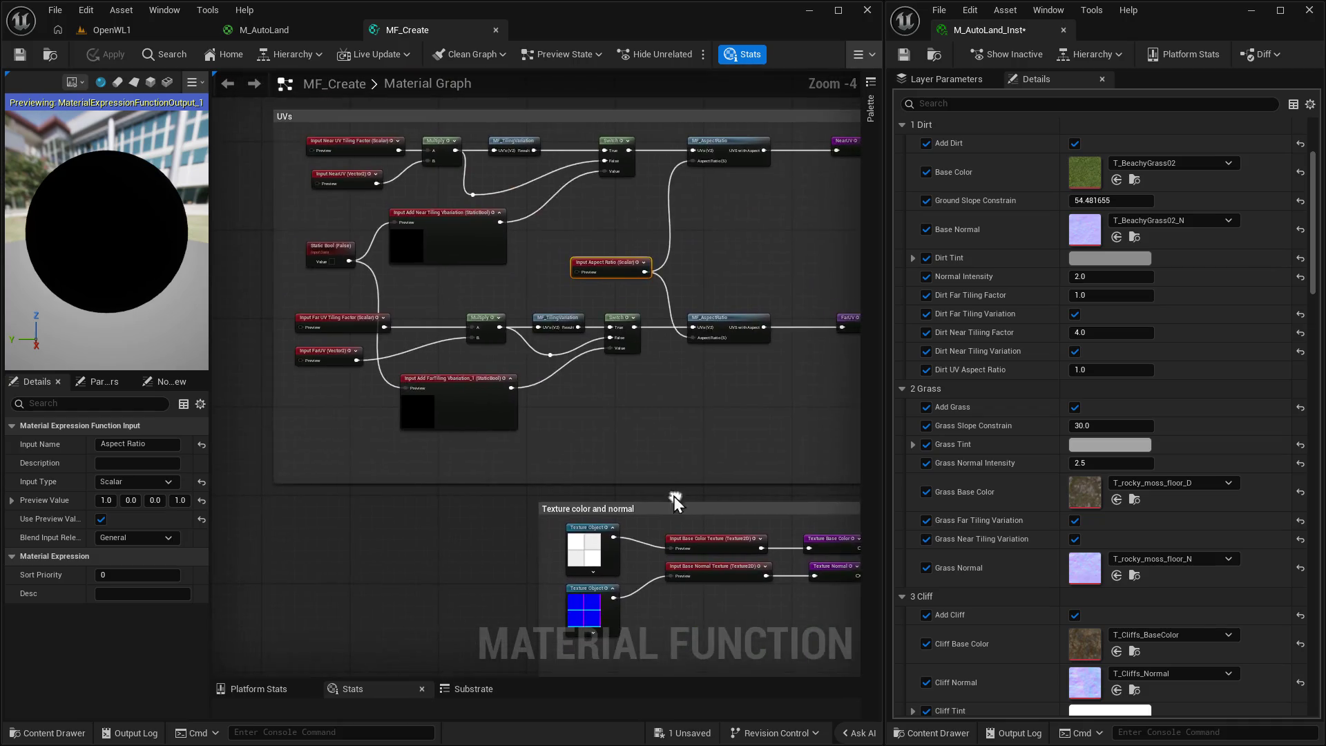
{"action": "scroll", "coordinate": [593, 415], "scroll_direction": "down", "scroll_amount": 1}
{"action": "left_click", "coordinate": [312, 28]}
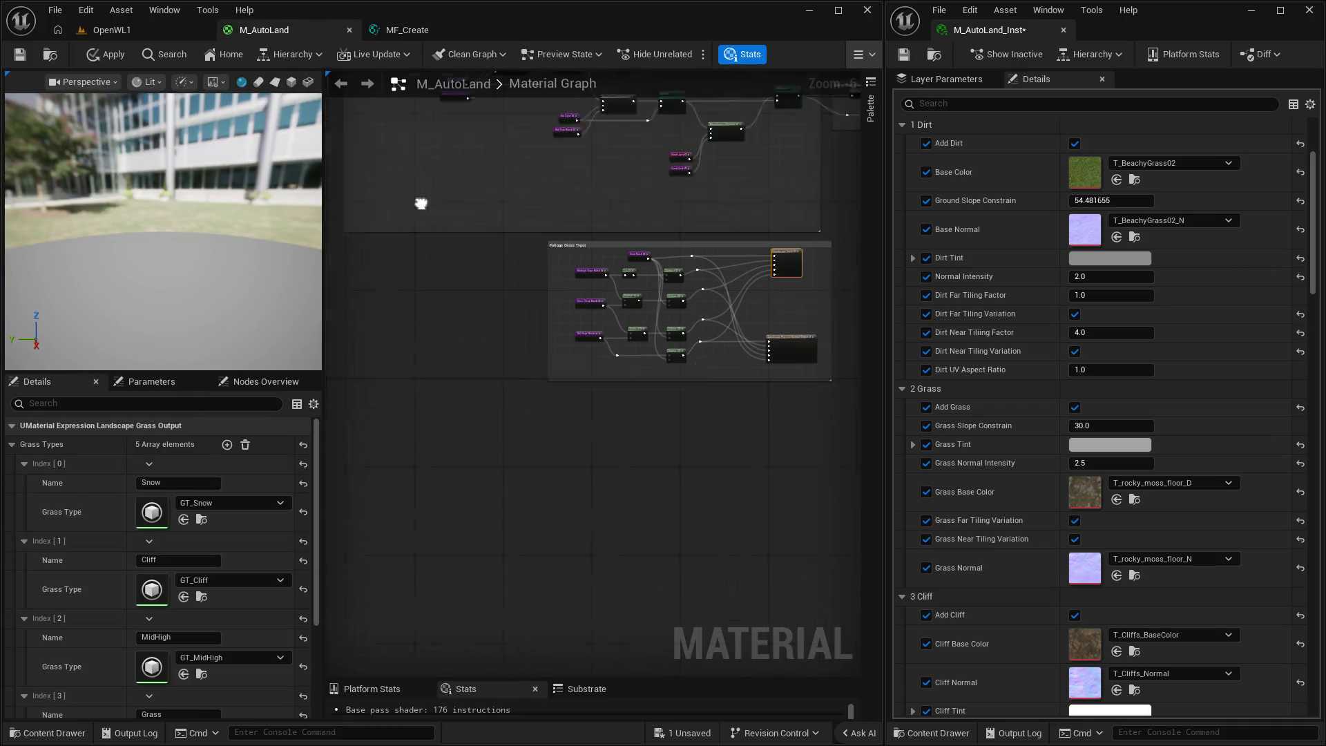
Look over M_AutoLand's Runtime Virtual Texture Output and Landscape Paint Layers, then return to MF_Create.
{"action": "left_click_drag", "start_coordinate": [660, 385], "coordinate": [373, 537]}
{"action": "scroll", "coordinate": [387, 540], "scroll_direction": "up", "scroll_amount": 1}
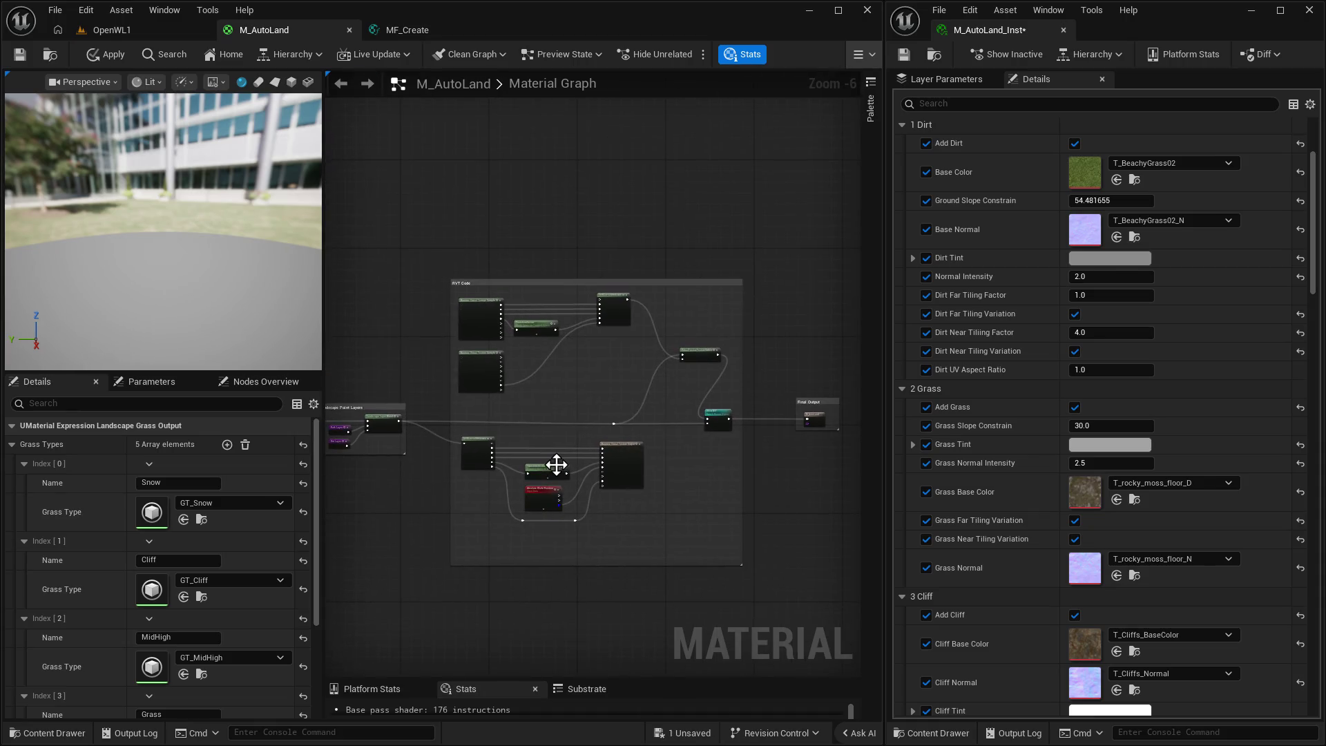
{"action": "scroll", "coordinate": [556, 464], "scroll_direction": "up", "scroll_amount": 1}
{"action": "scroll", "coordinate": [553, 415], "scroll_direction": "up", "scroll_amount": 1}
{"action": "left_click_drag", "start_coordinate": [552, 414], "coordinate": [587, 278]}
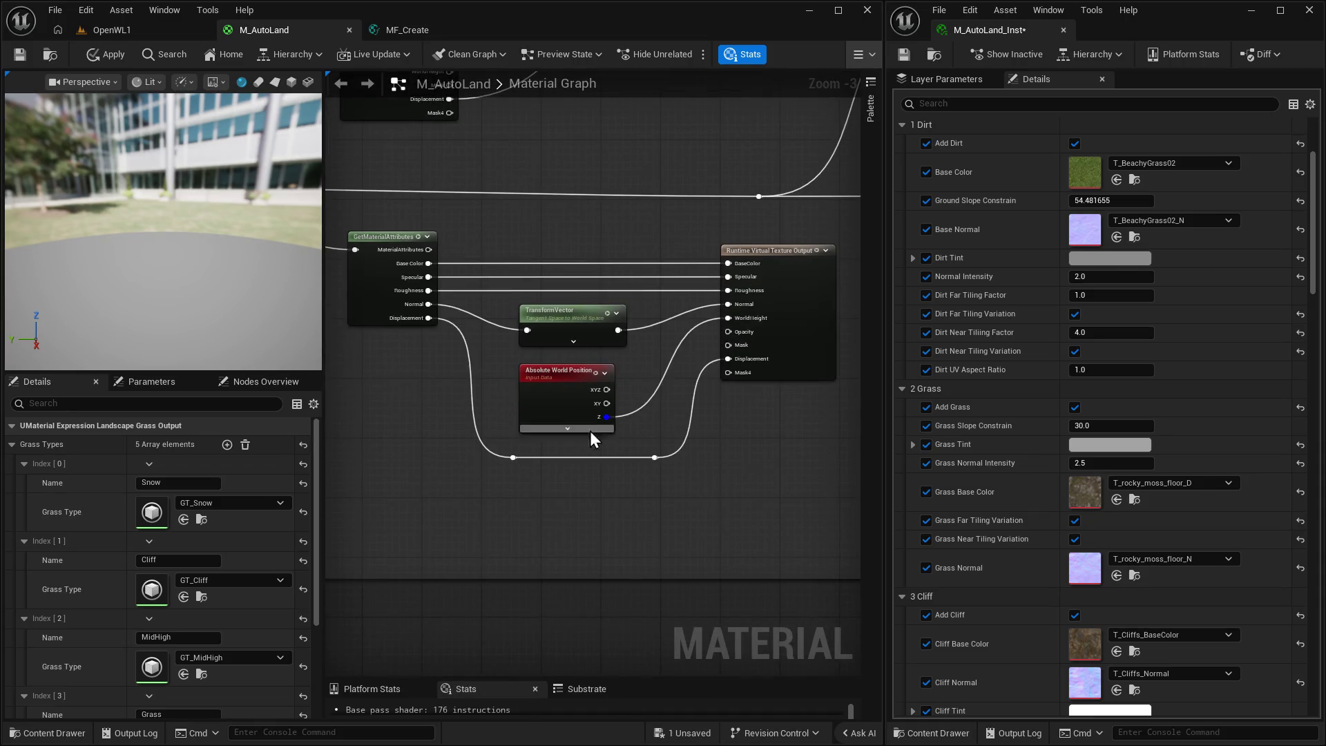
{"action": "scroll", "coordinate": [638, 500], "scroll_direction": "down", "scroll_amount": 2}
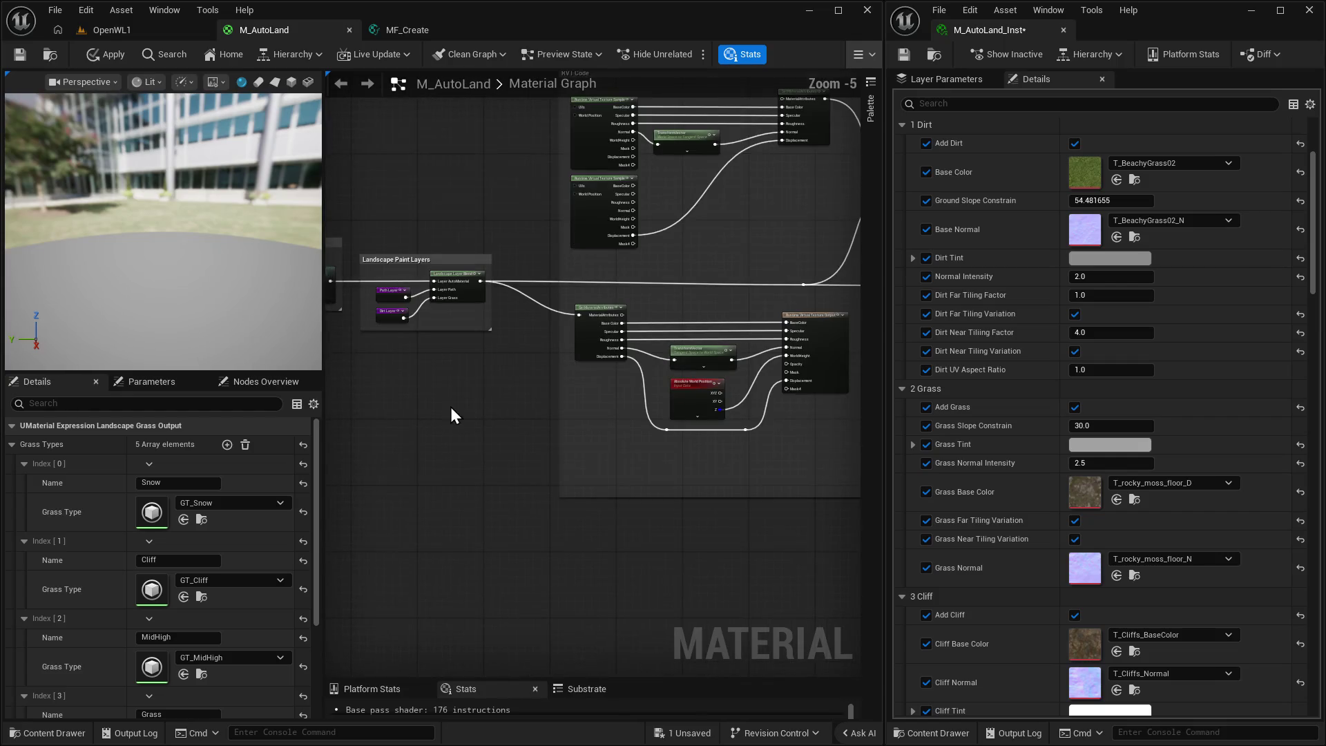
{"action": "mouse_move", "coordinate": [450, 408]}
{"action": "left_mouse_down"}
{"action": "mouse_move", "coordinate": [766, 344]}
{"action": "mouse_move", "coordinate": [615, 379]}
{"action": "mouse_move", "coordinate": [645, 449]}
{"action": "mouse_move", "coordinate": [586, 372]}
{"action": "mouse_move", "coordinate": [593, 490]}
{"action": "mouse_move", "coordinate": [428, 158]}
{"action": "mouse_move", "coordinate": [727, 667]}
{"action": "mouse_move", "coordinate": [459, 213]}
{"action": "mouse_move", "coordinate": [314, 441]}
{"action": "mouse_move", "coordinate": [266, 665]}
{"action": "mouse_move", "coordinate": [323, 331]}
{"action": "mouse_move", "coordinate": [311, 243]}
{"action": "mouse_move", "coordinate": [408, 420]}
{"action": "left_mouse_up"}
{"action": "left_click", "coordinate": [413, 24]}
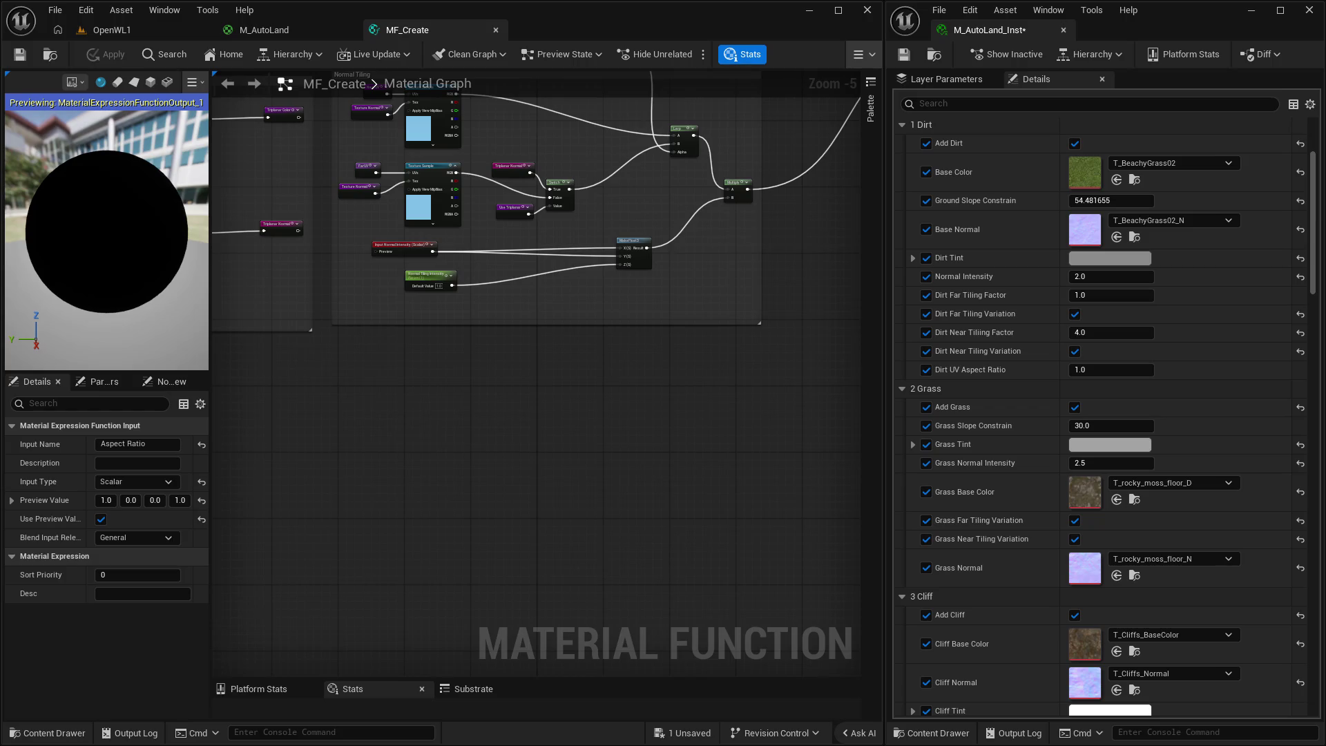
Add a Texture Object node and place it below the normal nodes.
{"action": "left_click_drag", "start_coordinate": [536, 471], "coordinate": [502, 345]}
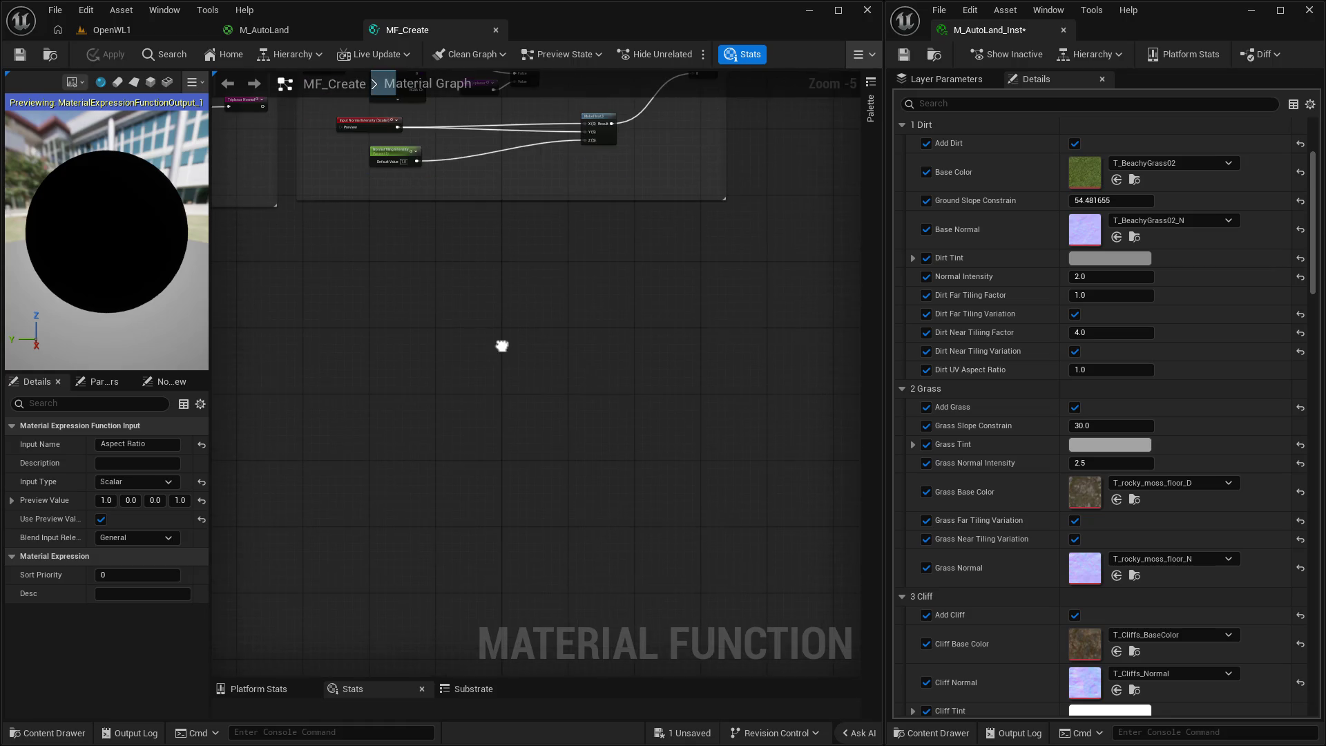
{"action": "scroll", "coordinate": [495, 350], "scroll_direction": "down", "scroll_amount": 2}
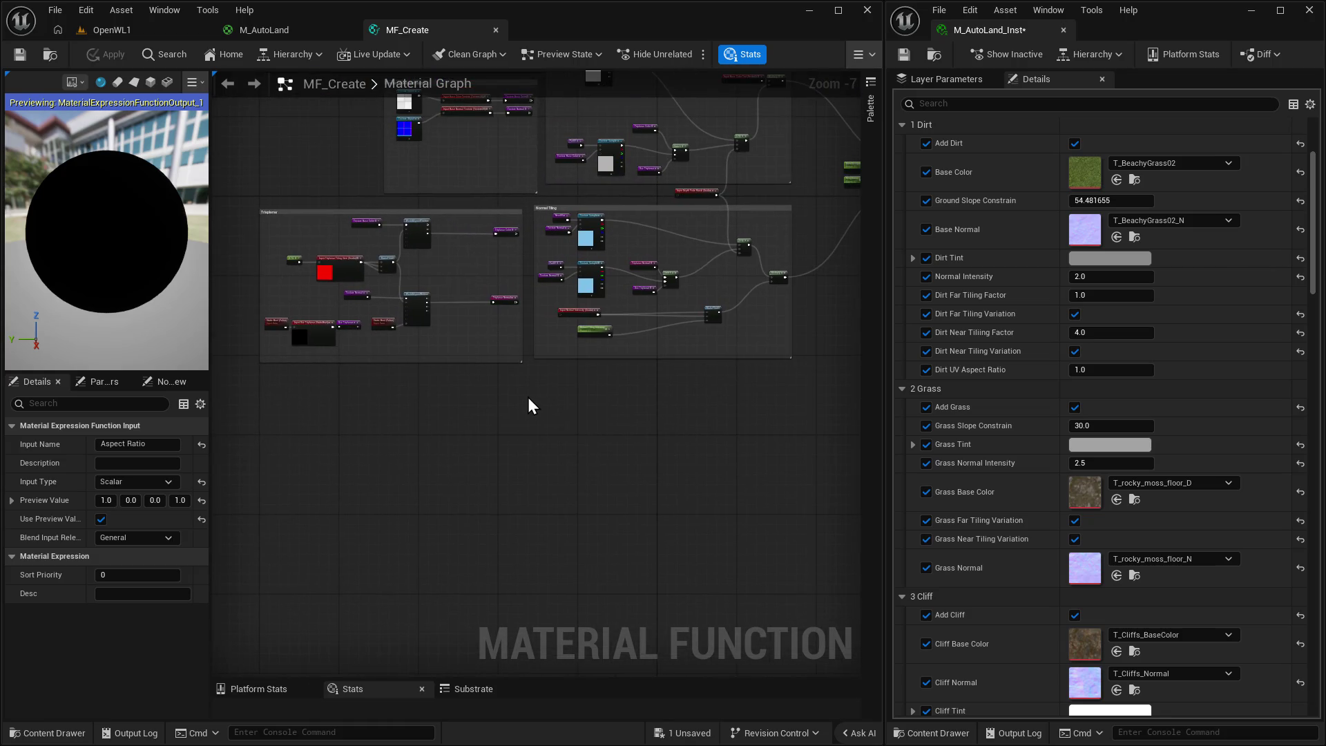
{"action": "scroll", "coordinate": [608, 420], "scroll_direction": "up", "scroll_amount": 6}
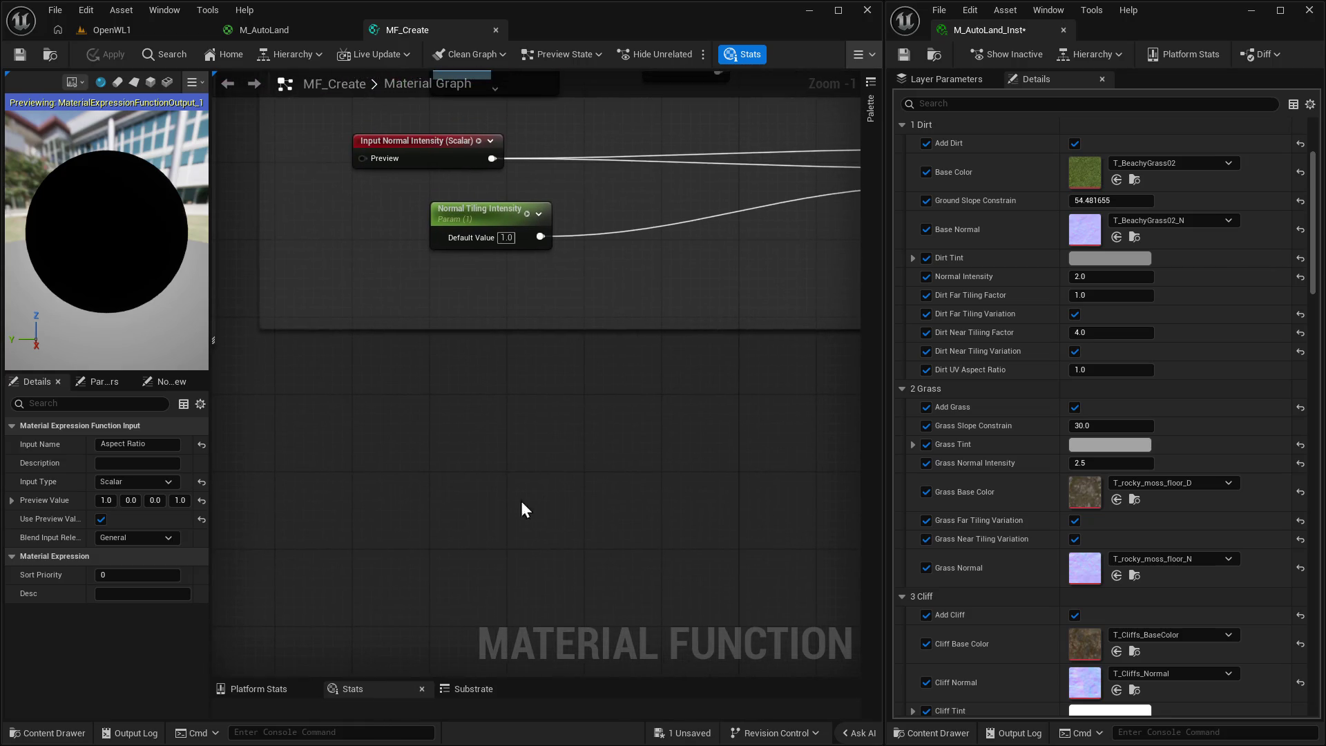
{"action": "right_click", "coordinate": [332, 450]}
{"action": "type", "text": "te"}
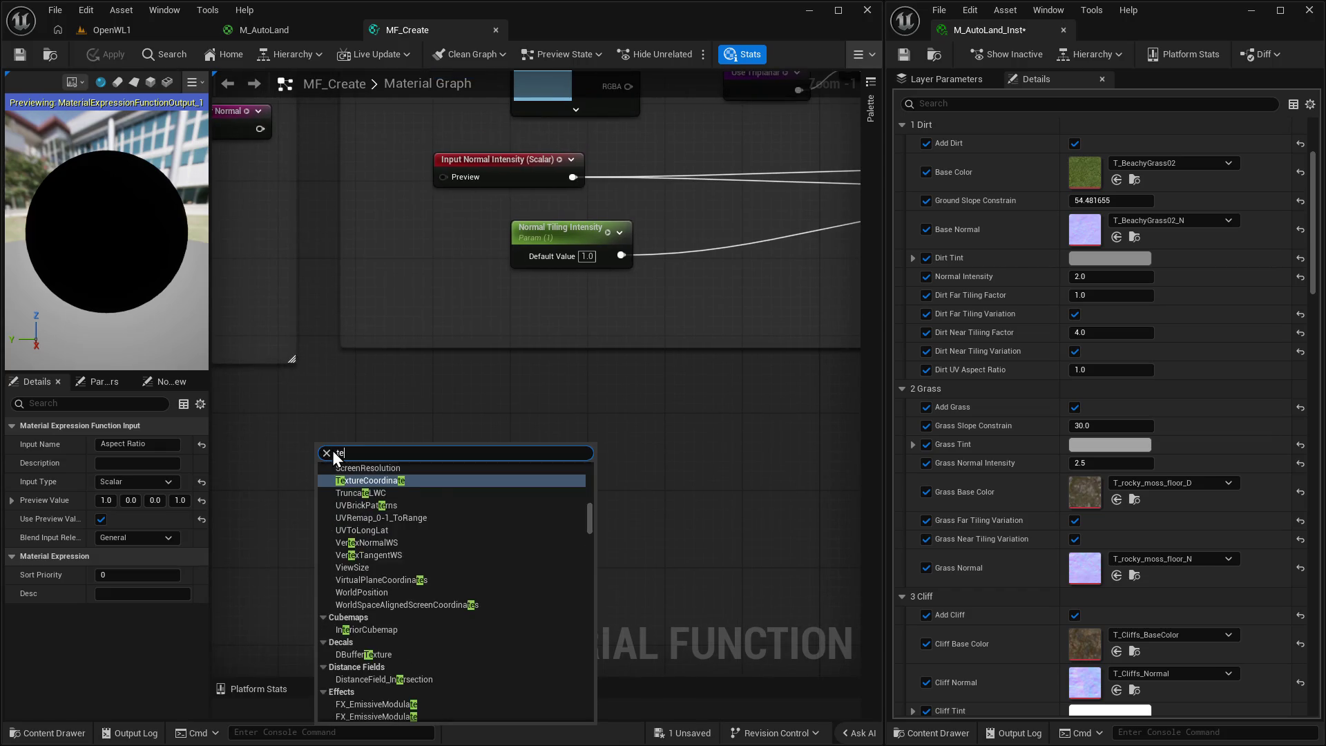
{"action": "type", "text": "xture obj"}
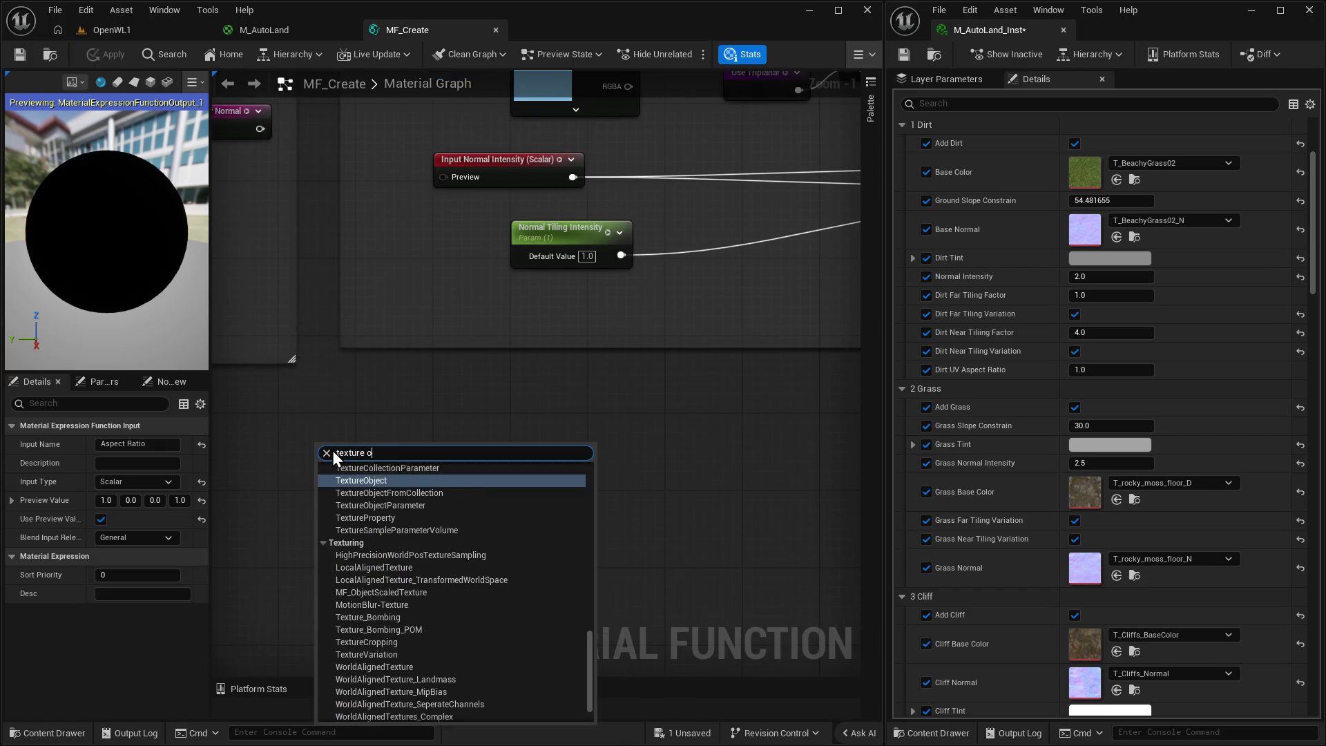
{"action": "key", "text": "Return"}
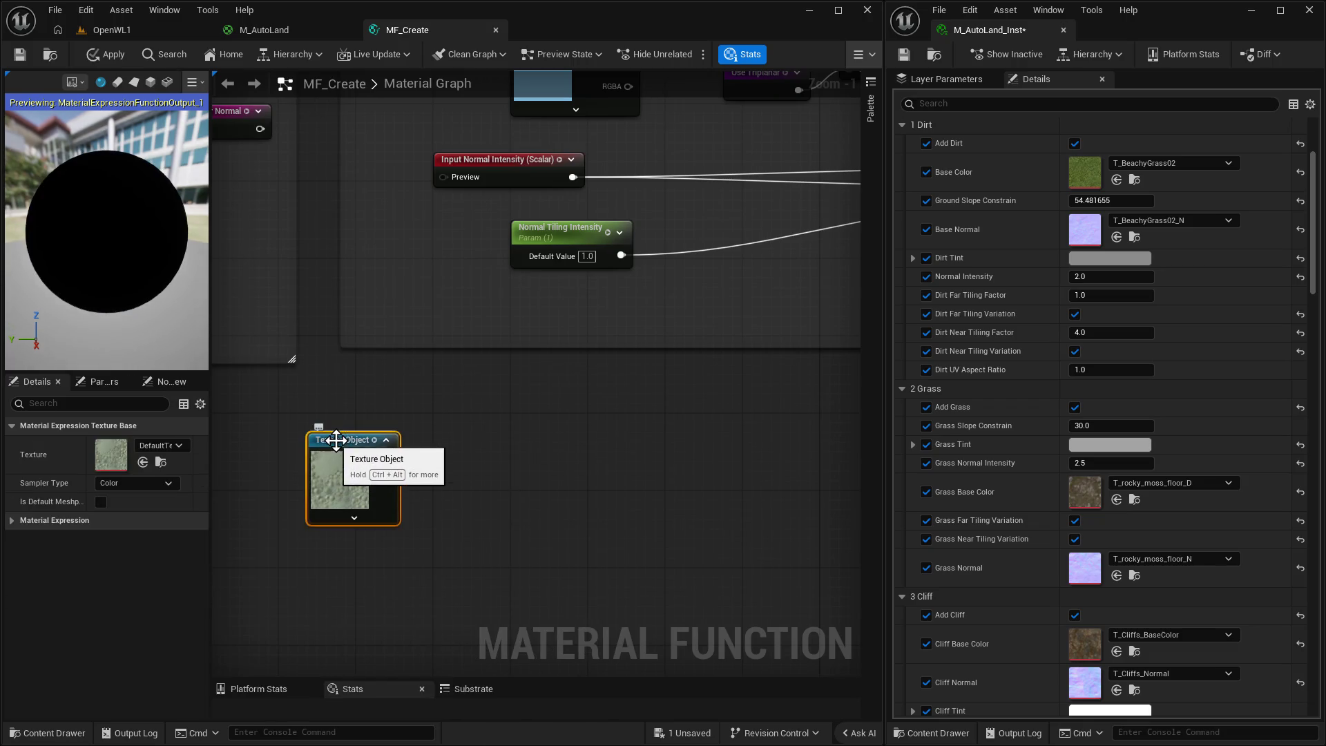
{"action": "mouse_move", "coordinate": [336, 443]}
{"action": "left_mouse_down"}
{"action": "mouse_move", "coordinate": [452, 435]}
{"action": "mouse_move", "coordinate": [432, 425]}
{"action": "left_mouse_up"}
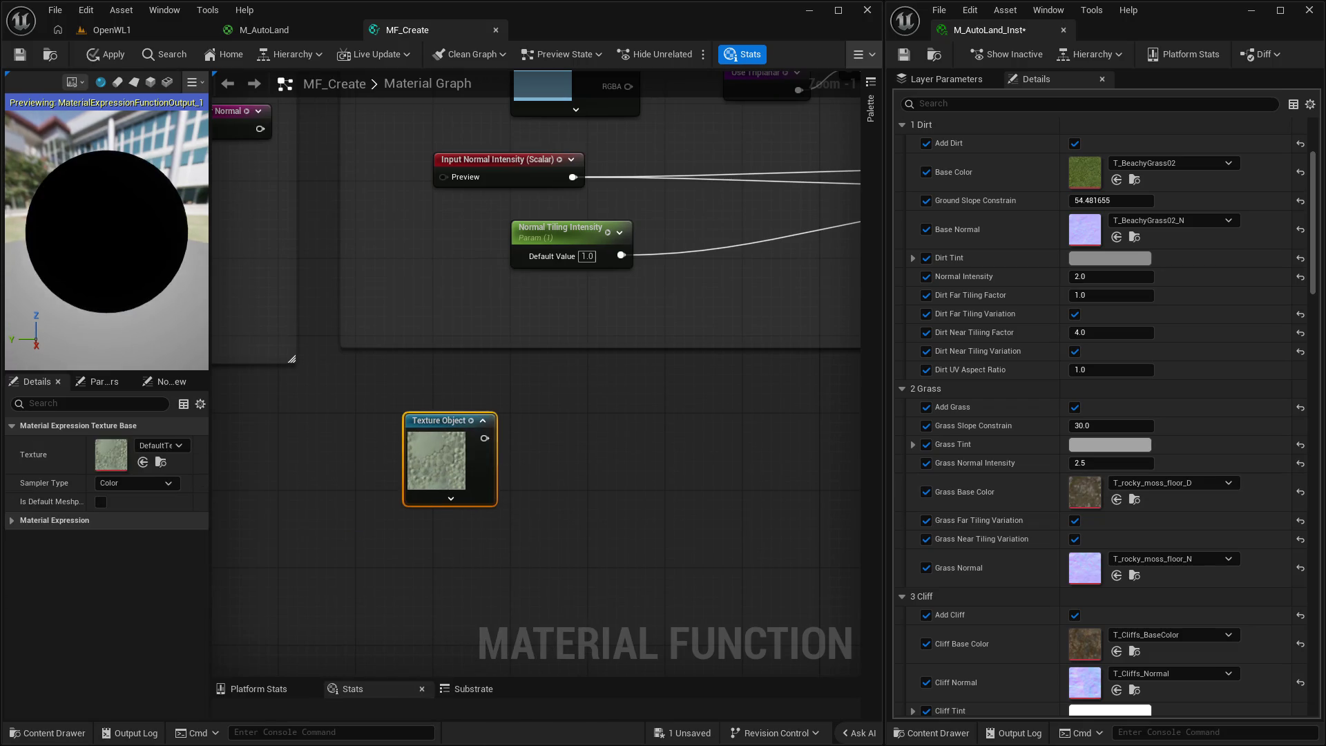
Add a Function Input node and set its Input Type to Texture2D.
{"action": "left_click_drag", "start_coordinate": [575, 435], "coordinate": [515, 423]}
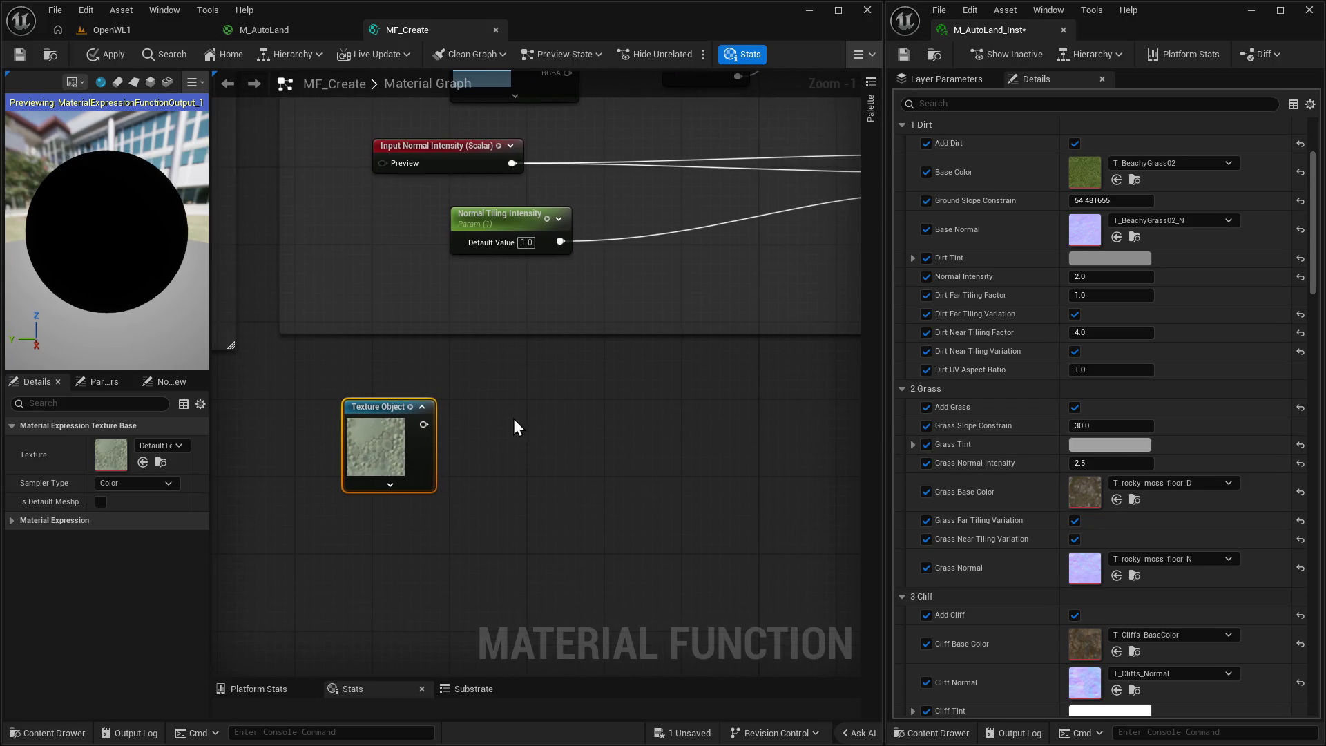
{"action": "right_click", "coordinate": [515, 423]}
{"action": "type", "text": "inpout"}
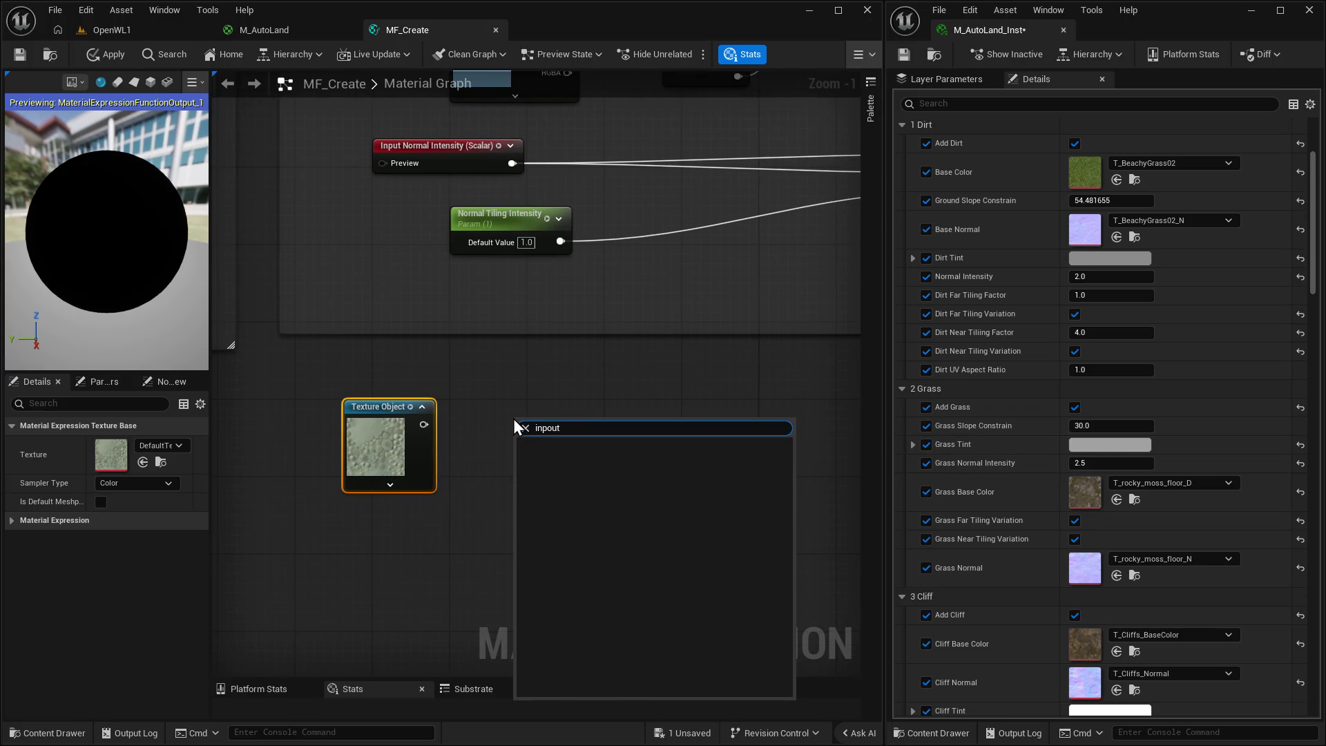
{"action": "key", "text": "BackSpace"}
{"action": "key", "text": "BackSpace"}
{"action": "key", "text": "BackSpace"}
{"action": "type", "text": "ut"}
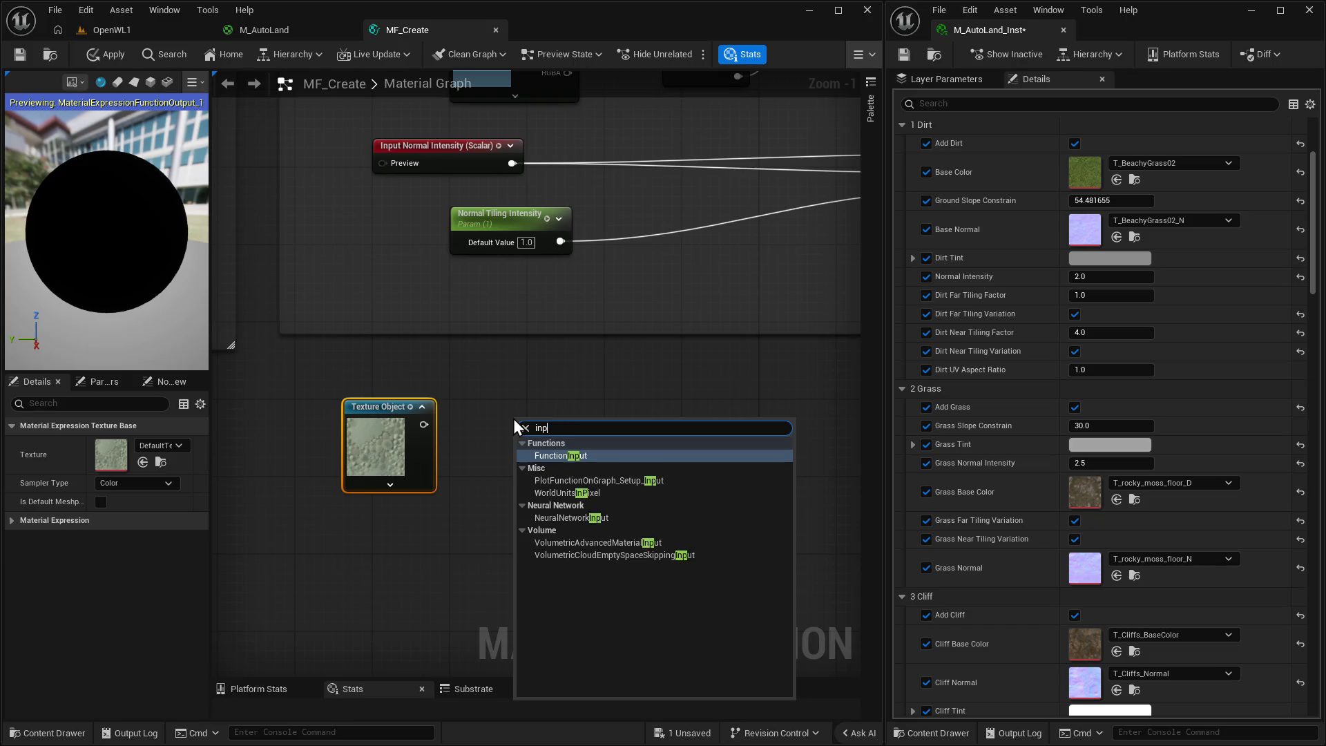
{"action": "key", "text": "Return"}
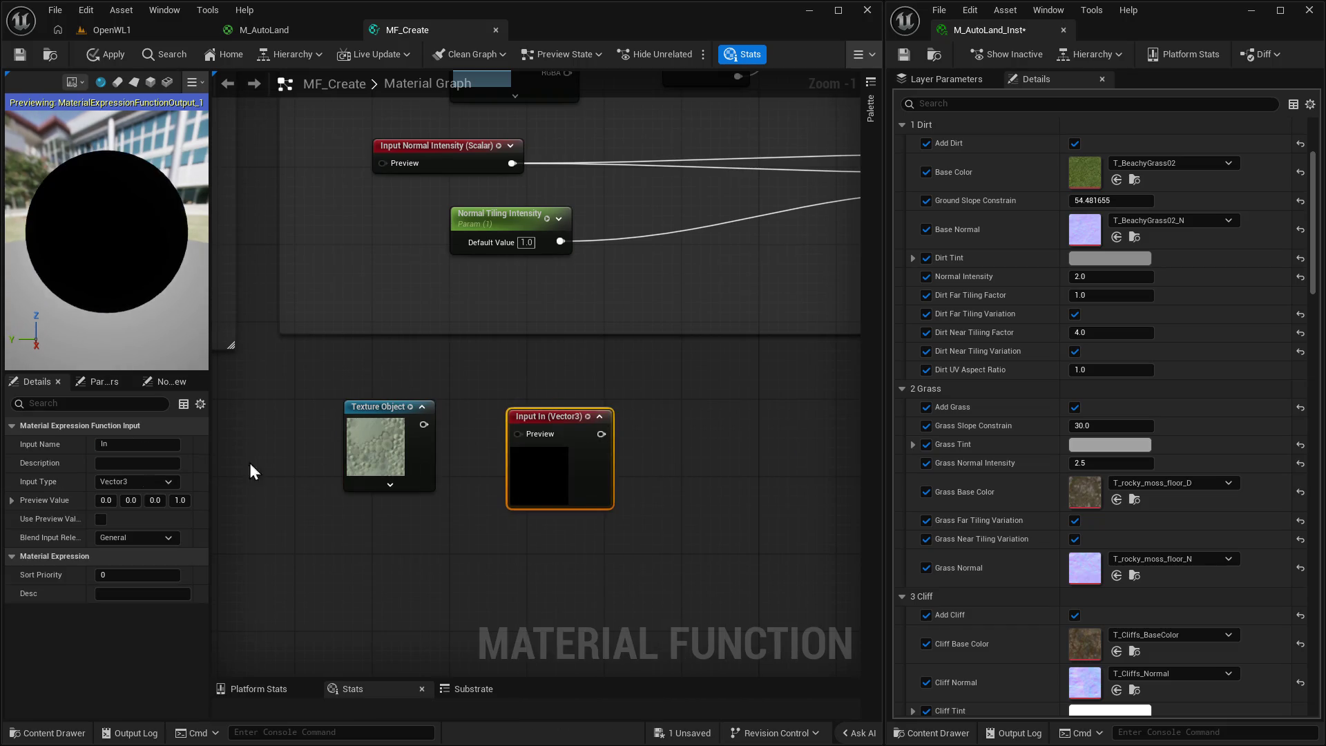
{"action": "left_click", "coordinate": [151, 483]}
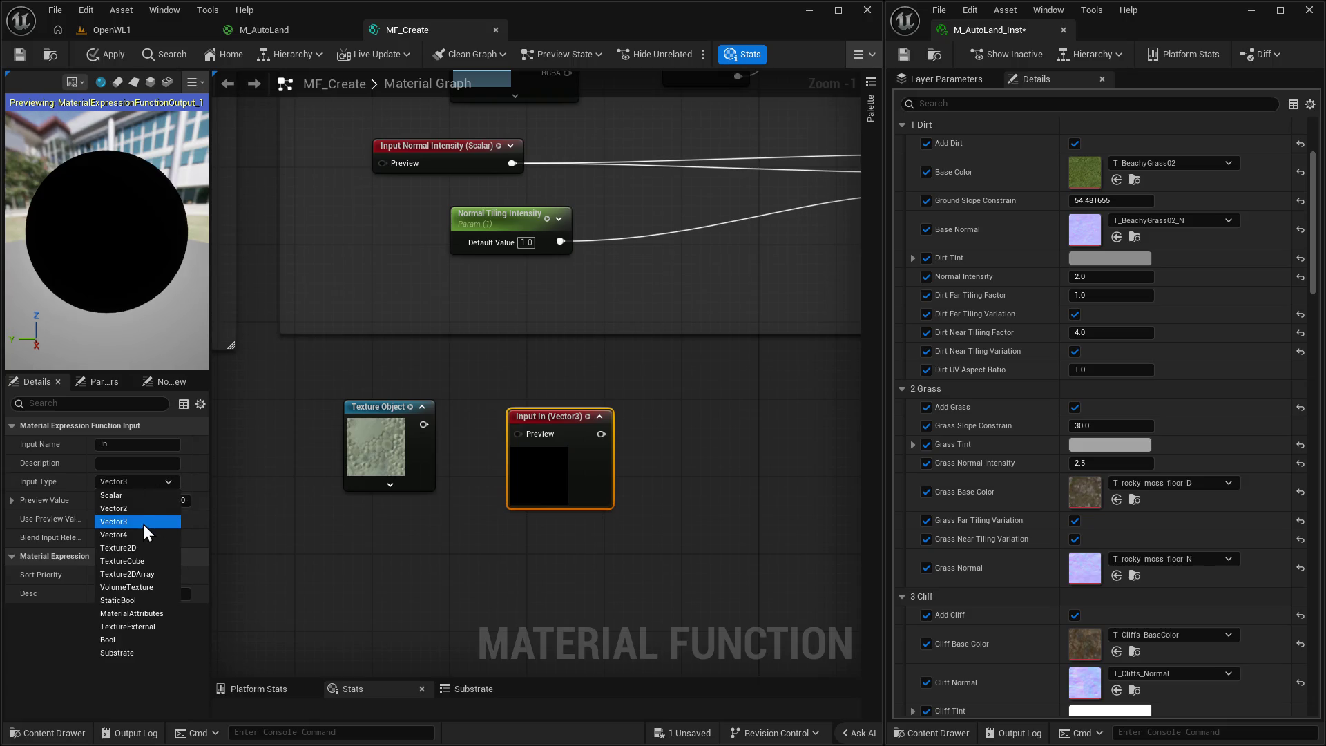
{"action": "left_click", "coordinate": [139, 547]}
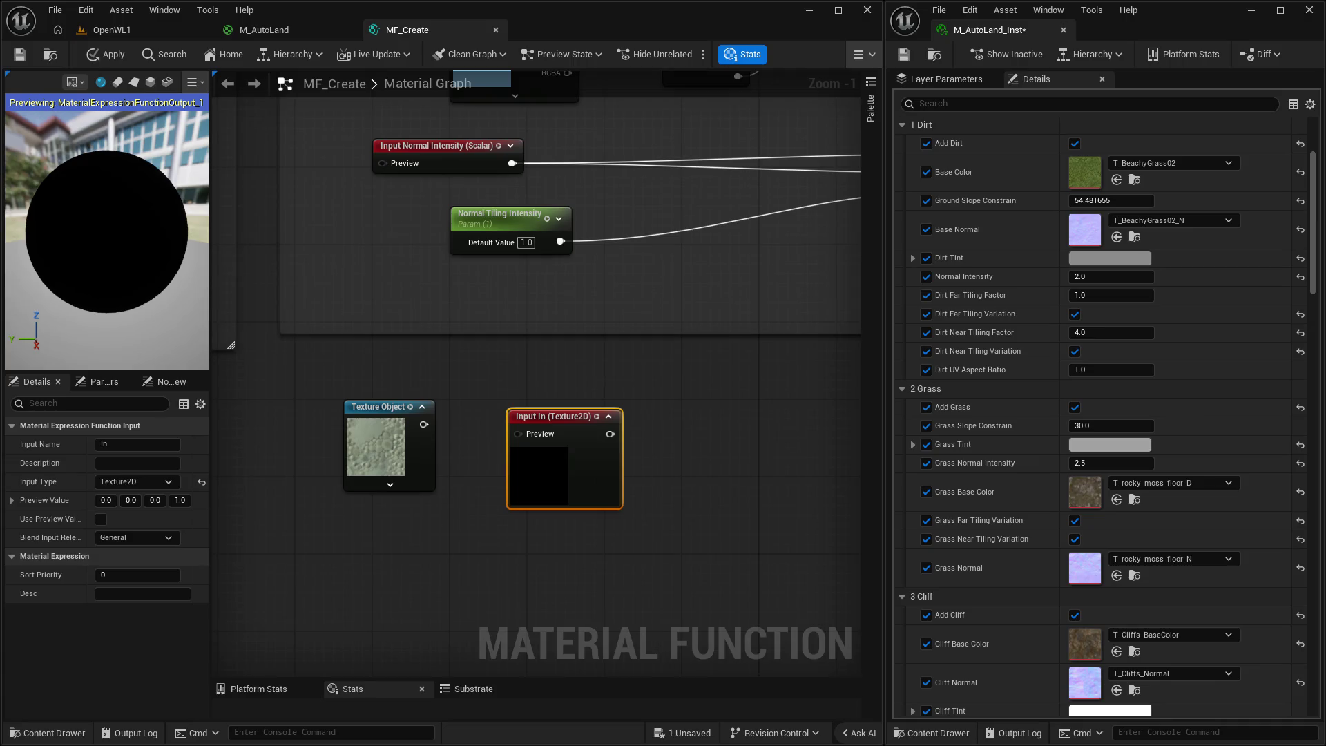
Nudge the input node left and check the Texture Object's sampler type options.
{"action": "left_click_drag", "start_coordinate": [749, 505], "coordinate": [717, 441]}
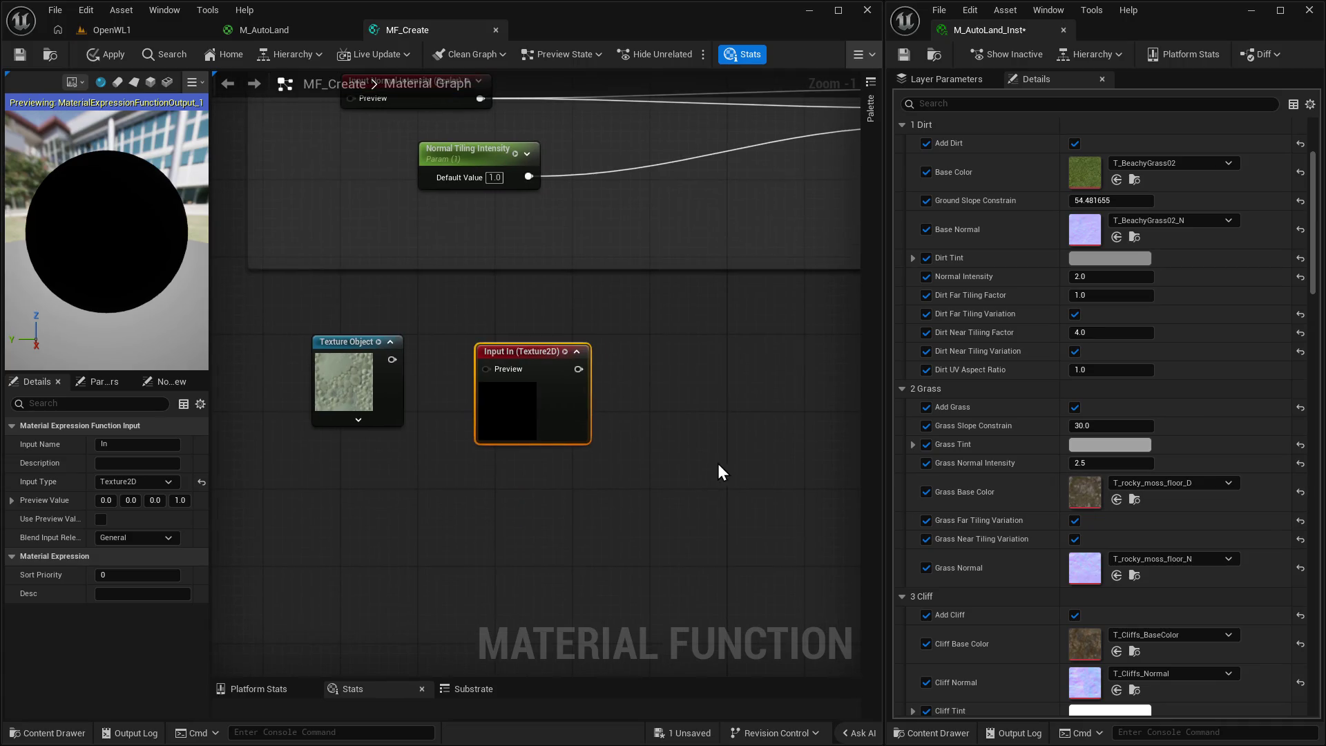
{"action": "scroll", "coordinate": [718, 465], "scroll_direction": "down", "scroll_amount": 1}
{"action": "left_click_drag", "start_coordinate": [535, 356], "coordinate": [519, 354]}
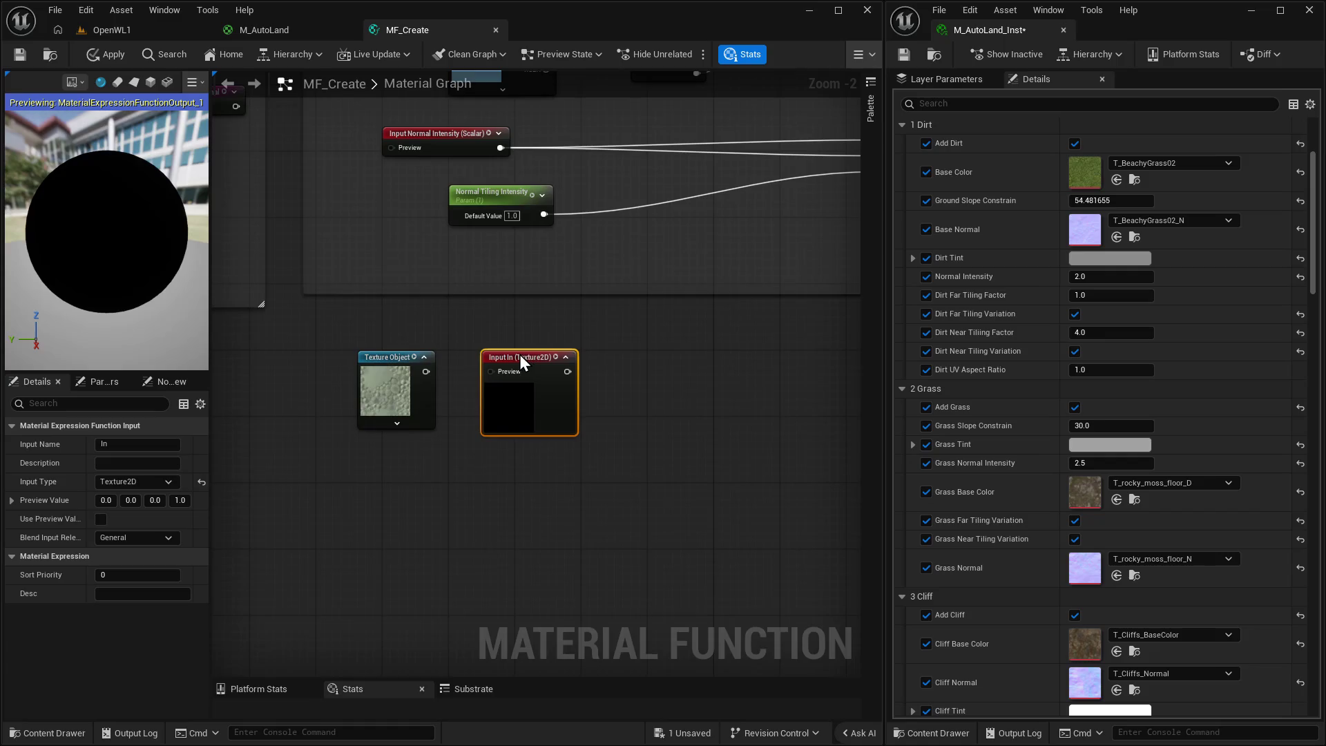
{"action": "left_click", "coordinate": [379, 363]}
{"action": "left_click", "coordinate": [134, 483]}
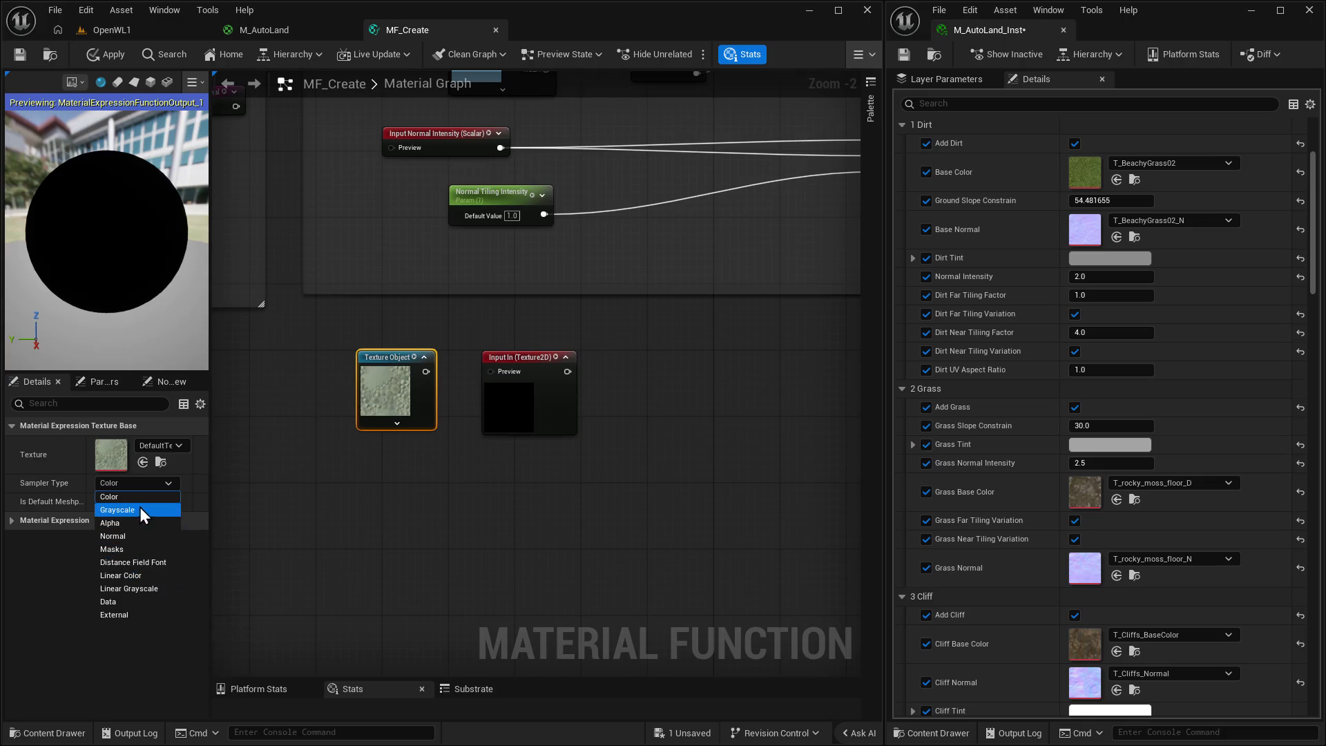
{"action": "left_click", "coordinate": [512, 552]}
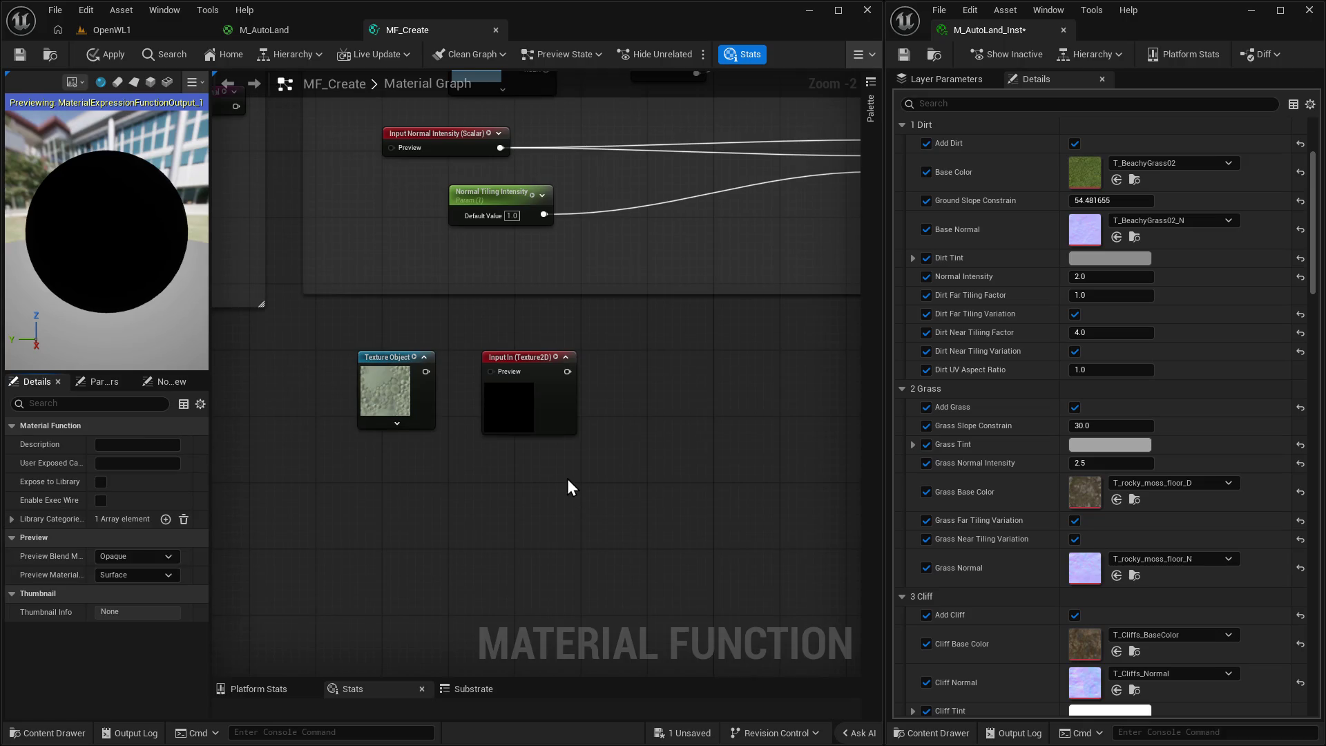
{"action": "left_click_drag", "start_coordinate": [566, 478], "coordinate": [547, 475]}
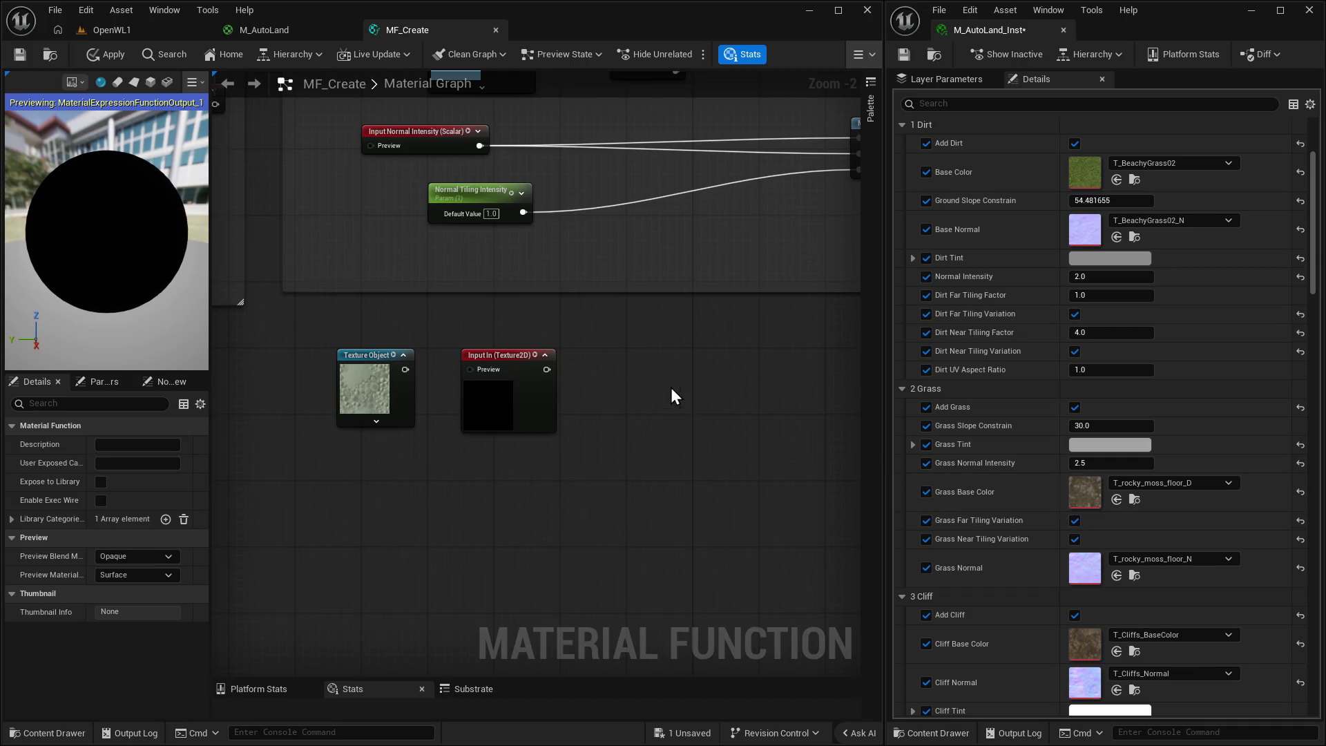
Add a Texture Sample node and feed Input In's texture into its Tex input.
{"action": "left_click_drag", "start_coordinate": [673, 394], "coordinate": [637, 373]}
{"action": "left_click", "coordinate": [637, 350]}
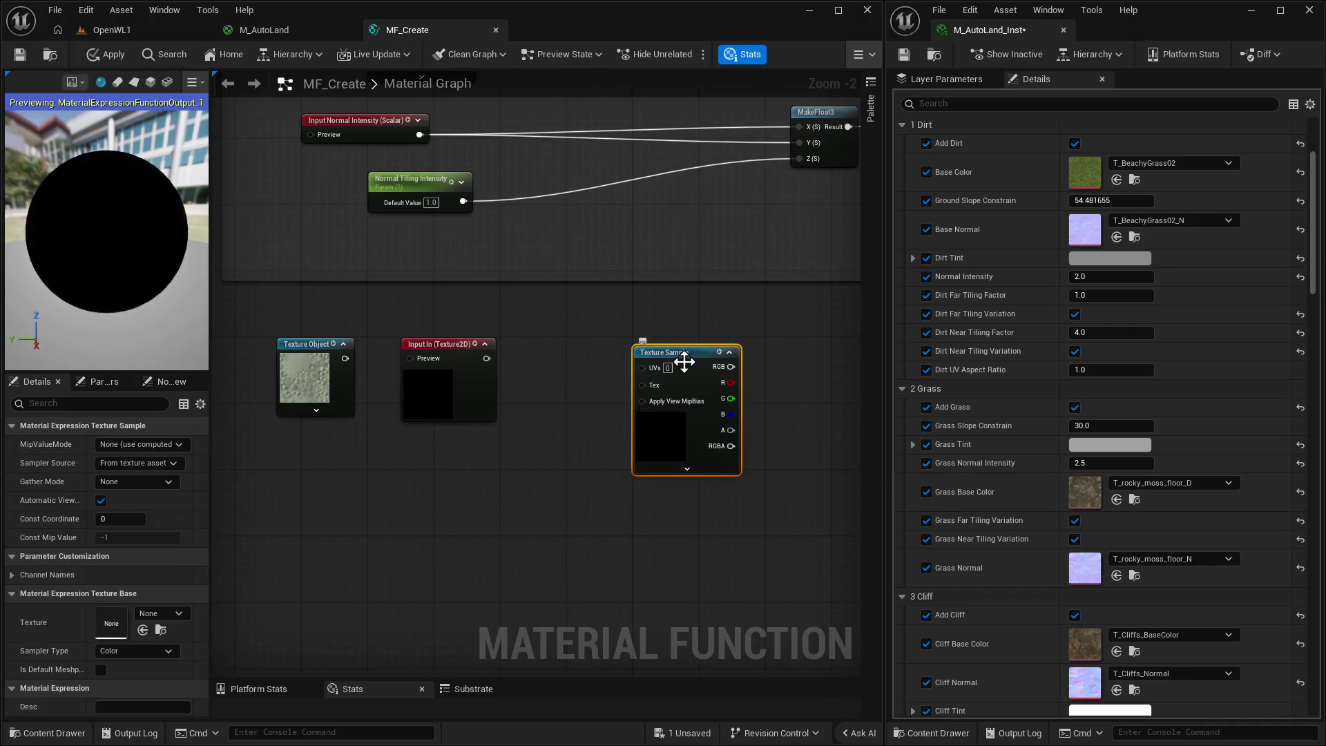
{"action": "left_click_drag", "start_coordinate": [487, 356], "coordinate": [617, 359]}
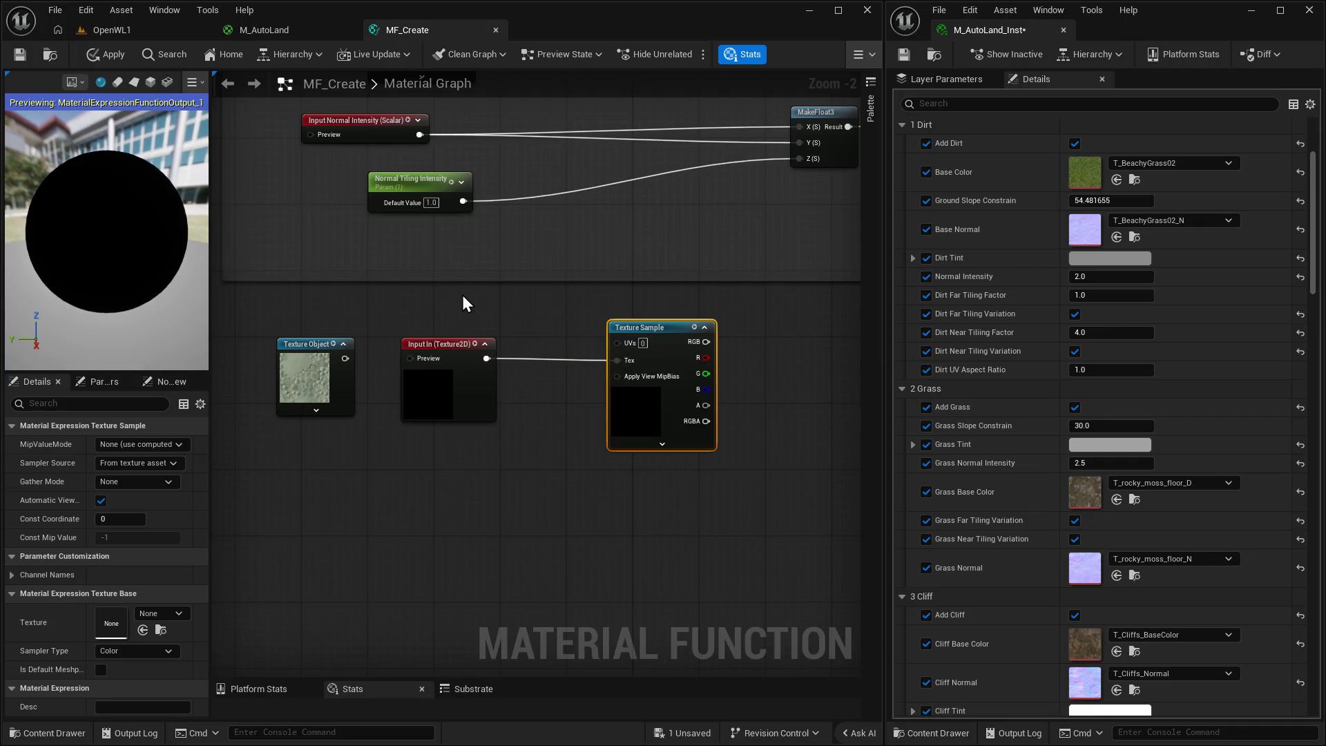
Add the NearUV named reroute, shift the lower nodes down-left, and wire NearUV to UVs.
{"action": "right_click", "coordinate": [505, 322]}
{"action": "type", "text": "near"}
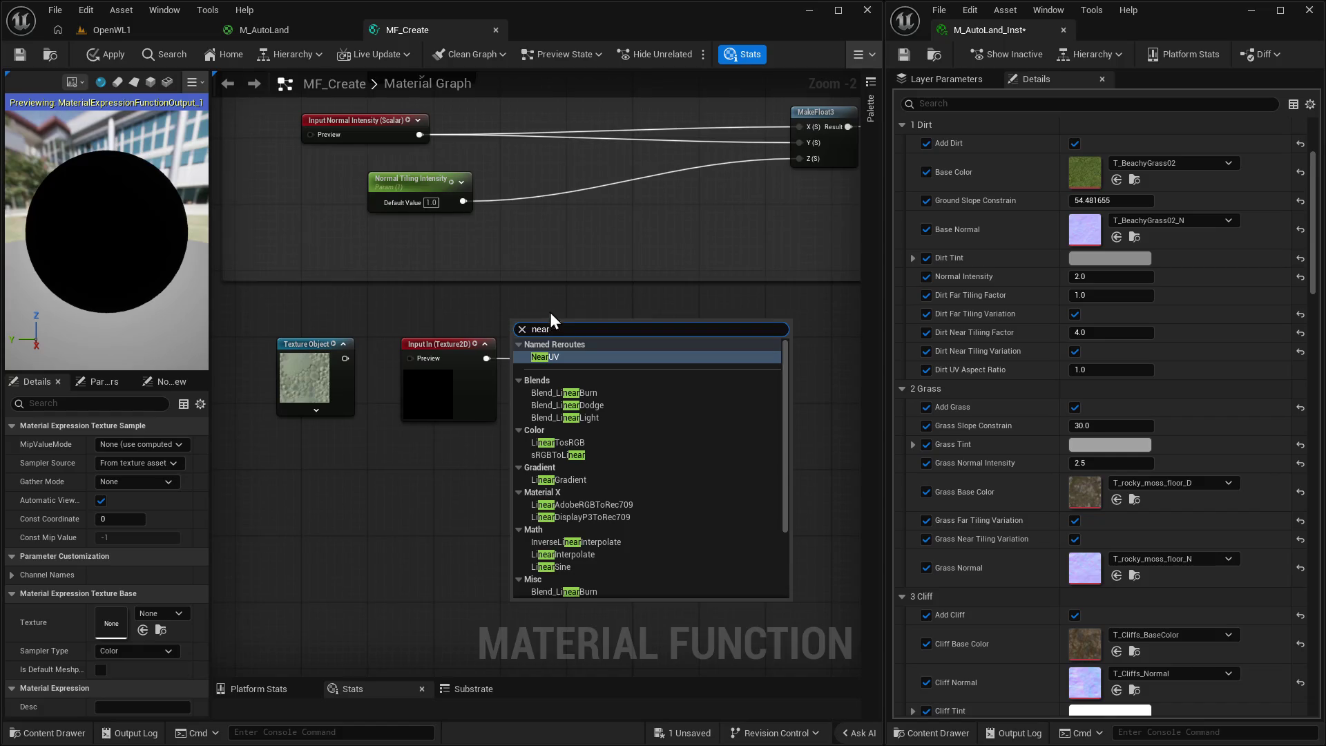
{"action": "left_click", "coordinate": [558, 360]}
{"action": "left_click_drag", "start_coordinate": [267, 315], "coordinate": [801, 417]}
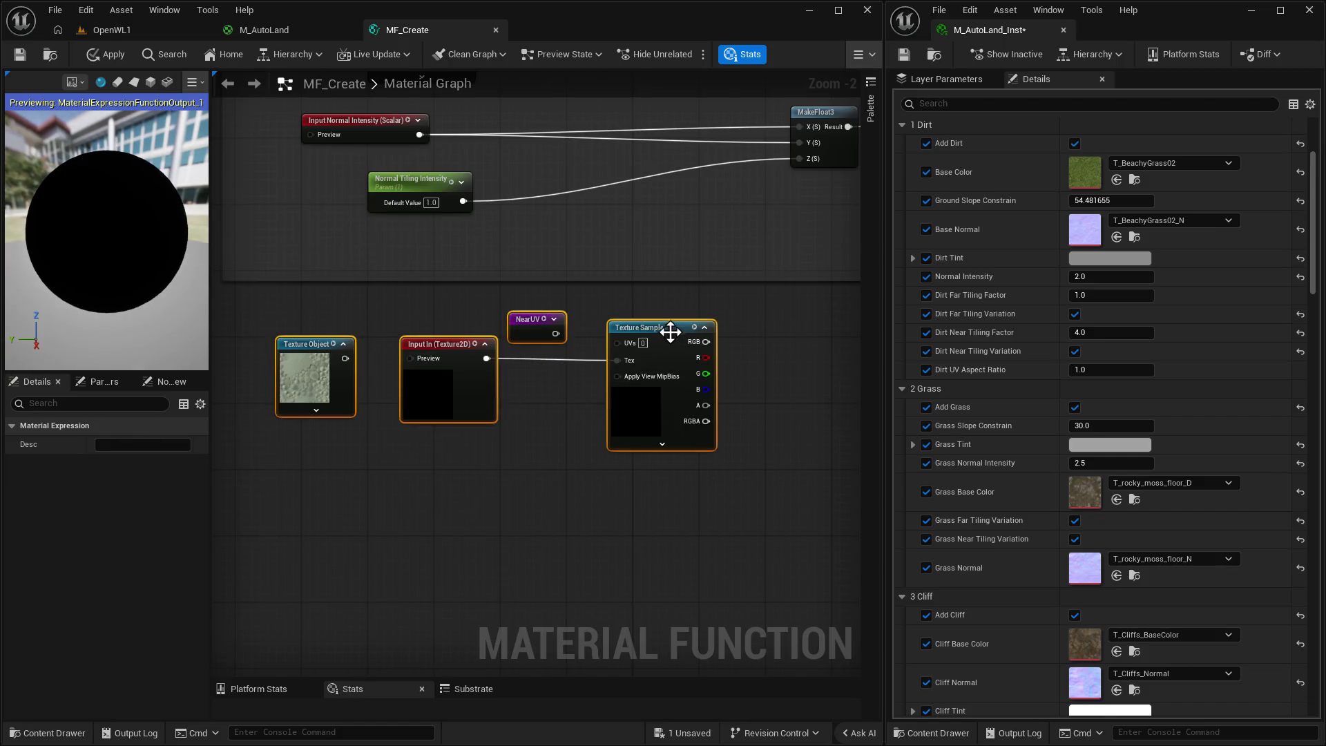
{"action": "mouse_move", "coordinate": [667, 327]}
{"action": "left_mouse_down"}
{"action": "mouse_move", "coordinate": [618, 402]}
{"action": "mouse_move", "coordinate": [600, 402]}
{"action": "left_mouse_up"}
{"action": "left_click", "coordinate": [464, 394]}
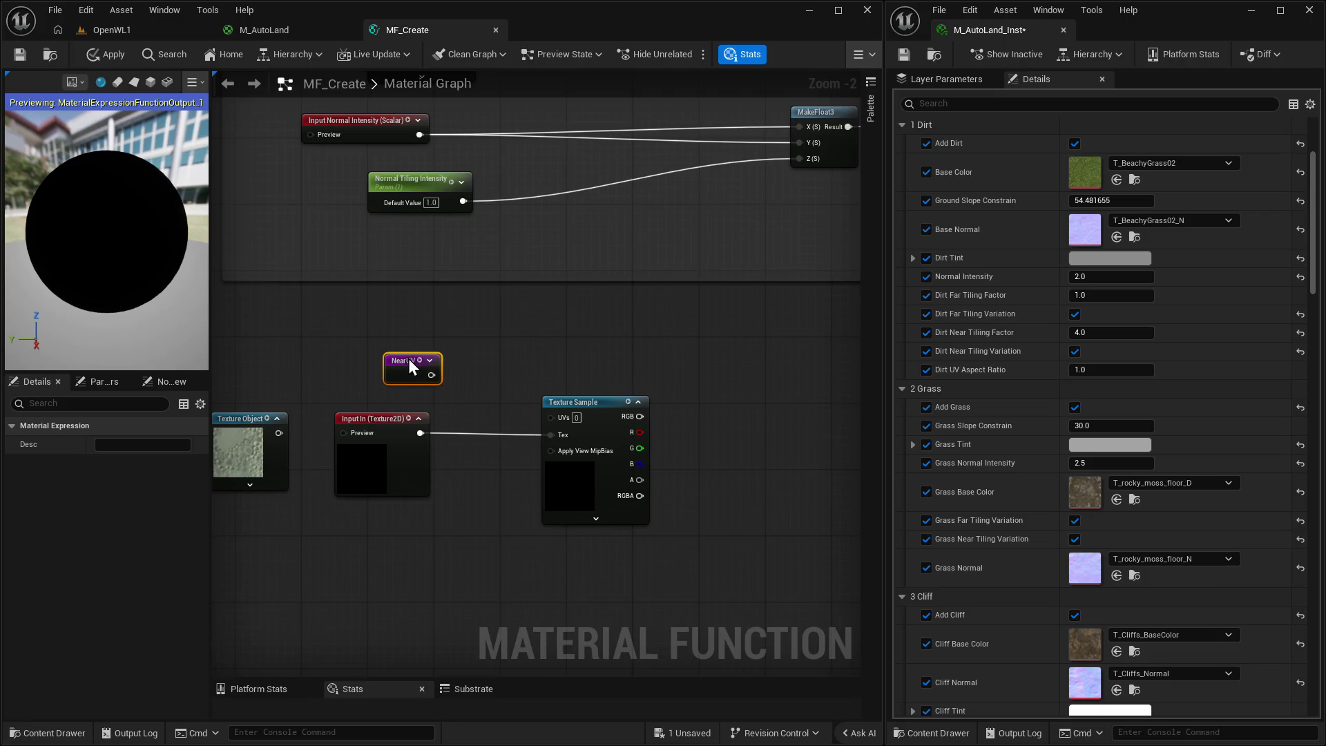
{"action": "mouse_move", "coordinate": [432, 375]}
{"action": "left_mouse_down"}
{"action": "mouse_move", "coordinate": [561, 425]}
{"action": "mouse_move", "coordinate": [552, 417]}
{"action": "left_mouse_up"}
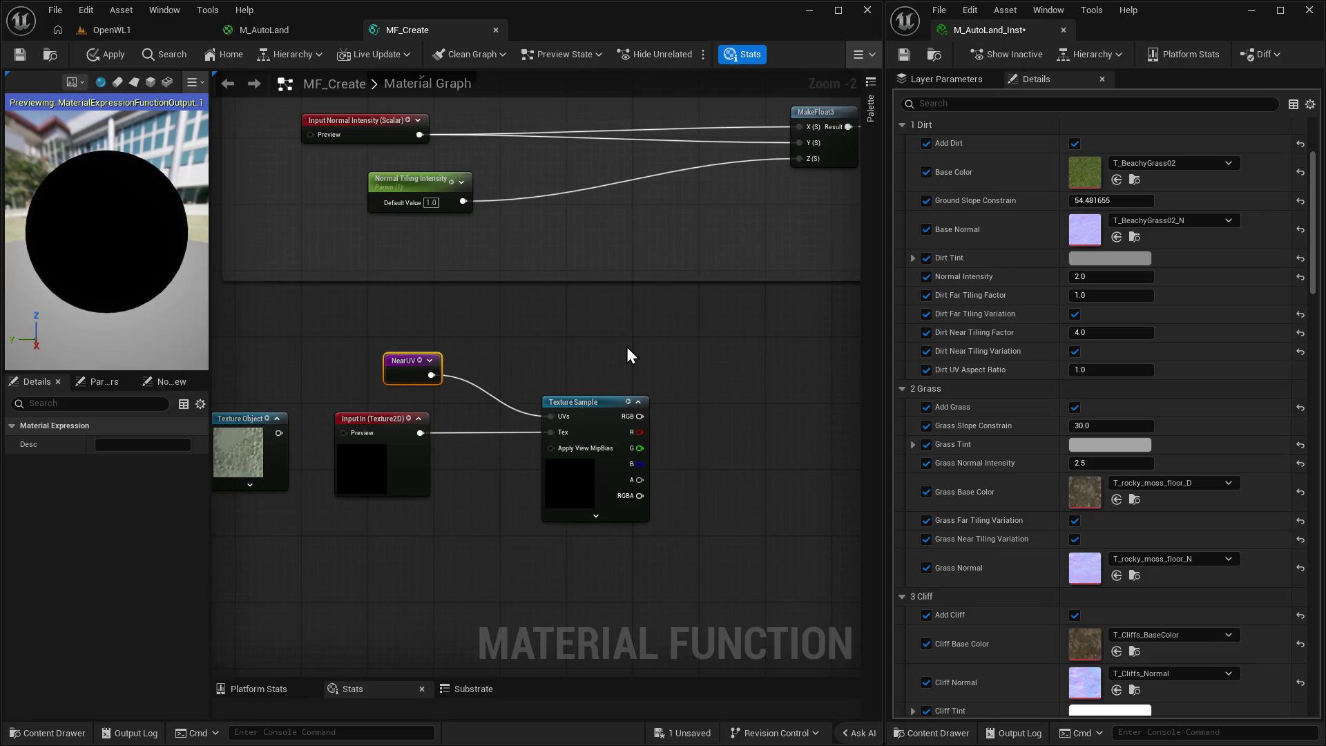
Connect the Texture Object to Input In's Preview input.
{"action": "left_click_drag", "start_coordinate": [558, 338], "coordinate": [551, 238]}
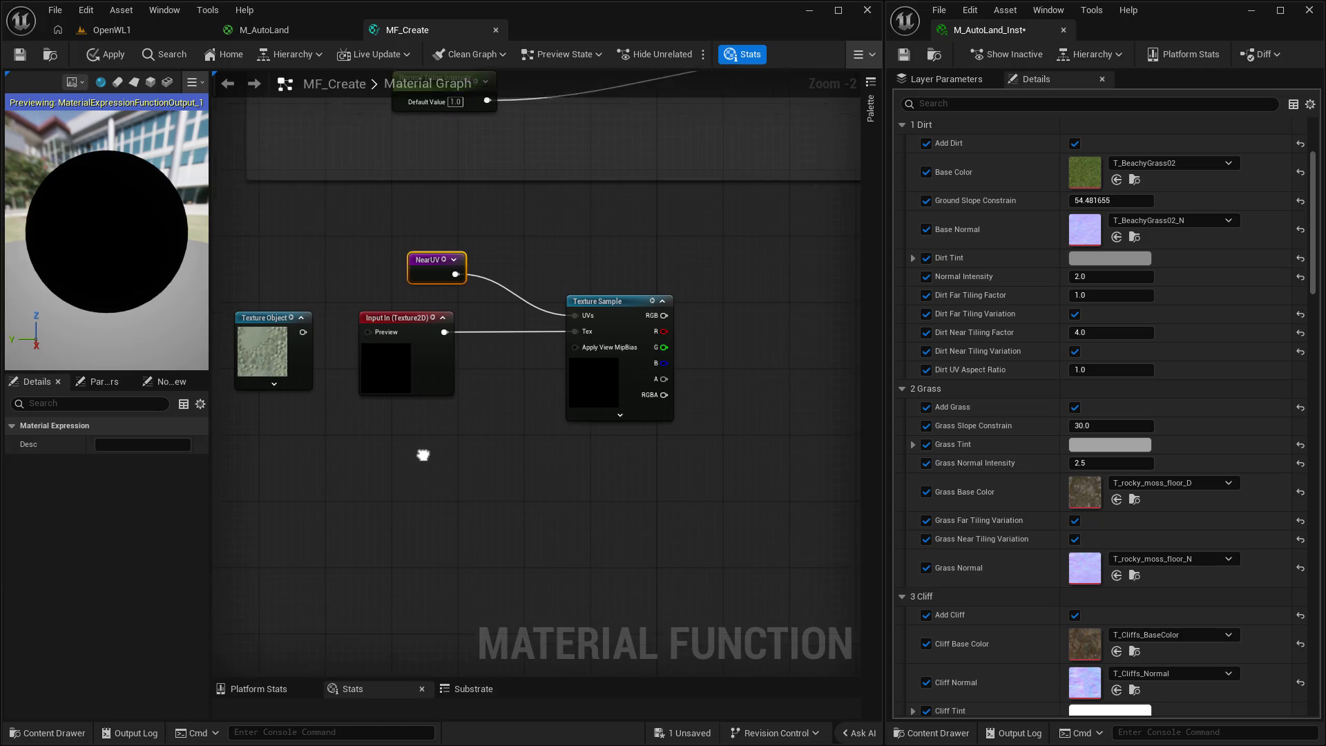
{"action": "left_click", "coordinate": [442, 311]}
{"action": "scroll", "coordinate": [440, 313], "scroll_direction": "down", "scroll_amount": 5}
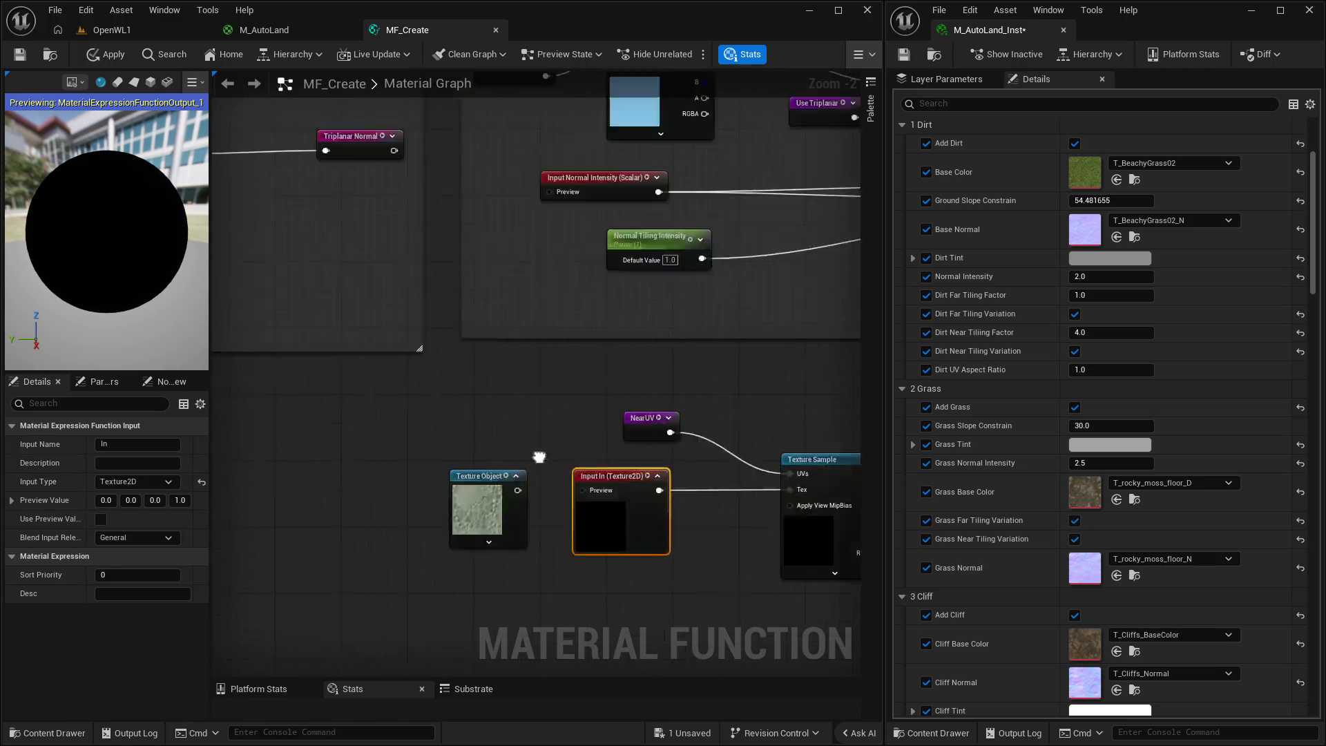
{"action": "scroll", "coordinate": [500, 400], "scroll_direction": "up", "scroll_amount": 4}
{"action": "left_click_drag", "start_coordinate": [587, 162], "coordinate": [615, 394]}
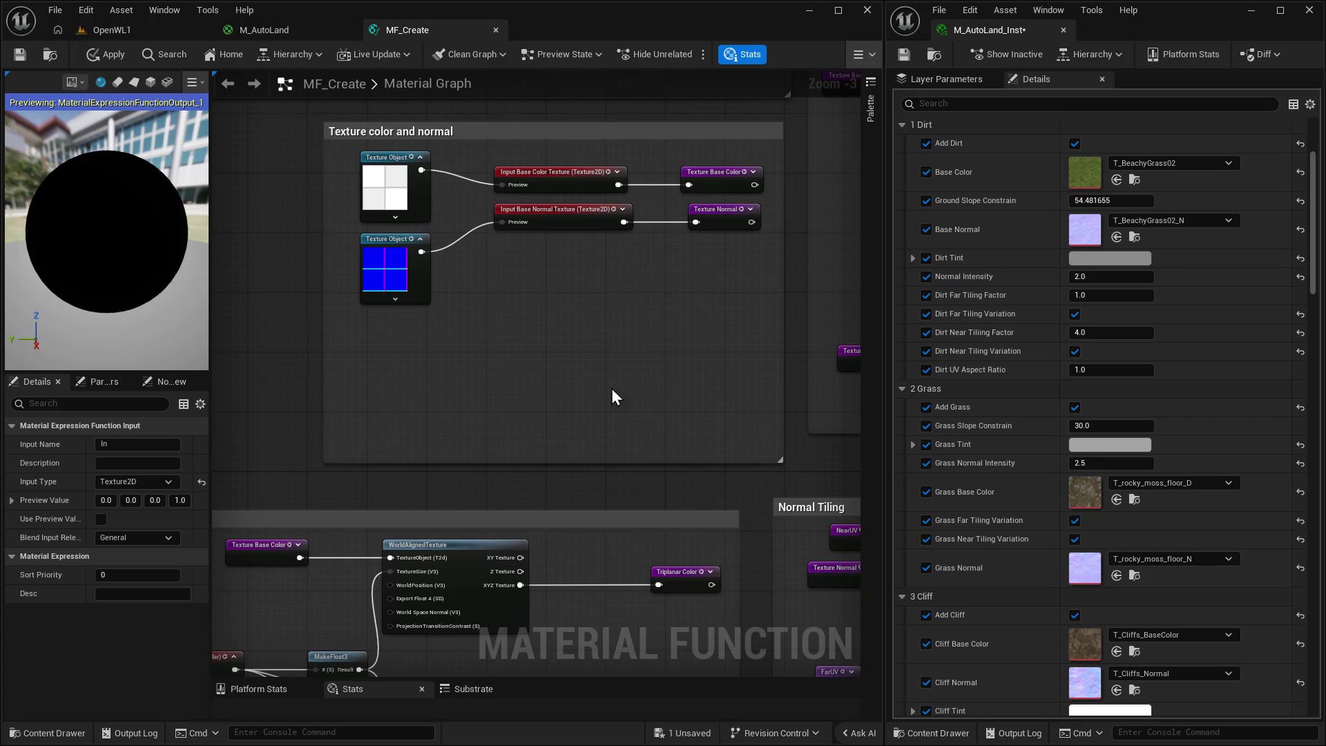
{"action": "mouse_move", "coordinate": [633, 299]}
{"action": "left_mouse_down"}
{"action": "mouse_move", "coordinate": [562, 464]}
{"action": "mouse_move", "coordinate": [587, 435]}
{"action": "mouse_move", "coordinate": [583, 324]}
{"action": "left_mouse_up"}
{"action": "mouse_move", "coordinate": [584, 483]}
{"action": "left_mouse_down"}
{"action": "mouse_move", "coordinate": [579, 332]}
{"action": "mouse_move", "coordinate": [576, 387]}
{"action": "mouse_move", "coordinate": [574, 364]}
{"action": "mouse_move", "coordinate": [548, 388]}
{"action": "left_mouse_up"}
{"action": "mouse_move", "coordinate": [526, 495]}
{"action": "left_mouse_down"}
{"action": "mouse_move", "coordinate": [532, 449]}
{"action": "mouse_move", "coordinate": [553, 423]}
{"action": "mouse_move", "coordinate": [577, 423]}
{"action": "left_mouse_up"}
{"action": "mouse_move", "coordinate": [408, 363]}
{"action": "left_mouse_down"}
{"action": "mouse_move", "coordinate": [472, 365]}
{"action": "mouse_move", "coordinate": [580, 486]}
{"action": "left_mouse_up"}
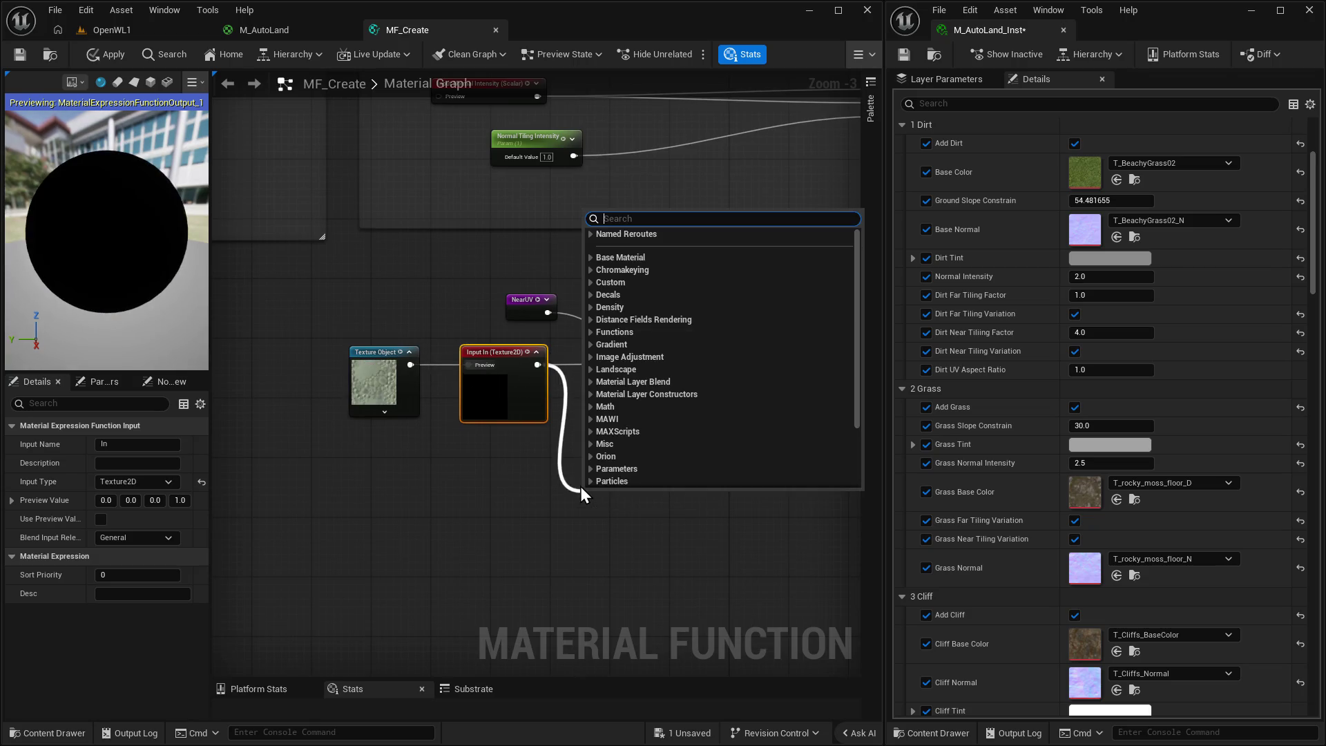
From Input In, add a Named Reroute Declaration called 'Displacement Texture'.
{"action": "type", "text": "namer"}
{"action": "key", "text": "BackSpace"}
{"action": "type", "text": "d"}
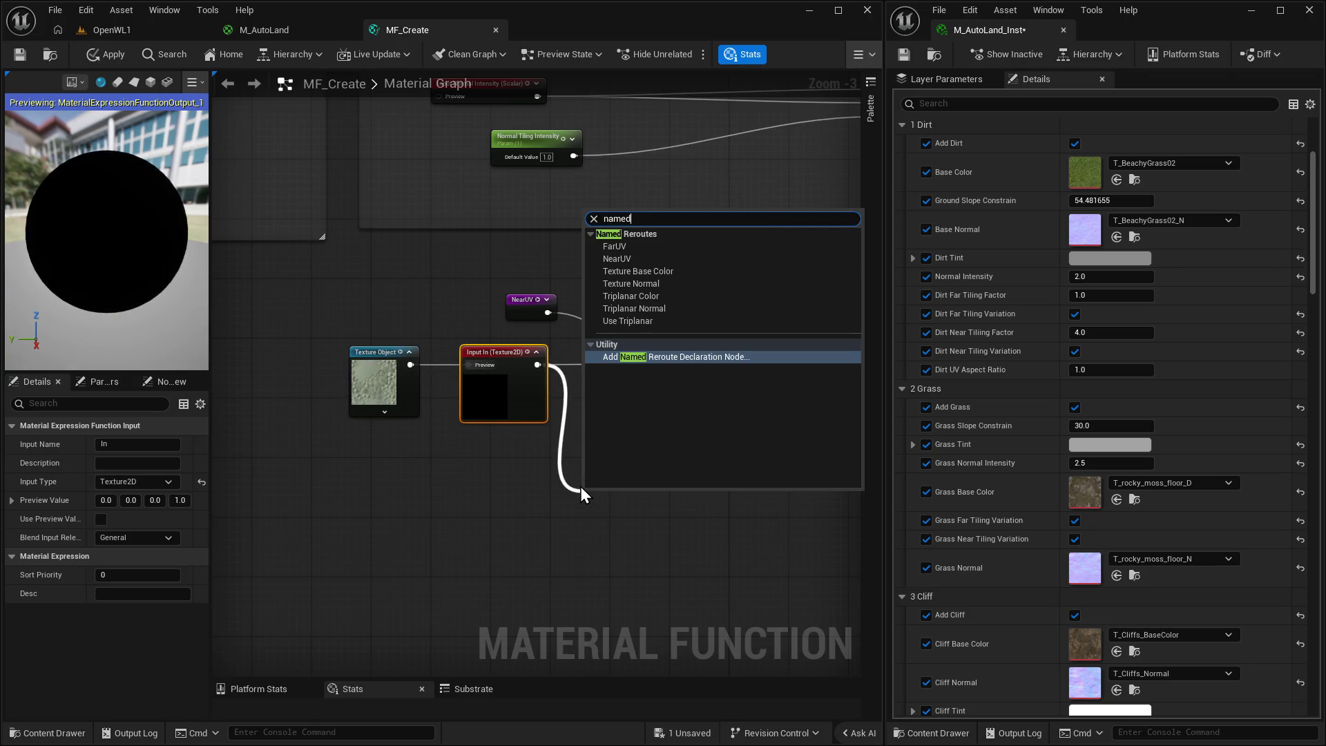
{"action": "key", "text": "Return"}
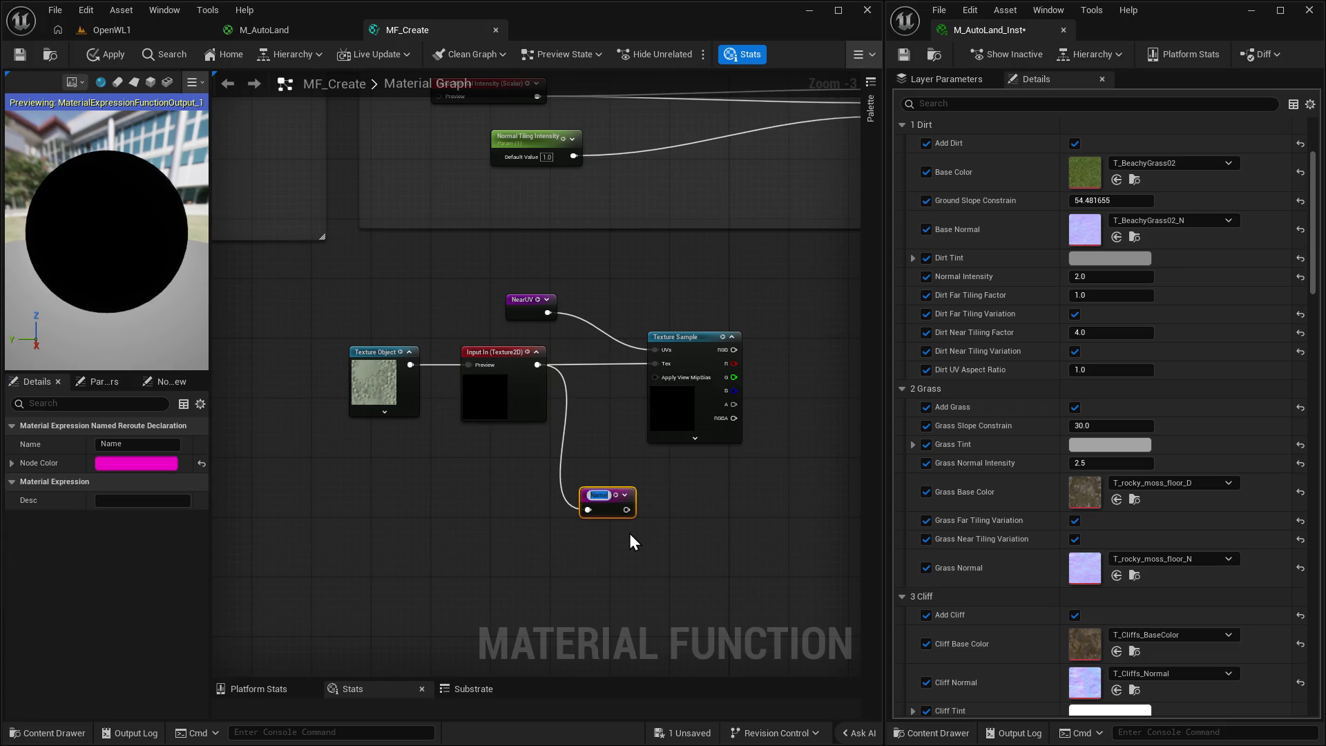
{"action": "type", "text": "Displac"}
{"action": "type", "text": "emet"}
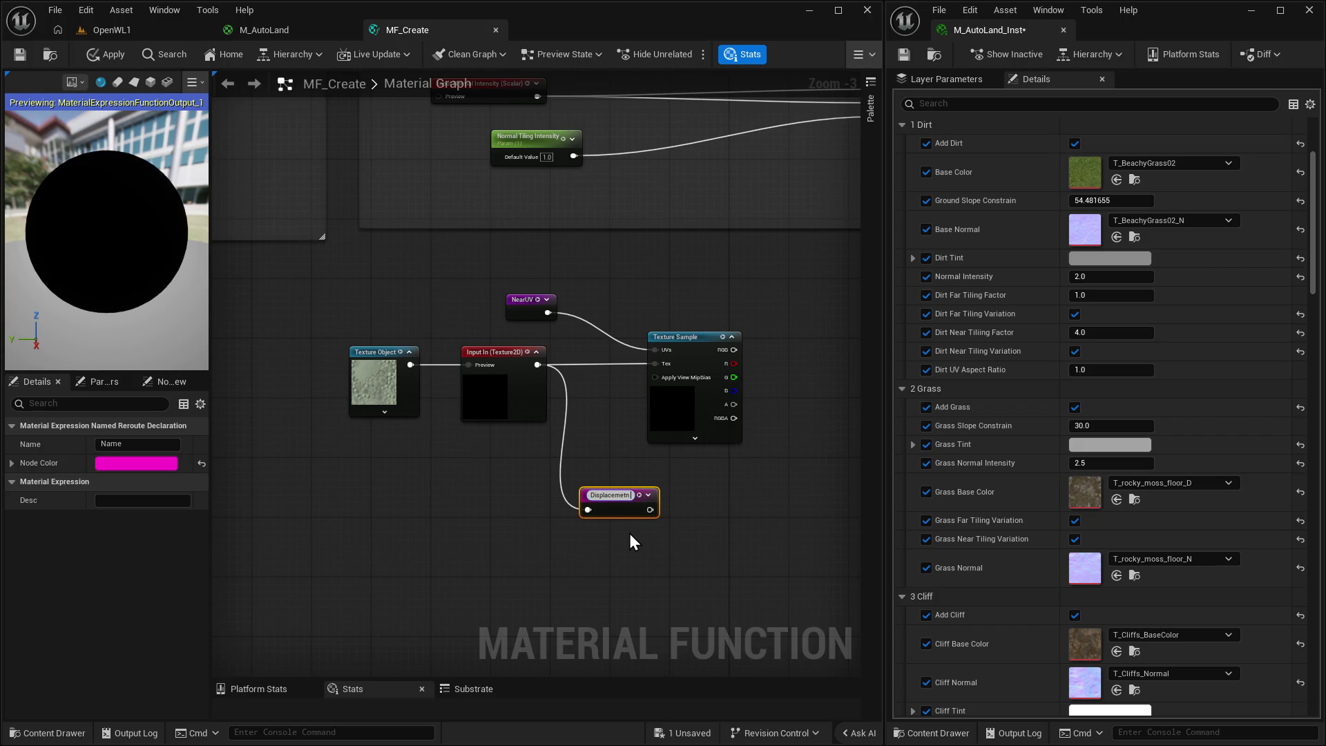
{"action": "key", "text": "BackSpace"}
{"action": "type", "text": "nt T"}
{"action": "type", "text": "ext"}
{"action": "type", "text": "ure"}
{"action": "key", "text": "Return"}
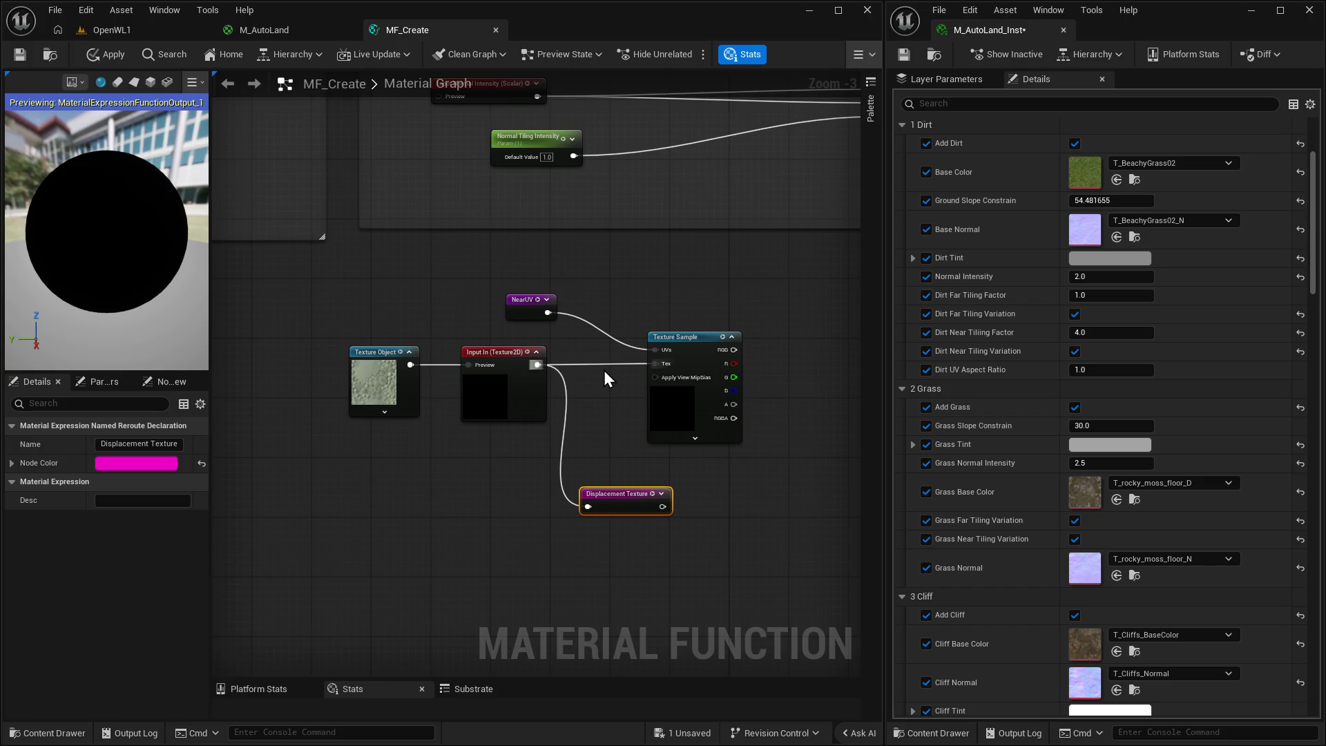
Move Texture Object, Input In and Displacement Texture up beside the texture group.
{"action": "left_click", "coordinate": [608, 367]}
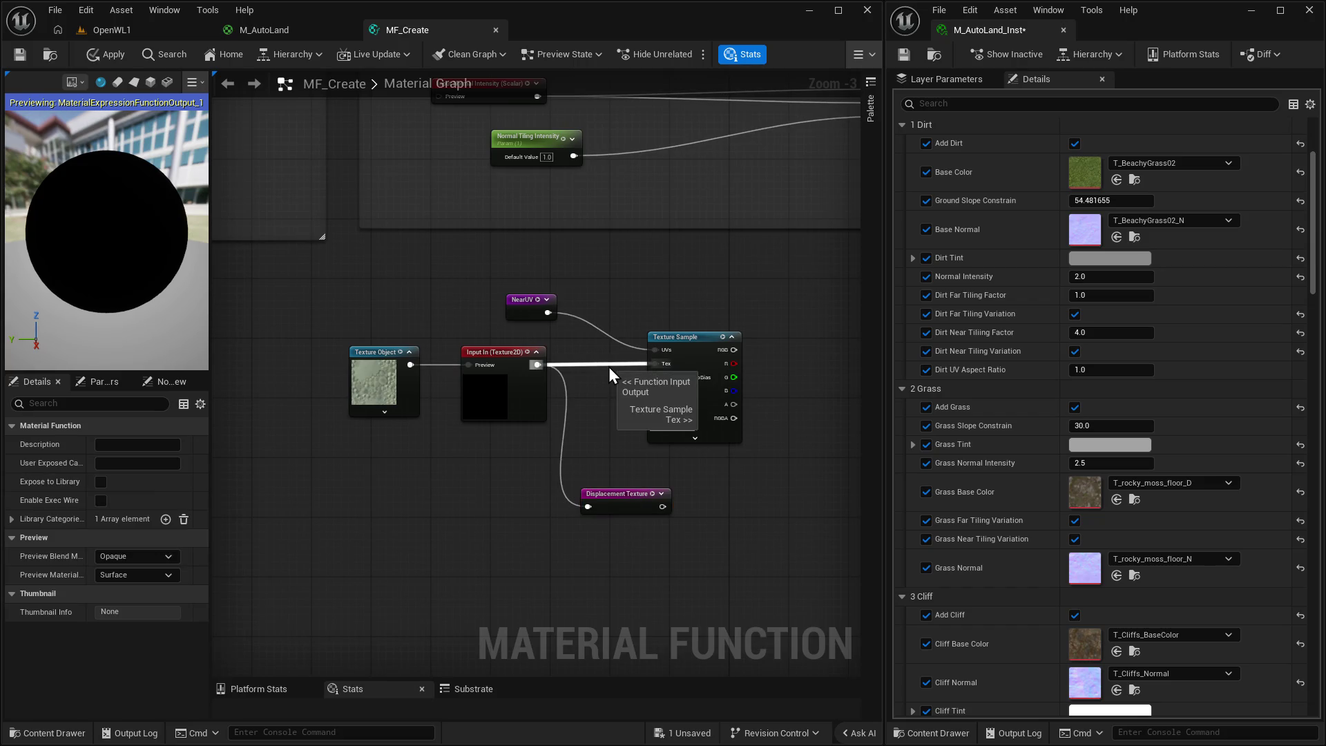
{"action": "left_click_drag", "start_coordinate": [317, 348], "coordinate": [598, 547]}
{"action": "mouse_move", "coordinate": [491, 391]}
{"action": "left_mouse_down"}
{"action": "mouse_move", "coordinate": [130, 39]}
{"action": "mouse_move", "coordinate": [496, 320]}
{"action": "mouse_move", "coordinate": [510, 285]}
{"action": "mouse_move", "coordinate": [520, 295]}
{"action": "left_mouse_up"}
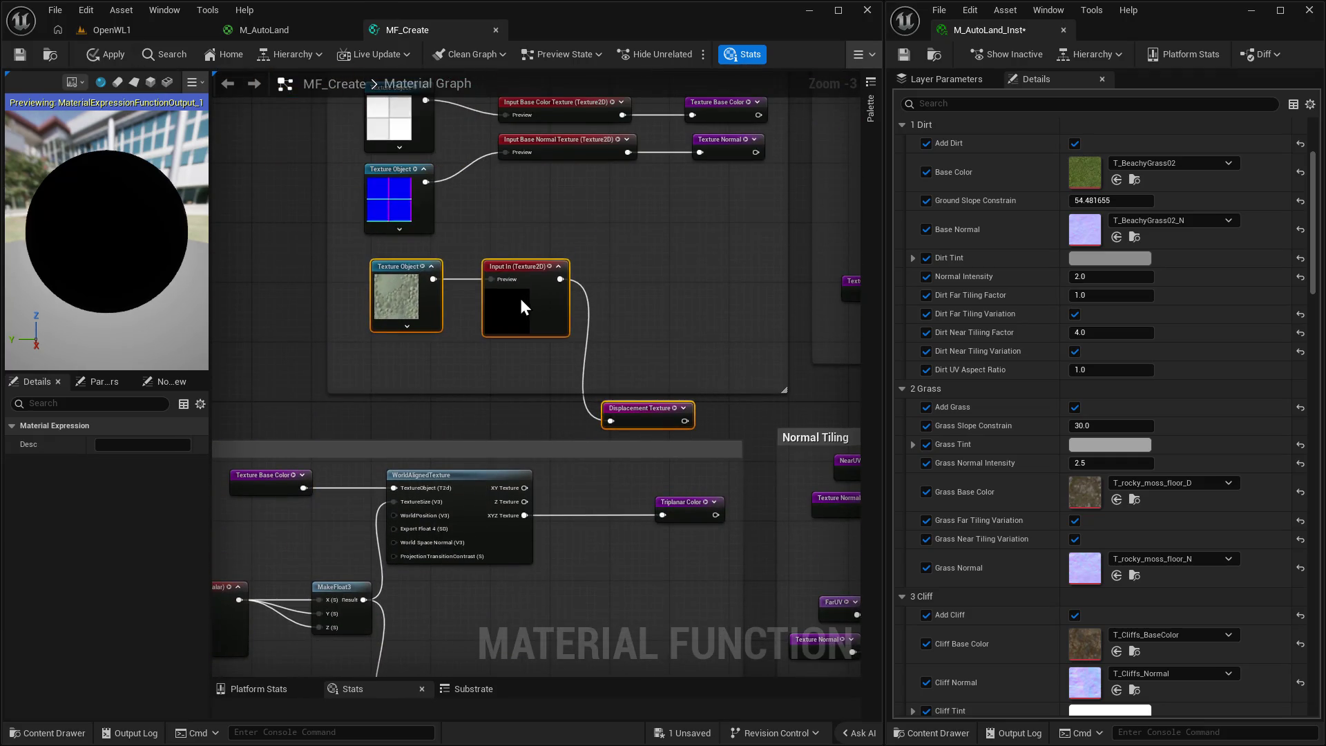
{"action": "left_click", "coordinate": [649, 414]}
{"action": "mouse_move", "coordinate": [649, 415]}
{"action": "left_mouse_down"}
{"action": "mouse_move", "coordinate": [691, 280]}
{"action": "mouse_move", "coordinate": [523, 270]}
{"action": "left_mouse_up"}
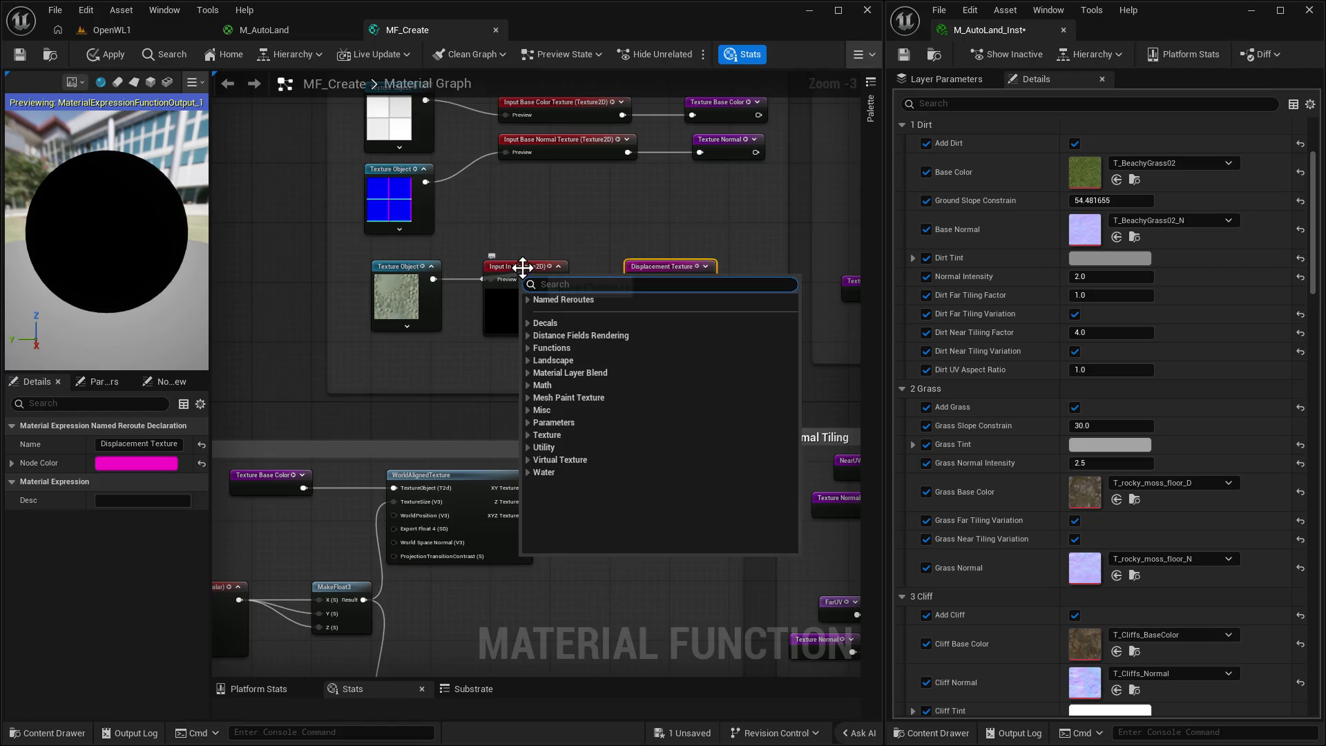
Open the Texture Object's texture asset picker and search it for 'ord'.
{"action": "left_click", "coordinate": [522, 268]}
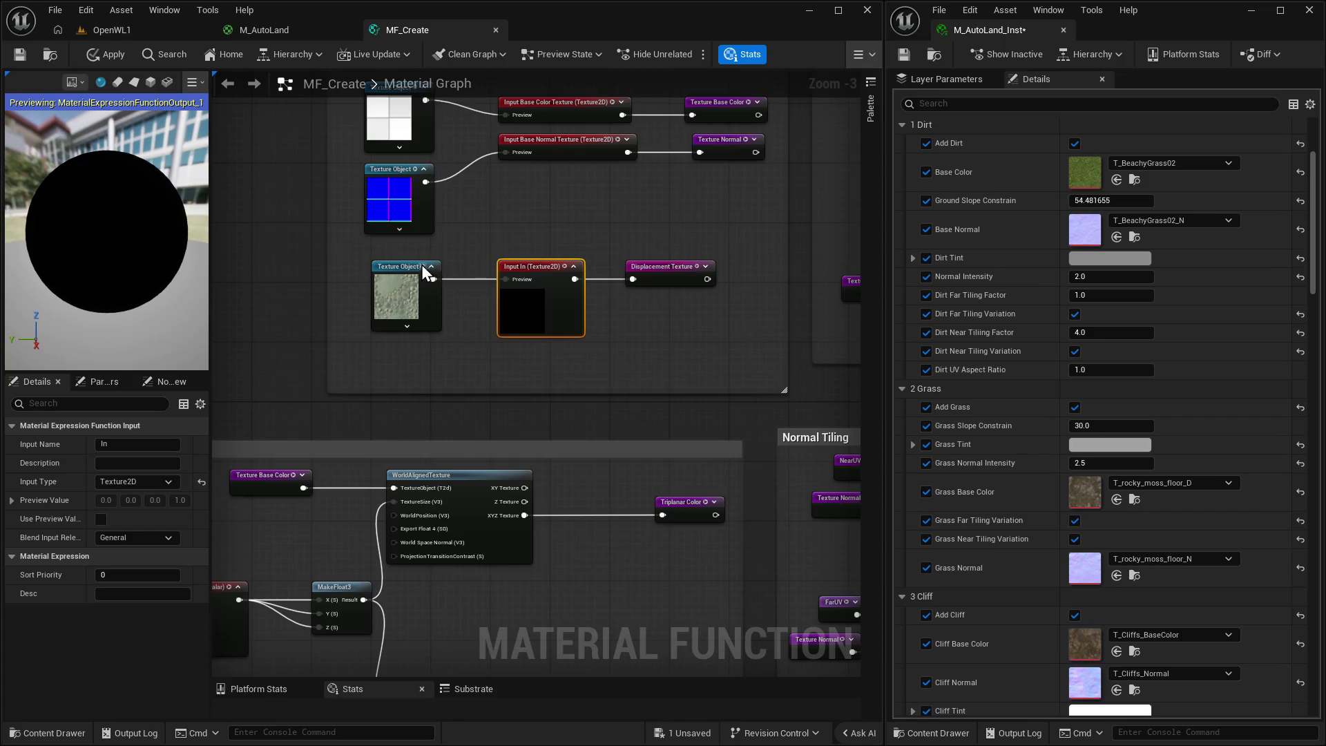
{"action": "left_click", "coordinate": [426, 273]}
{"action": "left_click", "coordinate": [181, 445]}
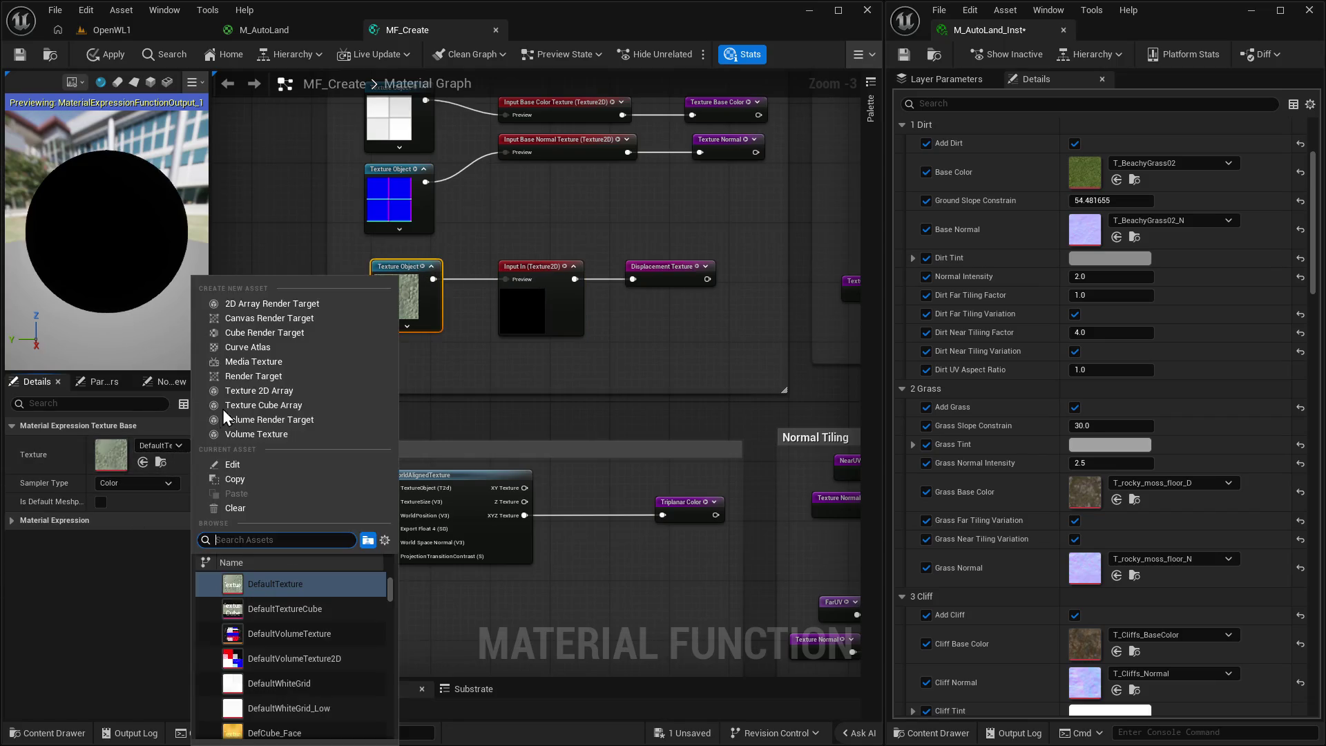
{"action": "type", "text": "or"}
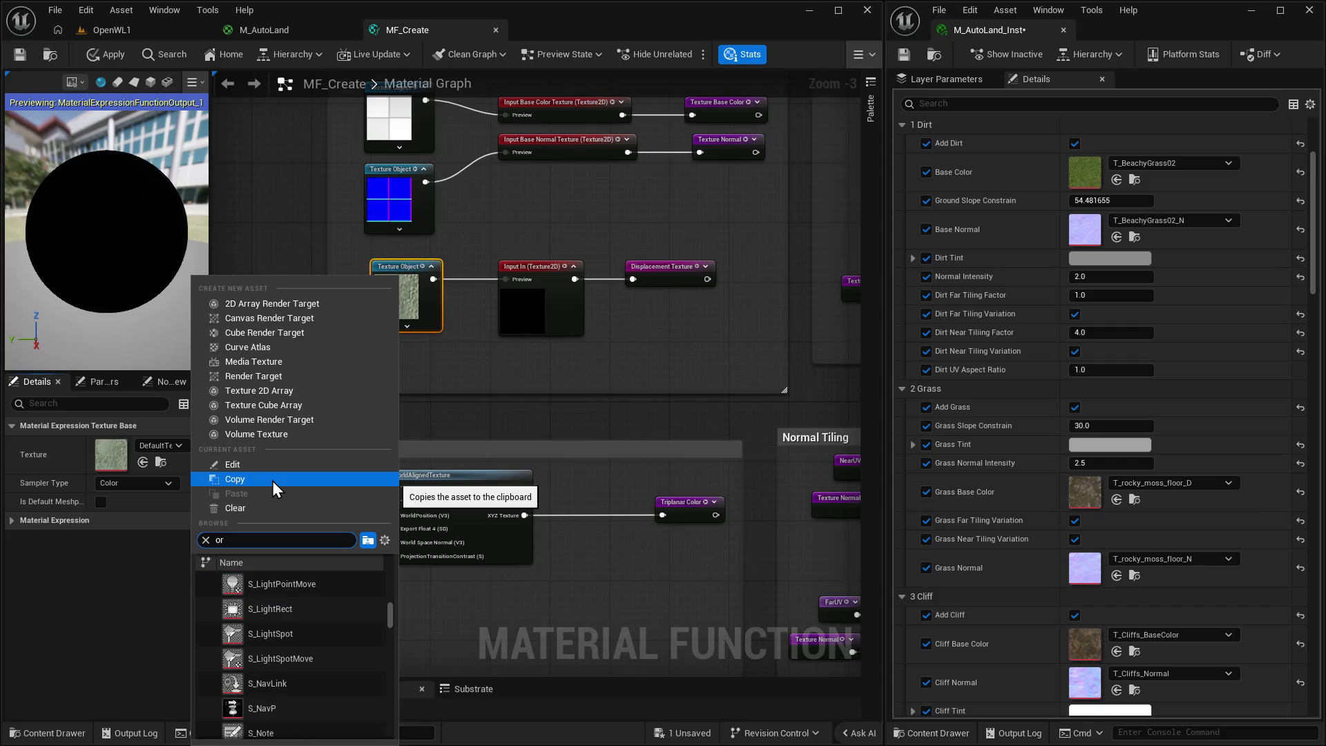
{"action": "type", "text": "d"}
{"action": "scroll", "coordinate": [325, 658], "scroll_direction": "down", "scroll_amount": 5}
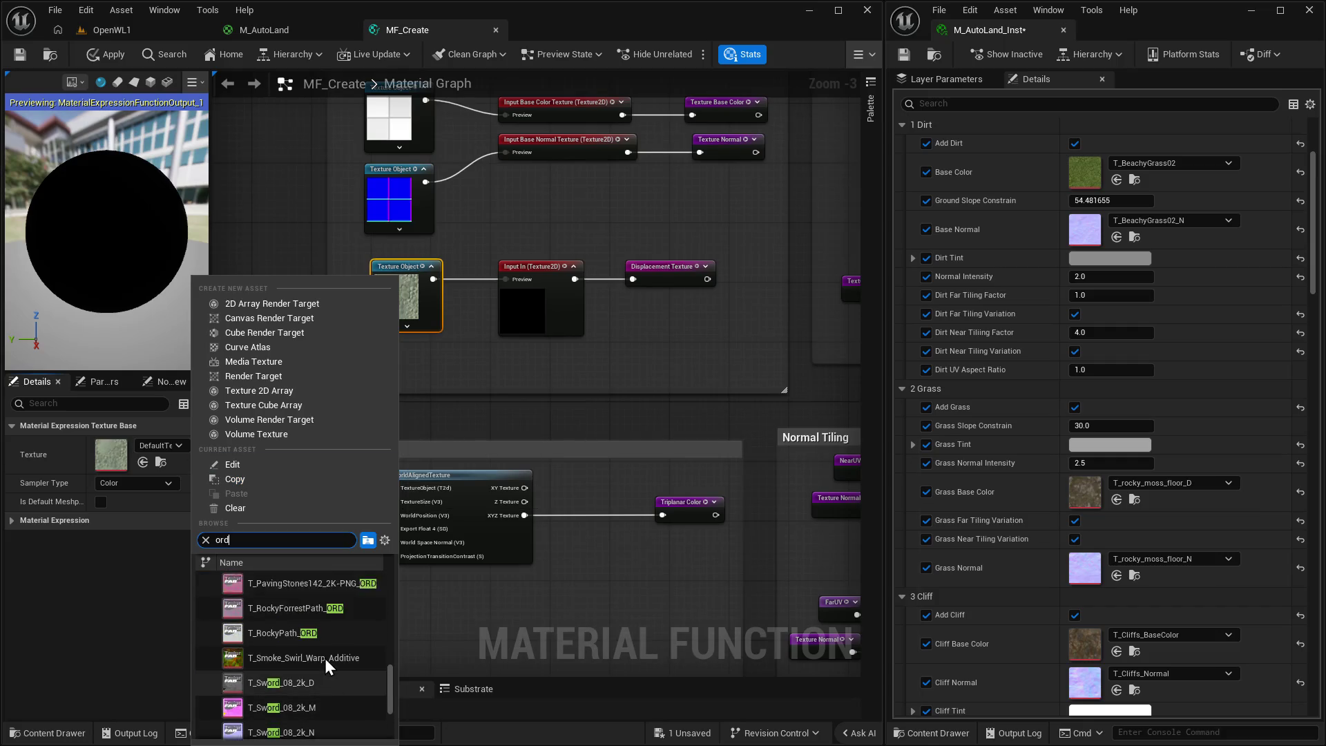
{"action": "scroll", "coordinate": [325, 657], "scroll_direction": "up", "scroll_amount": 1}
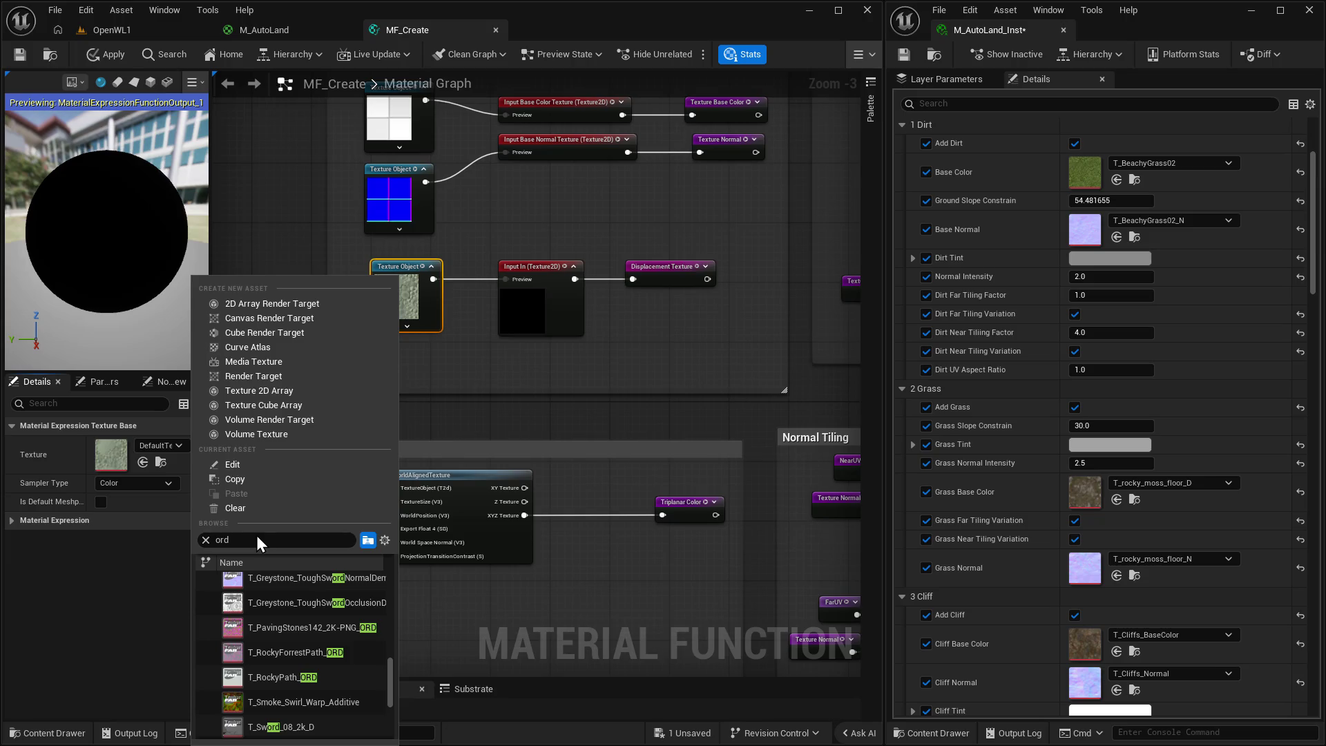
Search the picker for 'default ord' textures, then clear it and browse the Rock folder.
{"action": "double_click", "coordinate": [256, 536]}
{"action": "type", "text": "deafu"}
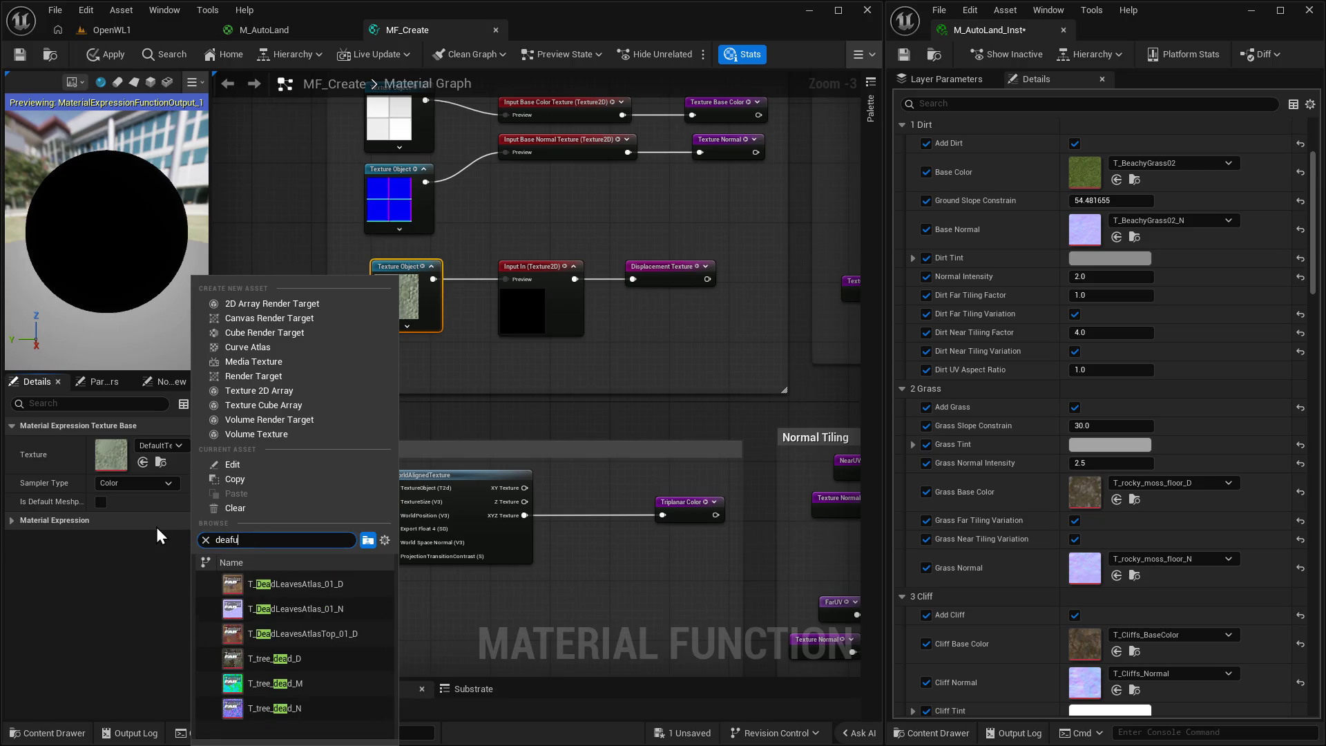
{"action": "type", "text": "al"}
{"action": "key", "text": "BackSpace"}
{"action": "key", "text": "BackSpace"}
{"action": "key", "text": "BackSpace"}
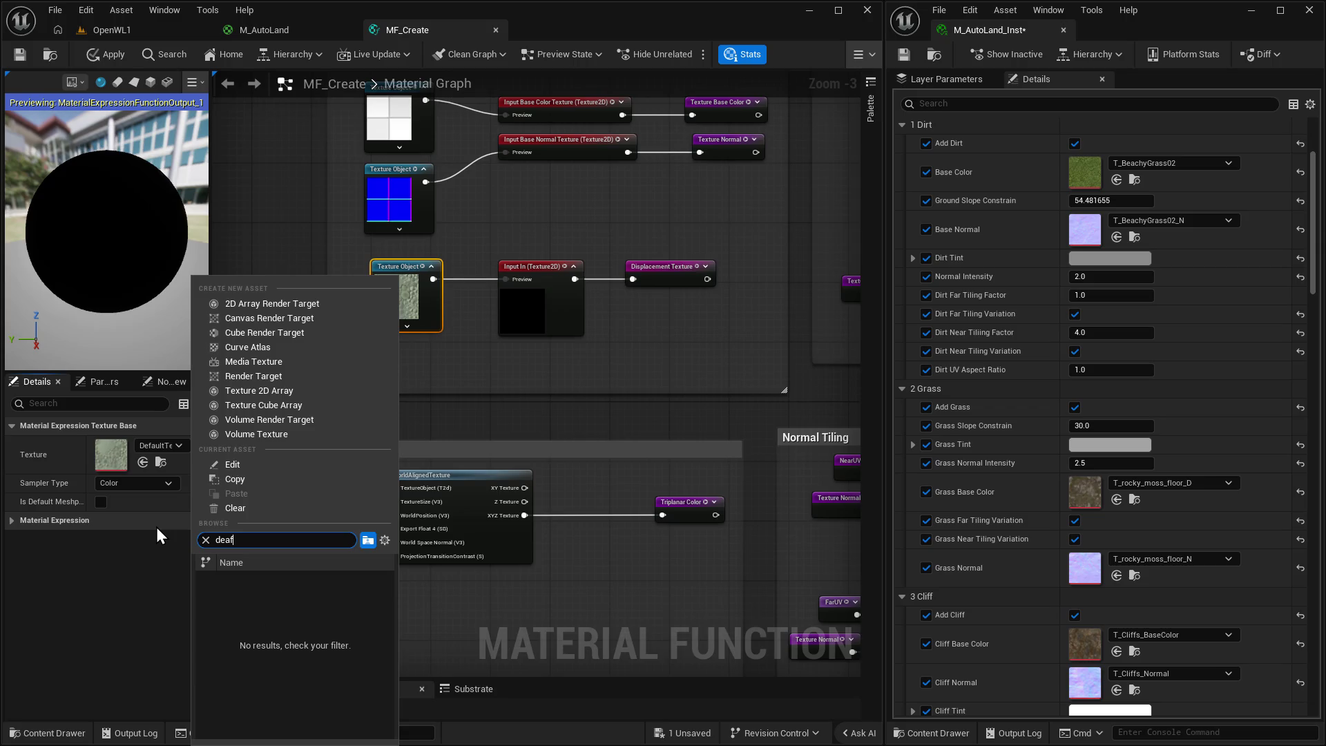
{"action": "type", "text": "fault or"}
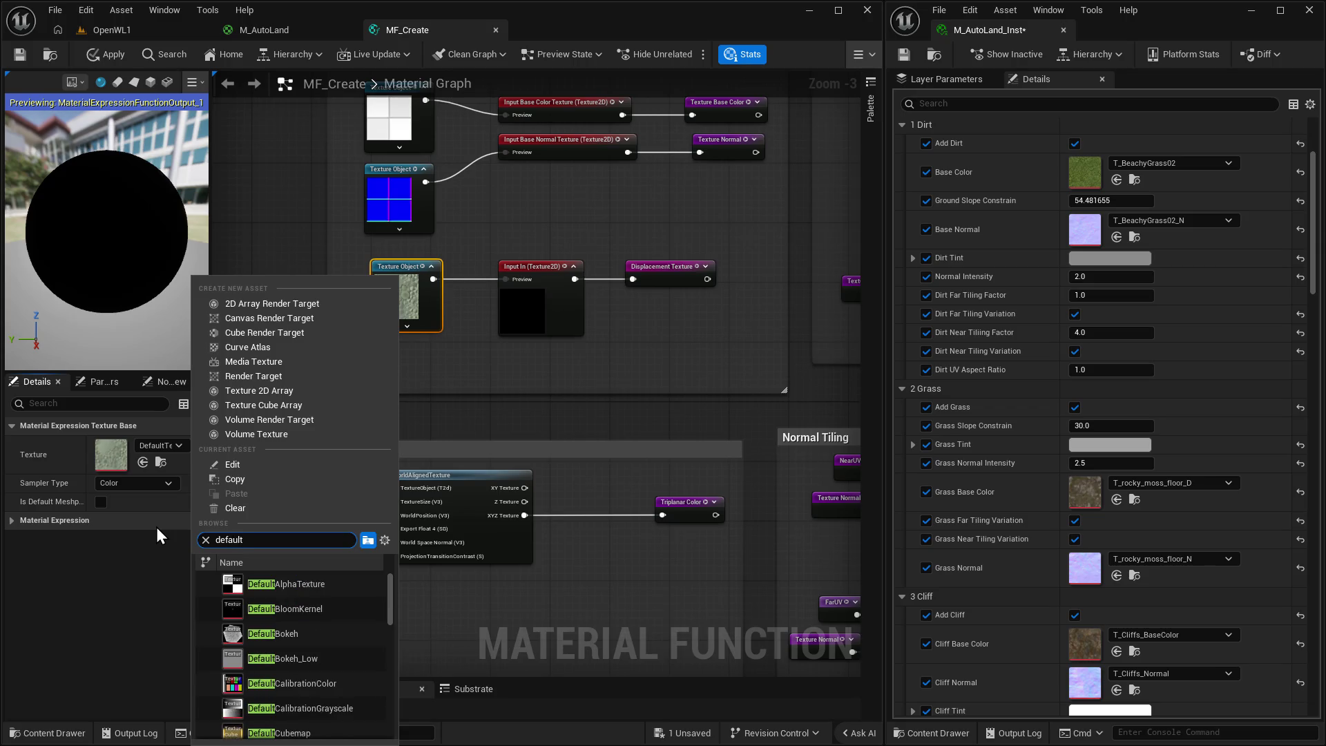
{"action": "type", "text": "d"}
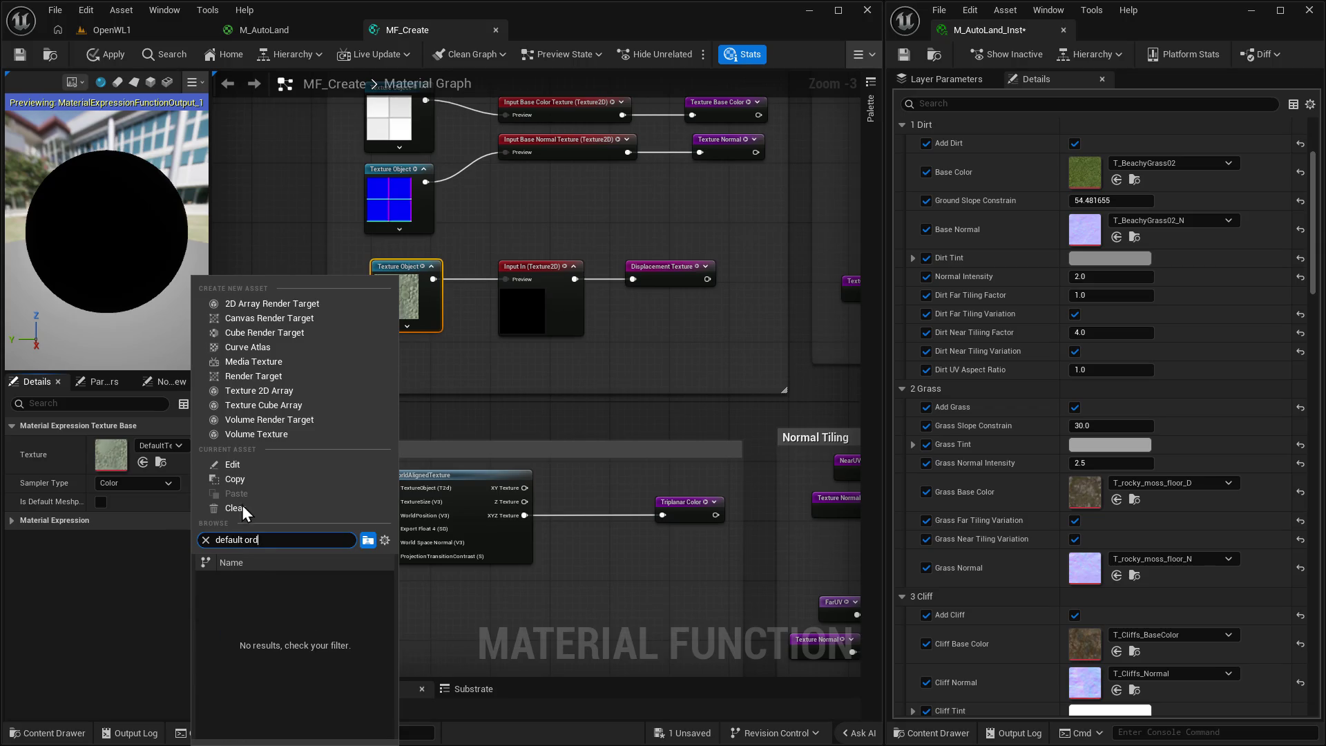
{"action": "key", "text": "BackSpace"}
{"action": "type", "text": "m"}
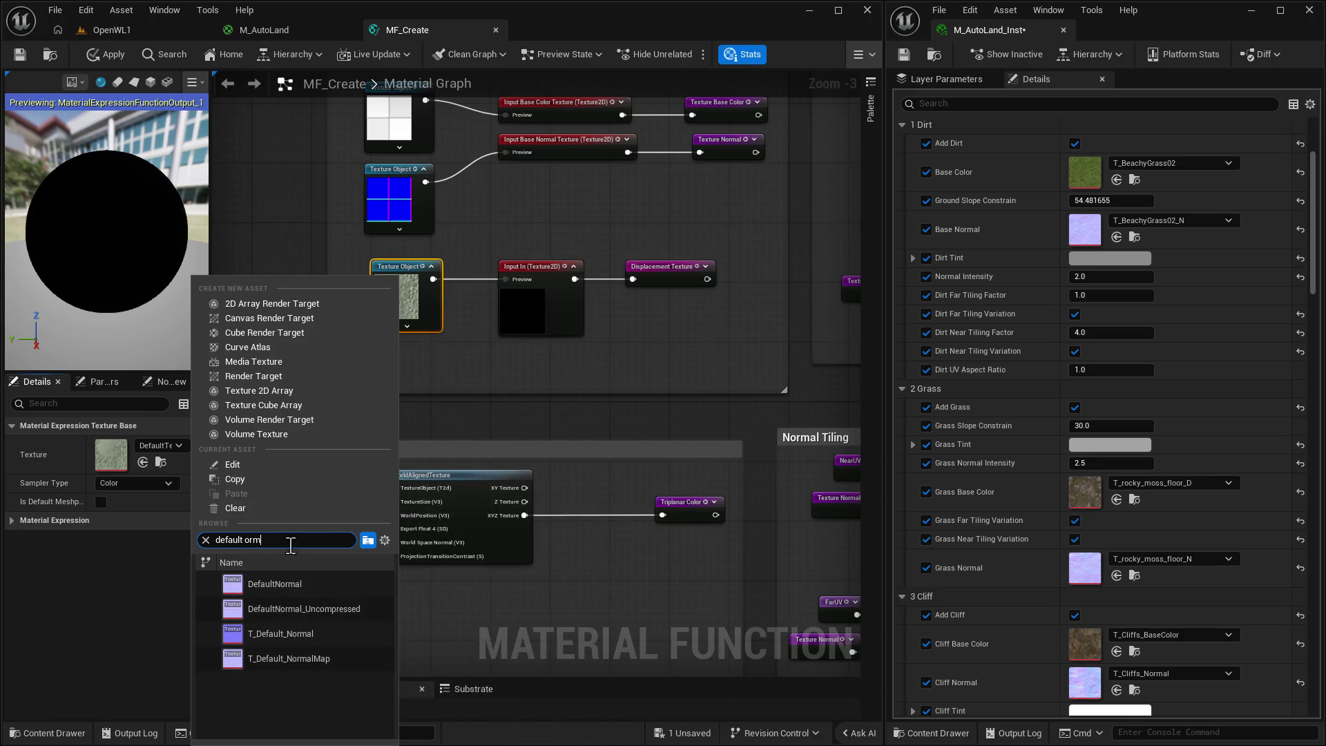
{"action": "key", "text": "BackSpace"}
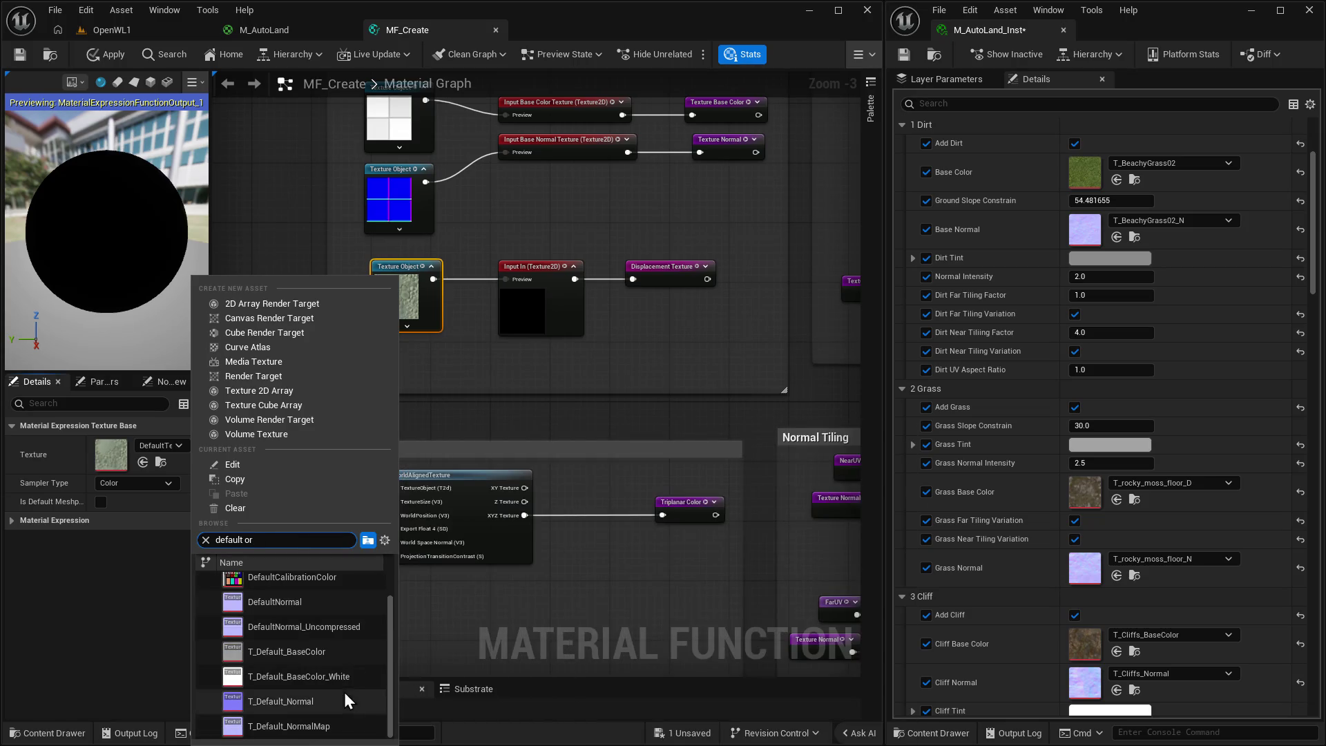
{"action": "scroll", "coordinate": [325, 640], "scroll_direction": "down", "scroll_amount": 1}
{"action": "key", "text": "BackSpace"}
{"action": "key", "text": "BackSpace"}
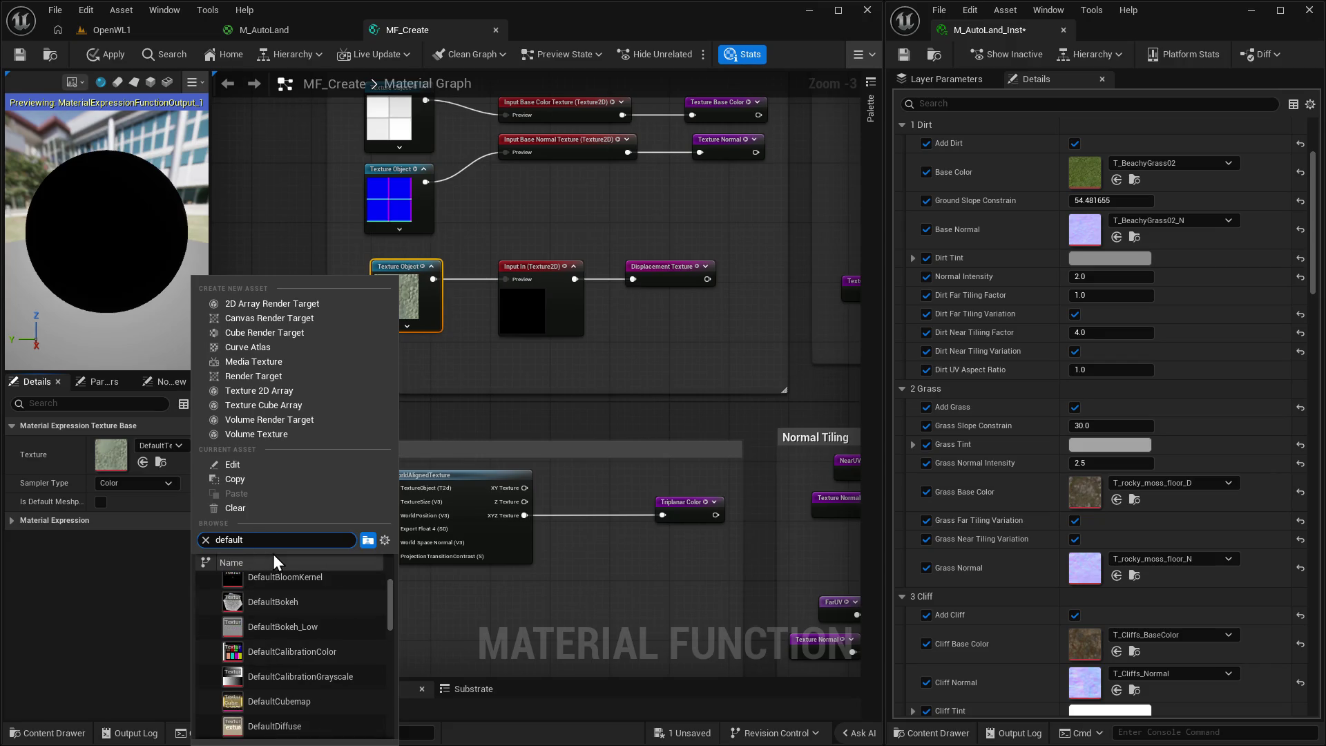
{"action": "key", "text": "BackSpace"}
{"action": "key", "text": "BackSpace"}
{"action": "key", "text": "BackSpace"}
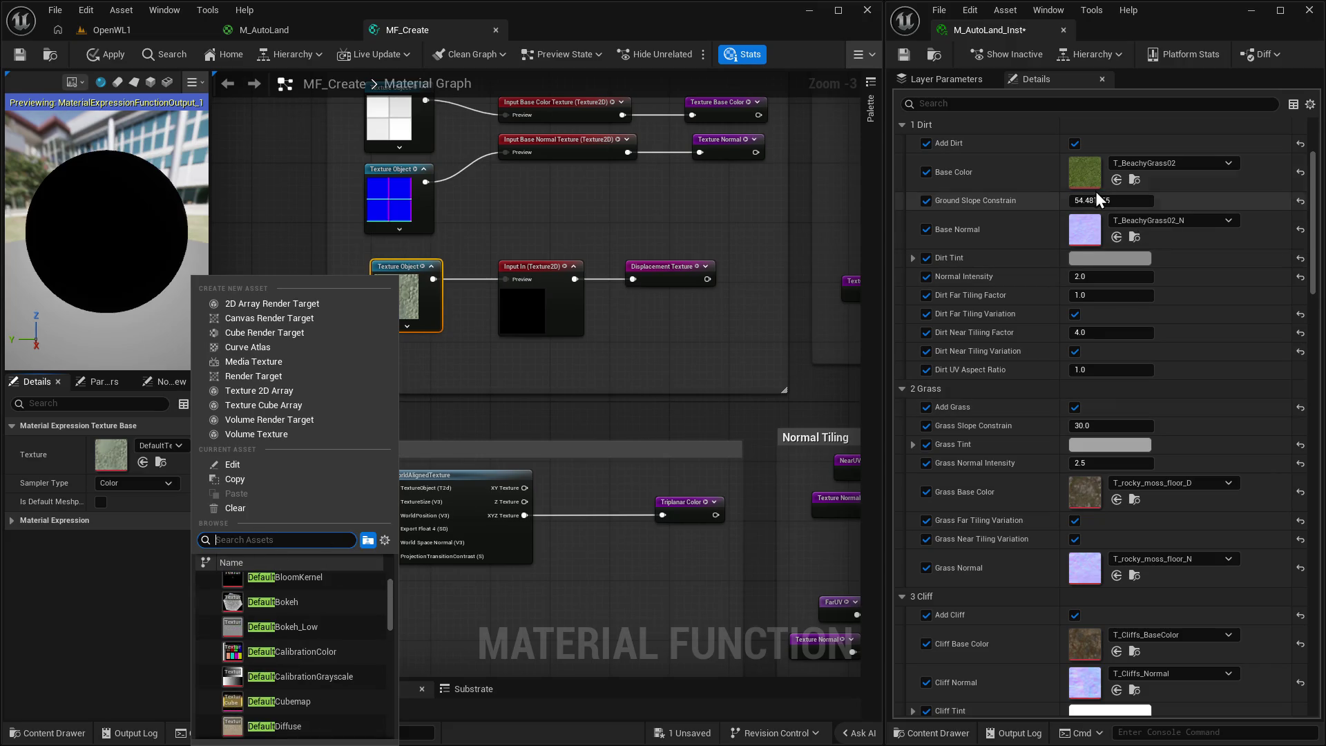
{"action": "left_click", "coordinate": [1135, 179]}
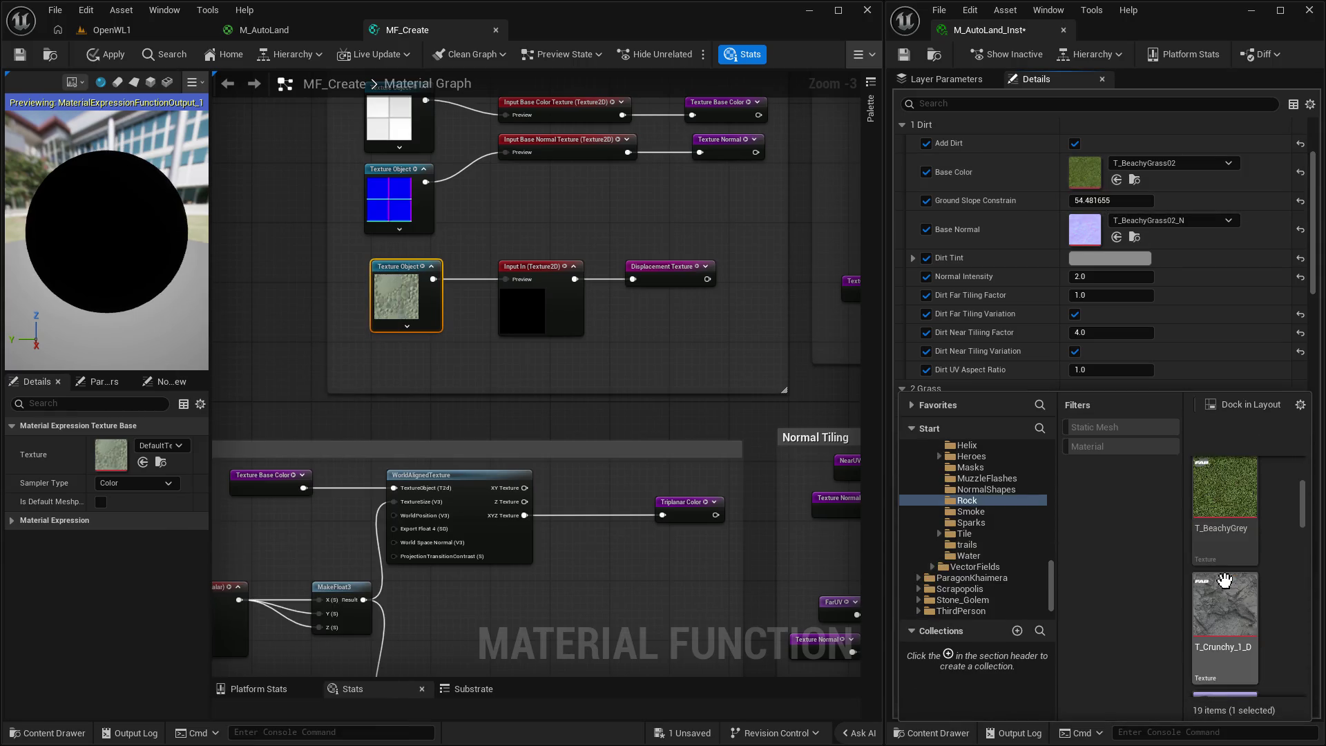
Browse the project's textures in the Content Drawer, then close it.
{"action": "scroll", "coordinate": [1228, 590], "scroll_direction": "down", "scroll_amount": 5}
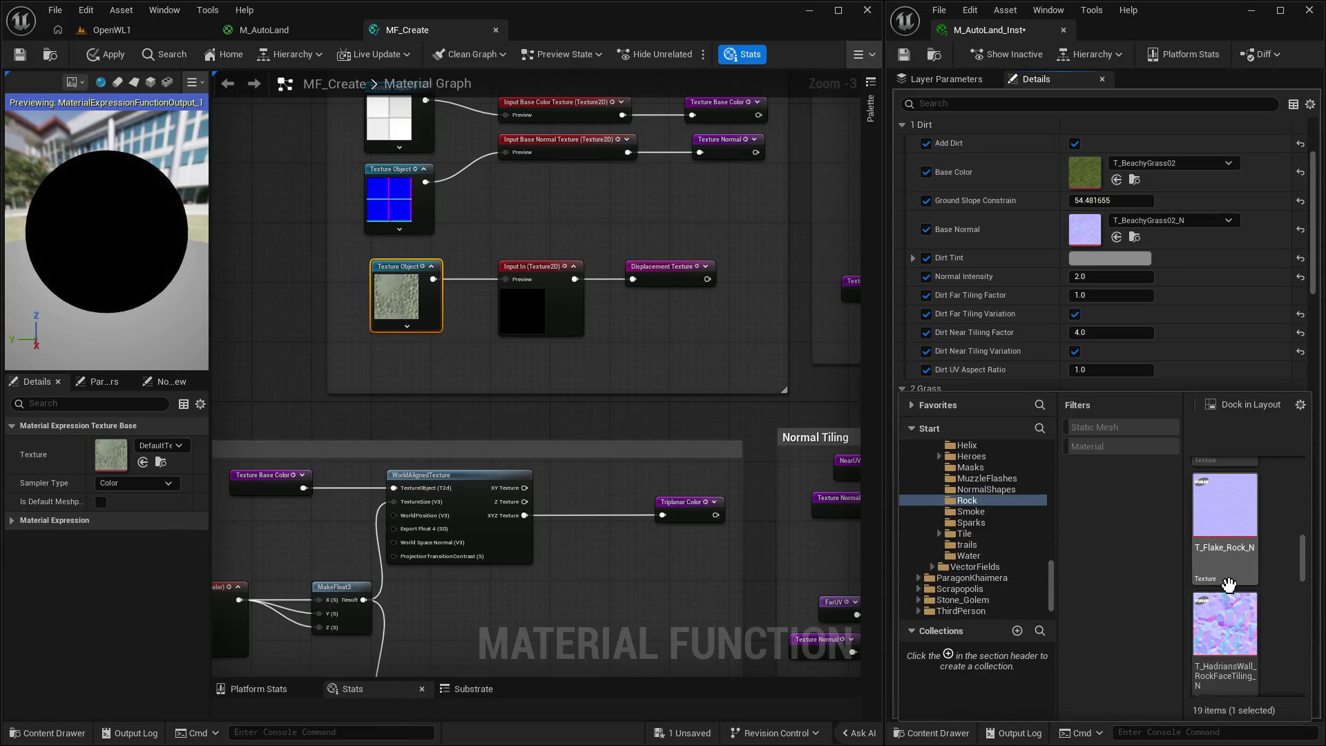
{"action": "scroll", "coordinate": [1230, 589], "scroll_direction": "down", "scroll_amount": 2}
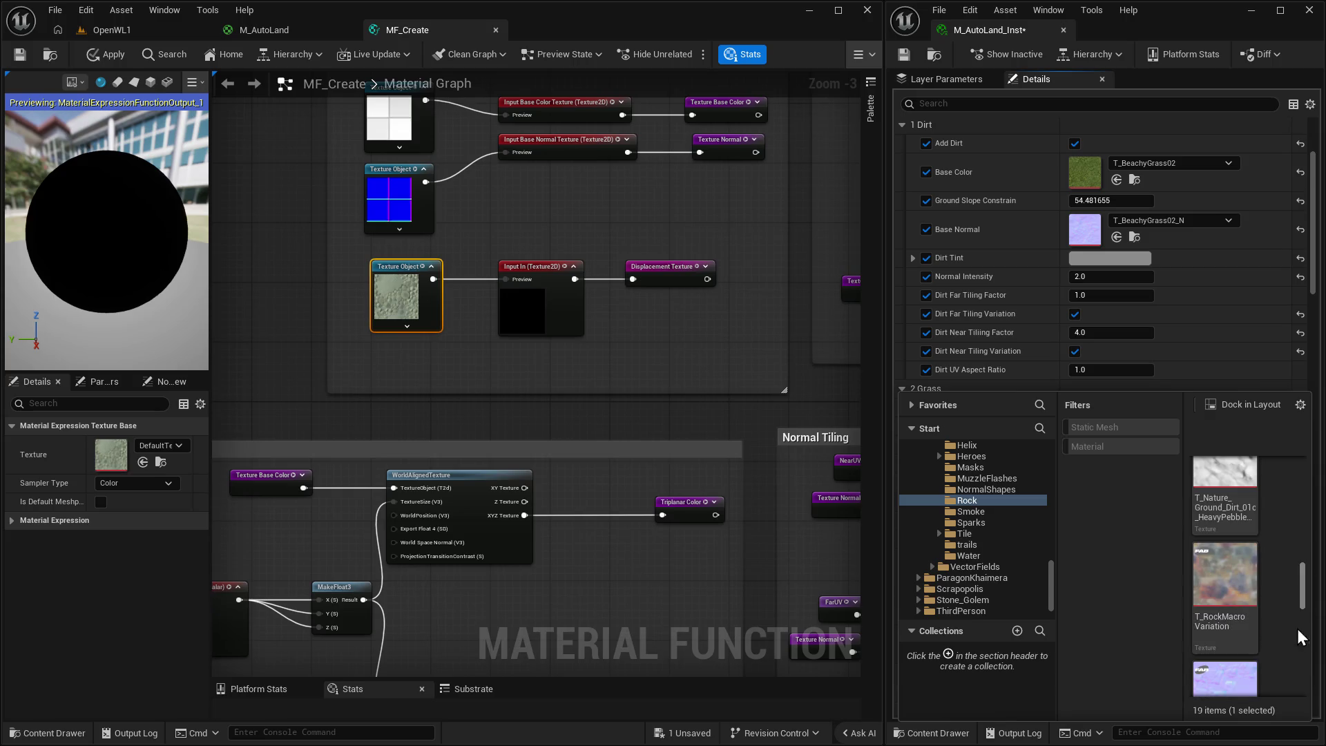
{"action": "left_click", "coordinate": [489, 594]}
{"action": "key", "text": "ctrl+space"}
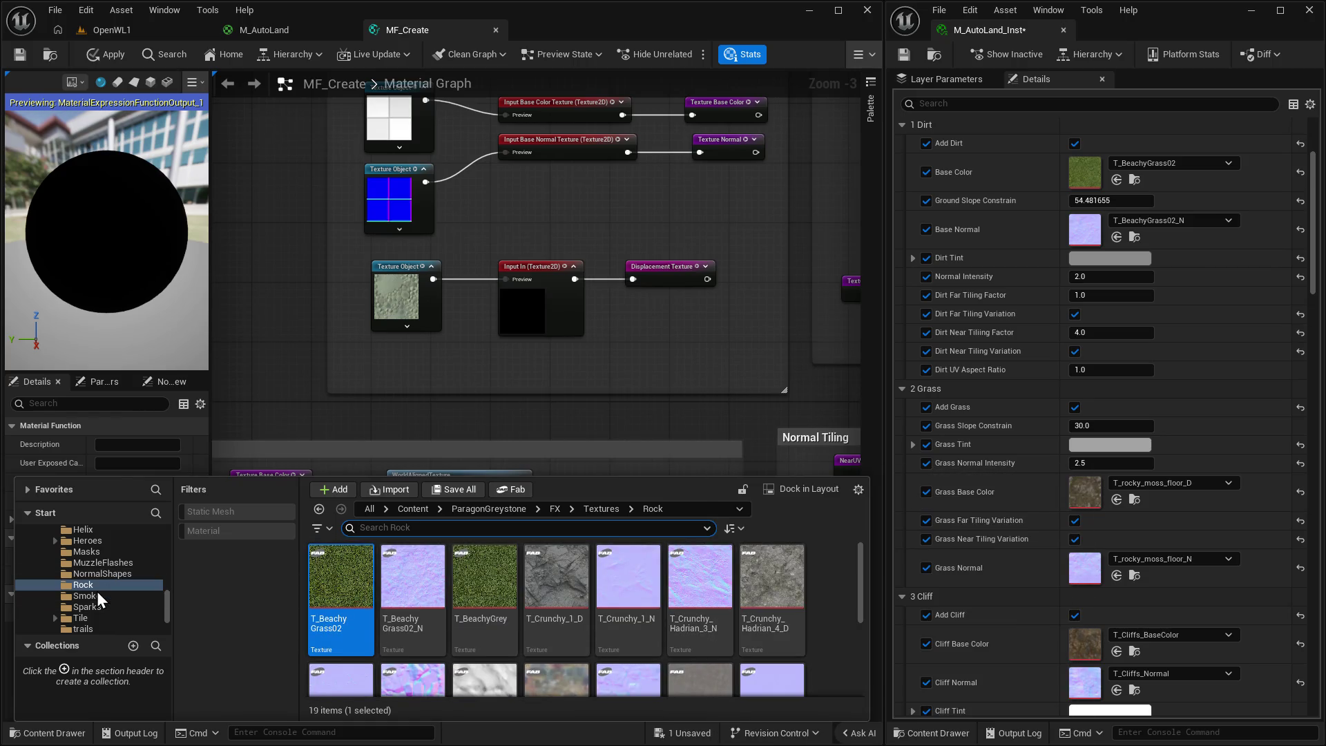
{"action": "scroll", "coordinate": [97, 591], "scroll_direction": "down", "scroll_amount": 5}
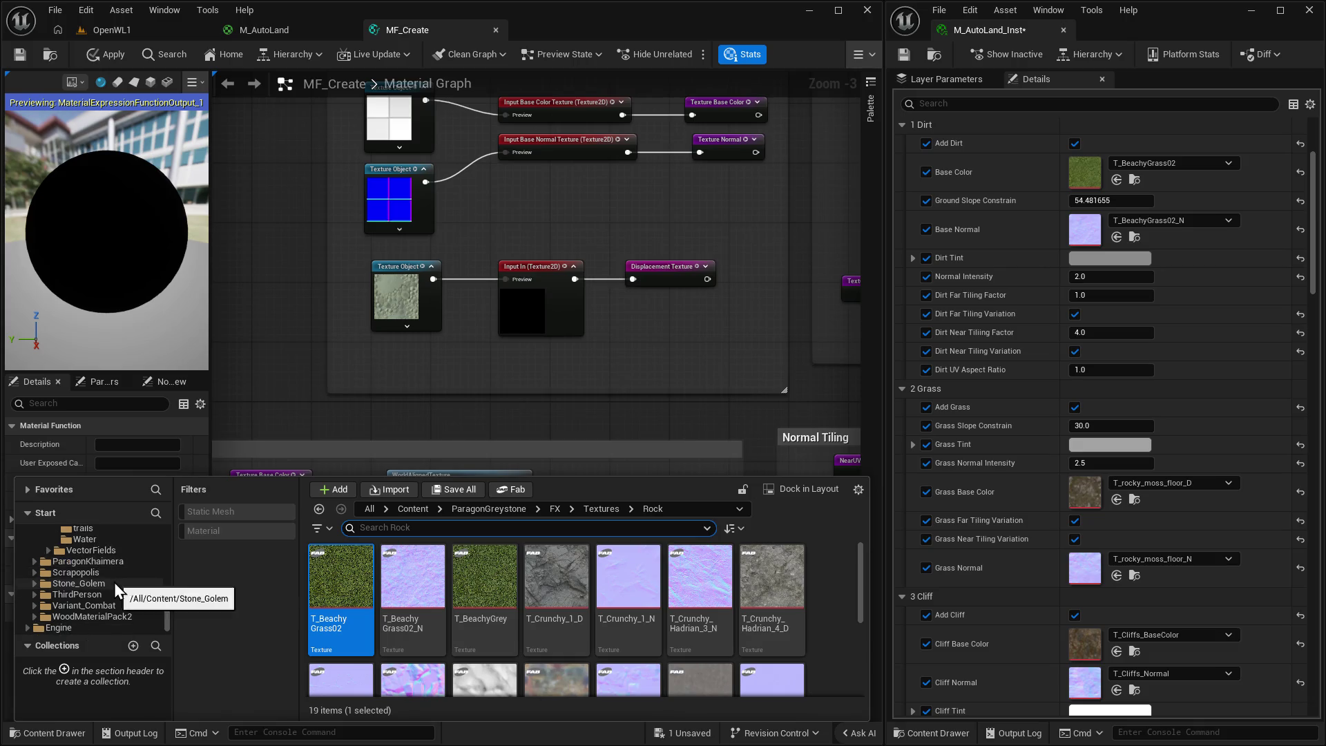
{"action": "scroll", "coordinate": [68, 573], "scroll_direction": "up", "scroll_amount": 5}
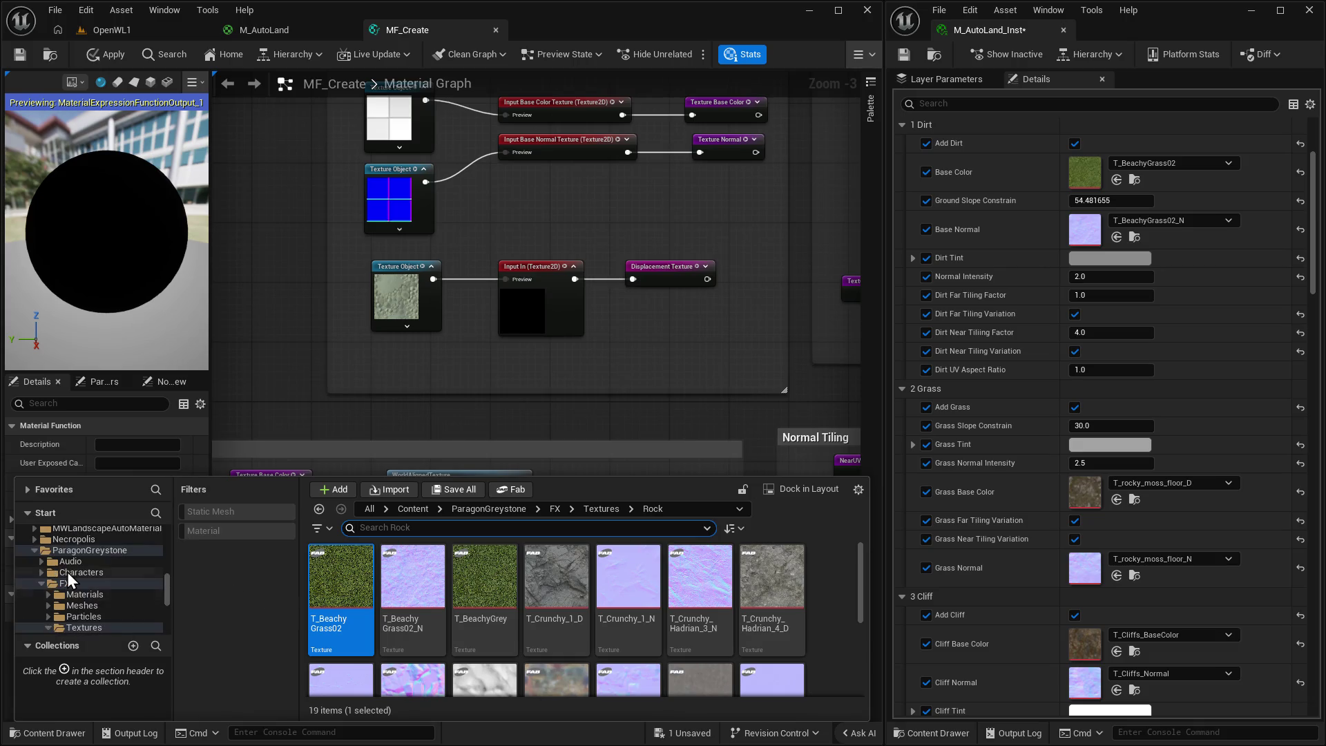
{"action": "scroll", "coordinate": [68, 571], "scroll_direction": "up", "scroll_amount": 5}
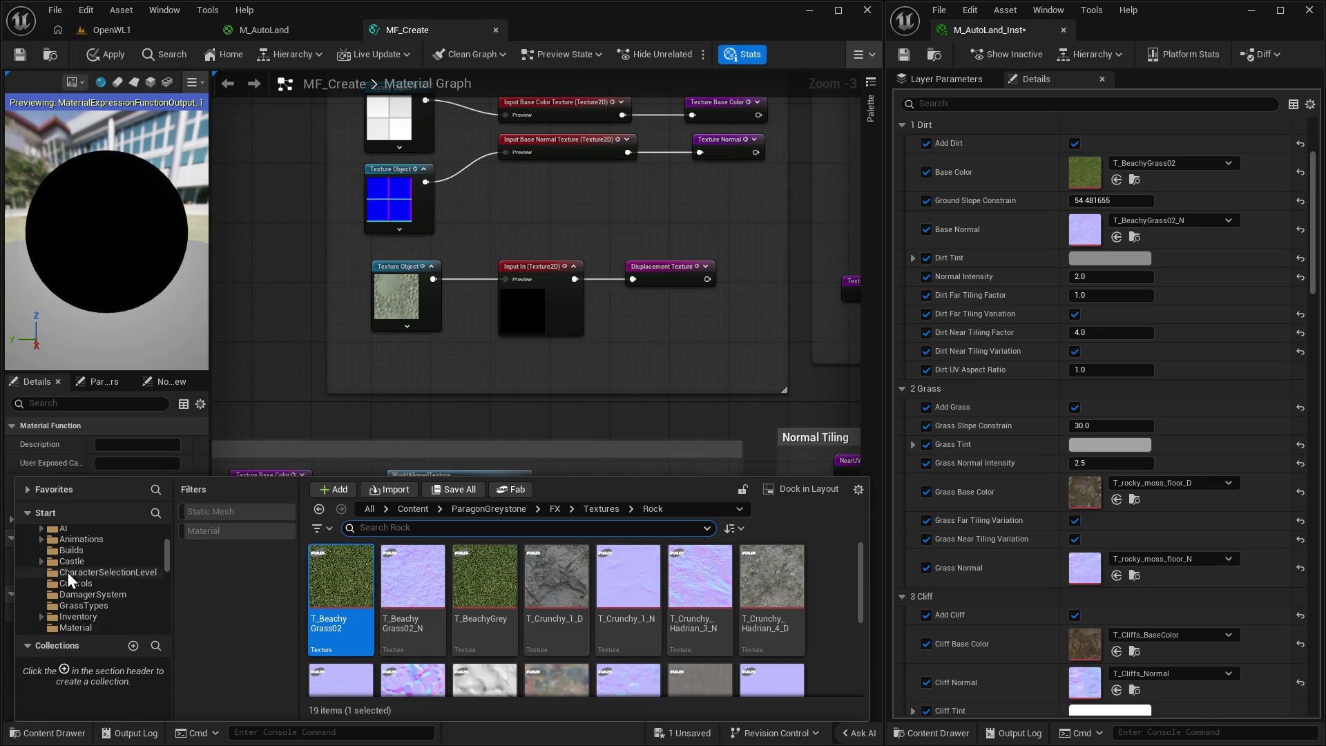
{"action": "scroll", "coordinate": [118, 578], "scroll_direction": "up", "scroll_amount": 3}
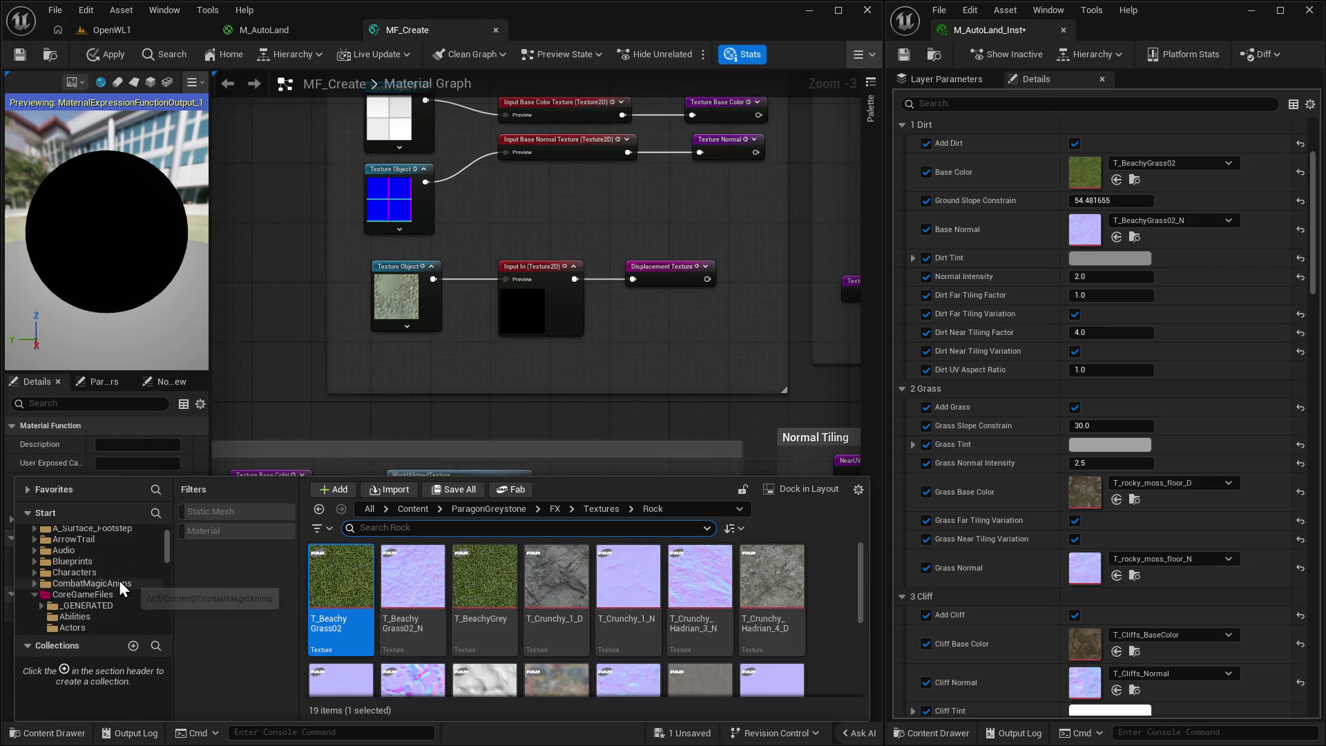
{"action": "left_click", "coordinate": [388, 337]}
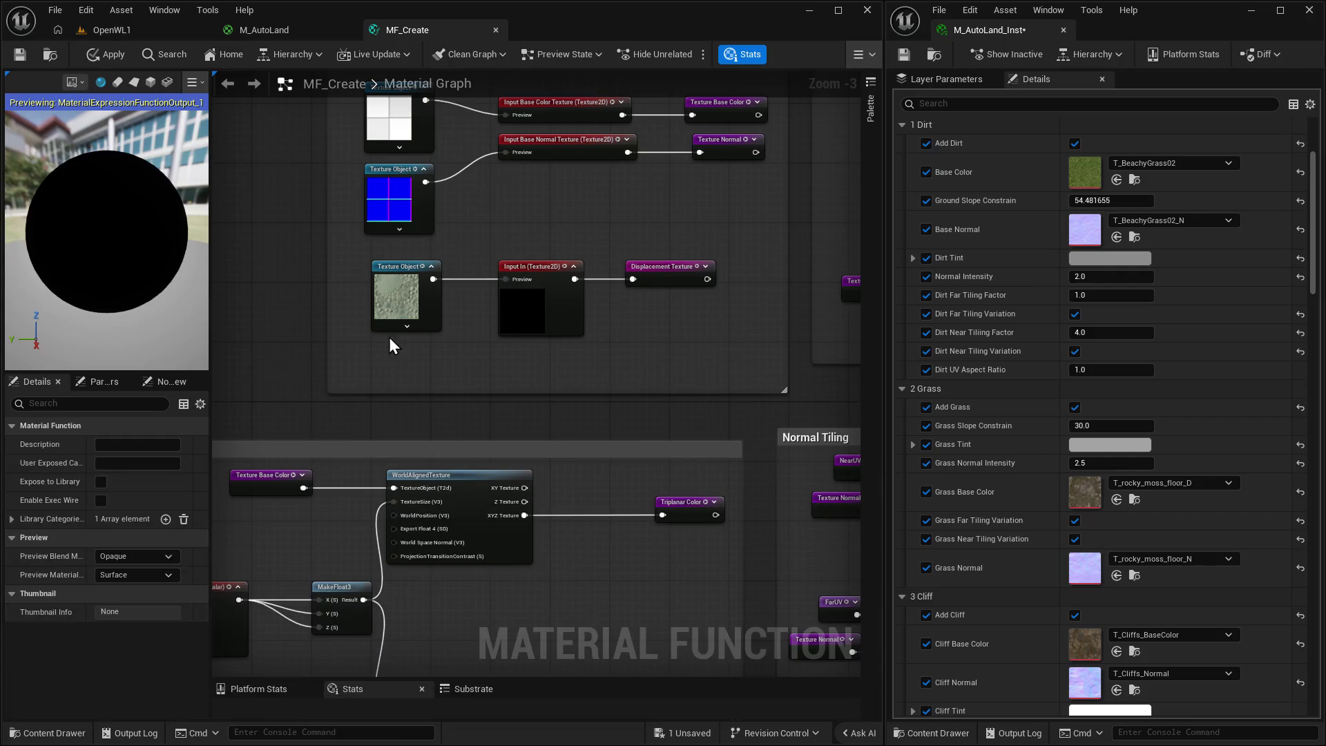
Nudge the Texture Object up-left and the Displacement Texture reroute right, then start renaming it.
{"action": "left_click_drag", "start_coordinate": [400, 279], "coordinate": [391, 275]}
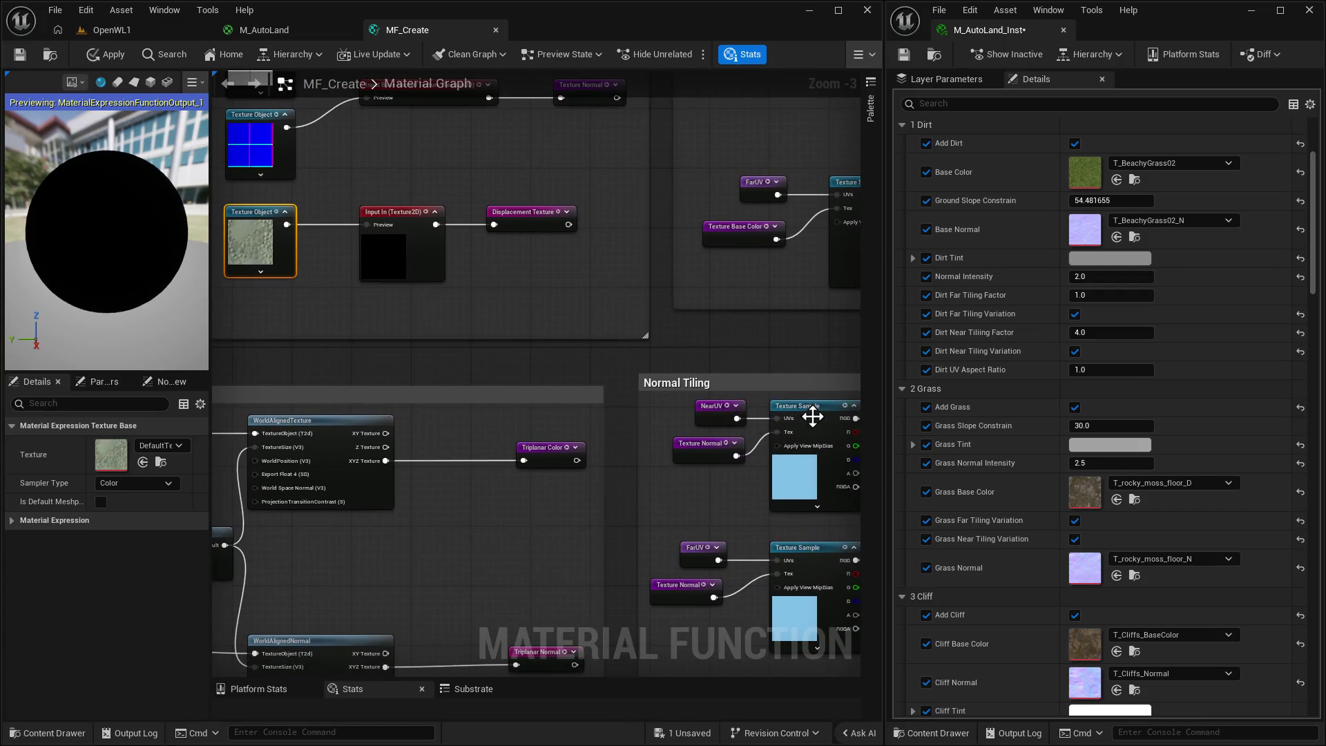
{"action": "left_click_drag", "start_coordinate": [812, 416], "coordinate": [845, 458]}
{"action": "left_click_drag", "start_coordinate": [528, 257], "coordinate": [592, 256]}
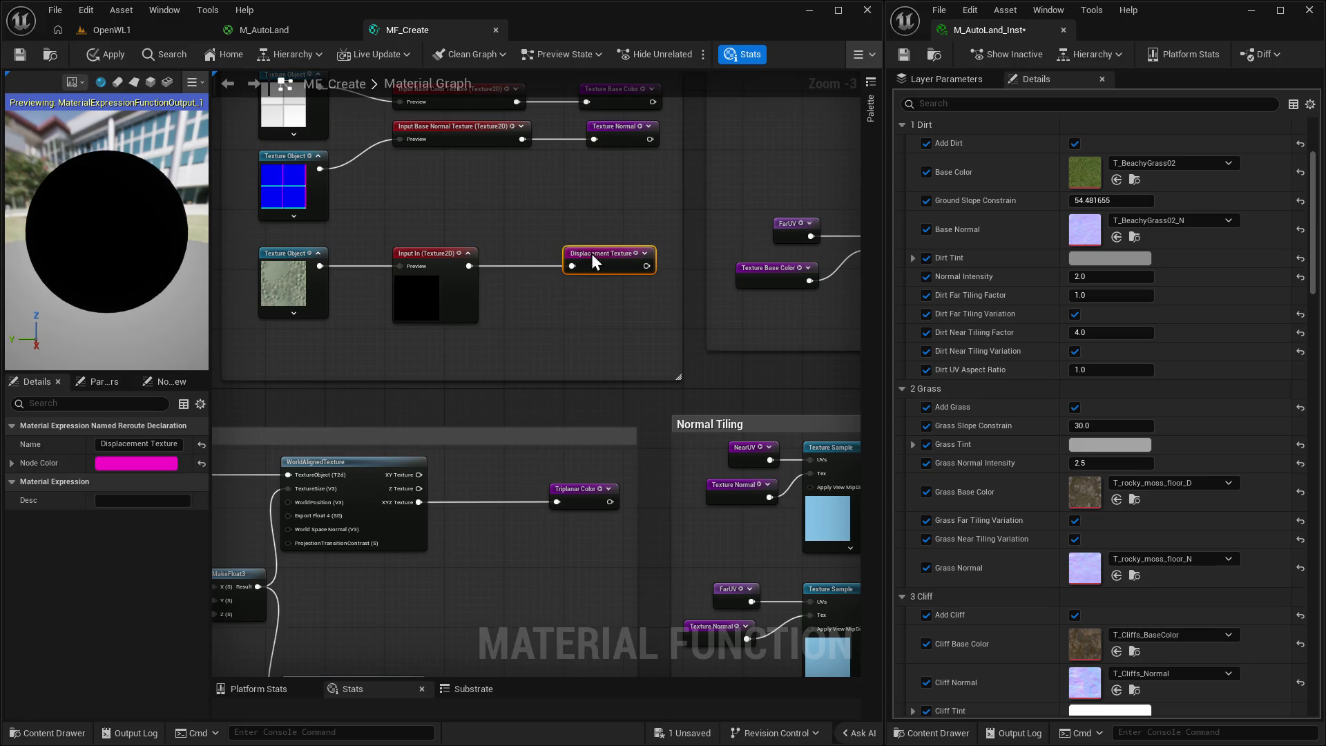
{"action": "double_click", "coordinate": [125, 444]}
{"action": "key", "text": "BackSpace"}
{"action": "type", "text": "Texture OR"}
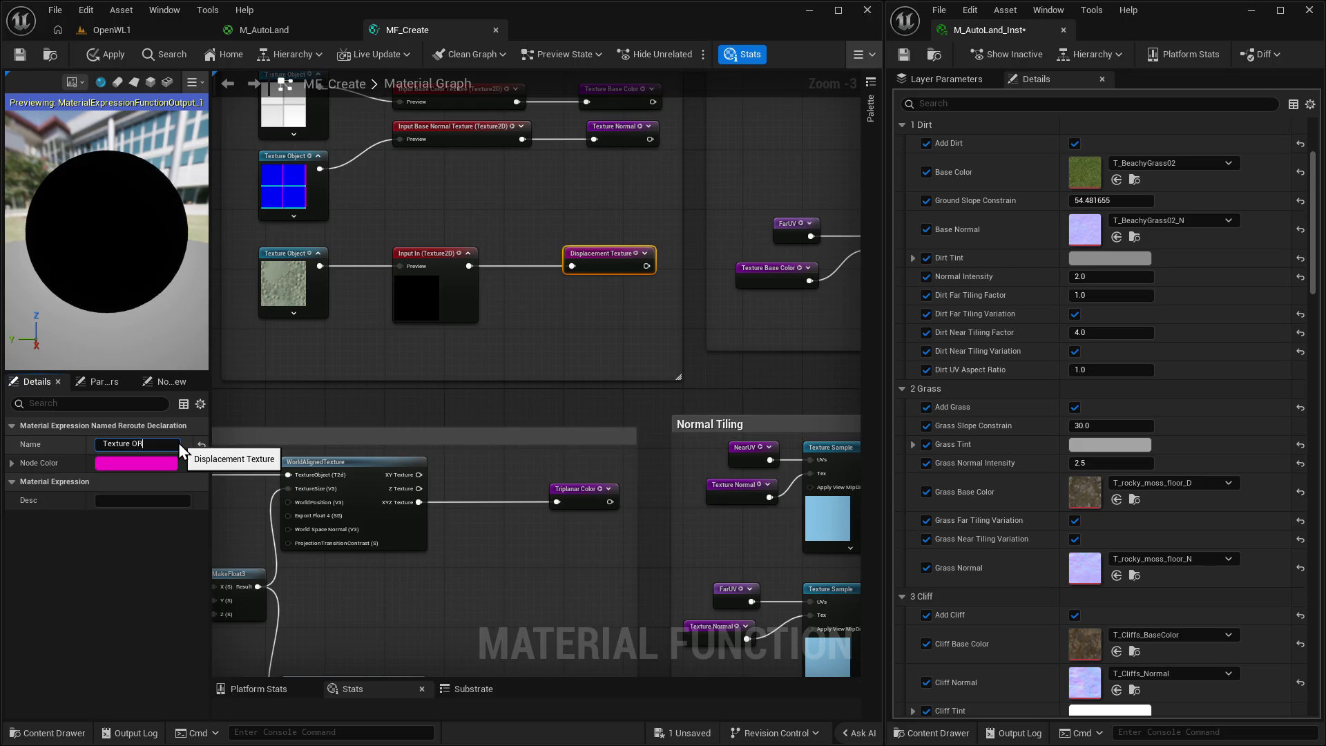
Finish renaming the reroute to 'Texture ORD' and open Fab from the Content Drawer.
{"action": "type", "text": "D"}
{"action": "key", "text": "Return"}
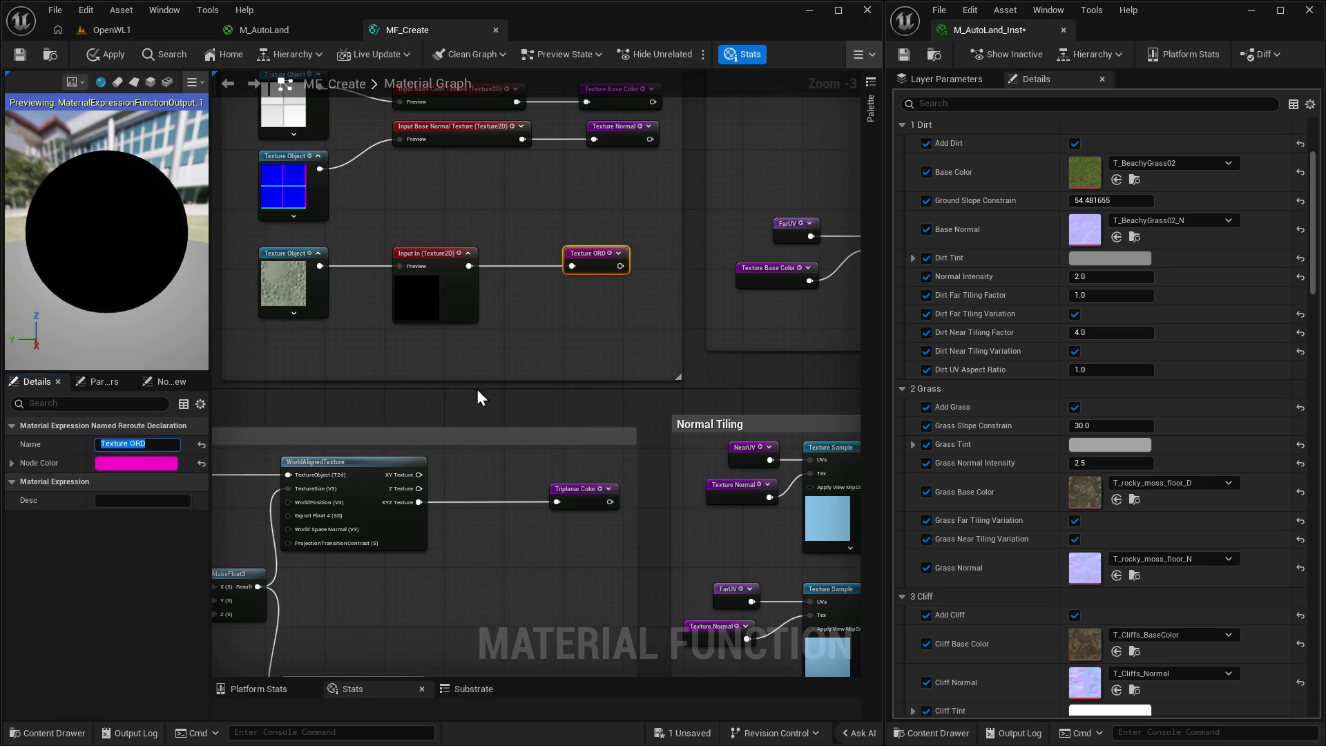
{"action": "left_click", "coordinate": [541, 331]}
{"action": "key", "text": "ctrl+space"}
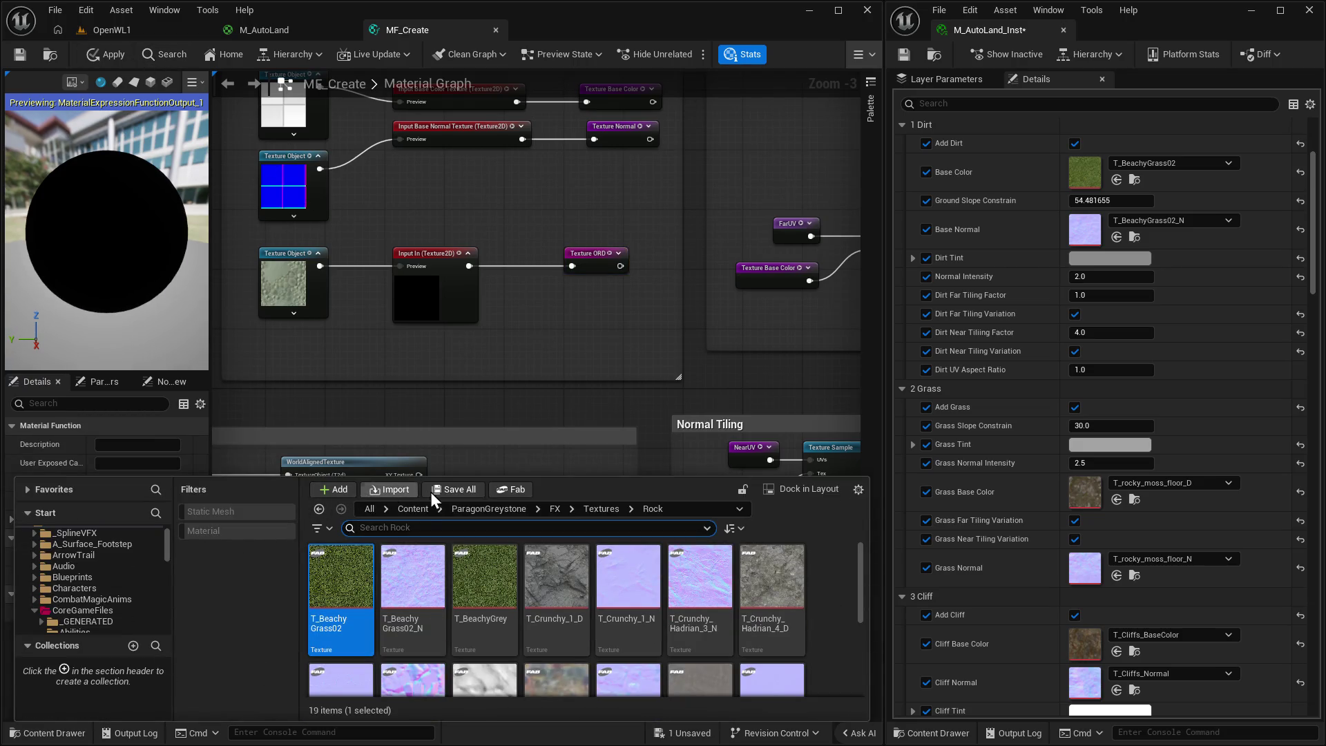
{"action": "left_click", "coordinate": [523, 488]}
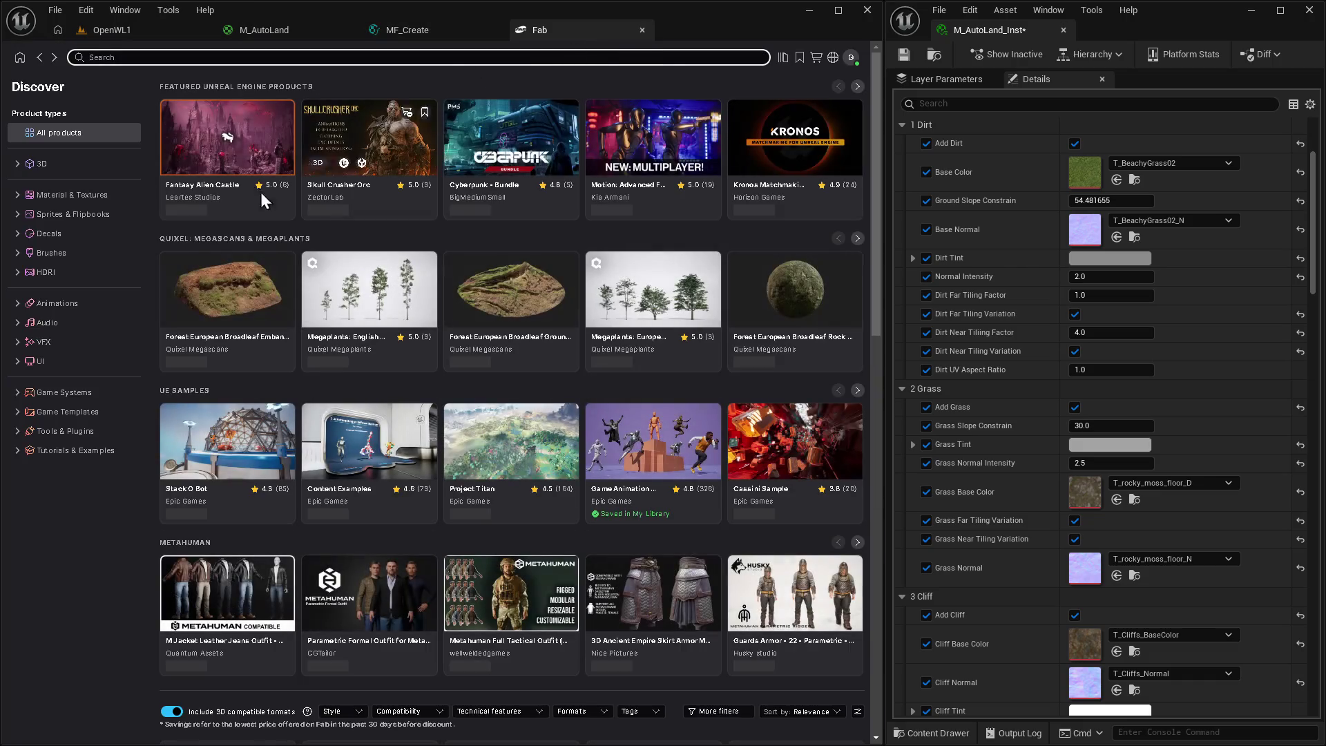
In Fab's My Library, scroll to the Grass Material and add it to the project.
{"action": "left_click", "coordinate": [783, 59]}
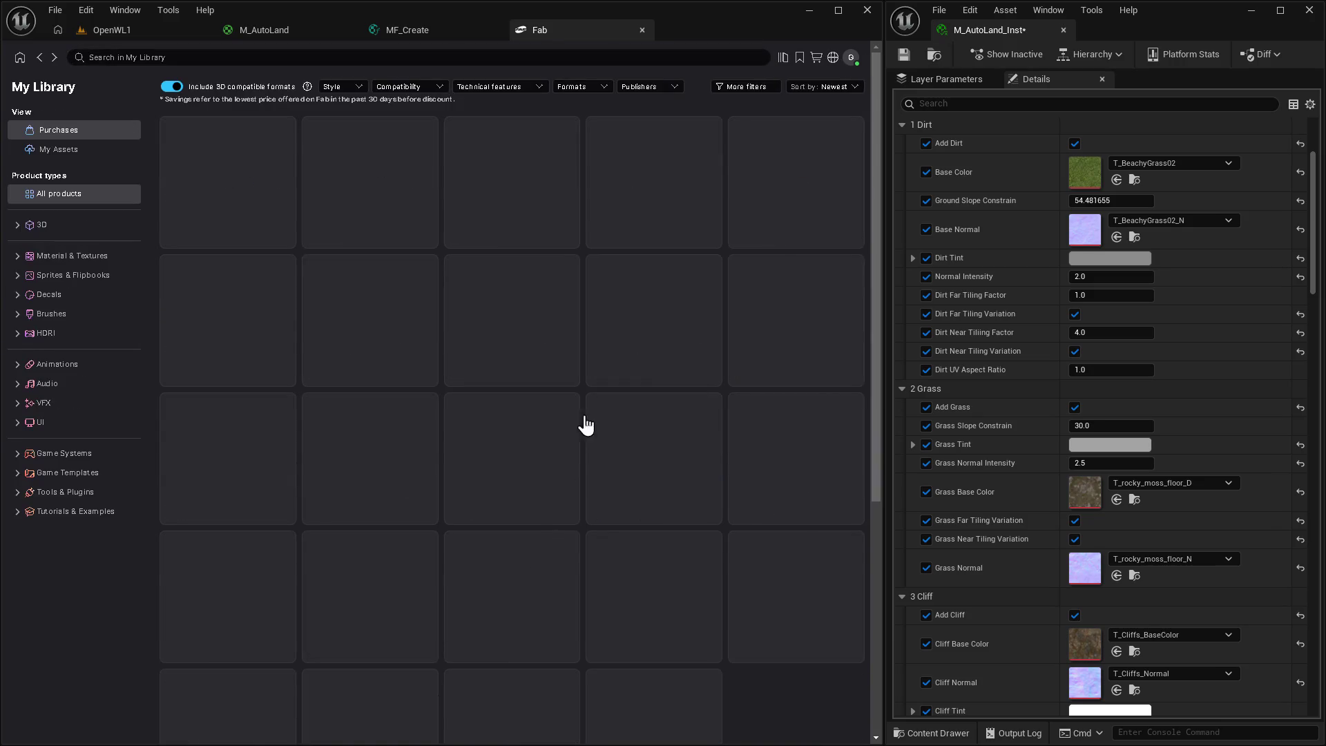
{"action": "scroll", "coordinate": [552, 483], "scroll_direction": "down", "scroll_amount": 10}
{"action": "scroll", "coordinate": [608, 532], "scroll_direction": "down", "scroll_amount": 5}
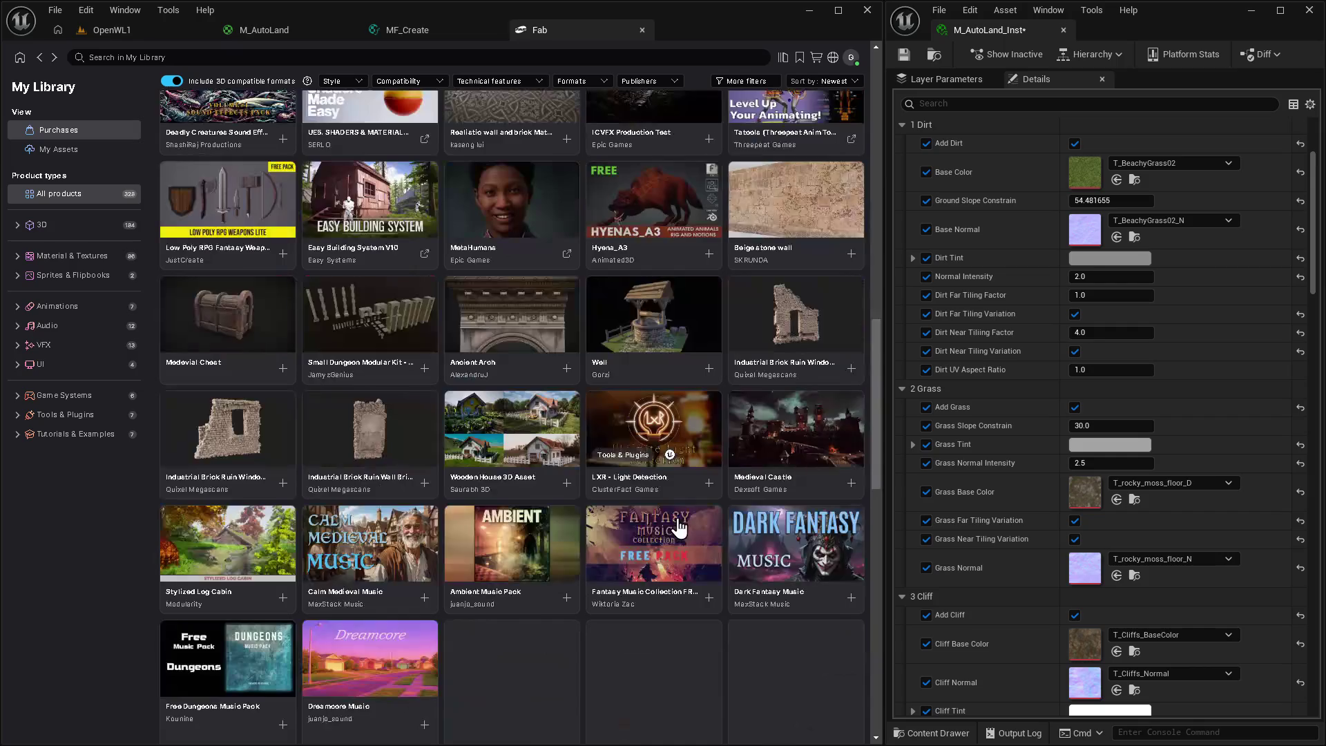
{"action": "scroll", "coordinate": [675, 532], "scroll_direction": "down", "scroll_amount": 15}
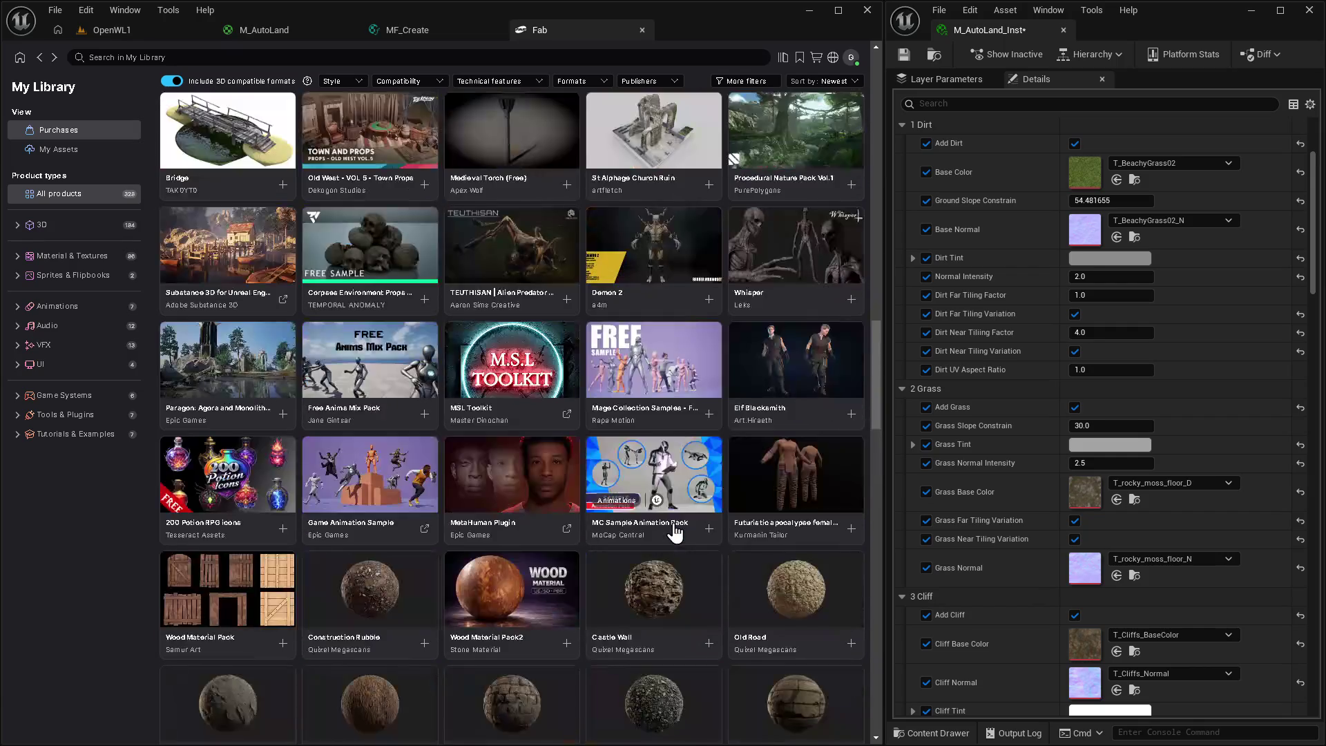
{"action": "scroll", "coordinate": [673, 542], "scroll_direction": "down", "scroll_amount": 10}
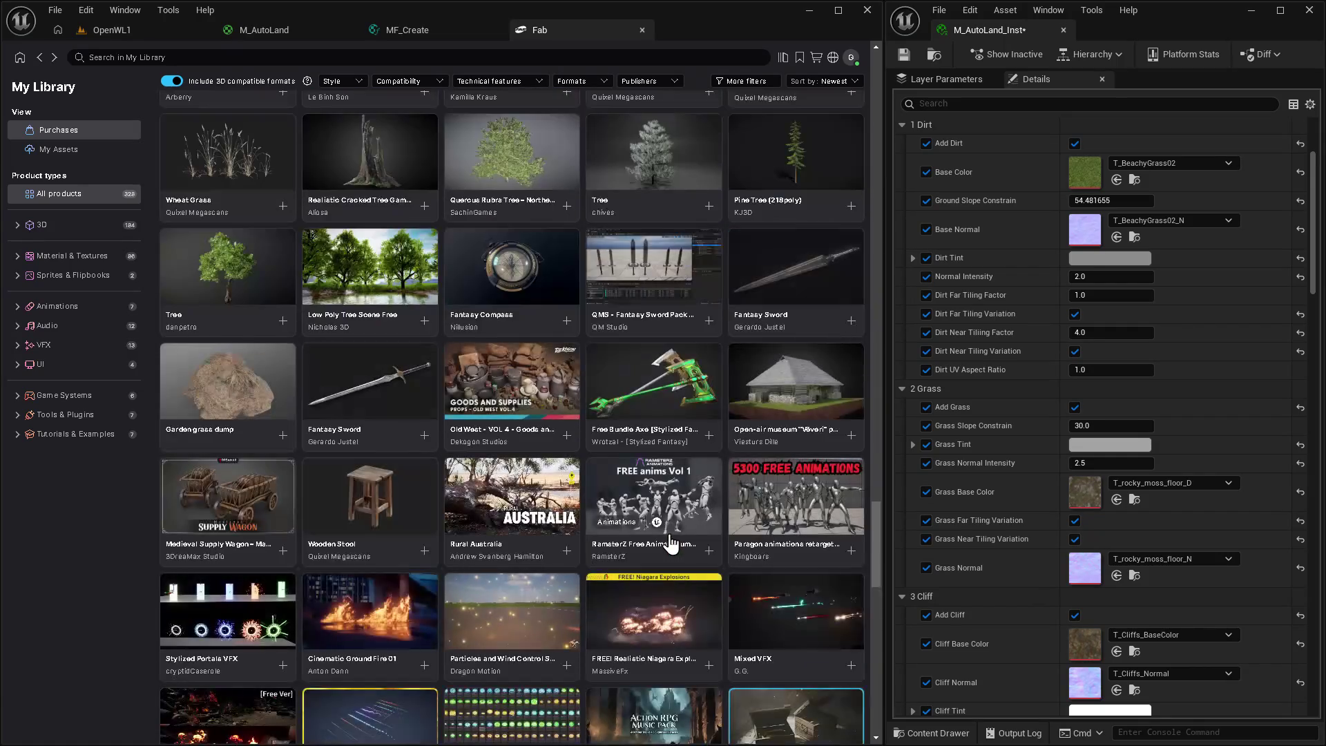
{"action": "scroll", "coordinate": [649, 476], "scroll_direction": "down", "scroll_amount": 15}
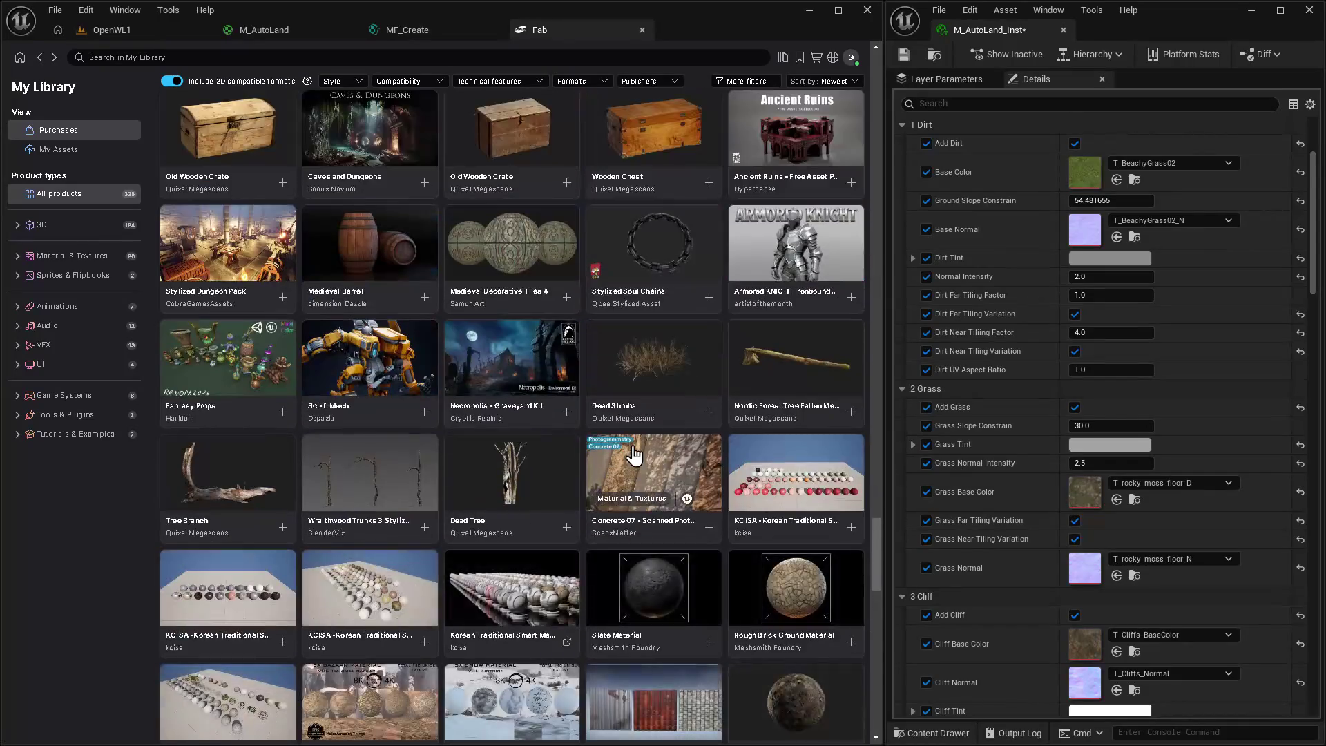
{"action": "scroll", "coordinate": [630, 455], "scroll_direction": "down", "scroll_amount": 2}
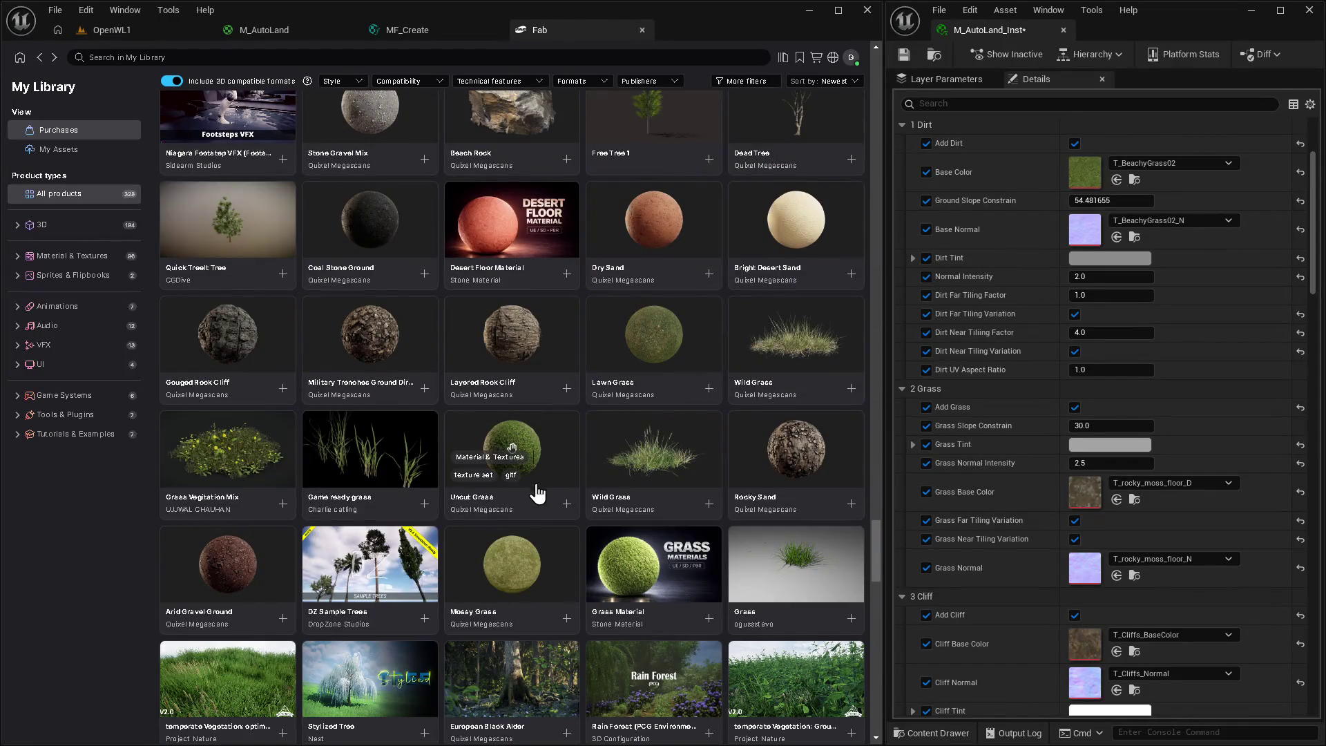
{"action": "scroll", "coordinate": [532, 546], "scroll_direction": "down", "scroll_amount": 4}
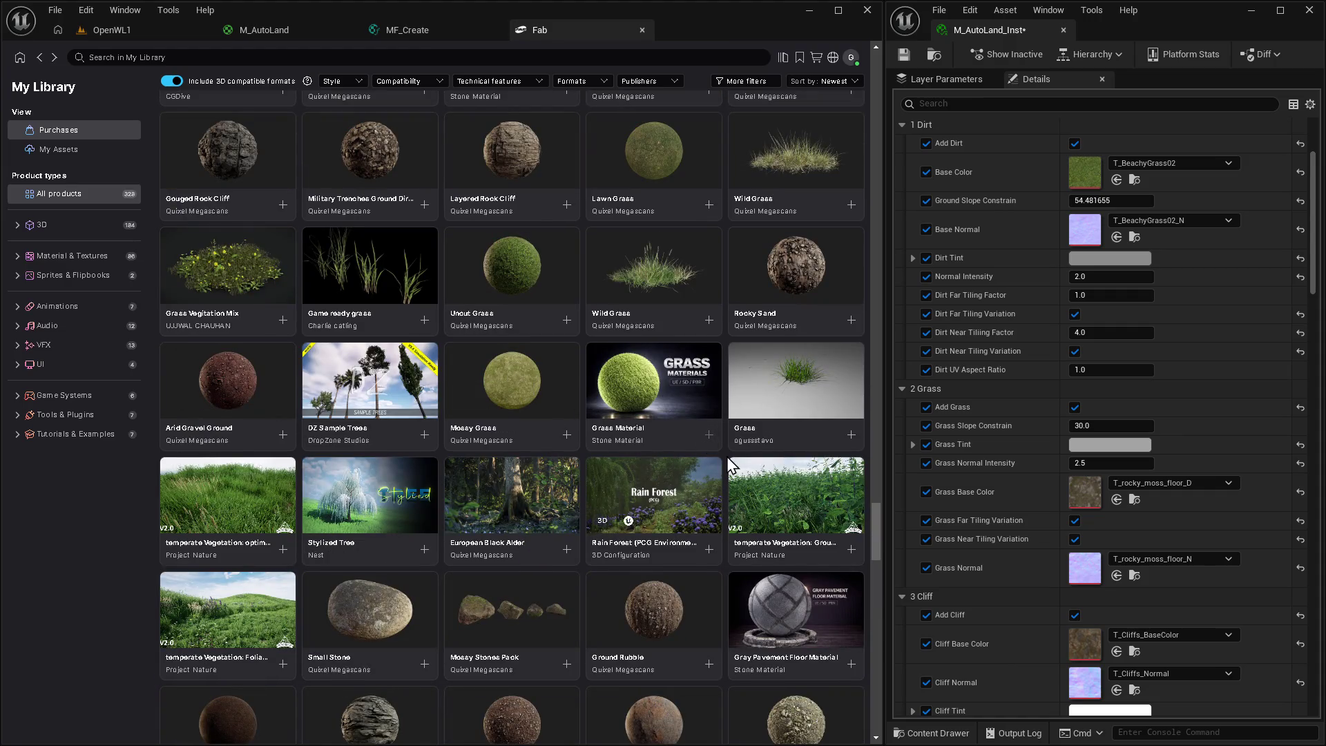
{"action": "left_click", "coordinate": [707, 435]}
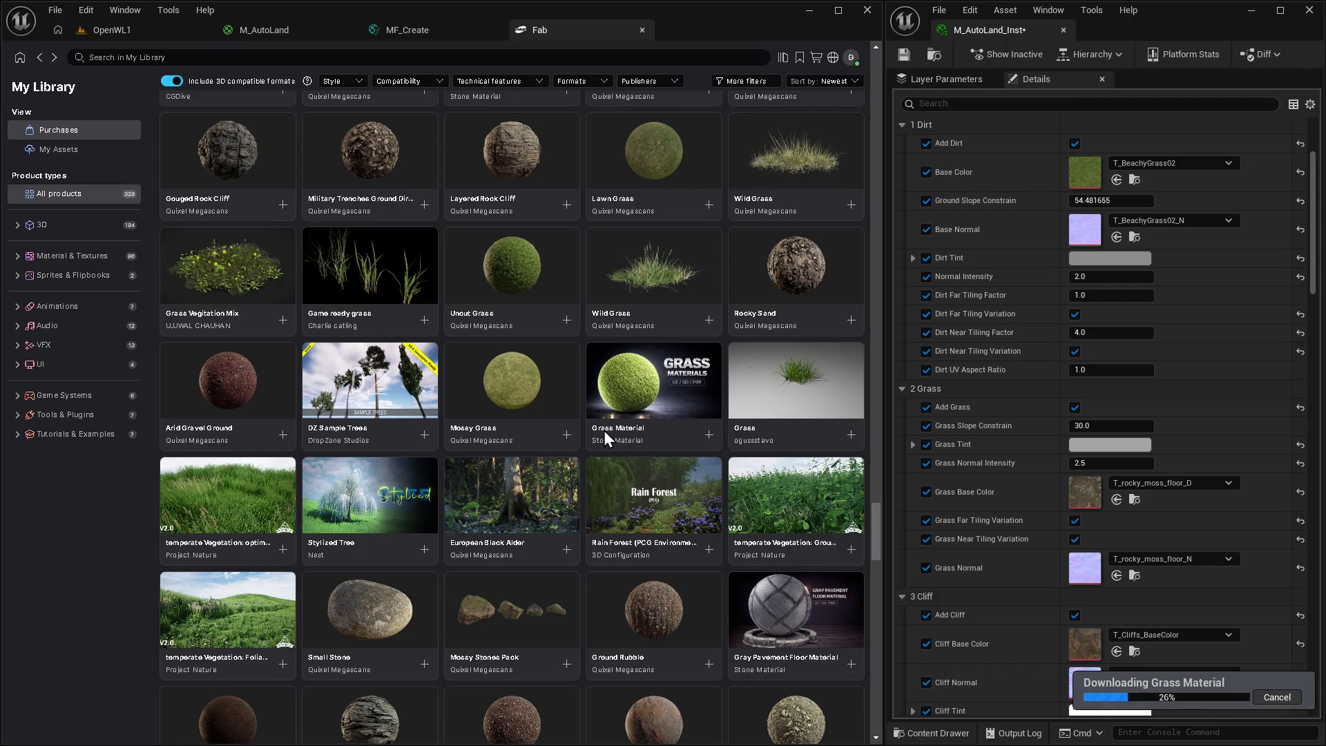
Back in MF_Create, move a group of nodes left, then check the Fab library again.
{"action": "left_click", "coordinate": [407, 30]}
{"action": "mouse_move", "coordinate": [382, 214]}
{"action": "left_mouse_down"}
{"action": "mouse_move", "coordinate": [796, 353]}
{"action": "mouse_move", "coordinate": [520, 276]}
{"action": "mouse_move", "coordinate": [627, 406]}
{"action": "left_mouse_up"}
{"action": "left_click_drag", "start_coordinate": [539, 300], "coordinate": [383, 288]}
{"action": "mouse_move", "coordinate": [576, 216]}
{"action": "left_mouse_down"}
{"action": "mouse_move", "coordinate": [557, 370]}
{"action": "mouse_move", "coordinate": [591, 553]}
{"action": "mouse_move", "coordinate": [674, 677]}
{"action": "mouse_move", "coordinate": [530, 564]}
{"action": "mouse_move", "coordinate": [656, 302]}
{"action": "mouse_move", "coordinate": [769, 308]}
{"action": "mouse_move", "coordinate": [637, 404]}
{"action": "mouse_move", "coordinate": [607, 541]}
{"action": "mouse_move", "coordinate": [632, 522]}
{"action": "mouse_move", "coordinate": [372, 353]}
{"action": "mouse_move", "coordinate": [325, 297]}
{"action": "left_mouse_up"}
{"action": "left_click", "coordinate": [594, 38]}
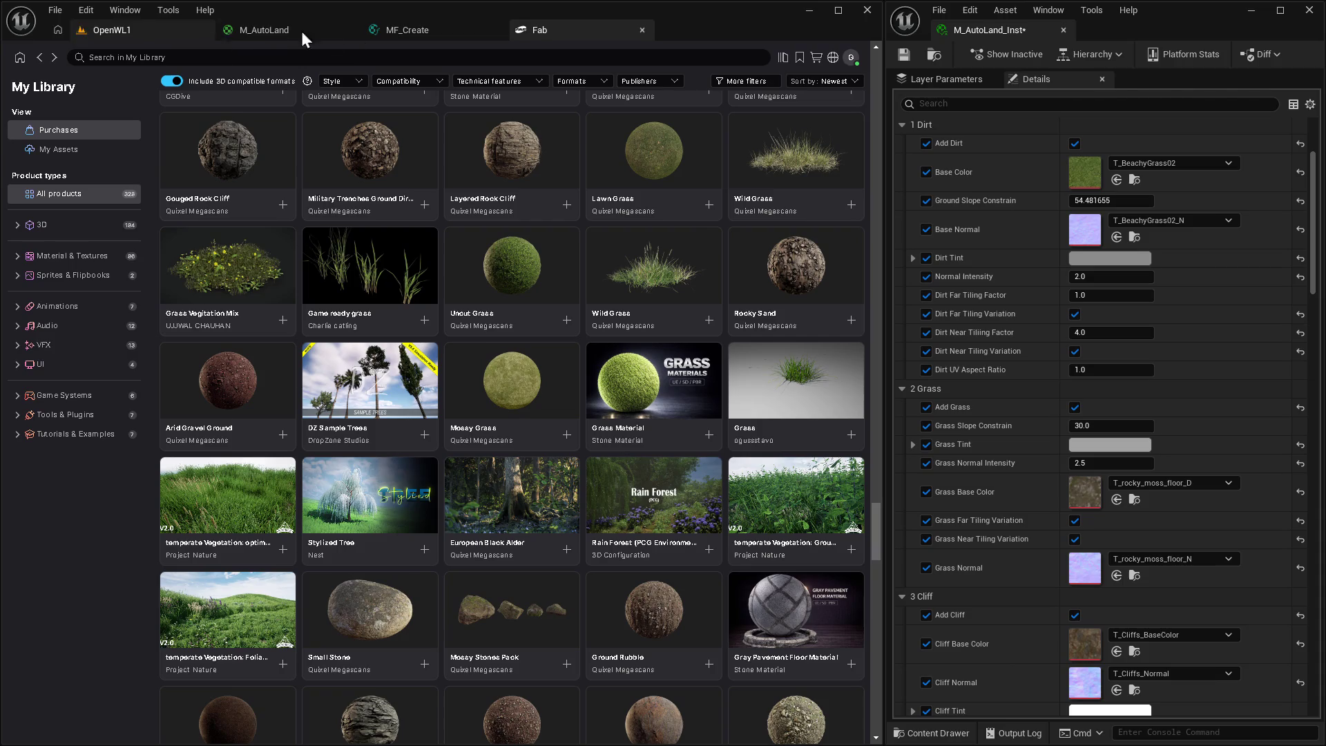
{"action": "left_click", "coordinate": [462, 35]}
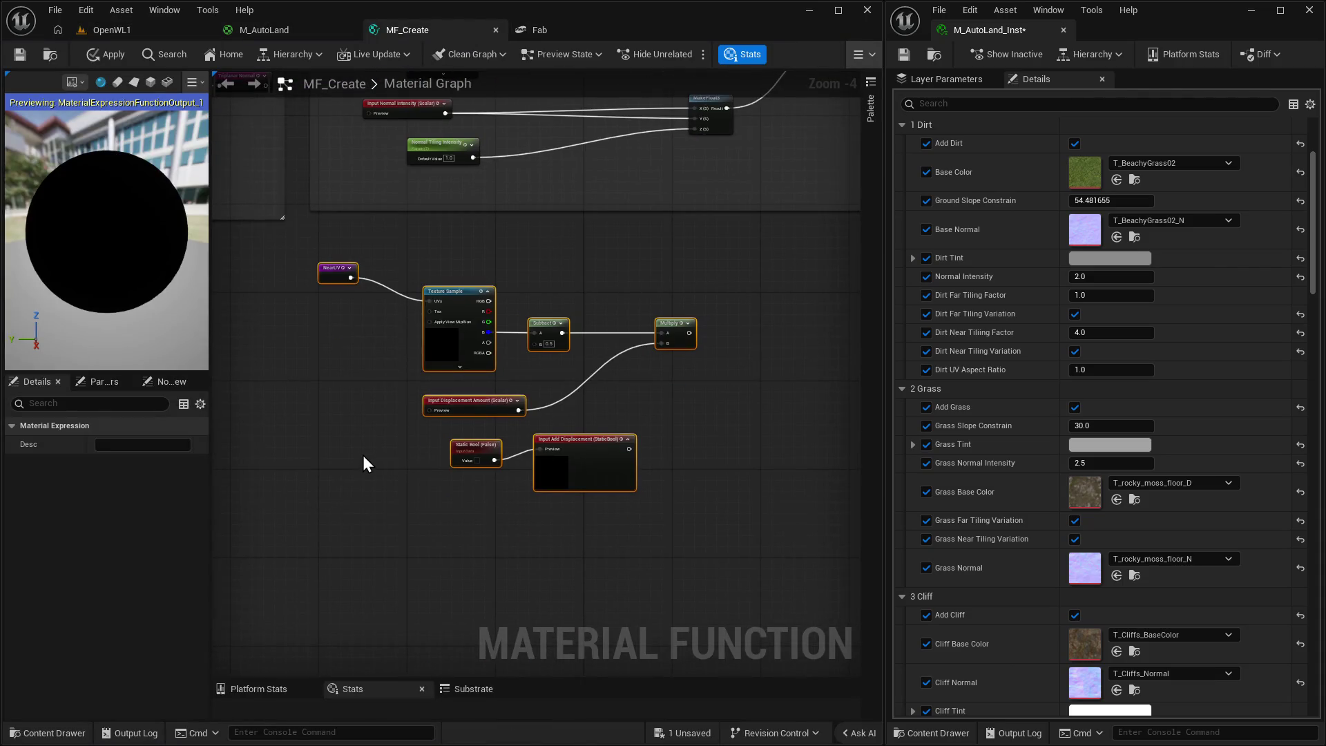
Search the Content folder for 'grass' and select the imported grass texture.
{"action": "left_click", "coordinate": [410, 444]}
{"action": "key", "text": "ctrl+space"}
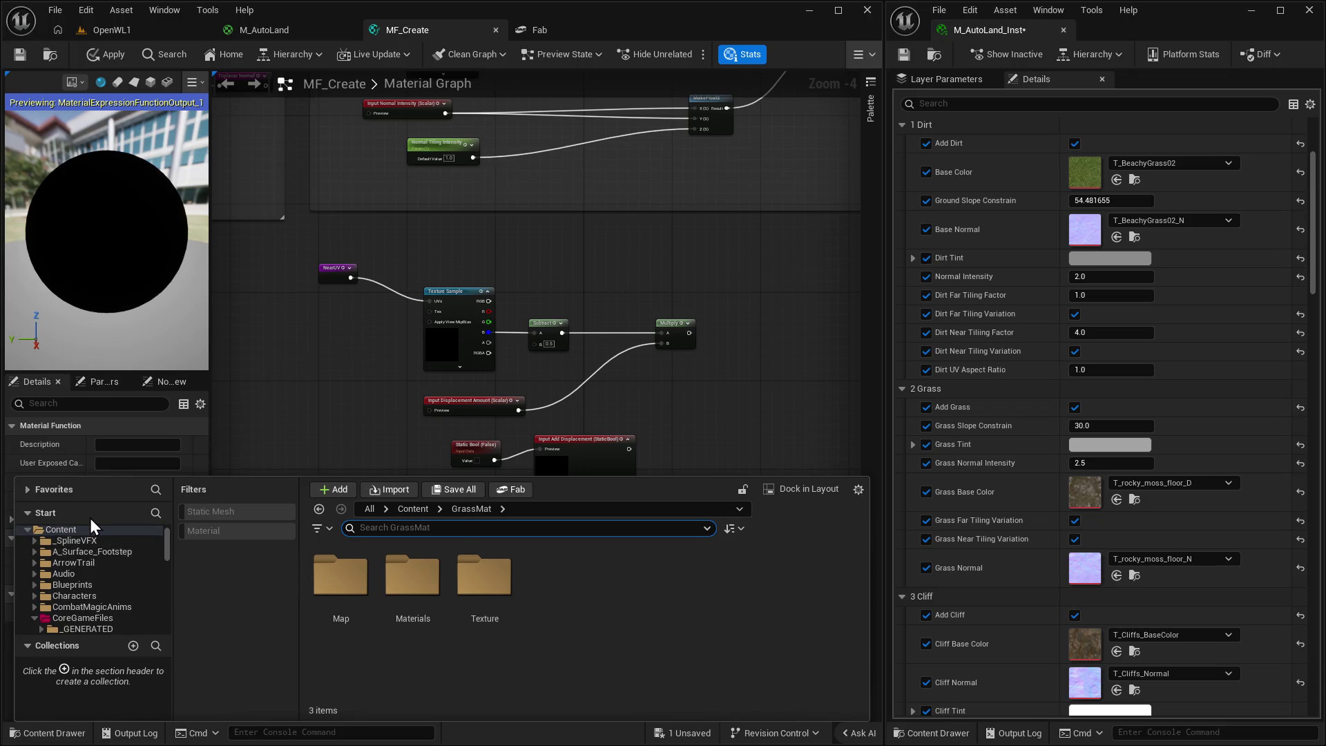
{"action": "left_click", "coordinate": [91, 529]}
{"action": "left_click", "coordinate": [412, 509]}
{"action": "type", "text": "grass"}
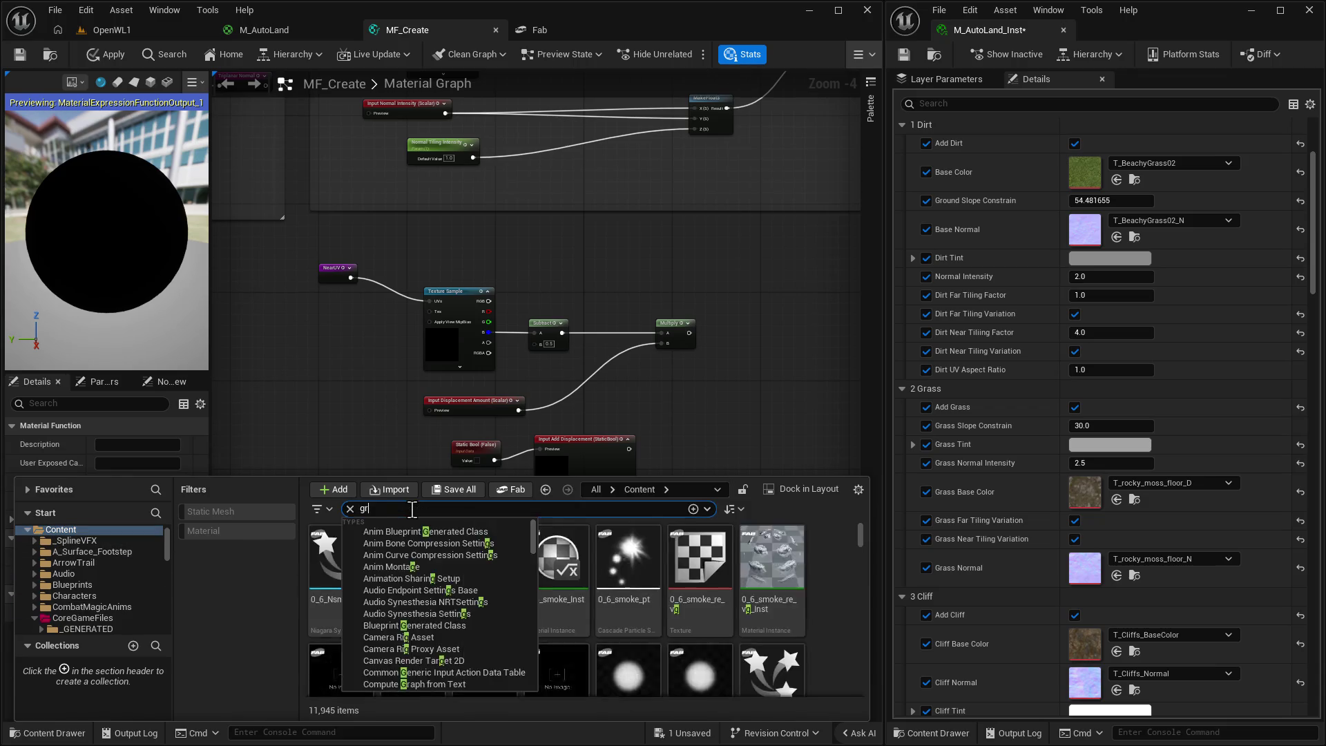
{"action": "scroll", "coordinate": [764, 605], "scroll_direction": "down", "scroll_amount": 2}
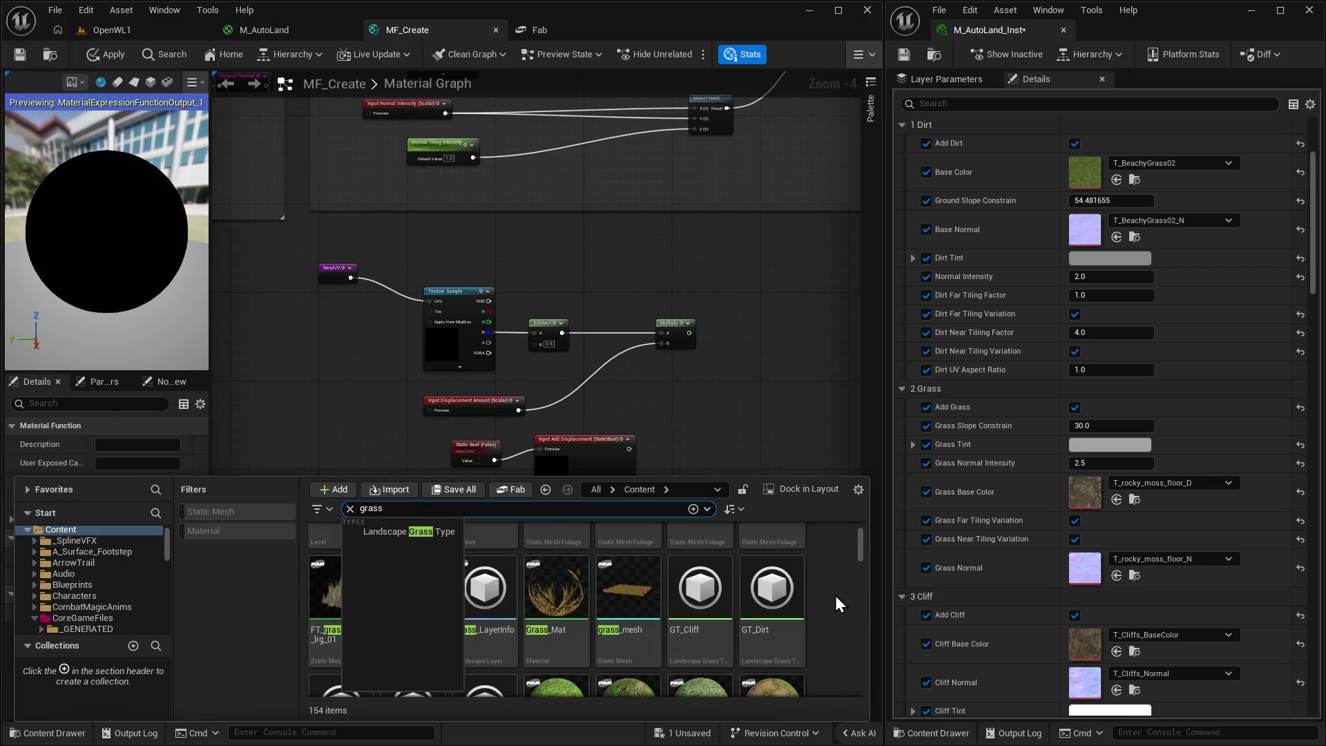
{"action": "scroll", "coordinate": [822, 595], "scroll_direction": "down", "scroll_amount": 2}
{"action": "scroll", "coordinate": [716, 612], "scroll_direction": "down", "scroll_amount": 10}
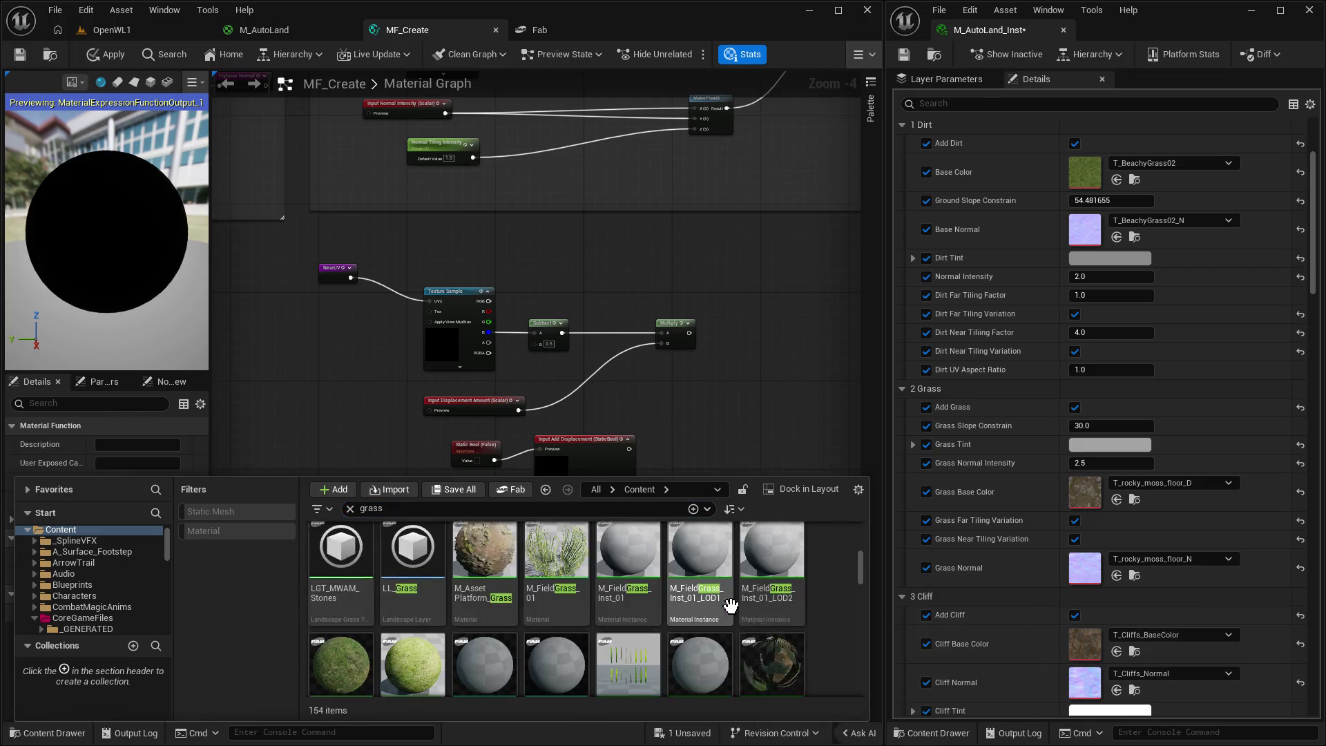
{"action": "scroll", "coordinate": [741, 592], "scroll_direction": "down", "scroll_amount": 5}
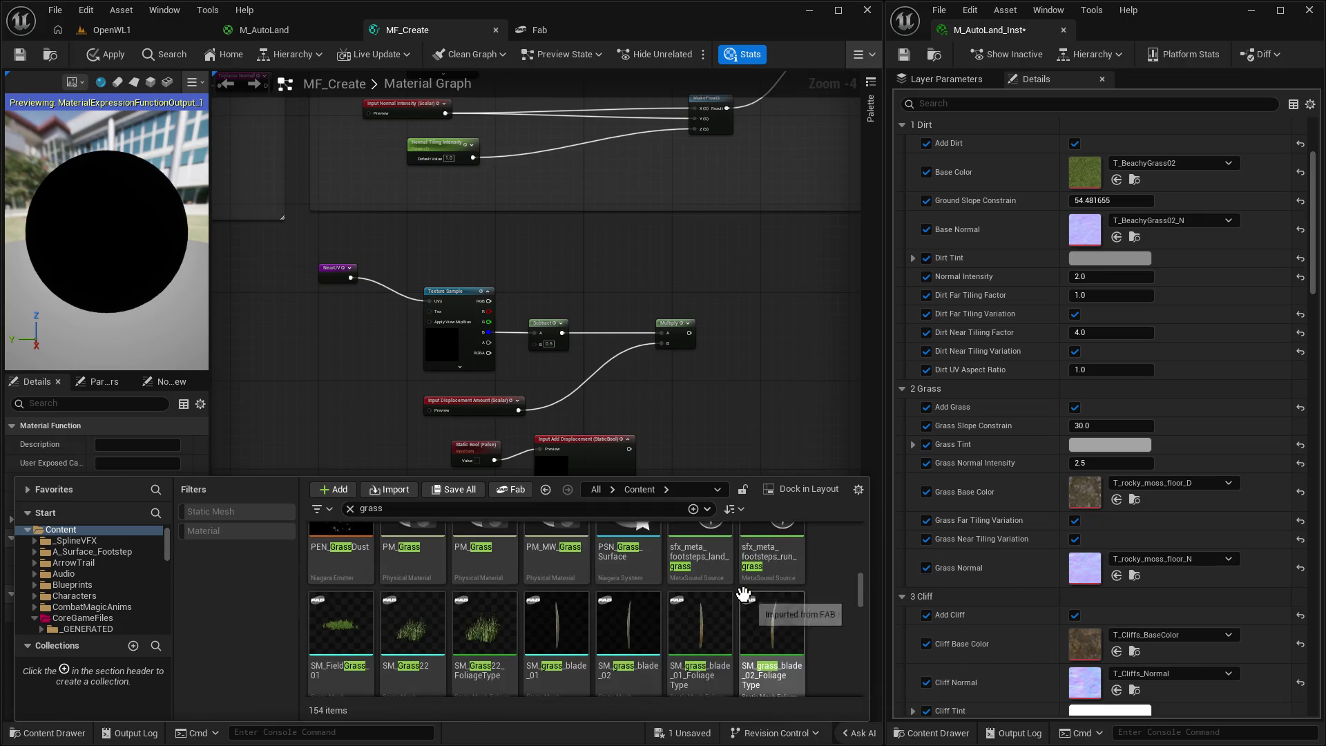
{"action": "scroll", "coordinate": [834, 594], "scroll_direction": "up", "scroll_amount": 1}
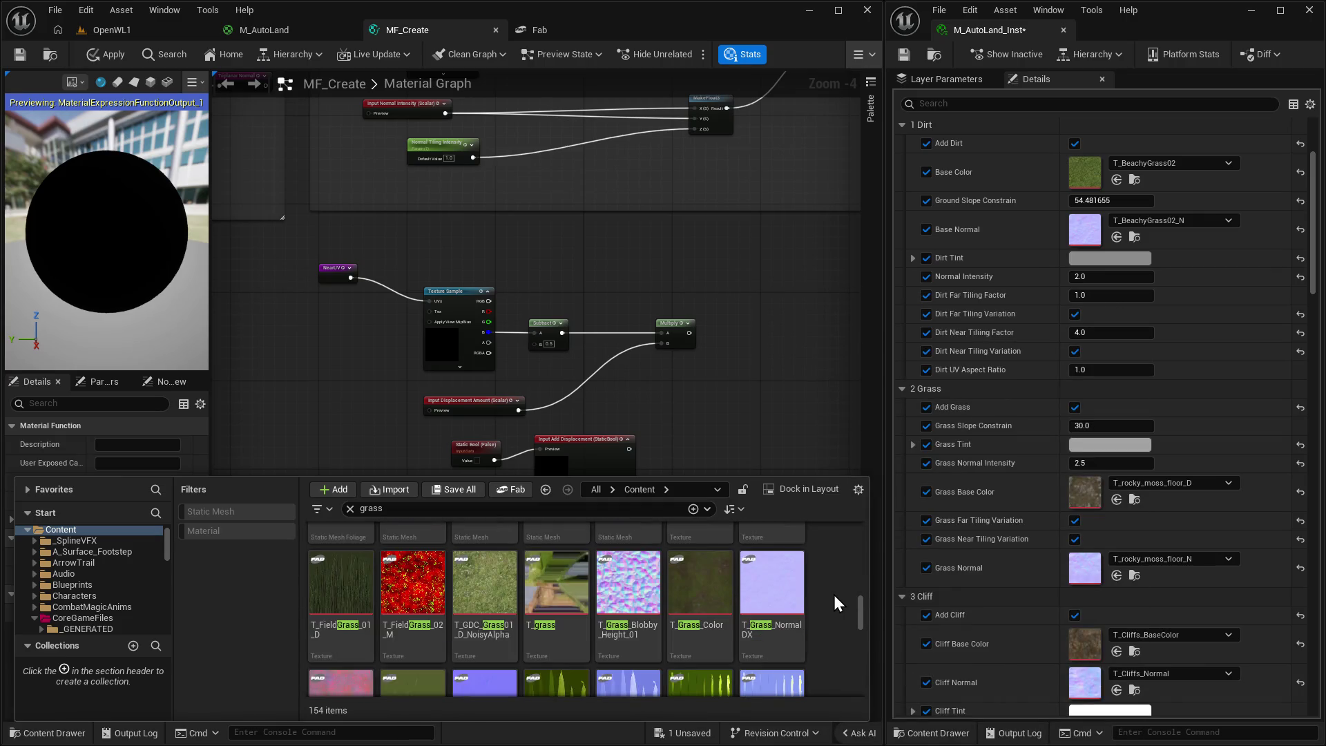
{"action": "mouse_move", "coordinate": [411, 585]}
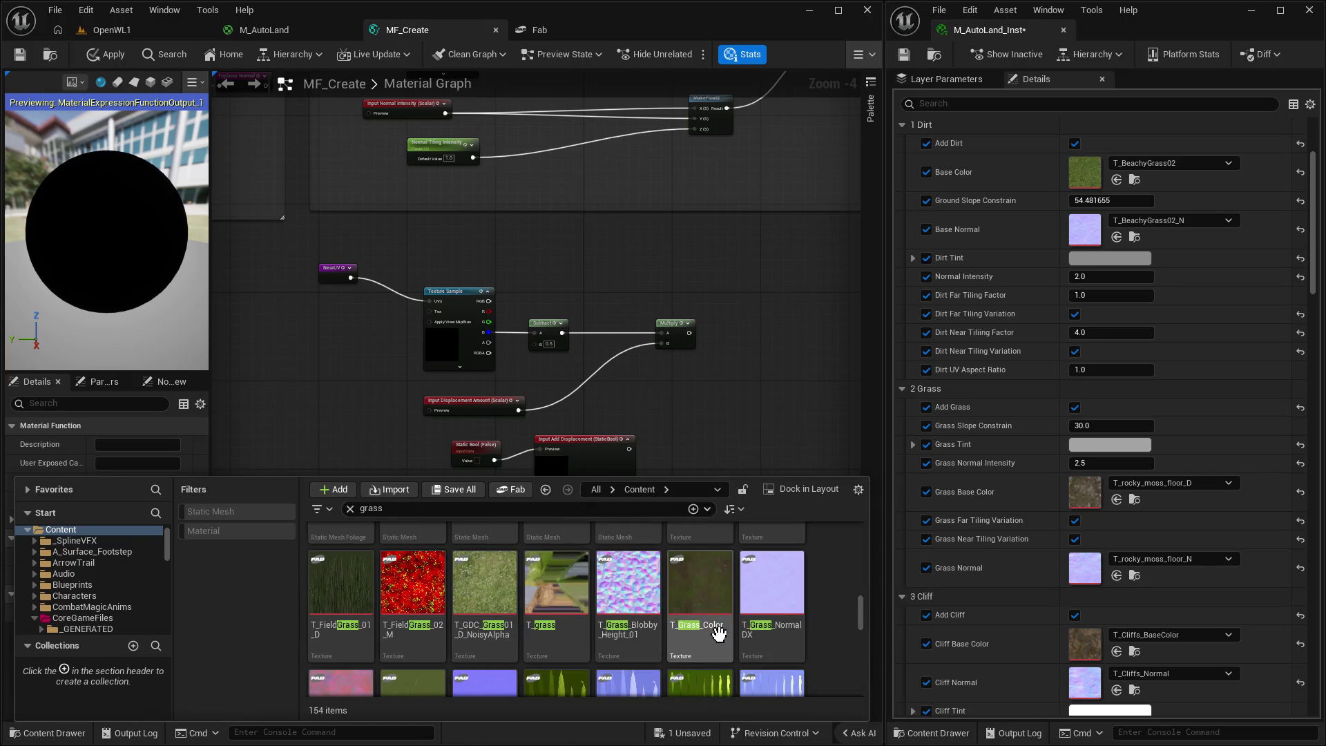
{"action": "scroll", "coordinate": [843, 617], "scroll_direction": "down", "scroll_amount": 3}
{"action": "scroll", "coordinate": [801, 608], "scroll_direction": "down", "scroll_amount": 1}
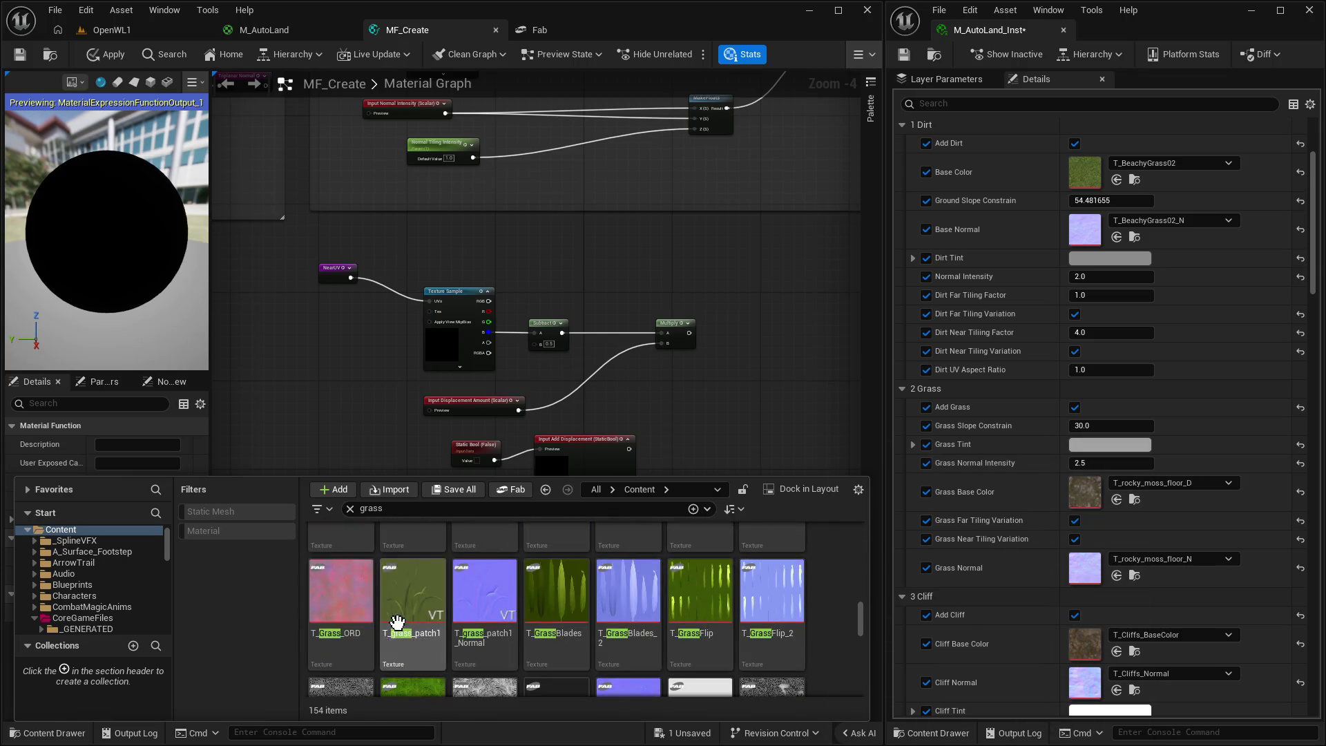
{"action": "left_click", "coordinate": [341, 601]}
Assign the grass texture to the Texture Object in the Texture color and normal group.
{"action": "left_click", "coordinate": [557, 428]}
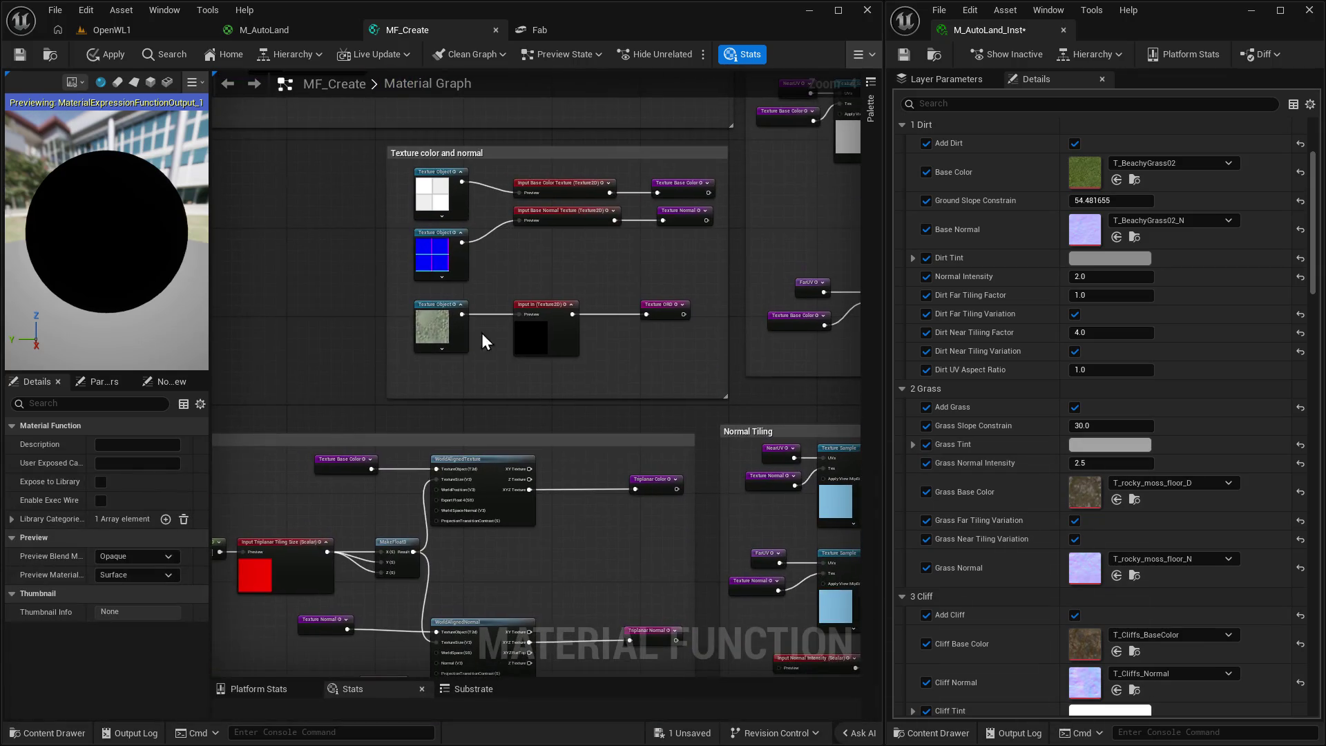
{"action": "left_click", "coordinate": [431, 317]}
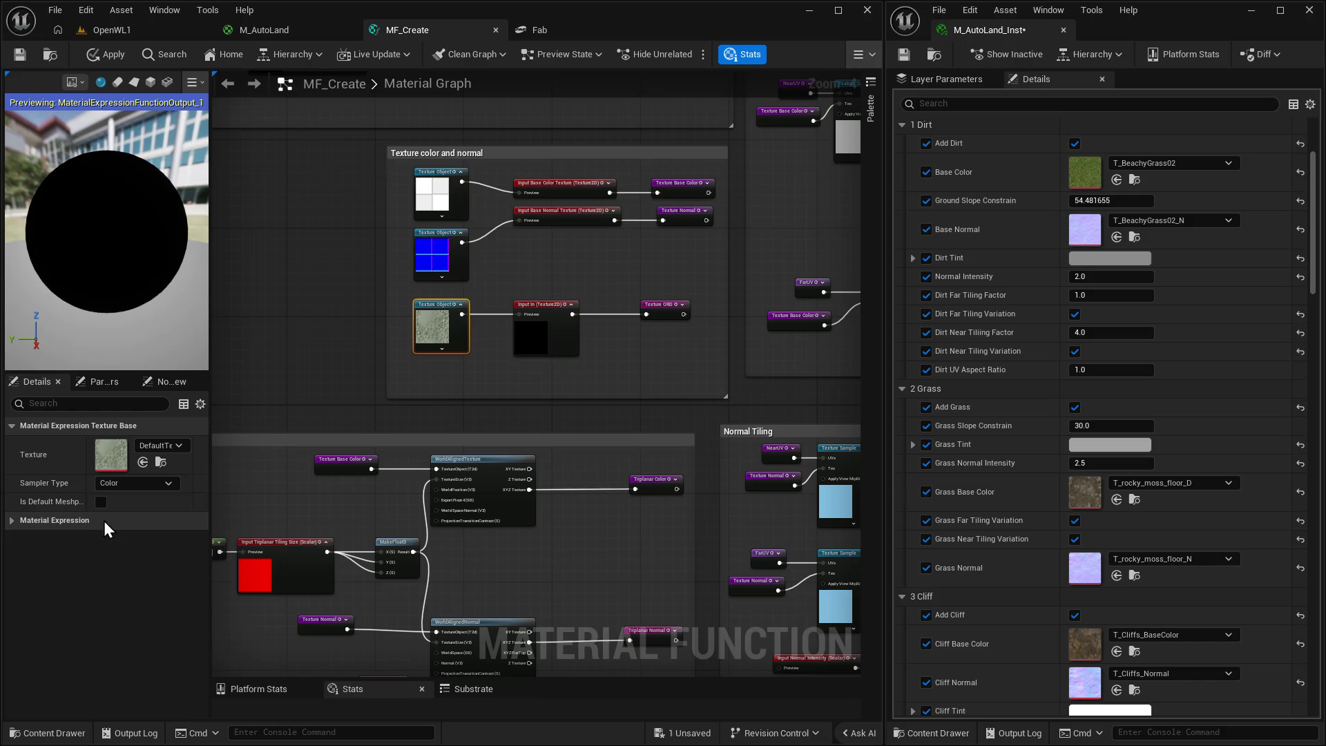
{"action": "left_click", "coordinate": [143, 461]}
{"action": "mouse_move", "coordinate": [466, 520]}
{"action": "left_mouse_down"}
{"action": "mouse_move", "coordinate": [213, 459]}
{"action": "mouse_move", "coordinate": [511, 357]}
{"action": "left_mouse_up"}
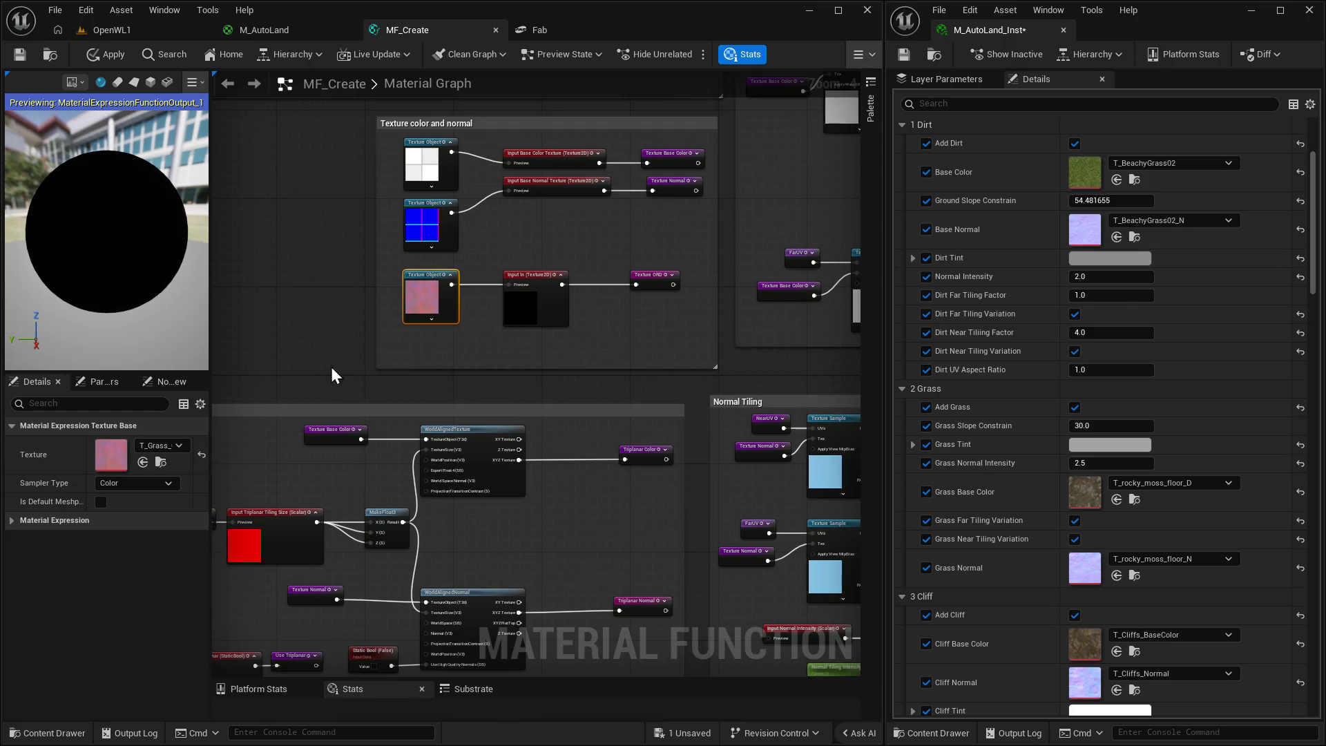
{"action": "left_click_drag", "start_coordinate": [330, 366], "coordinate": [295, 397]}
{"action": "mouse_move", "coordinate": [672, 397]}
{"action": "left_mouse_down"}
{"action": "mouse_move", "coordinate": [383, 459]}
{"action": "mouse_move", "coordinate": [290, 546]}
{"action": "mouse_move", "coordinate": [529, 189]}
{"action": "mouse_move", "coordinate": [786, 172]}
{"action": "mouse_move", "coordinate": [756, 360]}
{"action": "mouse_move", "coordinate": [541, 361]}
{"action": "mouse_move", "coordinate": [663, 328]}
{"action": "mouse_move", "coordinate": [536, 334]}
{"action": "mouse_move", "coordinate": [536, 345]}
{"action": "left_mouse_up"}
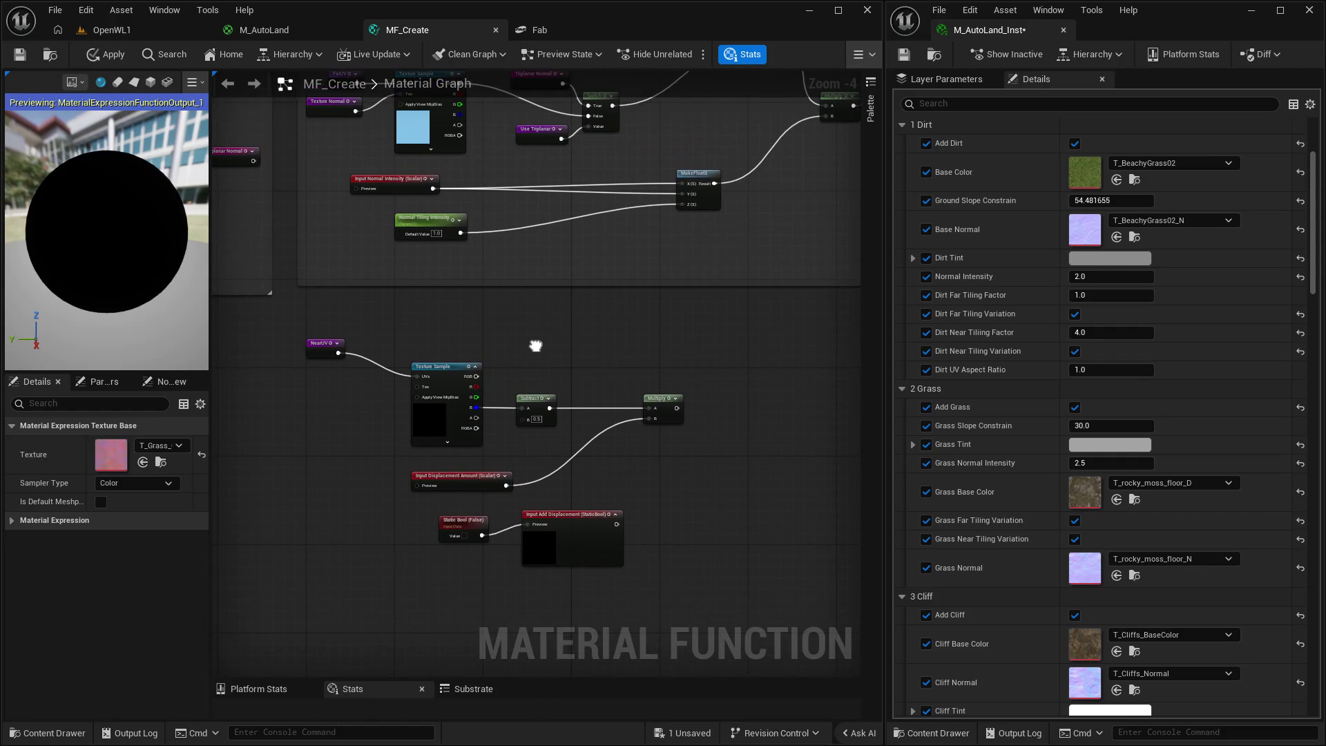
Nudge the Input Add Displacement node slightly up and right beside the Static Bool.
{"action": "left_click_drag", "start_coordinate": [619, 284], "coordinate": [598, 244]}
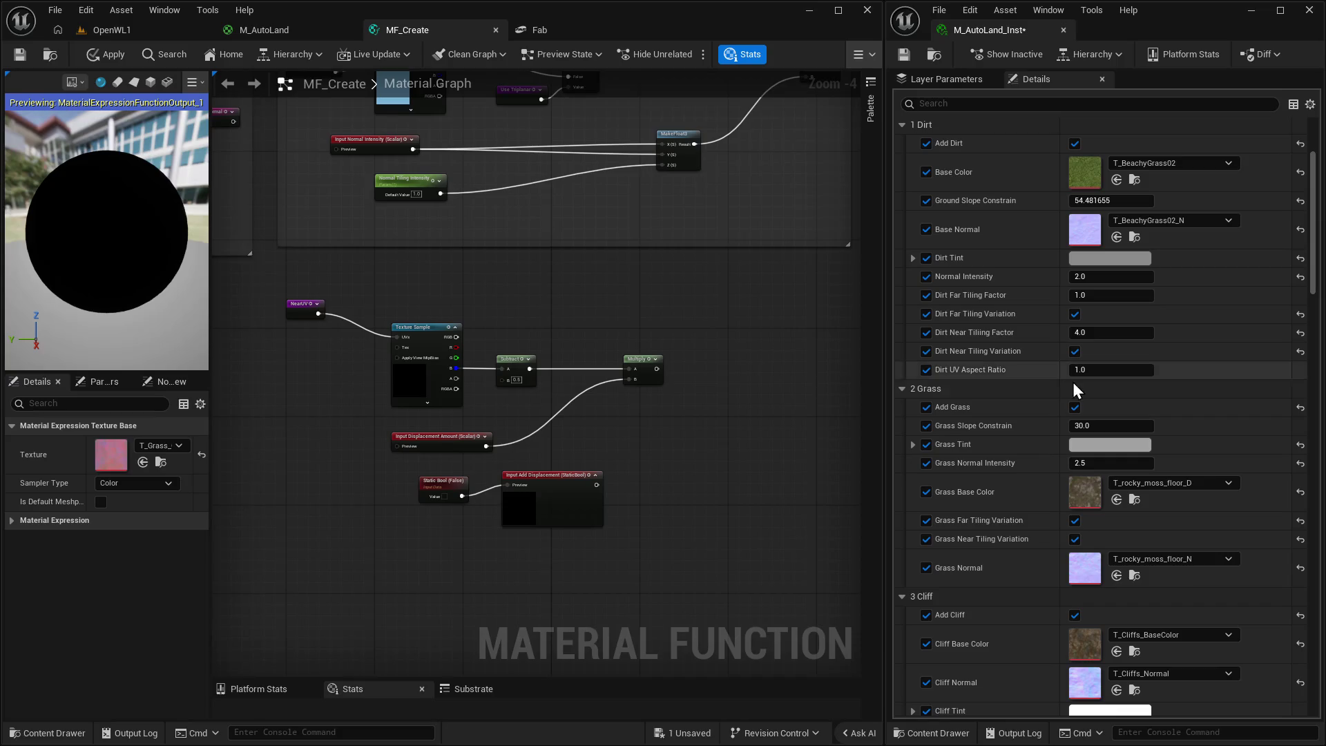
{"action": "left_click", "coordinate": [554, 482]}
{"action": "left_click_drag", "start_coordinate": [554, 481], "coordinate": [564, 472]}
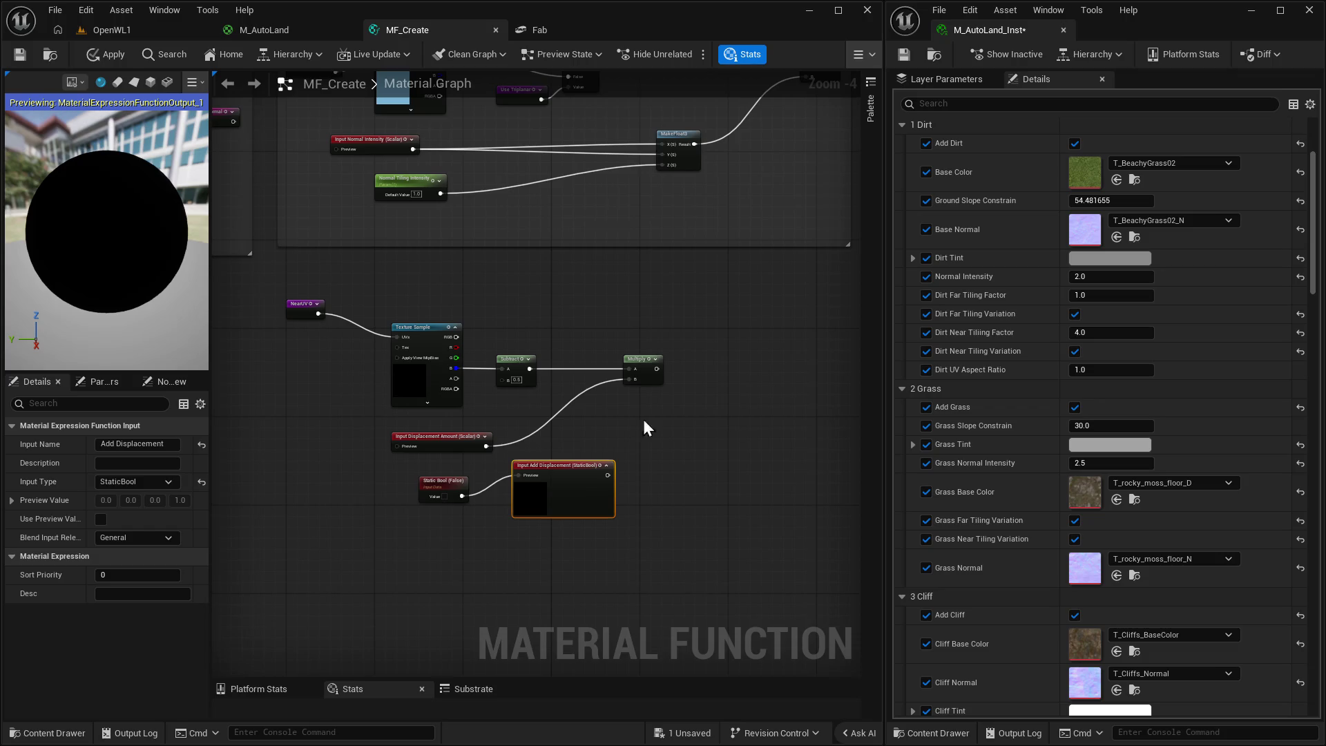
{"action": "right_click", "coordinate": [714, 354]}
Add a Switch node driven by Input Add Displacement.
{"action": "type", "text": "switch"}
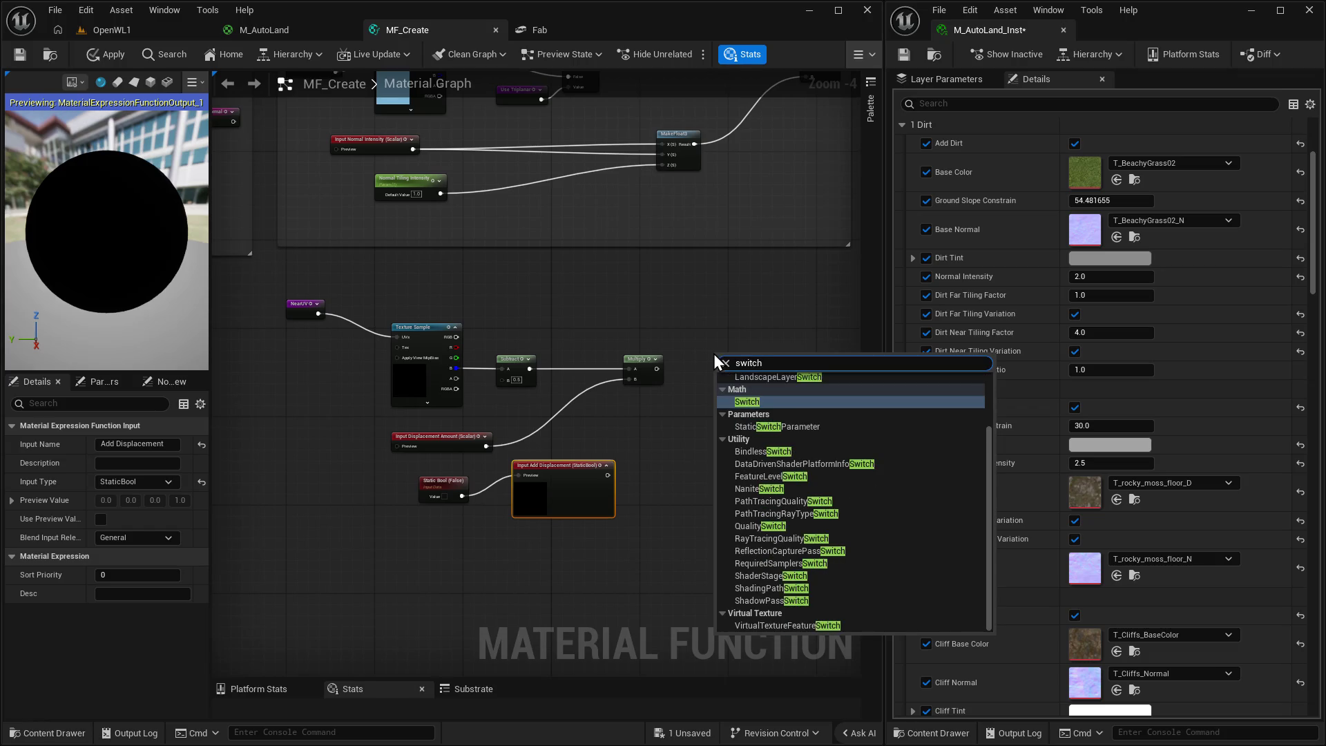
{"action": "key", "text": "Return"}
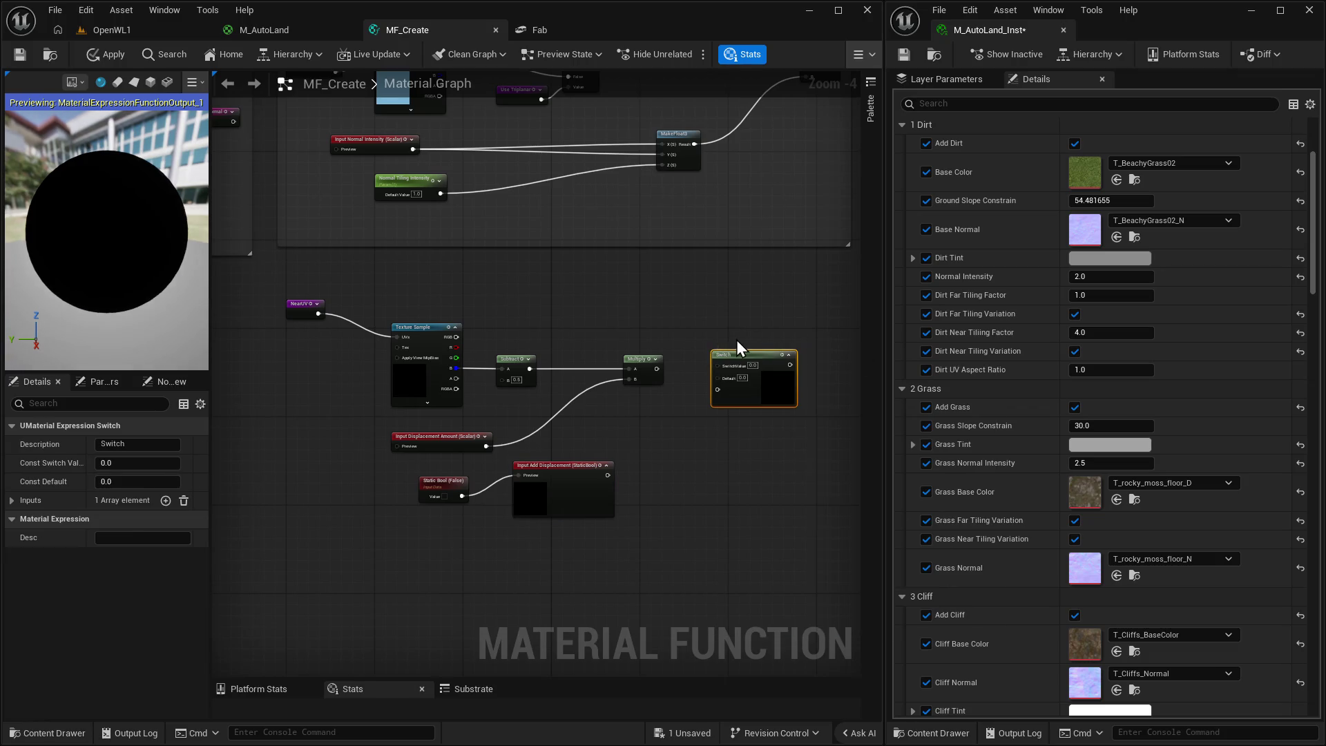
{"action": "mouse_move", "coordinate": [608, 474]}
{"action": "left_mouse_down"}
{"action": "mouse_move", "coordinate": [694, 447]}
{"action": "mouse_move", "coordinate": [731, 363]}
{"action": "mouse_move", "coordinate": [720, 366]}
{"action": "mouse_move", "coordinate": [772, 360]}
{"action": "left_mouse_up"}
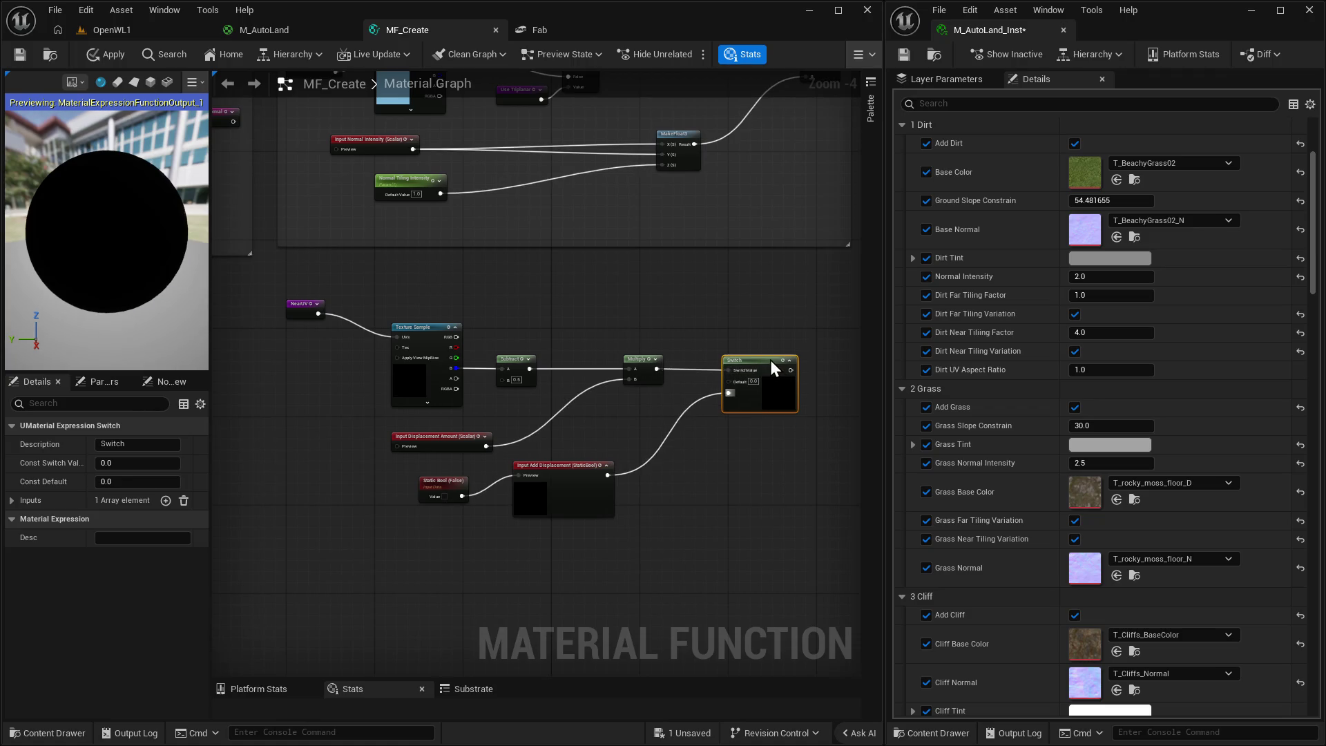
Add a scalar parameter named 'Param' and wire it into the Switch's Default input.
{"action": "left_click", "coordinate": [624, 399]}
{"action": "type", "text": "s"}
{"action": "left_click_drag", "start_coordinate": [633, 414], "coordinate": [622, 414]}
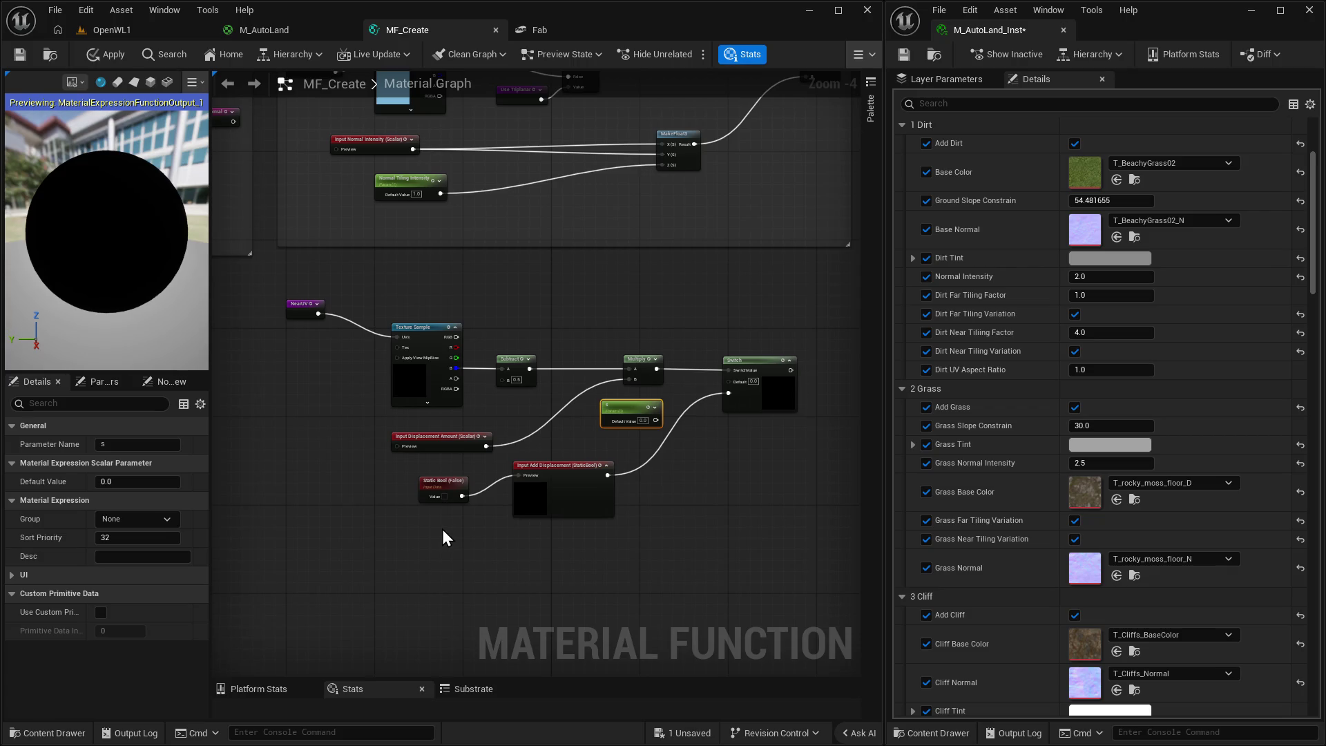
{"action": "left_click", "coordinate": [125, 520]}
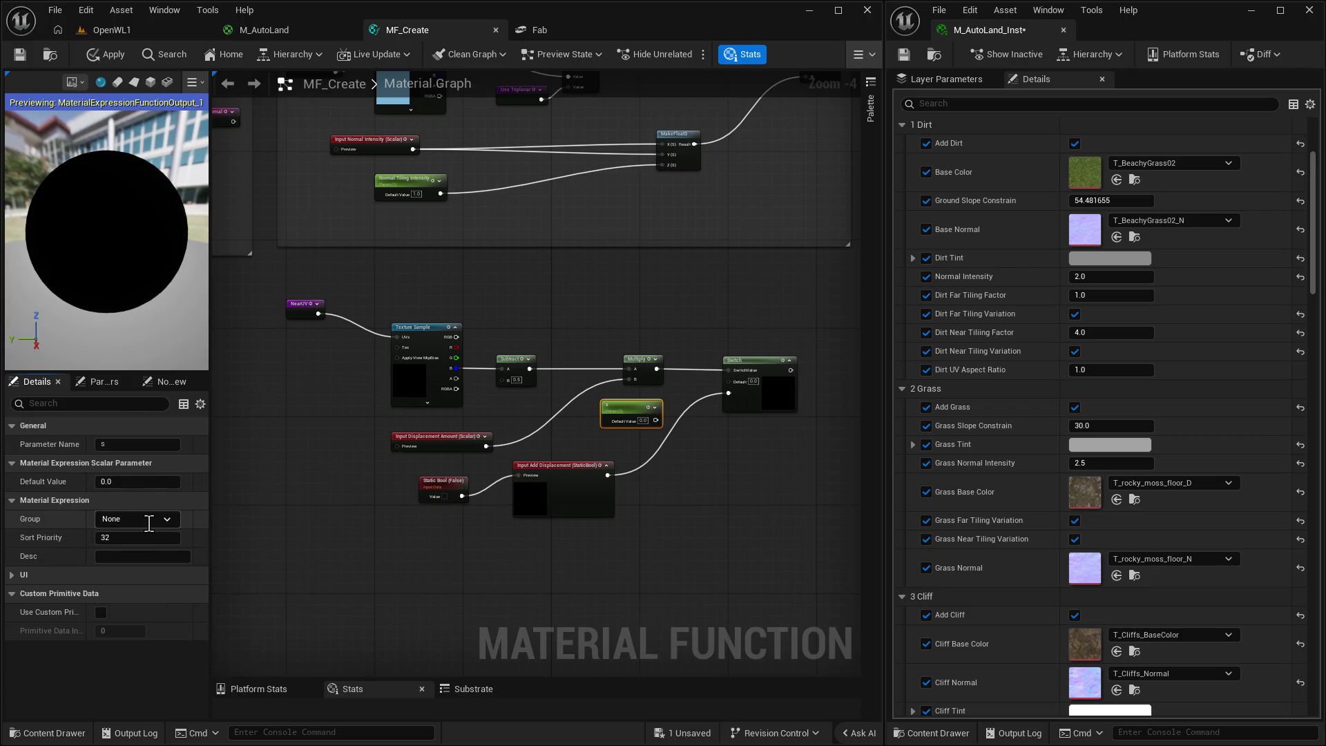
{"action": "left_click_drag", "start_coordinate": [126, 444], "coordinate": [35, 444]}
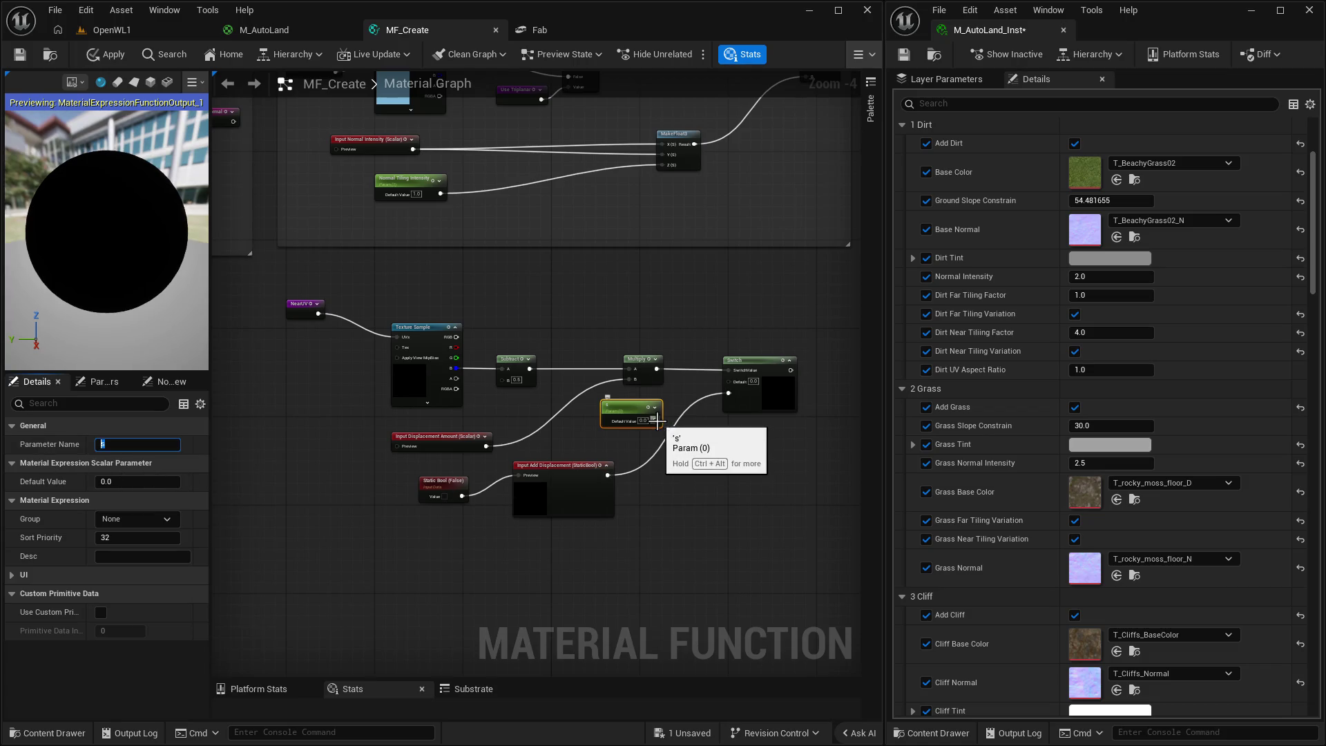
{"action": "left_click_drag", "start_coordinate": [656, 421], "coordinate": [724, 383]}
{"action": "mouse_move", "coordinate": [620, 409]}
{"action": "left_mouse_down"}
{"action": "mouse_move", "coordinate": [653, 420]}
{"action": "mouse_move", "coordinate": [731, 382]}
{"action": "left_mouse_up"}
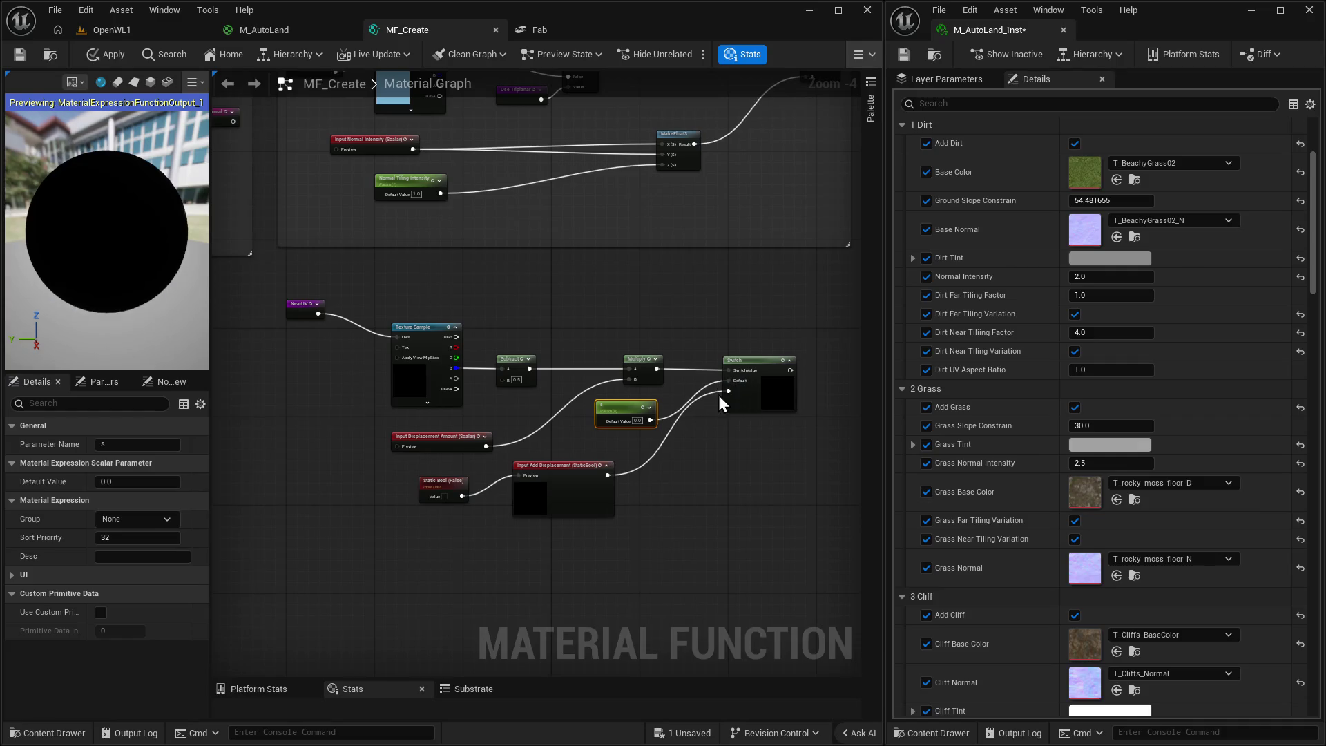
{"action": "double_click", "coordinate": [618, 406]}
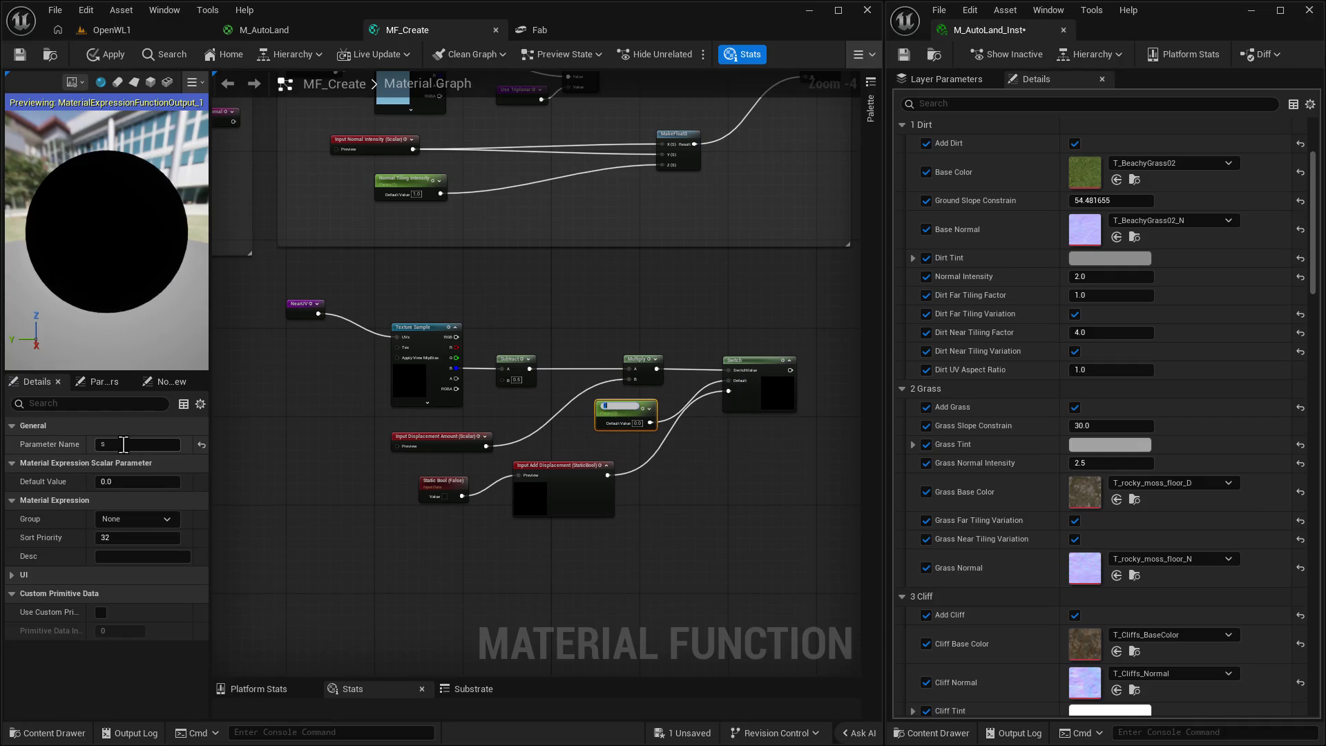
{"action": "type", "text": "Param"}
{"action": "key", "text": "Return"}
{"action": "left_click_drag", "start_coordinate": [775, 536], "coordinate": [677, 497]}
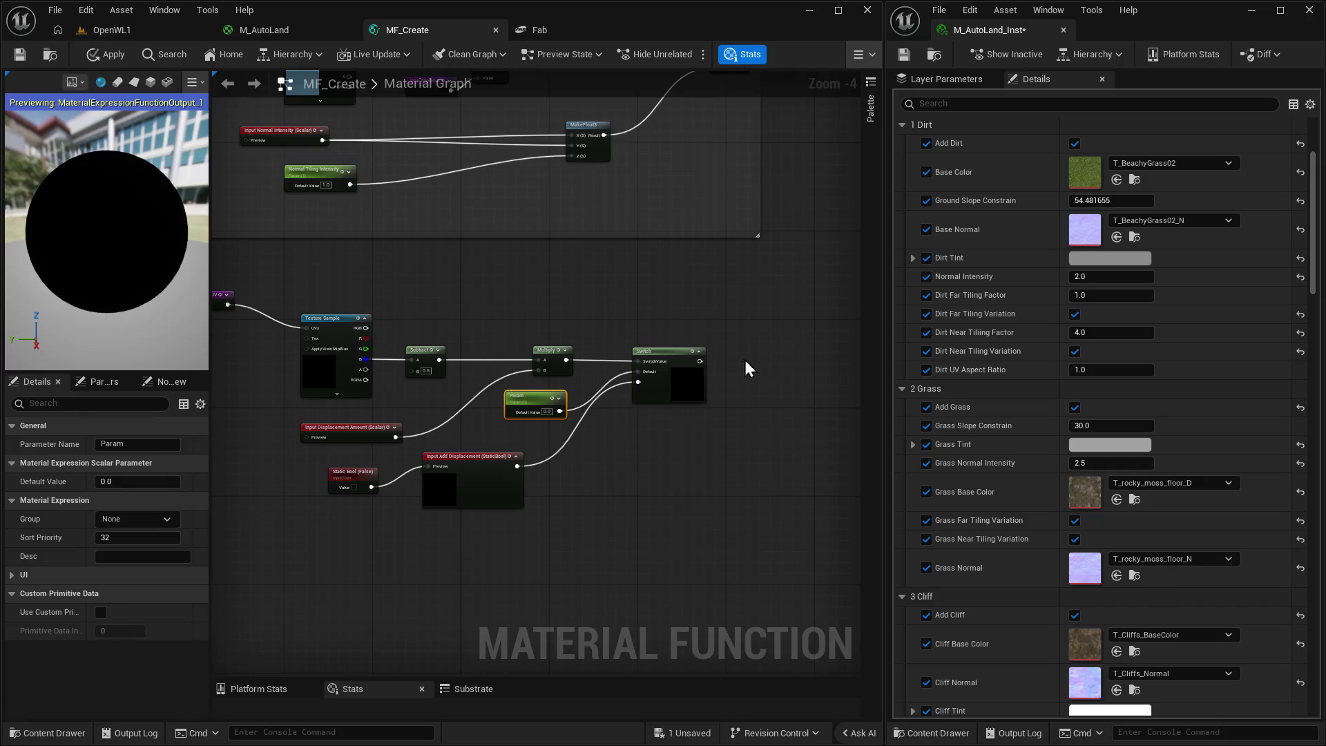
Set the Texture color and normal group's Texture Object to T_Black_Mask via a 'mask' search.
{"action": "mouse_move", "coordinate": [746, 370]}
{"action": "left_mouse_down"}
{"action": "mouse_move", "coordinate": [463, 313]}
{"action": "mouse_move", "coordinate": [622, 451]}
{"action": "mouse_move", "coordinate": [463, 356]}
{"action": "left_mouse_up"}
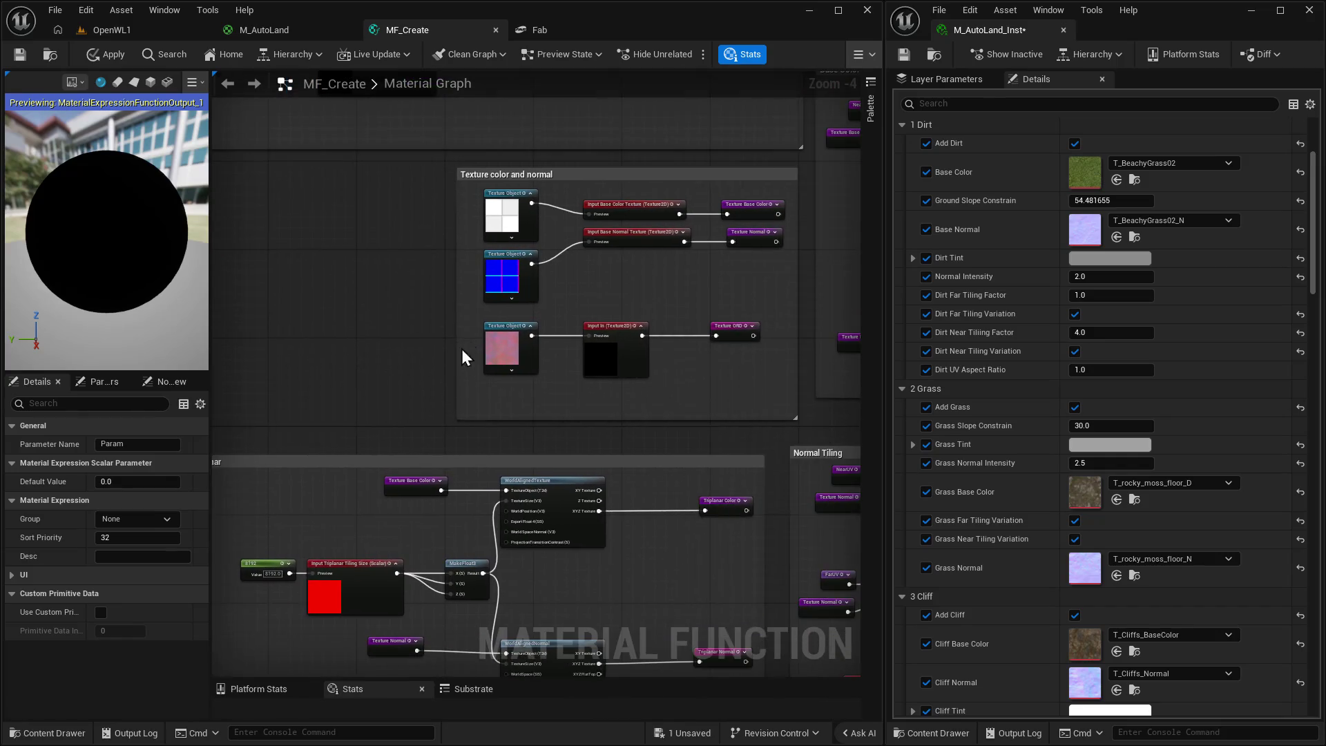
{"action": "left_click", "coordinate": [527, 335]}
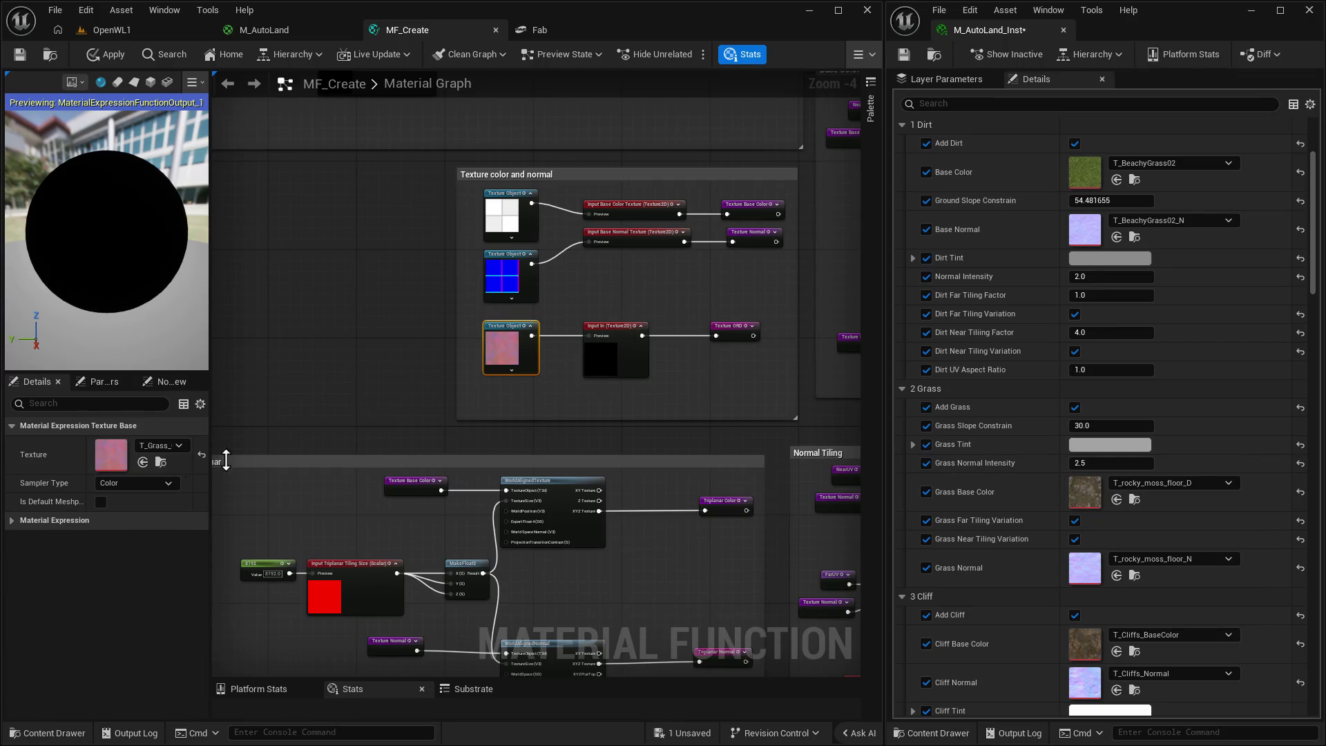
{"action": "left_click", "coordinate": [179, 446]}
{"action": "type", "text": "deafulat"}
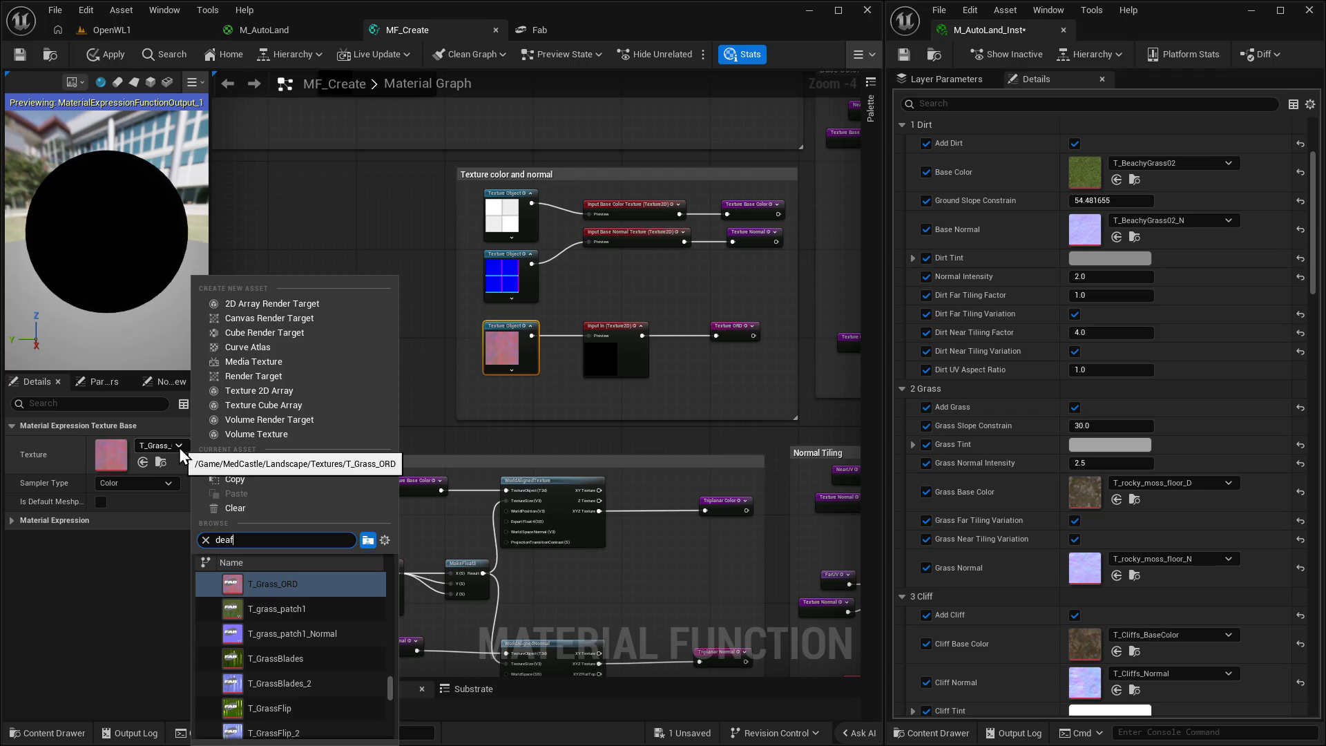
{"action": "key", "text": "BackSpace"}
{"action": "key", "text": "BackSpace"}
{"action": "key", "text": "BackSpace"}
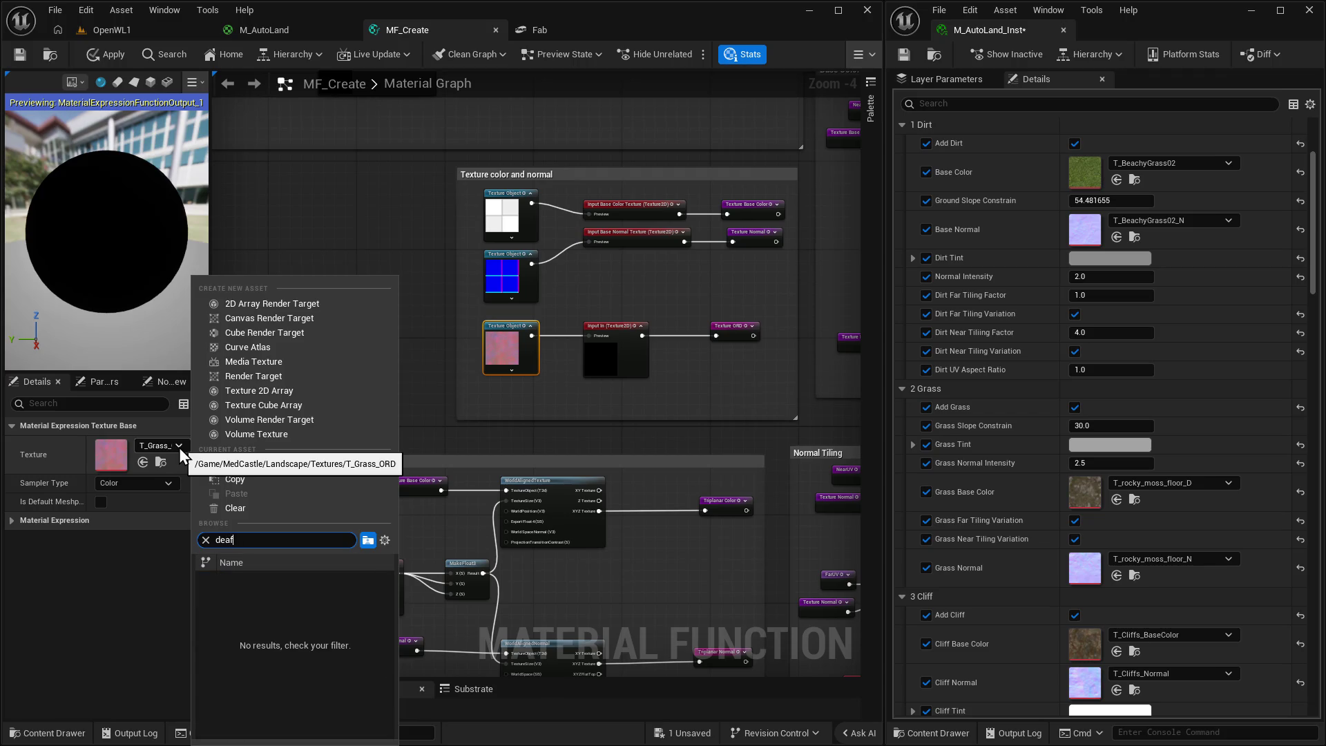
{"action": "type", "text": "faut mask"}
{"action": "key", "text": "BackSpace"}
{"action": "key", "text": "BackSpace"}
{"action": "key", "text": "BackSpace"}
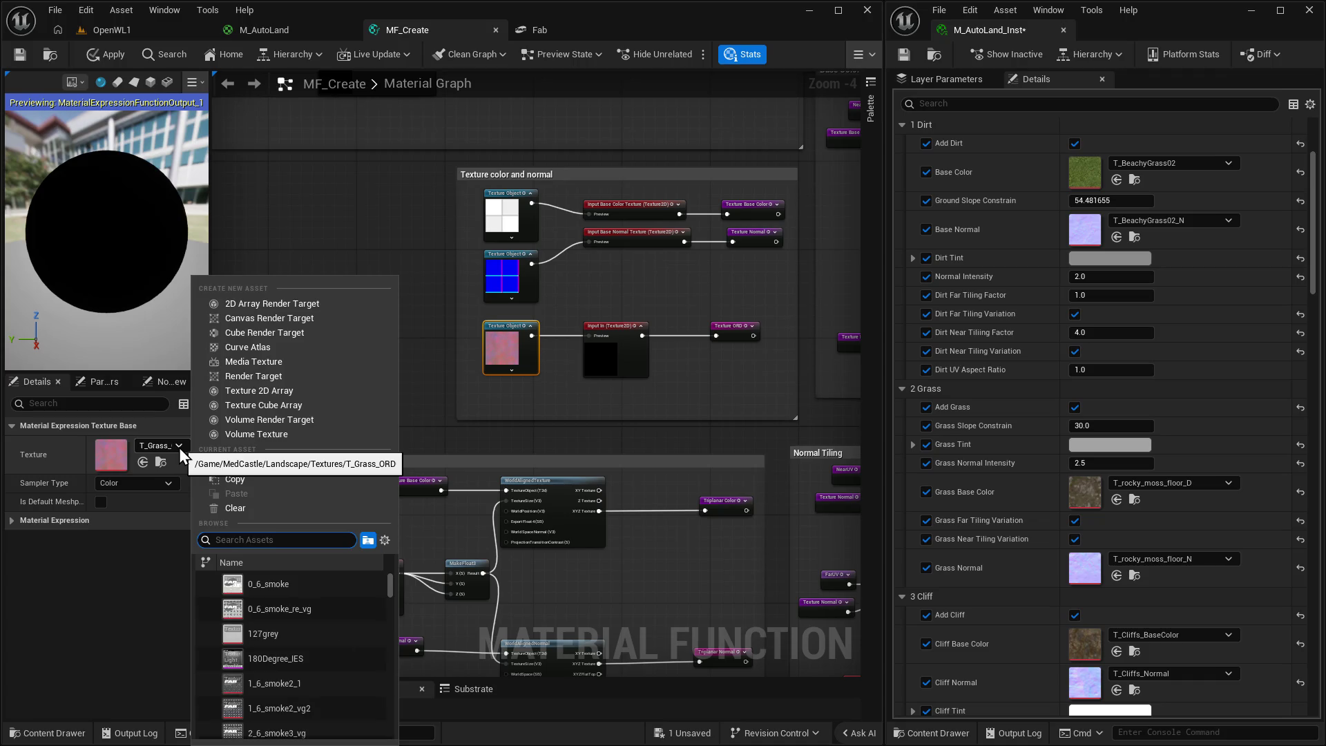
{"action": "type", "text": "mask"}
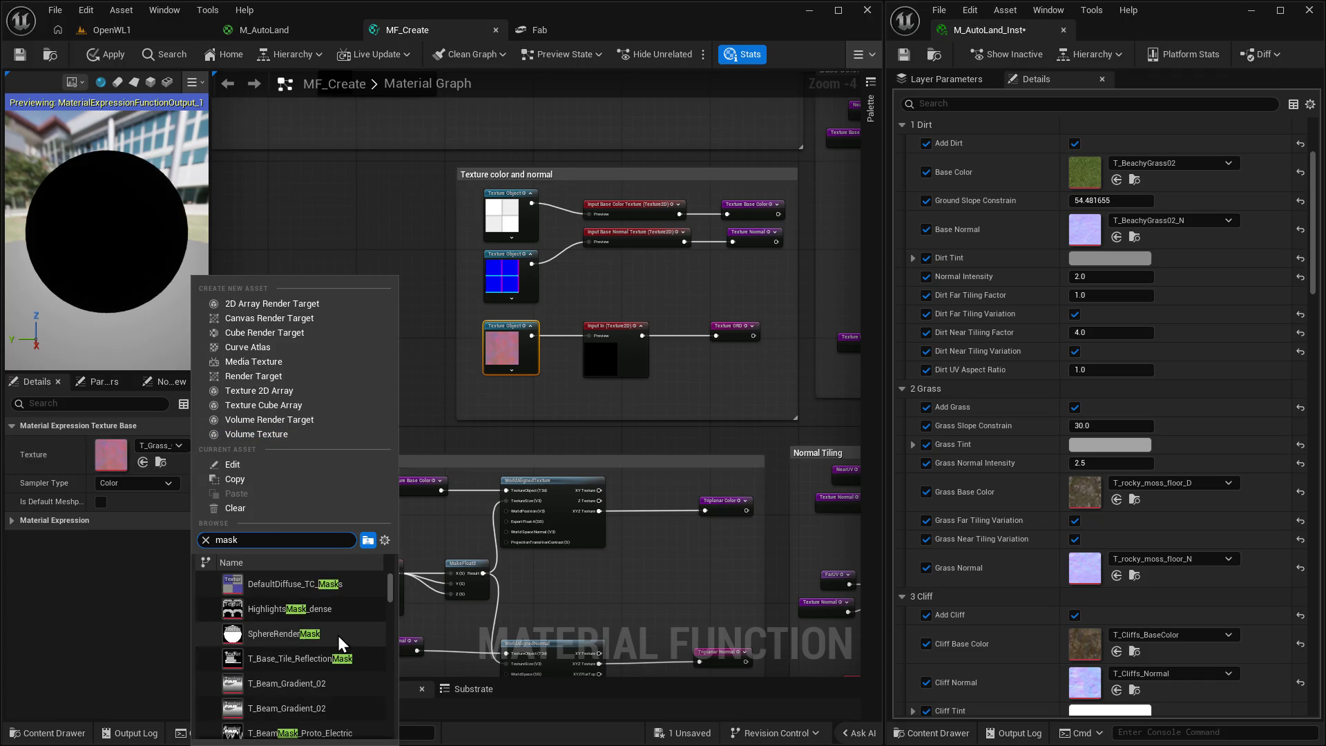
{"action": "scroll", "coordinate": [298, 635], "scroll_direction": "down", "scroll_amount": 3}
{"action": "left_click", "coordinate": [323, 648]}
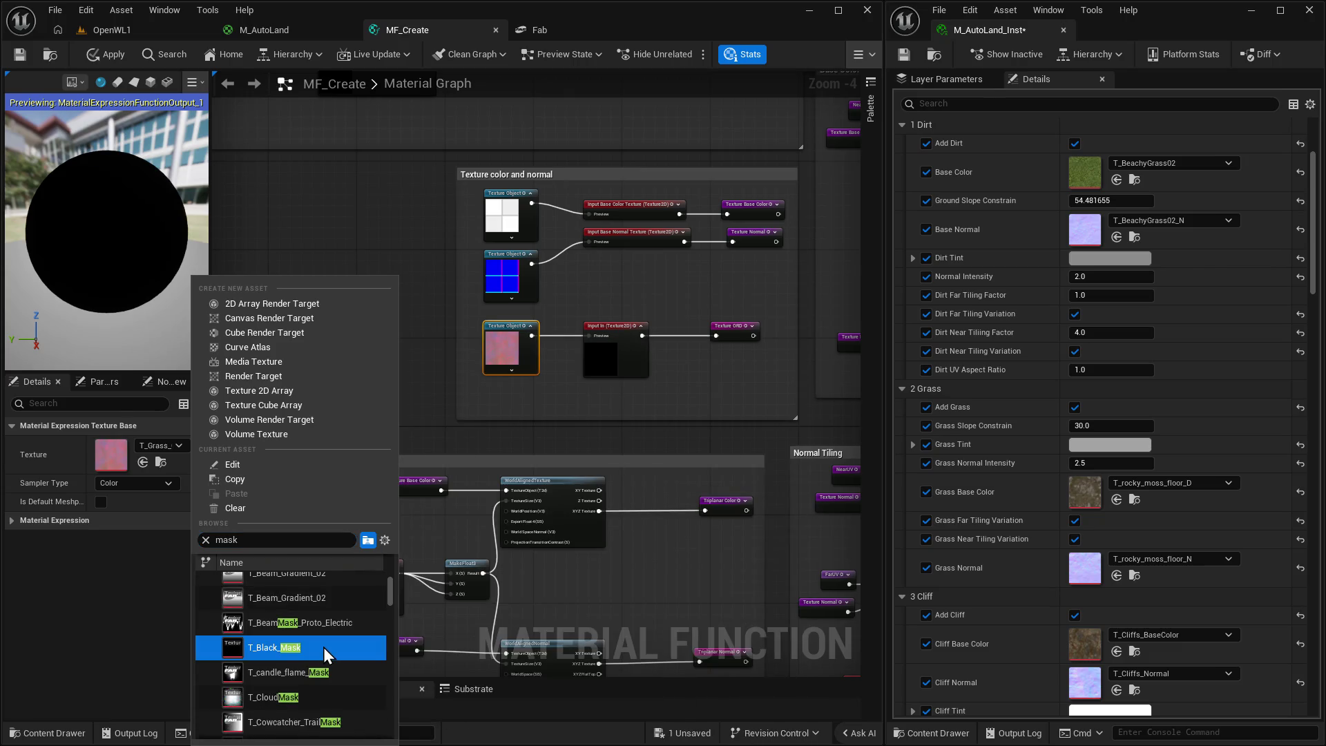
{"action": "left_click_drag", "start_coordinate": [364, 364], "coordinate": [368, 411]}
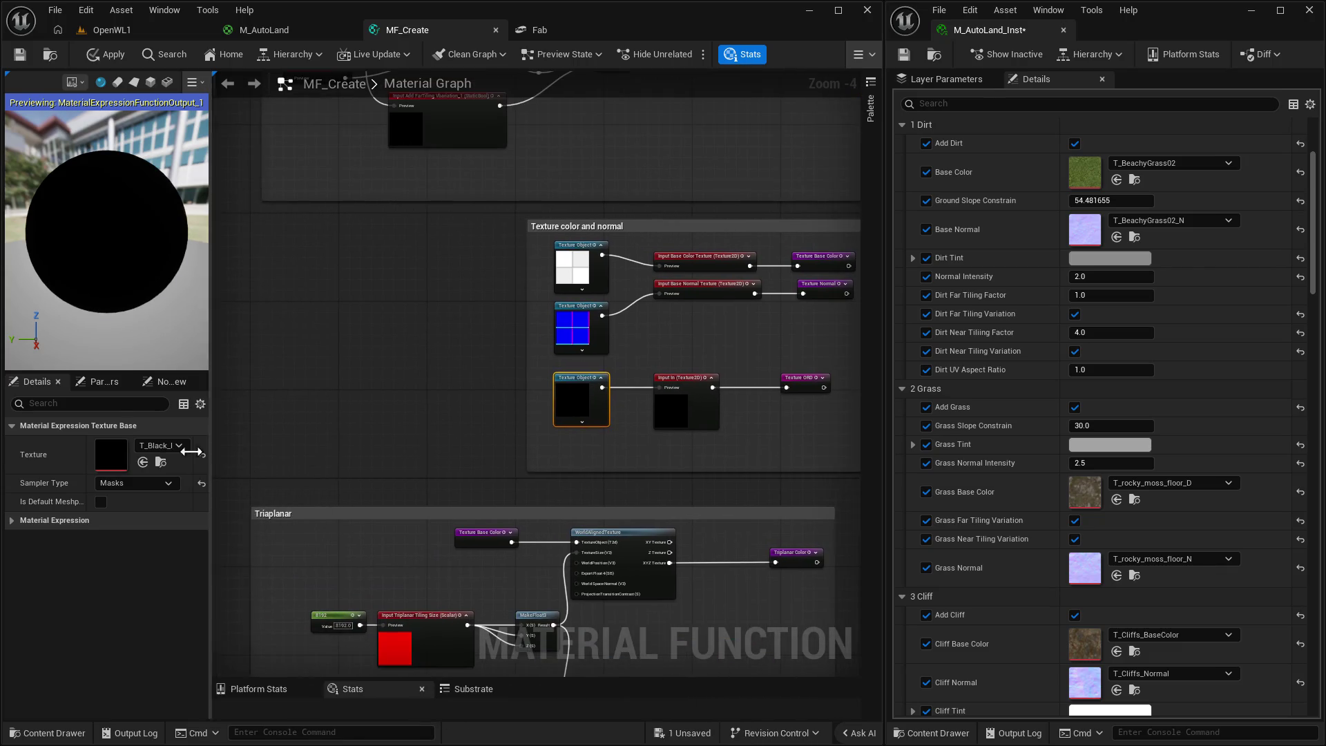
{"action": "left_click_drag", "start_coordinate": [449, 449], "coordinate": [382, 465]}
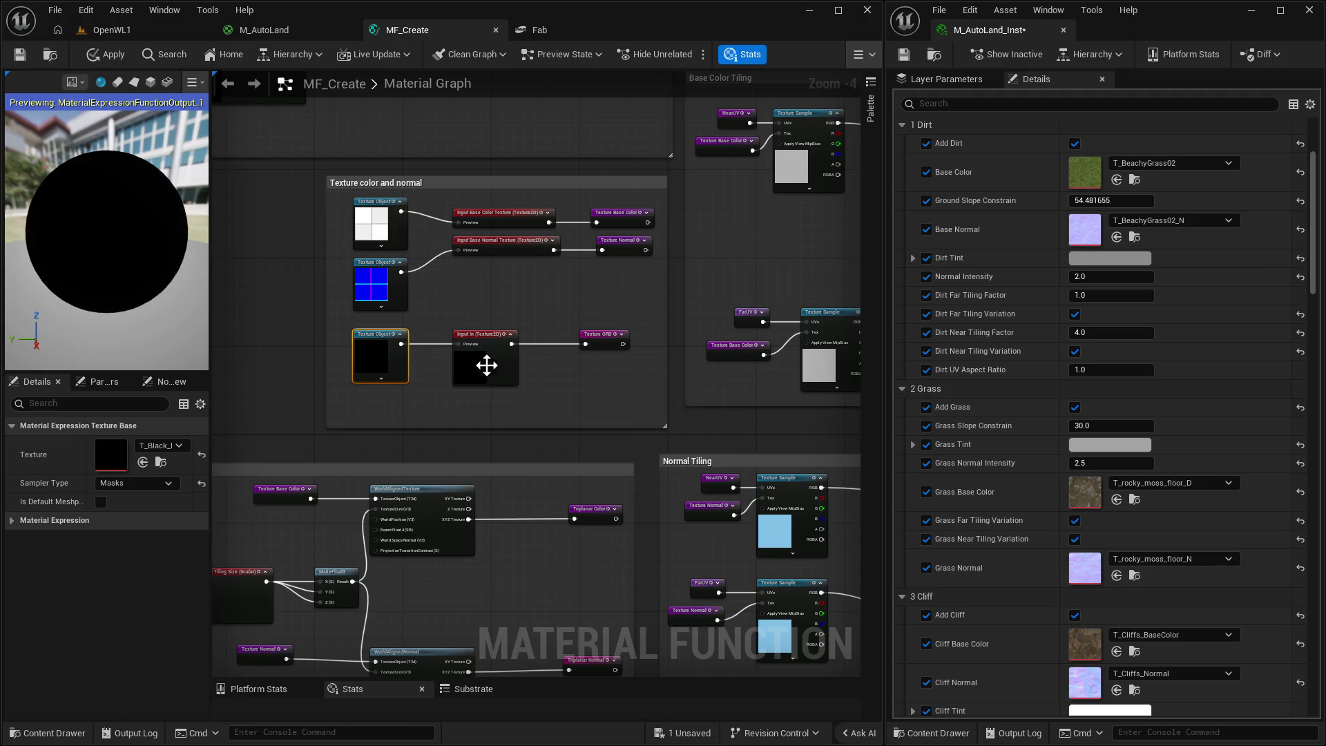
{"action": "scroll", "coordinate": [570, 364], "scroll_direction": "up", "scroll_amount": 2}
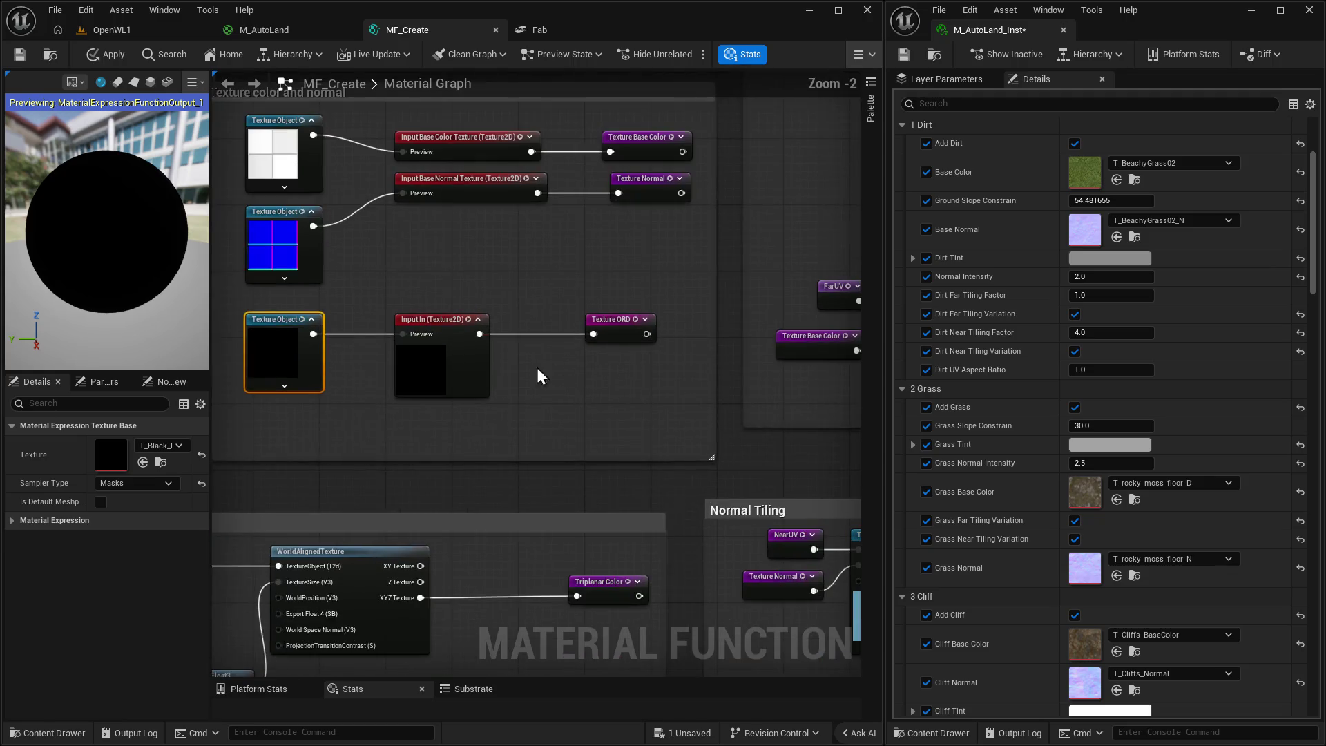
Rename the Input In node to 'Textue ORD' and save the material function.
{"action": "scroll", "coordinate": [537, 377], "scroll_direction": "up", "scroll_amount": 1}
{"action": "left_click", "coordinate": [434, 310]}
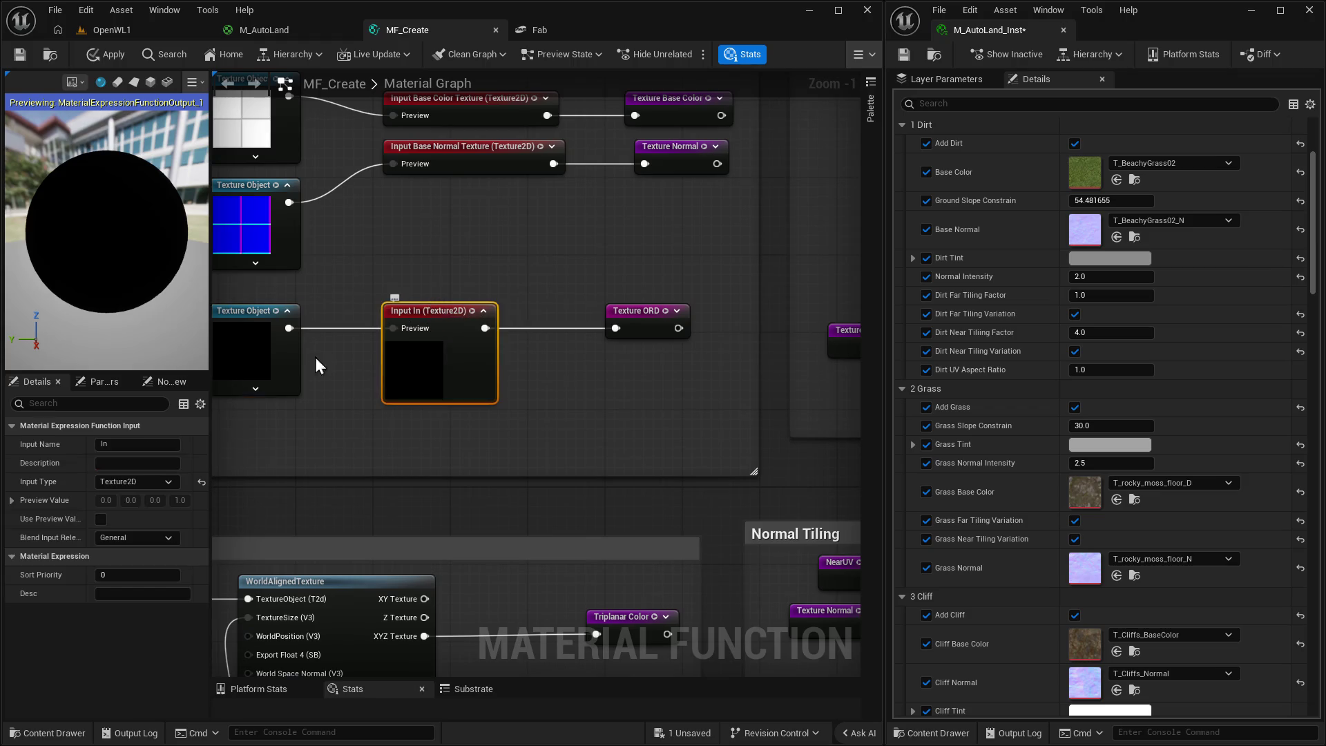
{"action": "left_click", "coordinate": [135, 443]}
{"action": "type", "text": "Textue ORD"}
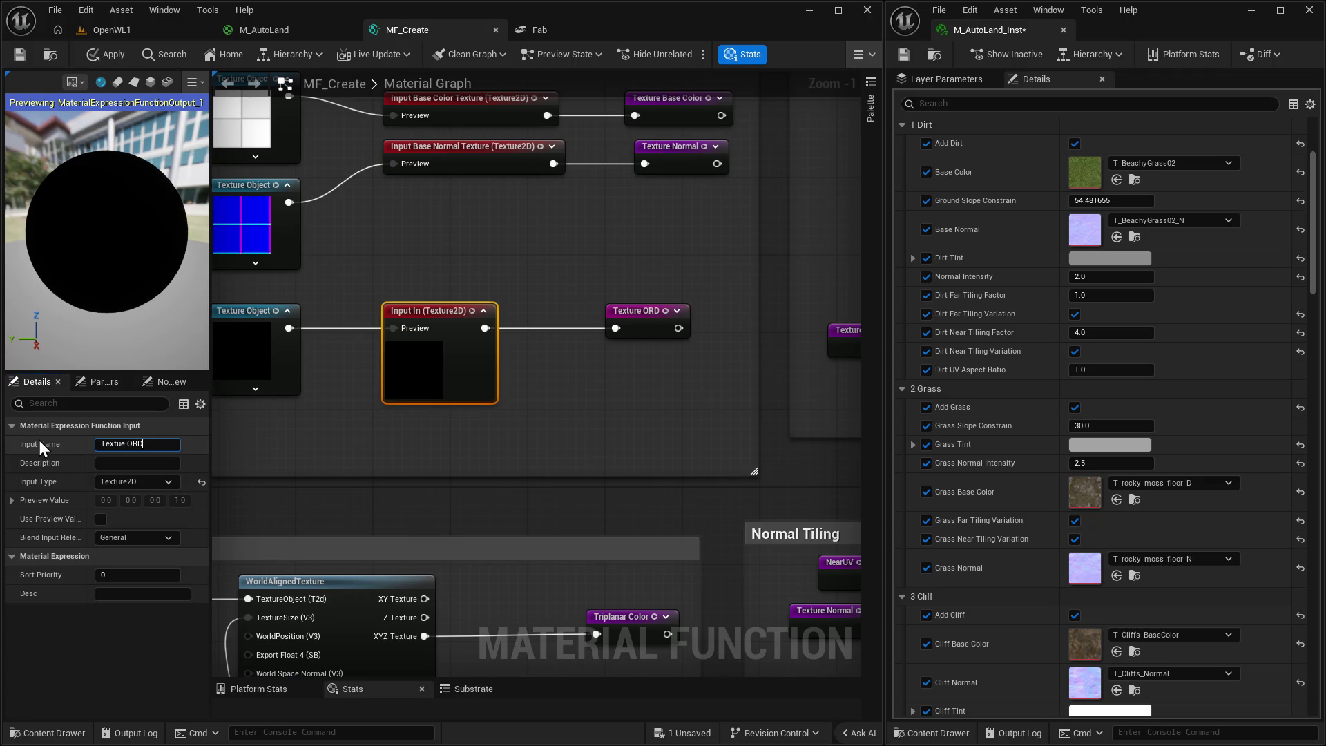
{"action": "key", "text": "Return"}
{"action": "left_click", "coordinate": [624, 435]}
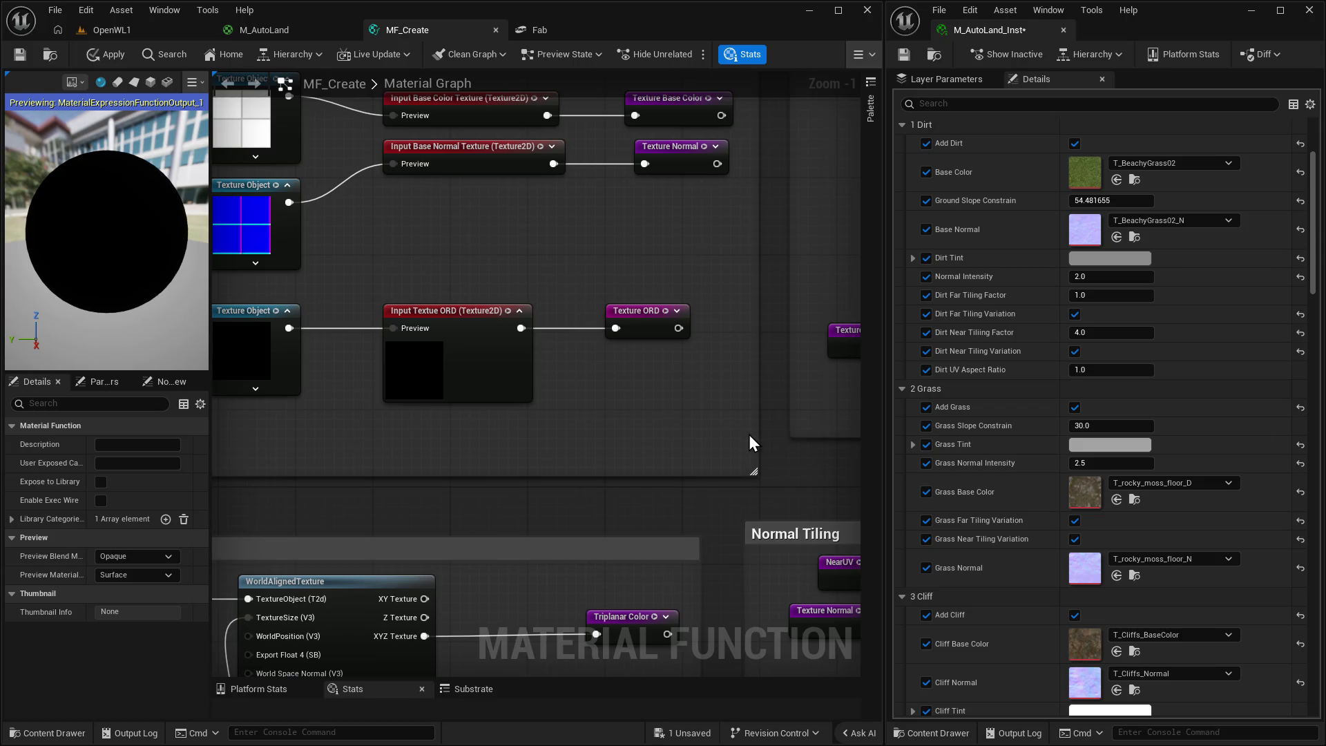
{"action": "key", "text": "ctrl+s"}
Move the Input Add Displacement node to the right.
{"action": "scroll", "coordinate": [749, 433], "scroll_direction": "down", "scroll_amount": 5}
{"action": "scroll", "coordinate": [686, 469], "scroll_direction": "up", "scroll_amount": 7}
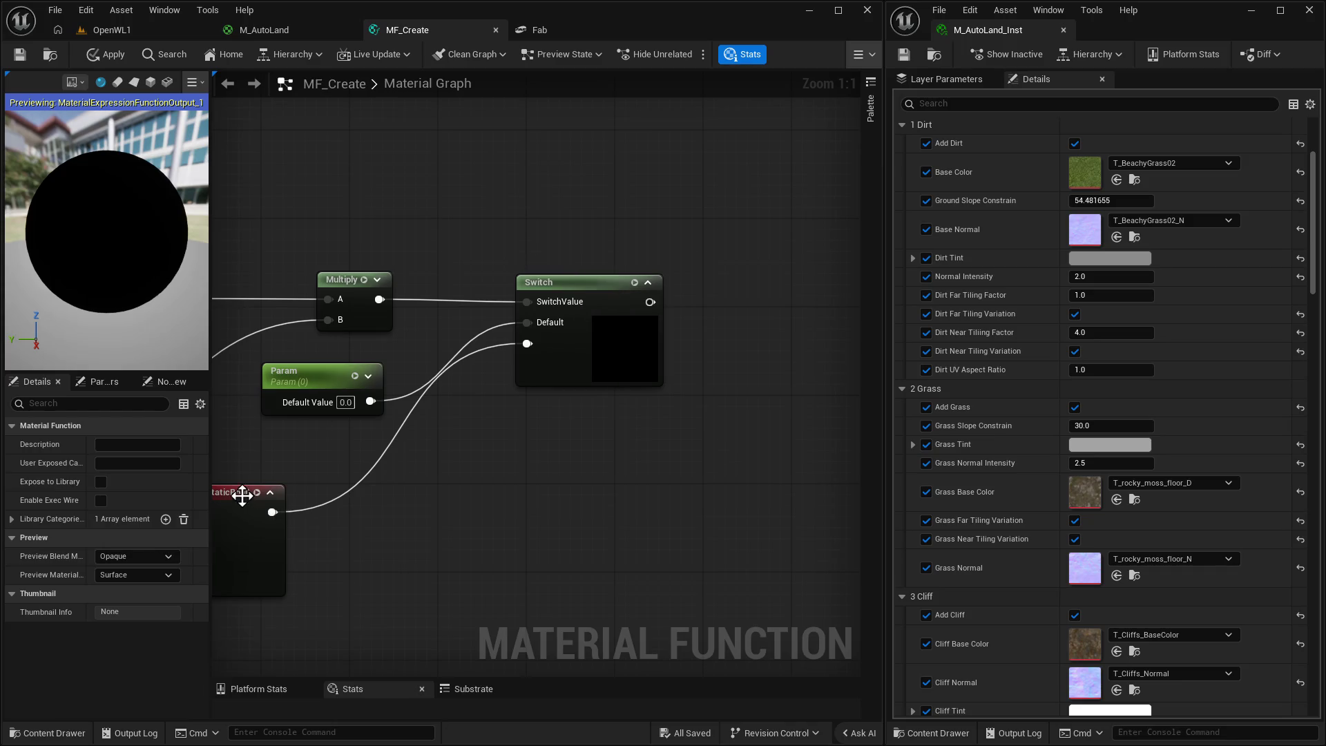
{"action": "left_click_drag", "start_coordinate": [238, 492], "coordinate": [337, 496]}
{"action": "scroll", "coordinate": [527, 415], "scroll_direction": "down", "scroll_amount": 6}
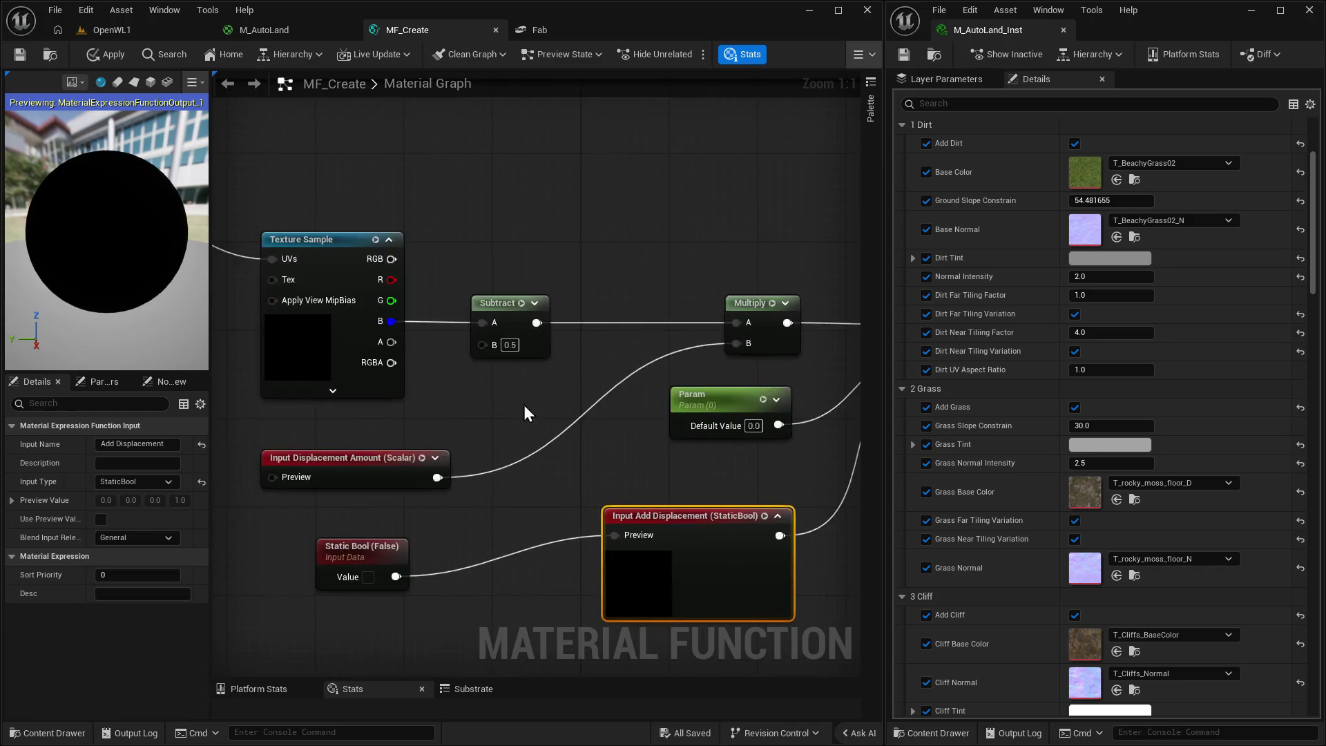
{"action": "scroll", "coordinate": [474, 373], "scroll_direction": "up", "scroll_amount": 4}
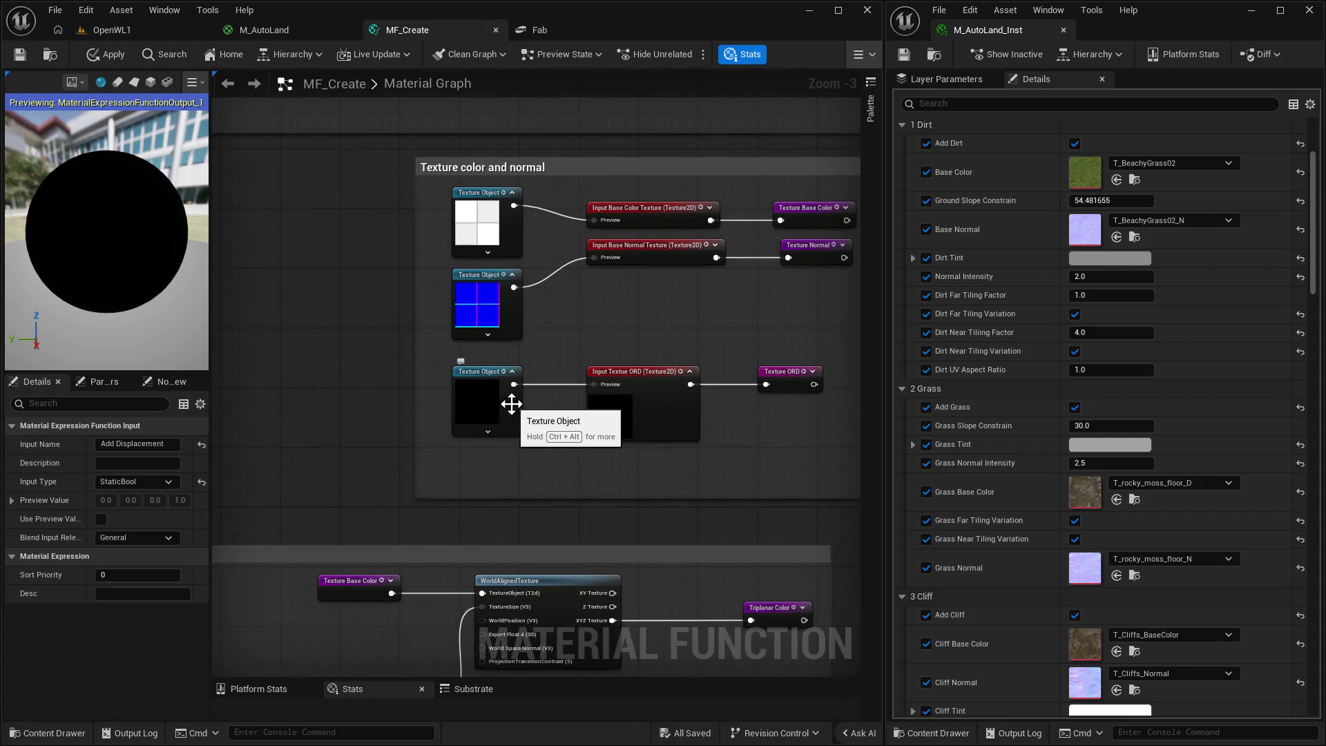
Browse the ORD Texture Object's texture list and close it, leaving T_Black_Mask assigned.
{"action": "left_click", "coordinate": [477, 377]}
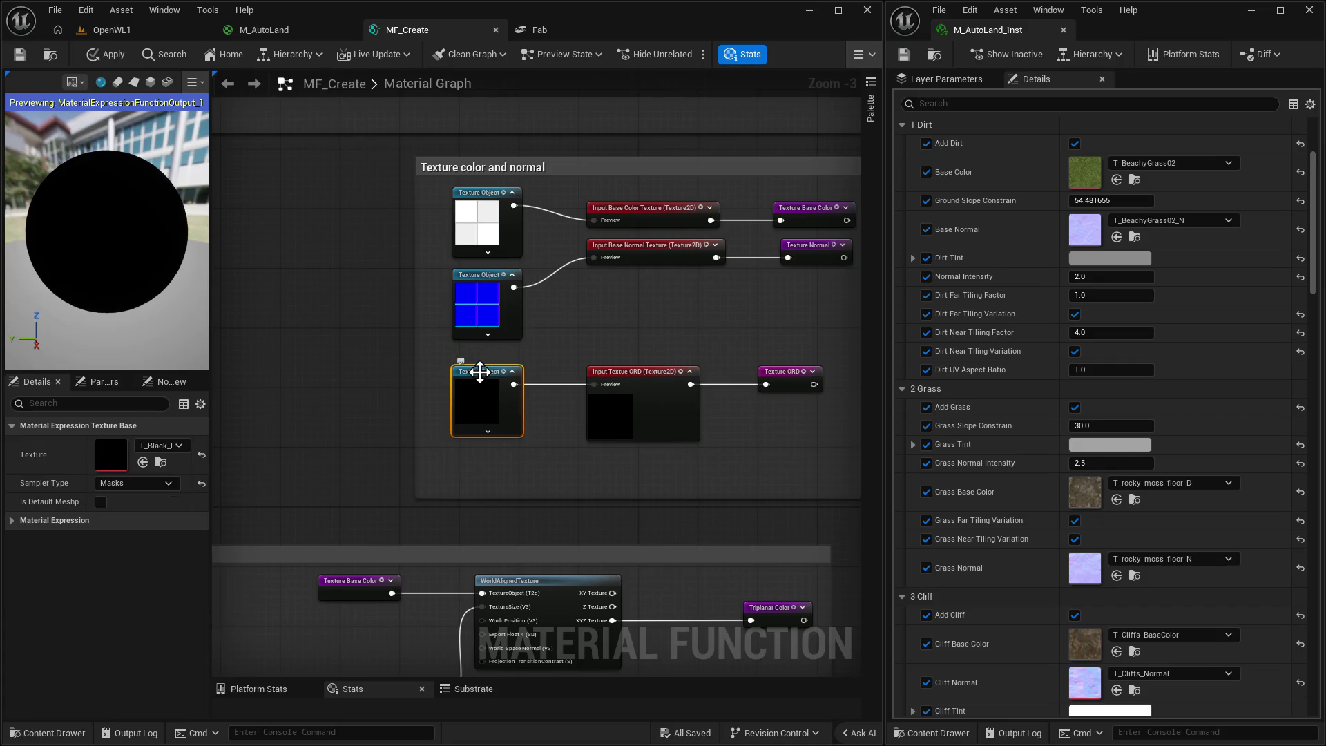
{"action": "left_click", "coordinate": [180, 447]}
{"action": "scroll", "coordinate": [308, 606], "scroll_direction": "up", "scroll_amount": 5}
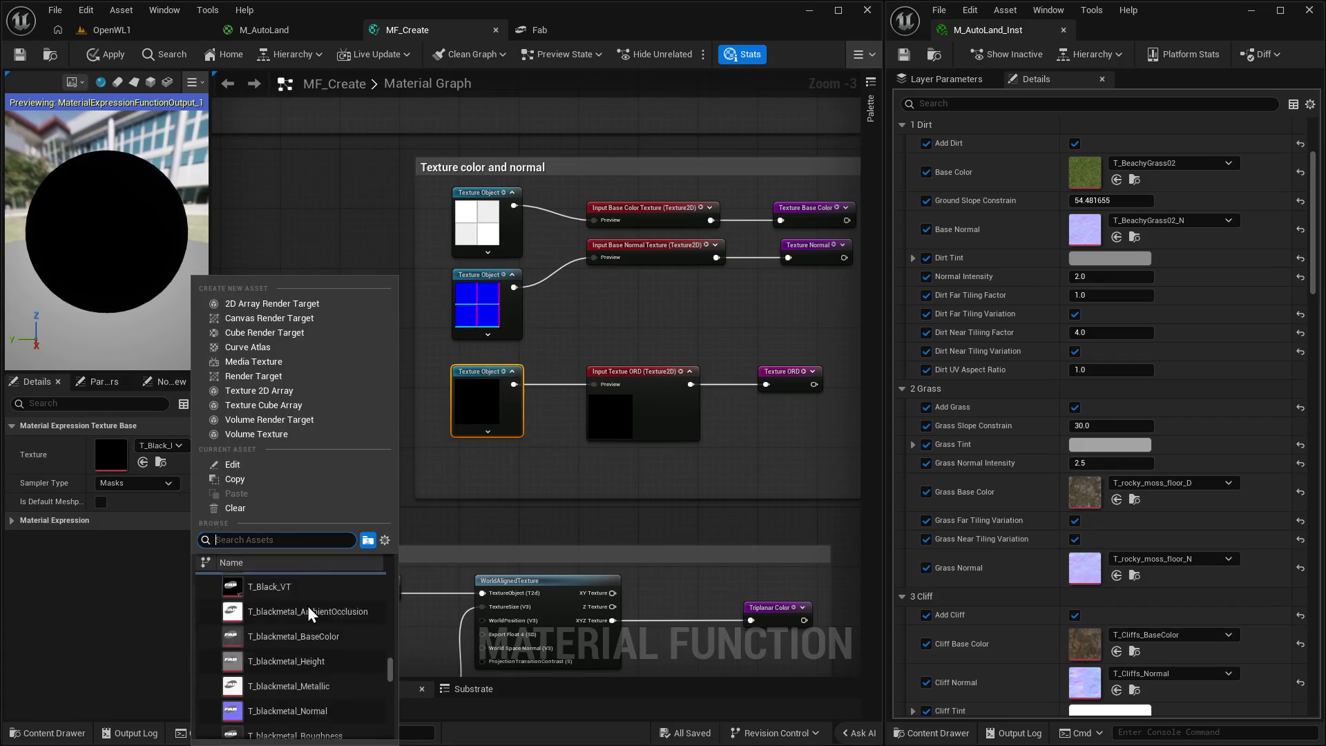
{"action": "scroll", "coordinate": [363, 646], "scroll_direction": "up", "scroll_amount": 3}
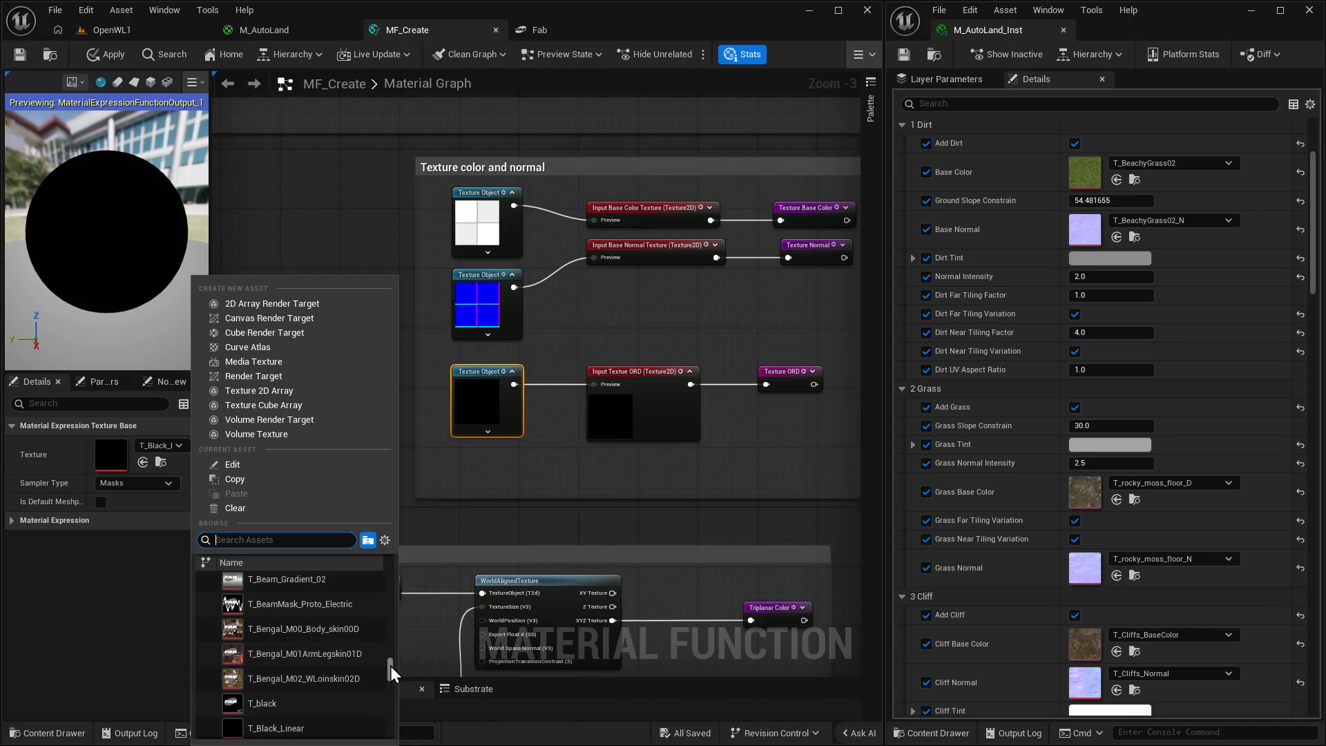
{"action": "mouse_move", "coordinate": [391, 665]}
{"action": "left_mouse_down"}
{"action": "mouse_move", "coordinate": [395, 636]}
{"action": "mouse_move", "coordinate": [398, 665]}
{"action": "left_mouse_up"}
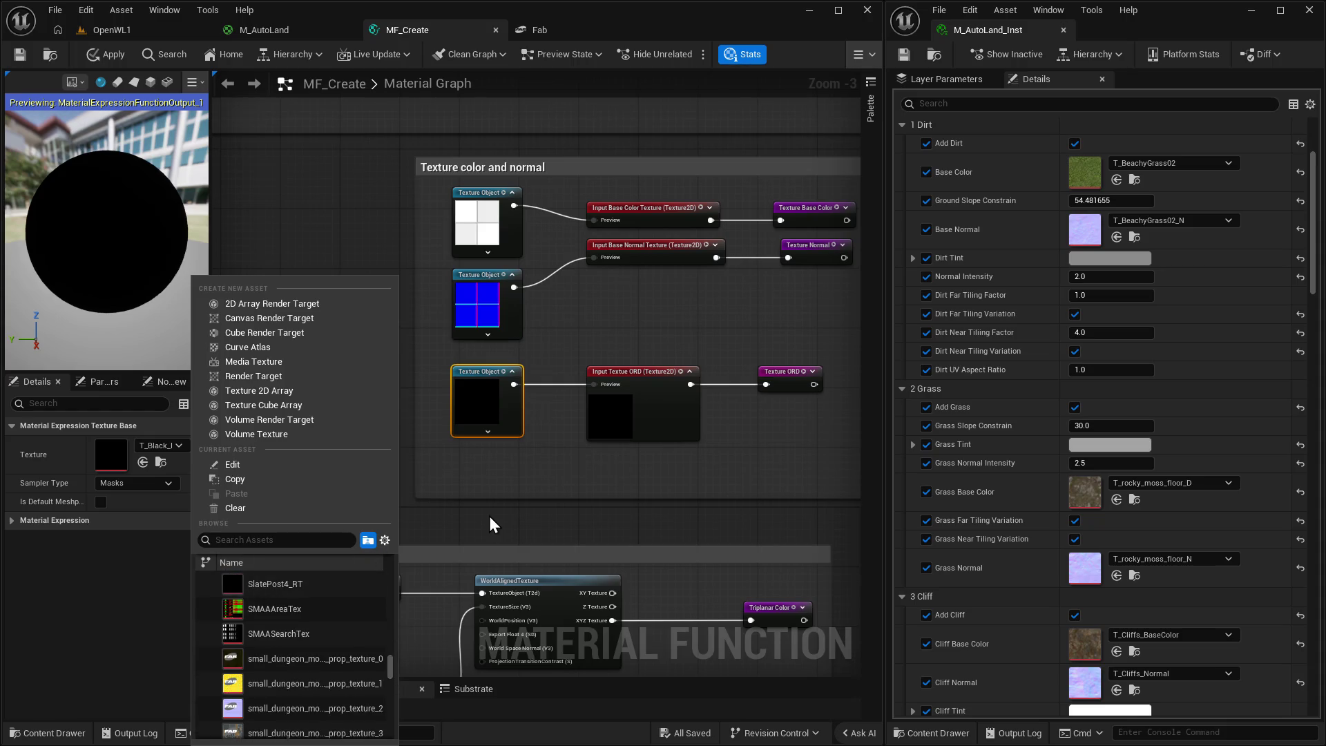
{"action": "left_click", "coordinate": [492, 516]}
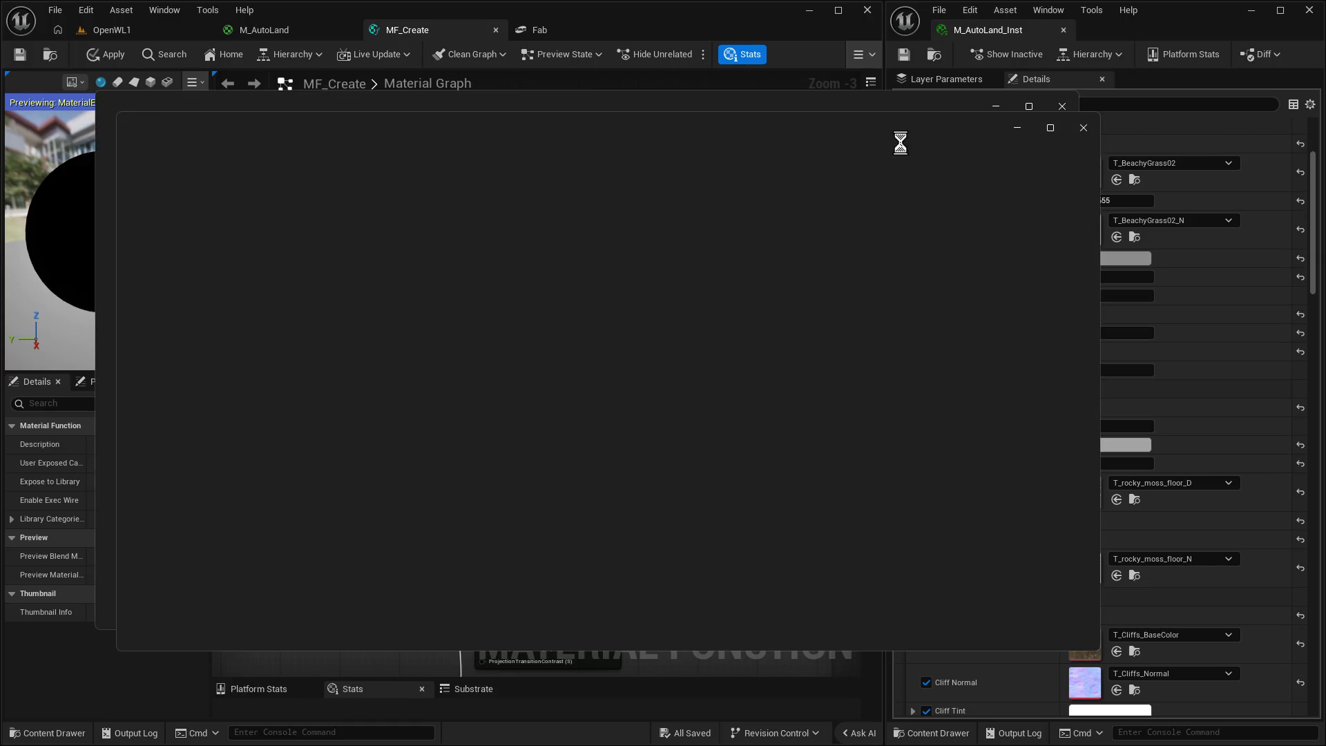
Close both Photos windows showing T_ORD_DefaultMask (1).png to return to Unreal.
{"action": "left_click", "coordinate": [1080, 128]}
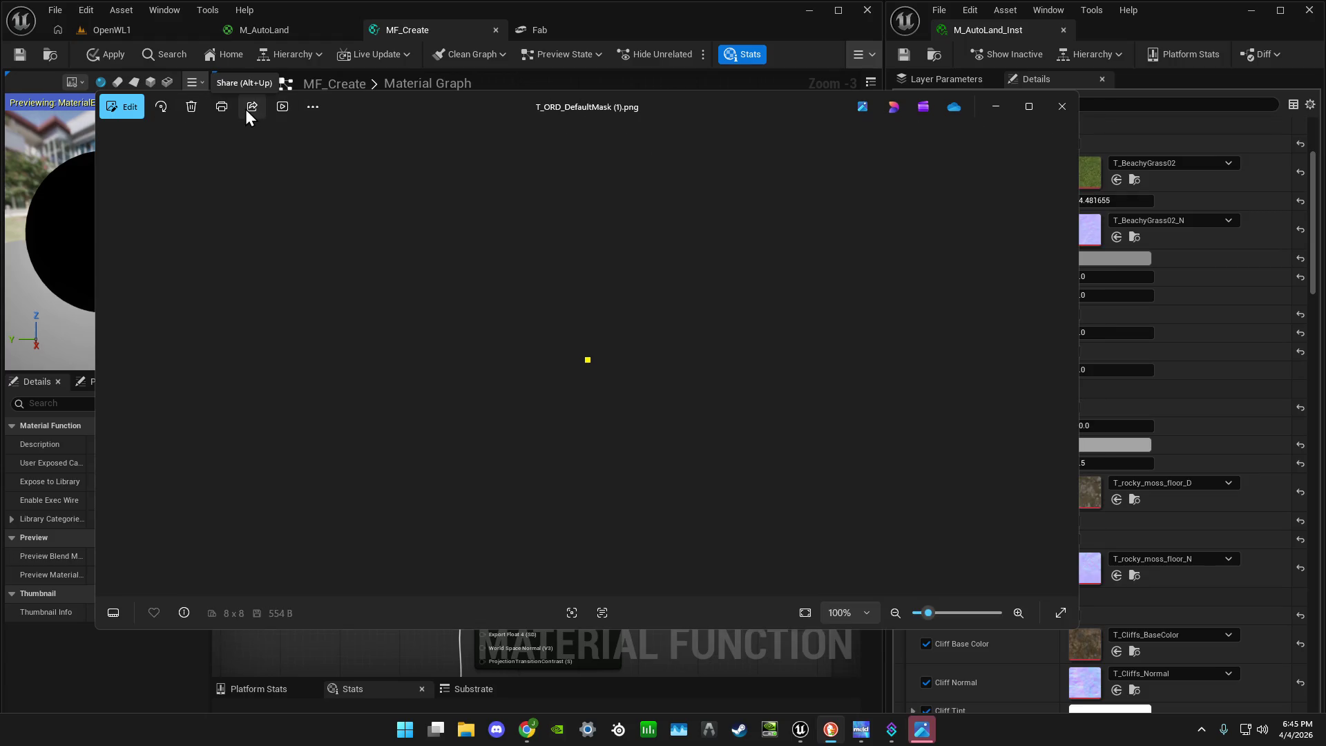
{"action": "left_click", "coordinate": [1062, 106]}
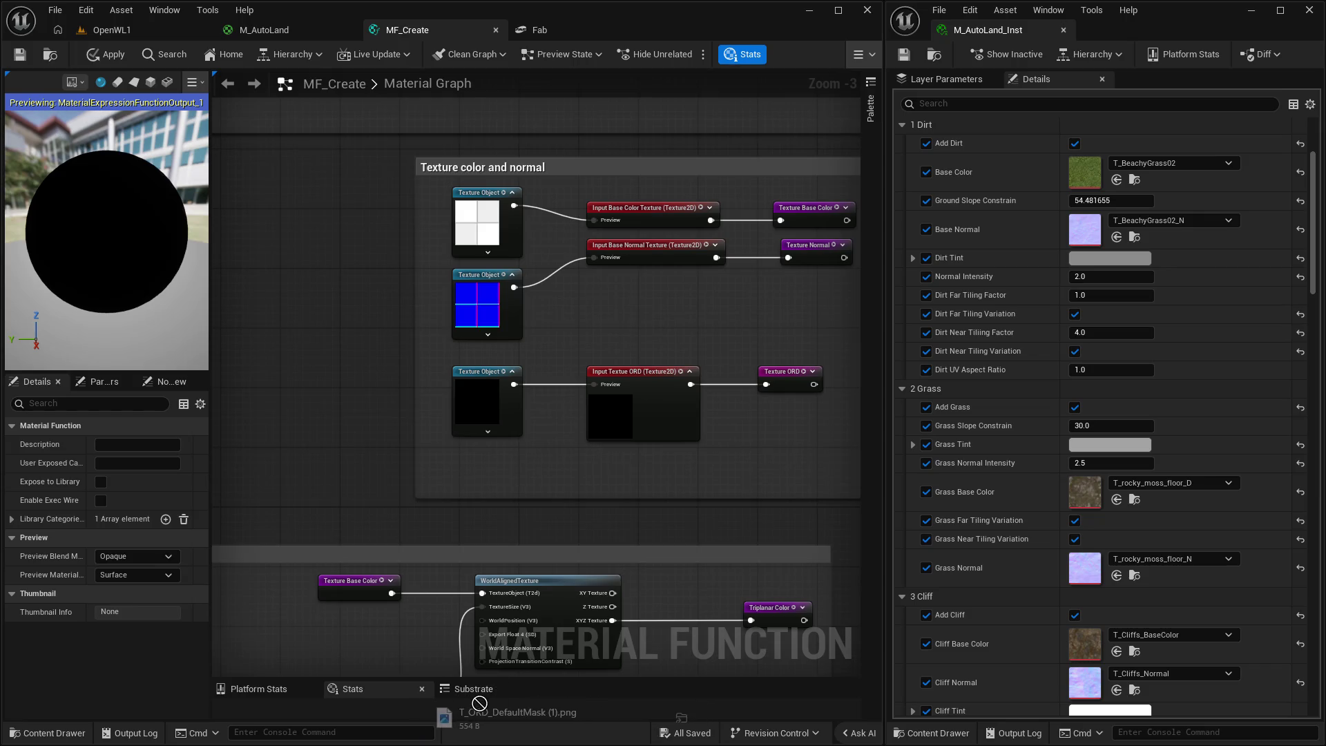
{"action": "key", "text": "ctrl+space"}
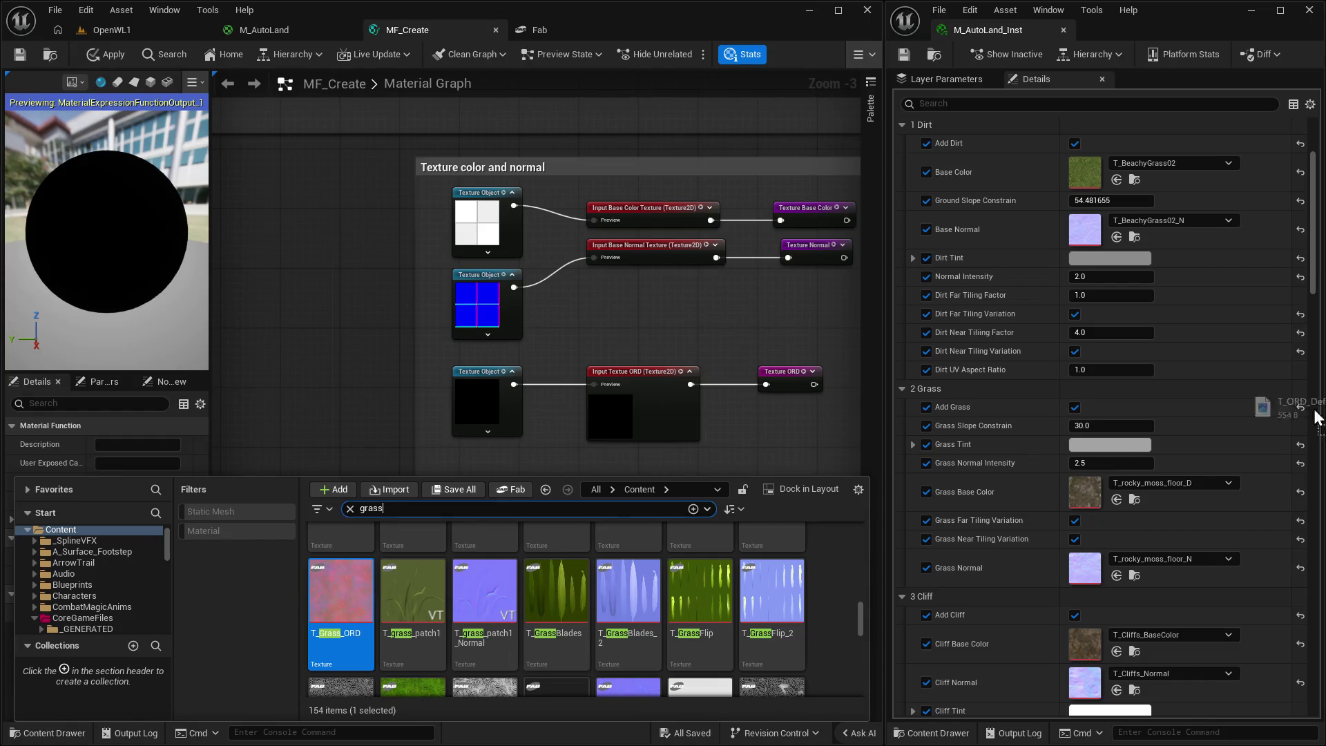
Import the yellow ORD default mask PNG into CoreGameFiles > Material and assign it to the ORD Texture Object.
{"action": "mouse_move", "coordinate": [1311, 407]}
{"action": "left_mouse_down"}
{"action": "mouse_move", "coordinate": [552, 627]}
{"action": "mouse_move", "coordinate": [66, 624]}
{"action": "mouse_move", "coordinate": [79, 617]}
{"action": "left_mouse_up"}
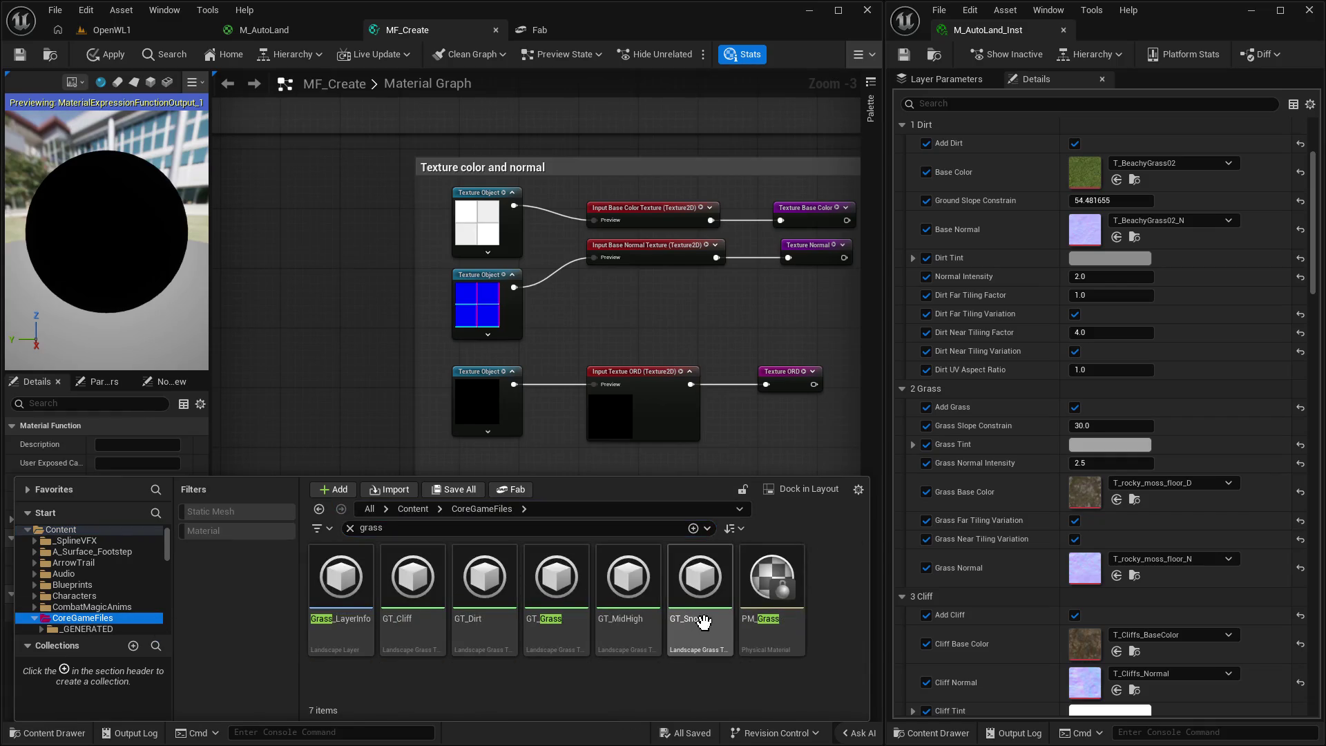
{"action": "left_click", "coordinate": [350, 527]}
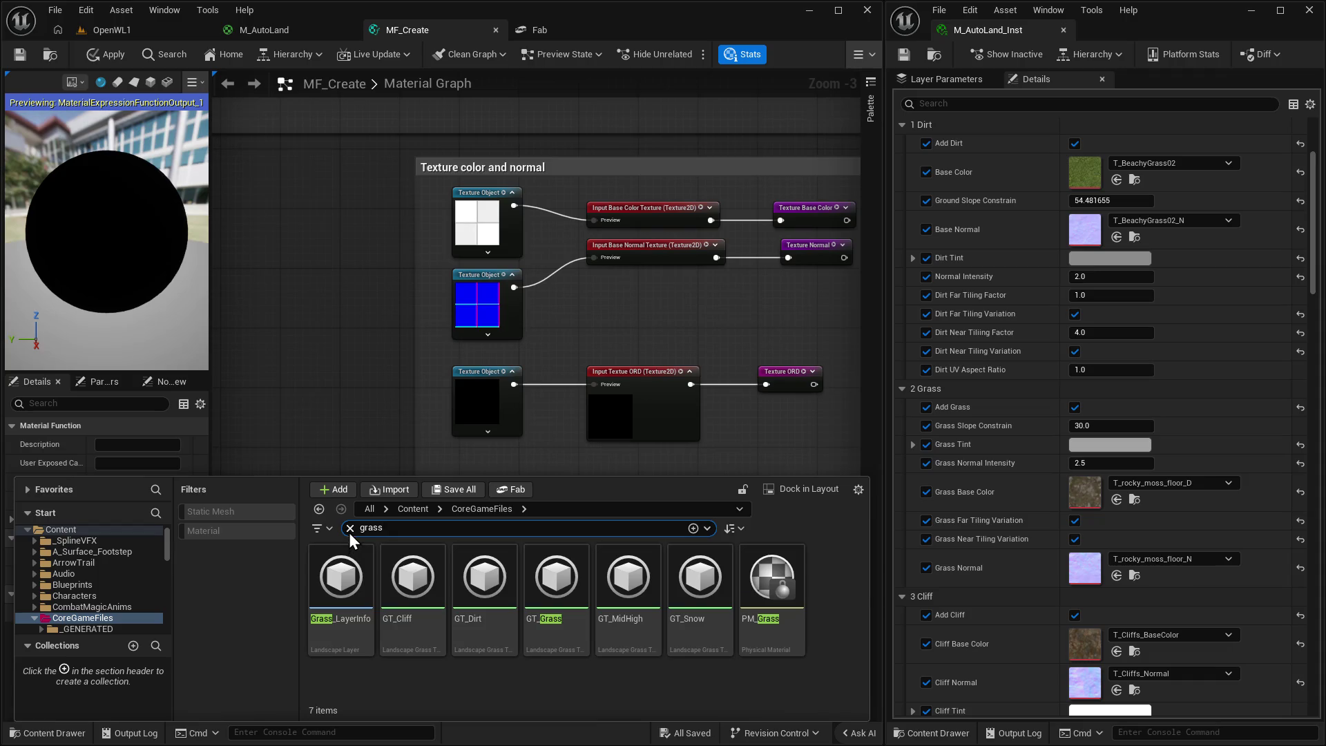
{"action": "scroll", "coordinate": [753, 673], "scroll_direction": "down", "scroll_amount": 1}
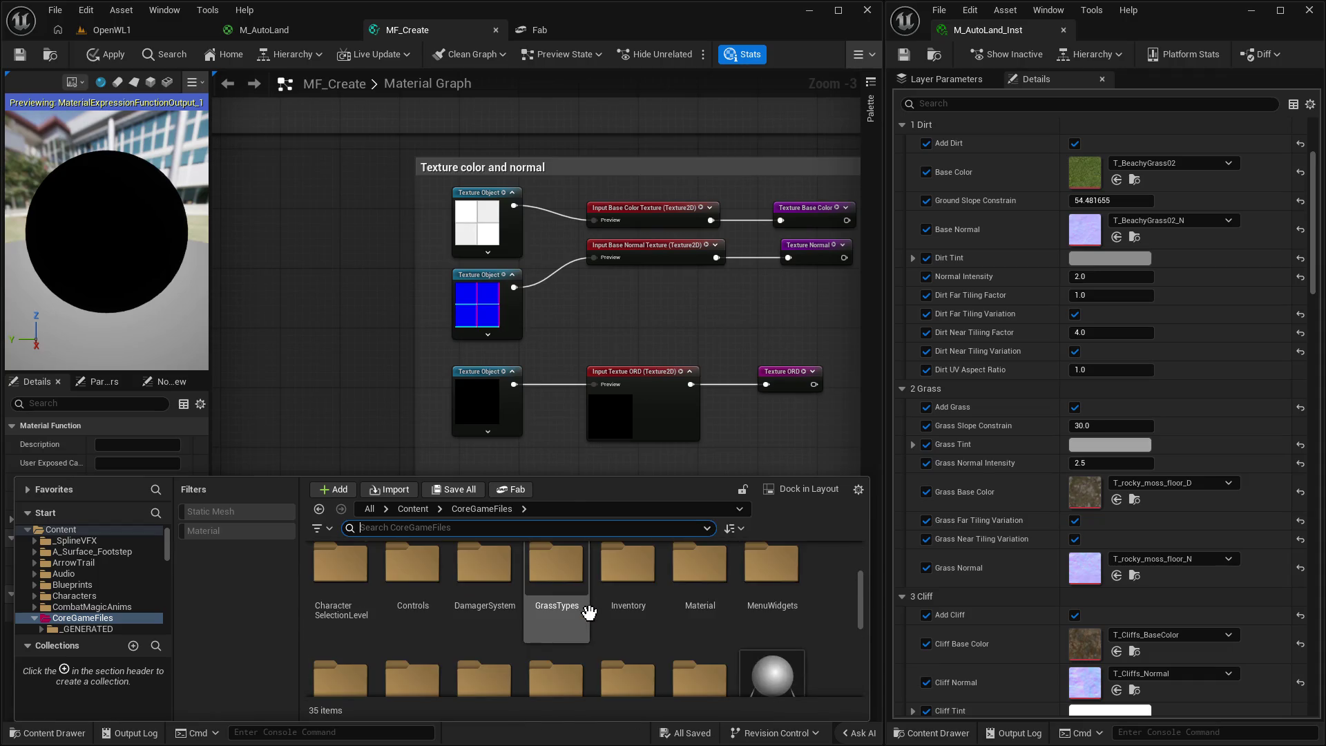
{"action": "scroll", "coordinate": [696, 608], "scroll_direction": "down", "scroll_amount": 2}
{"action": "scroll", "coordinate": [696, 588], "scroll_direction": "up", "scroll_amount": 1}
{"action": "double_click", "coordinate": [696, 588]}
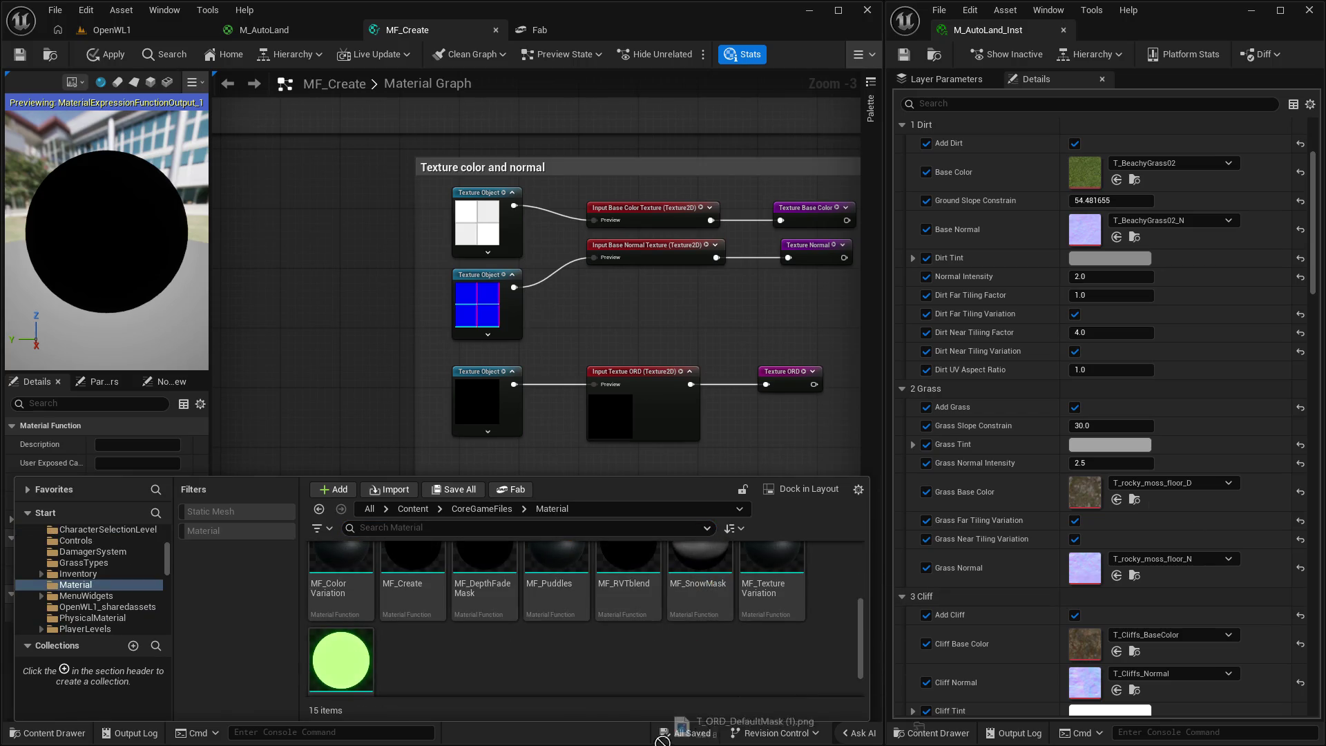
{"action": "mouse_move", "coordinate": [742, 722]}
{"action": "left_mouse_down"}
{"action": "mouse_move", "coordinate": [466, 668]}
{"action": "mouse_move", "coordinate": [498, 671]}
{"action": "left_mouse_up"}
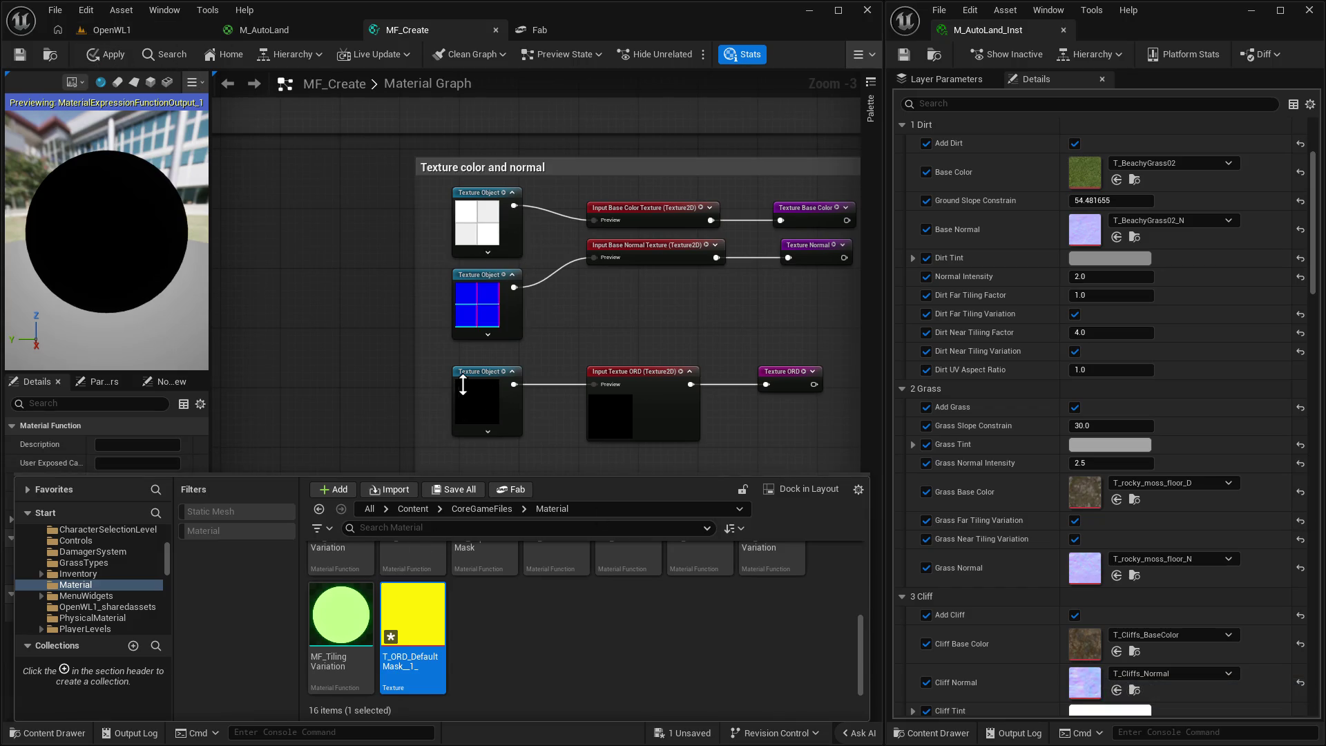
{"action": "left_click", "coordinate": [478, 374]}
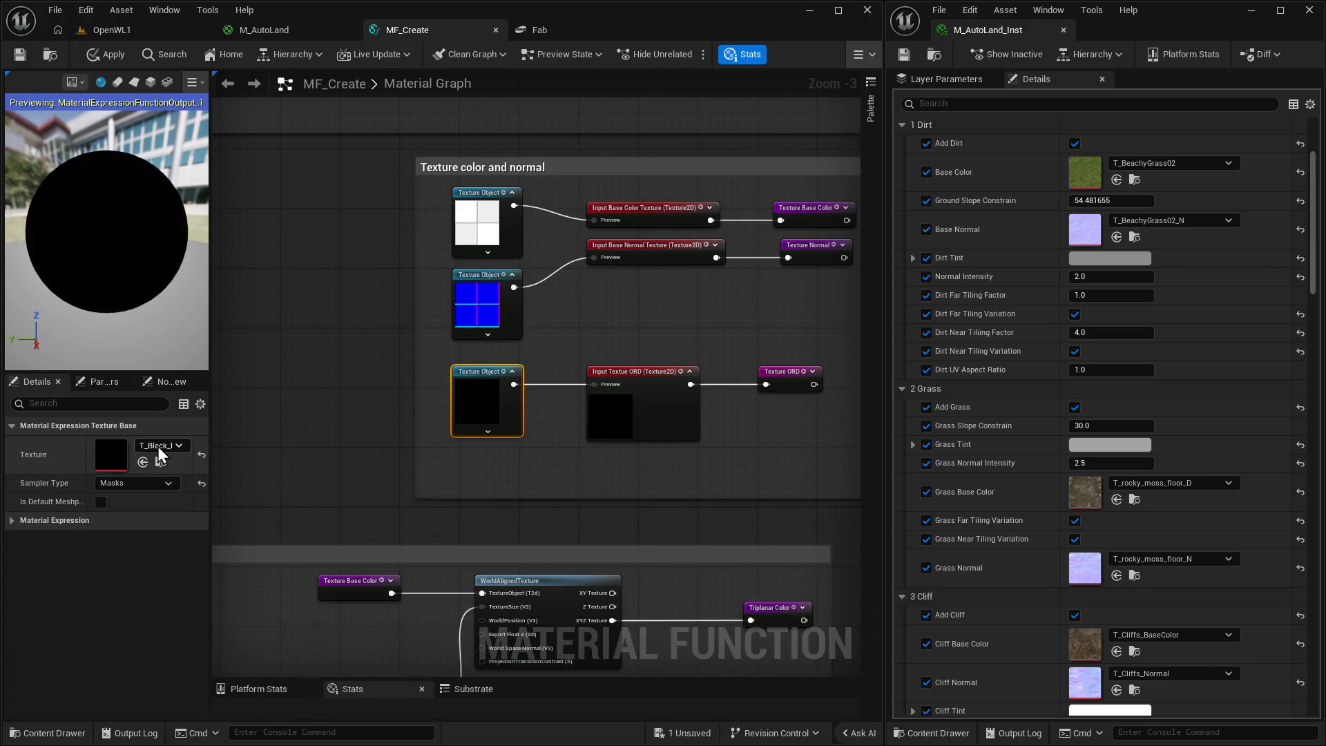
{"action": "left_click", "coordinate": [143, 462]}
Pan the graph to bring the Normal Tiling and displacement nodes into view.
{"action": "scroll", "coordinate": [307, 269], "scroll_direction": "down", "scroll_amount": 2}
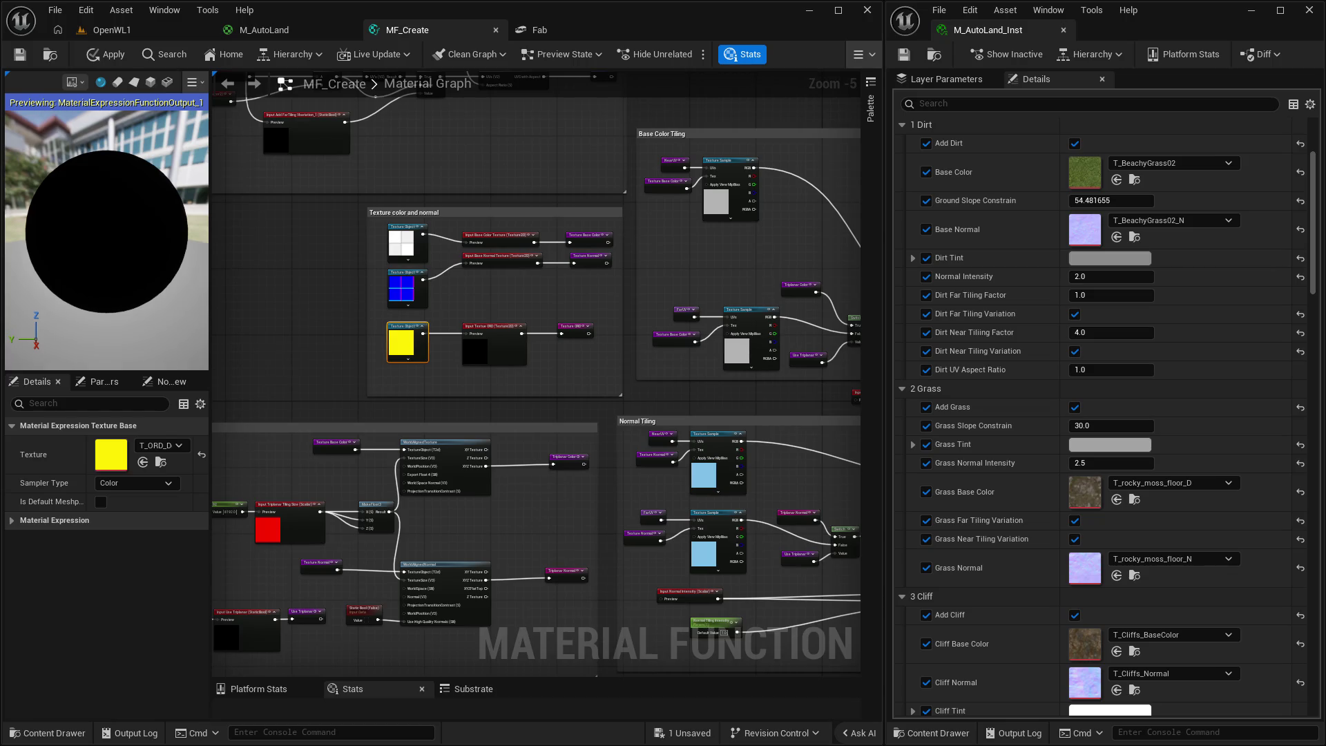
{"action": "mouse_move", "coordinate": [828, 663]}
{"action": "left_mouse_down"}
{"action": "mouse_move", "coordinate": [759, 525]}
{"action": "mouse_move", "coordinate": [720, 403]}
{"action": "left_mouse_up"}
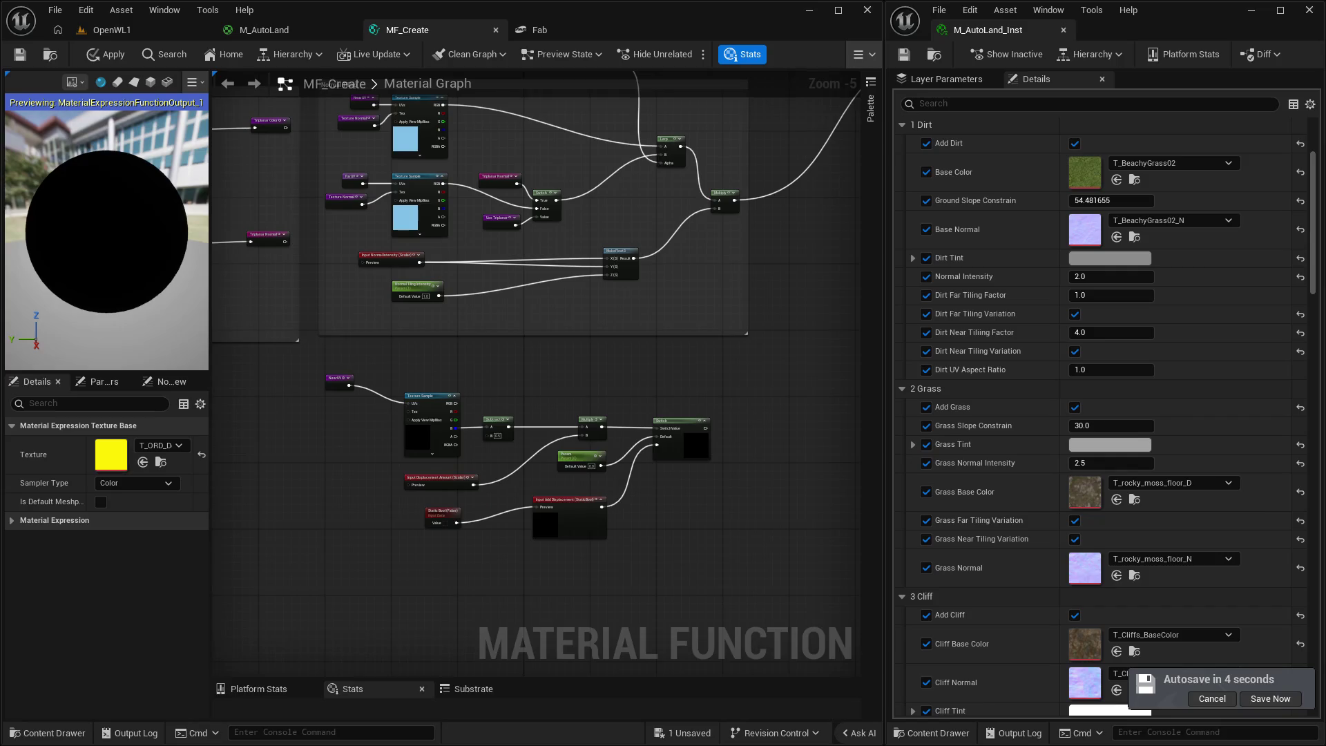
{"action": "scroll", "coordinate": [557, 298], "scroll_direction": "down", "scroll_amount": 2}
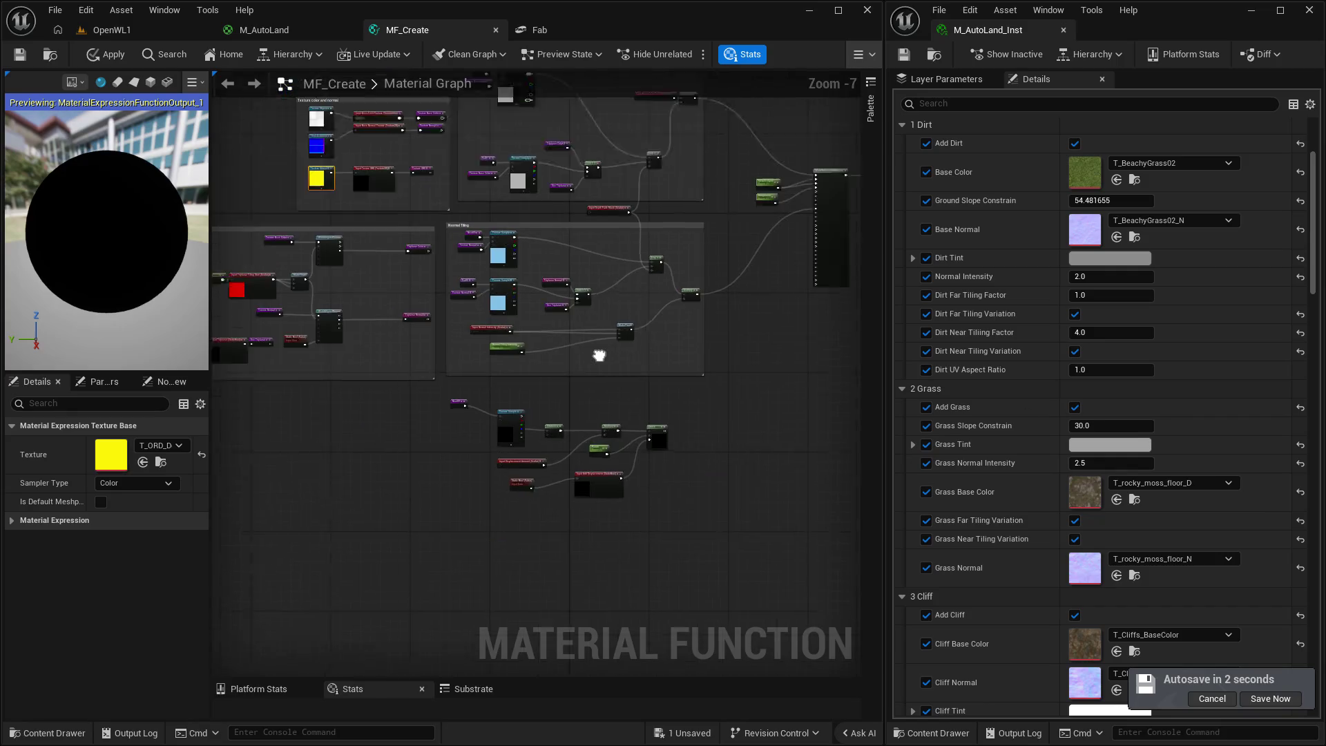
Move NearUV and its Texture Sample together, higher beside the Subtract, Multiply and Switch chain.
{"action": "scroll", "coordinate": [656, 406], "scroll_direction": "up", "scroll_amount": 1}
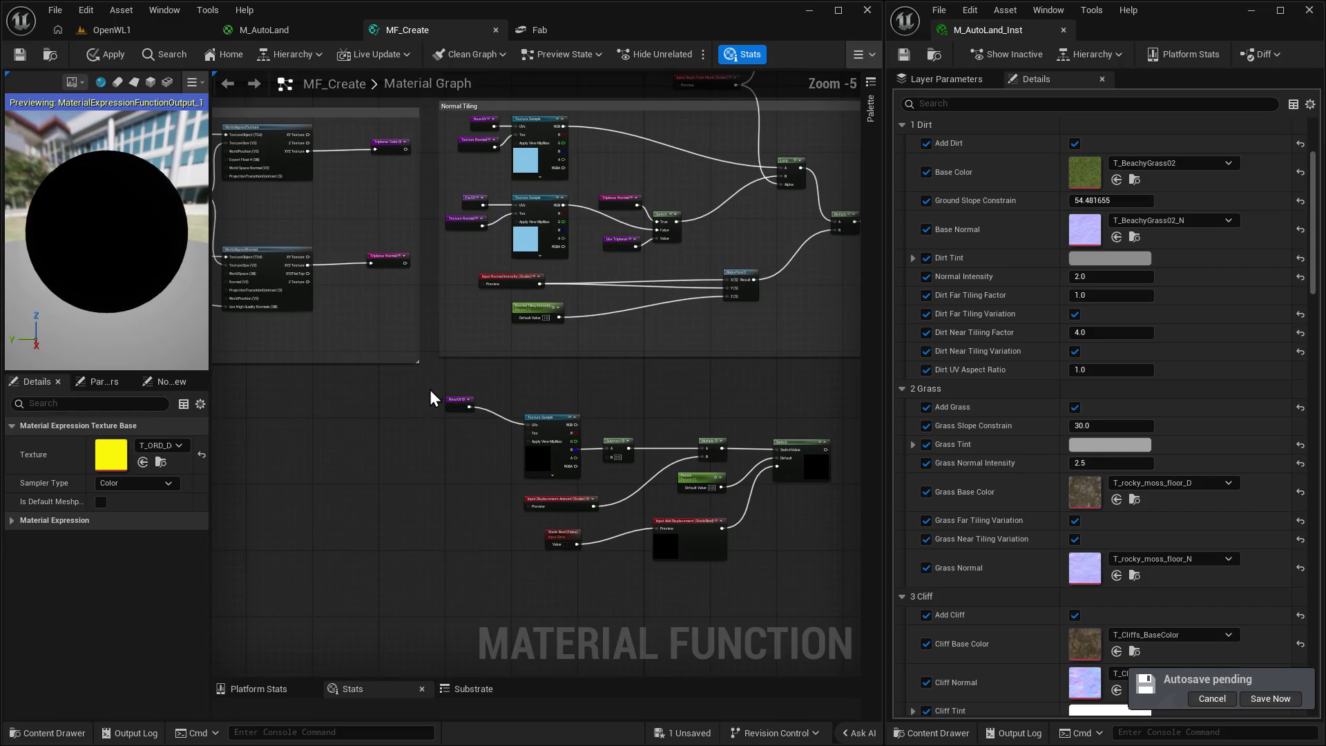
{"action": "scroll", "coordinate": [469, 401], "scroll_direction": "up", "scroll_amount": 1}
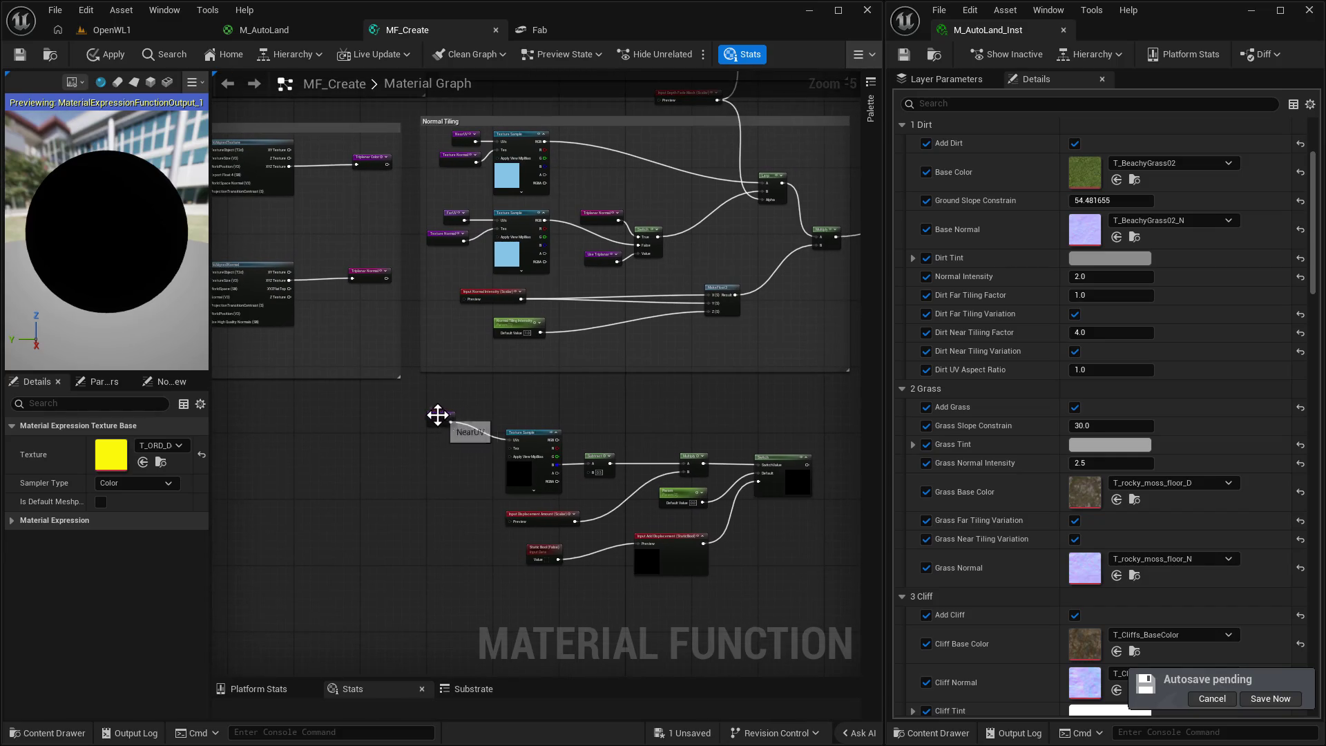
{"action": "mouse_move", "coordinate": [438, 415]}
{"action": "left_mouse_down"}
{"action": "mouse_move", "coordinate": [446, 443]}
{"action": "mouse_move", "coordinate": [443, 426]}
{"action": "left_mouse_up"}
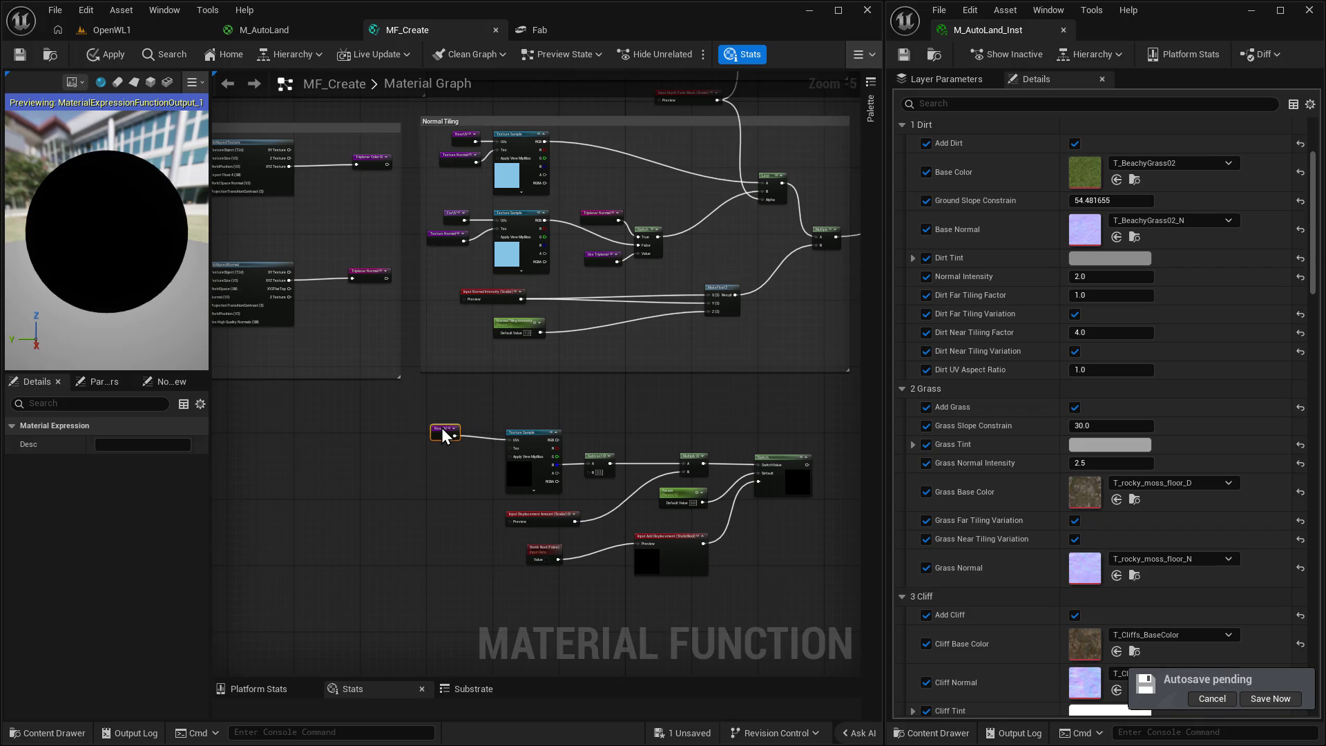
{"action": "mouse_move", "coordinate": [636, 415]}
{"action": "left_mouse_down"}
{"action": "mouse_move", "coordinate": [595, 334]}
{"action": "mouse_move", "coordinate": [549, 335]}
{"action": "mouse_move", "coordinate": [578, 299]}
{"action": "left_mouse_up"}
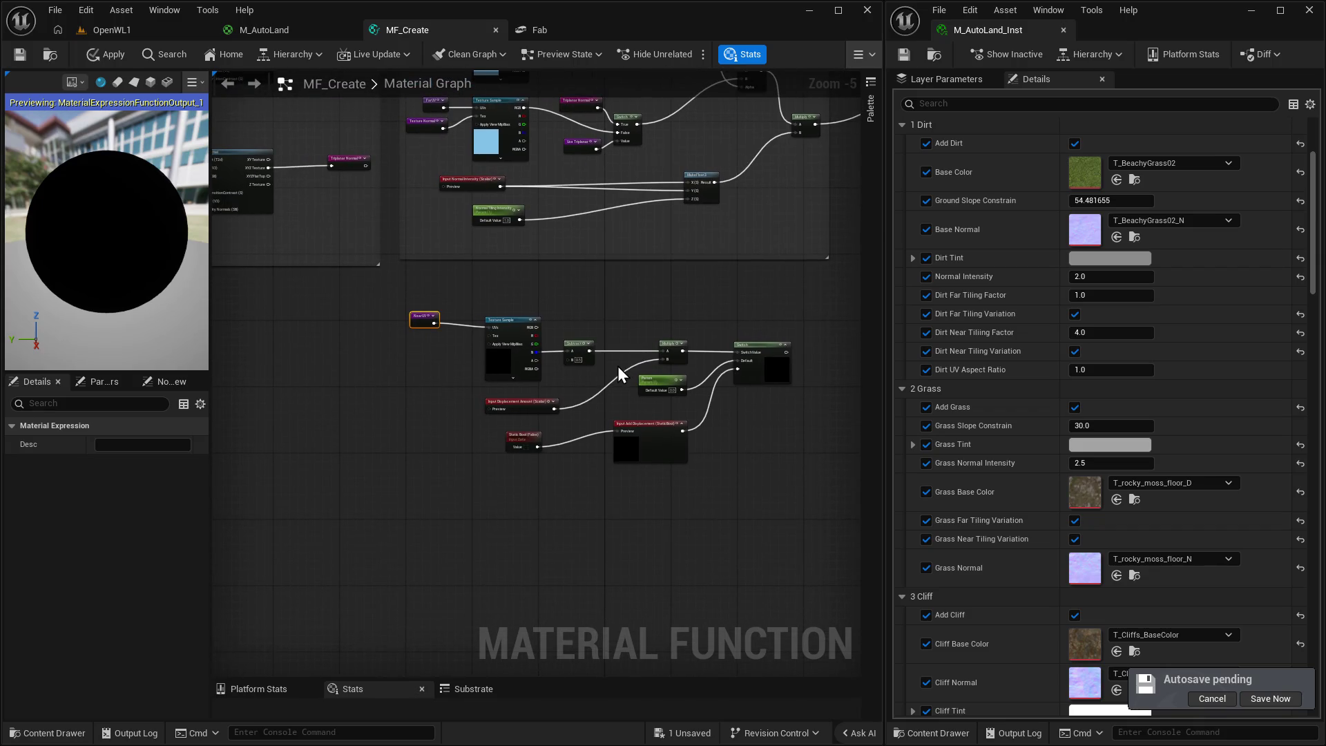
{"action": "scroll", "coordinate": [652, 366], "scroll_direction": "up", "scroll_amount": 1}
{"action": "left_click_drag", "start_coordinate": [516, 314], "coordinate": [516, 359]}
{"action": "left_click_drag", "start_coordinate": [359, 368], "coordinate": [493, 435]}
{"action": "mouse_move", "coordinate": [467, 376]}
{"action": "left_mouse_down"}
{"action": "mouse_move", "coordinate": [449, 329]}
{"action": "mouse_move", "coordinate": [438, 349]}
{"action": "left_mouse_up"}
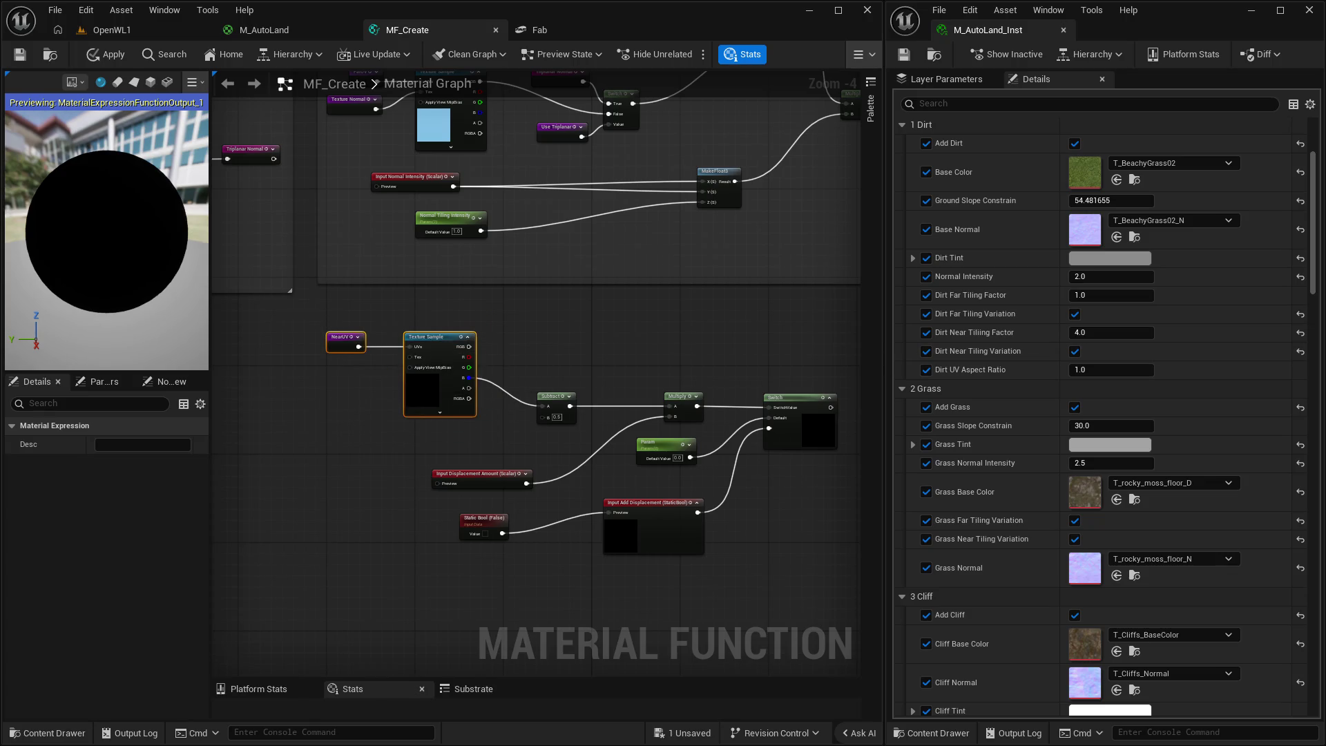
Add a Texture ORD reroute below NearUV feeding the displacement Texture Sample's Tex input.
{"action": "right_click", "coordinate": [273, 388]}
{"action": "type", "text": "te"}
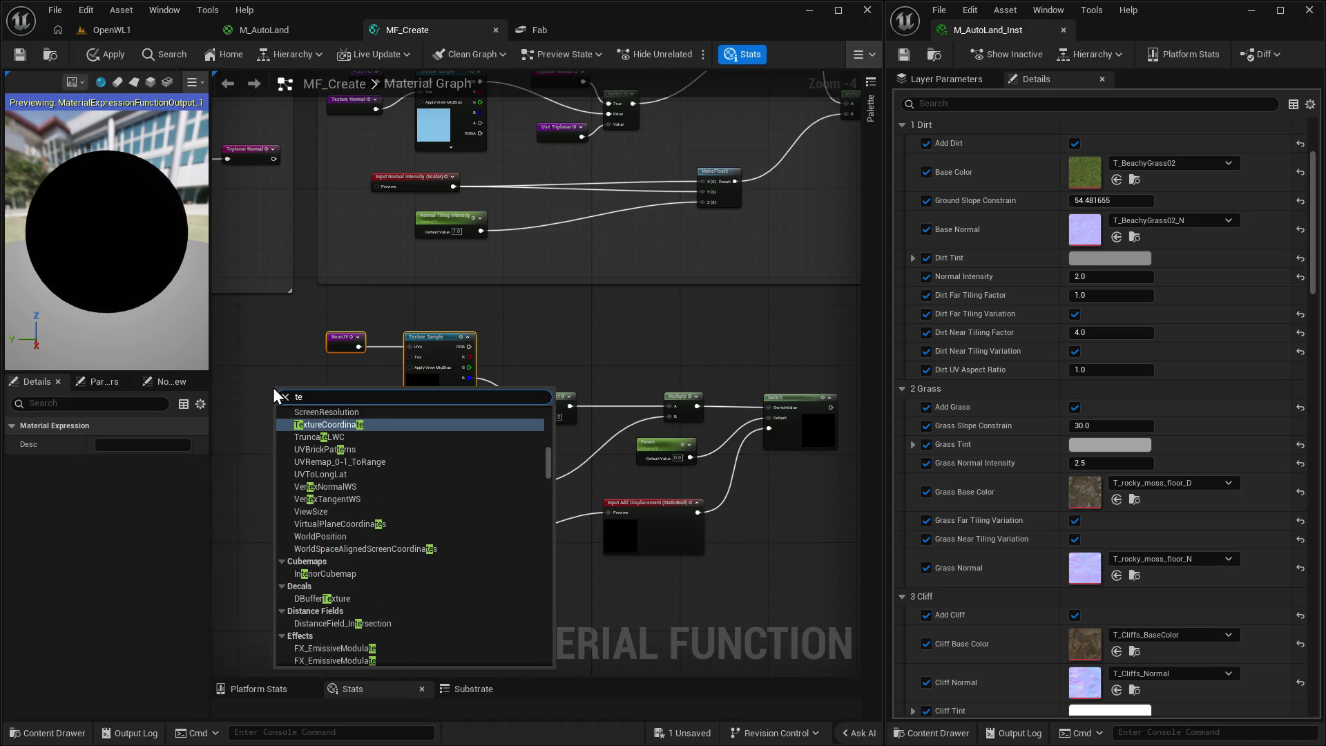
{"action": "type", "text": "xtcoord"}
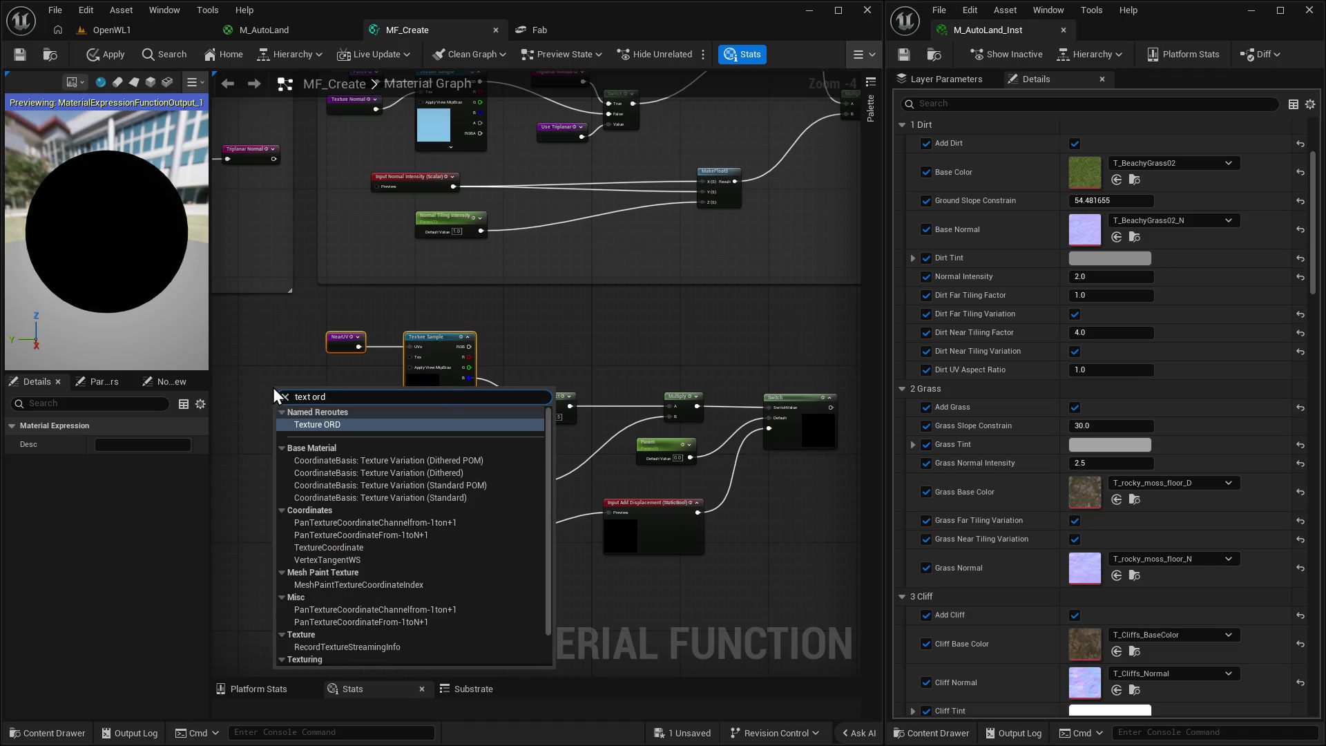
{"action": "key", "text": "Return"}
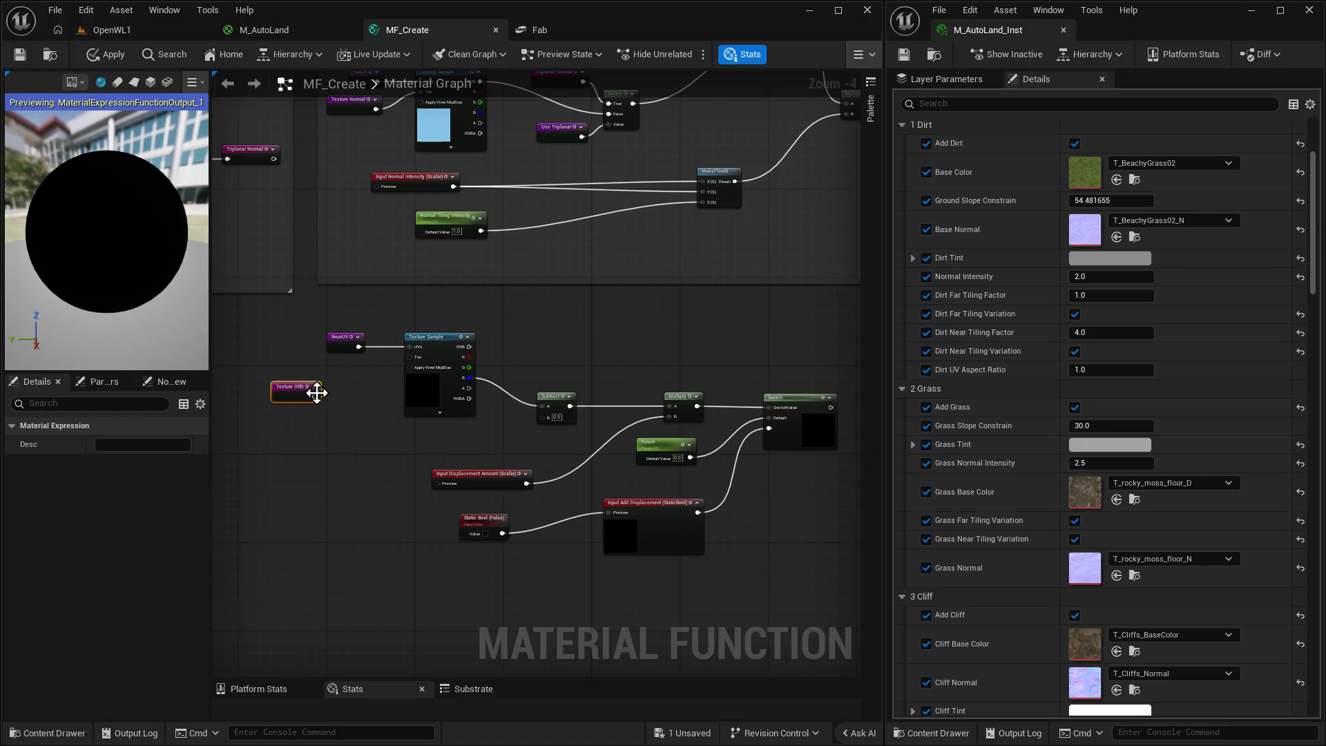
{"action": "scroll", "coordinate": [319, 394], "scroll_direction": "up", "scroll_amount": 5}
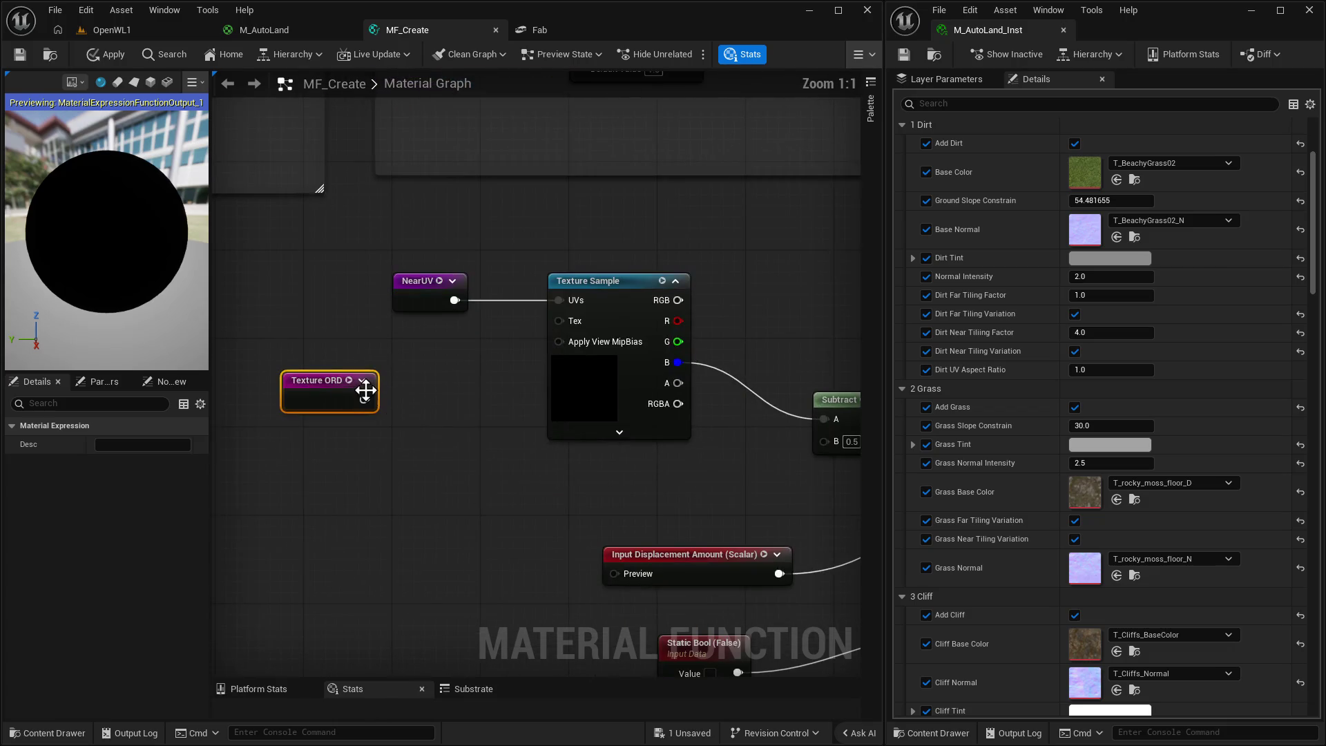
{"action": "left_click_drag", "start_coordinate": [364, 399], "coordinate": [556, 321]}
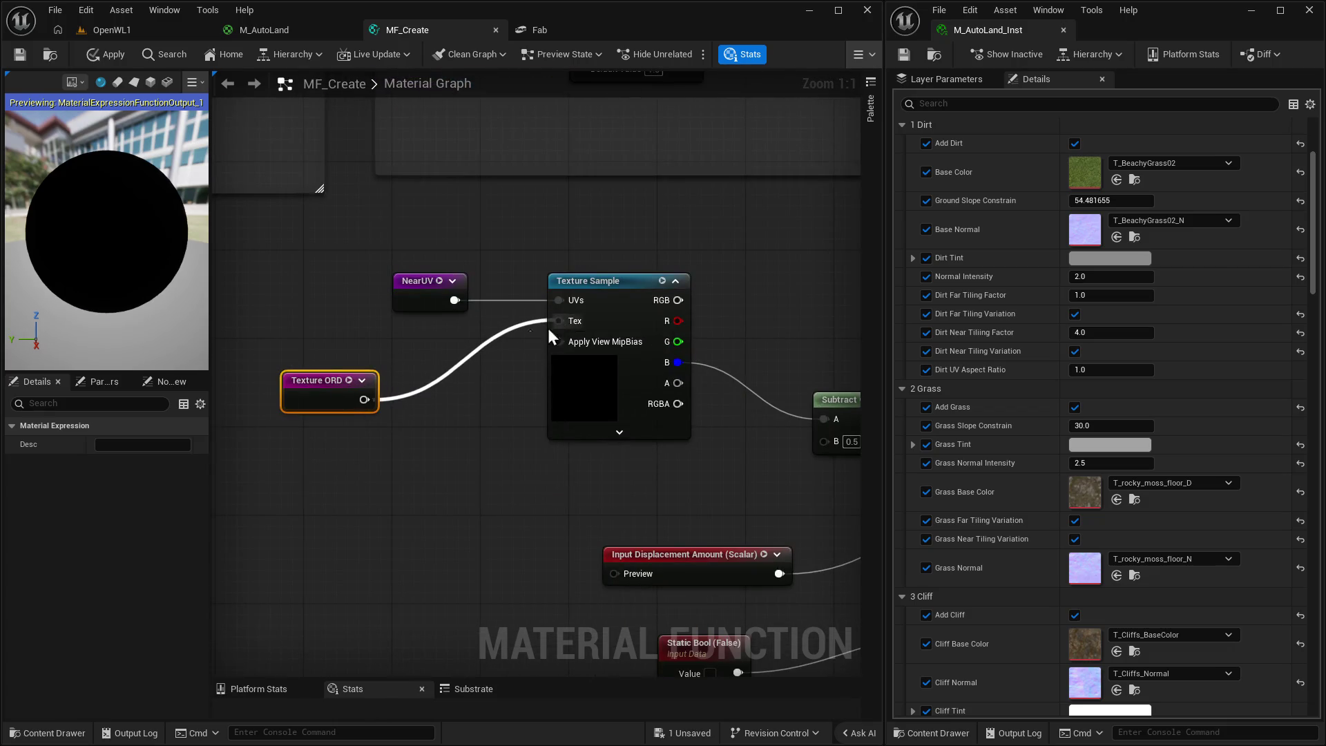
{"action": "left_click_drag", "start_coordinate": [319, 380], "coordinate": [433, 337]}
Shift the Subtract, Multiply, Switch, Param, Static Bool and displacement input nodes right and up.
{"action": "scroll", "coordinate": [816, 365], "scroll_direction": "down", "scroll_amount": 4}
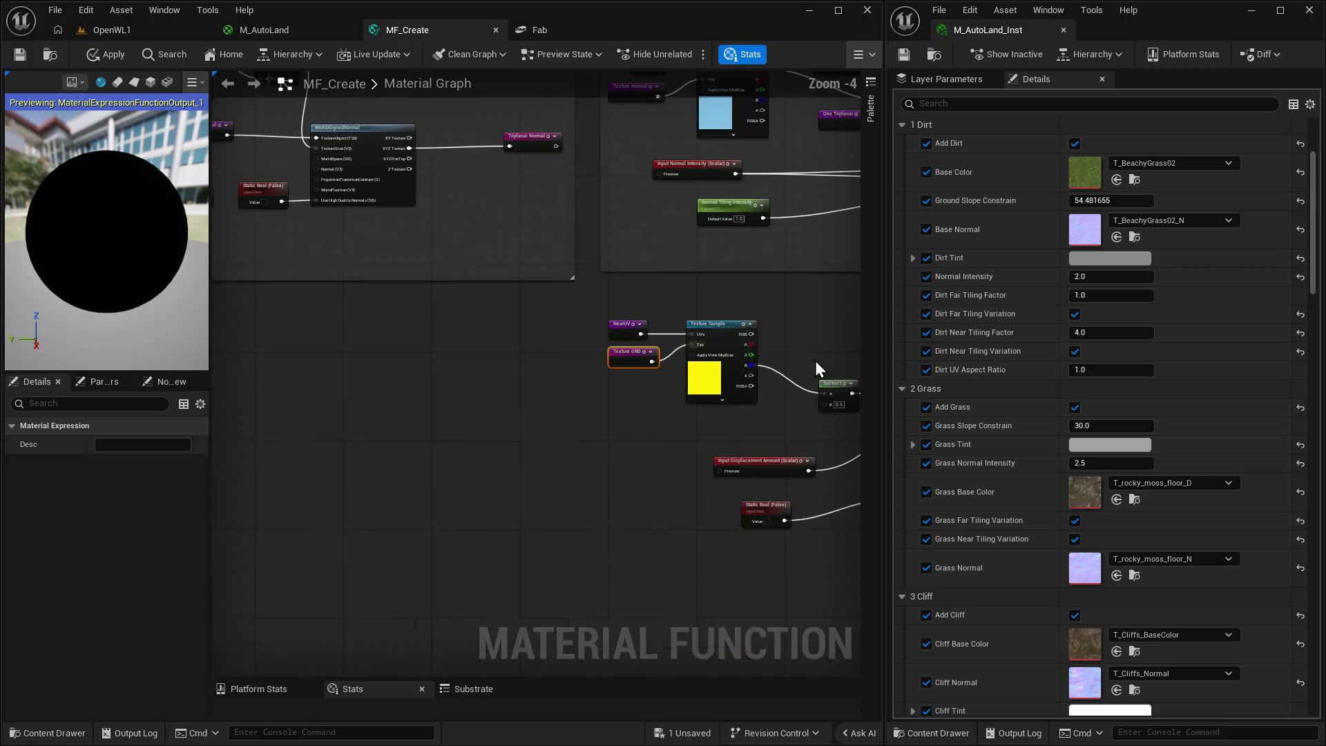
{"action": "left_click_drag", "start_coordinate": [815, 360], "coordinate": [721, 335]}
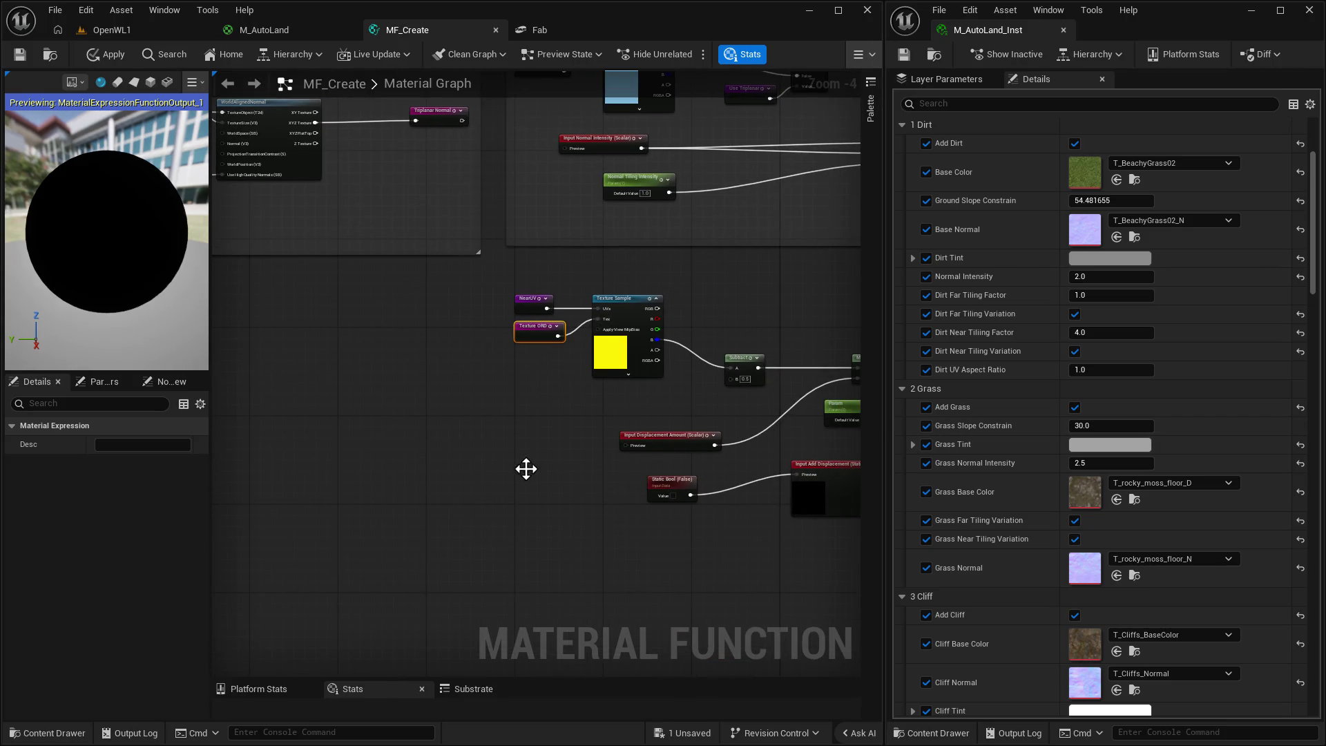
{"action": "mouse_move", "coordinate": [527, 467]}
{"action": "left_mouse_down"}
{"action": "mouse_move", "coordinate": [293, 435]}
{"action": "mouse_move", "coordinate": [411, 405]}
{"action": "mouse_move", "coordinate": [499, 437]}
{"action": "mouse_move", "coordinate": [453, 443]}
{"action": "left_mouse_up"}
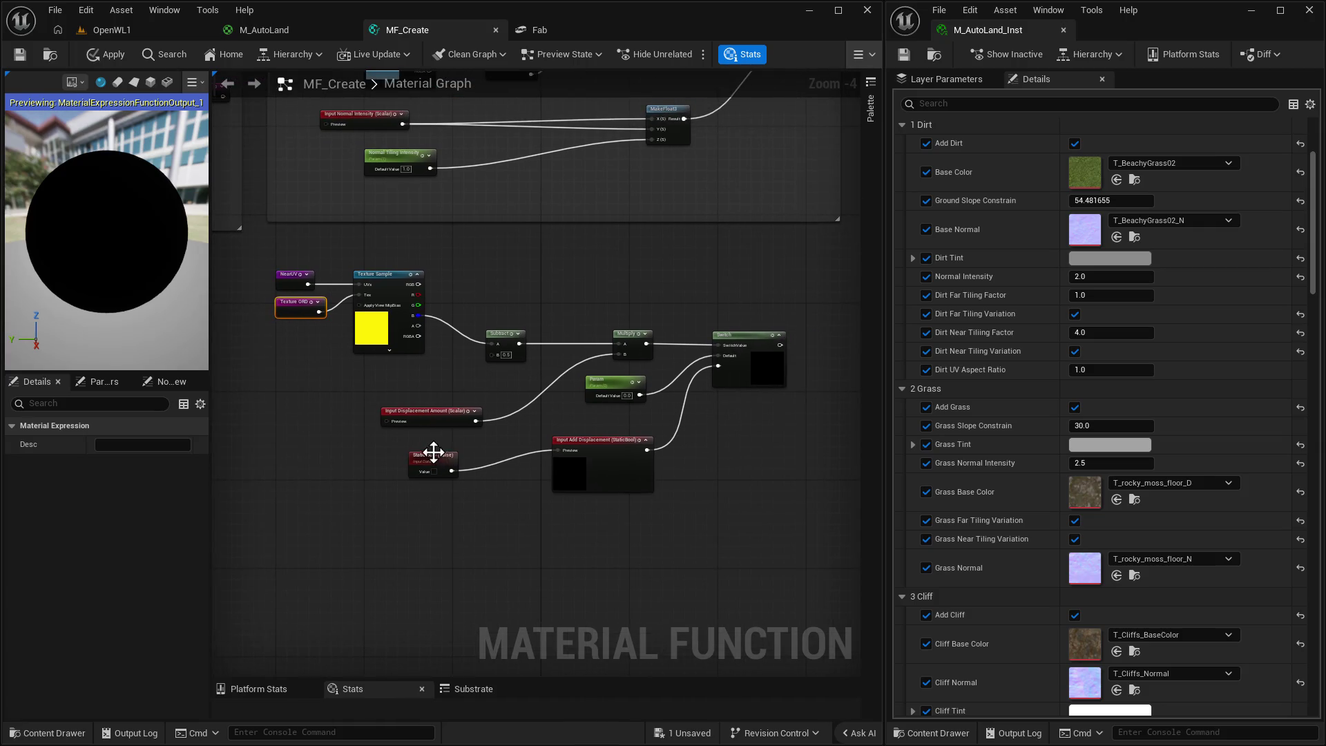
{"action": "left_click", "coordinate": [400, 398]}
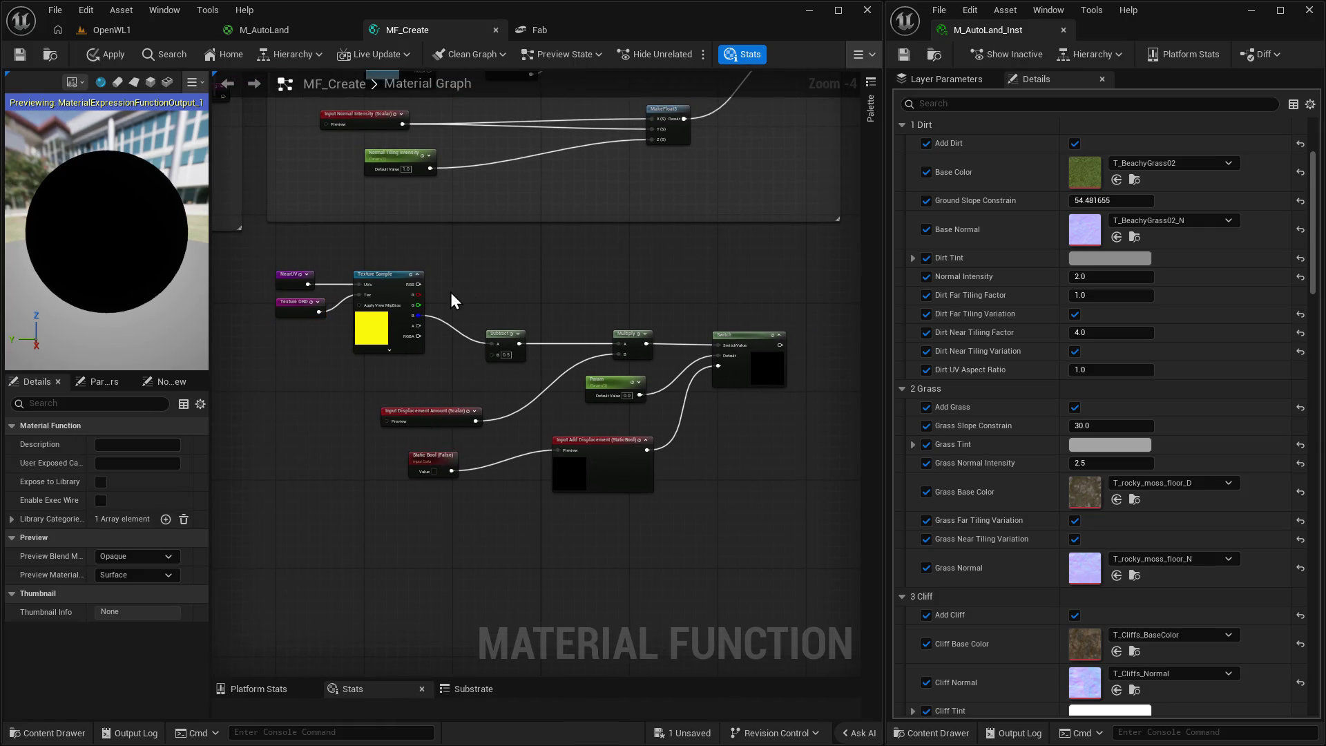
{"action": "left_click_drag", "start_coordinate": [451, 292], "coordinate": [724, 526]}
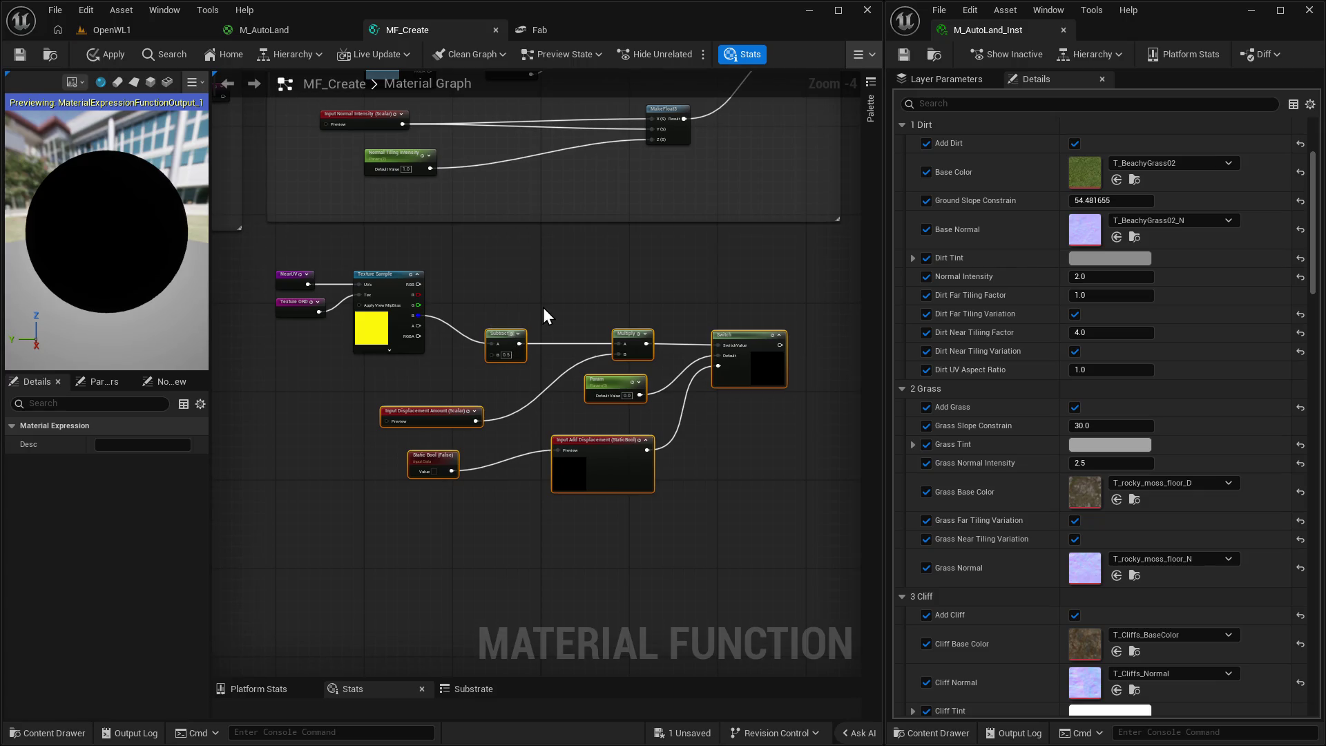
{"action": "mouse_move", "coordinate": [508, 336]}
{"action": "left_mouse_down"}
{"action": "mouse_move", "coordinate": [537, 293]}
{"action": "mouse_move", "coordinate": [563, 305]}
{"action": "left_mouse_up"}
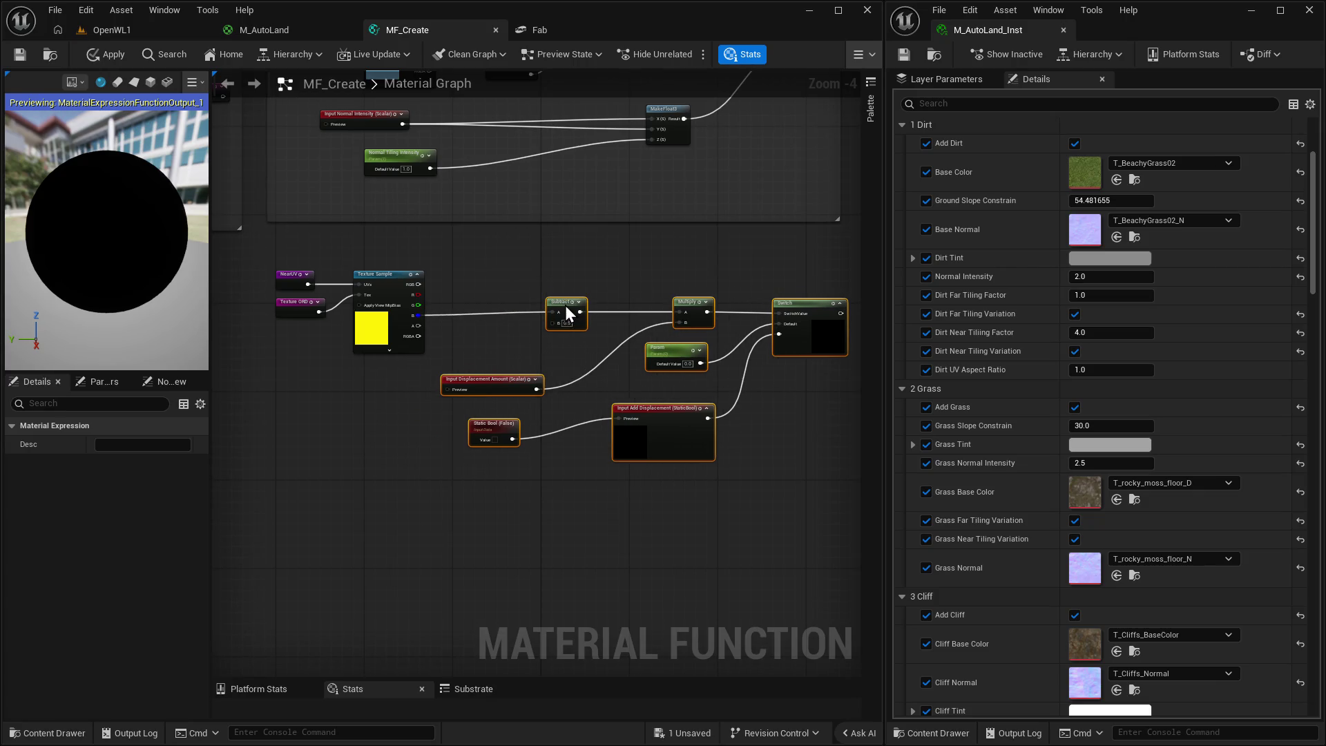
Duplicate the NearUV, Texture ORD and Texture Sample nodes below, swapping NearUV for a FarUV reroute.
{"action": "left_click_drag", "start_coordinate": [252, 402], "coordinate": [434, 350]}
{"action": "left_click_drag", "start_coordinate": [481, 212], "coordinate": [546, 304]}
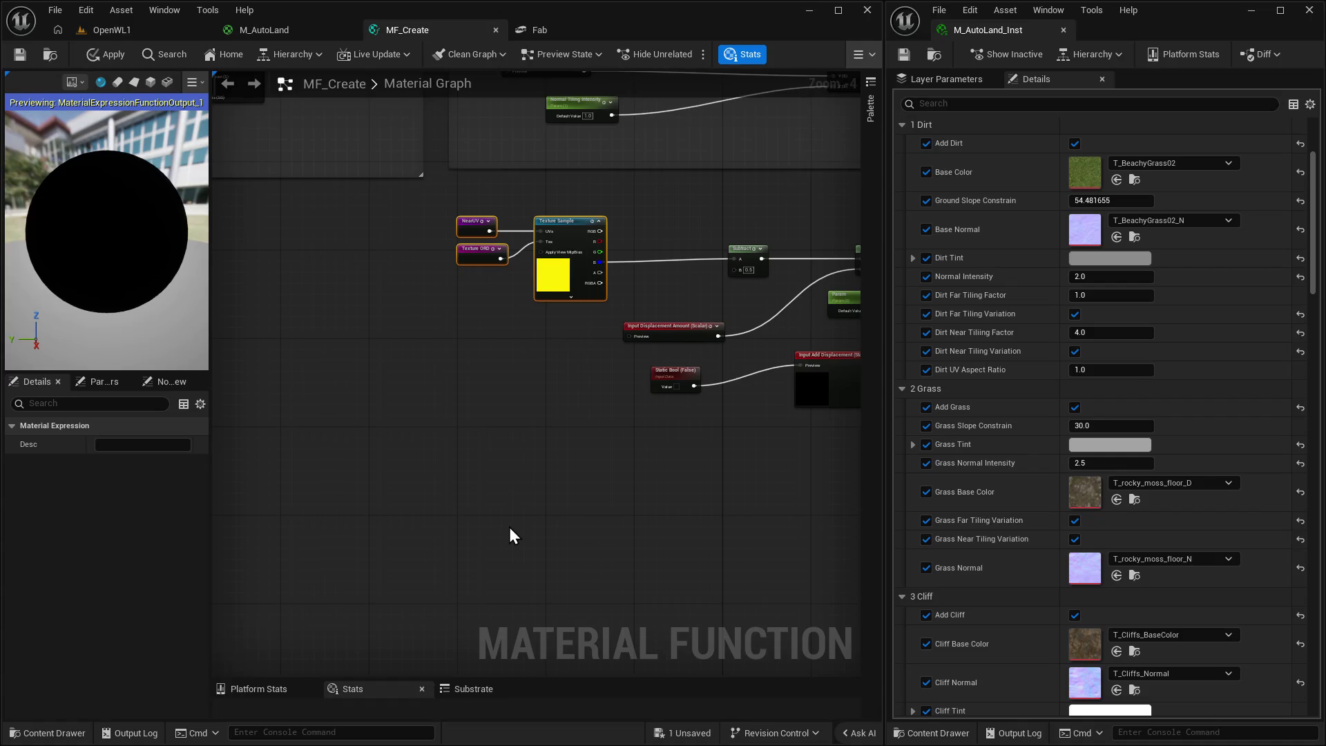
{"action": "key", "text": "ctrl+c"}
{"action": "key", "text": "ctrl+v"}
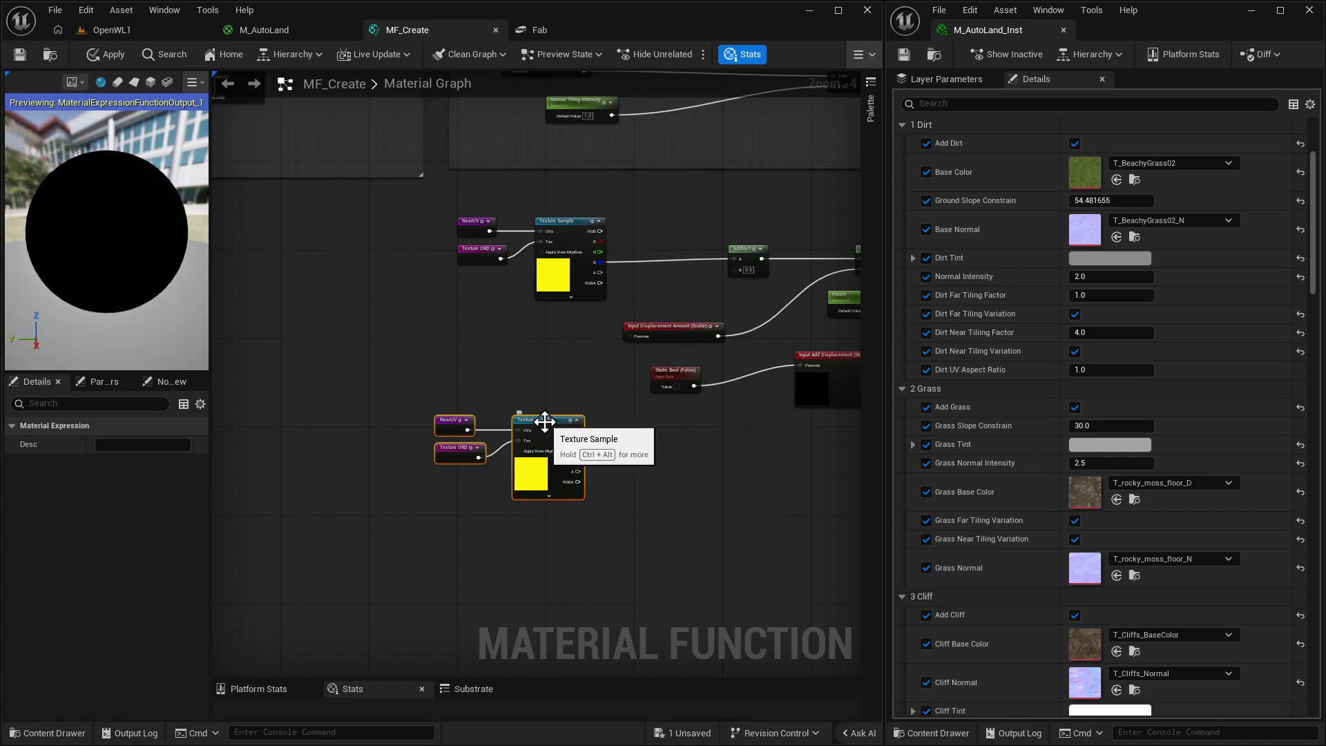
{"action": "left_click", "coordinate": [545, 389]}
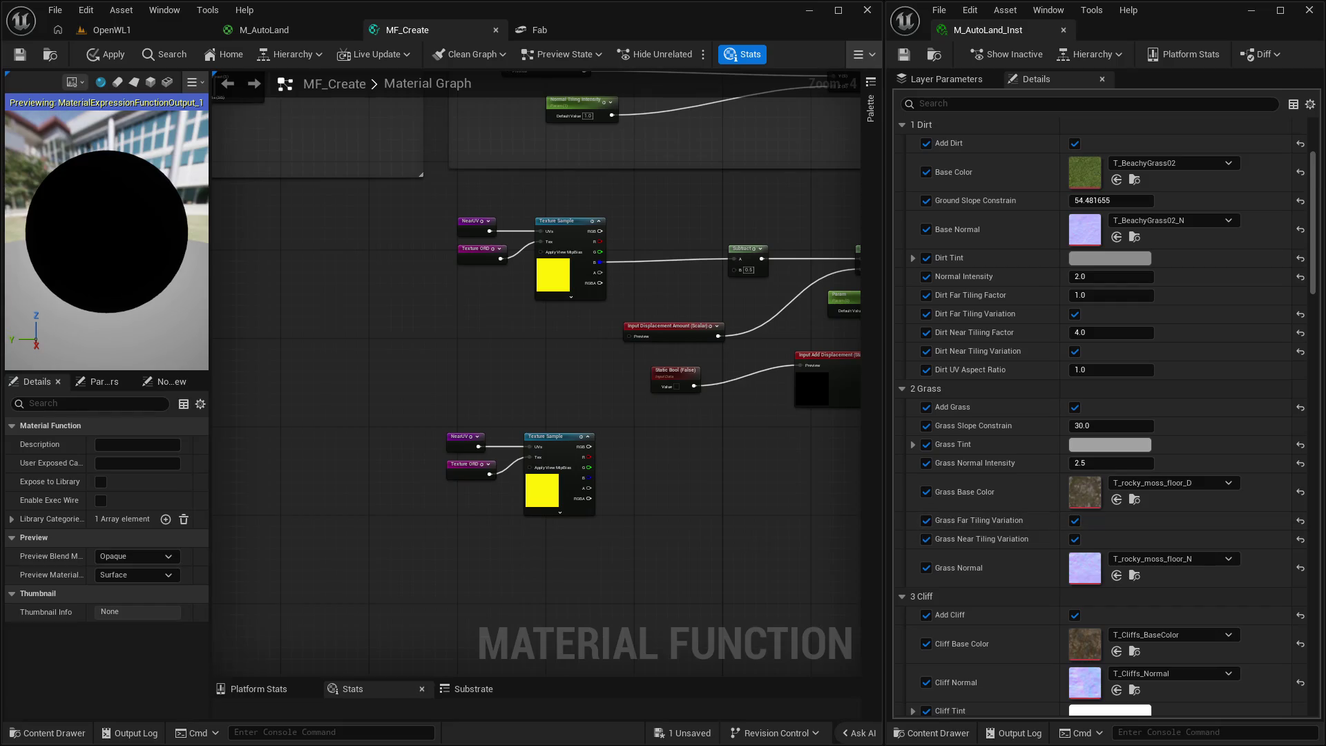
{"action": "left_click", "coordinate": [470, 437]}
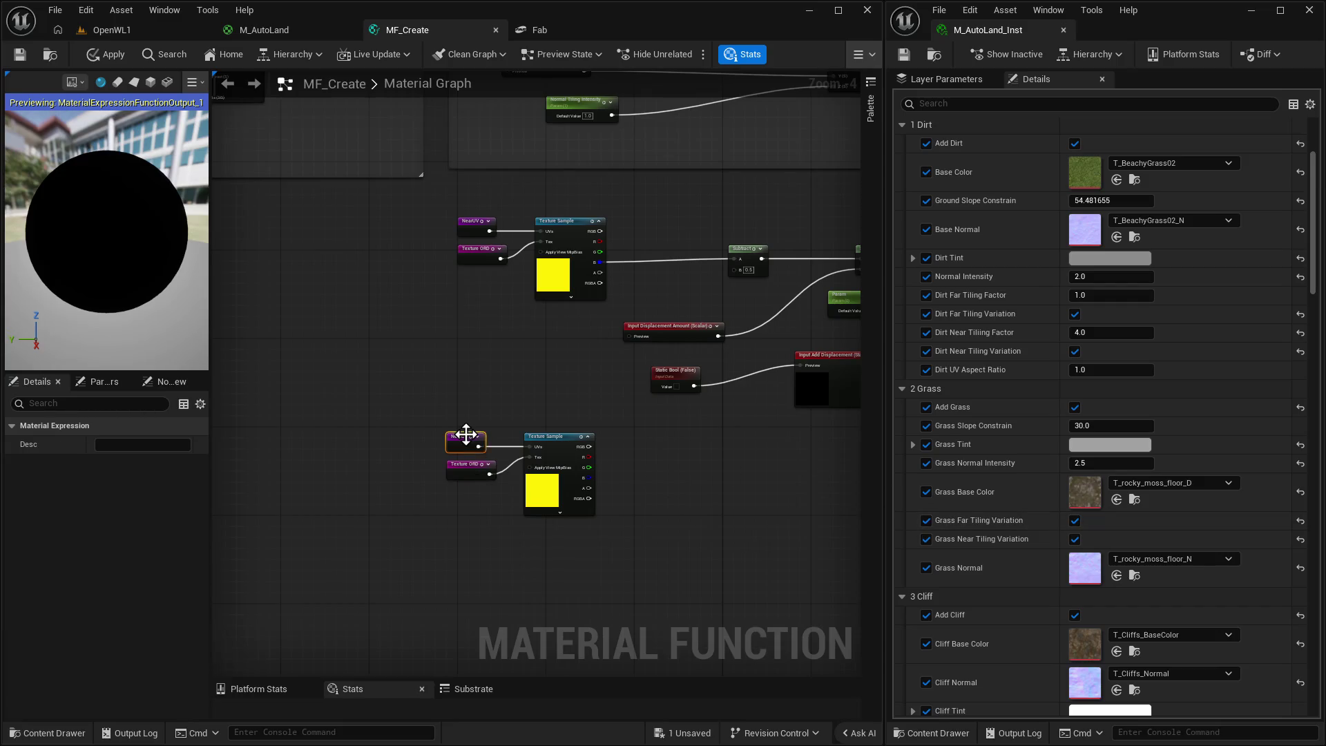
{"action": "key", "text": "Delete"}
{"action": "right_click", "coordinate": [466, 438]}
{"action": "type", "text": "far"}
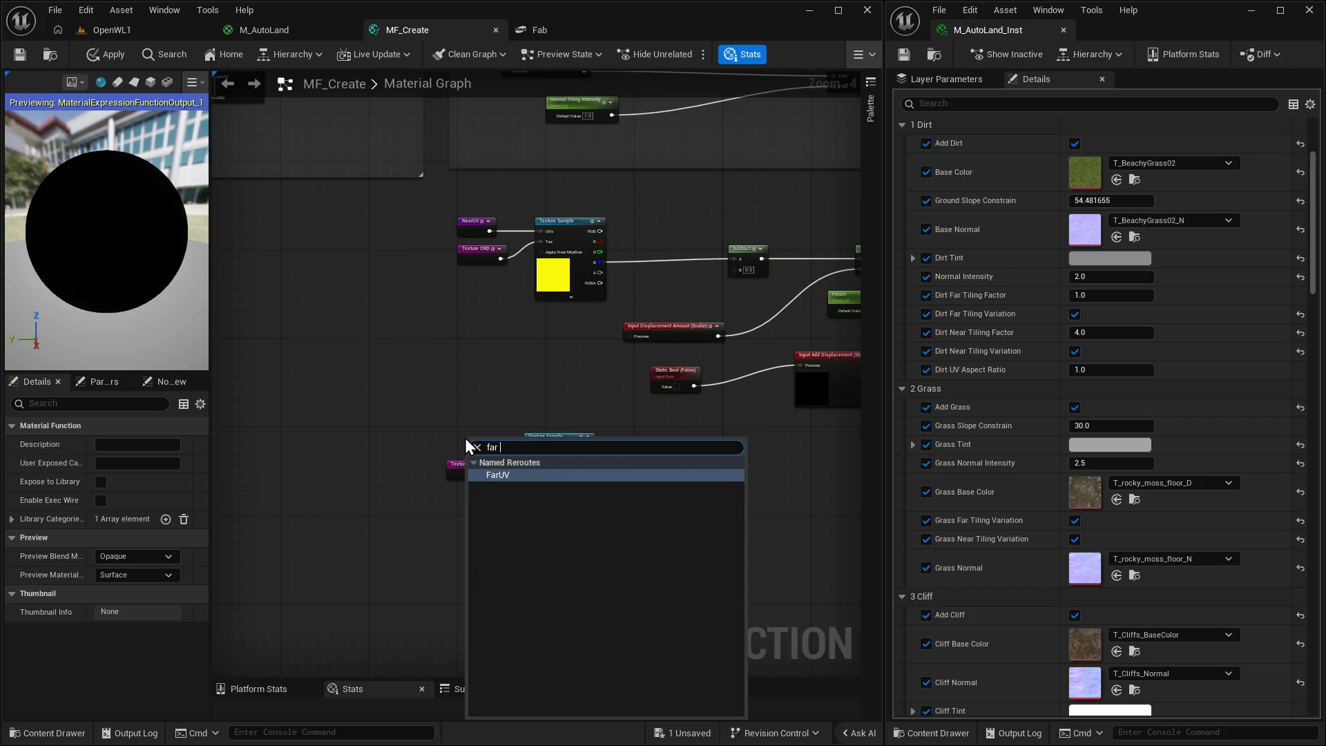
{"action": "left_click", "coordinate": [507, 474]}
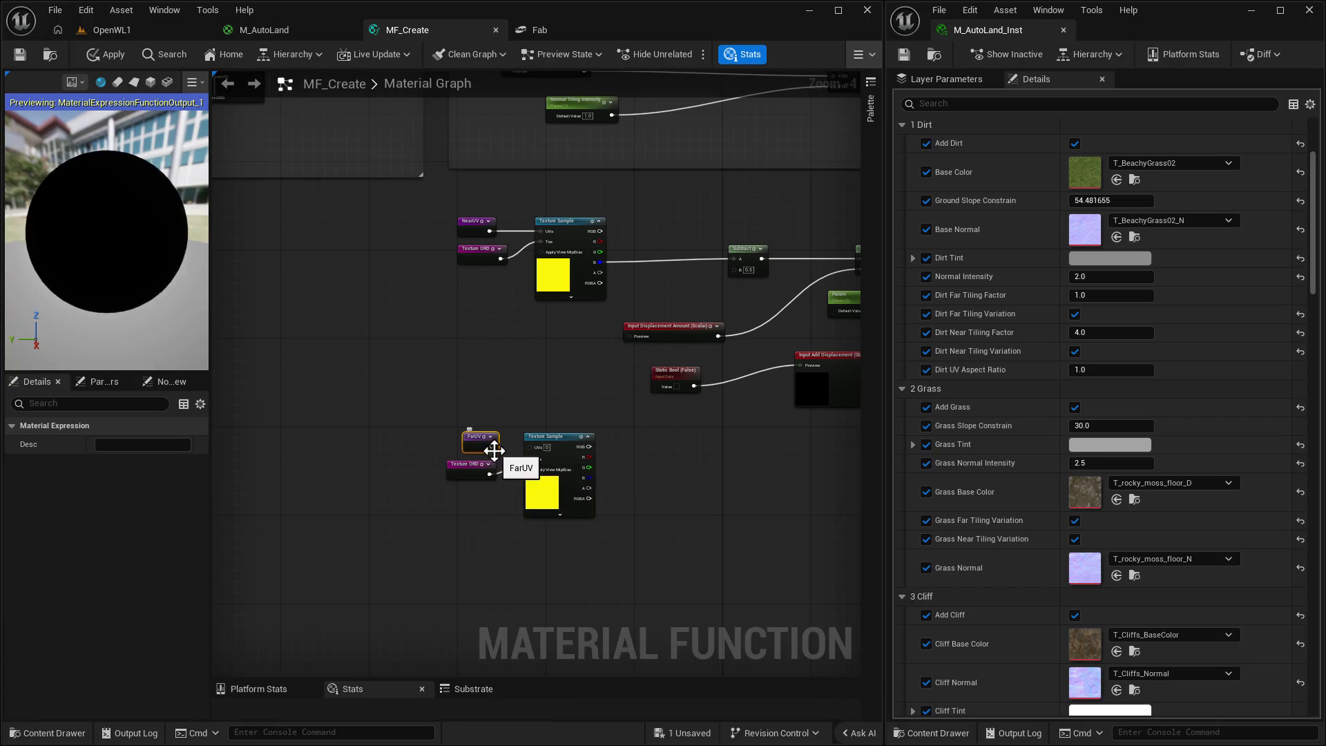
{"action": "left_click_drag", "start_coordinate": [495, 448], "coordinate": [530, 449]}
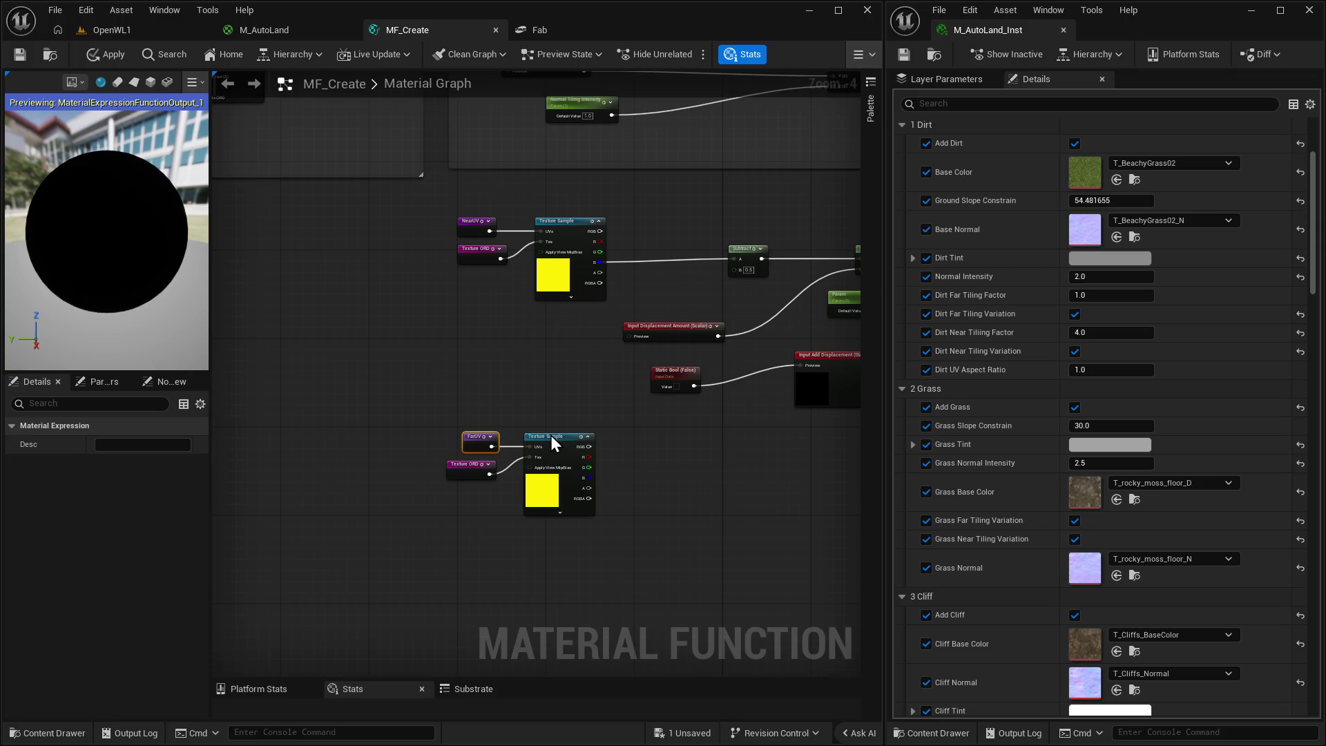
{"action": "left_click", "coordinate": [549, 435]}
Move Static Bool and Input Add Displacement right, and Subtract, Multiply and Input Displacement Amount left.
{"action": "mouse_move", "coordinate": [640, 455]}
{"action": "left_mouse_down"}
{"action": "mouse_move", "coordinate": [507, 429]}
{"action": "mouse_move", "coordinate": [632, 507]}
{"action": "left_mouse_up"}
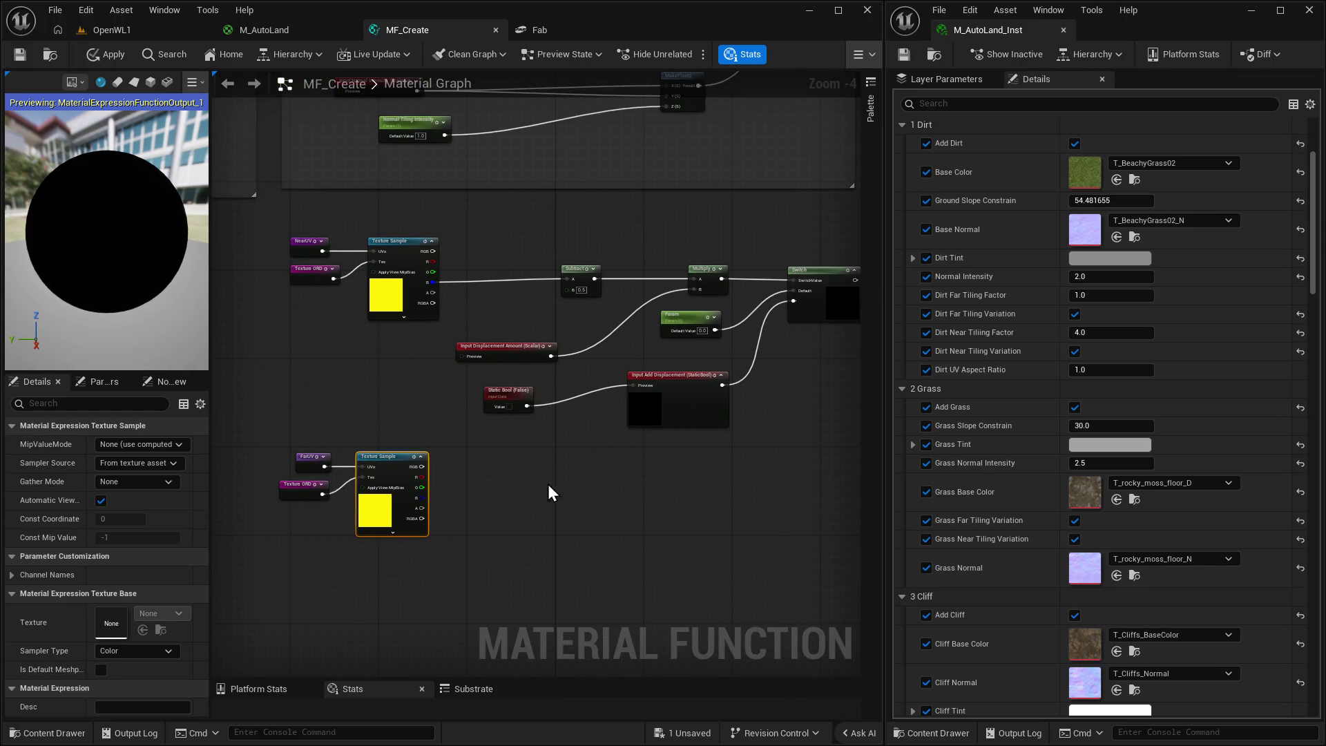
{"action": "mouse_move", "coordinate": [574, 470]}
{"action": "left_mouse_down"}
{"action": "mouse_move", "coordinate": [492, 477]}
{"action": "mouse_move", "coordinate": [511, 493]}
{"action": "left_mouse_up"}
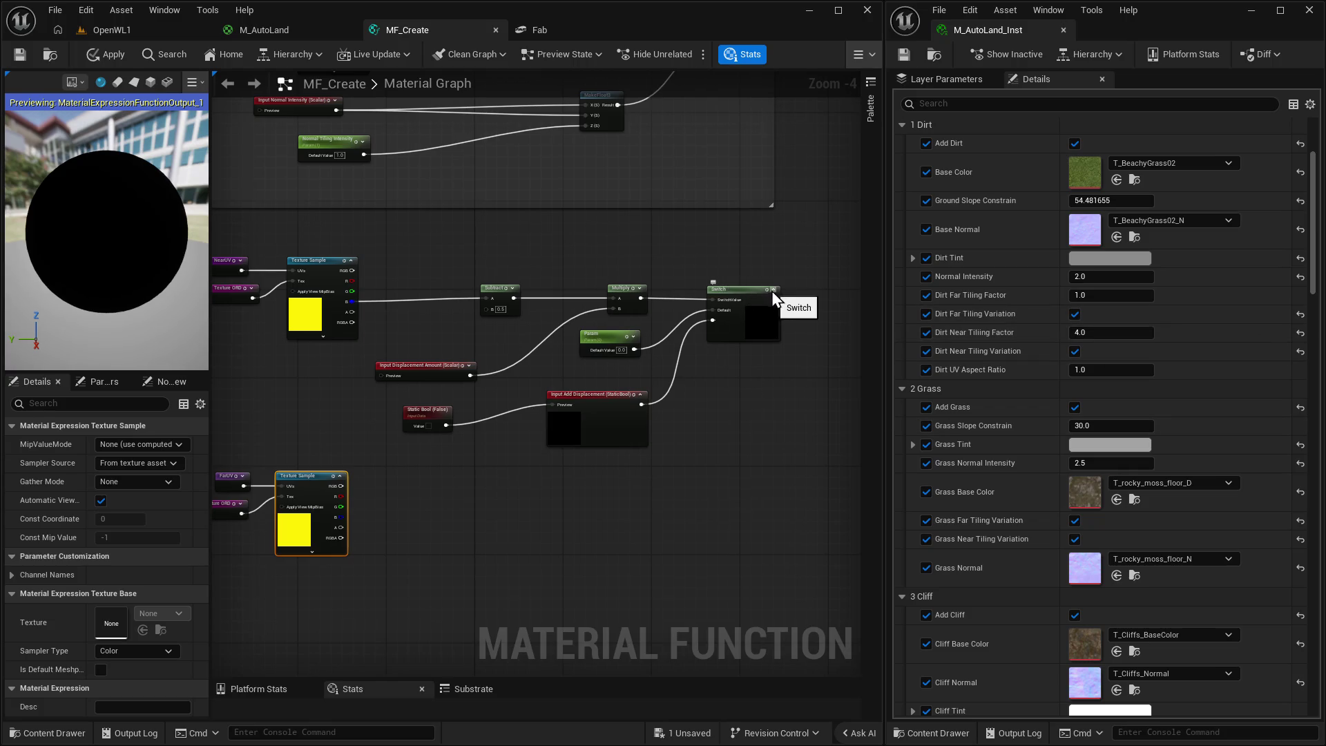
{"action": "left_click_drag", "start_coordinate": [753, 377], "coordinate": [800, 350]}
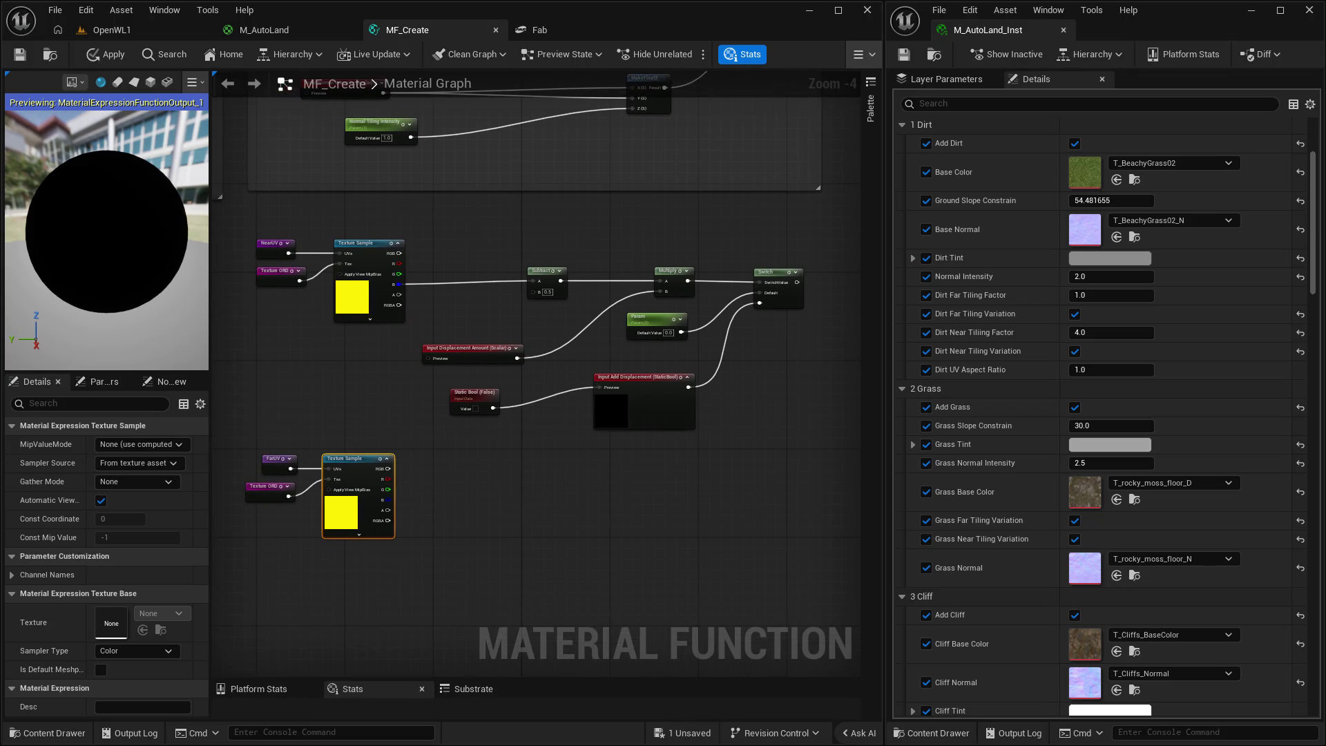
{"action": "left_click_drag", "start_coordinate": [524, 331], "coordinate": [567, 355]}
{"action": "left_click_drag", "start_coordinate": [660, 365], "coordinate": [577, 329]}
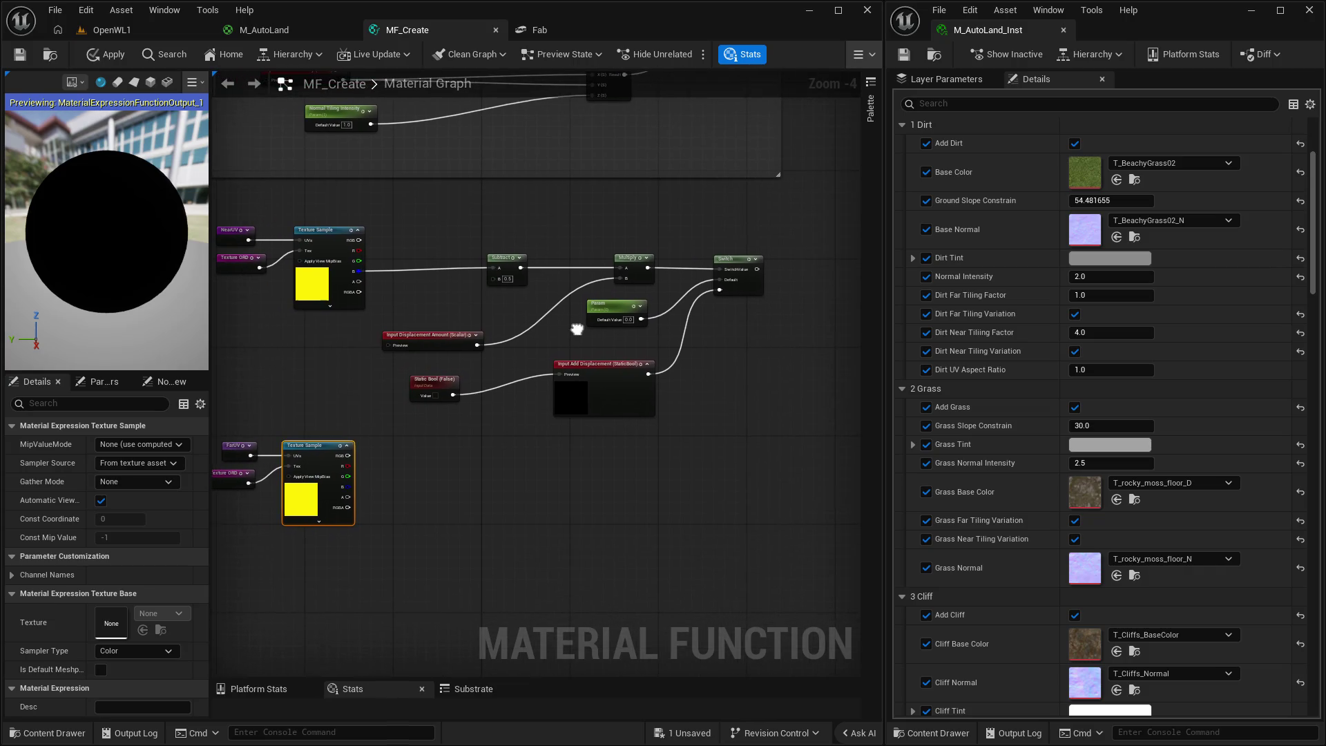
{"action": "left_click", "coordinate": [449, 386]}
{"action": "left_click", "coordinate": [557, 376], "text": "ctrl"}
{"action": "mouse_move", "coordinate": [556, 376]}
{"action": "left_mouse_down"}
{"action": "mouse_move", "coordinate": [615, 408]}
{"action": "mouse_move", "coordinate": [785, 445]}
{"action": "mouse_move", "coordinate": [749, 425]}
{"action": "mouse_move", "coordinate": [764, 377]}
{"action": "left_mouse_up"}
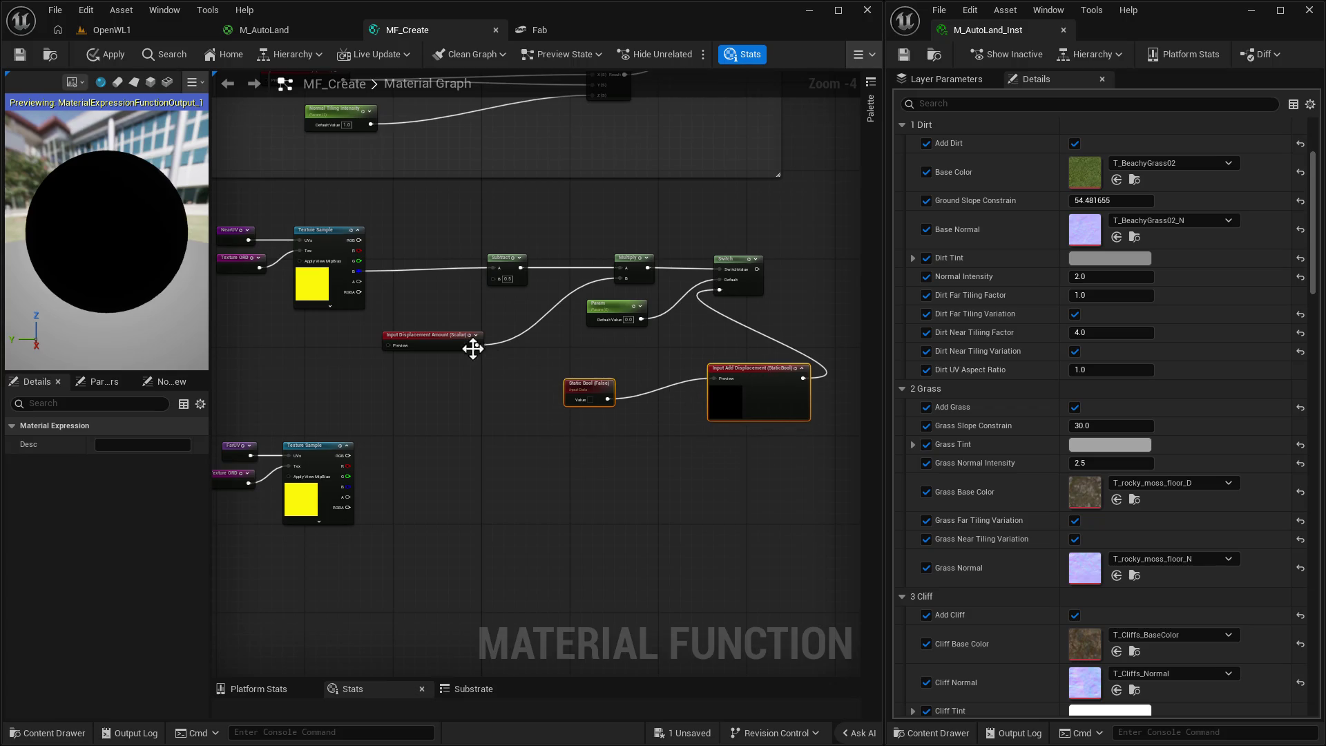
{"action": "left_click_drag", "start_coordinate": [631, 256], "coordinate": [560, 257]}
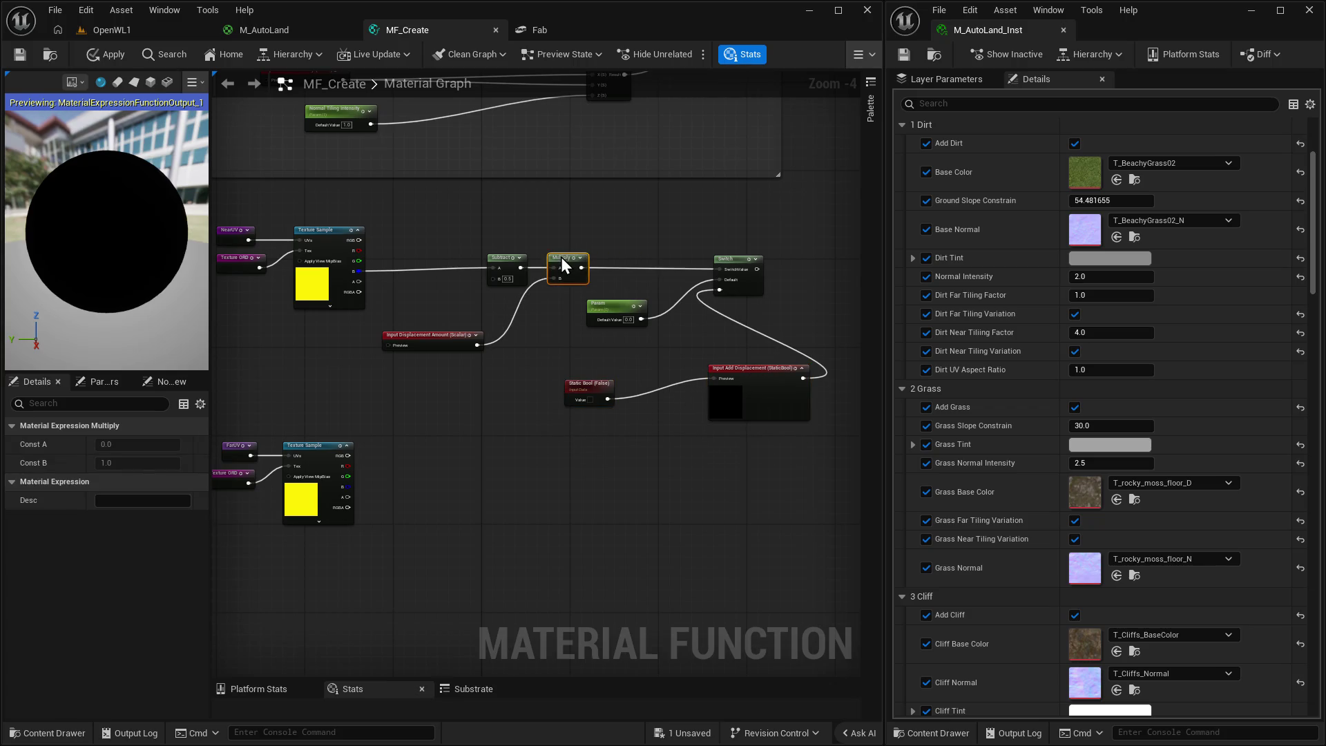
{"action": "right_click", "coordinate": [373, 248]}
{"action": "mouse_move", "coordinate": [380, 230]}
{"action": "left_mouse_down"}
{"action": "mouse_move", "coordinate": [515, 379]}
{"action": "mouse_move", "coordinate": [552, 379]}
{"action": "left_mouse_up"}
{"action": "mouse_move", "coordinate": [549, 261]}
{"action": "left_mouse_down"}
{"action": "mouse_move", "coordinate": [512, 271]}
{"action": "mouse_move", "coordinate": [479, 256]}
{"action": "mouse_move", "coordinate": [461, 272]}
{"action": "mouse_move", "coordinate": [465, 260]}
{"action": "left_mouse_up"}
{"action": "left_click_drag", "start_coordinate": [453, 403], "coordinate": [492, 307]}
{"action": "left_click", "coordinate": [448, 374]}
Copy Subtract and Multiply for the far Texture Sample, wiring Input Displacement Amount into the new Multiply.
{"action": "left_click_drag", "start_coordinate": [458, 351], "coordinate": [530, 228]}
{"action": "key", "text": "ctrl+c"}
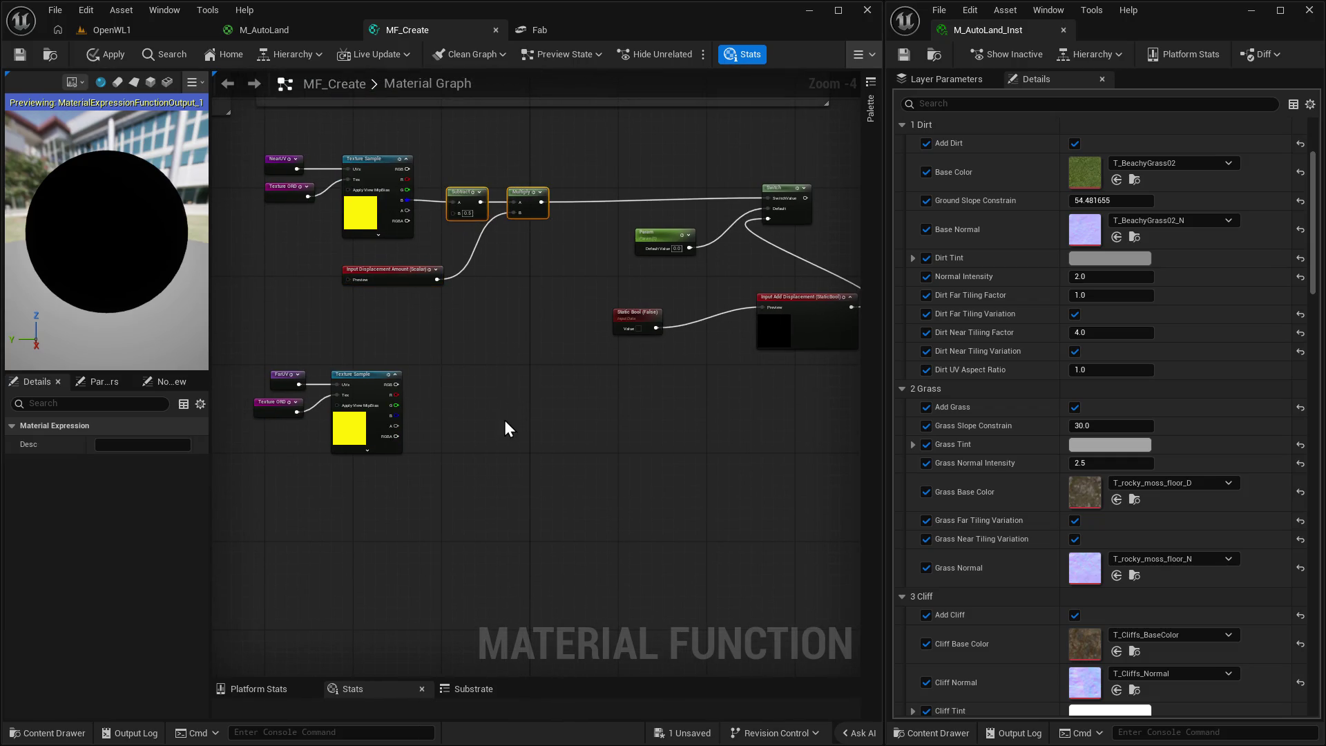
{"action": "key", "text": "ctrl+v"}
{"action": "left_click_drag", "start_coordinate": [490, 419], "coordinate": [486, 375]}
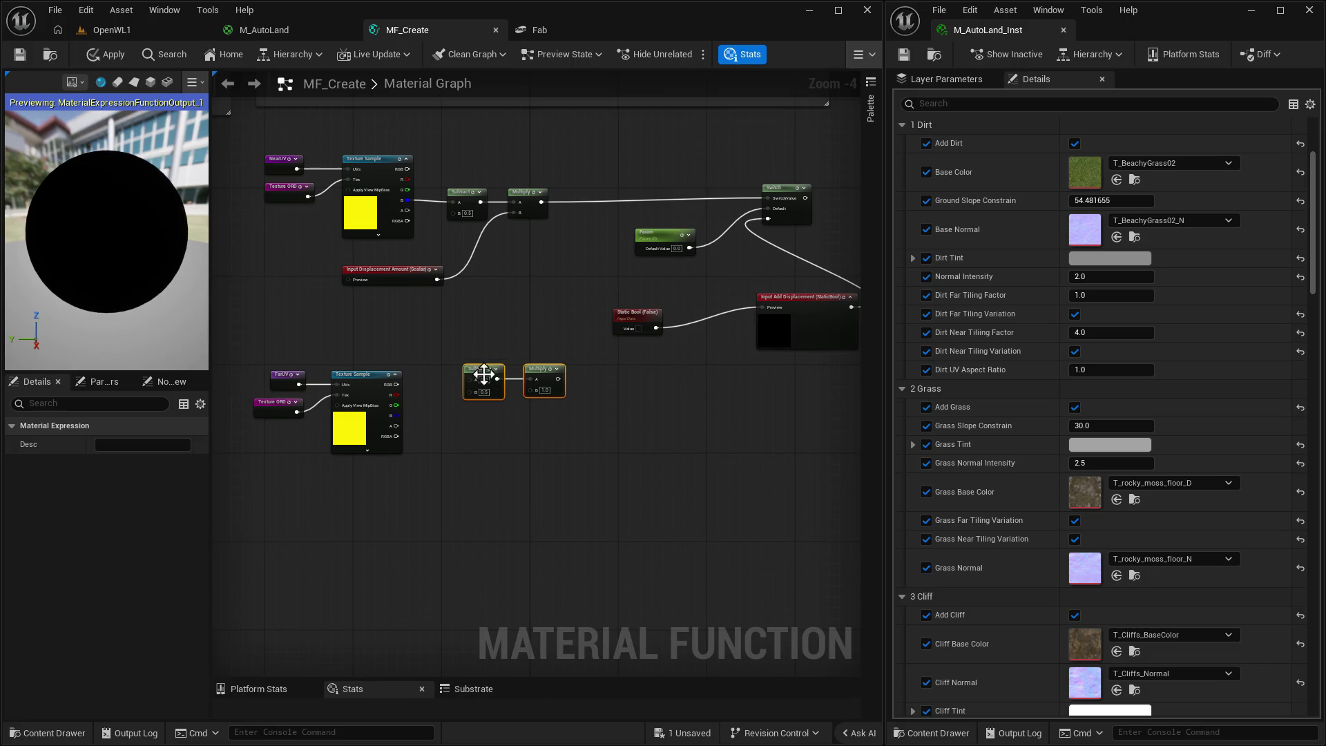
{"action": "left_click_drag", "start_coordinate": [396, 416], "coordinate": [468, 382]}
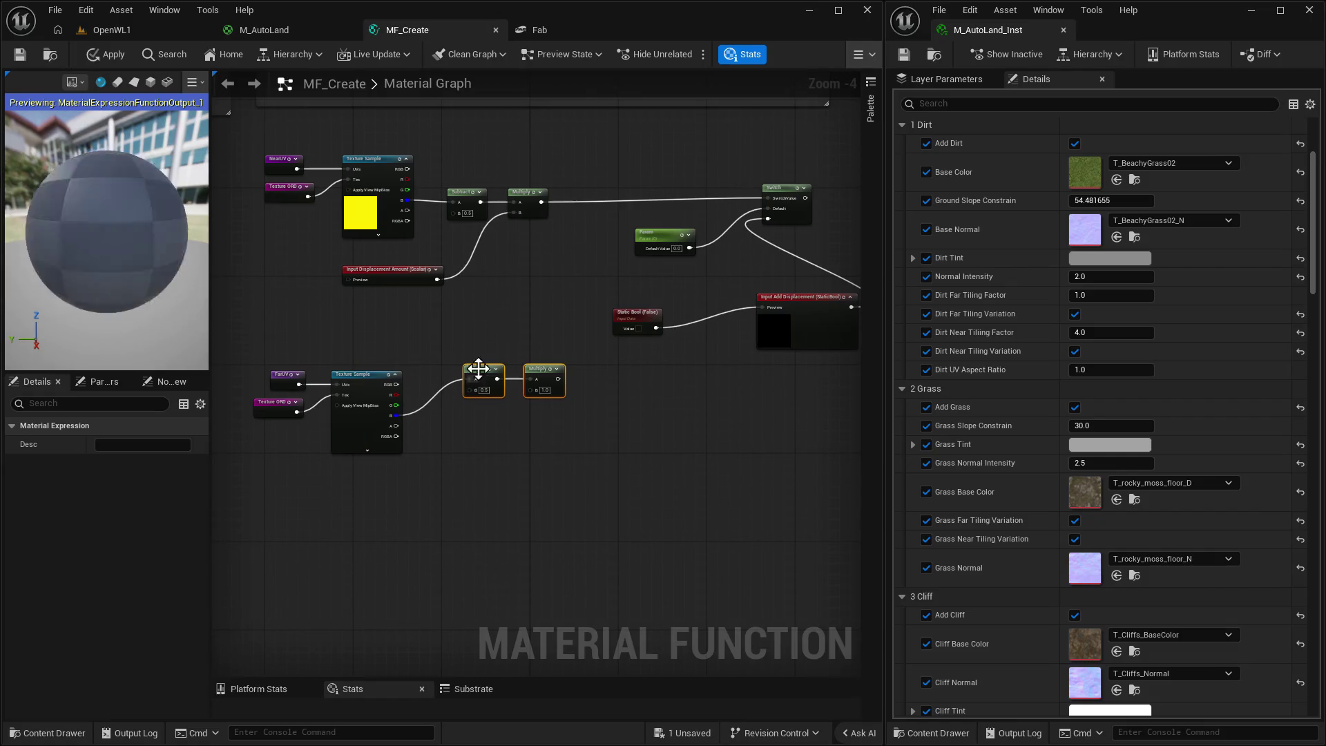
{"action": "mouse_move", "coordinate": [436, 279]}
{"action": "left_mouse_down"}
{"action": "mouse_move", "coordinate": [466, 395]}
{"action": "mouse_move", "coordinate": [531, 390]}
{"action": "mouse_move", "coordinate": [447, 380]}
{"action": "left_mouse_up"}
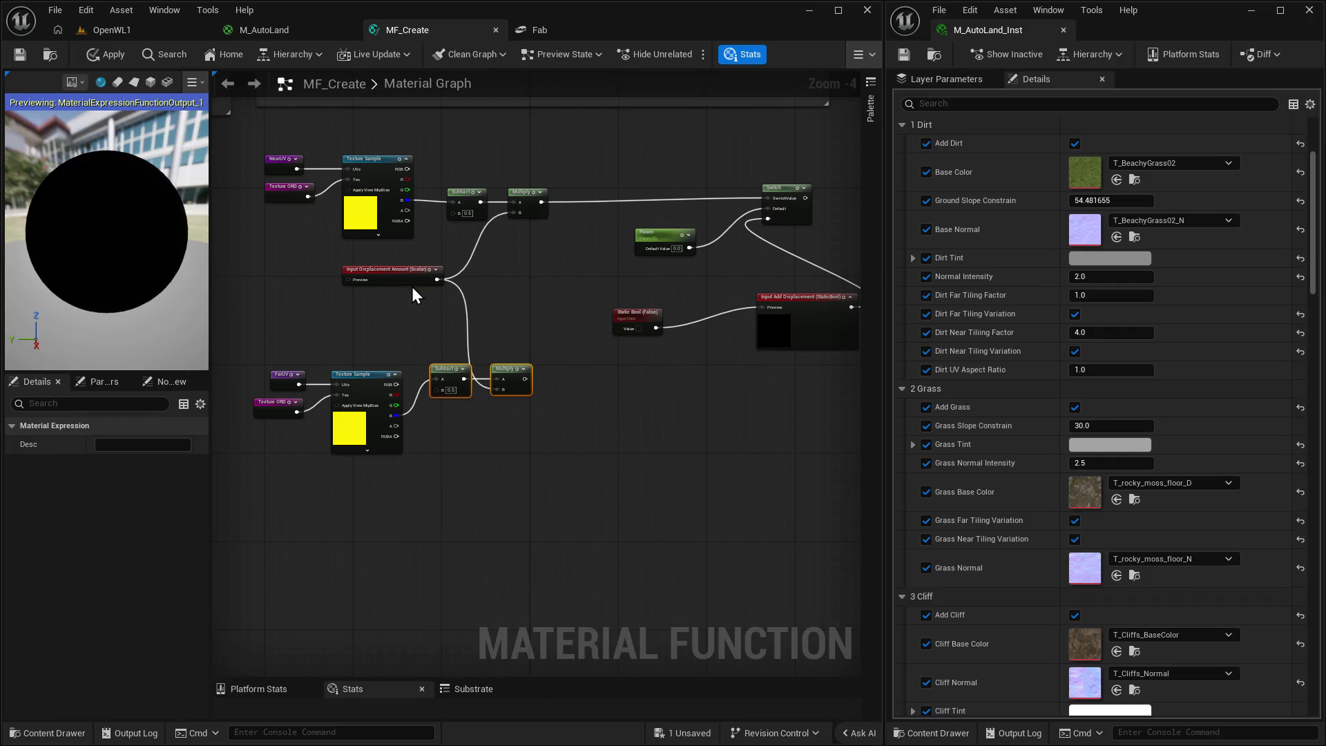
{"action": "left_click_drag", "start_coordinate": [391, 273], "coordinate": [432, 275]}
{"action": "mouse_move", "coordinate": [238, 329]}
{"action": "left_mouse_down"}
{"action": "mouse_move", "coordinate": [367, 406]}
{"action": "mouse_move", "coordinate": [392, 318]}
{"action": "left_mouse_up"}
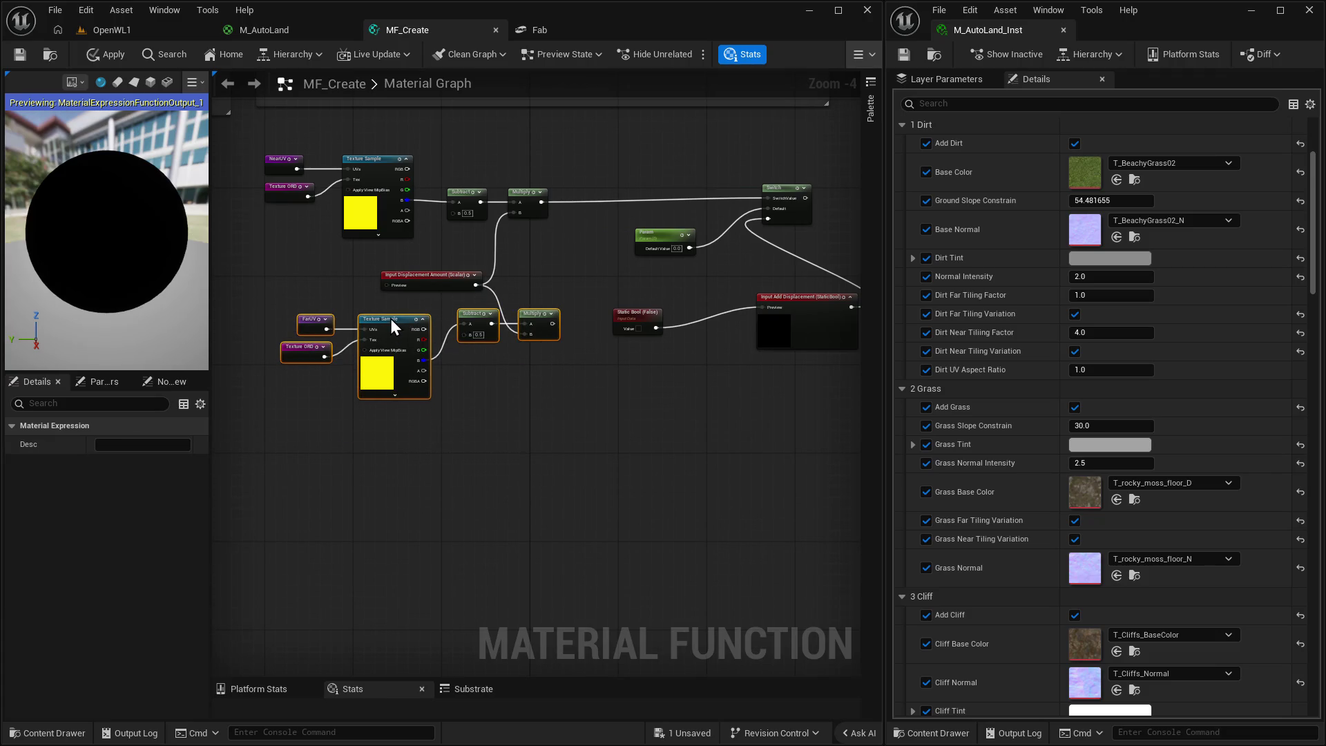
{"action": "scroll", "coordinate": [618, 446], "scroll_direction": "up", "scroll_amount": 5}
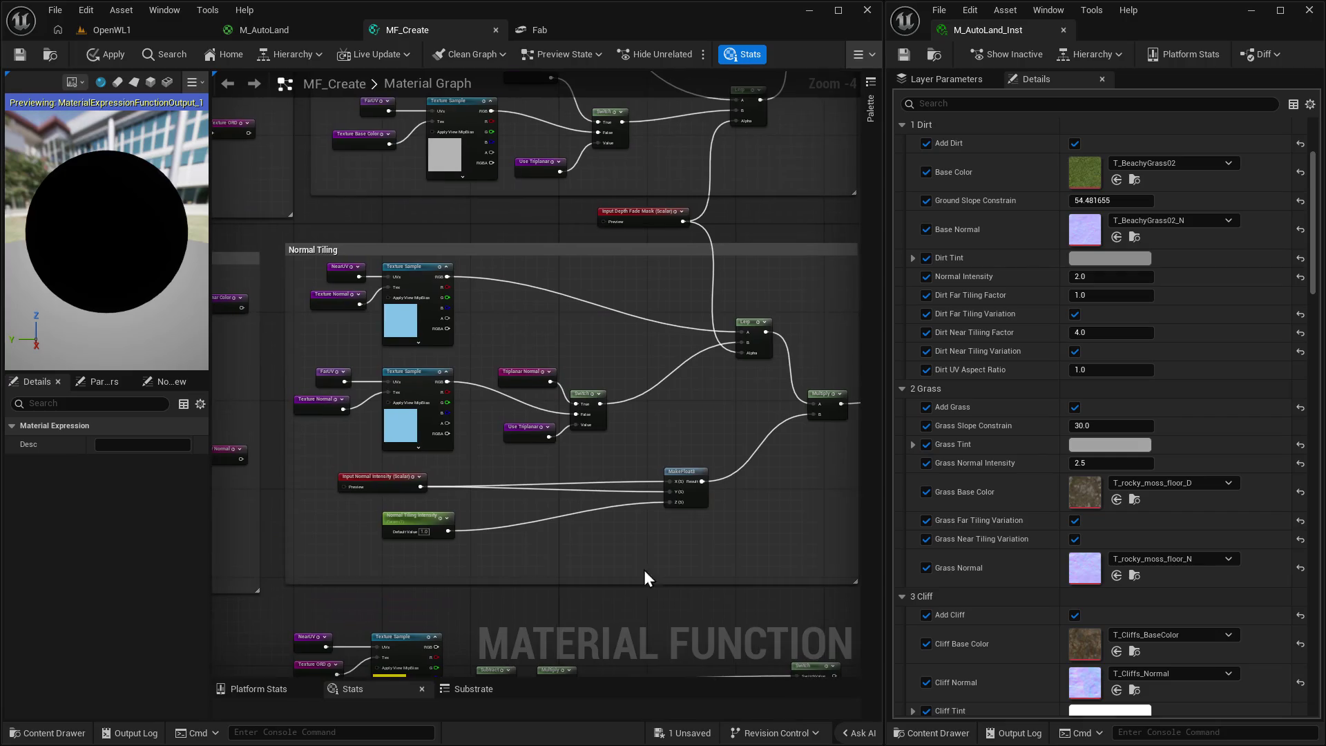
Disconnect Input Depth Fade Mask from both Lerp Alphas and add a named reroute from its output.
{"action": "left_click", "coordinate": [640, 220]}
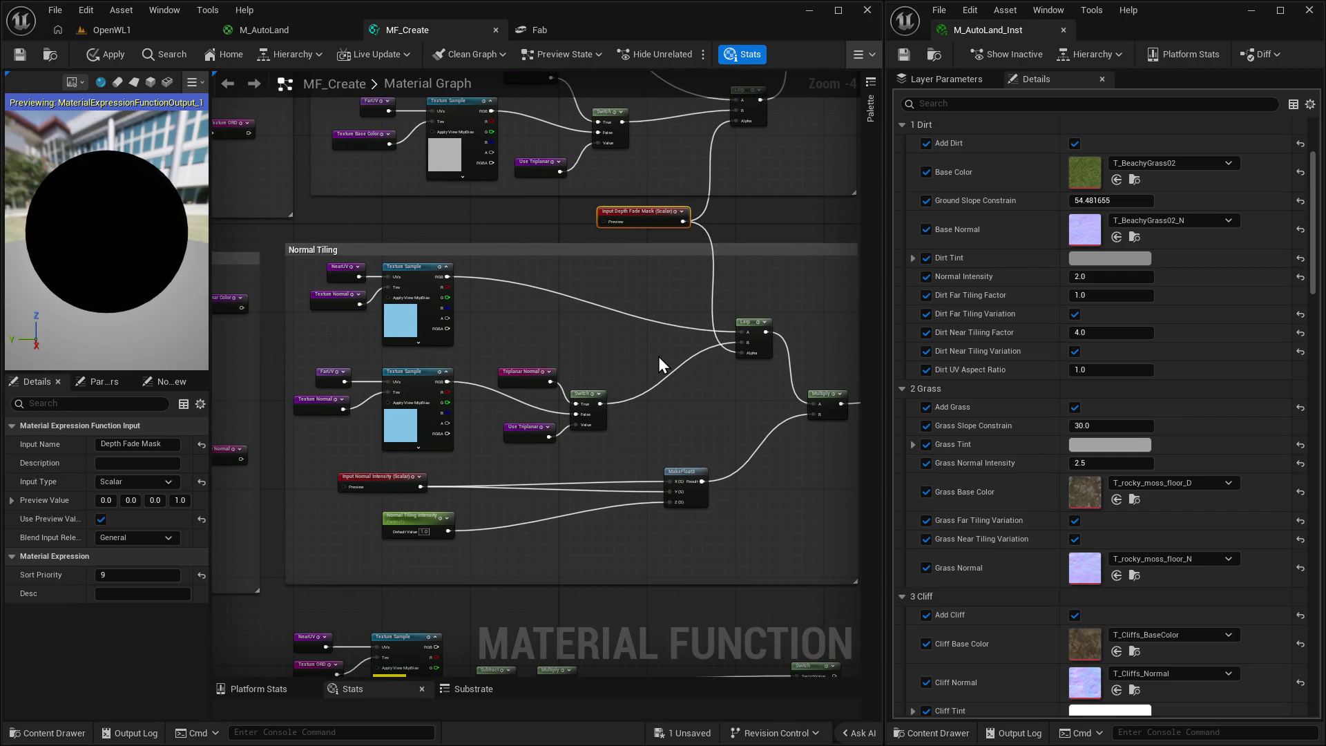
{"action": "mouse_move", "coordinate": [643, 224]}
{"action": "left_mouse_down"}
{"action": "mouse_move", "coordinate": [527, 228]}
{"action": "mouse_move", "coordinate": [526, 247]}
{"action": "mouse_move", "coordinate": [417, 247]}
{"action": "left_mouse_up"}
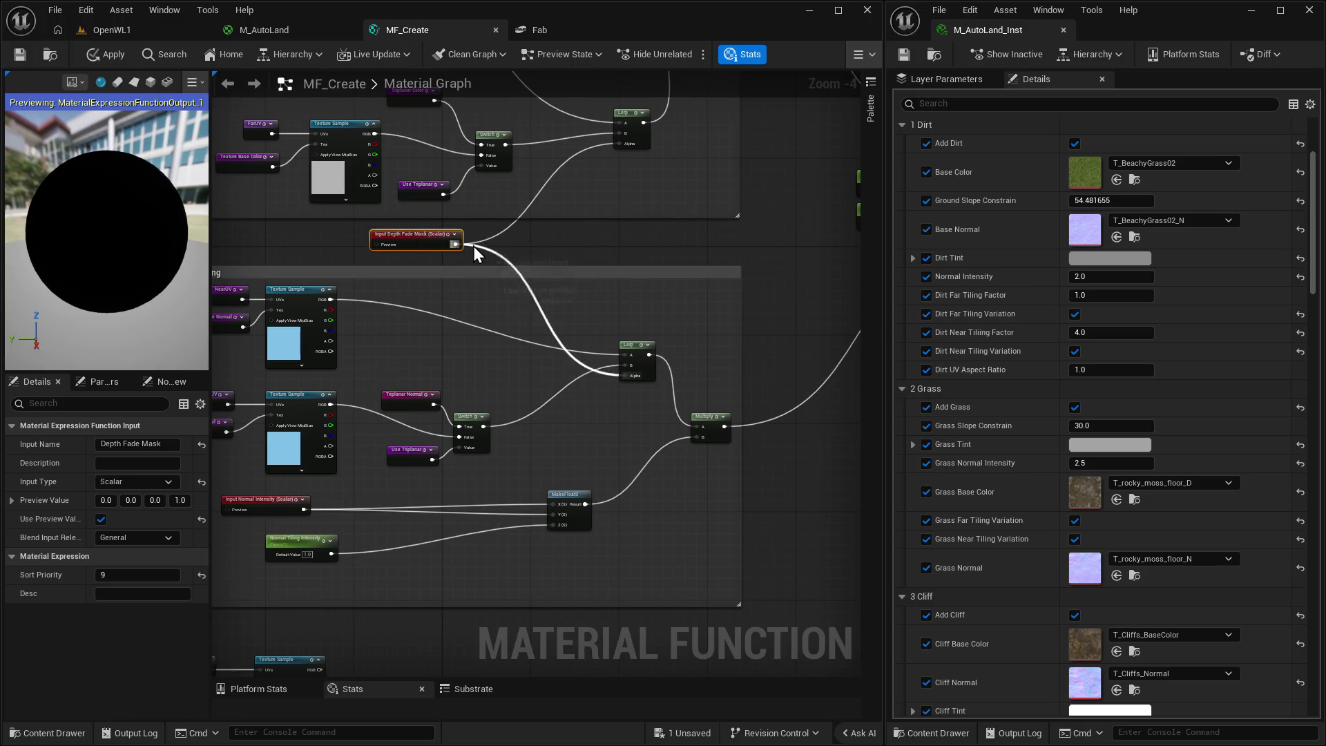
{"action": "left_click", "coordinate": [474, 246]}
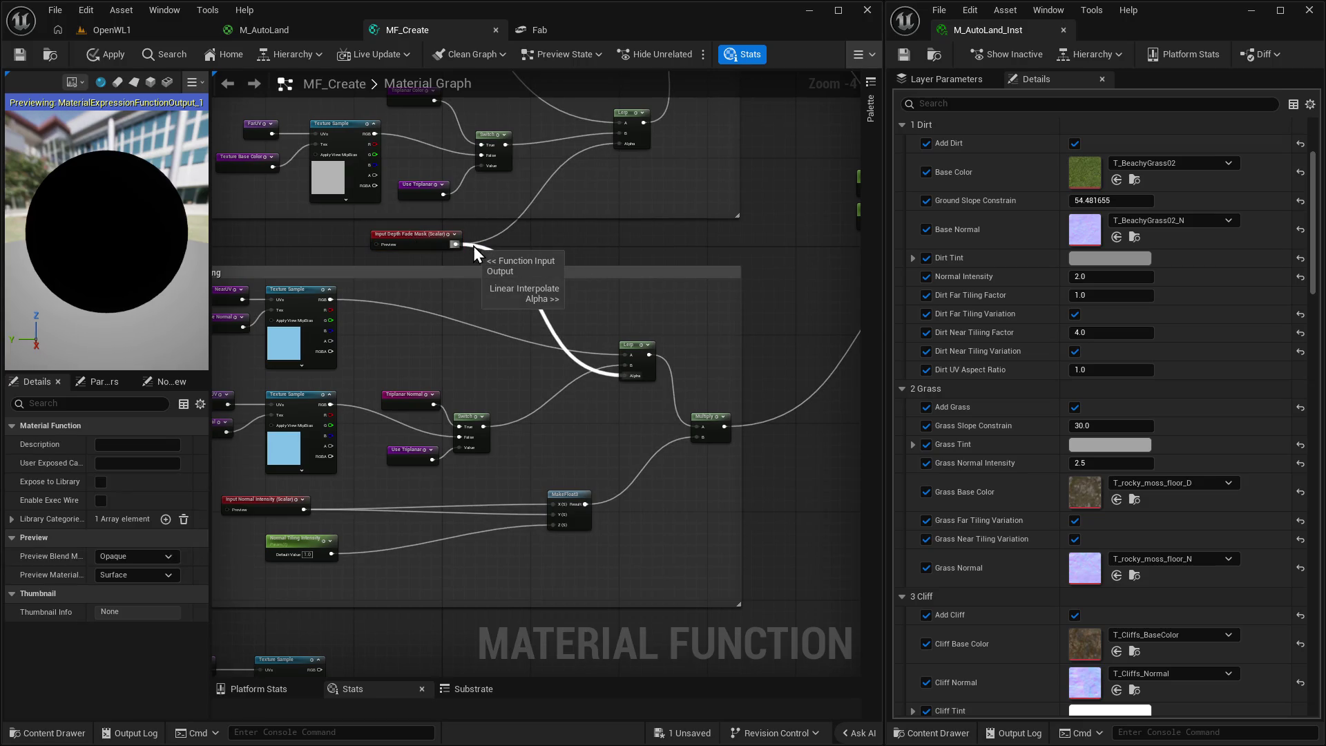
{"action": "left_click", "coordinate": [474, 246], "text": "alt"}
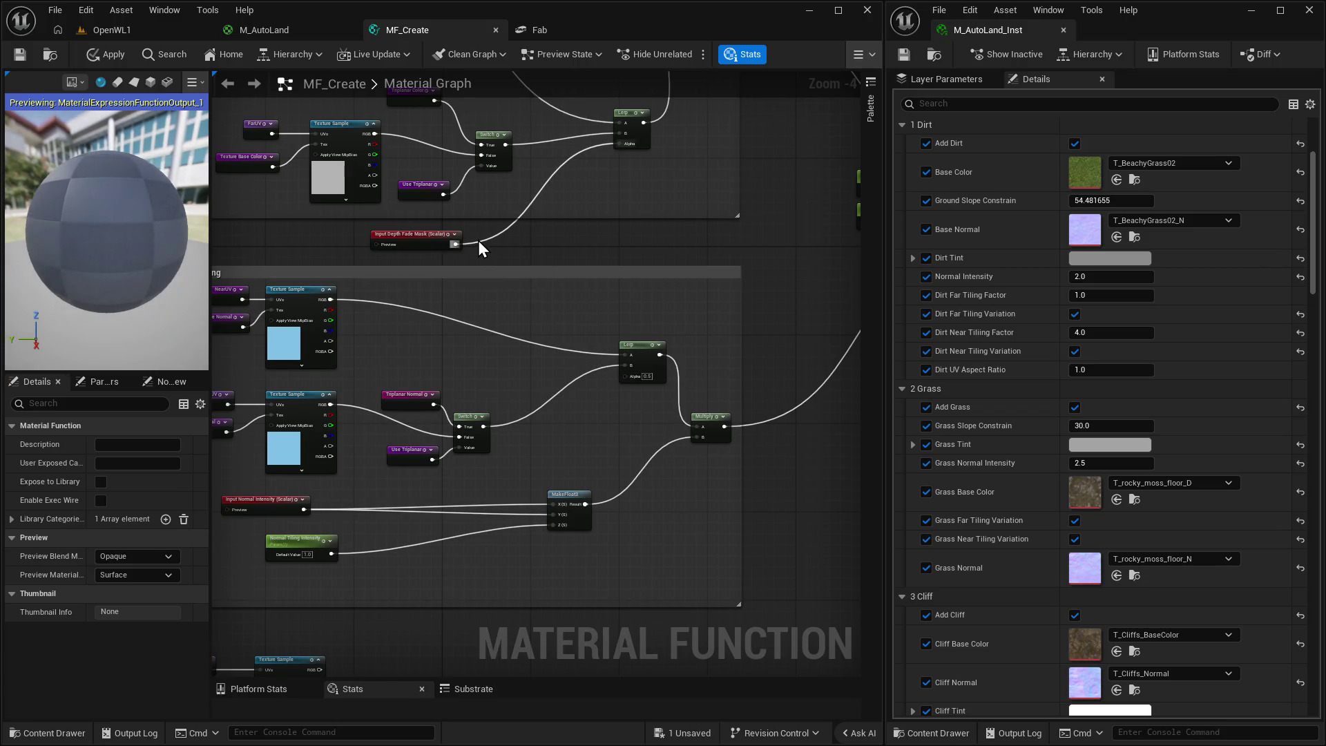
{"action": "left_click", "coordinate": [482, 243], "text": "alt"}
{"action": "left_click_drag", "start_coordinate": [457, 243], "coordinate": [516, 241]}
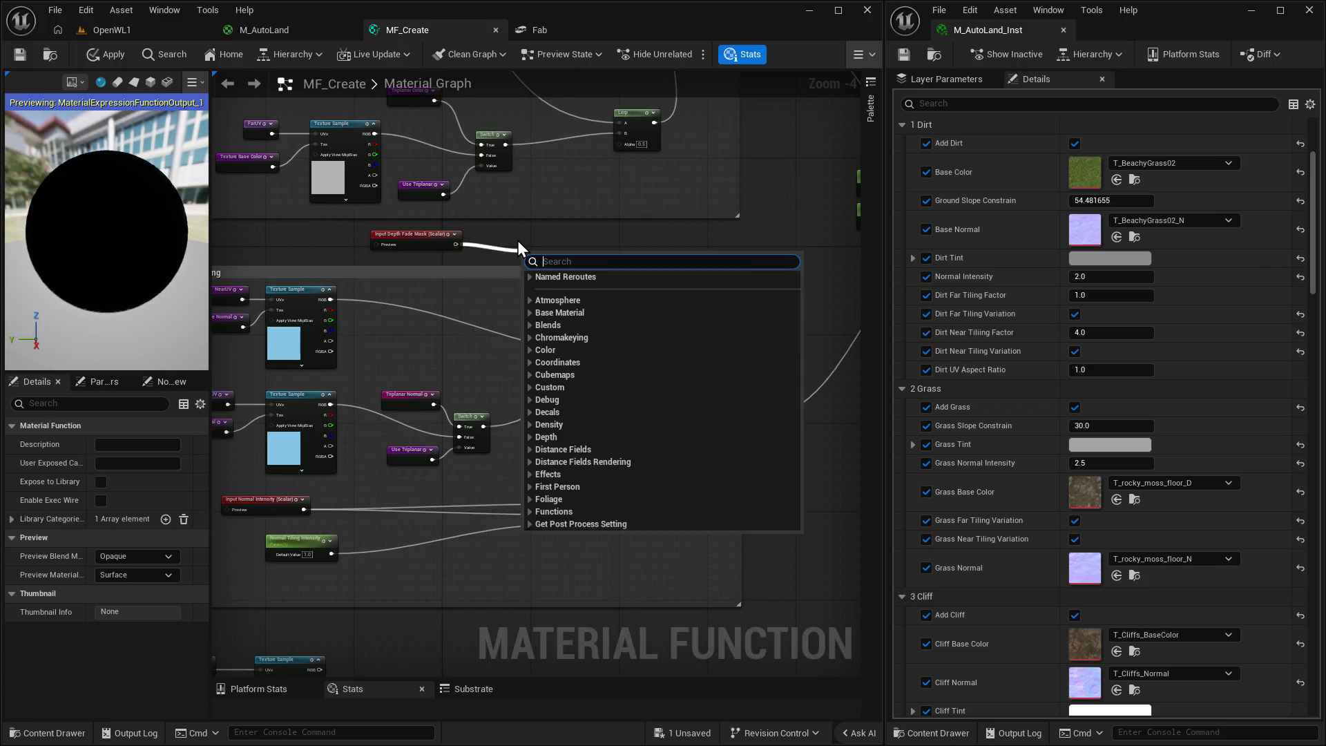
{"action": "type", "text": "name"}
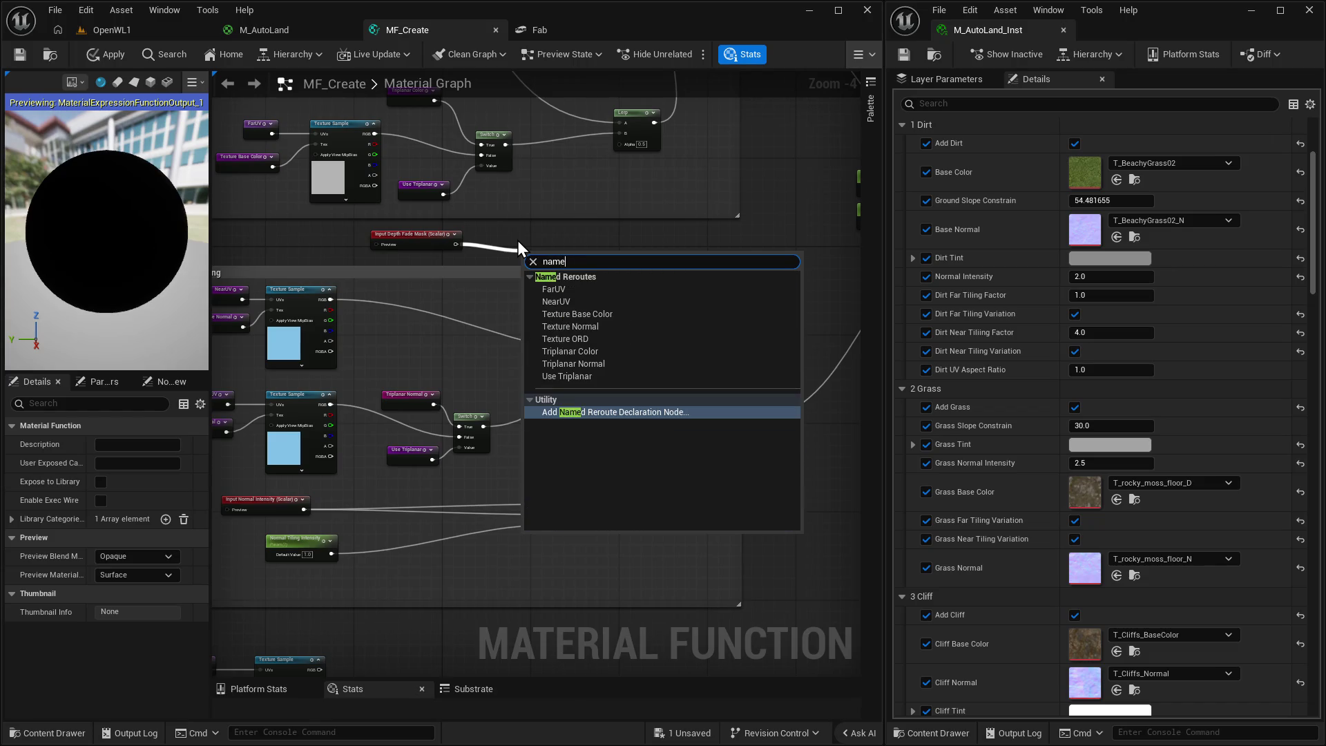
{"action": "key", "text": "Return"}
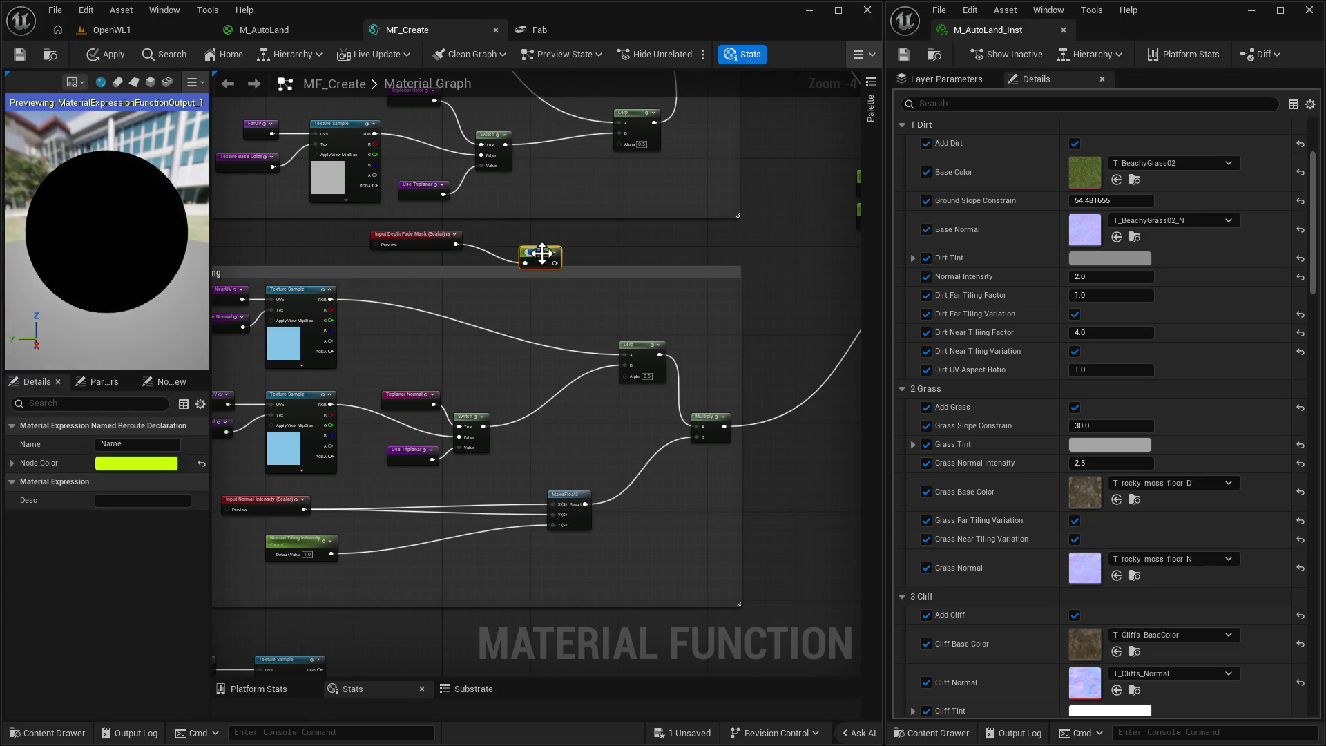
{"action": "left_click_drag", "start_coordinate": [541, 254], "coordinate": [532, 239]}
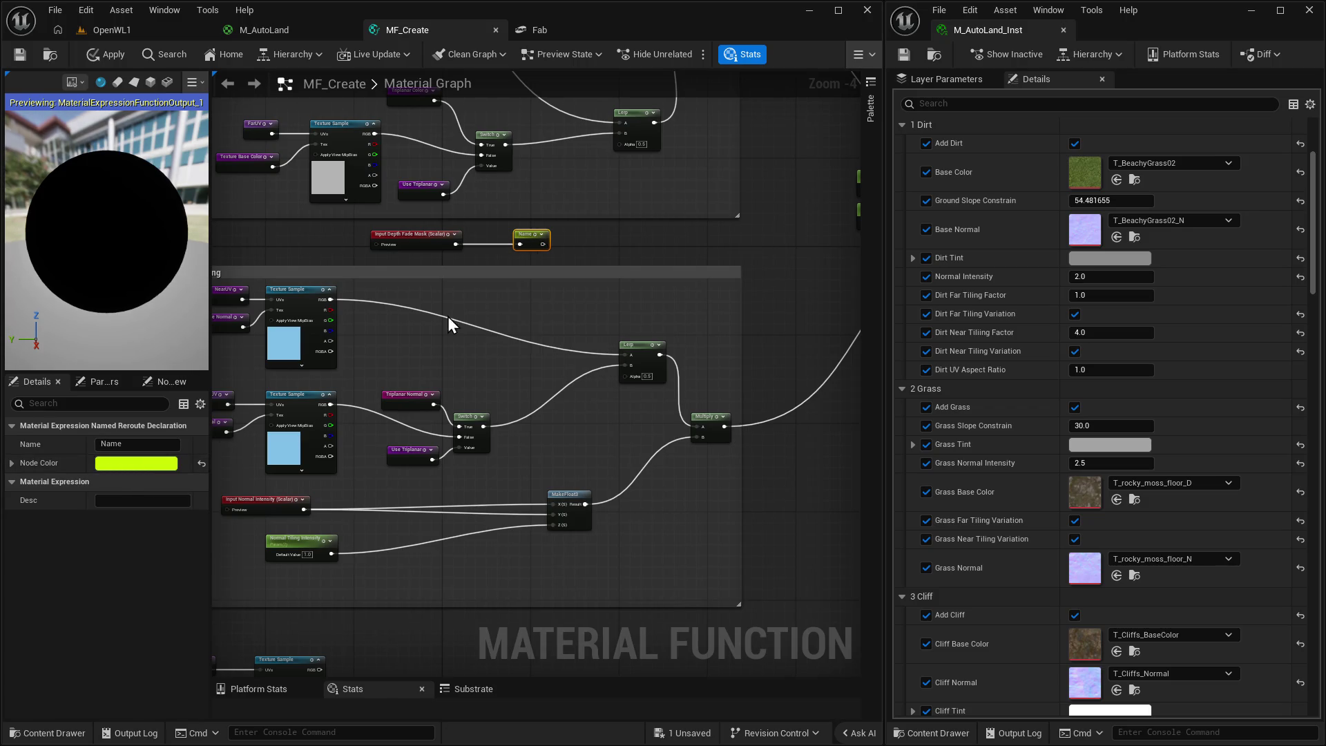
{"action": "left_click_drag", "start_coordinate": [552, 299], "coordinate": [534, 359]}
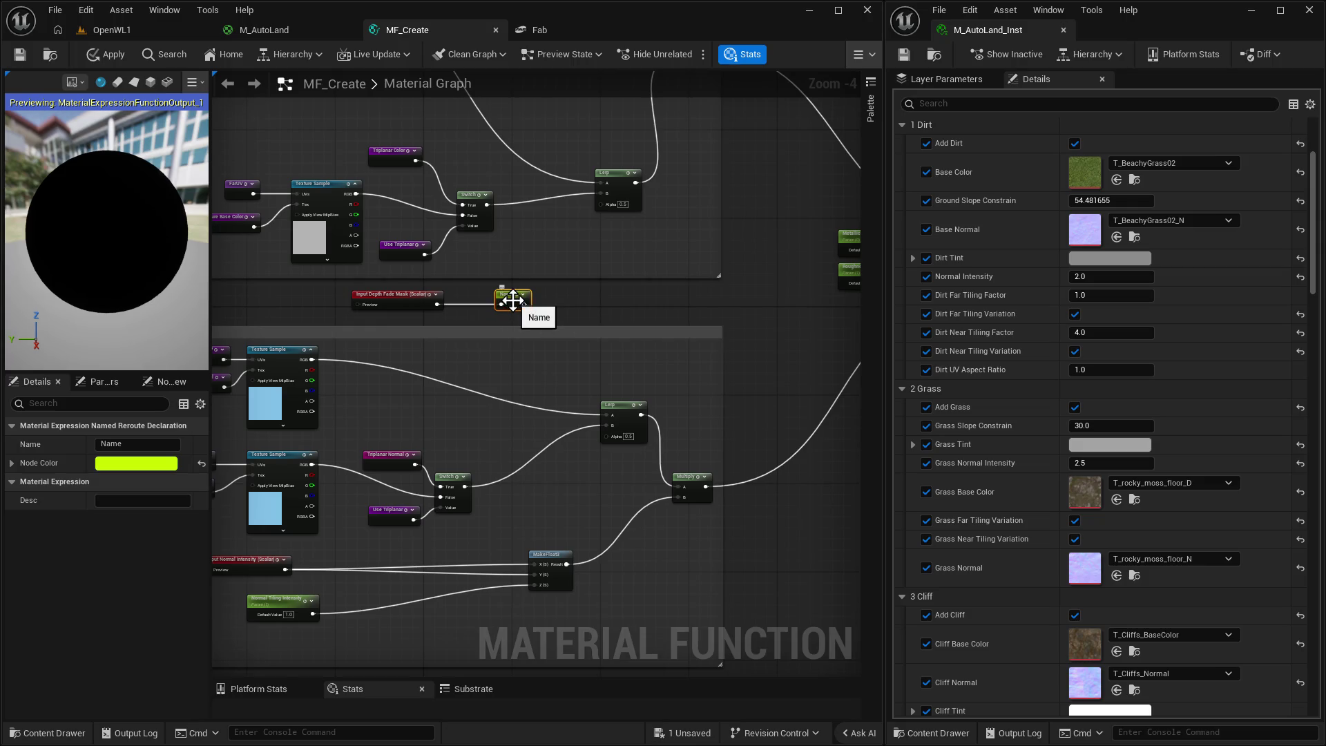
Undo four times, removing the reroute and restoring the mask's direct Lerp Alpha links.
{"action": "key", "text": "ctrl+z"}
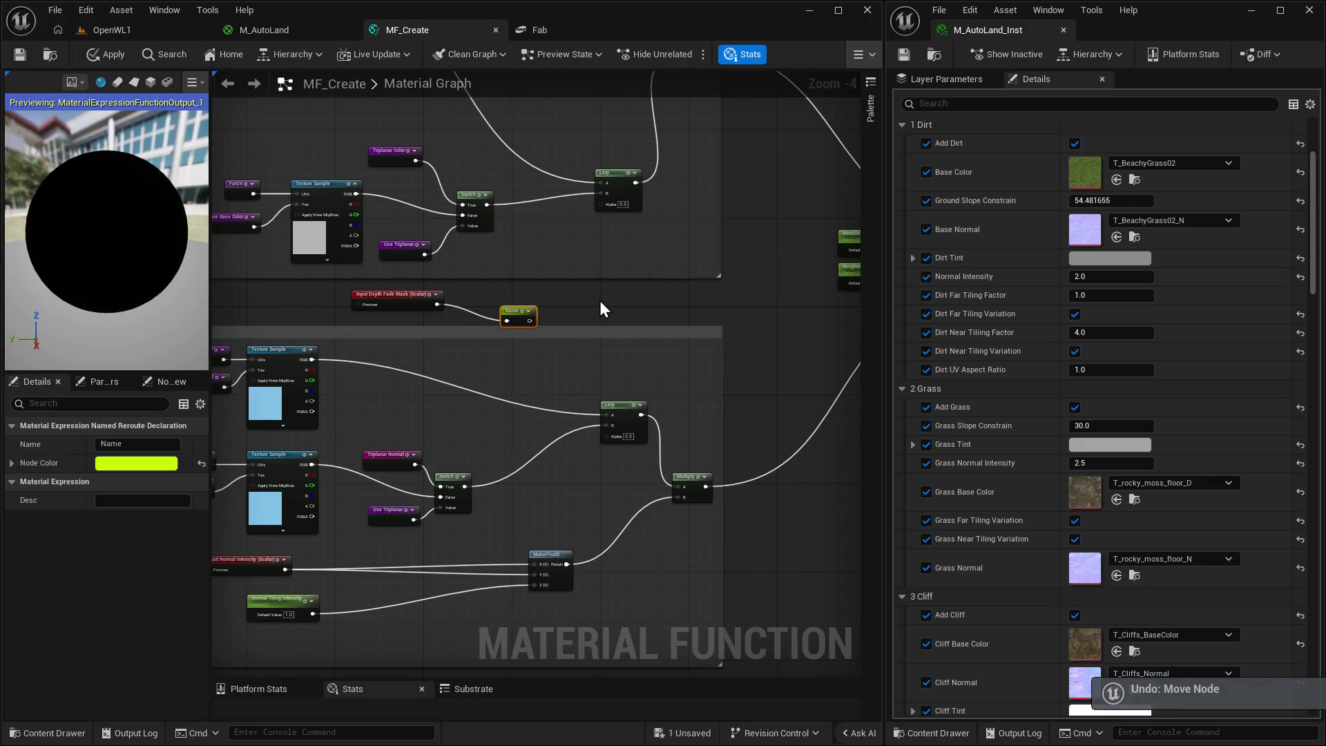
{"action": "key", "text": "ctrl+z"}
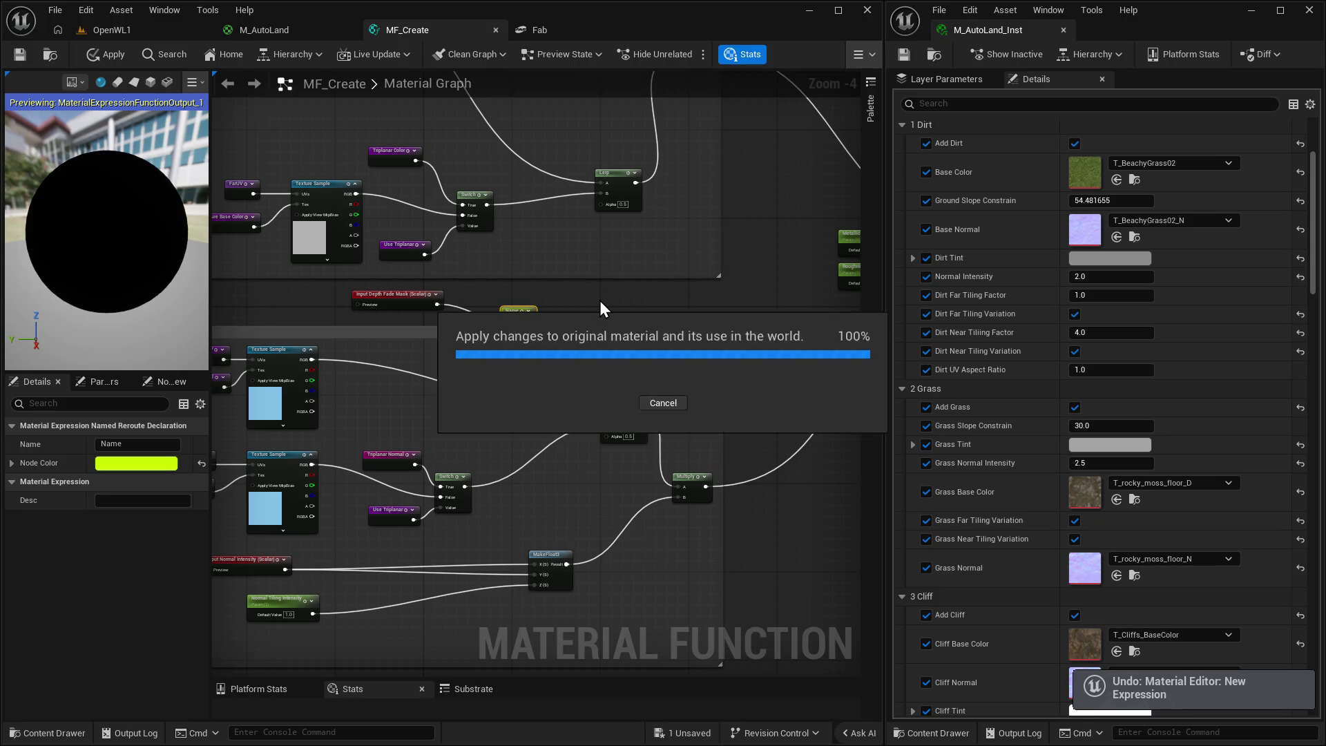
{"action": "key", "text": "ctrl+z"}
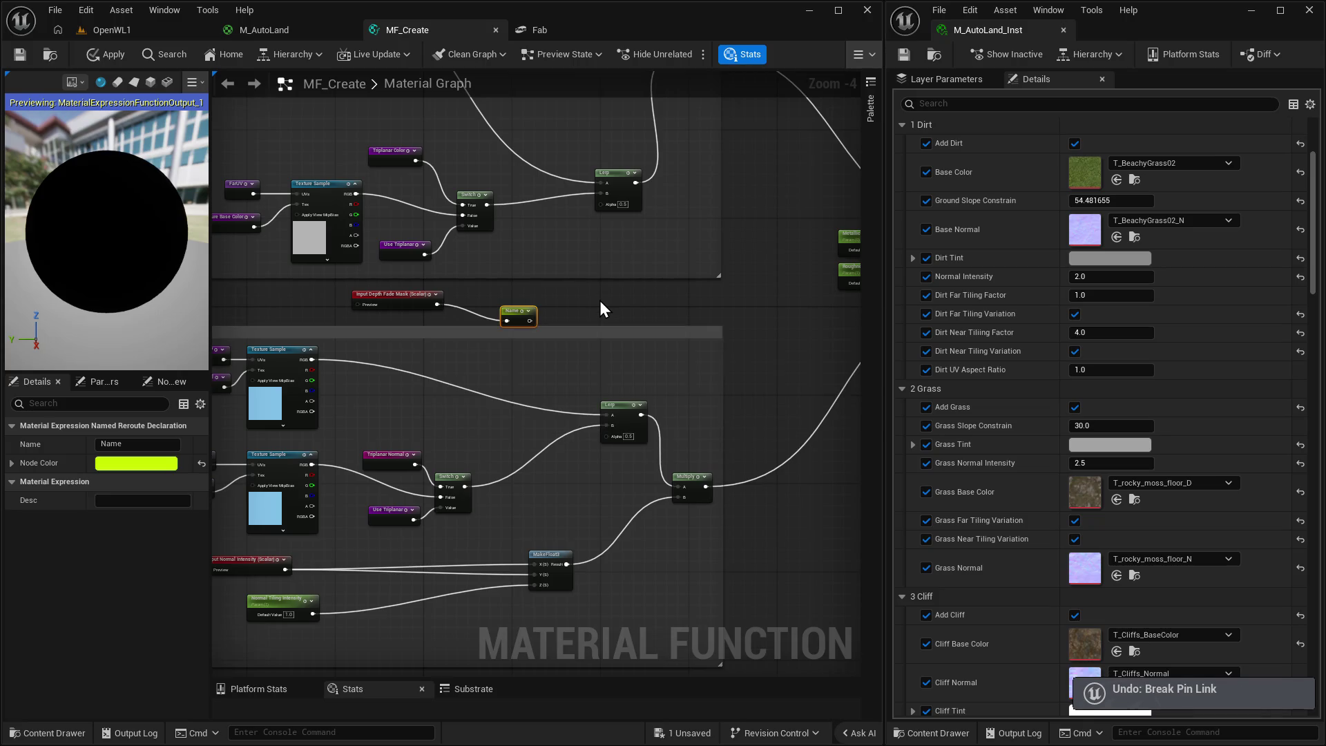
{"action": "key", "text": "ctrl+z"}
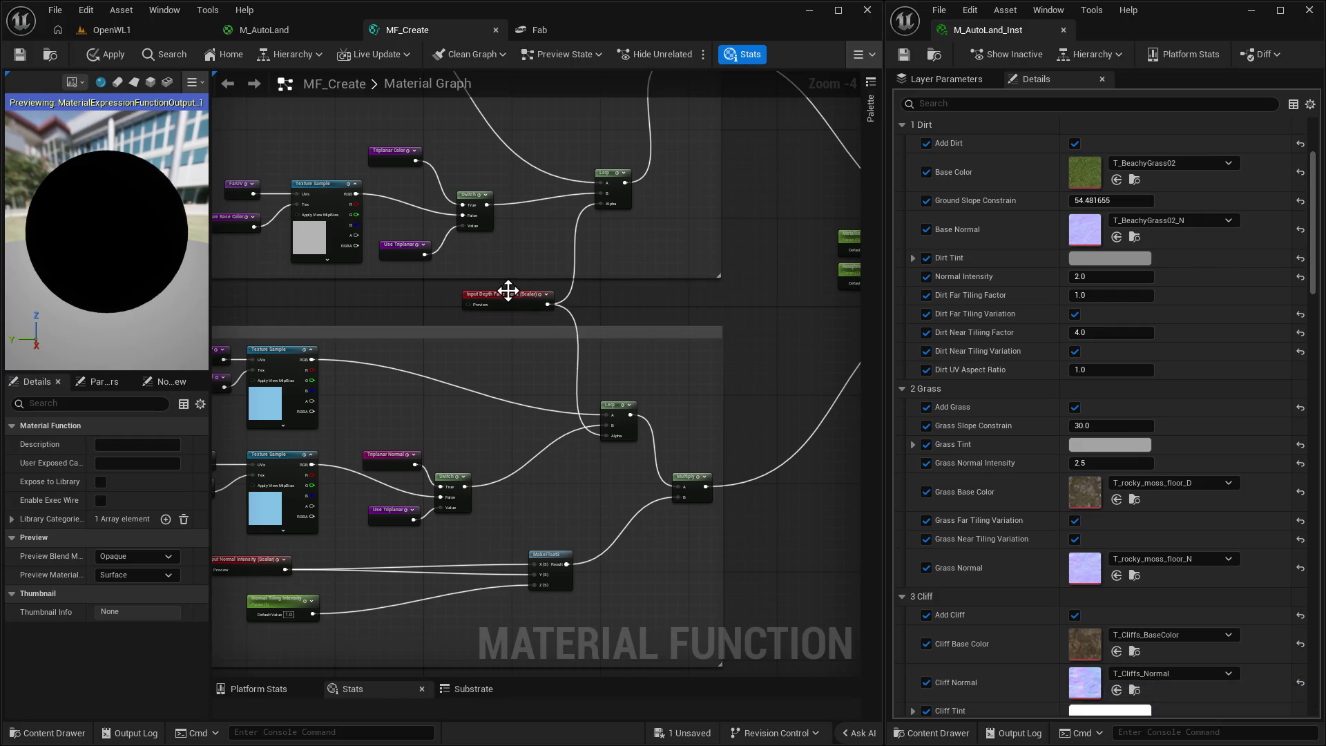
Turn a reroute on the Depth Fade Mask wire into a named reroute, its usage node above the lower Lerp.
{"action": "left_click_drag", "start_coordinate": [508, 295], "coordinate": [436, 297]}
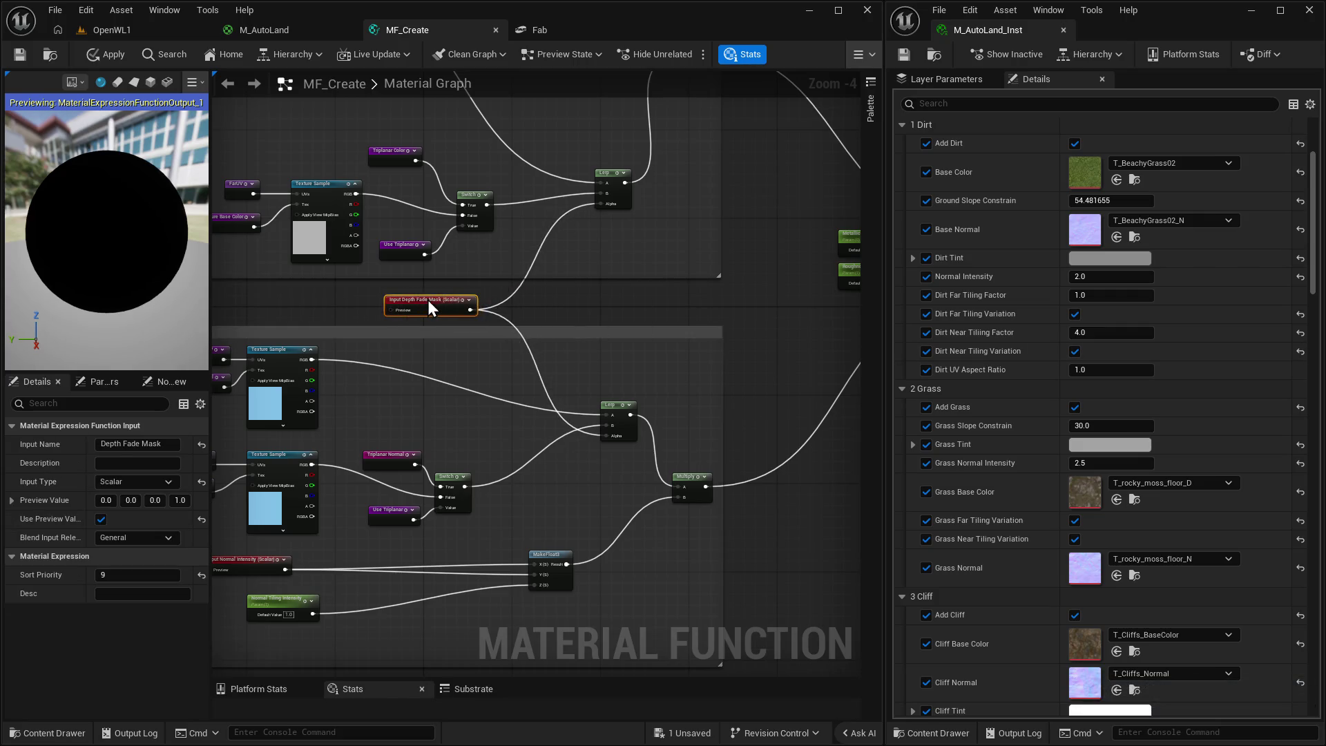
{"action": "right_click", "coordinate": [464, 290]}
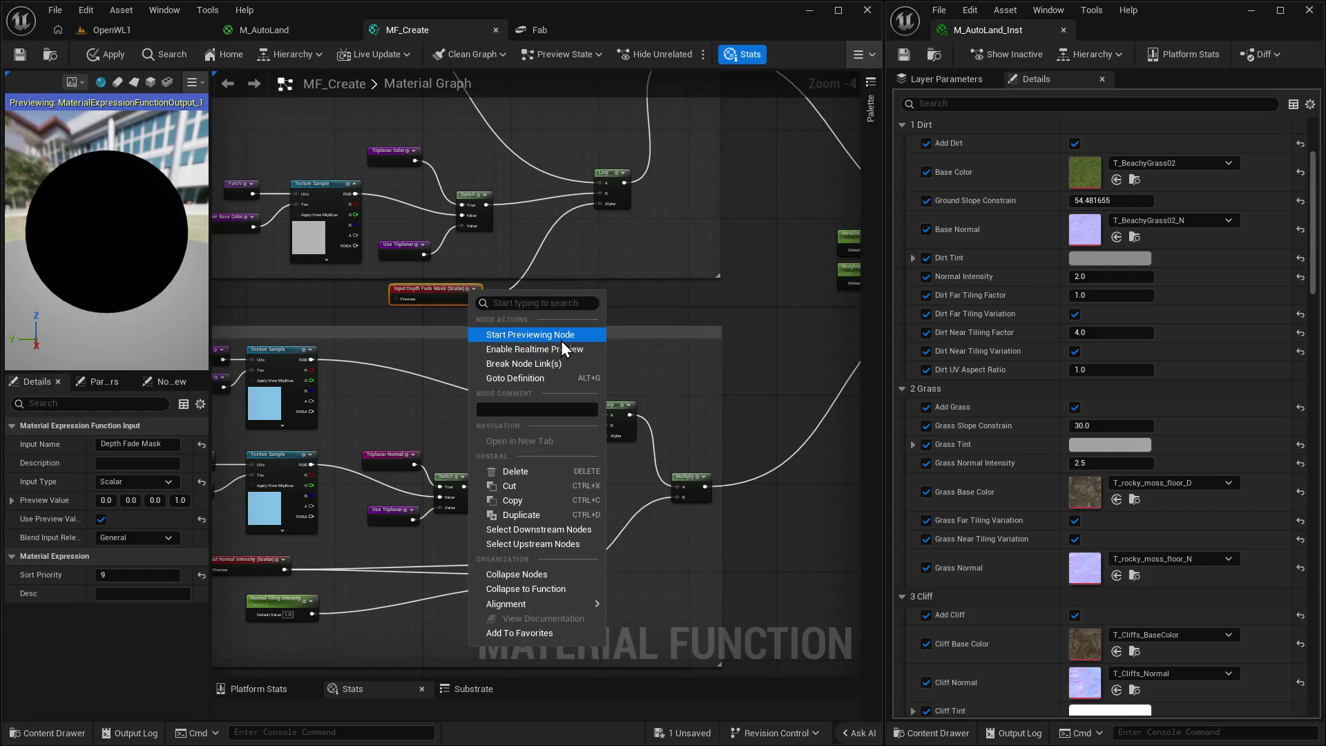
{"action": "left_click", "coordinate": [652, 311]}
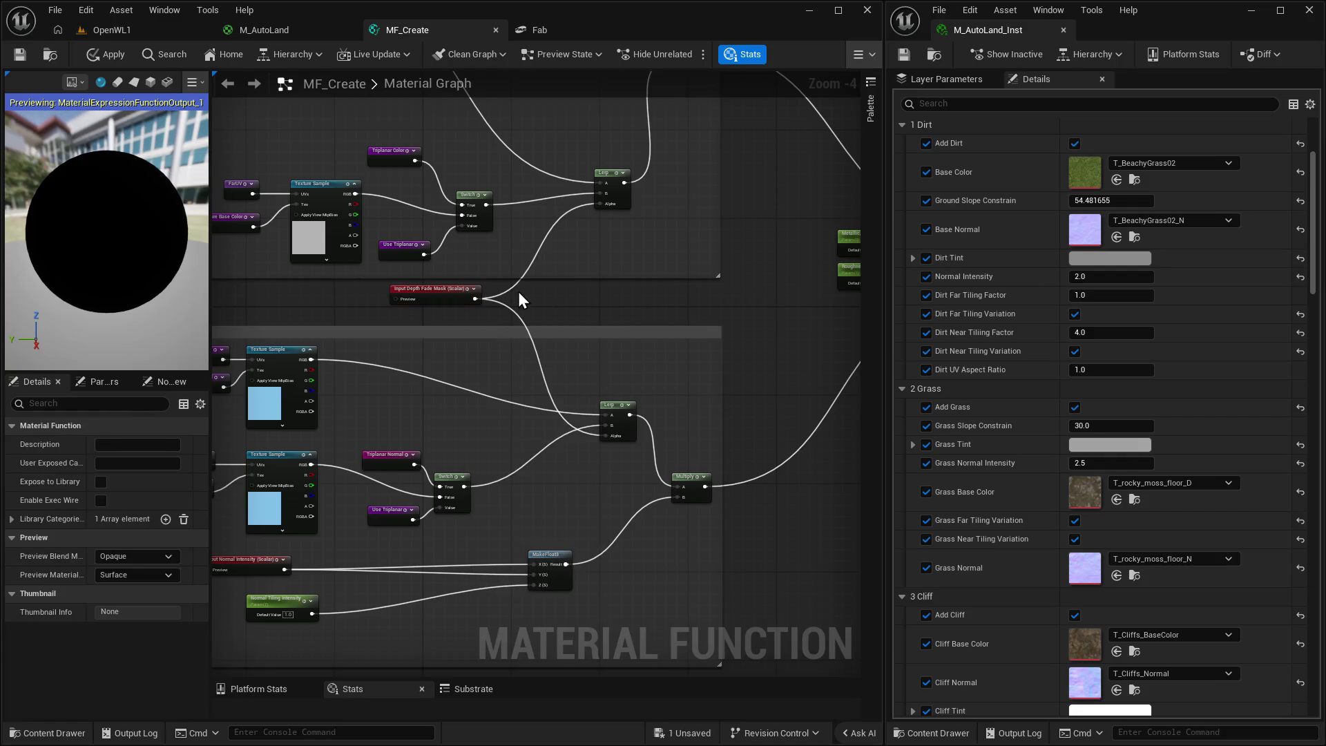
{"action": "right_click", "coordinate": [502, 301]}
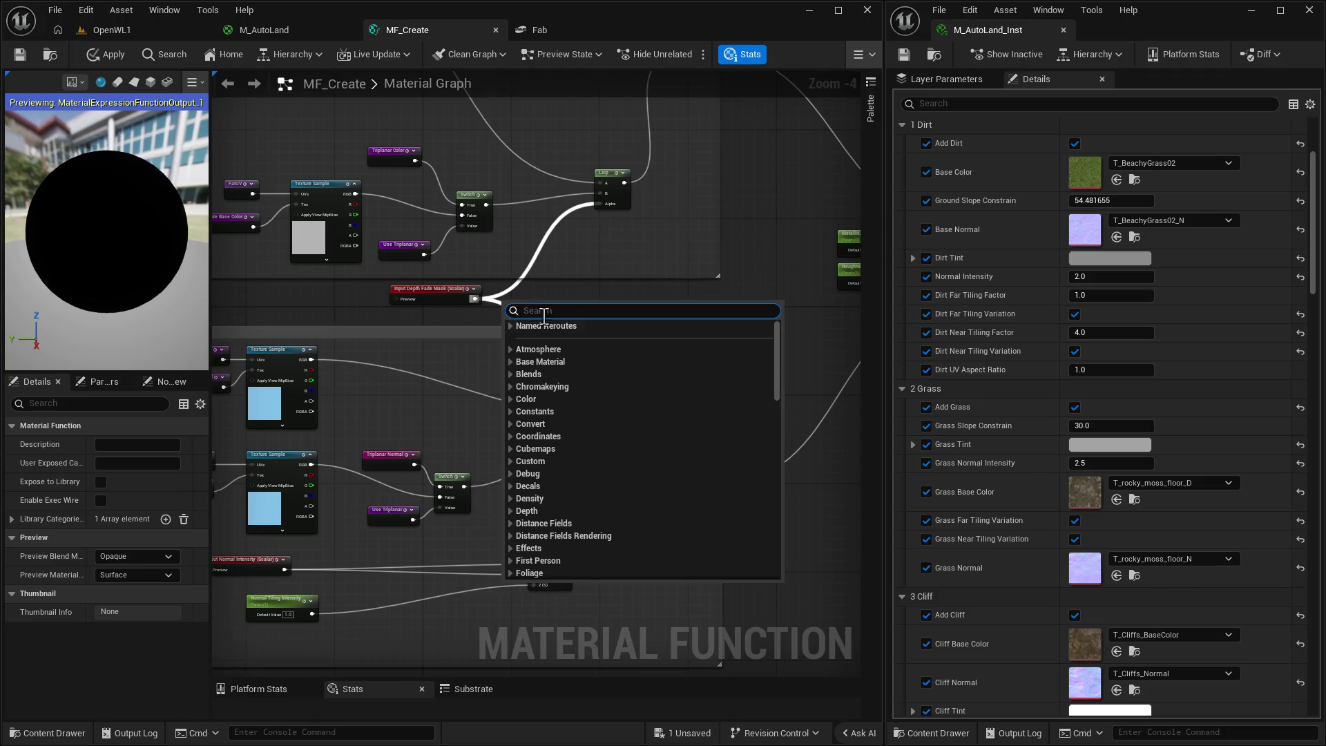
{"action": "right_click", "coordinate": [507, 289]}
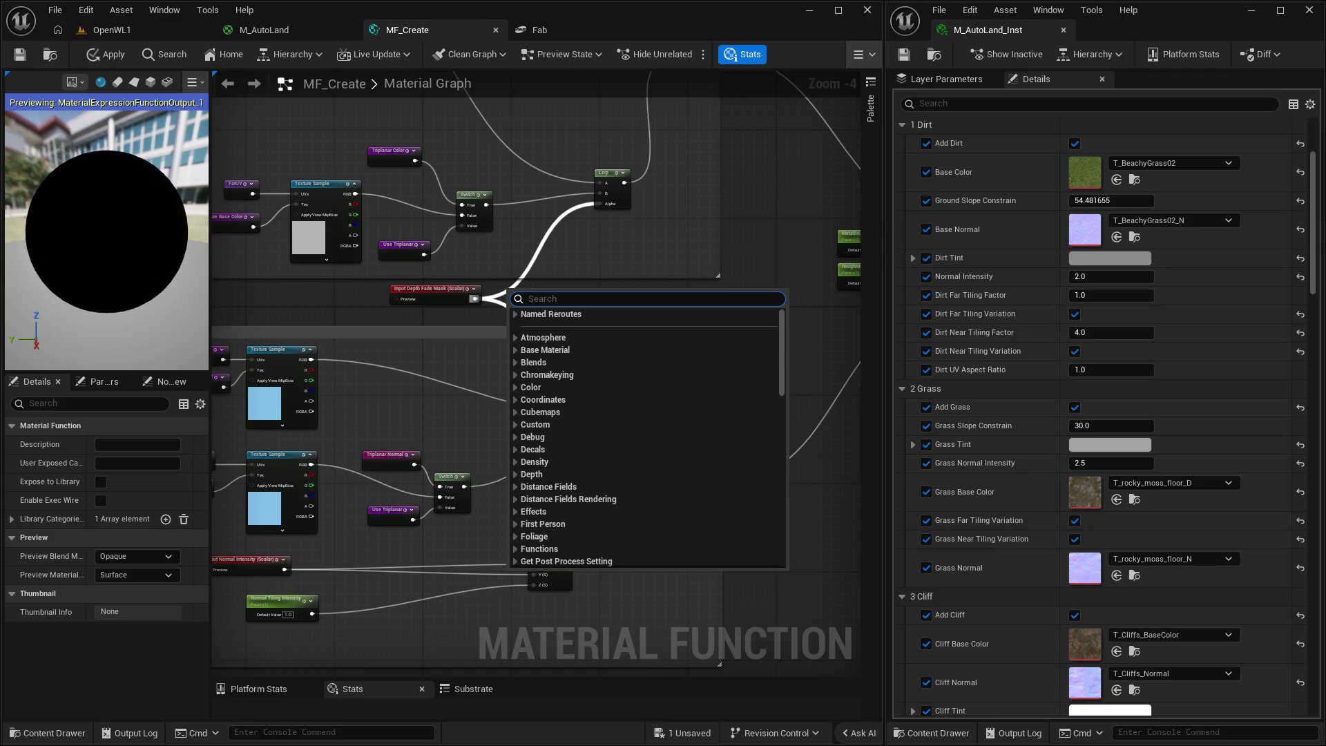
{"action": "key", "text": "Escape"}
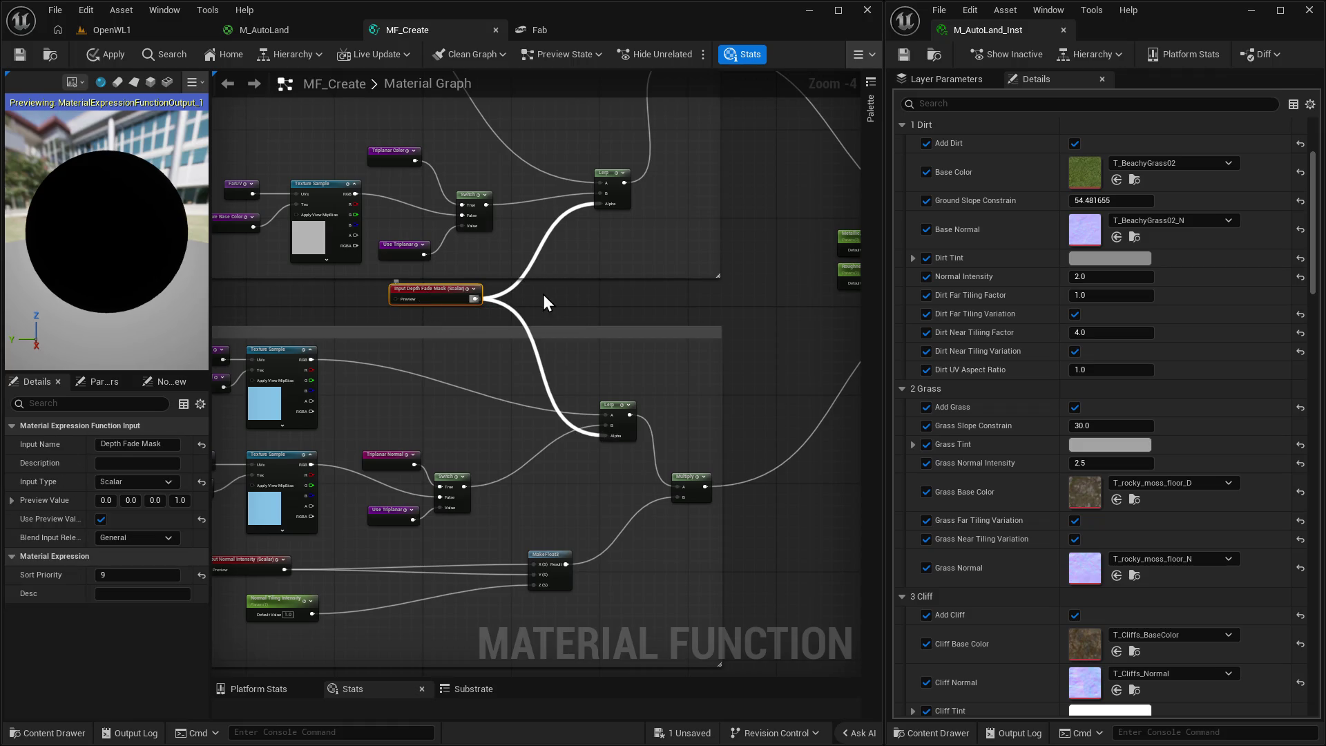
{"action": "double_click", "coordinate": [507, 306]}
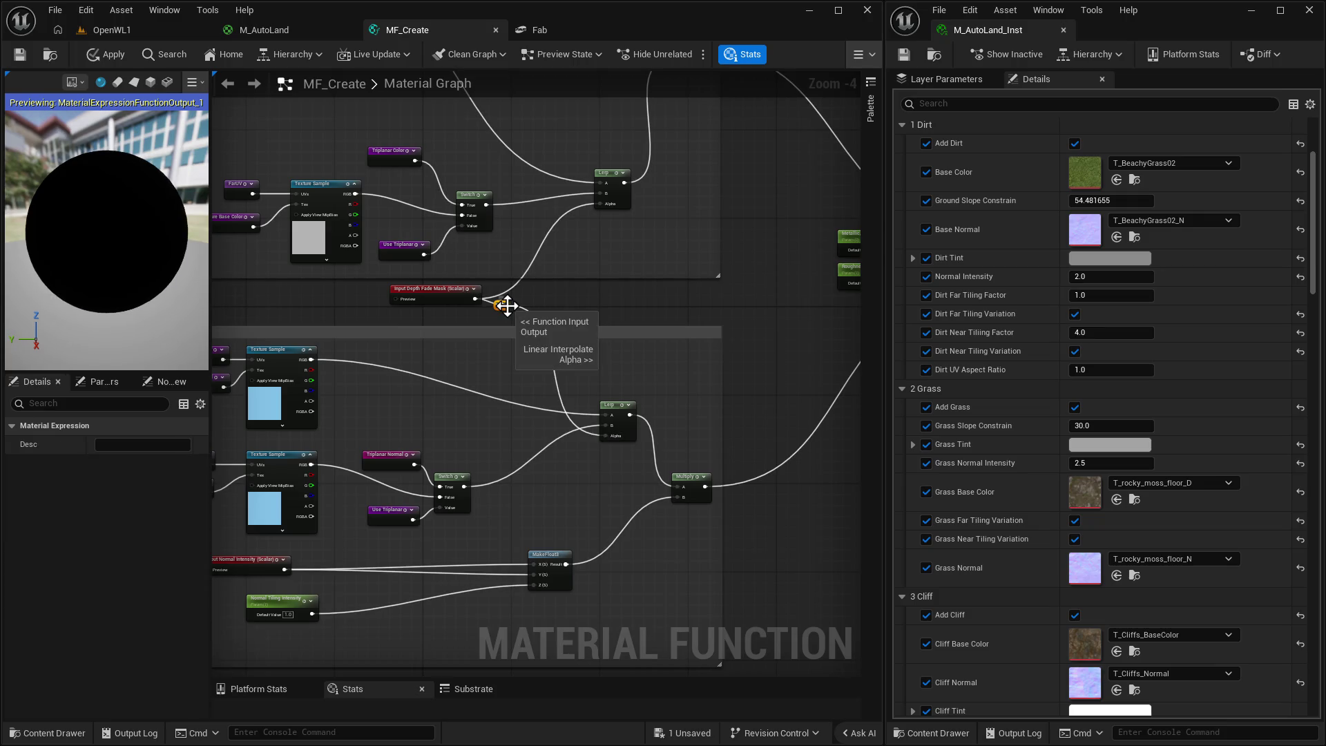
{"action": "right_click", "coordinate": [502, 305]}
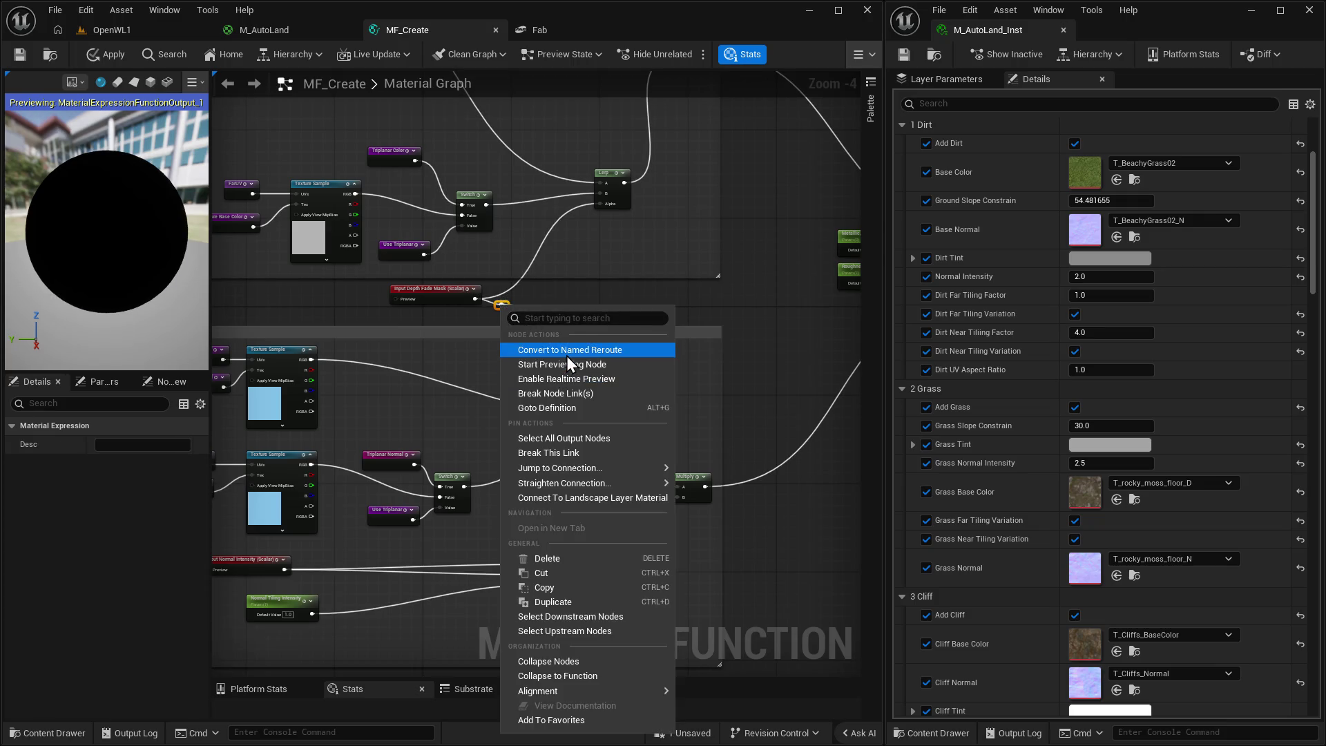
{"action": "left_click", "coordinate": [566, 350]}
{"action": "left_click_drag", "start_coordinate": [523, 303], "coordinate": [536, 372]}
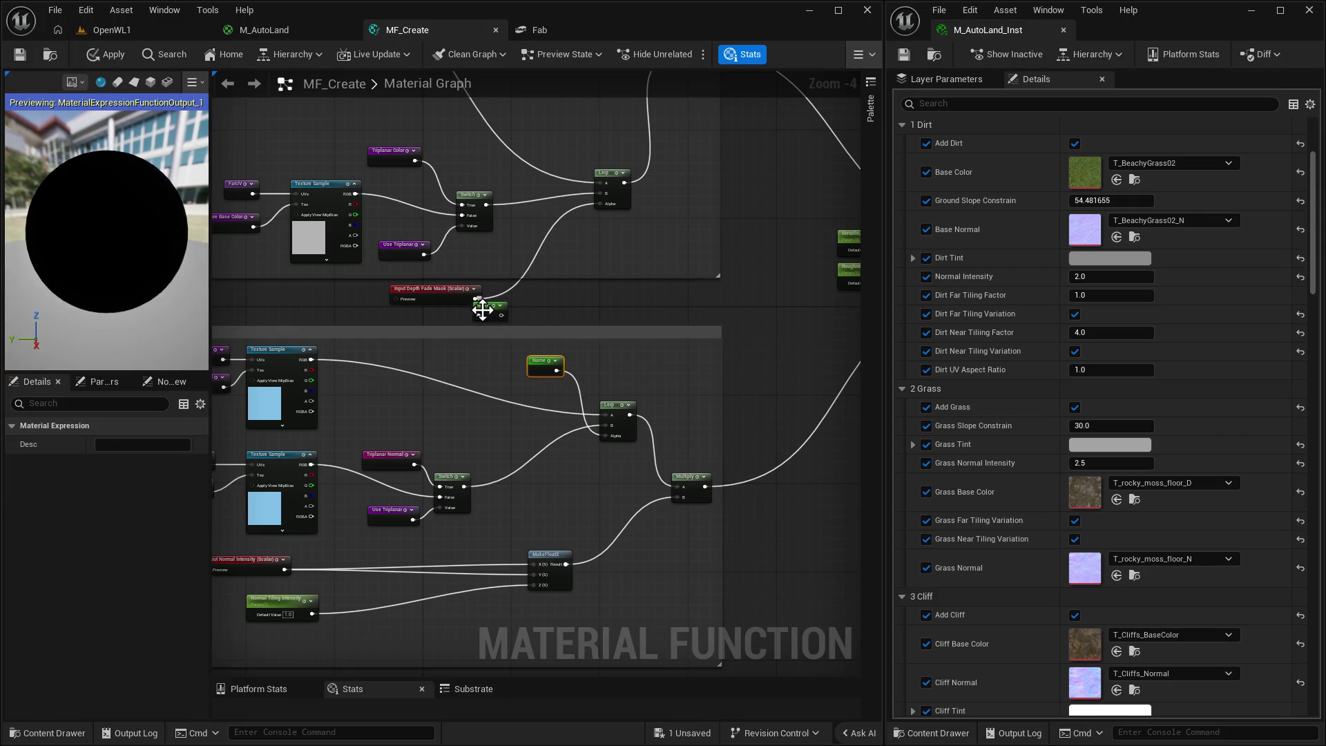
{"action": "left_click_drag", "start_coordinate": [489, 308], "coordinate": [528, 302]}
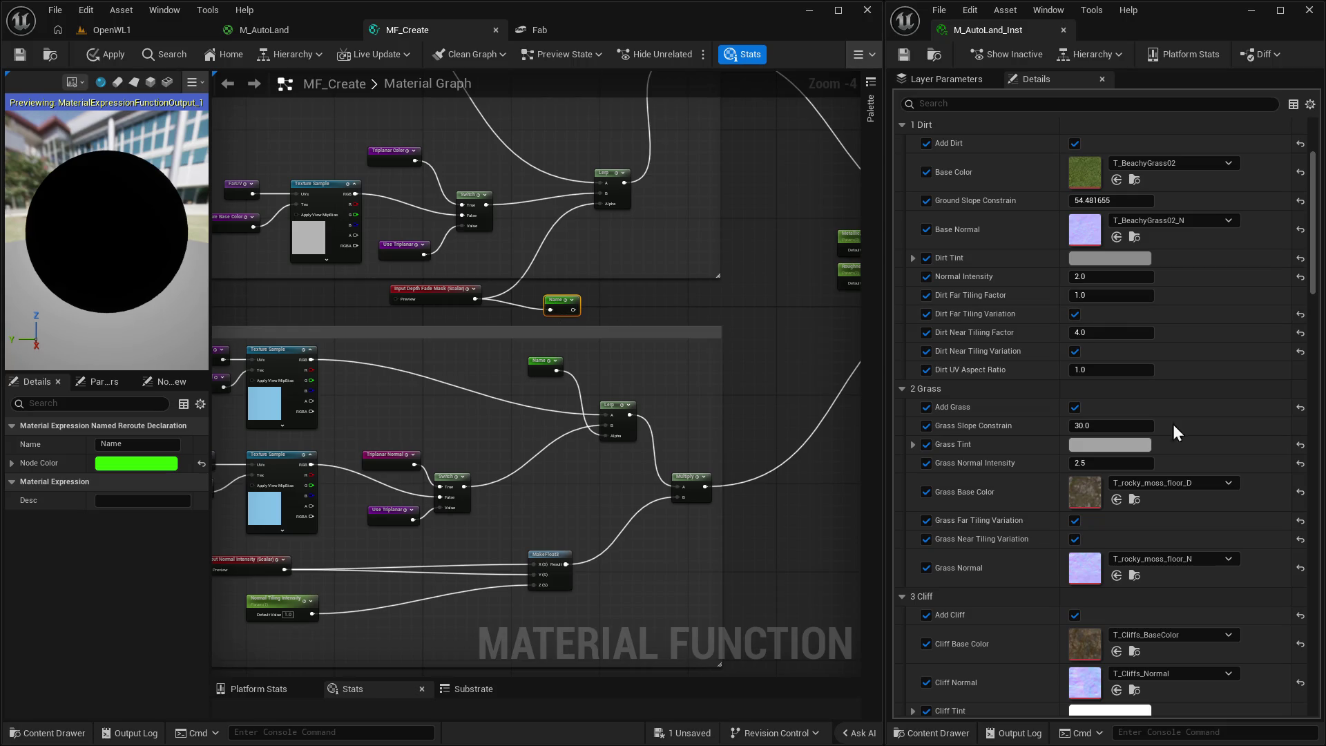
Color the named reroute purple and name it 'Depth Fade'.
{"action": "left_click", "coordinate": [174, 467]}
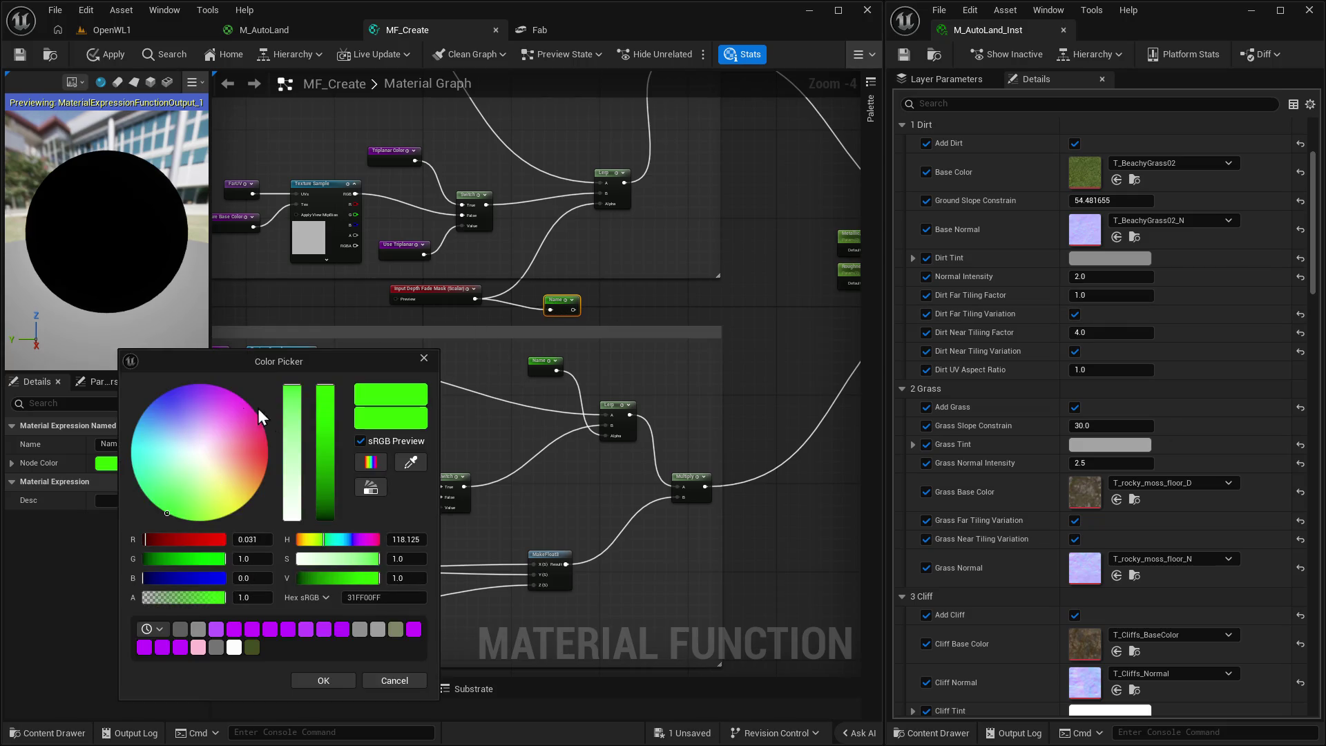
{"action": "left_click_drag", "start_coordinate": [201, 408], "coordinate": [191, 384]}
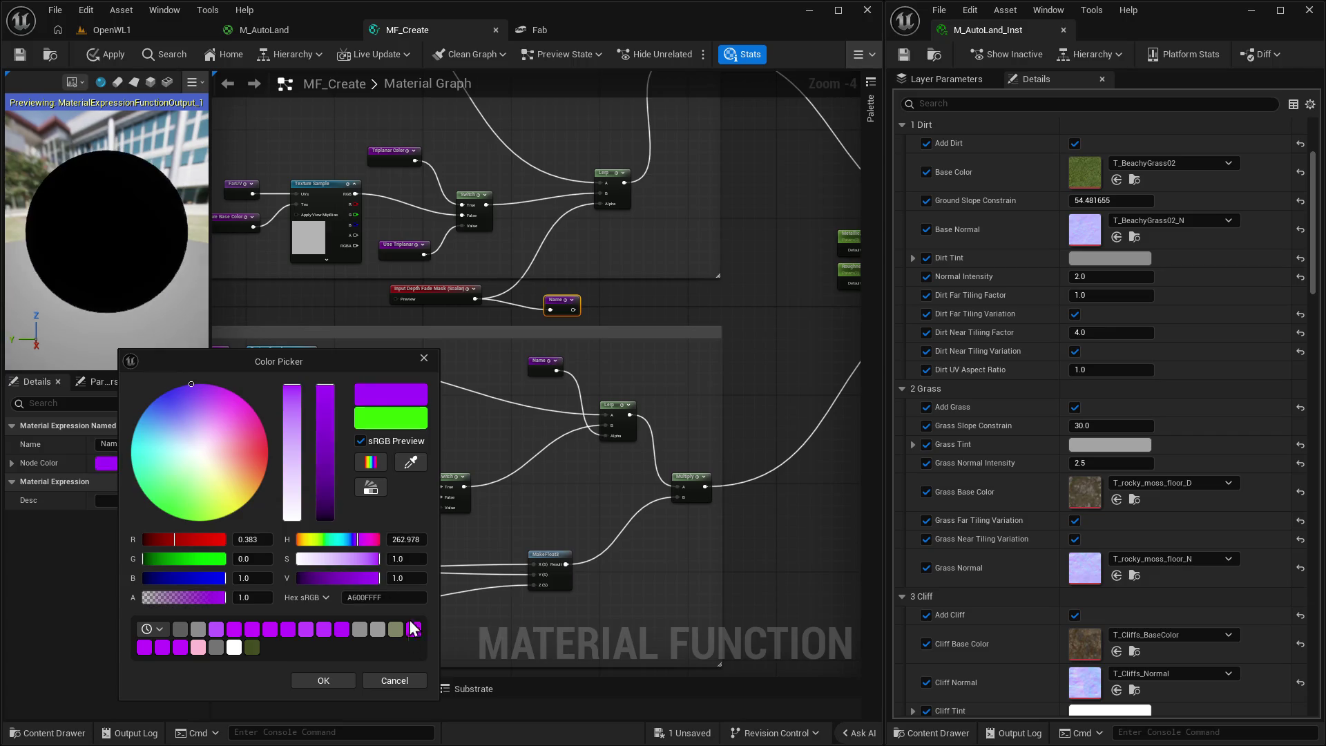
{"action": "left_click", "coordinate": [322, 680]}
{"action": "left_click", "coordinate": [134, 444]}
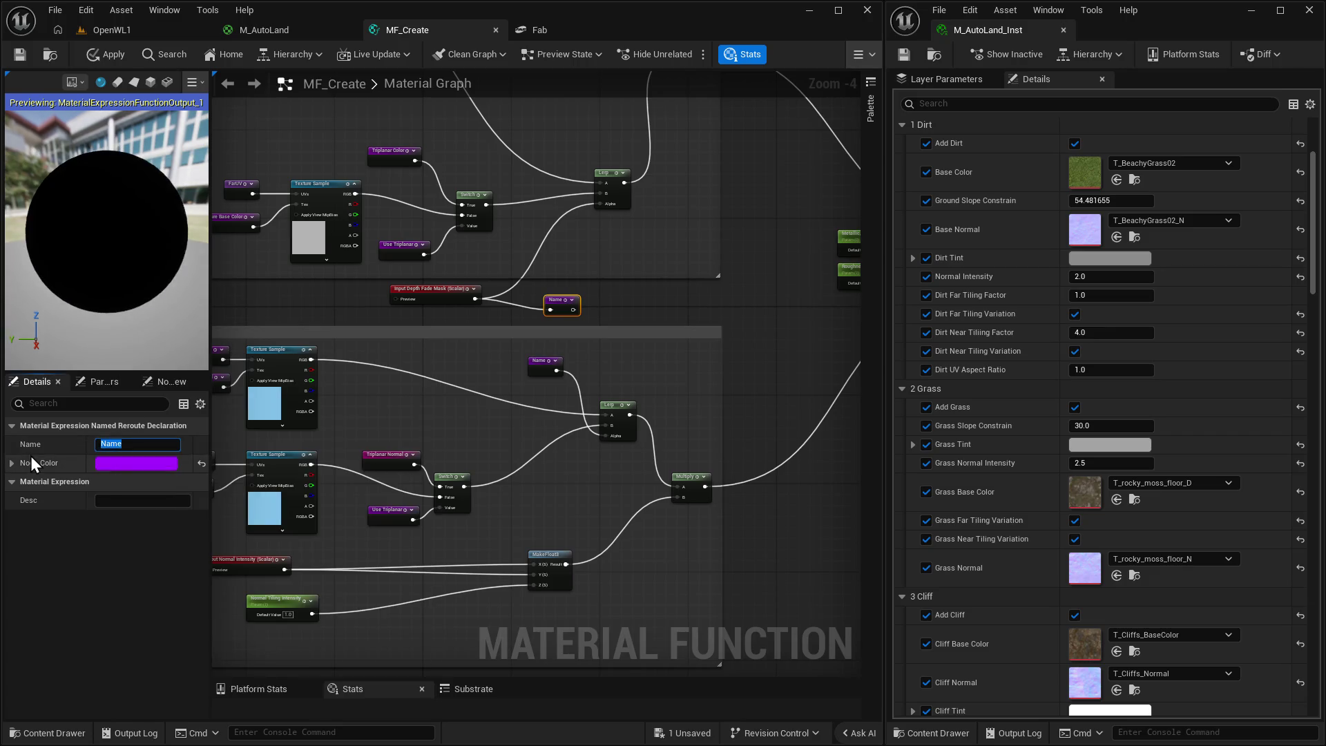
{"action": "type", "text": "Depth Fade"}
{"action": "key", "text": "Return"}
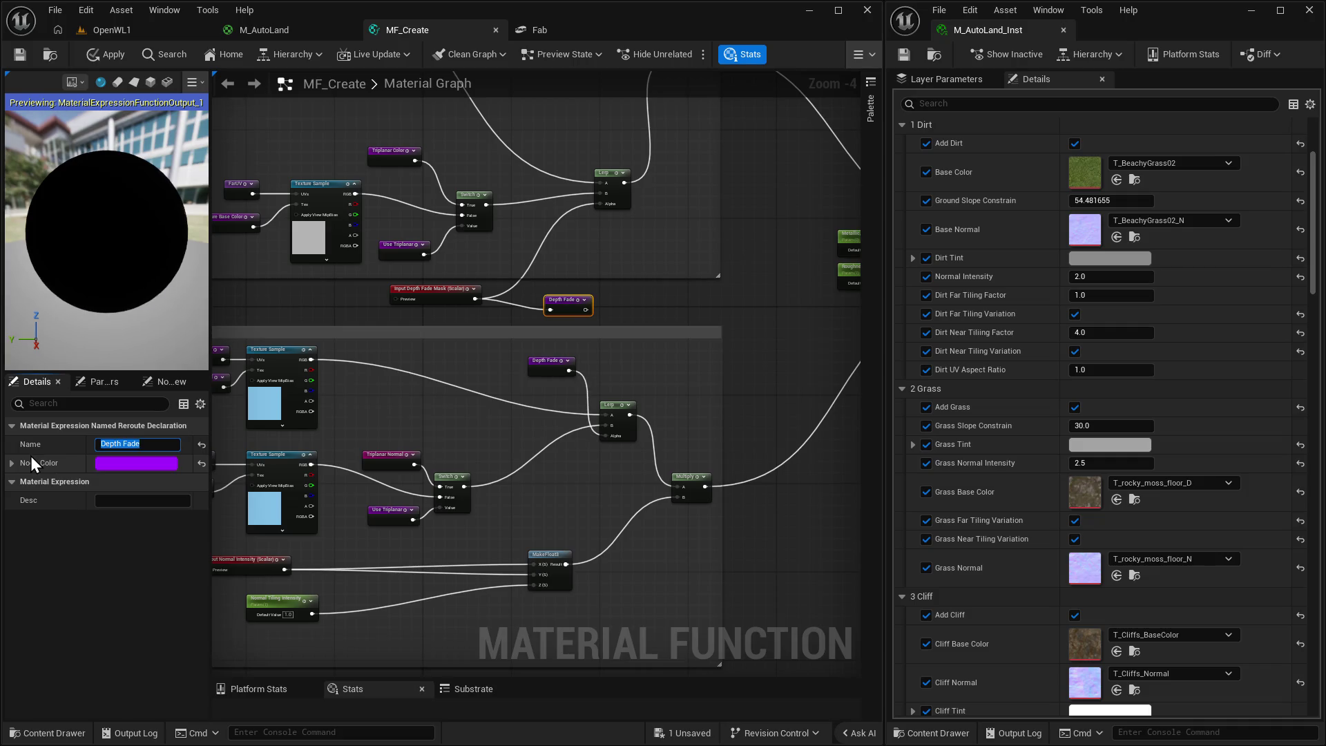
{"action": "left_click", "coordinate": [570, 307]}
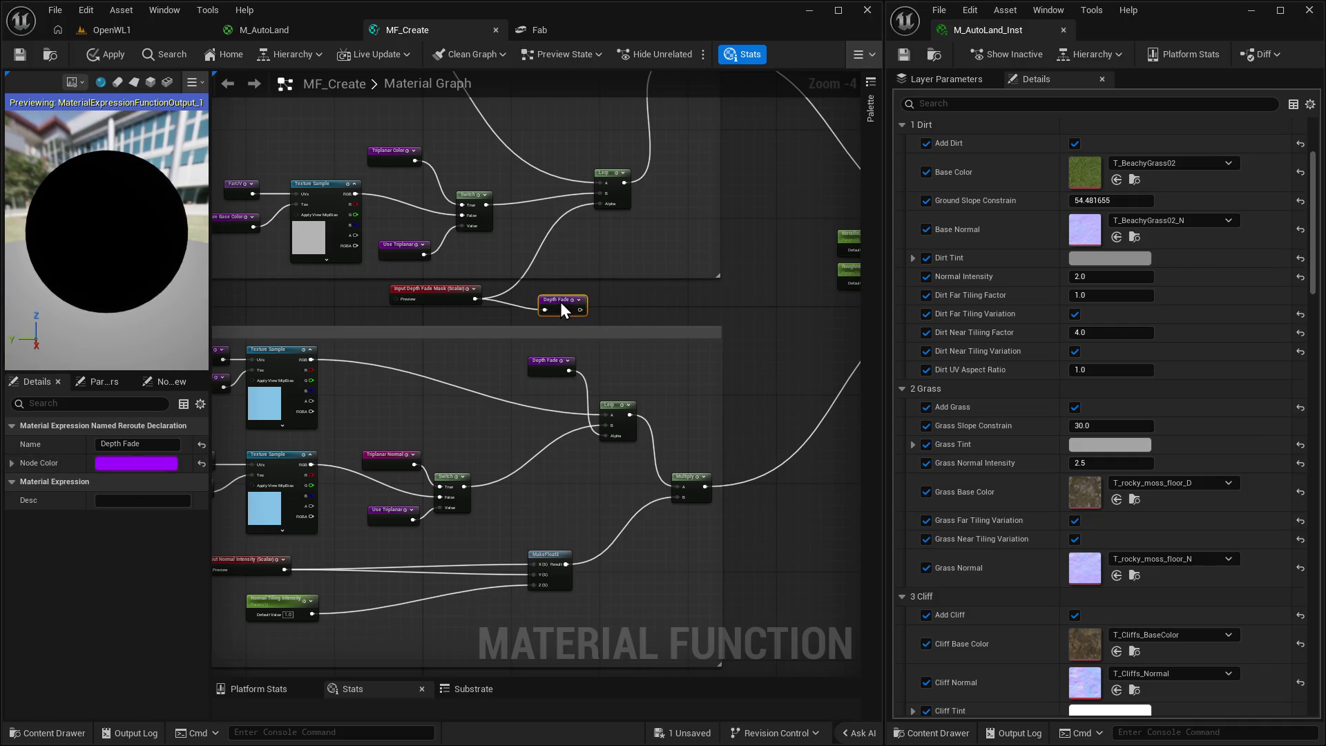
{"action": "left_click_drag", "start_coordinate": [561, 303], "coordinate": [548, 292]}
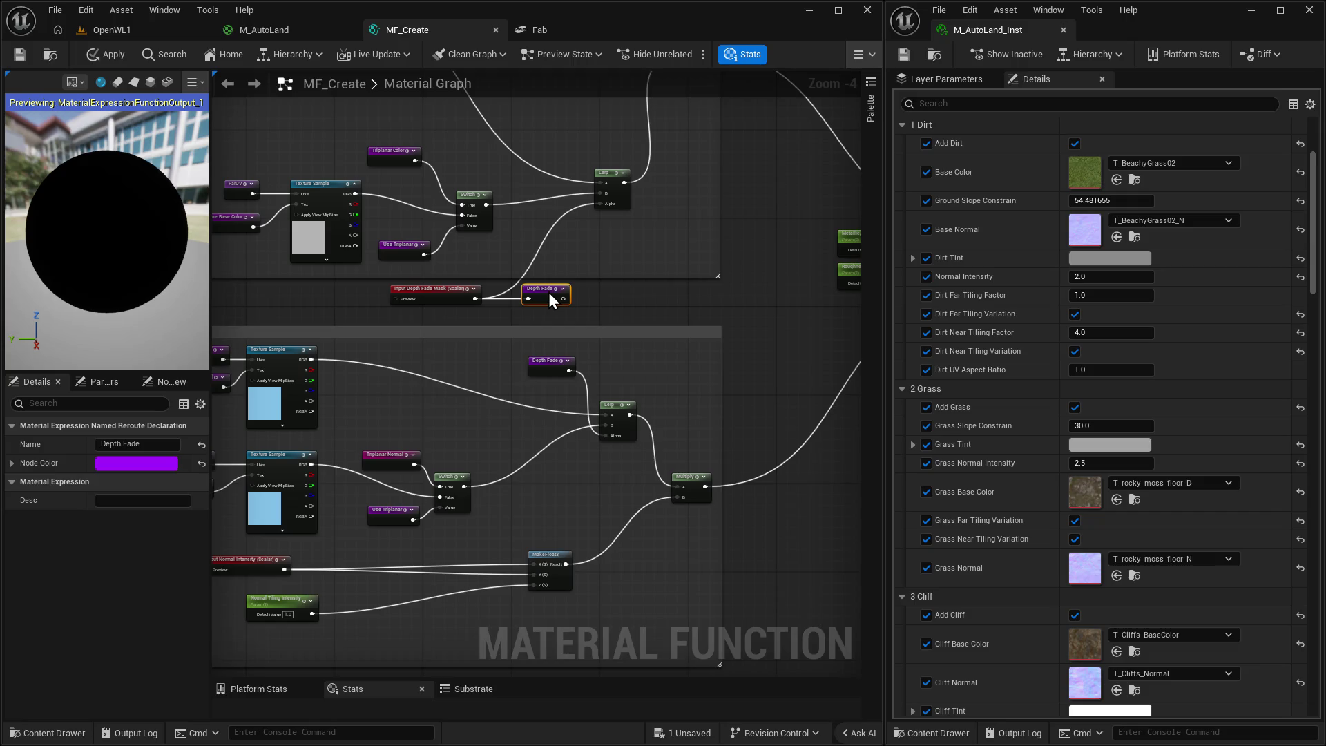
{"action": "left_click", "coordinate": [539, 250]}
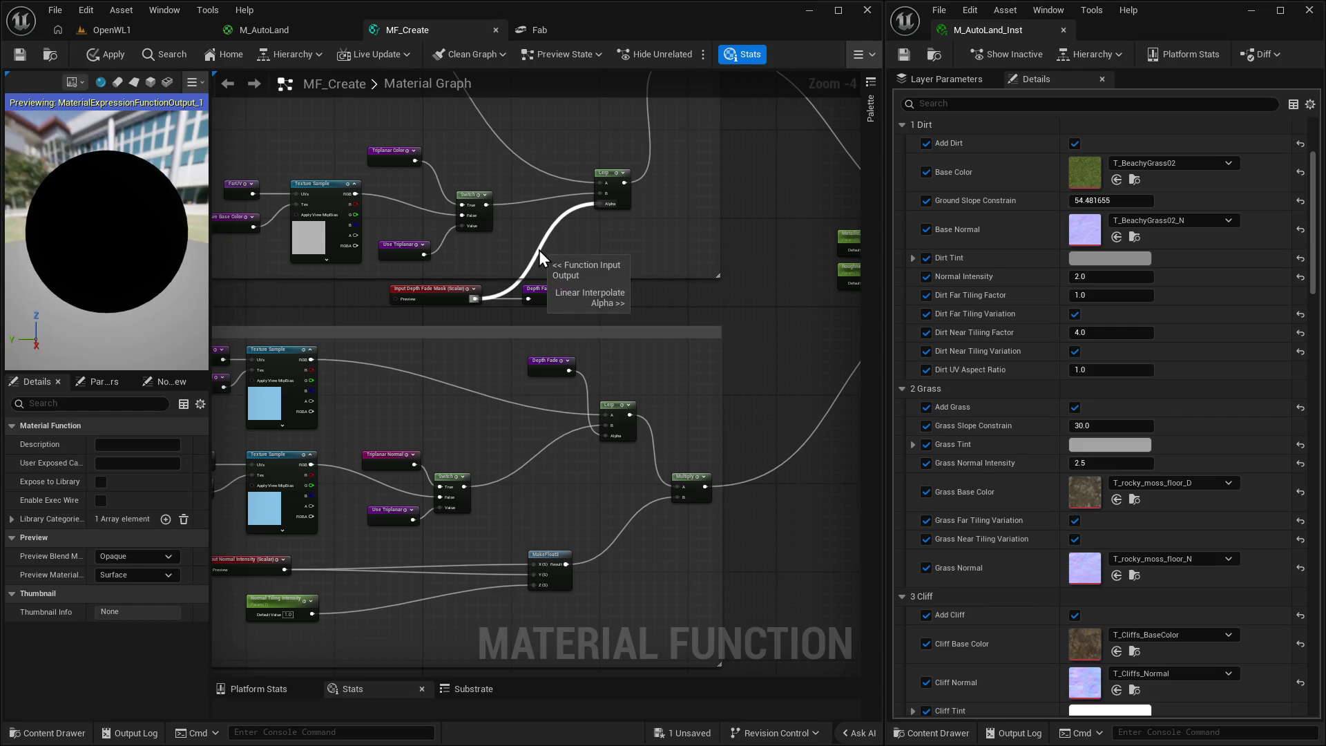
Replace the upper Lerp's direct mask wire with a new Depth Fade named-reroute node on its Alpha.
{"action": "right_click", "coordinate": [539, 250]}
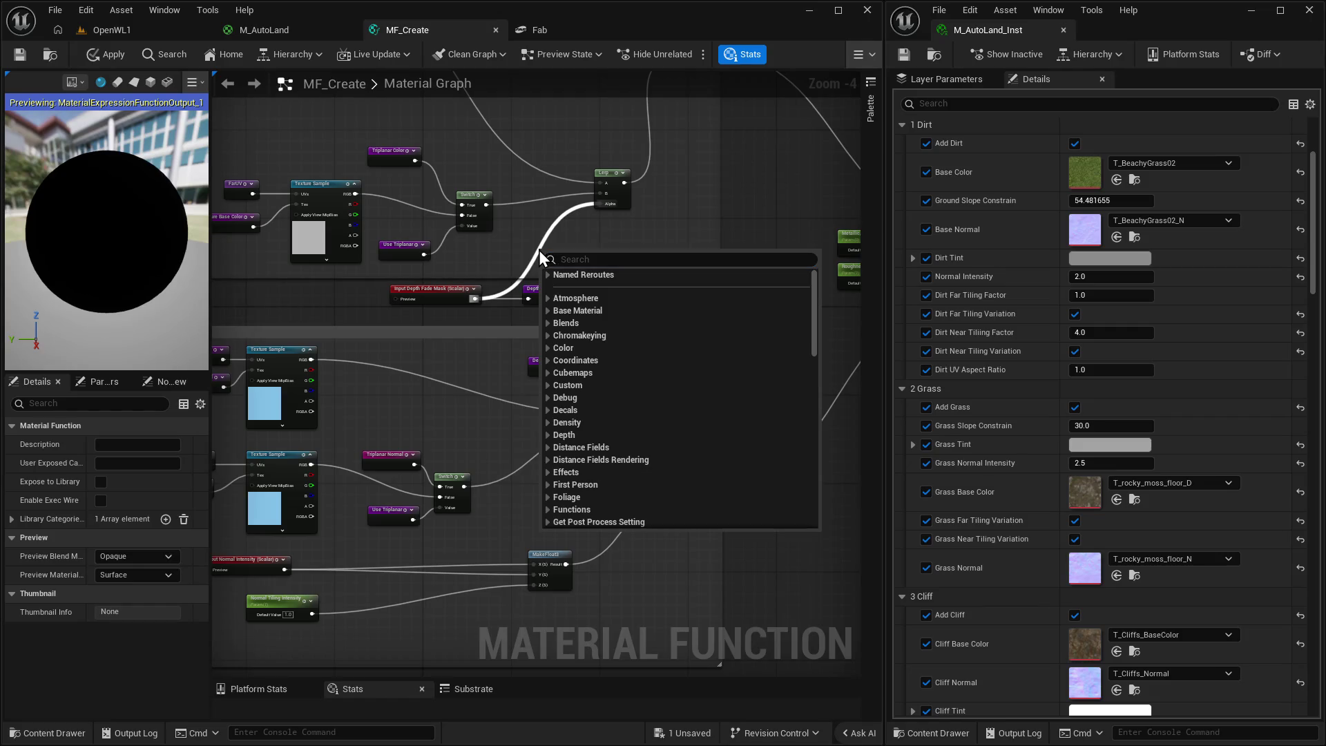
{"action": "left_click", "coordinate": [554, 227]}
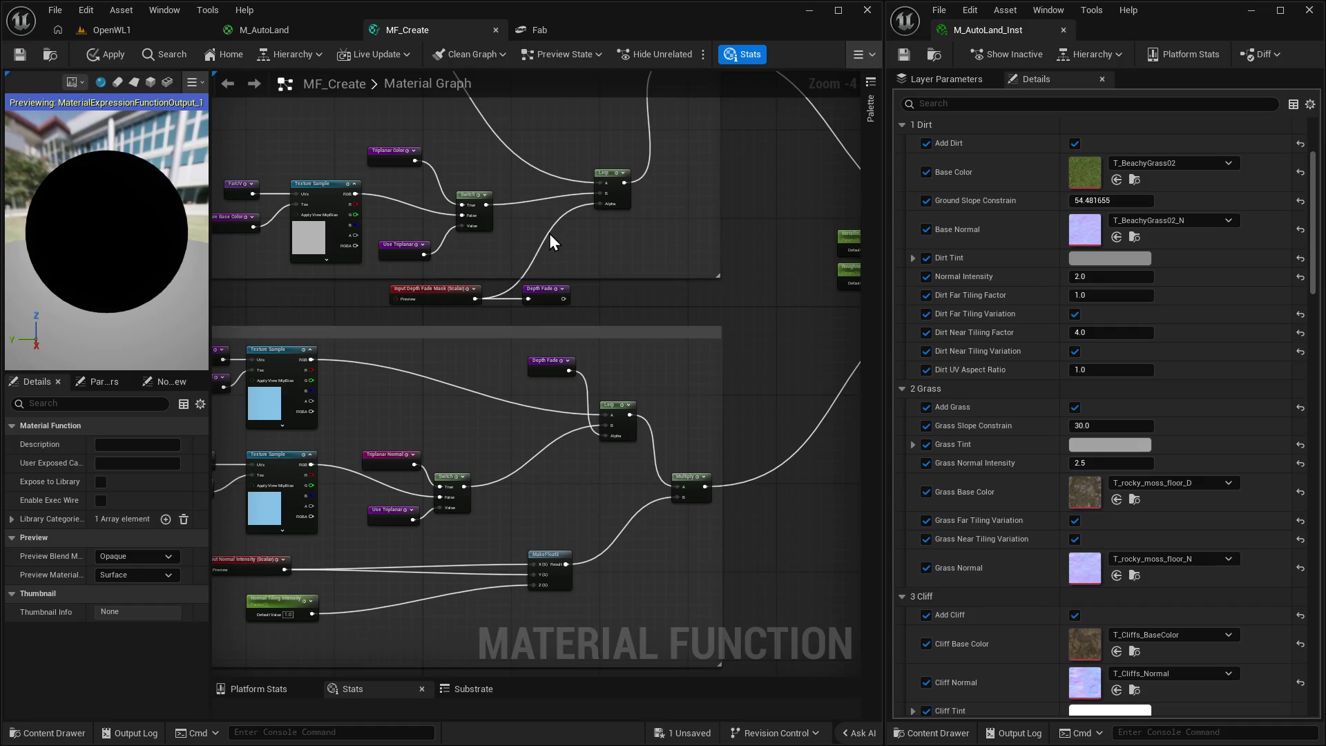
{"action": "left_click", "coordinate": [549, 233], "text": "alt"}
{"action": "right_click", "coordinate": [544, 229]}
{"action": "type", "text": "de"}
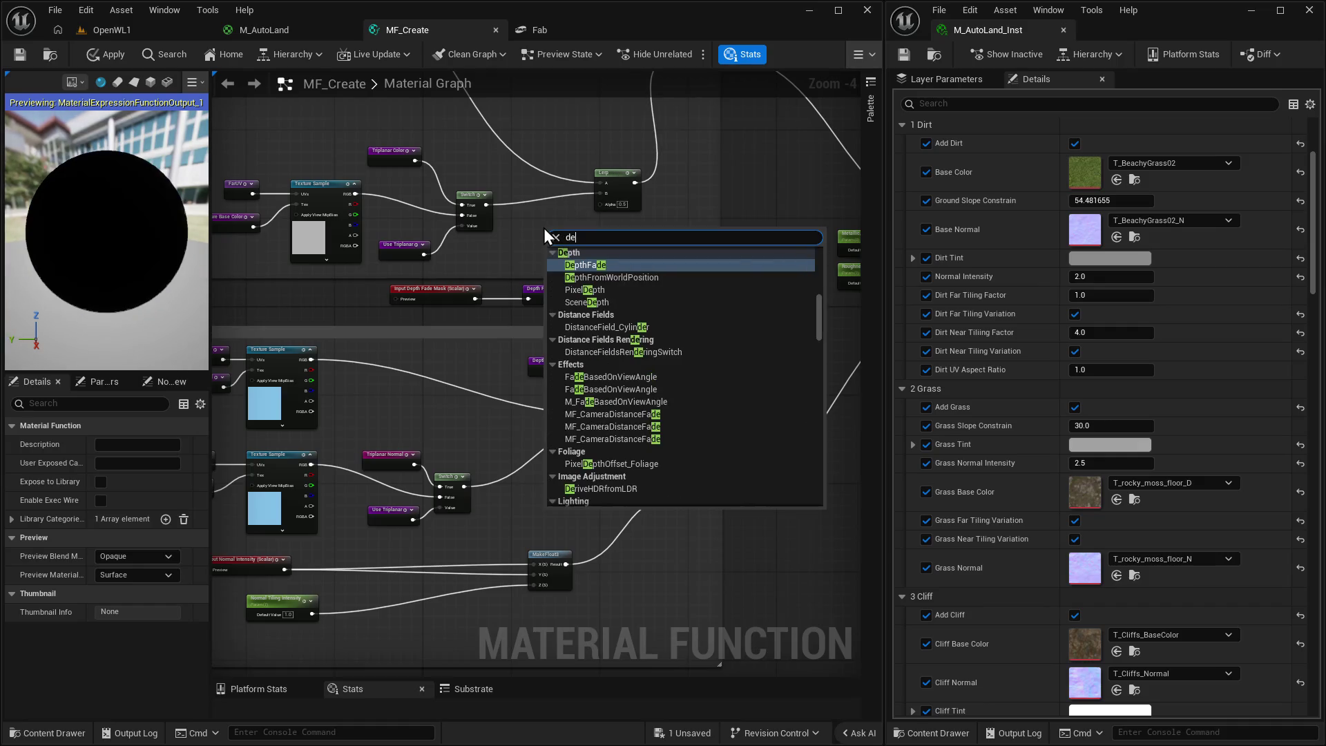
{"action": "type", "text": "pthfa"}
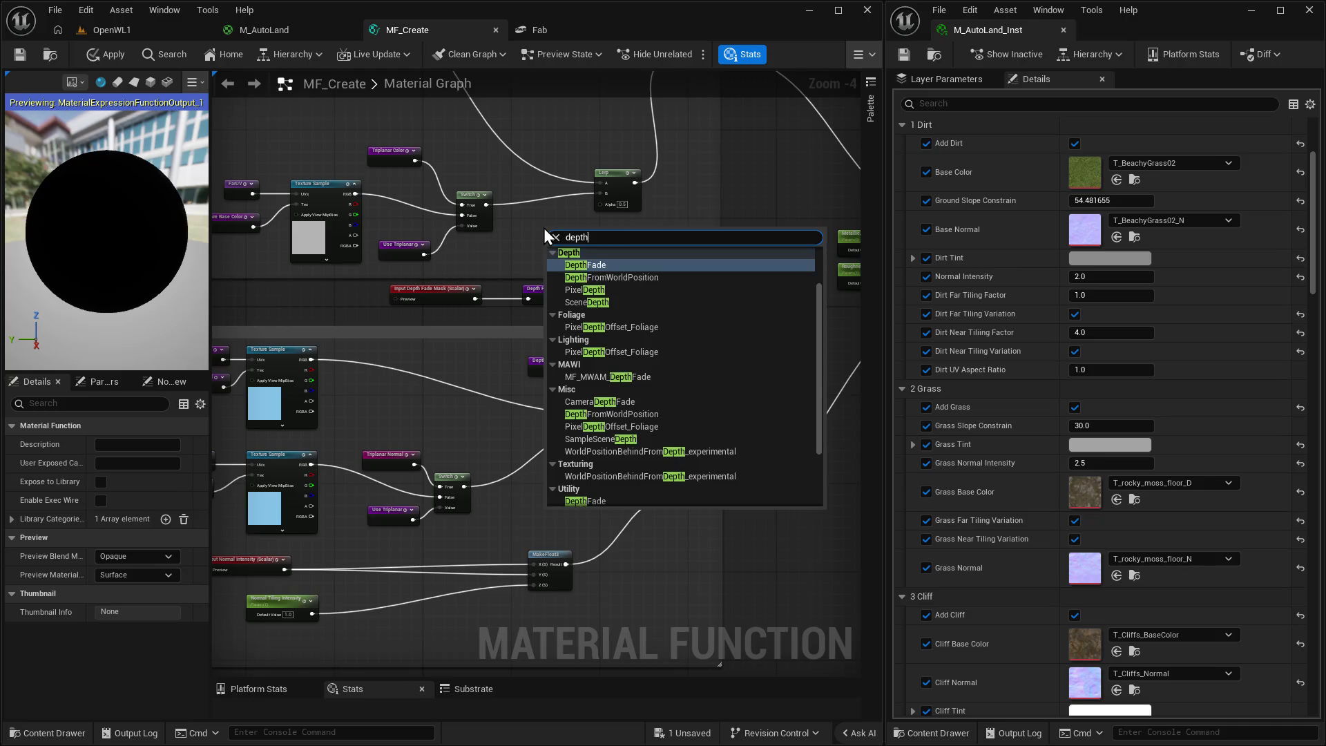
{"action": "key", "text": "Up"}
{"action": "key", "text": "Return"}
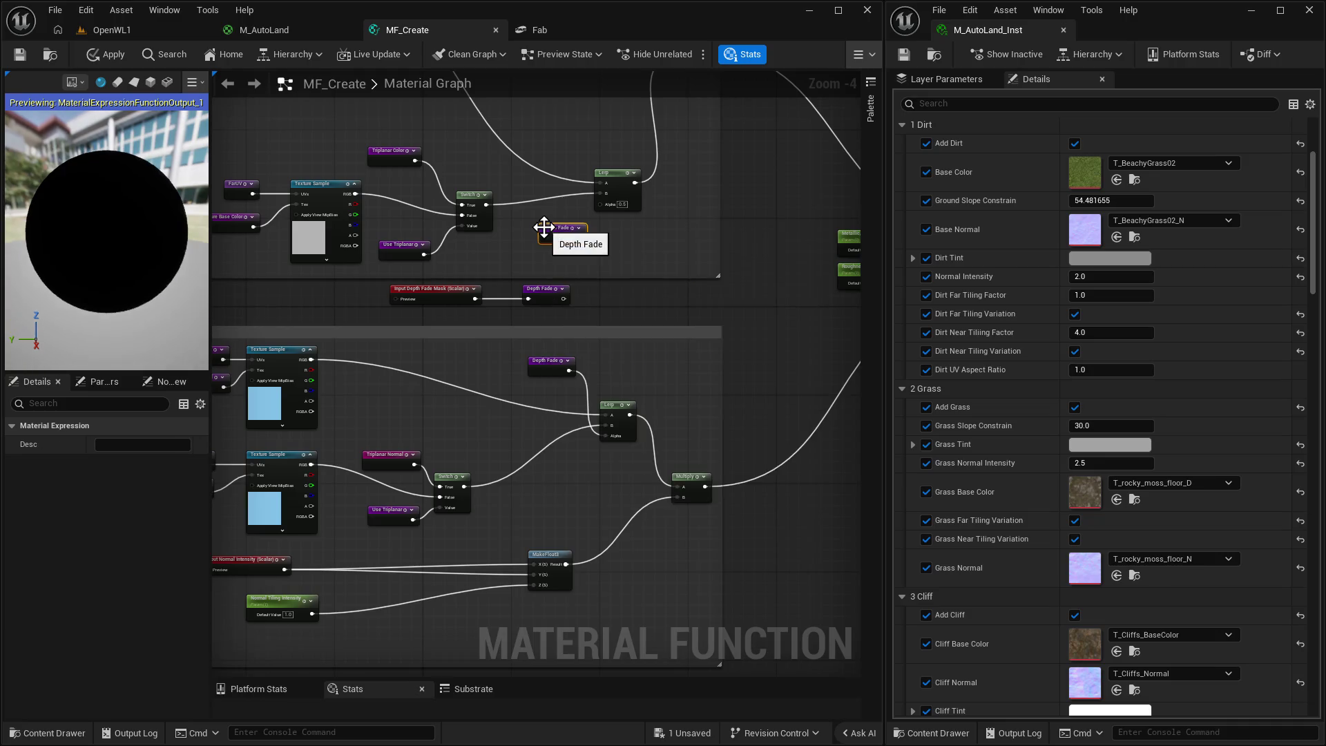
{"action": "left_click_drag", "start_coordinate": [579, 237], "coordinate": [602, 205]}
{"action": "mouse_move", "coordinate": [632, 299]}
{"action": "left_mouse_down"}
{"action": "mouse_move", "coordinate": [651, 260]}
{"action": "mouse_move", "coordinate": [562, 422]}
{"action": "mouse_move", "coordinate": [509, 409]}
{"action": "mouse_move", "coordinate": [651, 485]}
{"action": "mouse_move", "coordinate": [625, 488]}
{"action": "left_mouse_up"}
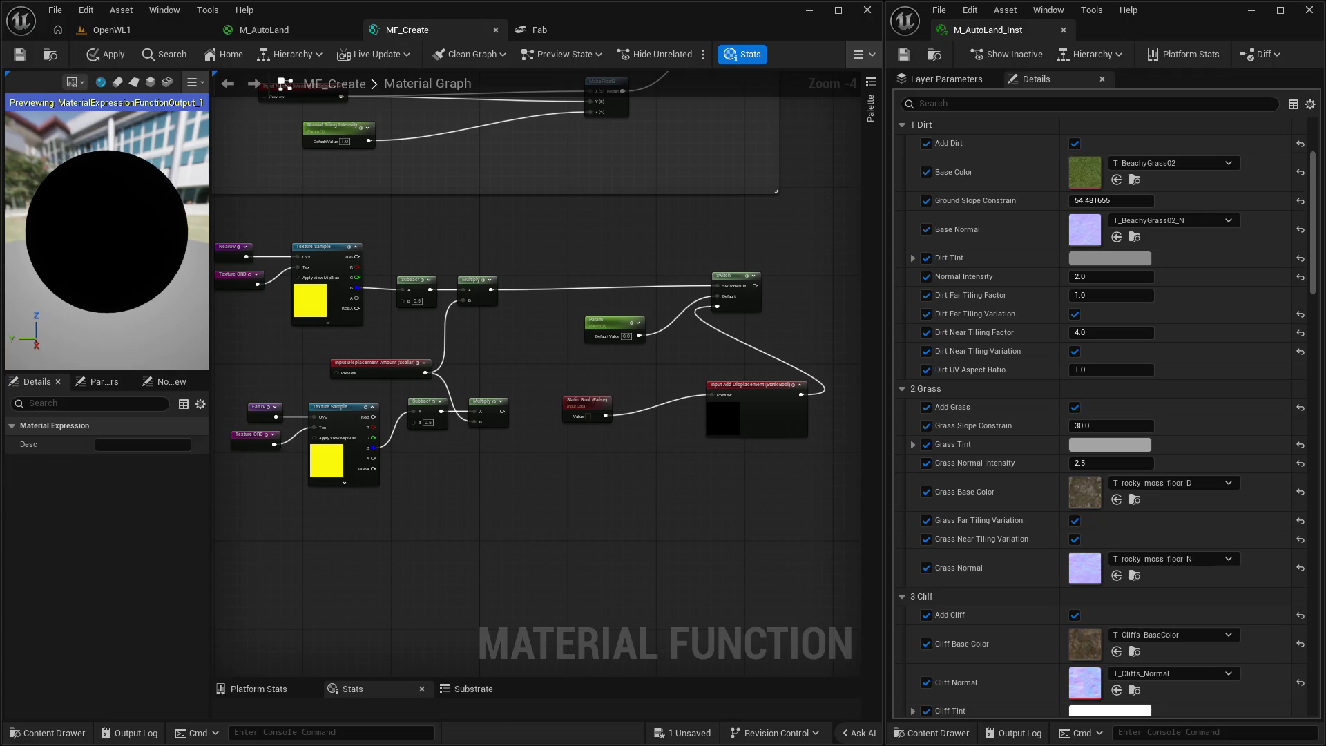
Paste a copy of the Lerp and Depth Fade nodes next to the displacement Multiplies.
{"action": "left_click_drag", "start_coordinate": [600, 261], "coordinate": [681, 613]}
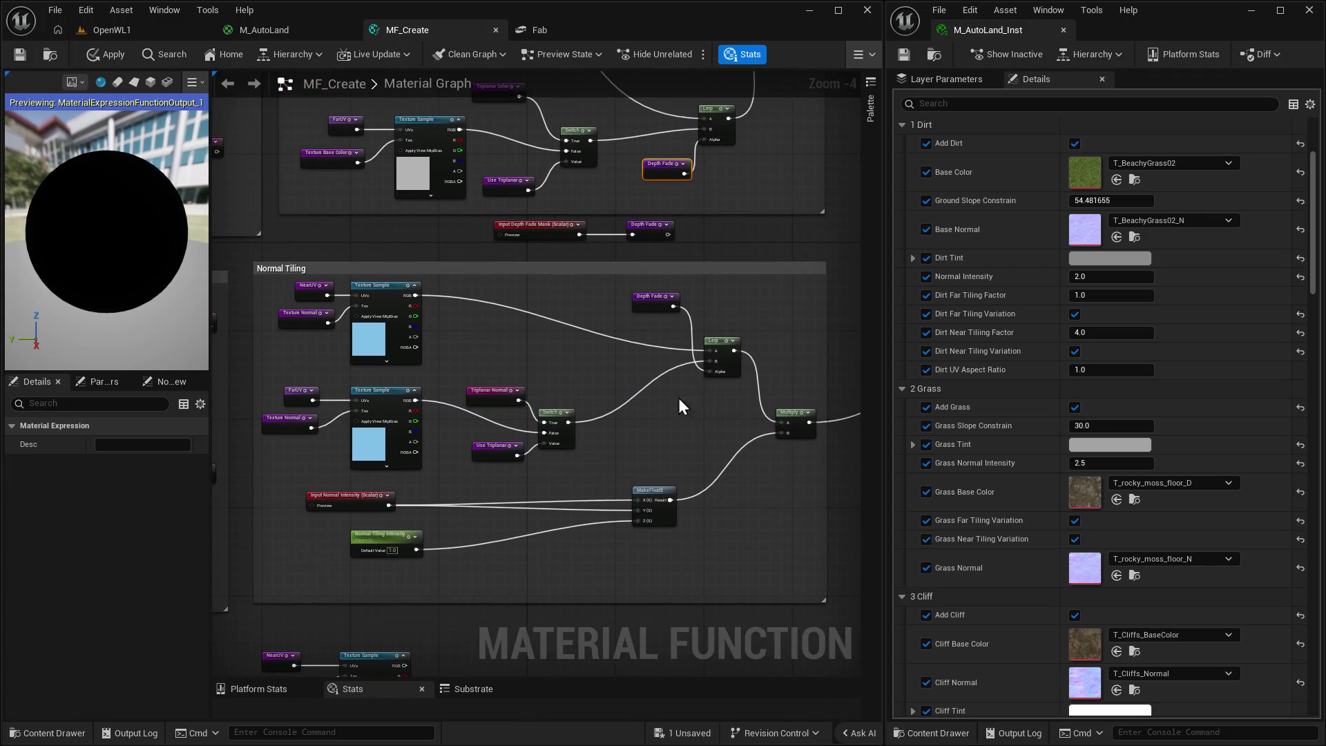
{"action": "left_click_drag", "start_coordinate": [657, 296], "coordinate": [650, 380]}
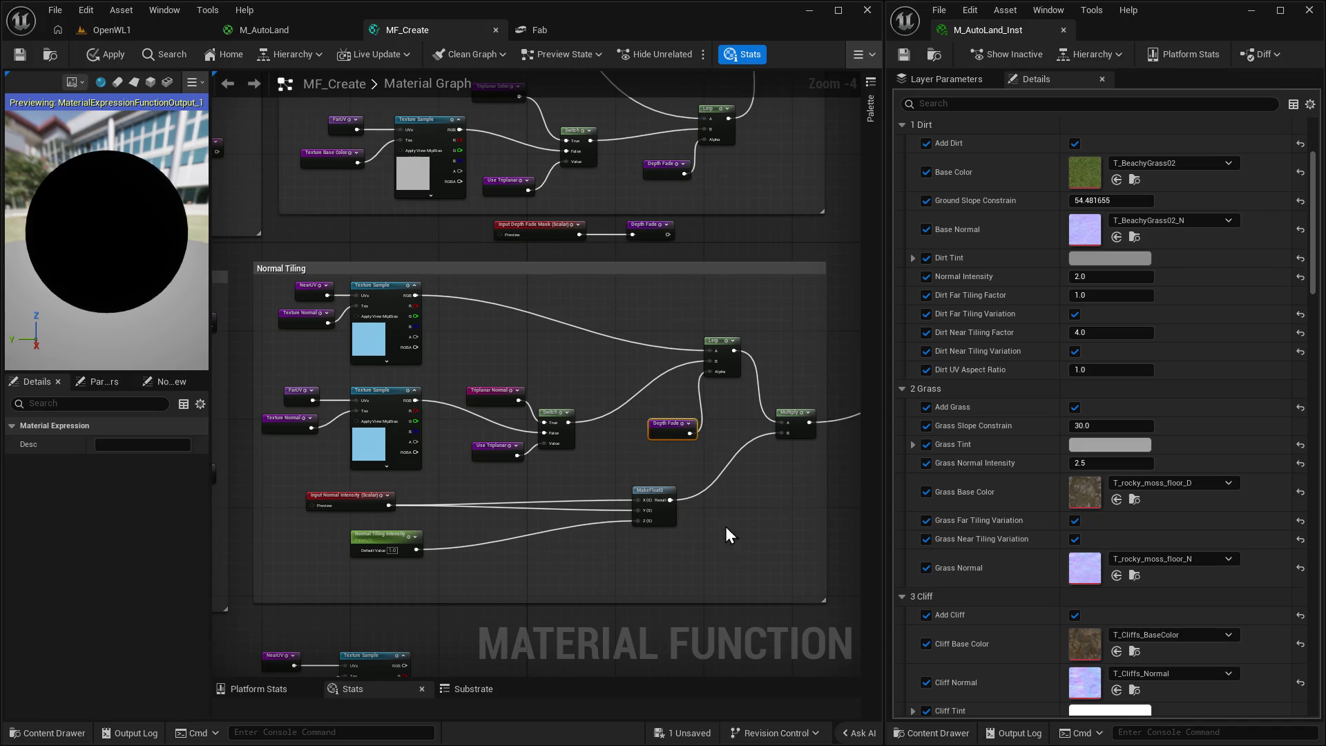
{"action": "left_click_drag", "start_coordinate": [725, 536], "coordinate": [707, 459]}
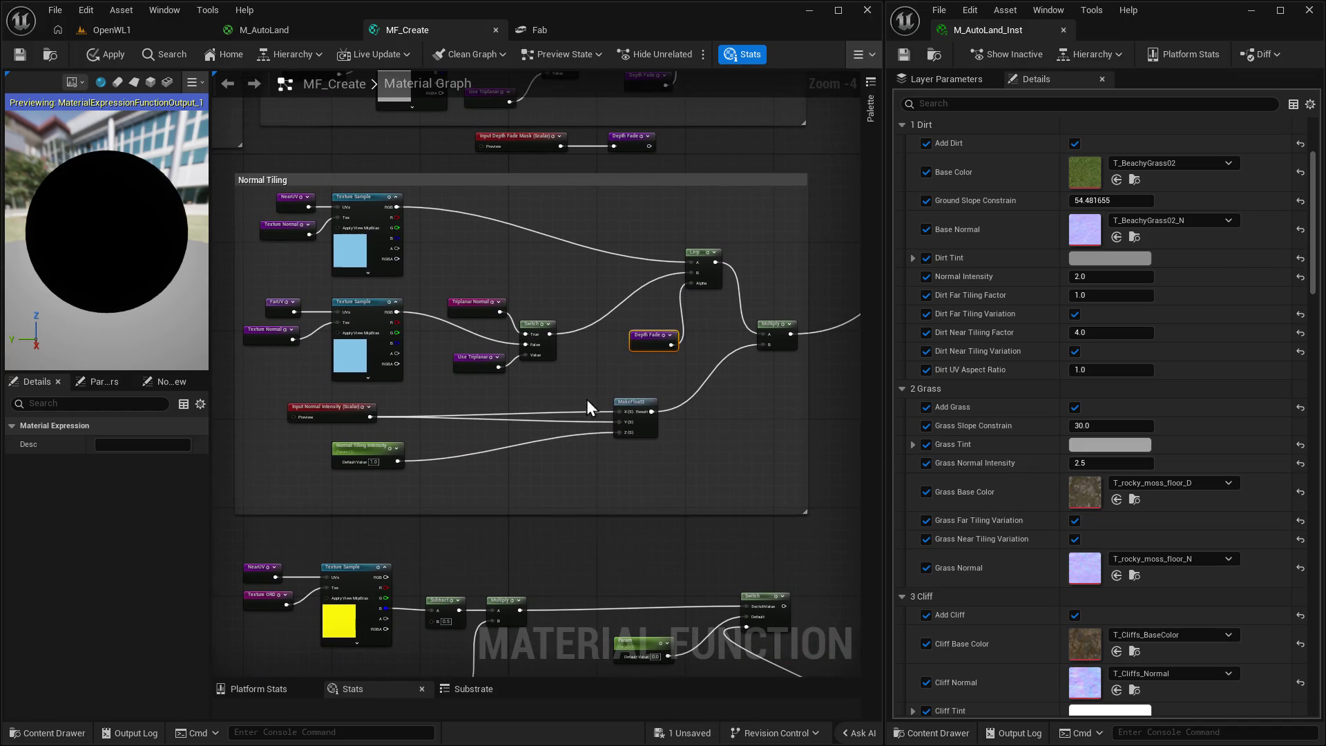
{"action": "mouse_move", "coordinate": [586, 399]}
{"action": "left_mouse_down"}
{"action": "mouse_move", "coordinate": [702, 418]}
{"action": "mouse_move", "coordinate": [713, 290]}
{"action": "mouse_move", "coordinate": [614, 377]}
{"action": "left_mouse_up"}
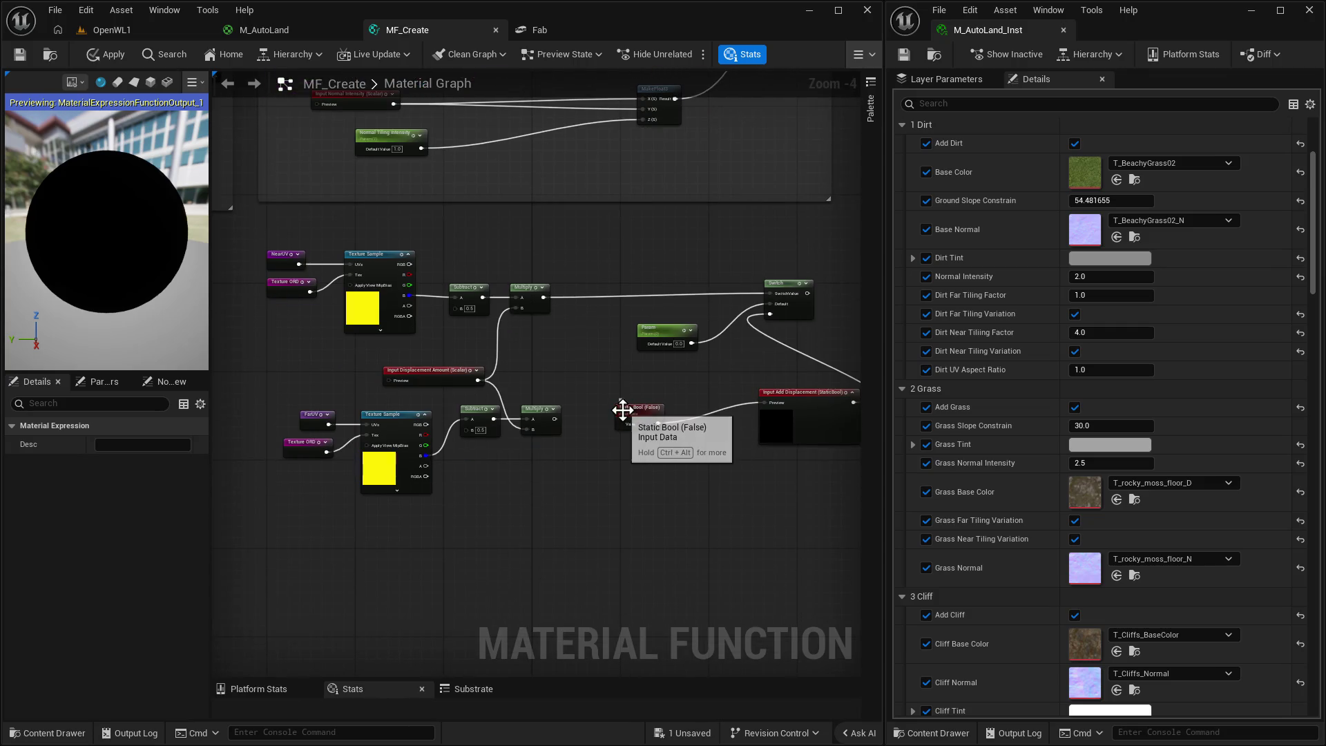
{"action": "mouse_move", "coordinate": [775, 145]}
{"action": "left_mouse_down"}
{"action": "mouse_move", "coordinate": [776, 311]}
{"action": "mouse_move", "coordinate": [725, 466]}
{"action": "left_mouse_up"}
{"action": "mouse_move", "coordinate": [710, 351]}
{"action": "left_mouse_down"}
{"action": "mouse_move", "coordinate": [657, 465]}
{"action": "mouse_move", "coordinate": [627, 342]}
{"action": "left_mouse_up"}
{"action": "left_click", "coordinate": [607, 284]}
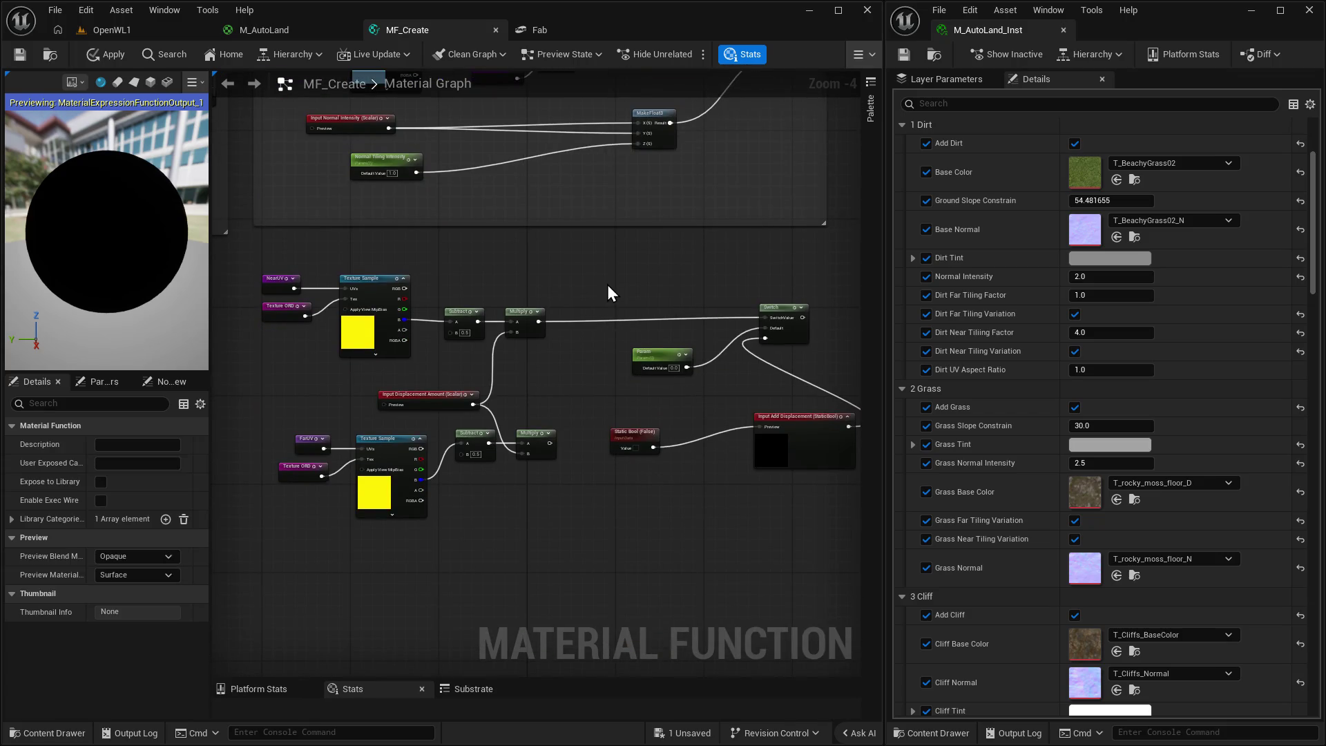
{"action": "key", "text": "ctrl+v"}
{"action": "mouse_move", "coordinate": [645, 250]}
{"action": "left_mouse_down"}
{"action": "mouse_move", "coordinate": [634, 281]}
{"action": "mouse_move", "coordinate": [612, 277]}
{"action": "left_mouse_up"}
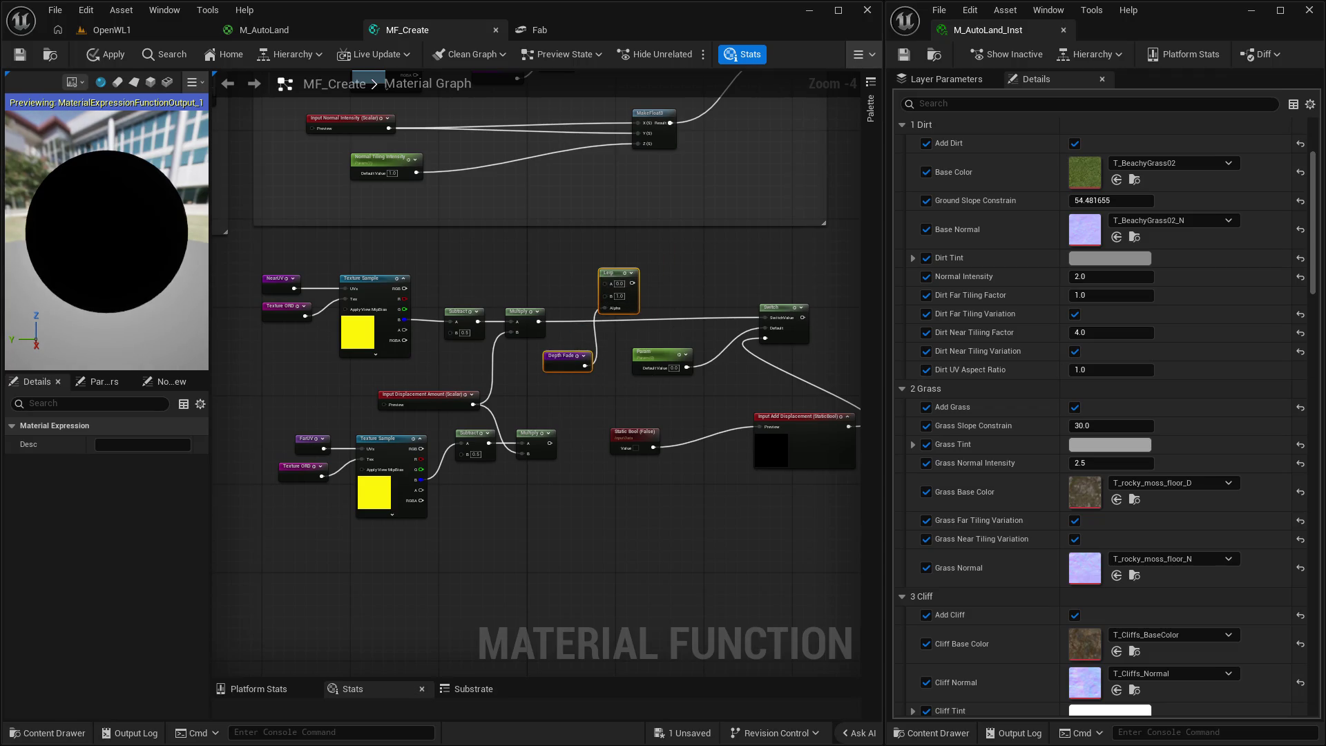
Move Param, Input Add Displacement and Static Bool lower to make room for the Lerp.
{"action": "mouse_move", "coordinate": [662, 362]}
{"action": "left_mouse_down"}
{"action": "mouse_move", "coordinate": [695, 361]}
{"action": "mouse_move", "coordinate": [701, 389]}
{"action": "left_mouse_up"}
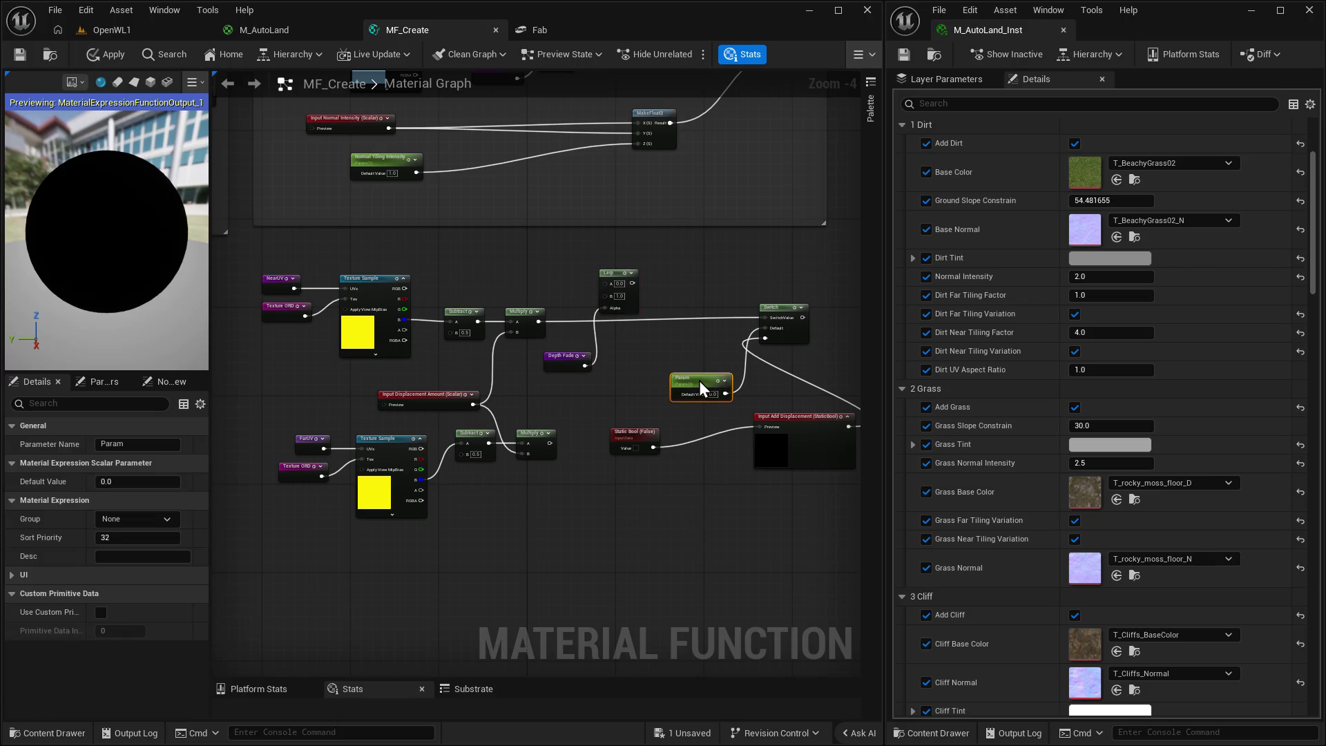
{"action": "left_click_drag", "start_coordinate": [794, 417], "coordinate": [799, 510]}
{"action": "left_click_drag", "start_coordinate": [617, 397], "coordinate": [654, 490]}
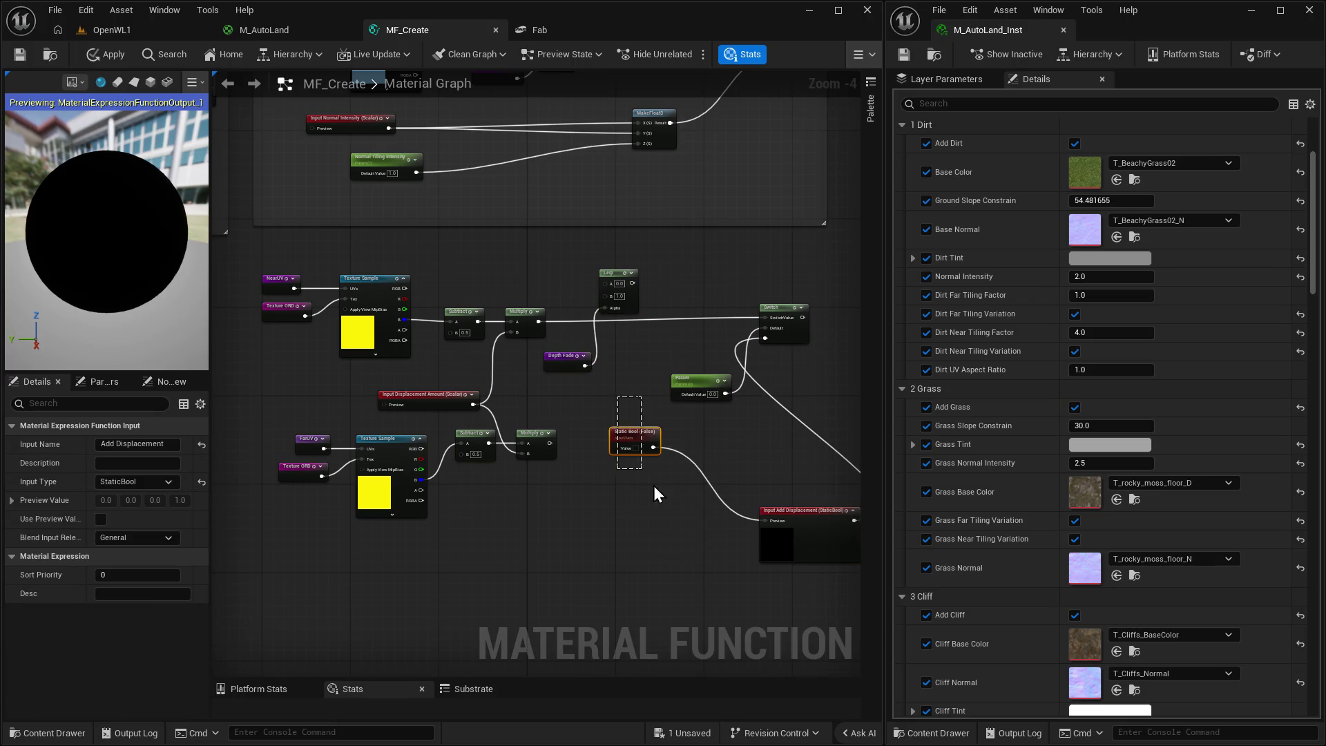
{"action": "left_click_drag", "start_coordinate": [631, 437], "coordinate": [706, 537]}
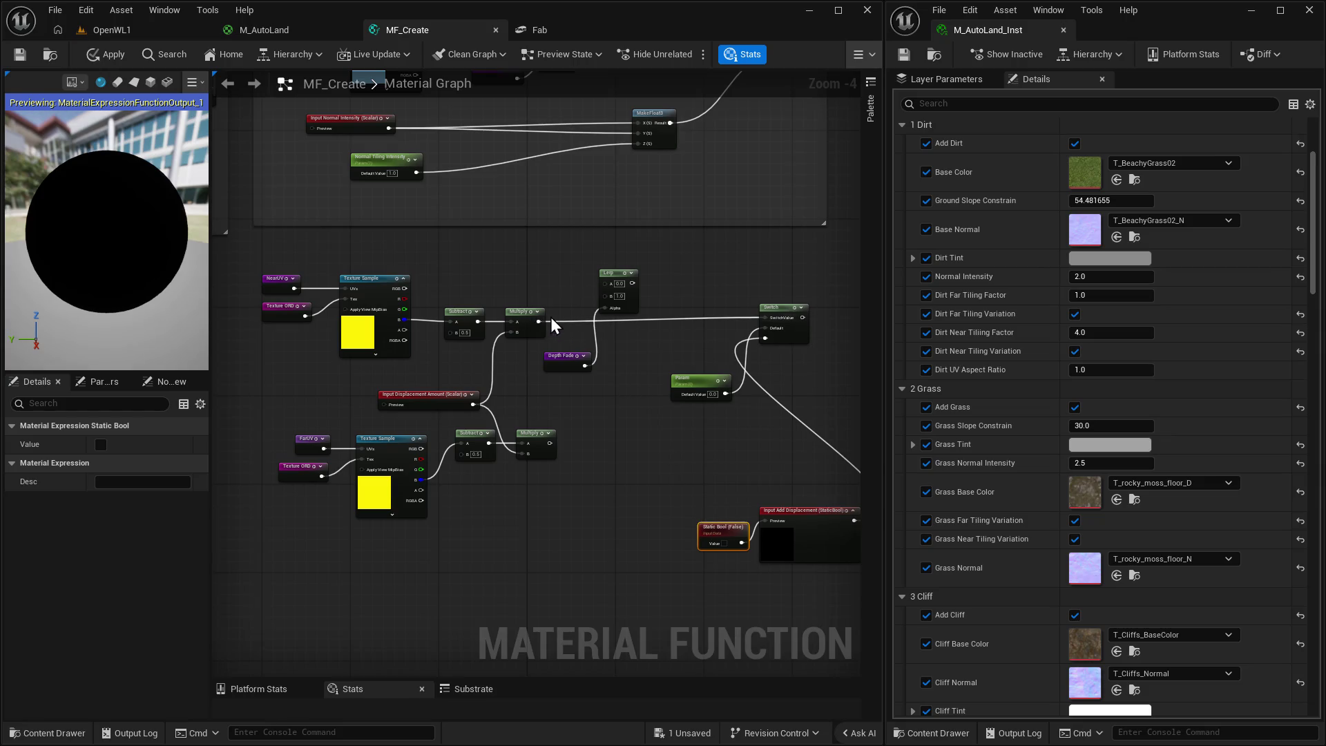
Wire both Multiply outputs into the Lerp, and route the Lerp result into the Switch's SwitchValue instead.
{"action": "left_click_drag", "start_coordinate": [539, 322], "coordinate": [605, 285]}
{"action": "left_click_drag", "start_coordinate": [550, 442], "coordinate": [605, 296]}
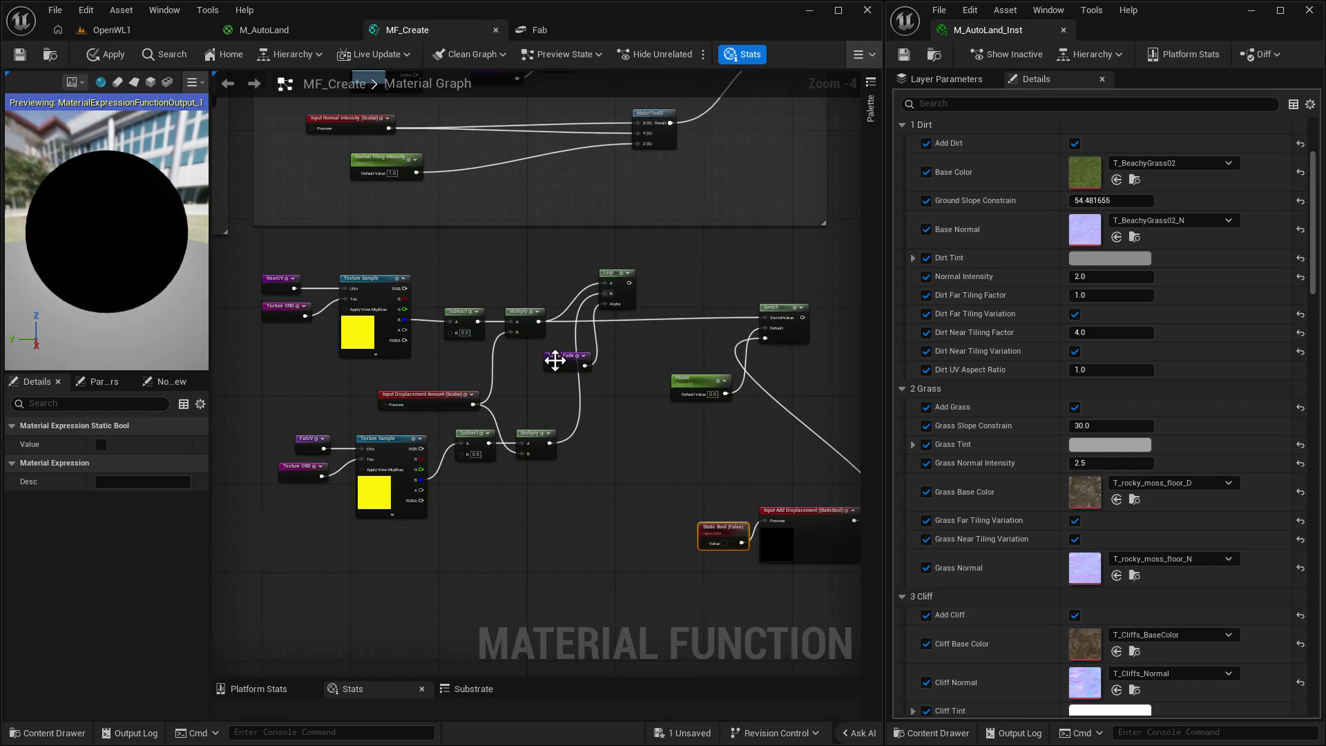
{"action": "left_click_drag", "start_coordinate": [561, 355], "coordinate": [610, 345]}
{"action": "left_click", "coordinate": [678, 318]}
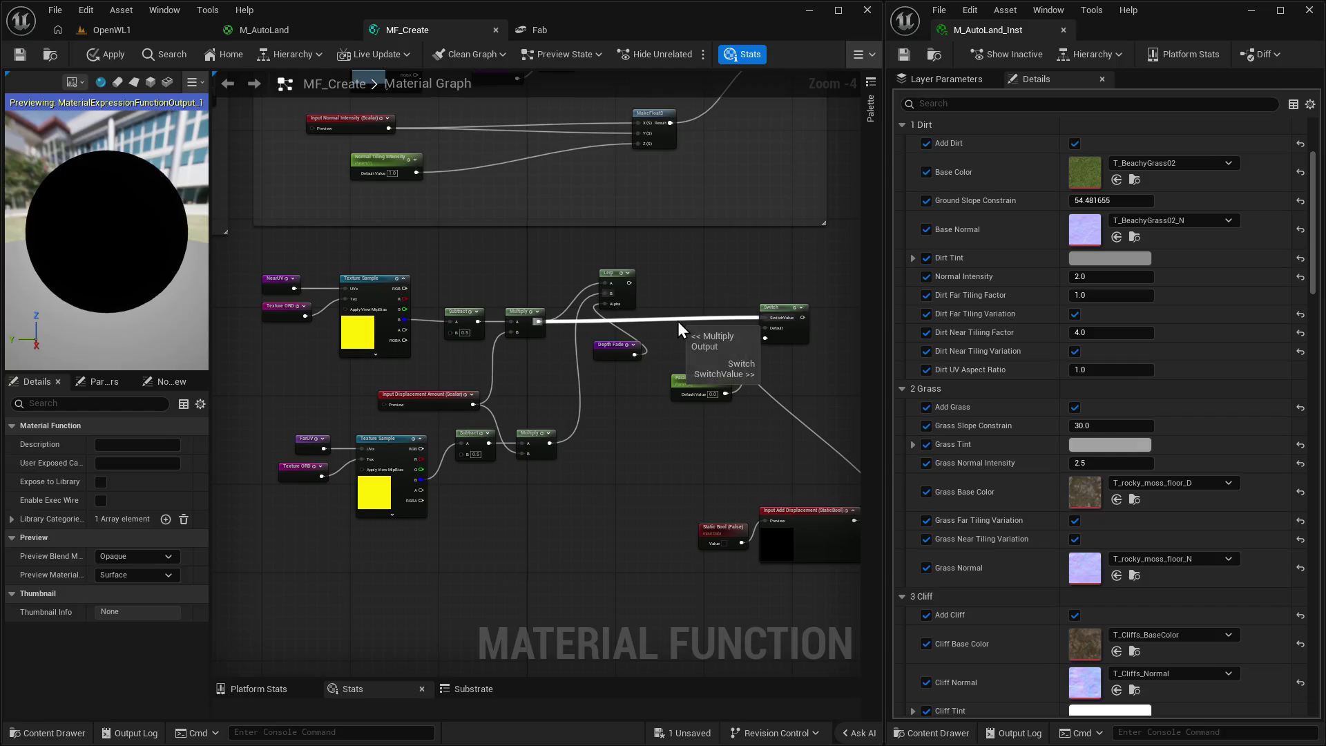
{"action": "left_click", "coordinate": [678, 321], "text": "alt"}
{"action": "mouse_move", "coordinate": [629, 283]}
{"action": "left_mouse_down"}
{"action": "mouse_move", "coordinate": [726, 321]}
{"action": "mouse_move", "coordinate": [765, 318]}
{"action": "left_mouse_up"}
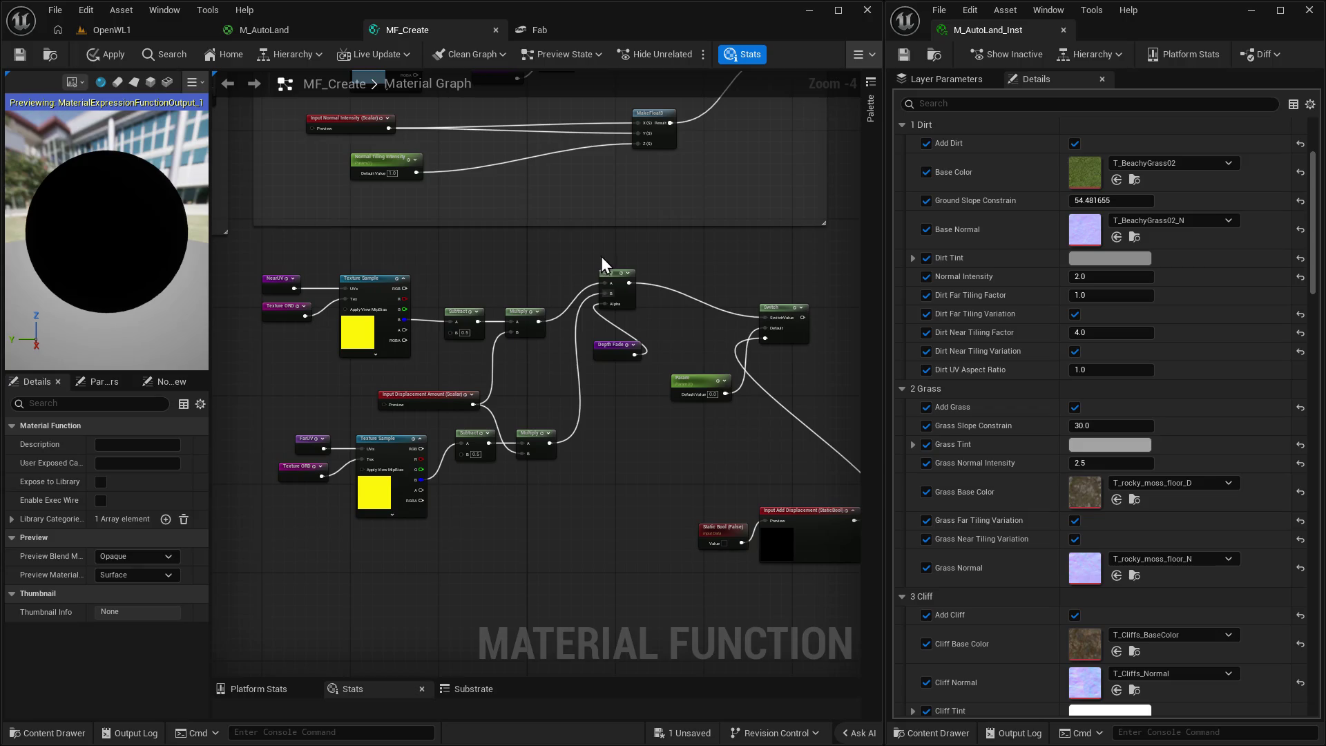
Reposition the Lerp and Depth Fade nodes into a tidier spot.
{"action": "left_click_drag", "start_coordinate": [590, 263], "coordinate": [653, 370]}
{"action": "mouse_move", "coordinate": [611, 283]}
{"action": "left_mouse_down"}
{"action": "mouse_move", "coordinate": [623, 350]}
{"action": "mouse_move", "coordinate": [623, 318]}
{"action": "left_mouse_up"}
{"action": "left_click_drag", "start_coordinate": [649, 451], "coordinate": [583, 420]}
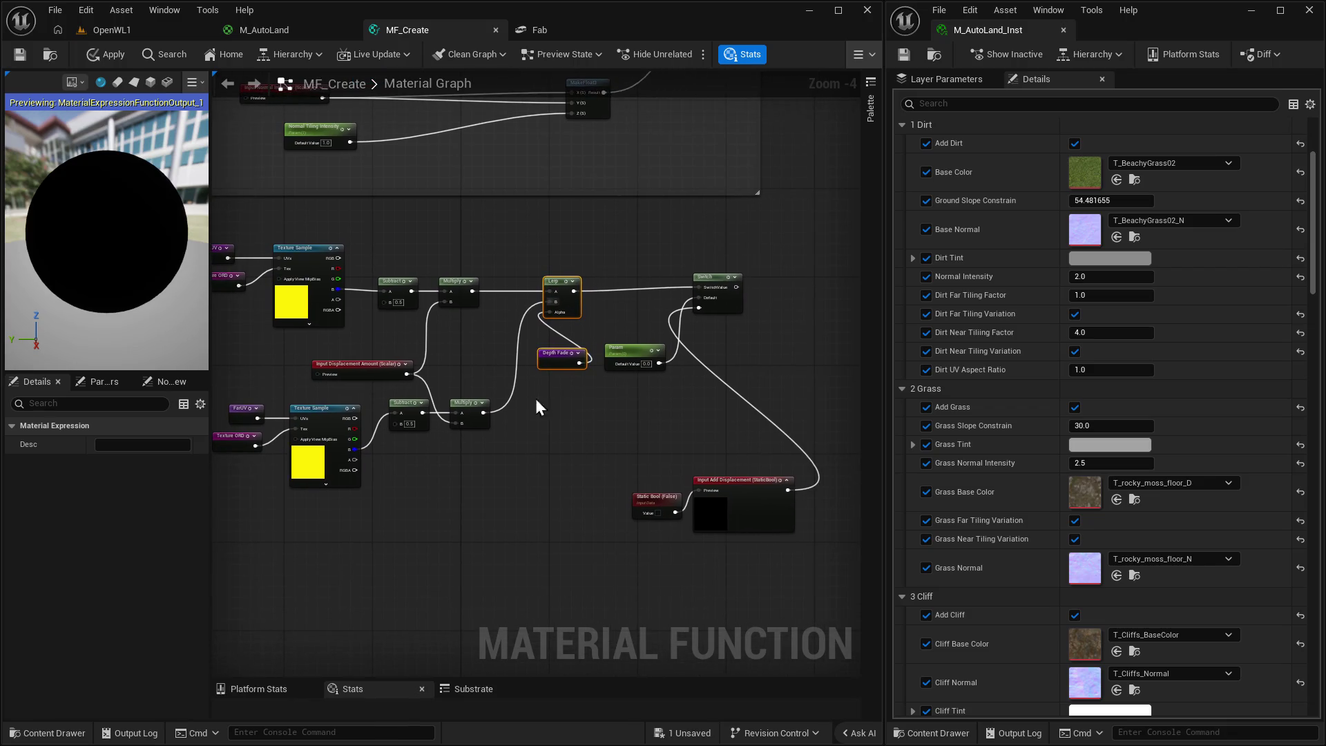
{"action": "mouse_move", "coordinate": [551, 359]}
{"action": "left_mouse_down"}
{"action": "mouse_move", "coordinate": [480, 445]}
{"action": "mouse_move", "coordinate": [557, 337]}
{"action": "mouse_move", "coordinate": [488, 451]}
{"action": "left_mouse_up"}
{"action": "left_click", "coordinate": [544, 354]}
{"action": "left_click", "coordinate": [567, 460]}
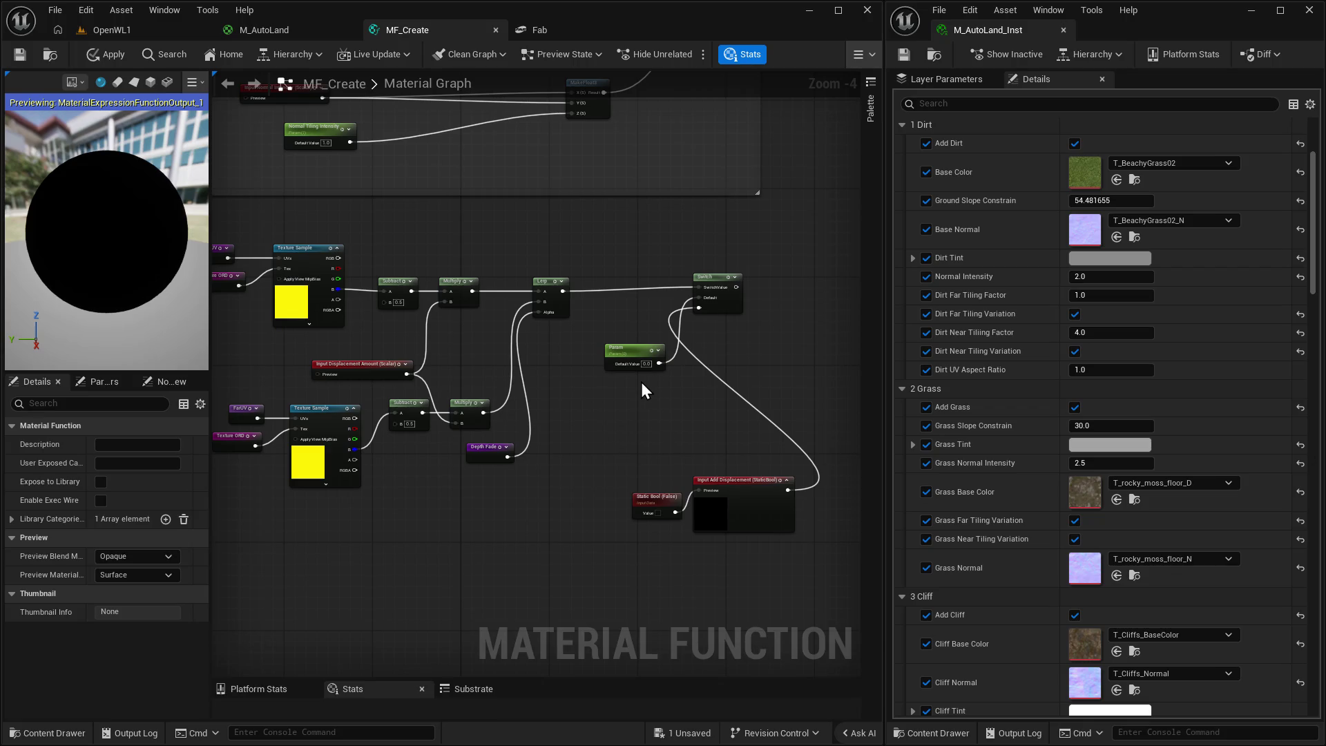
Move Param below the Lerp and shift Static Bool and Input Add Displacement left.
{"action": "left_click_drag", "start_coordinate": [621, 352], "coordinate": [742, 345]}
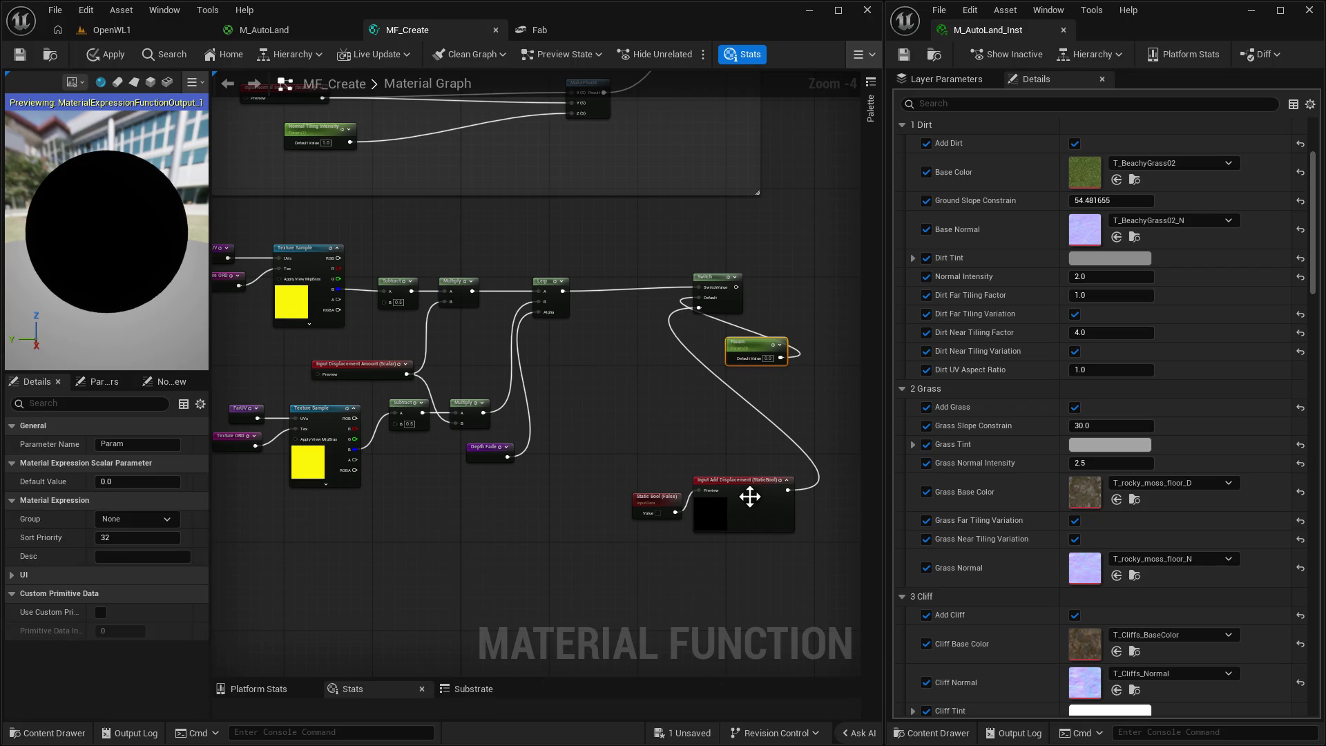
{"action": "left_click_drag", "start_coordinate": [629, 452], "coordinate": [778, 577]}
{"action": "mouse_move", "coordinate": [732, 485]}
{"action": "left_mouse_down"}
{"action": "mouse_move", "coordinate": [529, 482]}
{"action": "mouse_move", "coordinate": [550, 479]}
{"action": "left_mouse_up"}
{"action": "left_click_drag", "start_coordinate": [751, 342], "coordinate": [579, 330]}
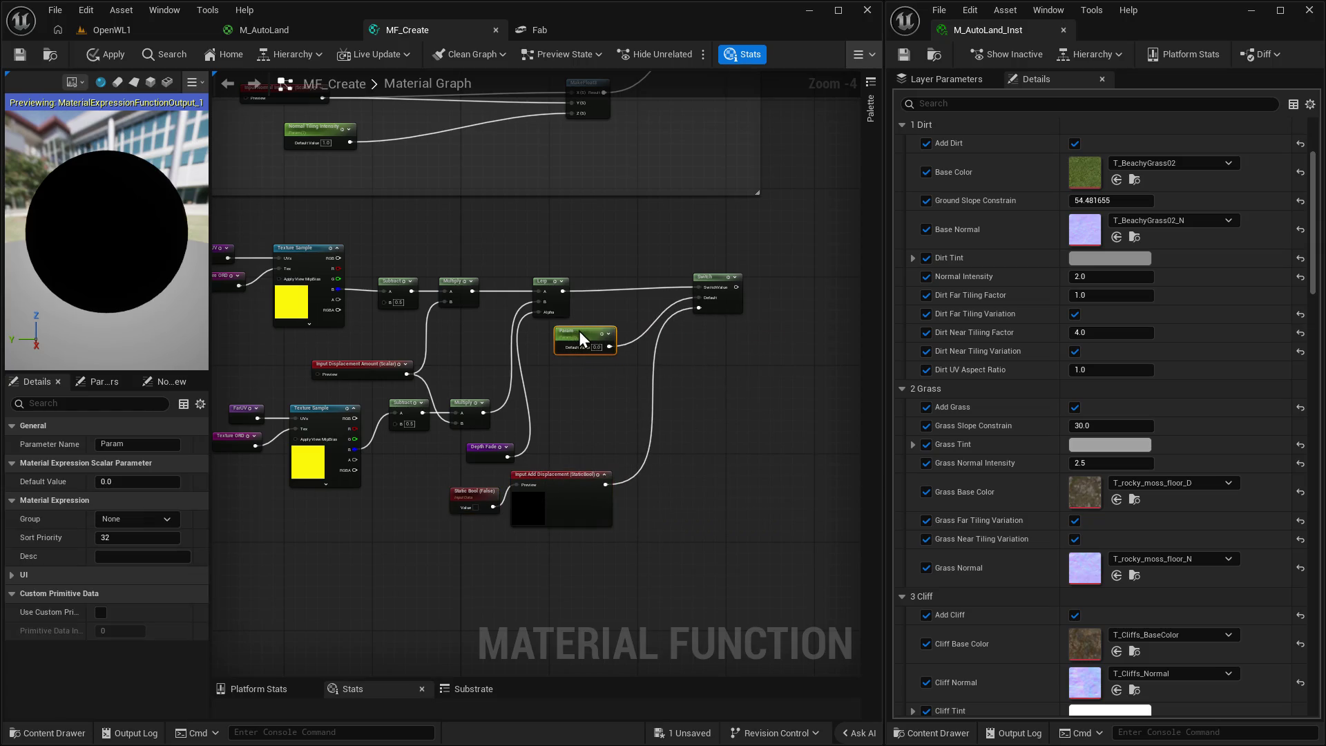
Select the upper row: NearUV, Texture Sample, Subtract, Multiply, Lerp and Switch, then nudge NearUV up.
{"action": "mouse_move", "coordinate": [785, 265]}
{"action": "left_mouse_down"}
{"action": "mouse_move", "coordinate": [386, 307]}
{"action": "mouse_move", "coordinate": [296, 298]}
{"action": "left_mouse_up"}
{"action": "left_click", "coordinate": [472, 238]}
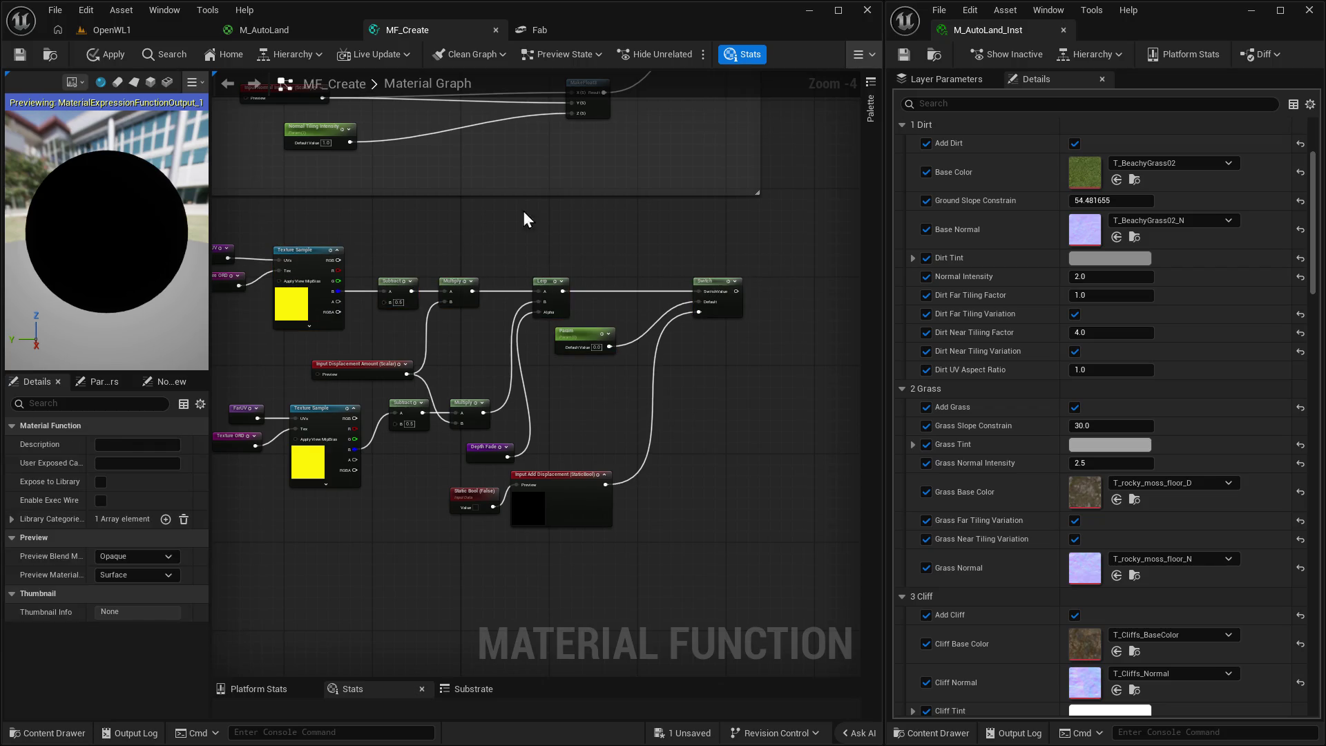
{"action": "left_click_drag", "start_coordinate": [523, 210], "coordinate": [625, 193]}
{"action": "left_click_drag", "start_coordinate": [342, 388], "coordinate": [398, 398]}
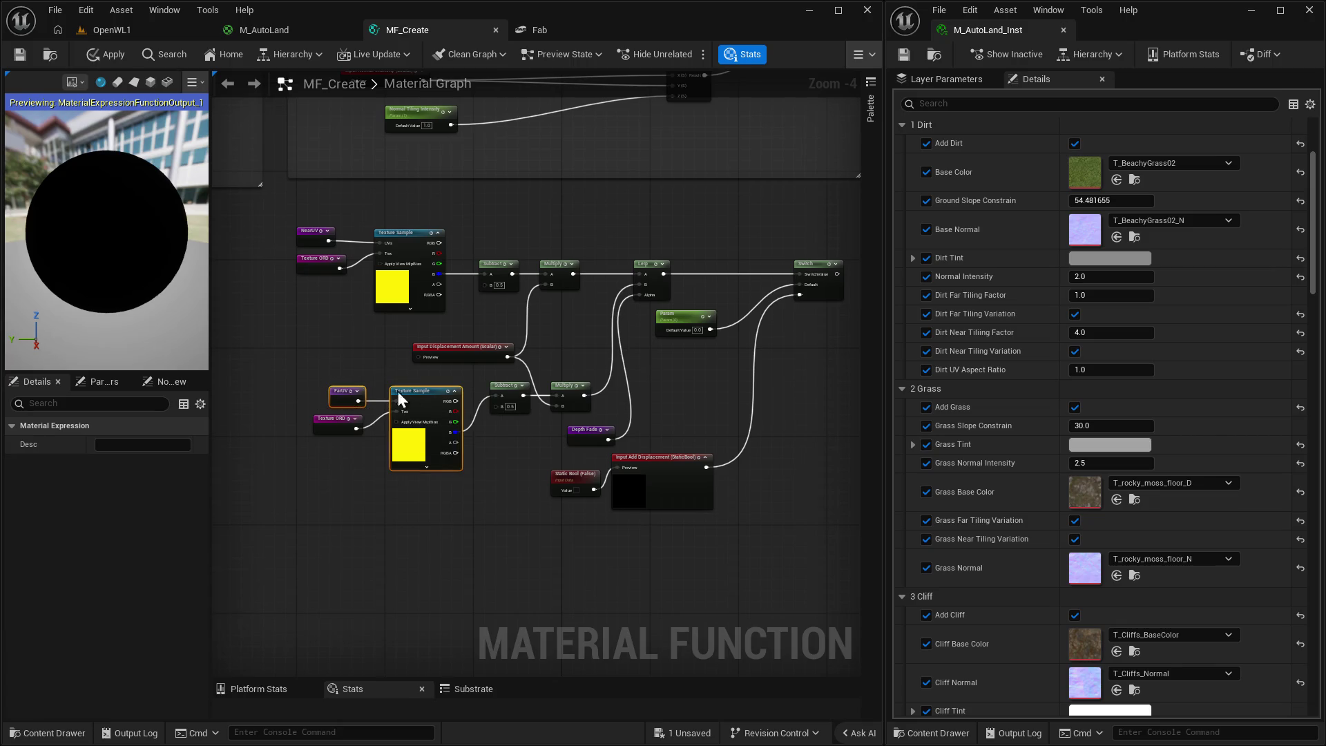
{"action": "left_click_drag", "start_coordinate": [293, 206], "coordinate": [456, 242]}
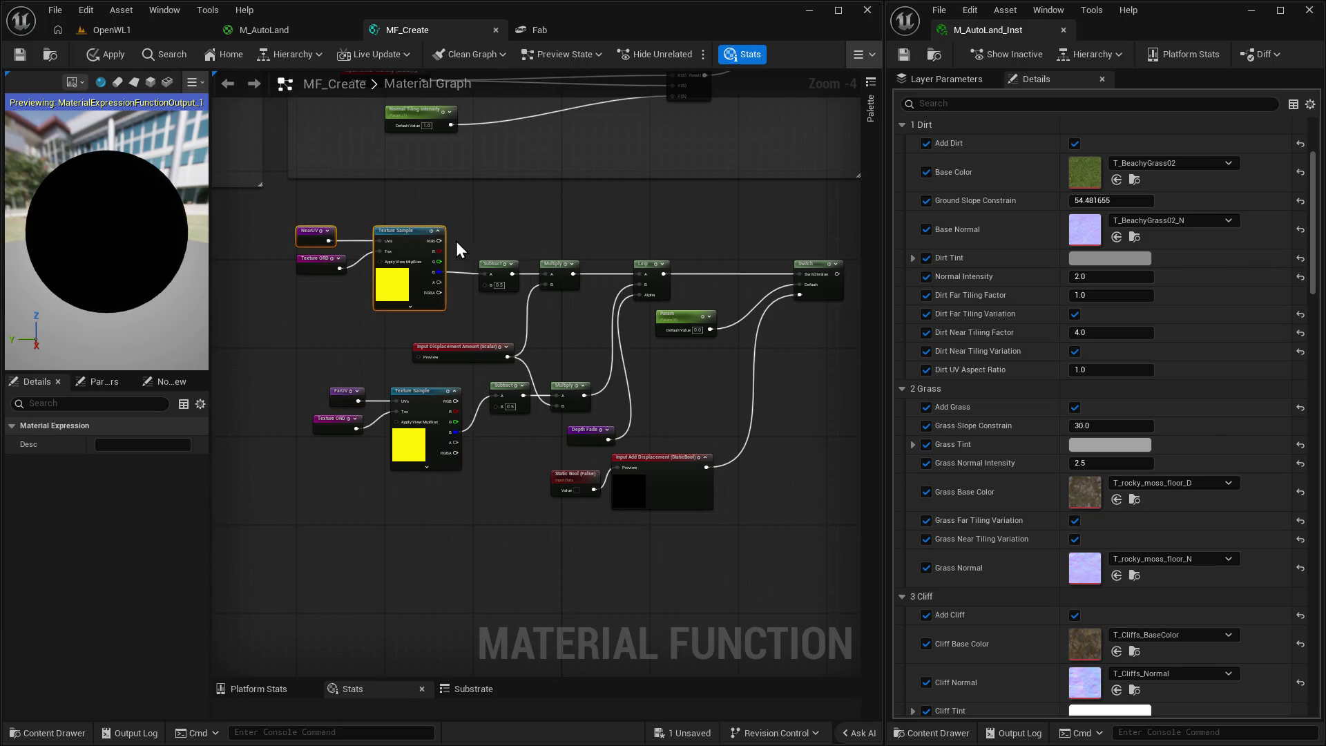
{"action": "left_click", "coordinate": [533, 219]}
{"action": "mouse_move", "coordinate": [297, 205]}
{"action": "left_mouse_down"}
{"action": "mouse_move", "coordinate": [563, 259]}
{"action": "mouse_move", "coordinate": [610, 252]}
{"action": "left_mouse_up"}
{"action": "left_click", "coordinate": [498, 270], "text": "ctrl"}
{"action": "left_click", "coordinate": [559, 269], "text": "ctrl"}
{"action": "left_click", "coordinate": [652, 291], "text": "ctrl"}
{"action": "left_click", "coordinate": [809, 282], "text": "ctrl"}
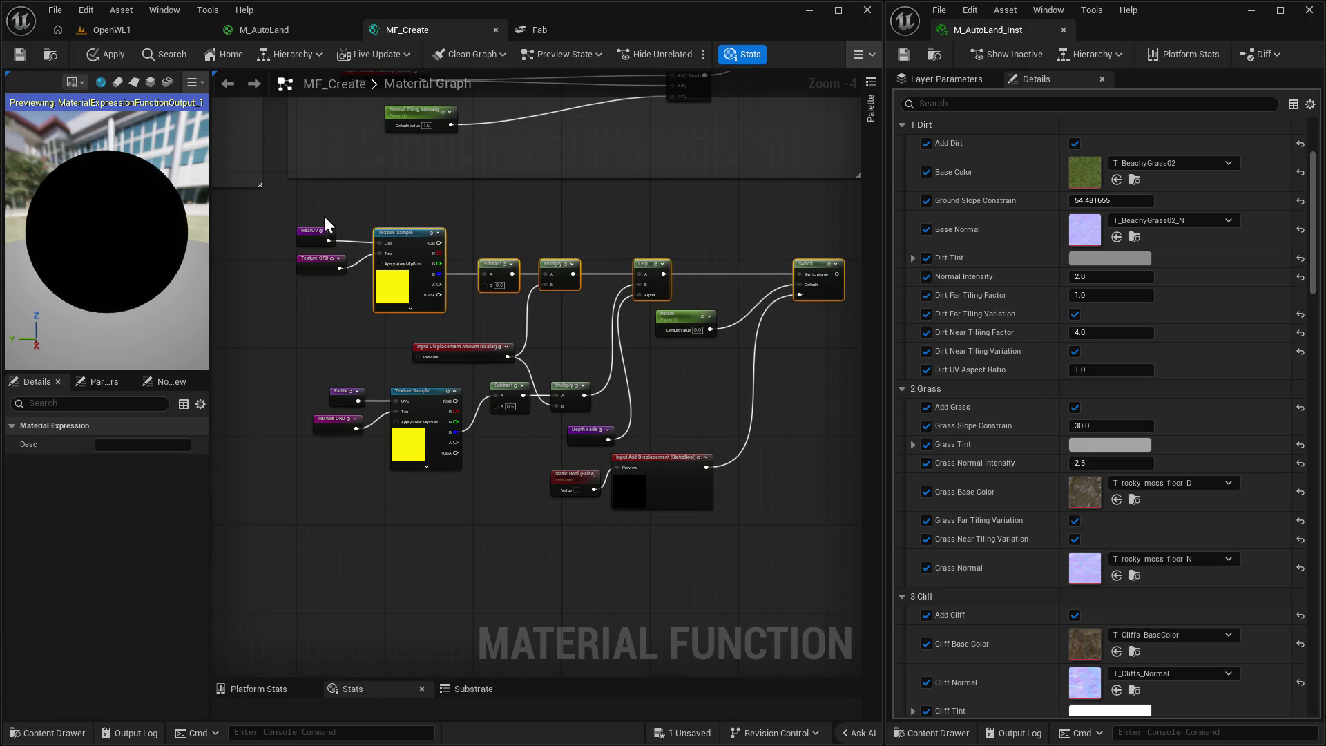
{"action": "left_click_drag", "start_coordinate": [317, 238], "coordinate": [320, 232]}
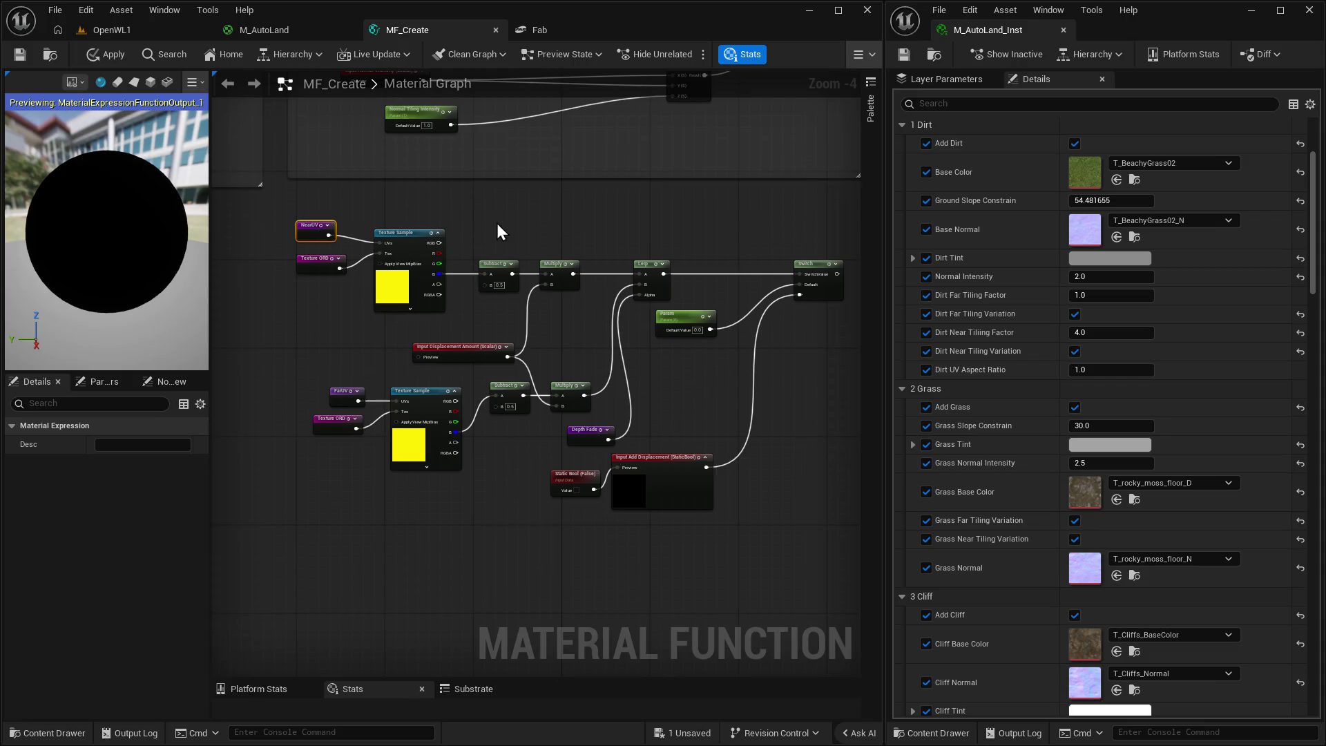
Straighten the upper row's wires with Q, then put Texture ORD and Depth Fade back in place.
{"action": "left_click_drag", "start_coordinate": [496, 223], "coordinate": [275, 230]}
{"action": "mouse_move", "coordinate": [456, 222]}
{"action": "left_mouse_down"}
{"action": "mouse_move", "coordinate": [437, 242]}
{"action": "mouse_move", "coordinate": [311, 227]}
{"action": "mouse_move", "coordinate": [294, 363]}
{"action": "left_mouse_up"}
{"action": "key", "text": "q"}
{"action": "left_click_drag", "start_coordinate": [243, 213], "coordinate": [837, 272]}
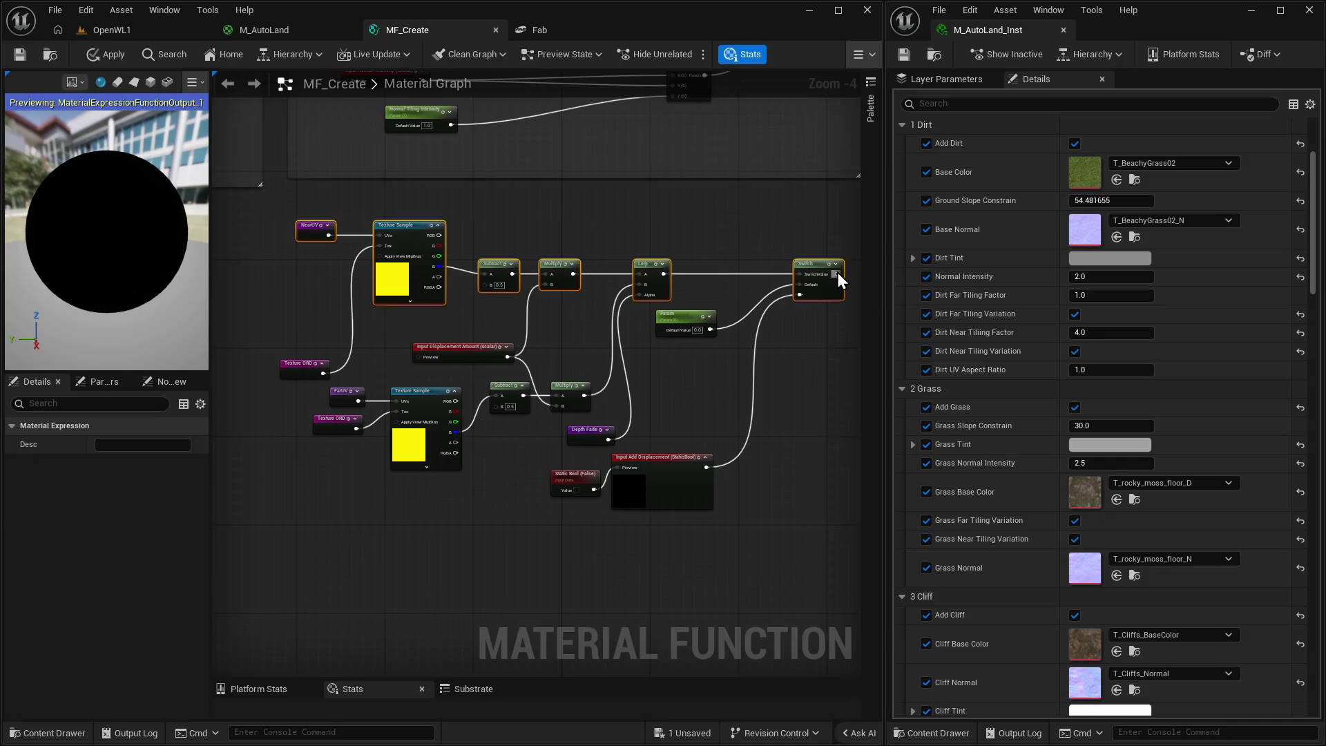
{"action": "key", "text": "q"}
{"action": "left_click", "coordinate": [284, 342]}
{"action": "left_click_drag", "start_coordinate": [291, 360], "coordinate": [313, 278]}
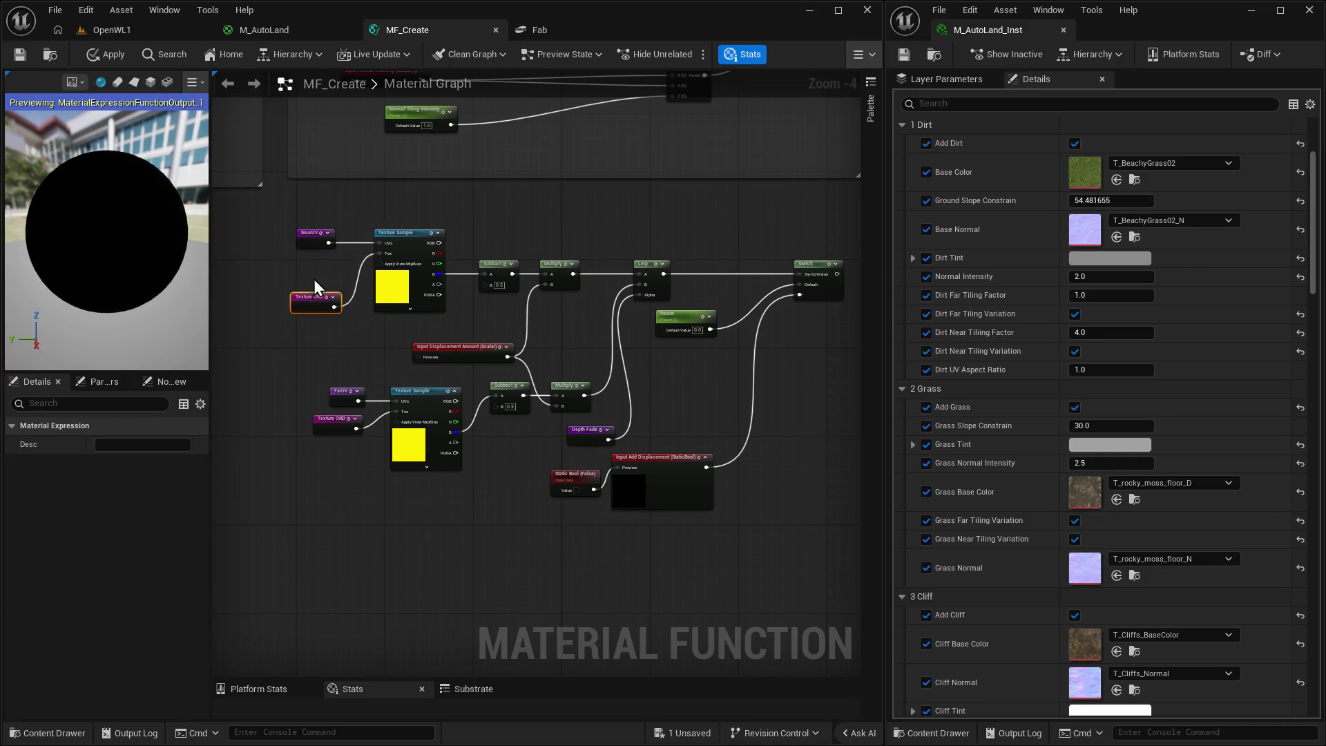
{"action": "left_click", "coordinate": [345, 341]}
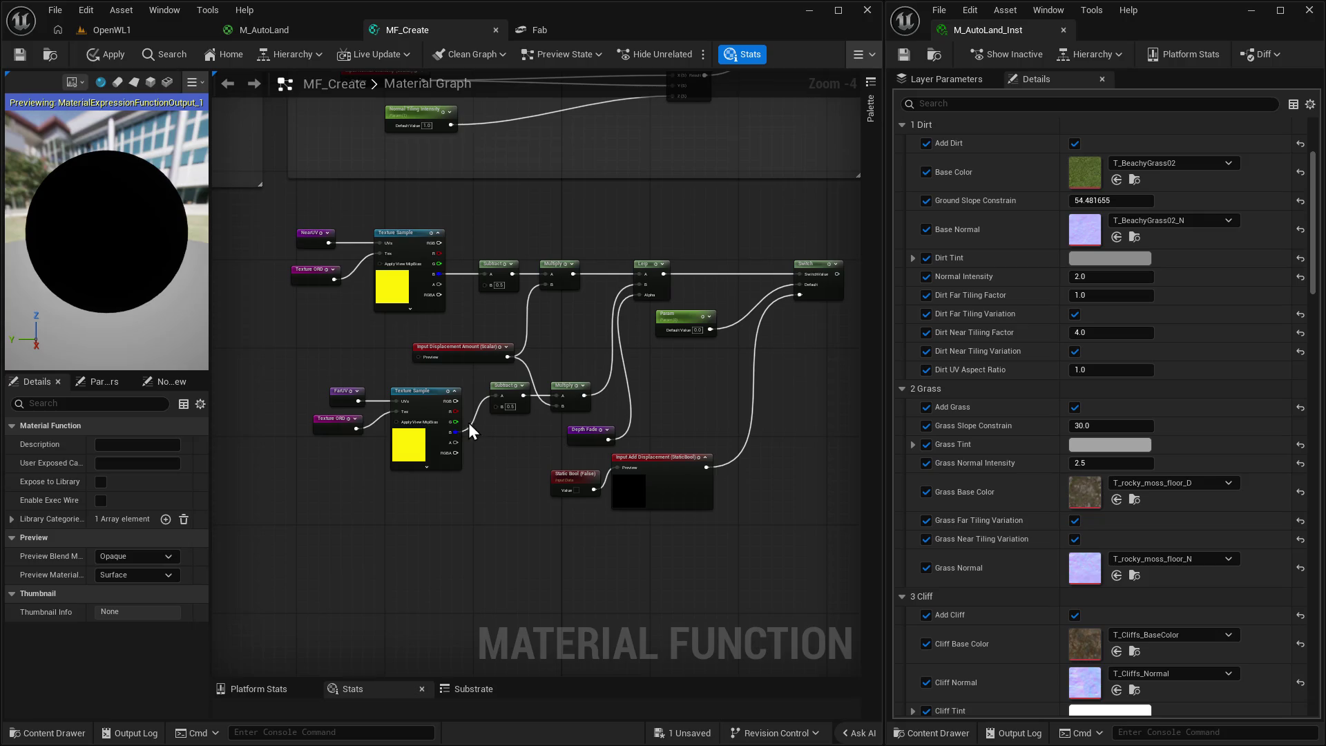
{"action": "left_click_drag", "start_coordinate": [468, 424], "coordinate": [418, 387]}
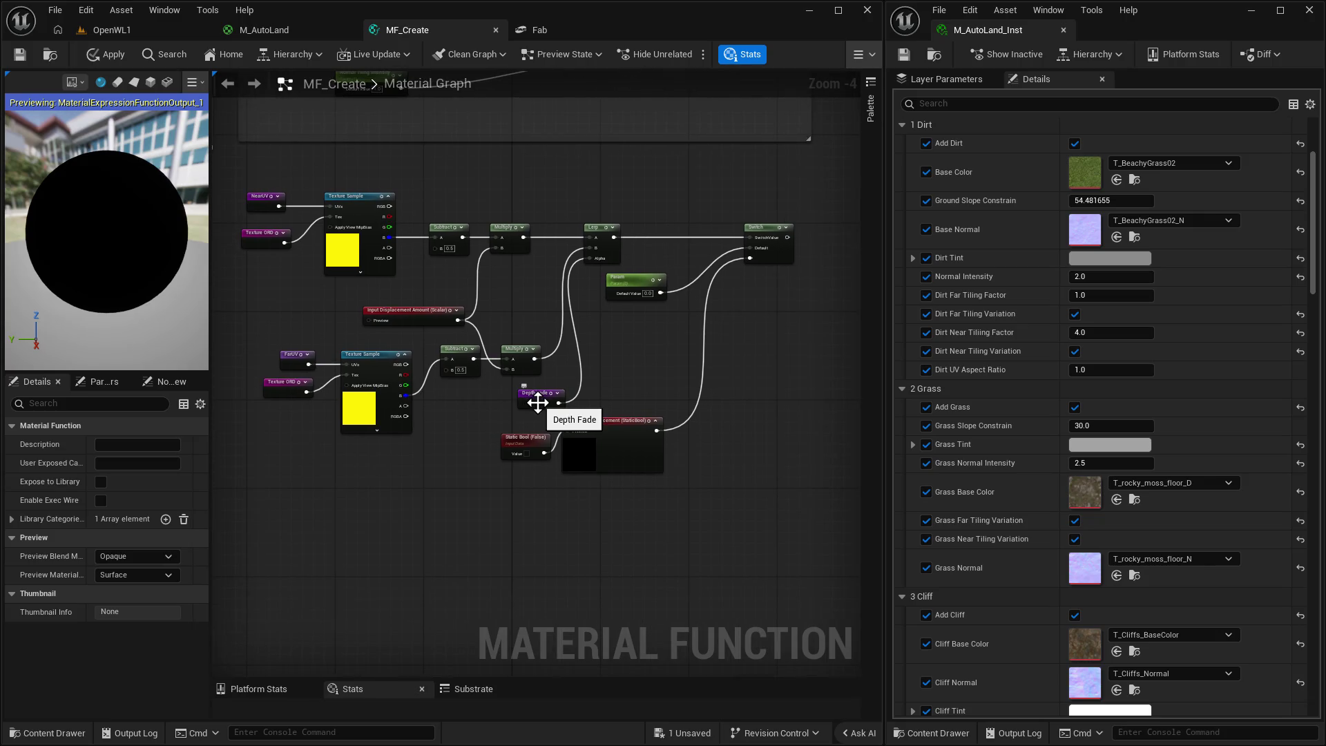
{"action": "left_click_drag", "start_coordinate": [527, 404], "coordinate": [504, 405]}
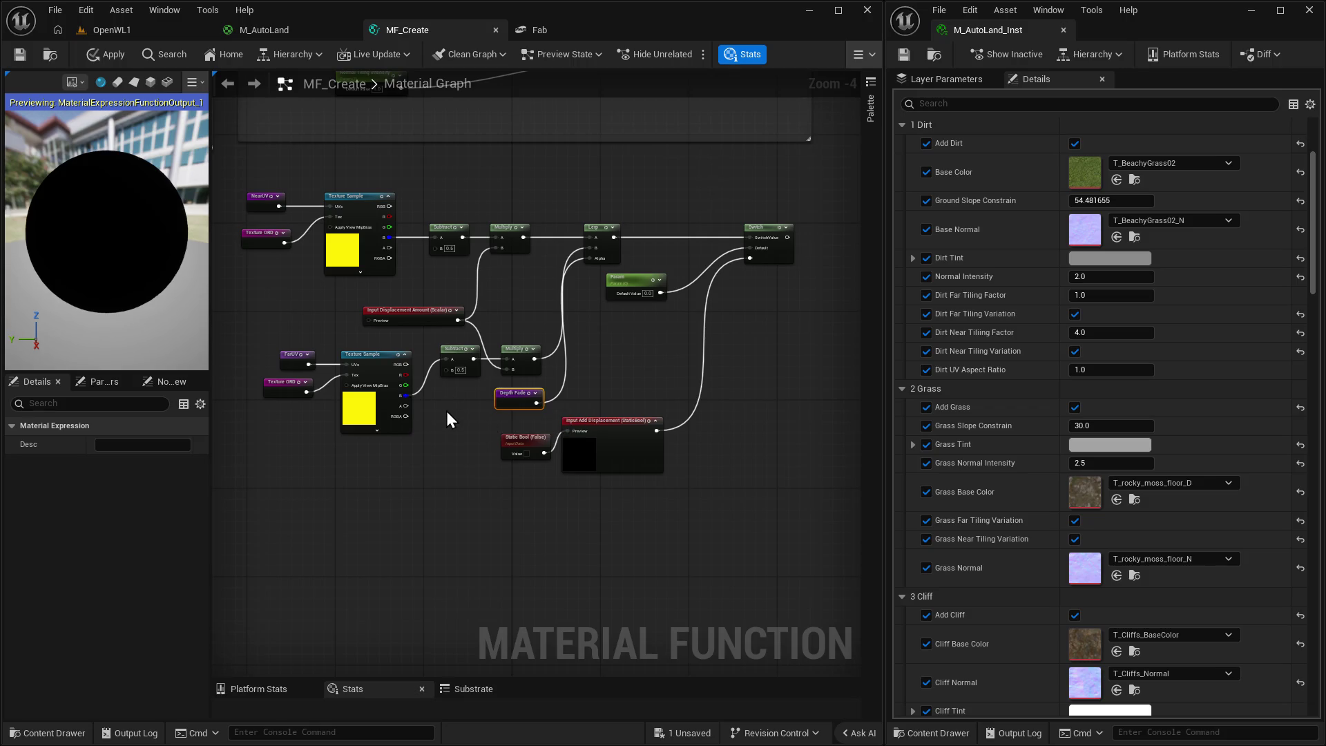
{"action": "left_click_drag", "start_coordinate": [445, 432], "coordinate": [493, 432]}
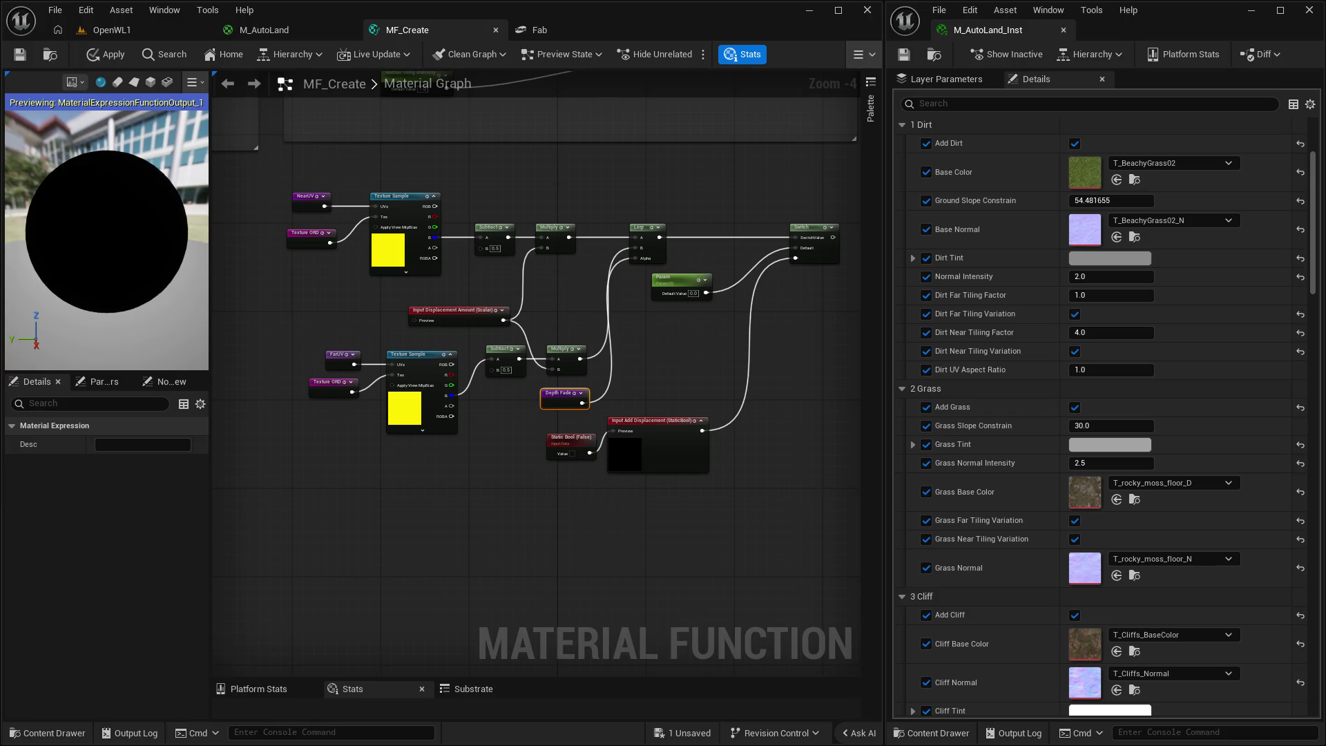
Raise Static Bool and Input Add Displacement beside Param, save the function, and show OpenWL1.
{"action": "left_click", "coordinate": [646, 424]}
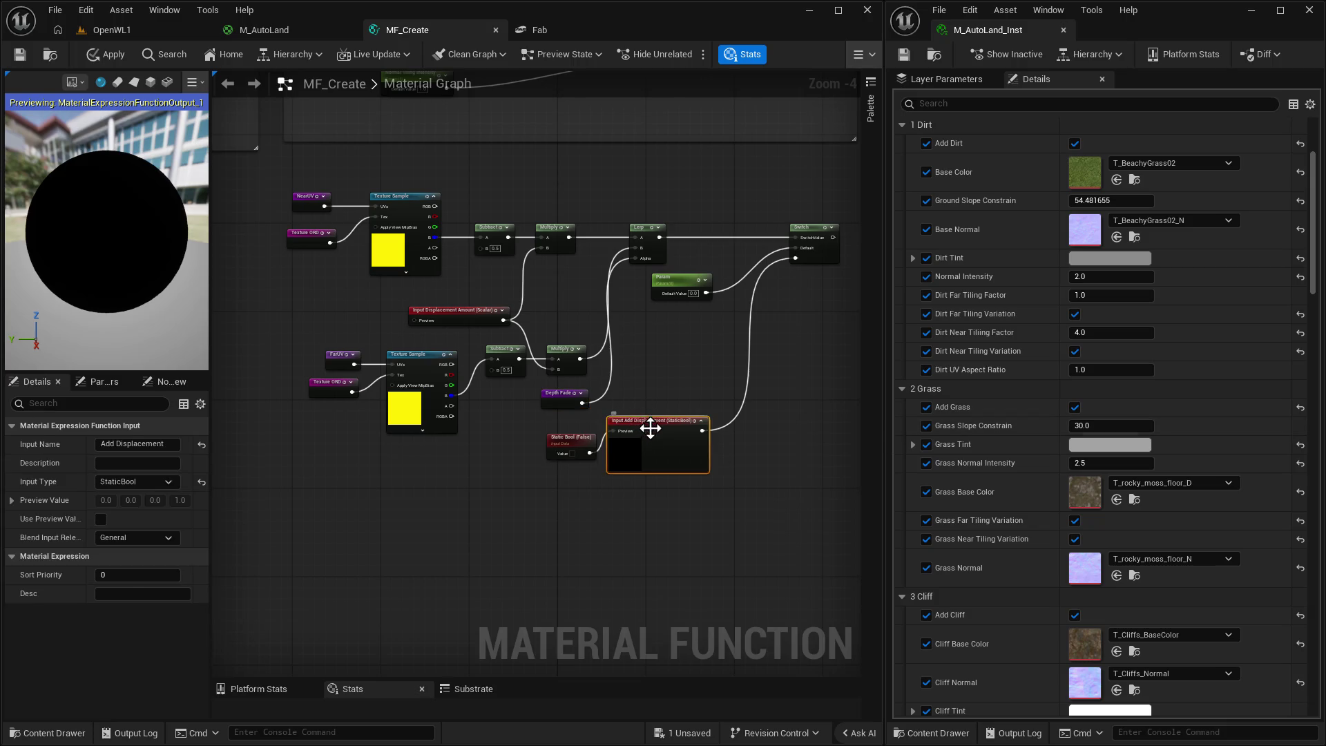
{"action": "left_click_drag", "start_coordinate": [579, 444], "coordinate": [574, 438]}
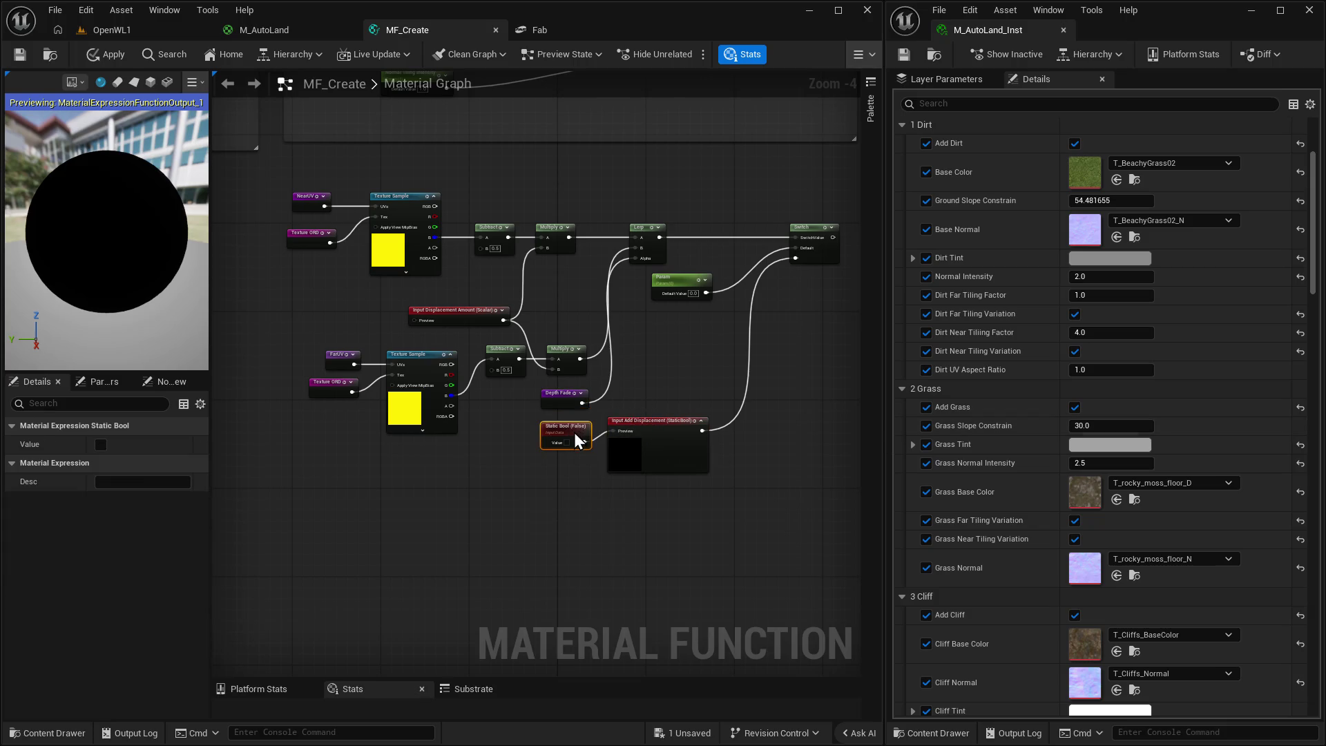
{"action": "left_click", "coordinate": [665, 425], "text": "shift"}
{"action": "mouse_move", "coordinate": [666, 425]}
{"action": "left_mouse_down"}
{"action": "mouse_move", "coordinate": [774, 346]}
{"action": "mouse_move", "coordinate": [760, 337]}
{"action": "left_mouse_up"}
{"action": "left_click", "coordinate": [19, 55]}
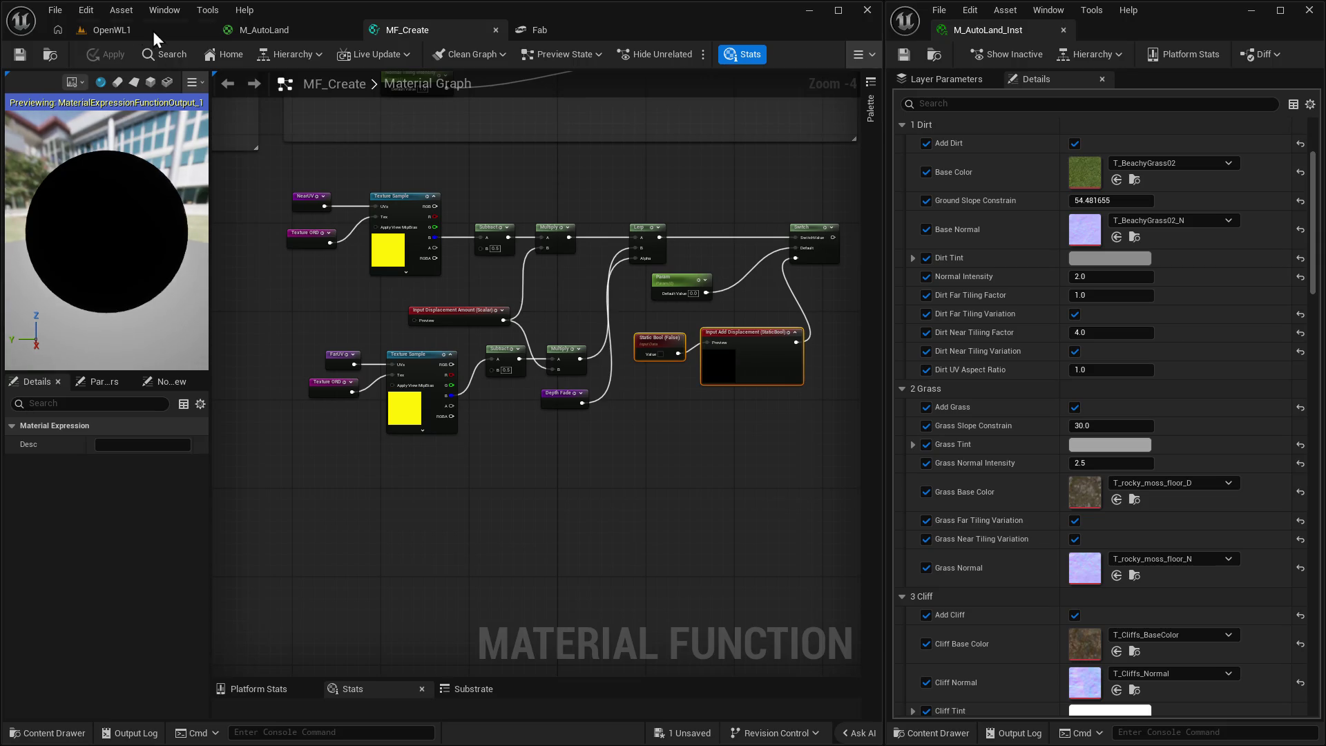
{"action": "left_click", "coordinate": [152, 31]}
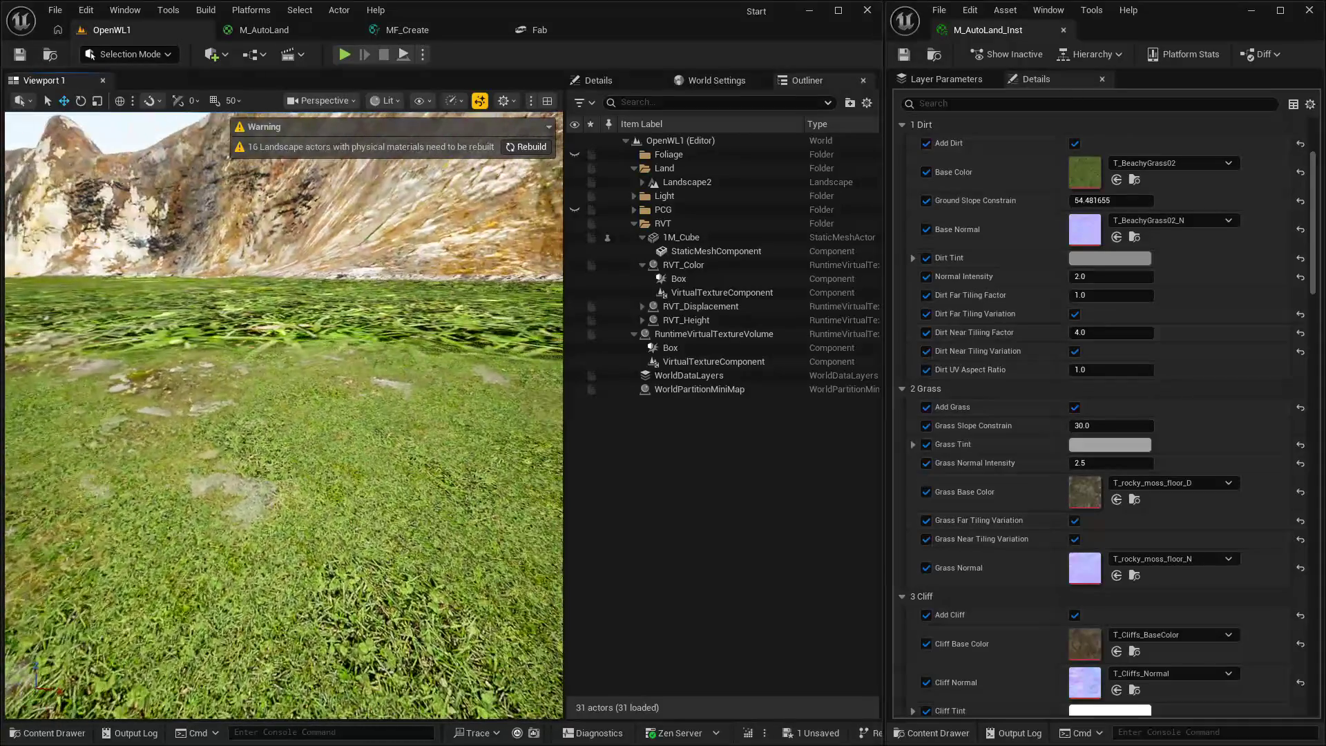
Scroll through the M_AutoLand_Inst parameter groups and back to 0 Tiling, then return to MF_Create.
{"action": "scroll", "coordinate": [1209, 456], "scroll_direction": "down", "scroll_amount": 5}
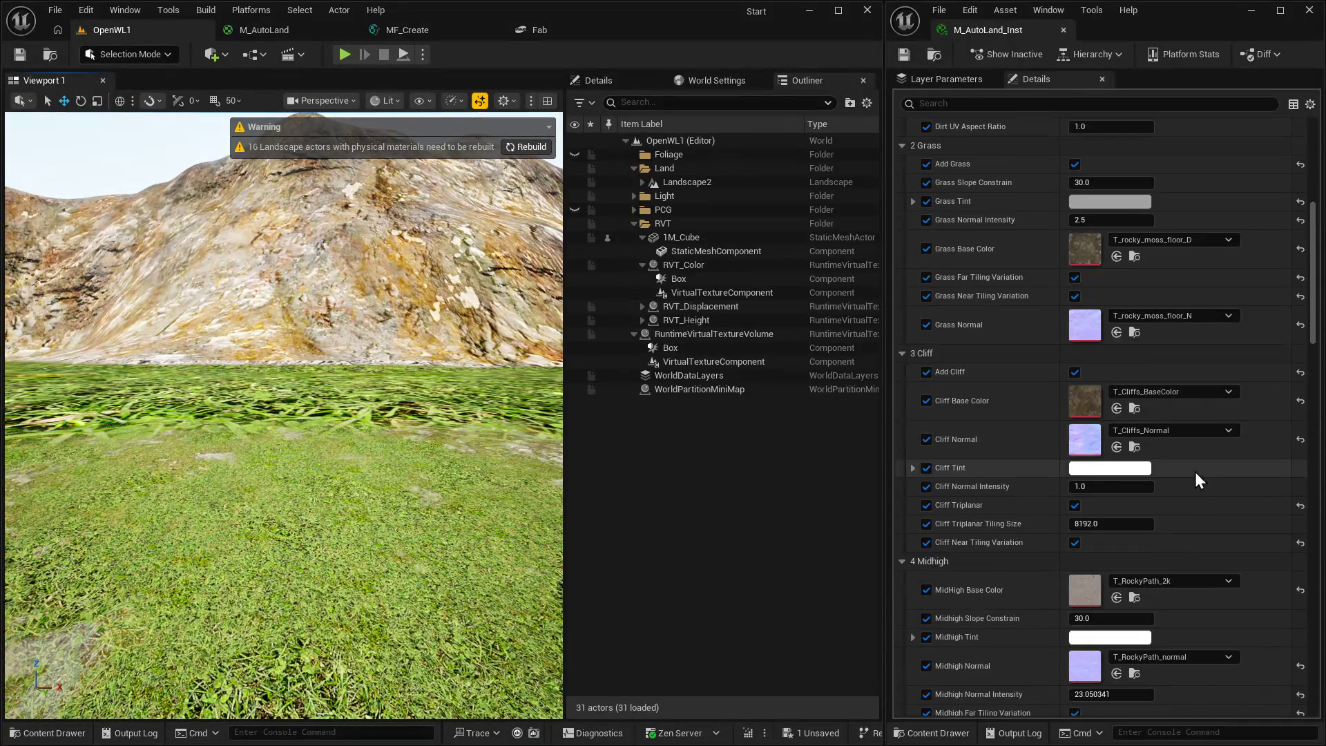
{"action": "scroll", "coordinate": [1198, 479], "scroll_direction": "down", "scroll_amount": 10}
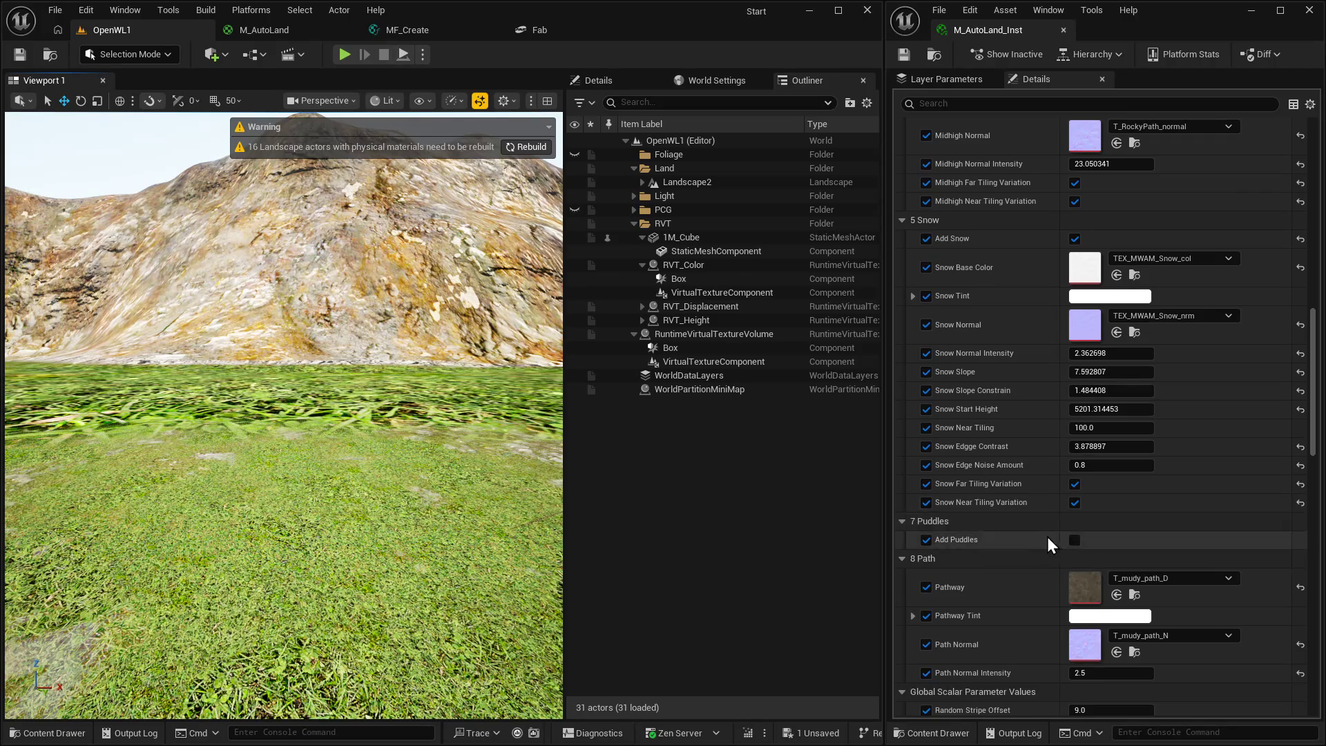
{"action": "scroll", "coordinate": [1049, 544], "scroll_direction": "down", "scroll_amount": 10}
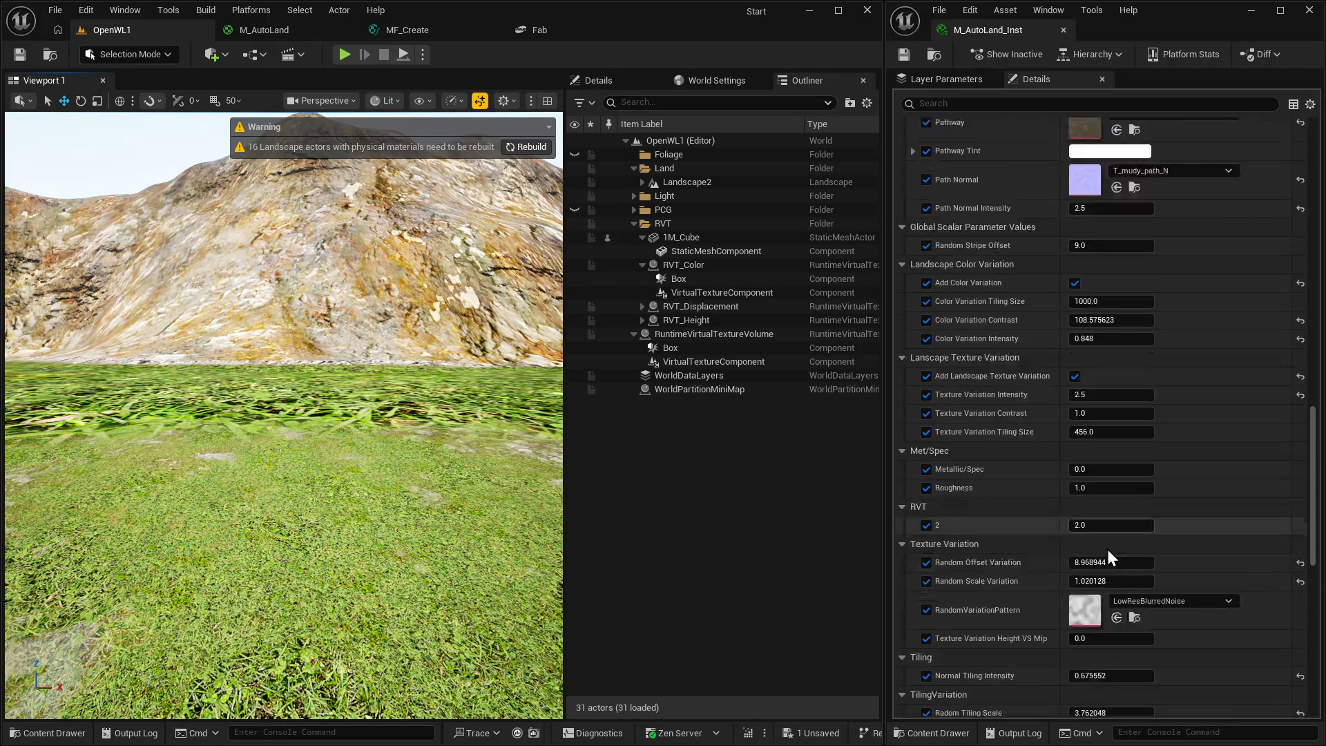
{"action": "scroll", "coordinate": [1109, 556], "scroll_direction": "down", "scroll_amount": 5}
{"action": "left_click_drag", "start_coordinate": [1311, 515], "coordinate": [1275, 111]}
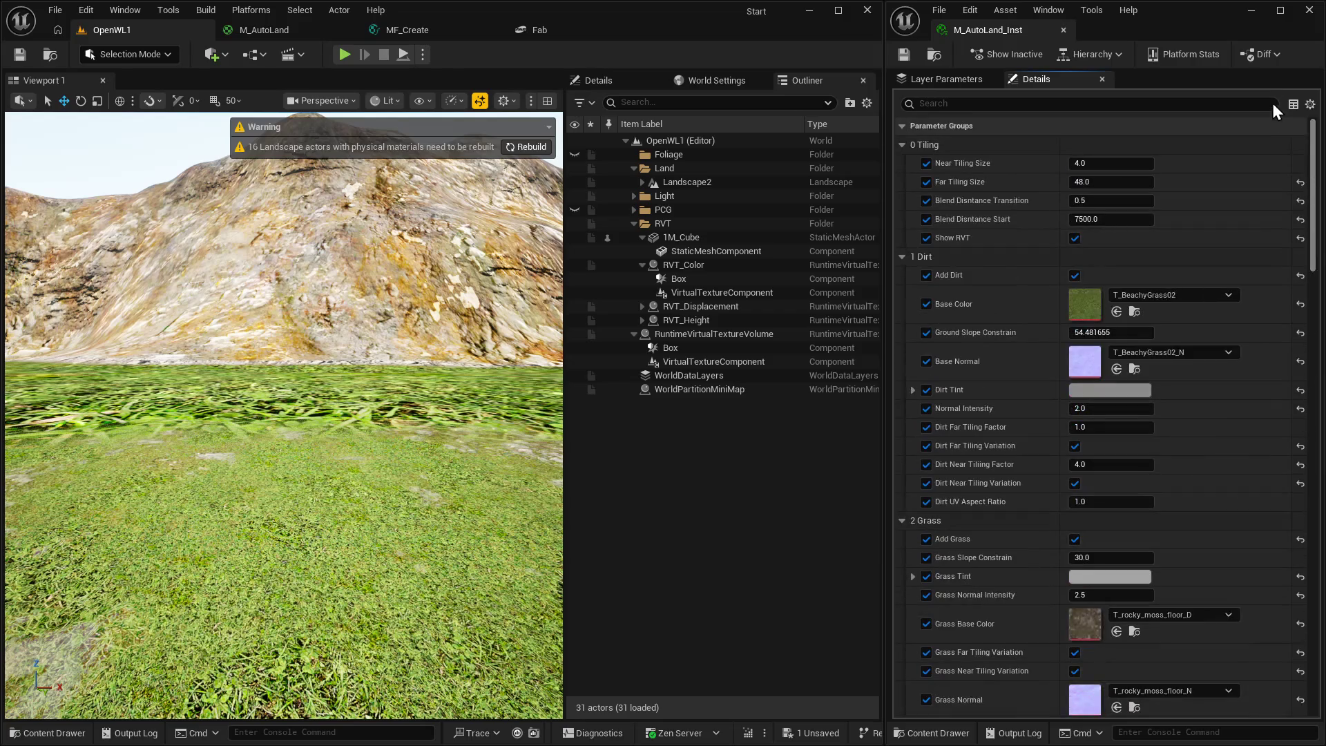
{"action": "left_click", "coordinate": [427, 31]}
Wrap all displacement nodes in a comment titled 'Displacement'.
{"action": "mouse_move", "coordinate": [537, 428]}
{"action": "left_mouse_down"}
{"action": "mouse_move", "coordinate": [348, 423]}
{"action": "mouse_move", "coordinate": [497, 418]}
{"action": "left_mouse_up"}
{"action": "left_click_drag", "start_coordinate": [234, 169], "coordinate": [822, 473]}
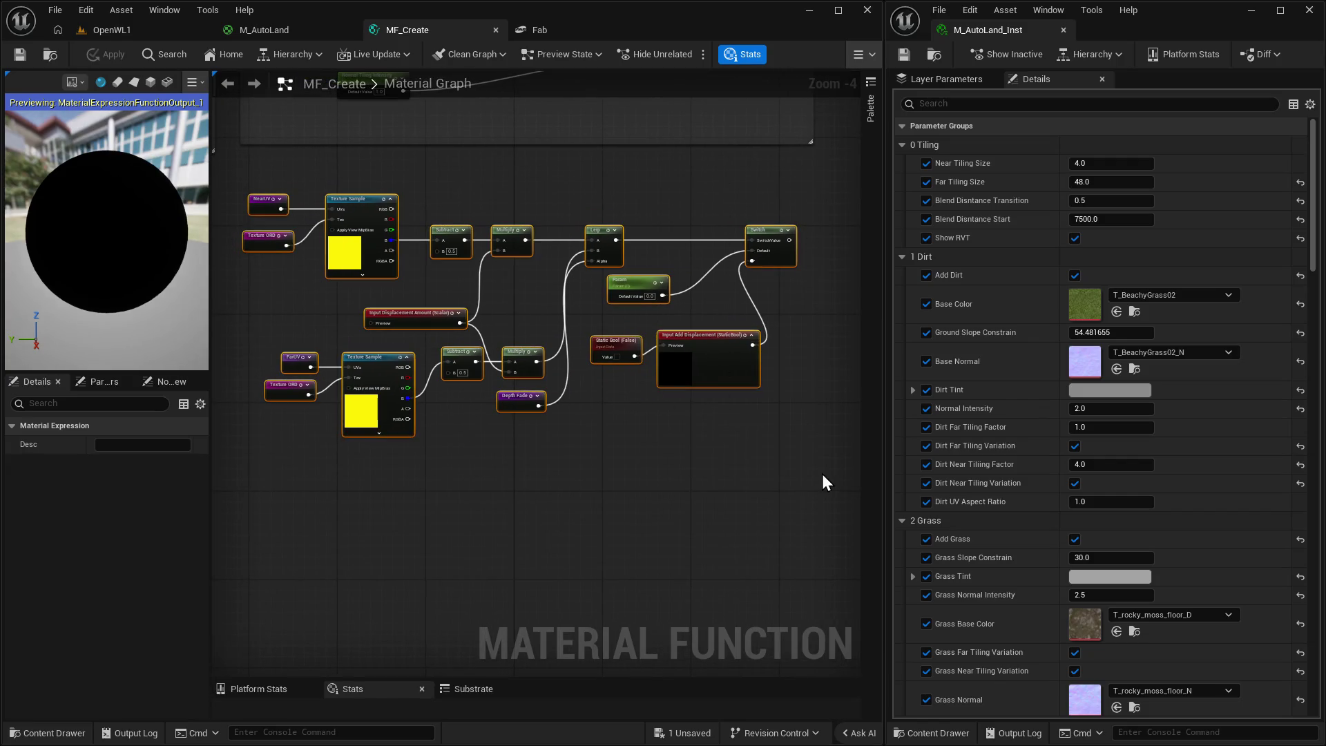
{"action": "type", "text": "c"}
{"action": "type", "text": "D"}
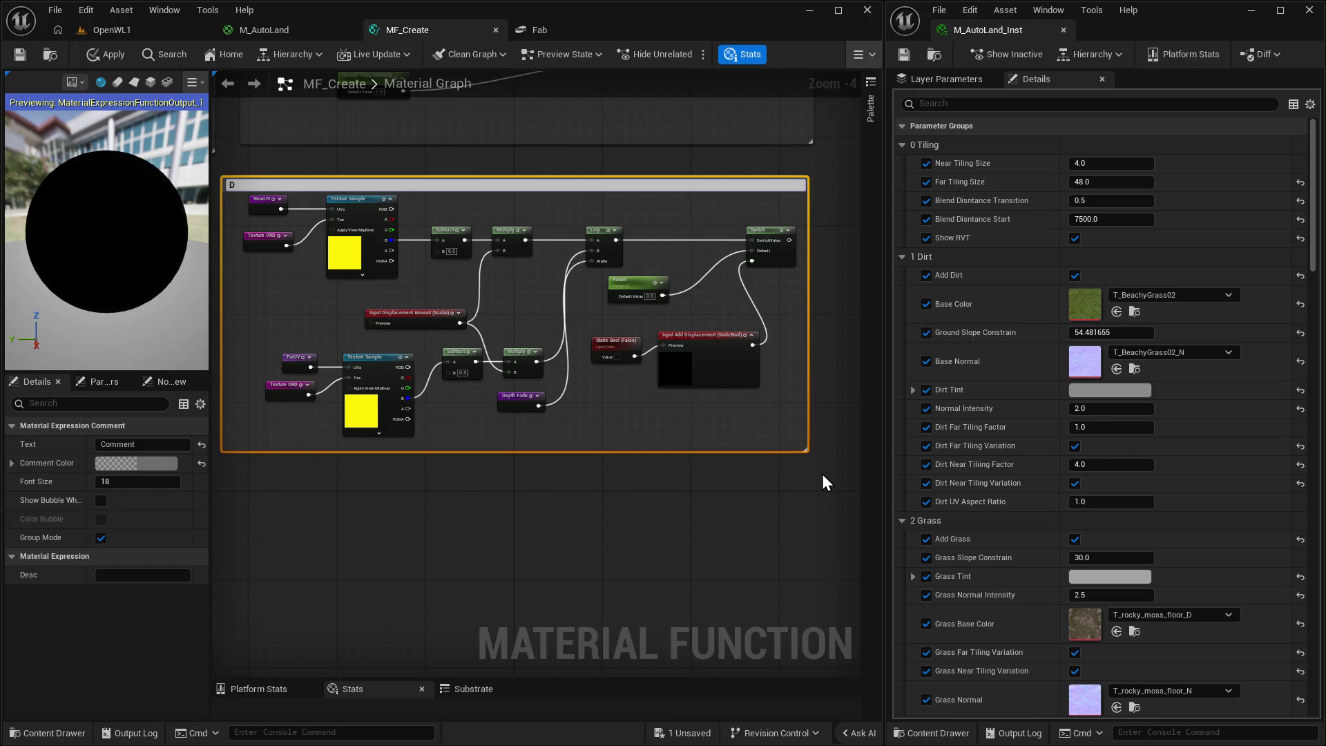
{"action": "type", "text": "isplacement"}
{"action": "key", "text": "Return"}
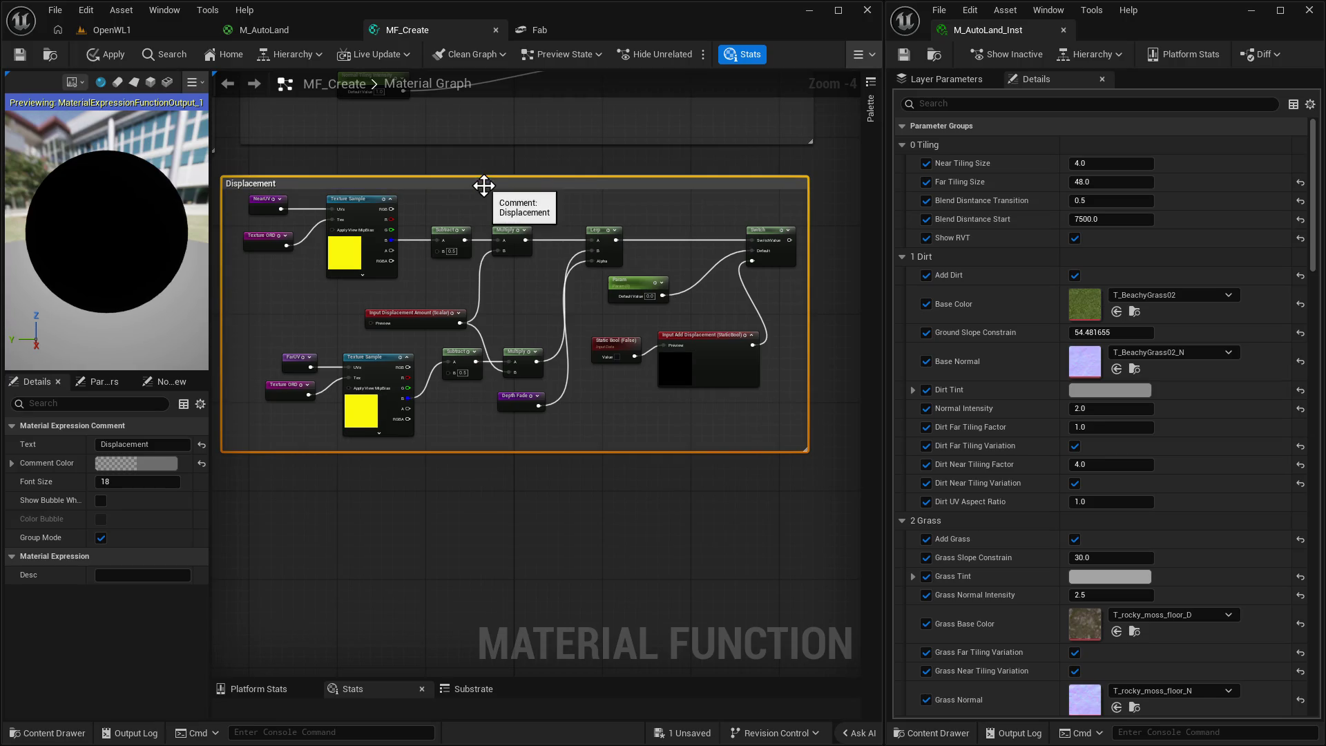
{"action": "left_click_drag", "start_coordinate": [483, 184], "coordinate": [499, 172]}
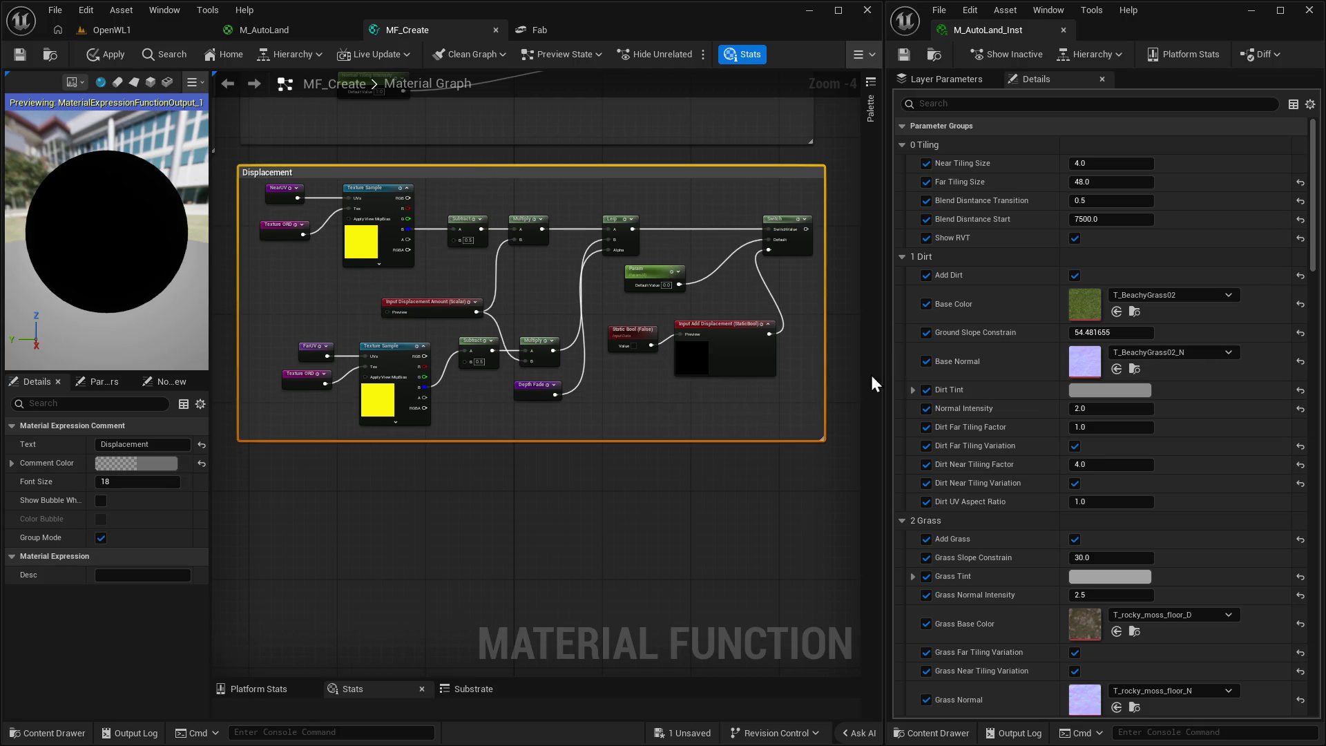
Connect the Switch result to the Displacement output and inspect the landscape in OpenWL1.
{"action": "mouse_move", "coordinate": [651, 432]}
{"action": "left_mouse_down"}
{"action": "mouse_move", "coordinate": [532, 435]}
{"action": "mouse_move", "coordinate": [502, 632]}
{"action": "left_mouse_up"}
{"action": "scroll", "coordinate": [686, 340], "scroll_direction": "up", "scroll_amount": 3}
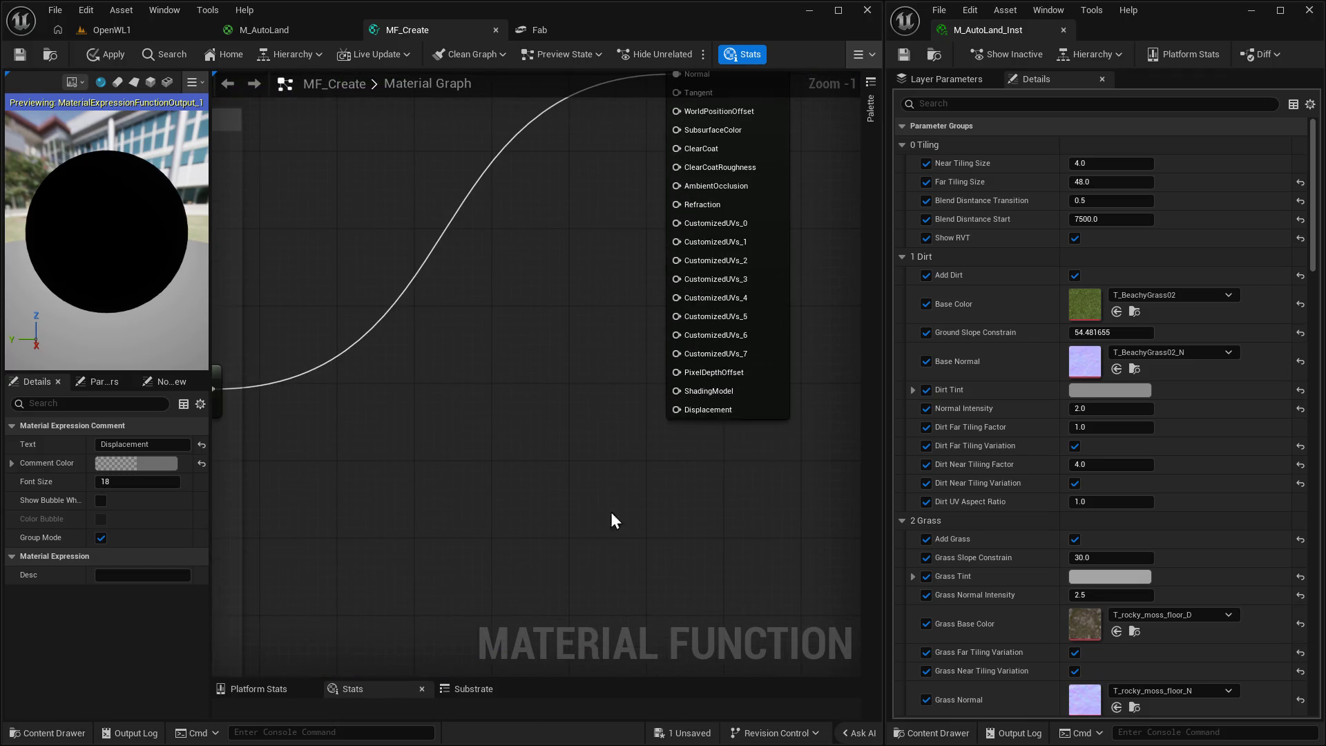
{"action": "scroll", "coordinate": [527, 465], "scroll_direction": "down", "scroll_amount": 2}
{"action": "left_click_drag", "start_coordinate": [361, 595], "coordinate": [705, 235]}
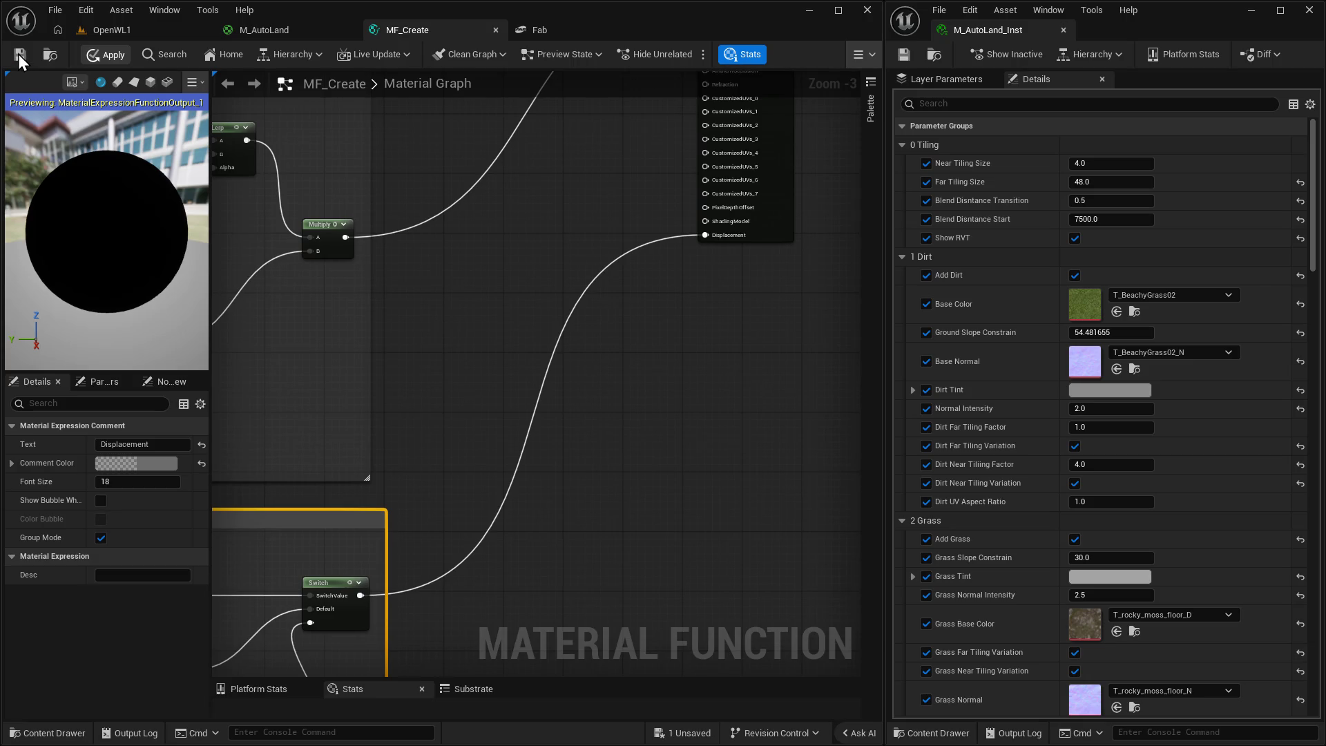
{"action": "left_click", "coordinate": [111, 31]}
{"action": "mouse_move", "coordinate": [462, 449]}
{"action": "left_mouse_down"}
{"action": "mouse_move", "coordinate": [421, 435]}
{"action": "mouse_move", "coordinate": [387, 449]}
{"action": "mouse_move", "coordinate": [355, 274]}
{"action": "left_mouse_up"}
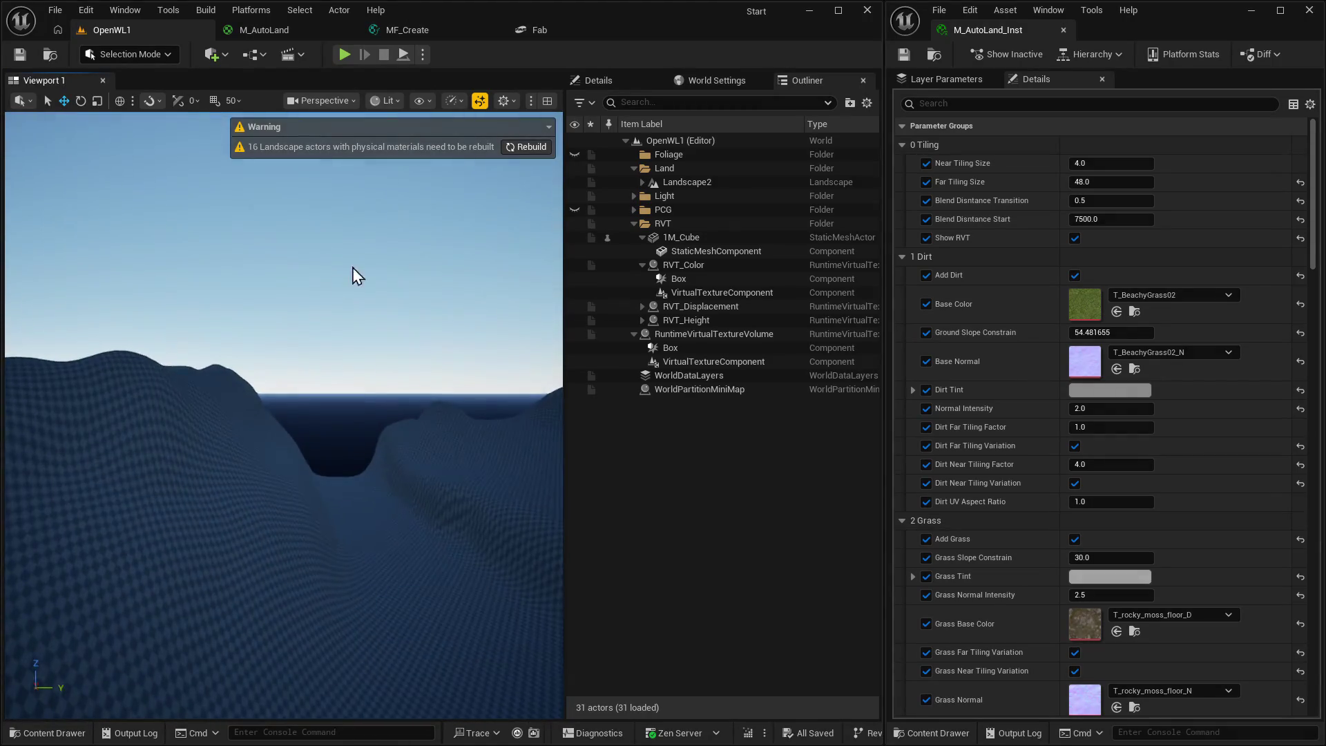
Rebuild the landscape physical materials, review M_AutoLand, and close Fab back in MF_Create.
{"action": "left_click", "coordinate": [527, 147]}
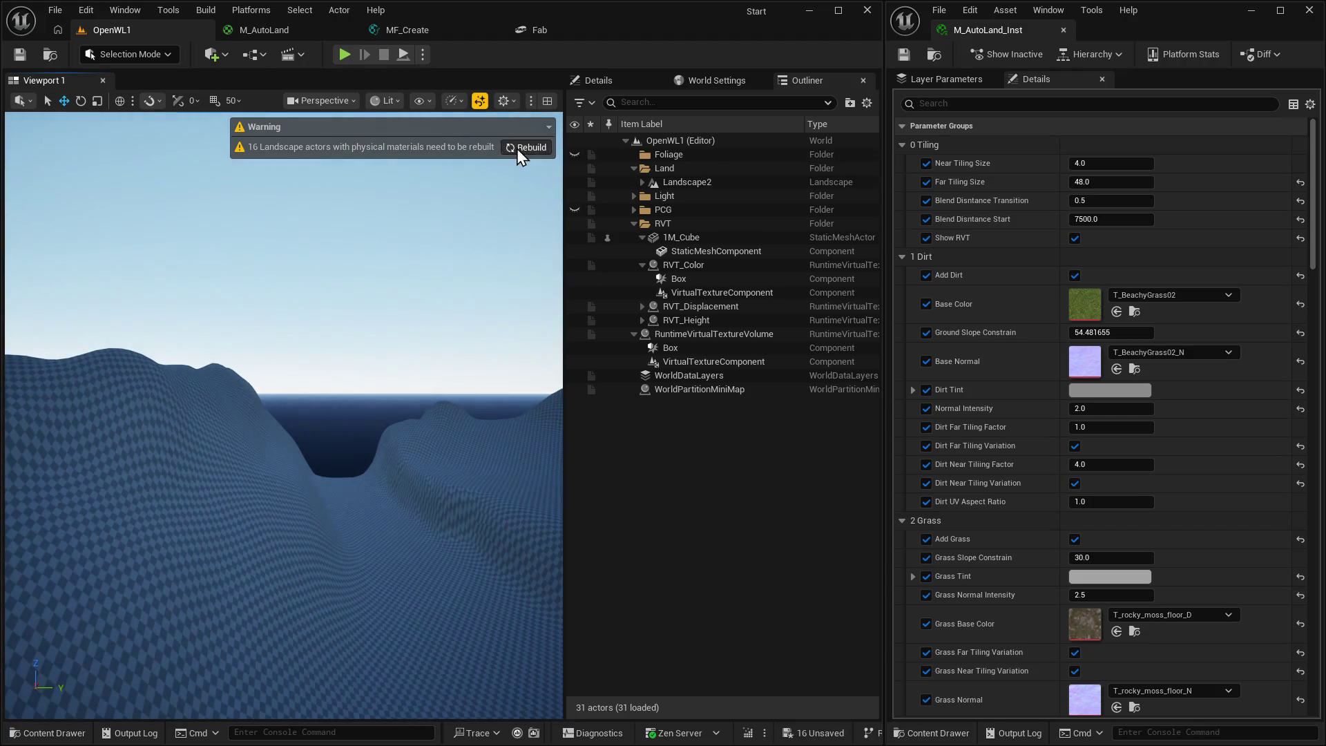
{"action": "left_click", "coordinate": [304, 35]}
{"action": "mouse_move", "coordinate": [414, 297]}
{"action": "left_mouse_down"}
{"action": "mouse_move", "coordinate": [645, 452]}
{"action": "mouse_move", "coordinate": [684, 525]}
{"action": "left_mouse_up"}
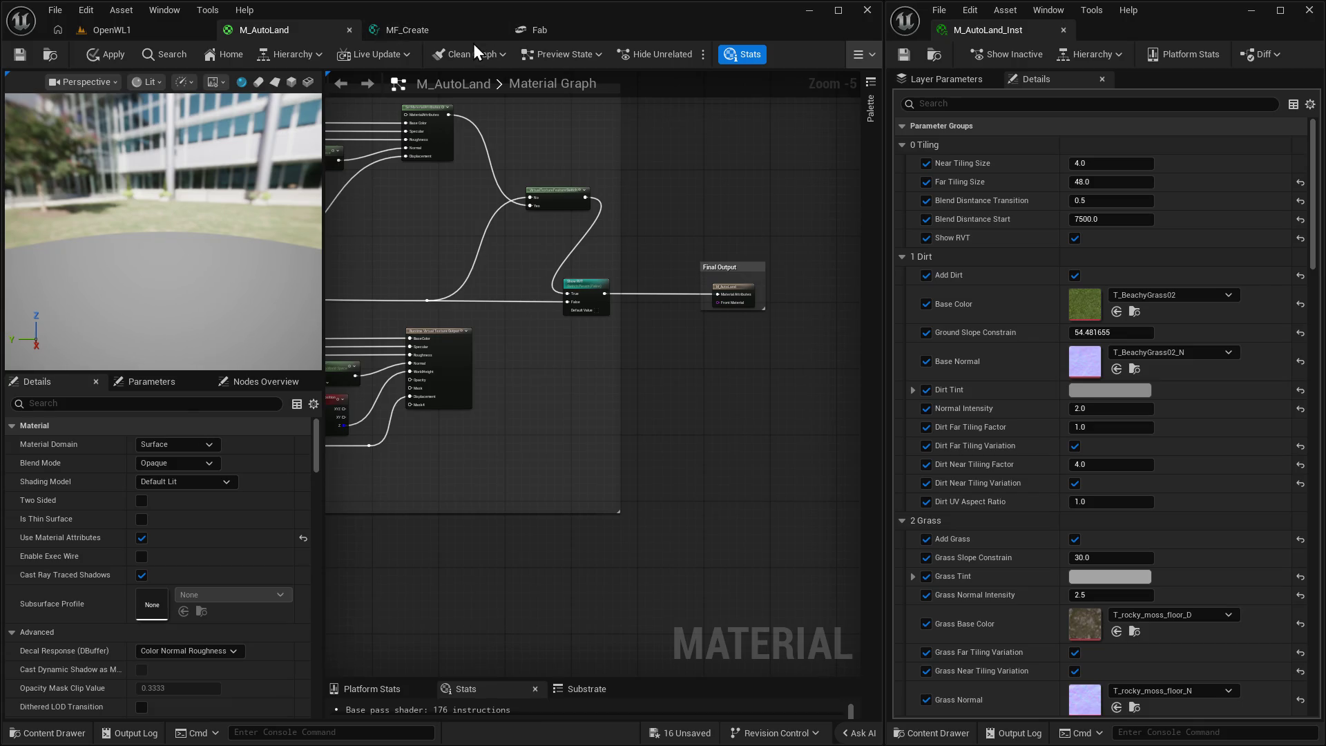
{"action": "left_click", "coordinate": [483, 31]}
{"action": "left_click", "coordinate": [545, 31]}
{"action": "left_click", "coordinate": [639, 29]}
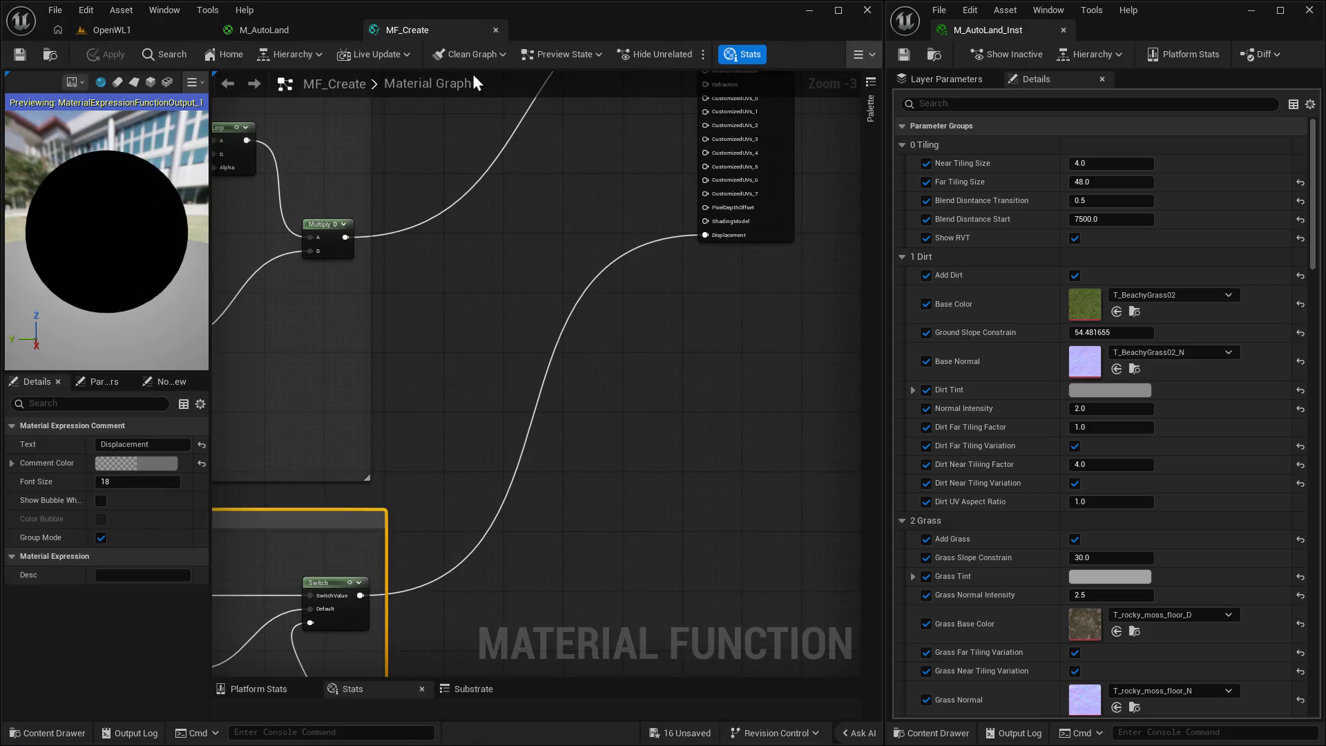
{"action": "mouse_move", "coordinate": [680, 302]}
{"action": "left_mouse_down"}
{"action": "mouse_move", "coordinate": [704, 355]}
{"action": "mouse_move", "coordinate": [645, 465]}
{"action": "mouse_move", "coordinate": [515, 450]}
{"action": "mouse_move", "coordinate": [844, 311]}
{"action": "mouse_move", "coordinate": [524, 525]}
{"action": "mouse_move", "coordinate": [499, 375]}
{"action": "mouse_move", "coordinate": [649, 281]}
{"action": "left_mouse_up"}
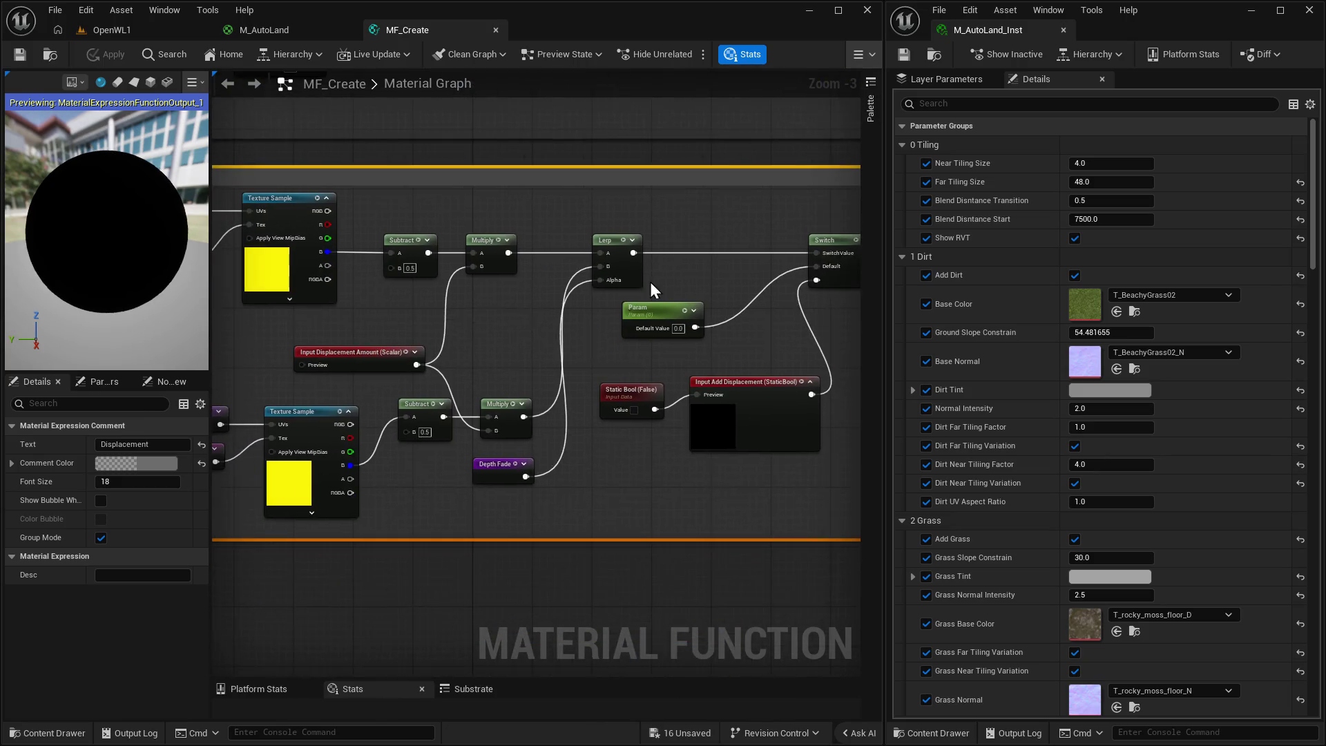
Give Input Displacement Amount a Preview Value of 0, disable Use Preview Value, and apply.
{"action": "left_click", "coordinate": [630, 401]}
{"action": "left_click", "coordinate": [383, 355]}
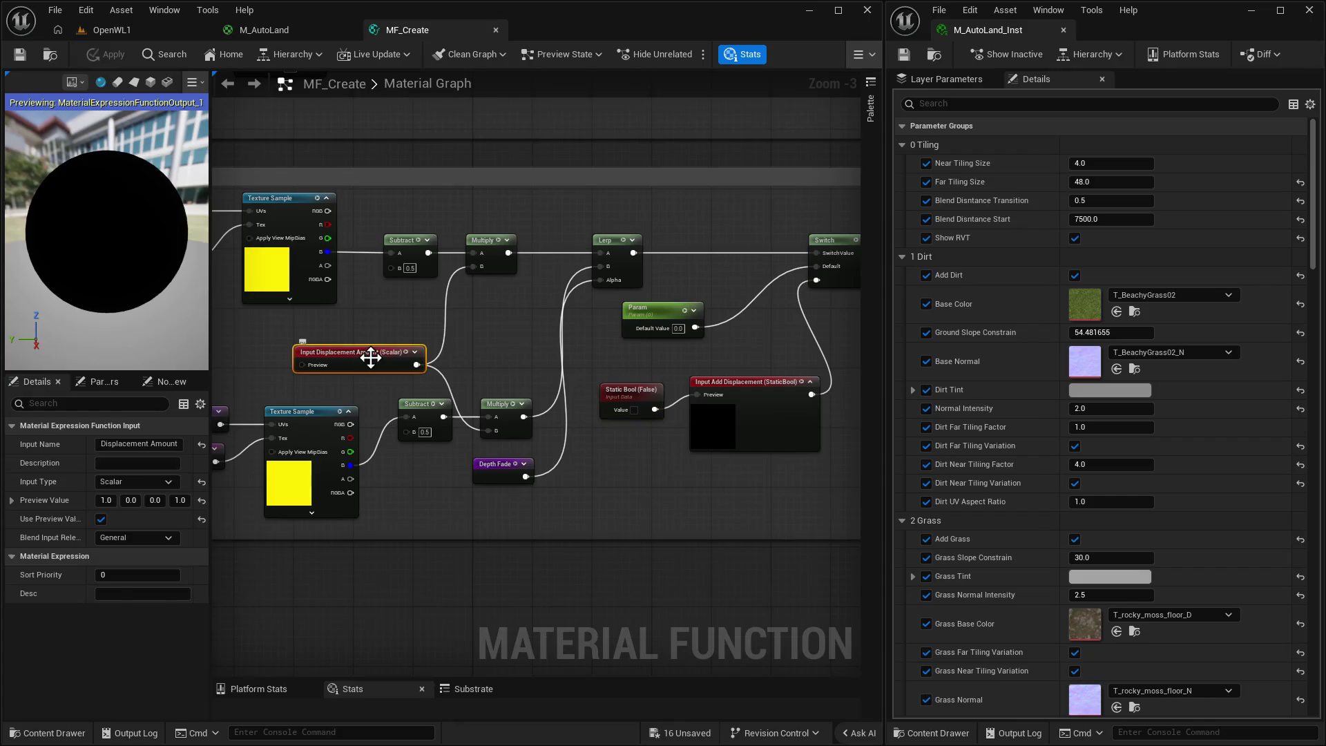
{"action": "mouse_move", "coordinate": [445, 480]}
{"action": "left_mouse_down"}
{"action": "mouse_move", "coordinate": [809, 447]}
{"action": "mouse_move", "coordinate": [864, 745]}
{"action": "mouse_move", "coordinate": [616, 424]}
{"action": "mouse_move", "coordinate": [418, 474]}
{"action": "left_mouse_up"}
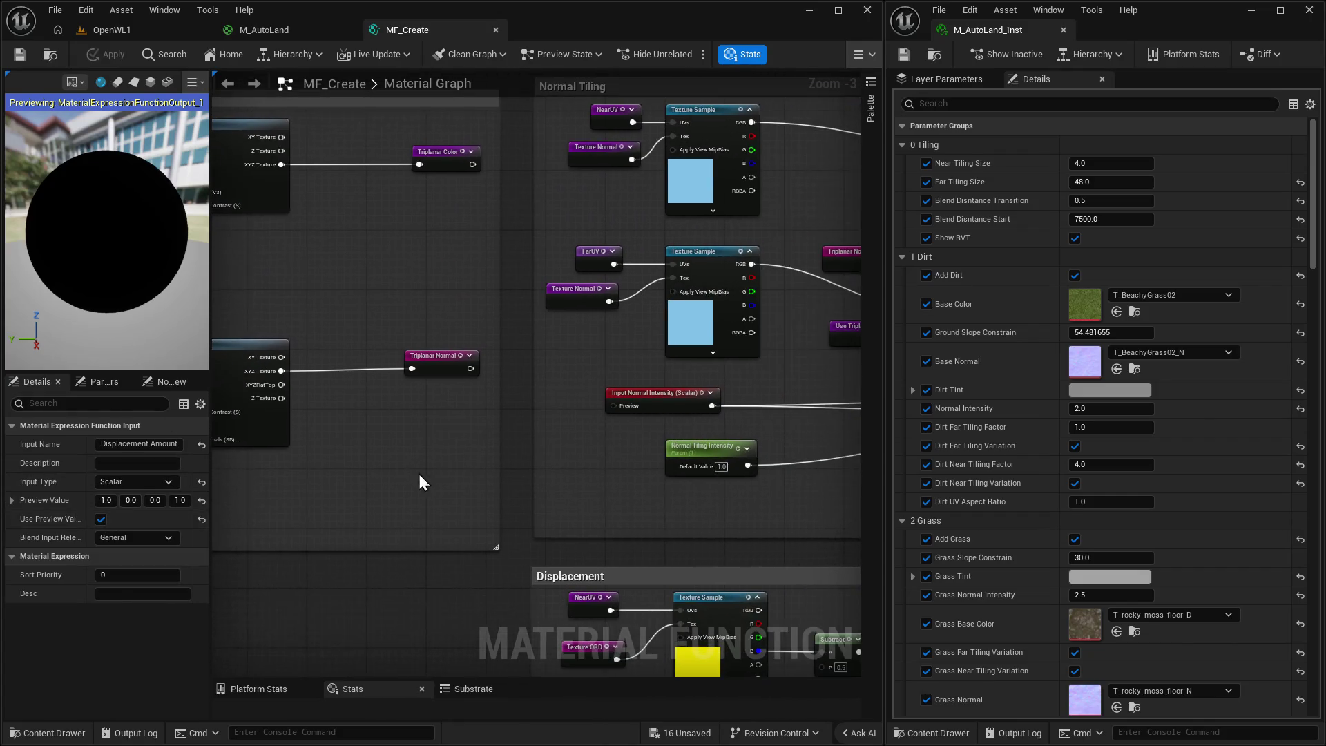
{"action": "left_click", "coordinate": [644, 403]}
{"action": "left_click_drag", "start_coordinate": [619, 455], "coordinate": [445, 428]}
{"action": "mouse_move", "coordinate": [731, 450]}
{"action": "left_mouse_down"}
{"action": "mouse_move", "coordinate": [384, 471]}
{"action": "mouse_move", "coordinate": [491, 430]}
{"action": "left_mouse_up"}
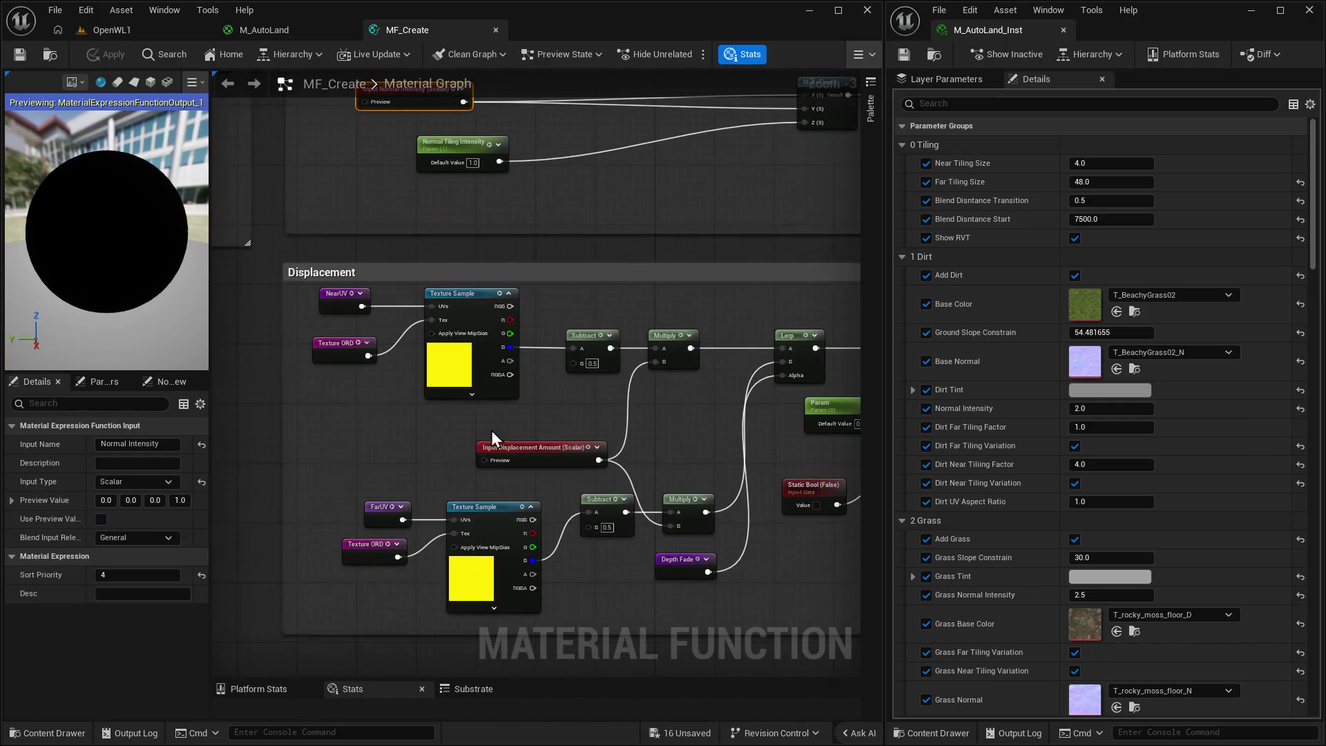
{"action": "left_click", "coordinate": [529, 461]}
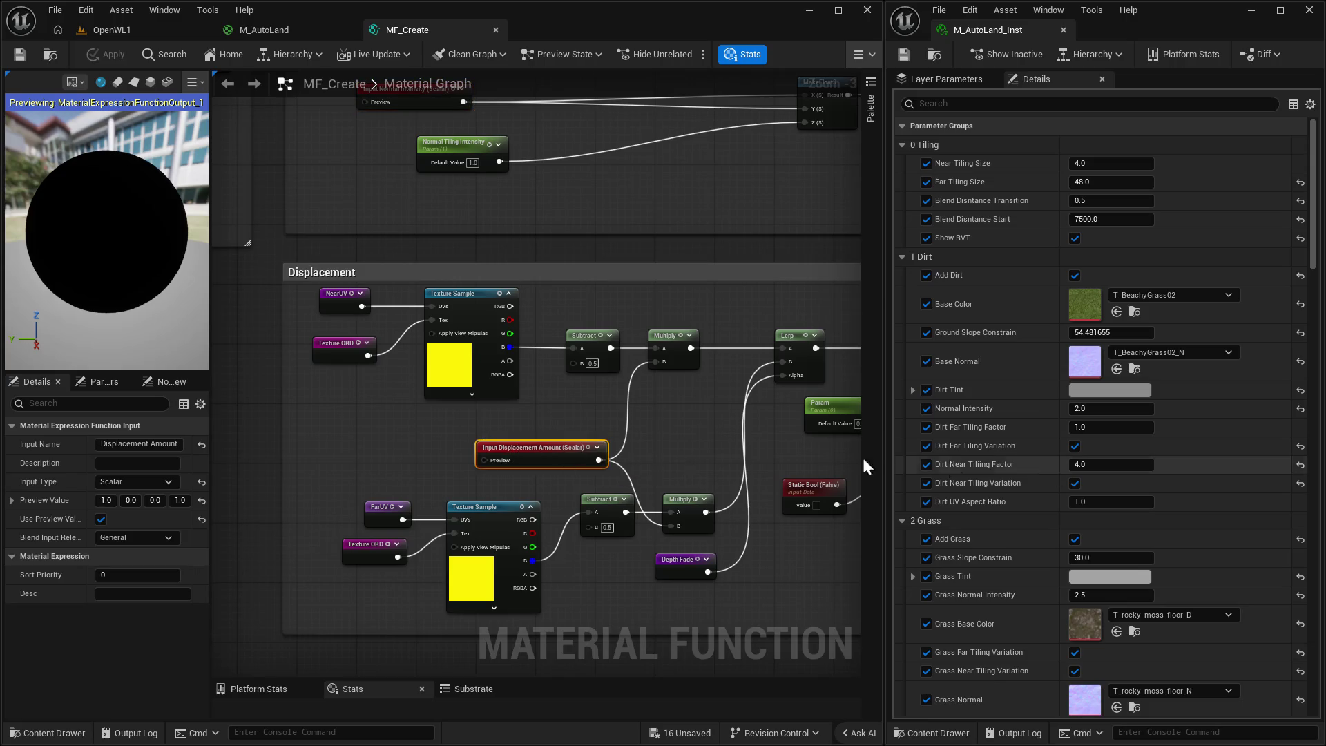
{"action": "left_click", "coordinate": [108, 500]}
{"action": "type", "text": "0"}
{"action": "left_click", "coordinate": [100, 518]}
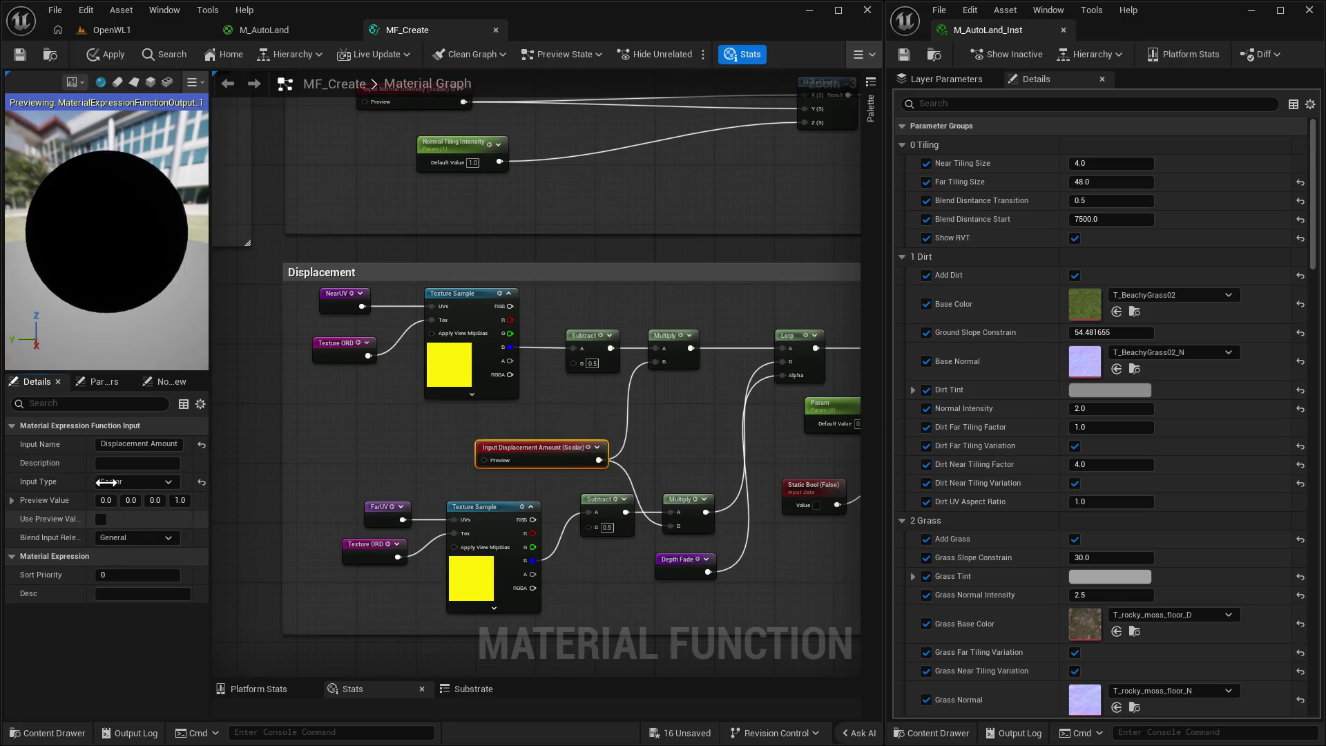
{"action": "left_click", "coordinate": [93, 56]}
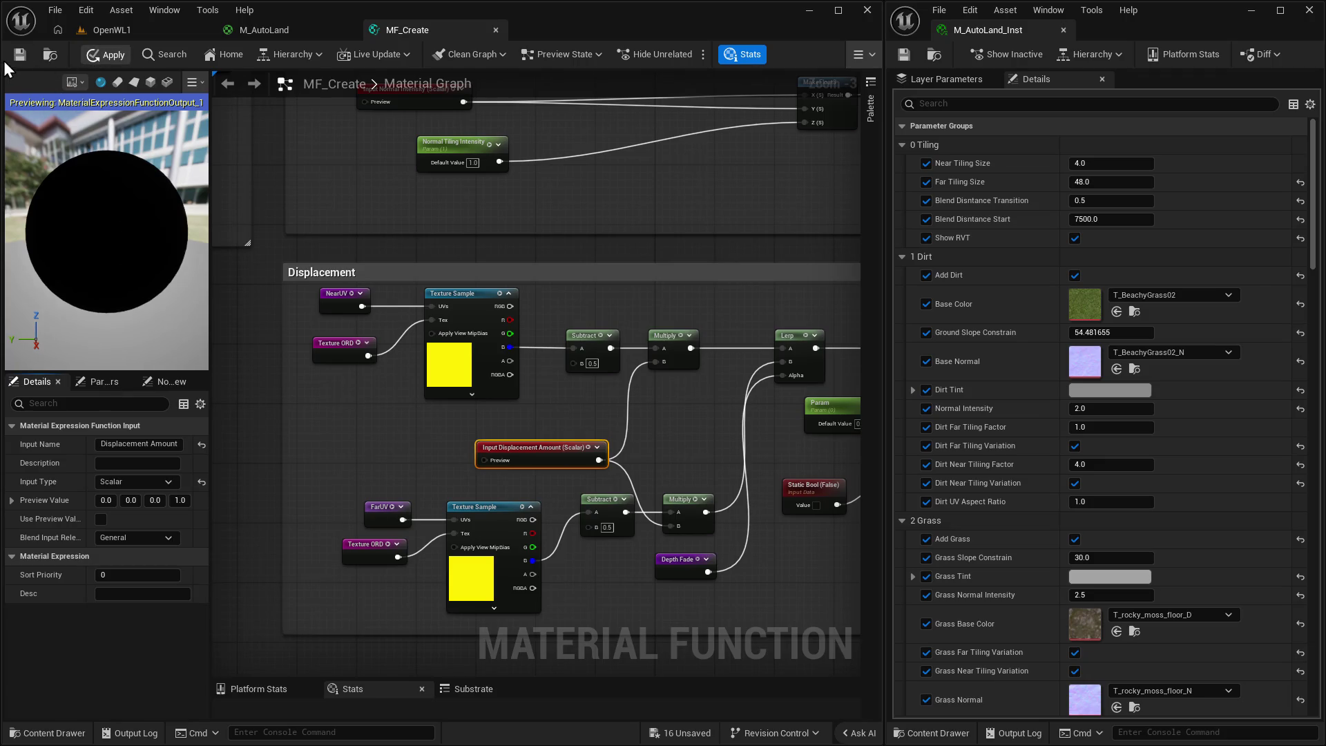
Toggle the RVT display off and on in OpenWL1 and fly toward the terrain ridge.
{"action": "left_click", "coordinate": [127, 30]}
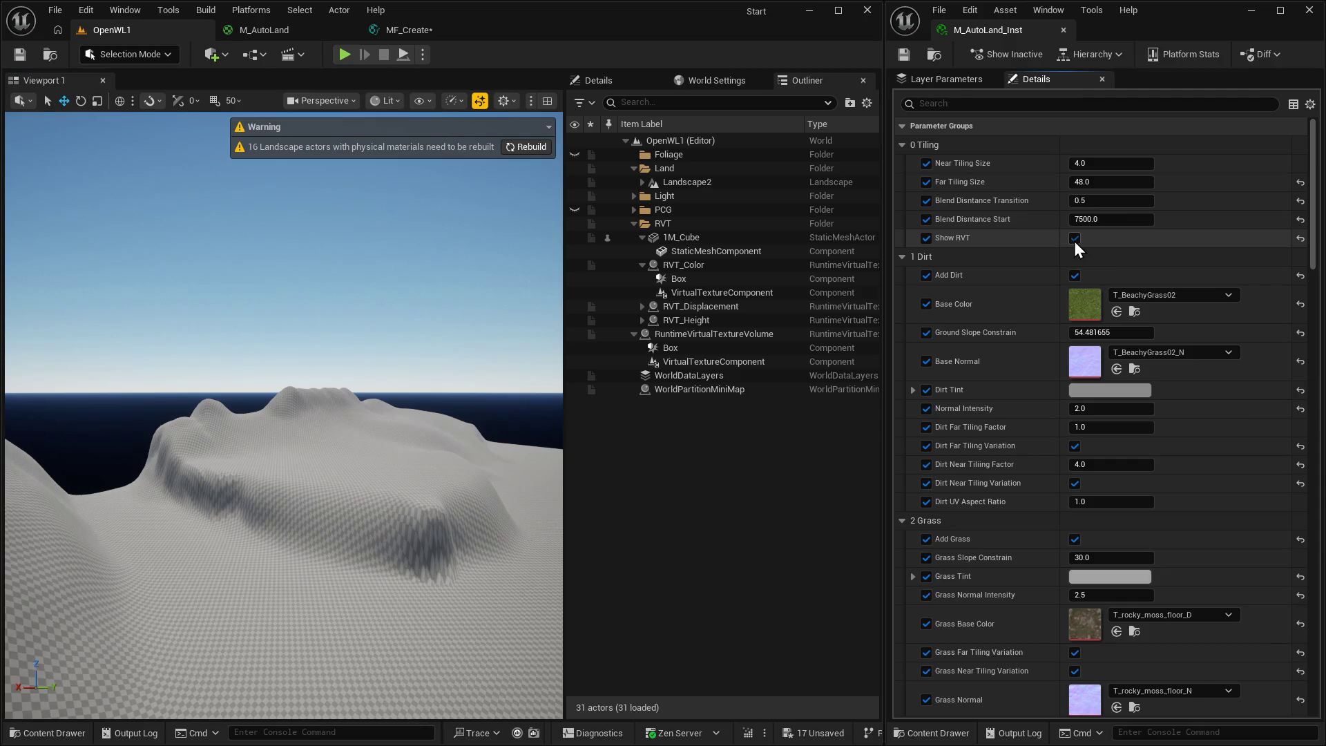
{"action": "left_click", "coordinate": [1074, 239]}
{"action": "left_click", "coordinate": [1073, 239]}
{"action": "scroll", "coordinate": [1062, 239], "scroll_direction": "down", "scroll_amount": 3}
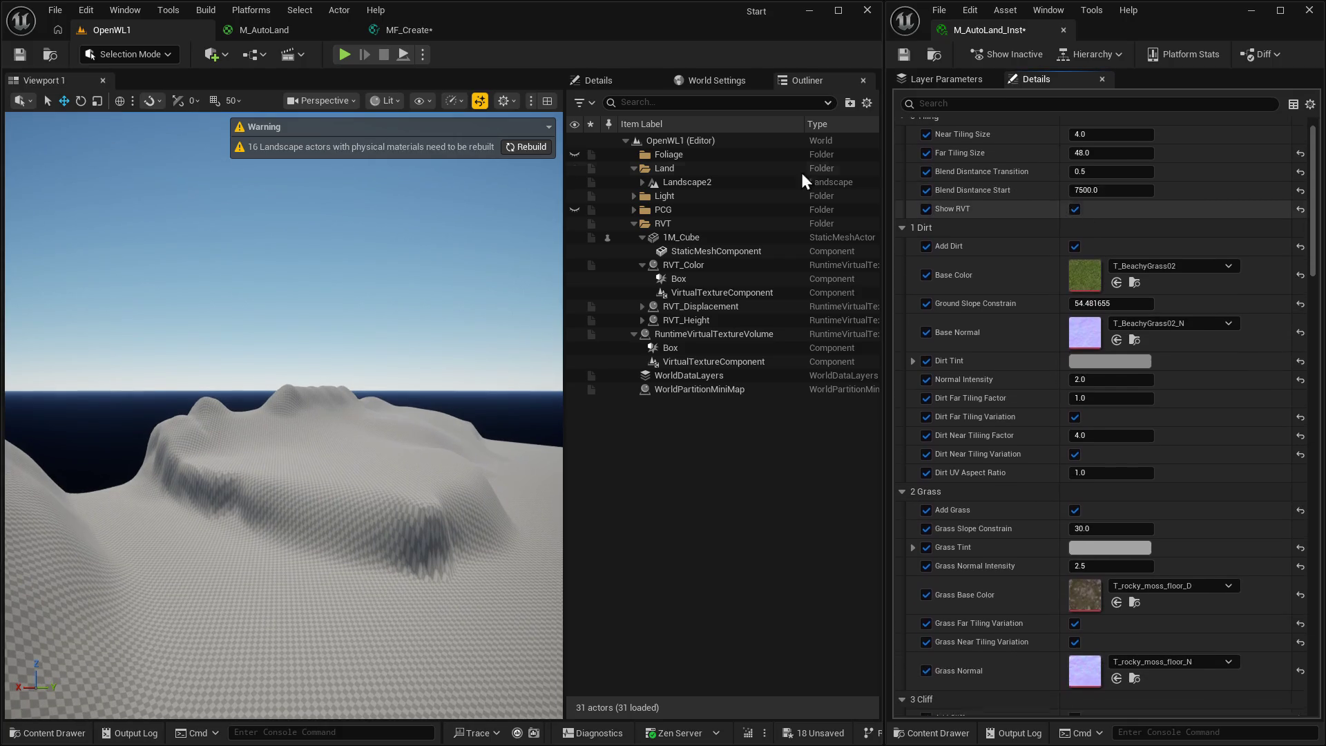
{"action": "left_click_drag", "start_coordinate": [437, 259], "coordinate": [437, 314]}
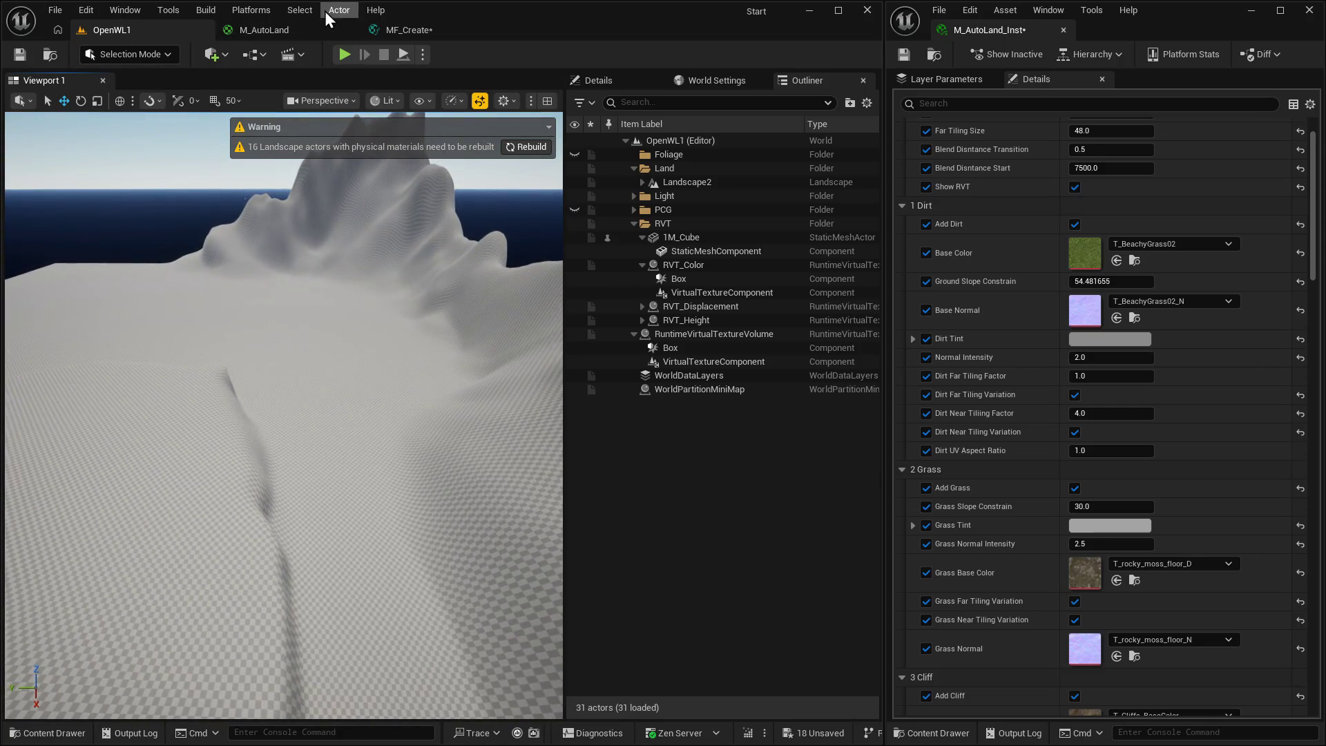
Disconnect the Switch from MF_Create's Displacement output and apply the change.
{"action": "left_click", "coordinate": [412, 31]}
{"action": "scroll", "coordinate": [594, 280], "scroll_direction": "up", "scroll_amount": 3}
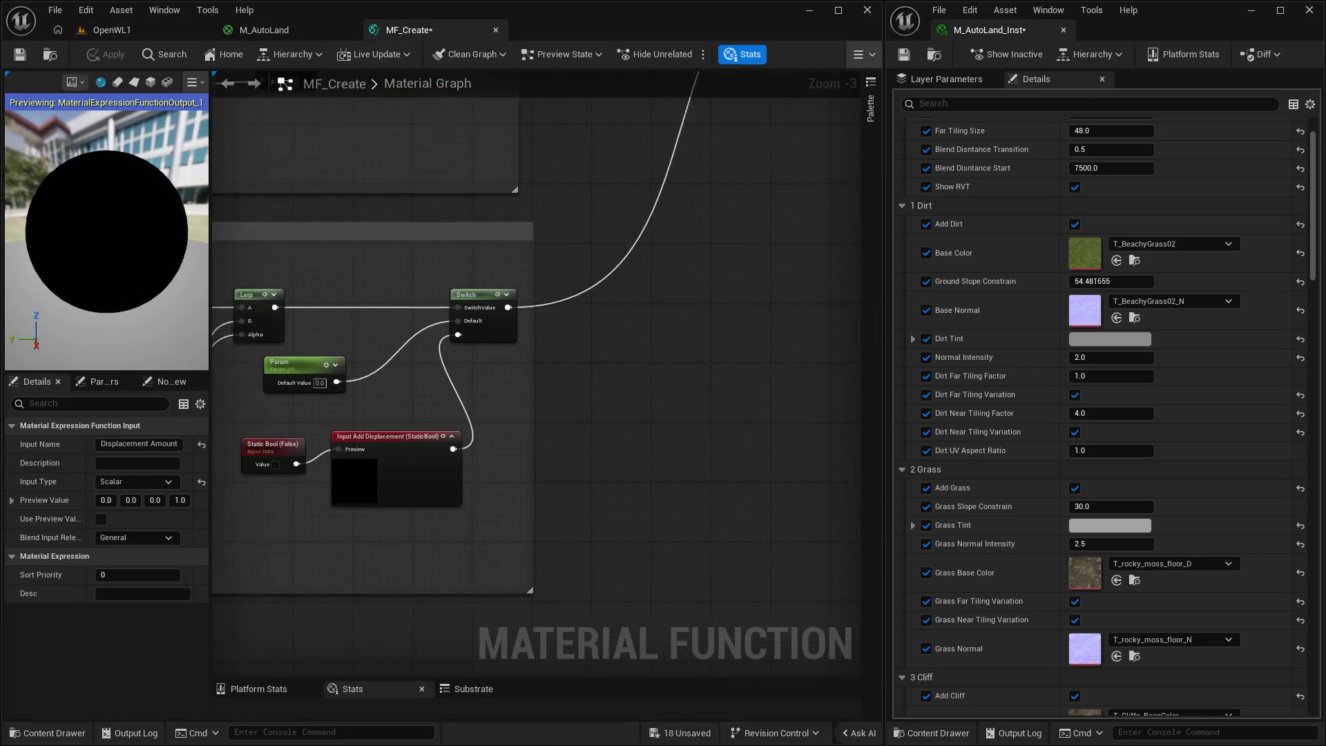
{"action": "left_click", "coordinate": [584, 271], "text": "alt"}
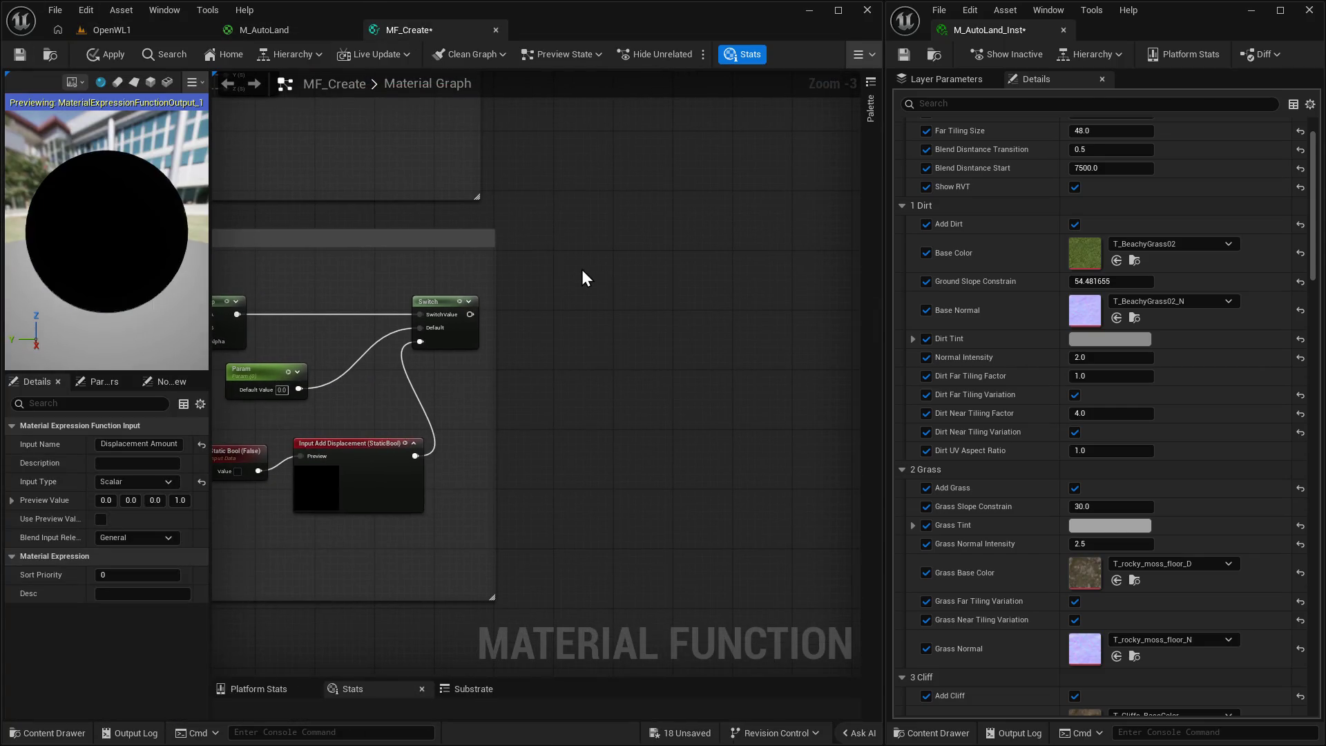
{"action": "left_click", "coordinate": [108, 54]}
Fly through the grassy landscape and lower Far Tiling Size from 48.0 to 30.311914.
{"action": "left_click", "coordinate": [114, 29]}
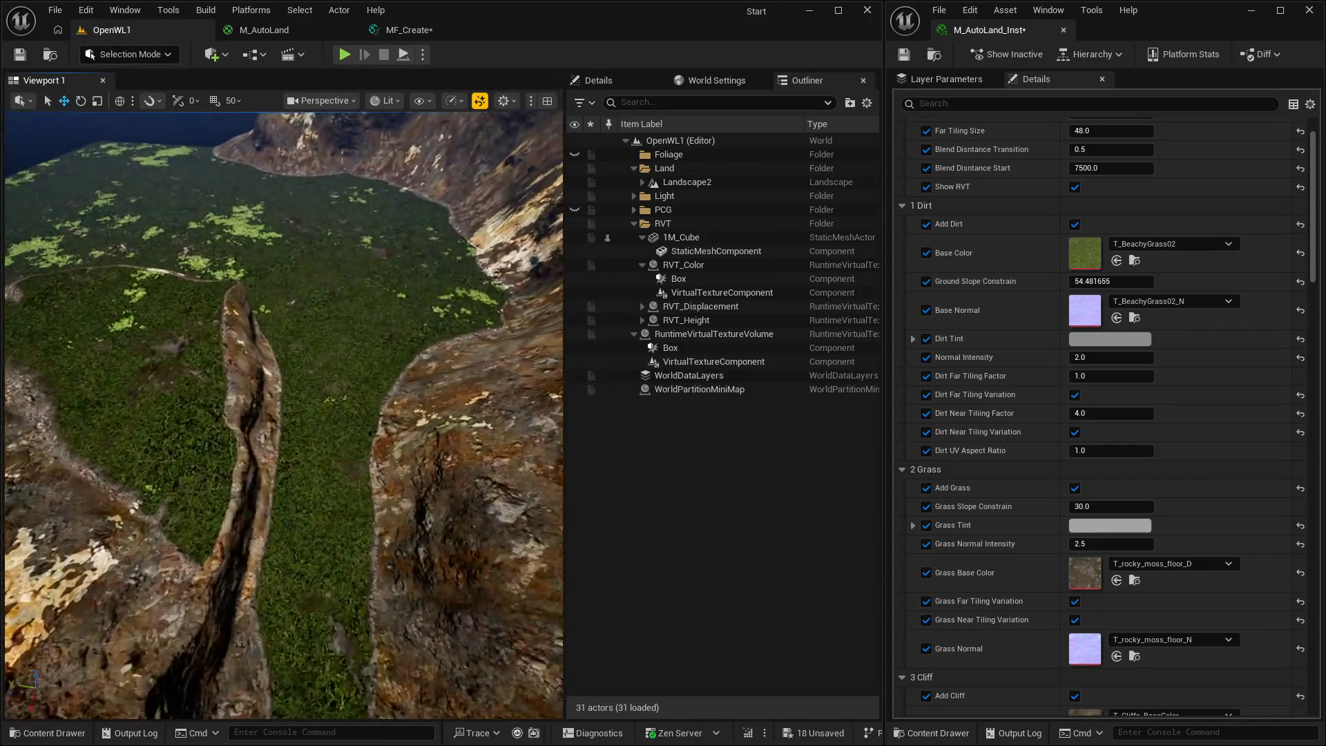
{"action": "key", "text": "w"}
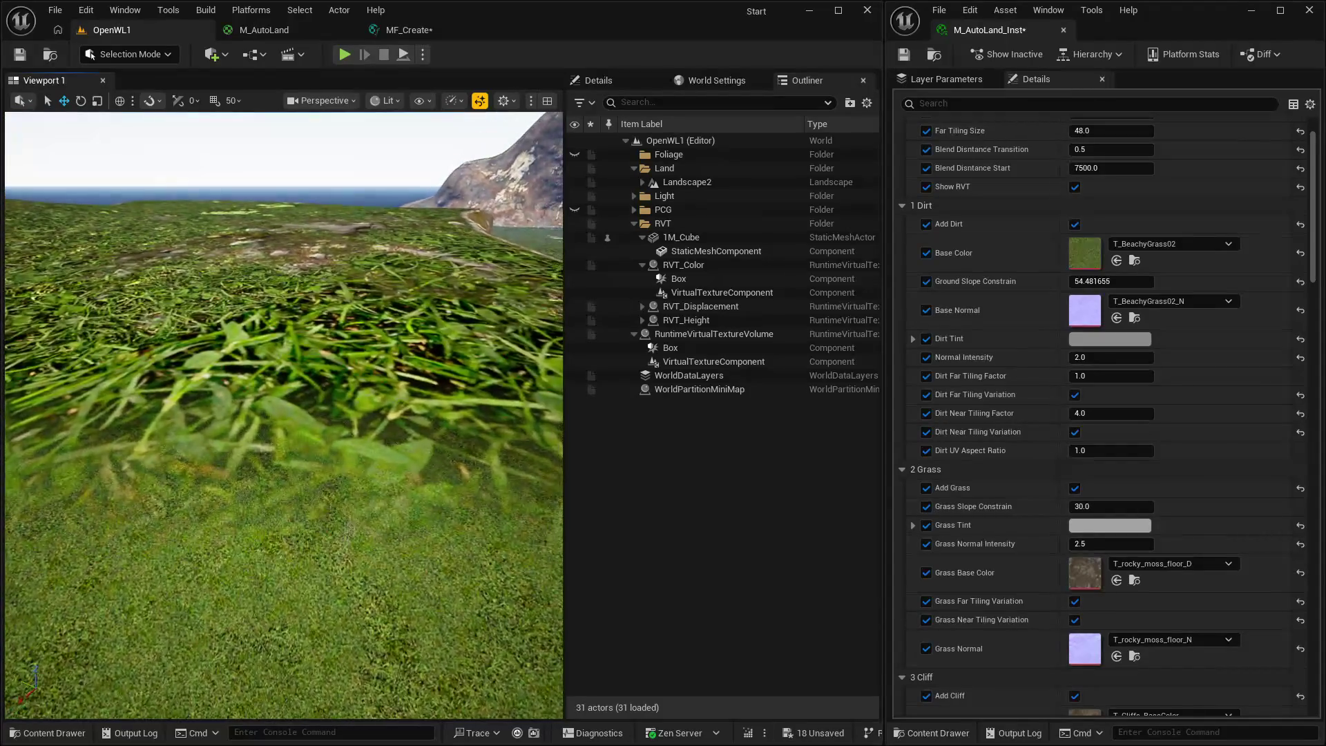
{"action": "key", "text": "s"}
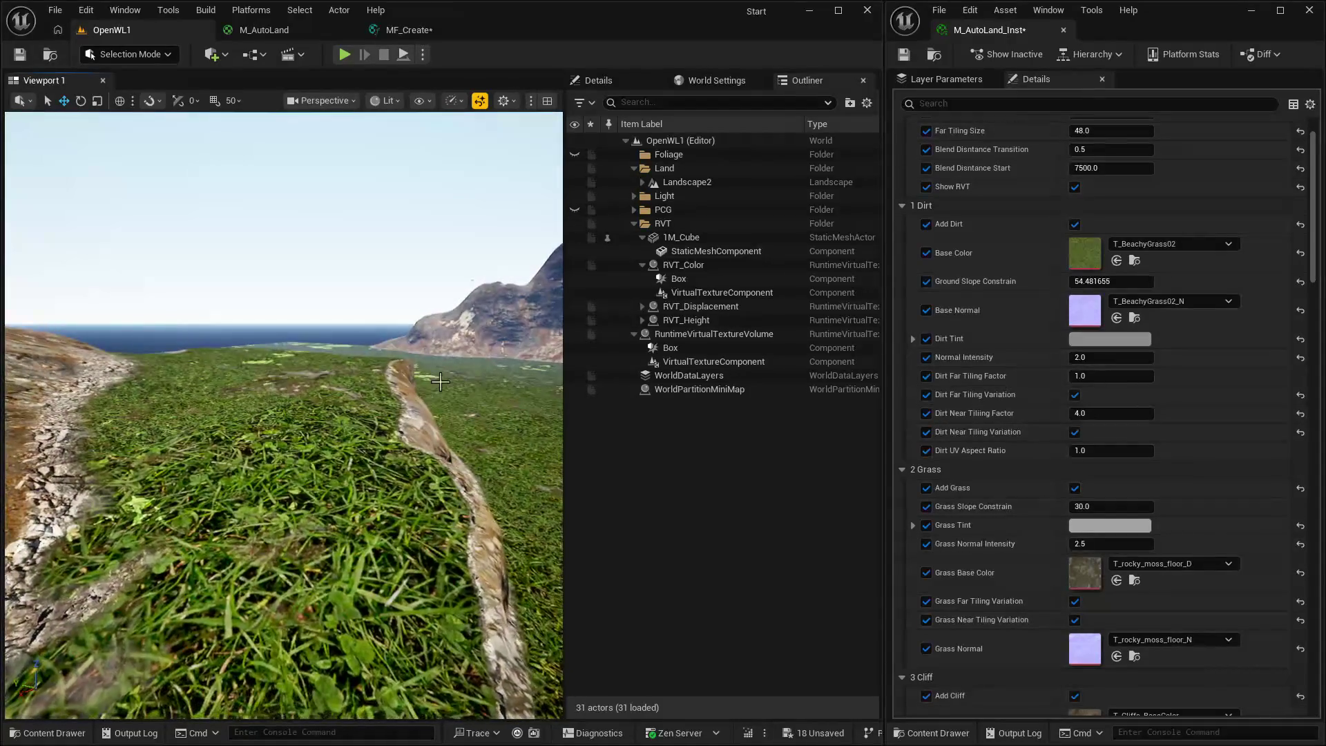
{"action": "scroll", "coordinate": [1091, 207], "scroll_direction": "up", "scroll_amount": 2}
{"action": "left_click_drag", "start_coordinate": [1109, 181], "coordinate": [1099, 182]}
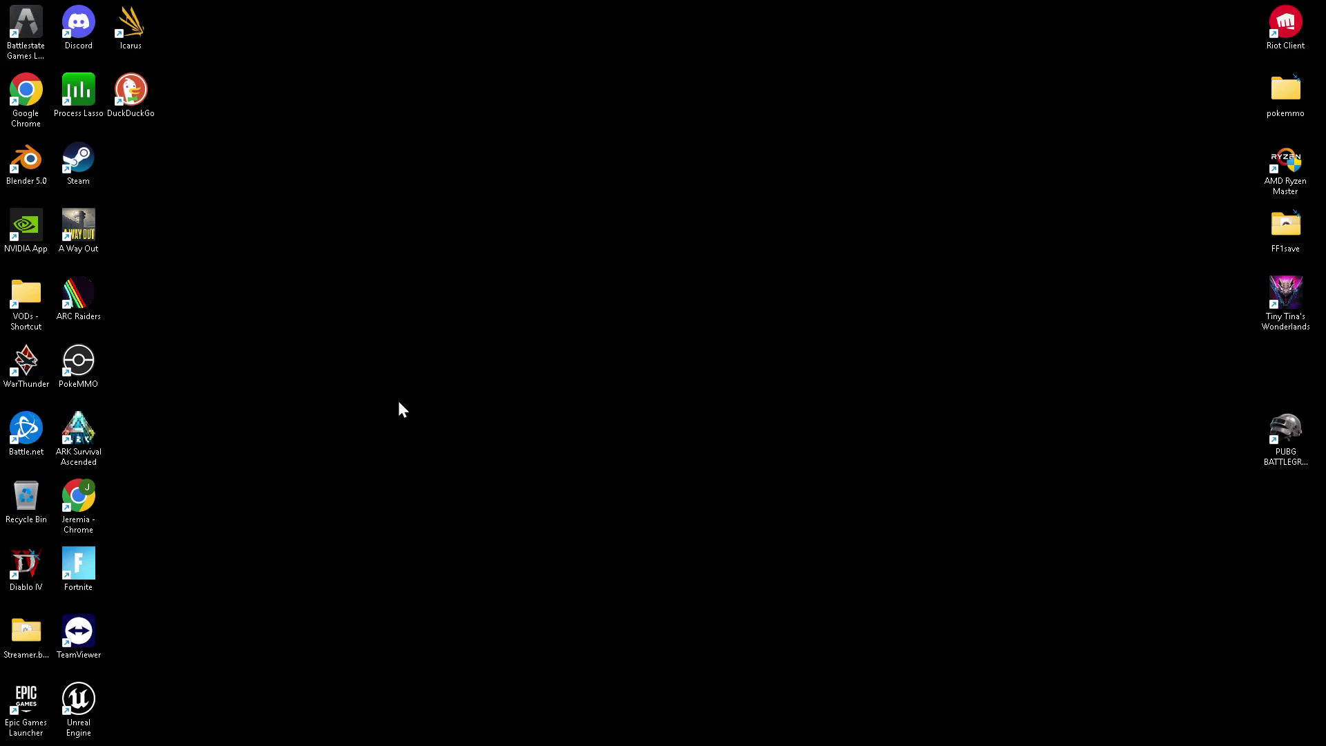
Close the crash reporter without sending, relaunch Unreal Engine, and bring the tutorial browser forward.
{"action": "right_click", "coordinate": [392, 401]}
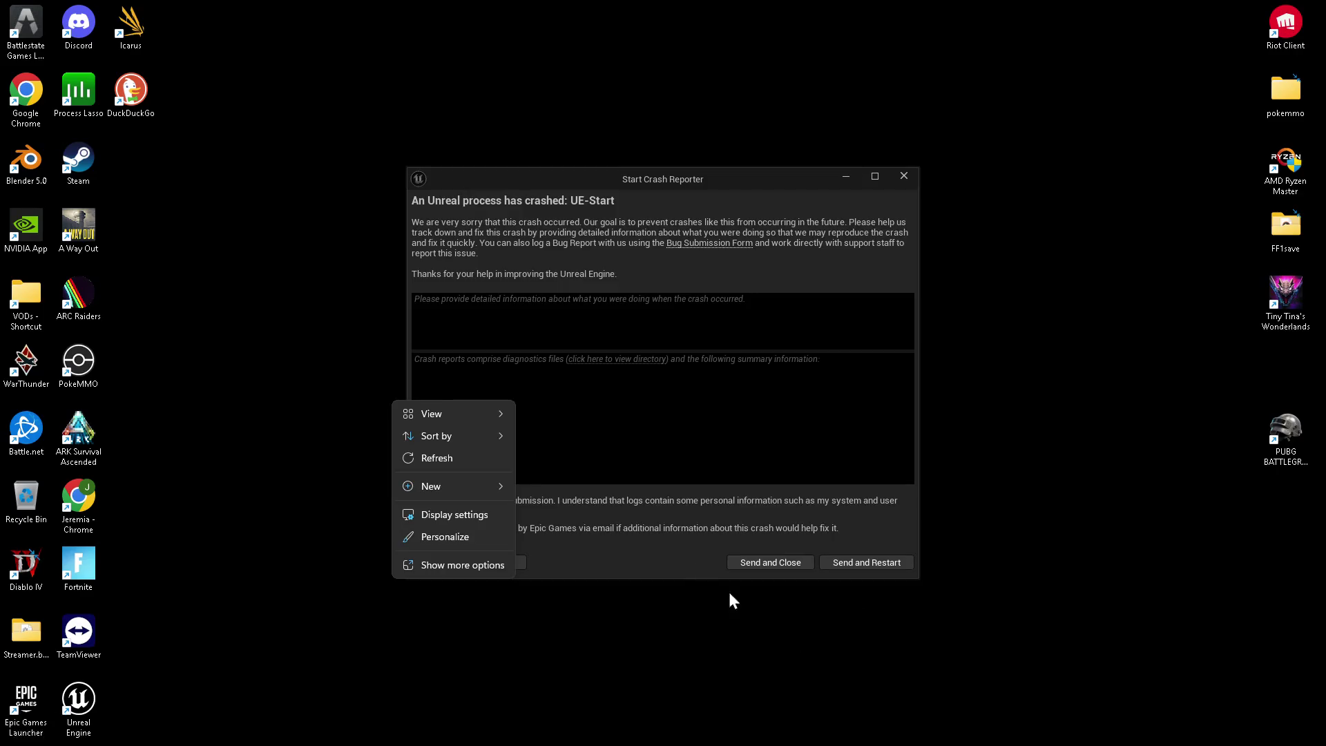
{"action": "left_click", "coordinate": [922, 730]}
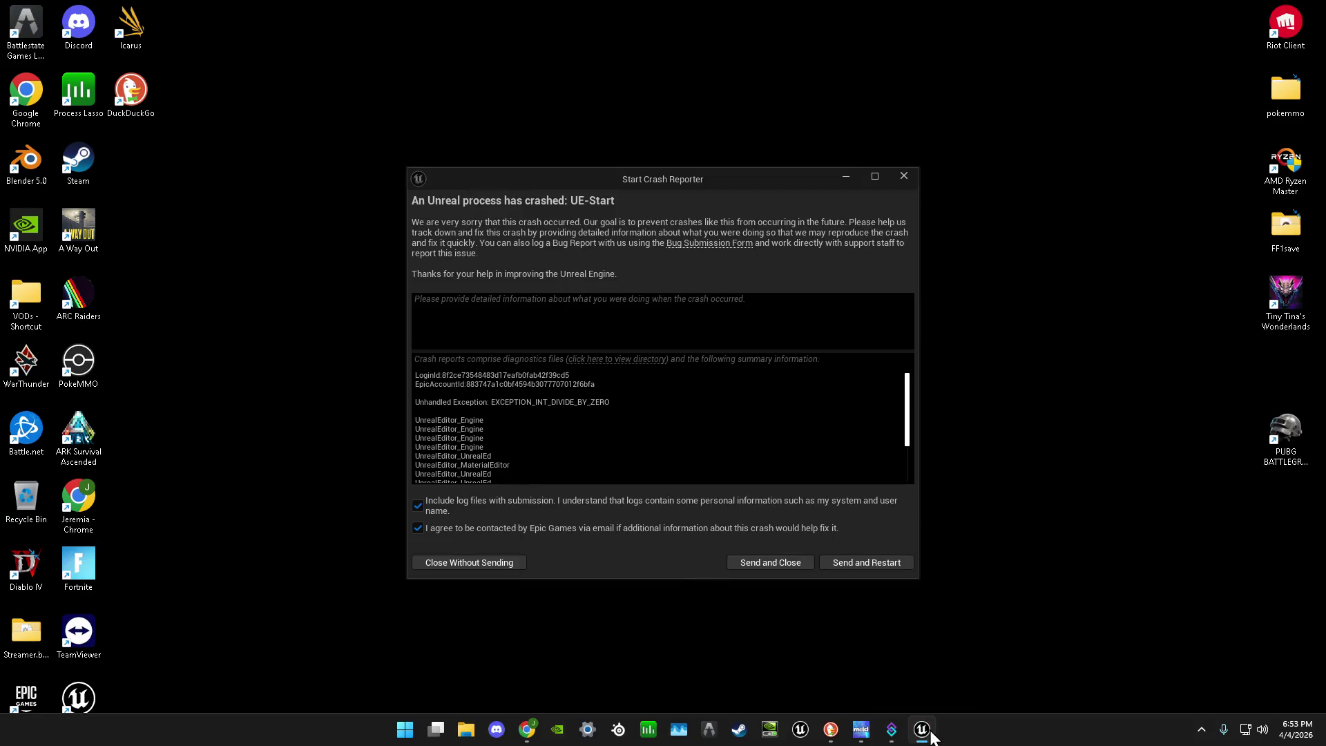
{"action": "left_click", "coordinate": [904, 176]}
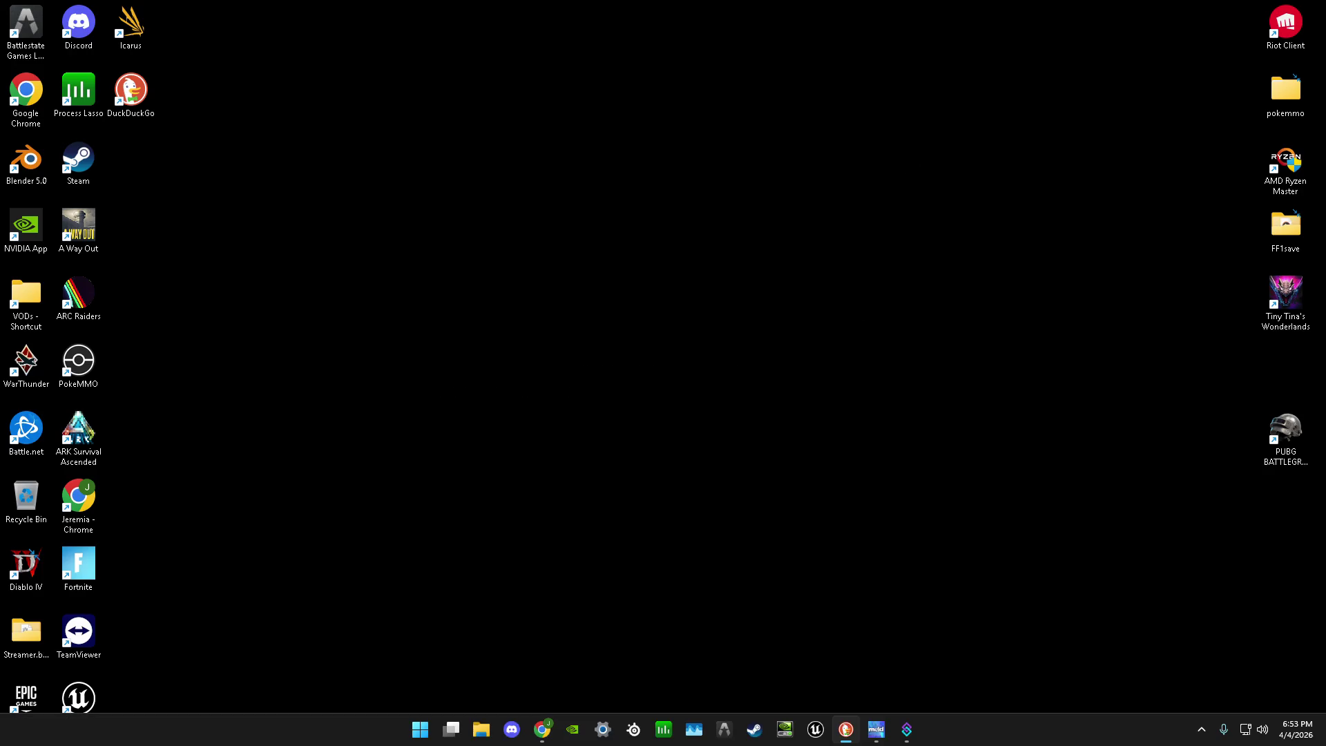
{"action": "double_click", "coordinate": [69, 708]}
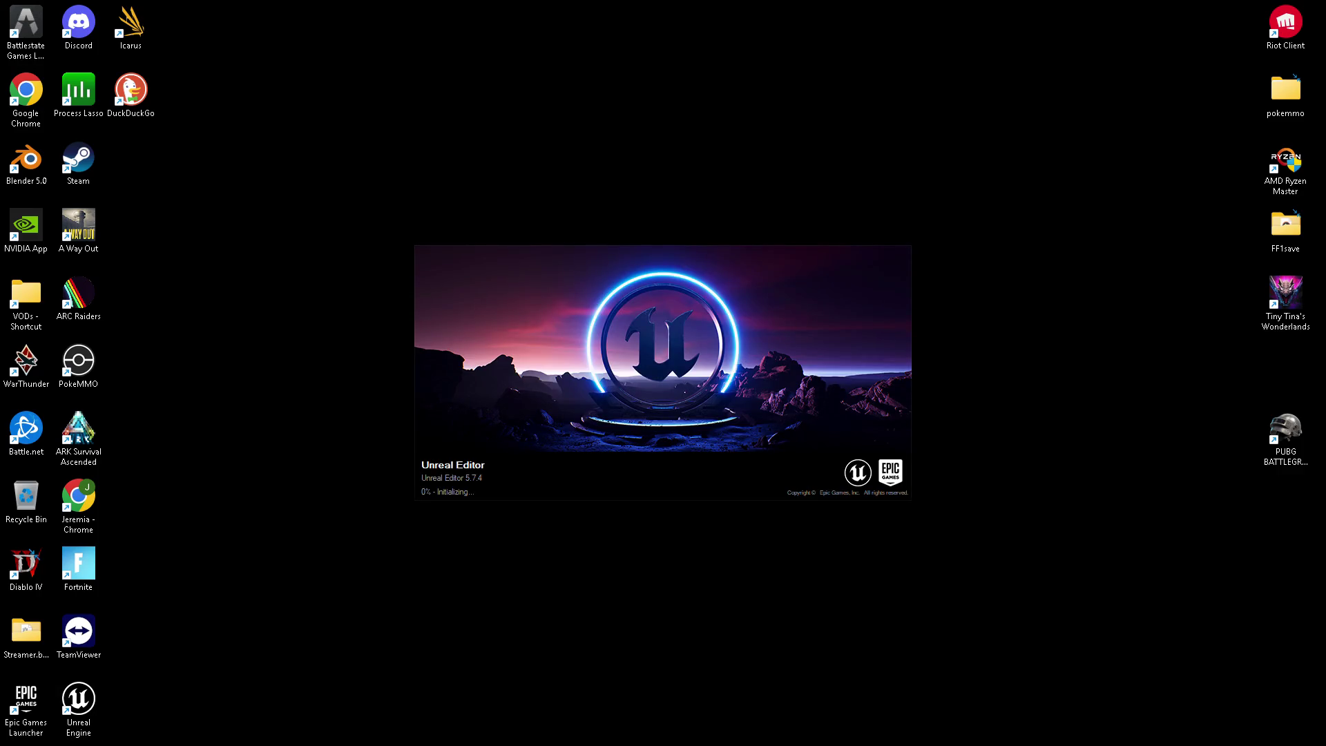
{"action": "key", "text": "alt+Tab"}
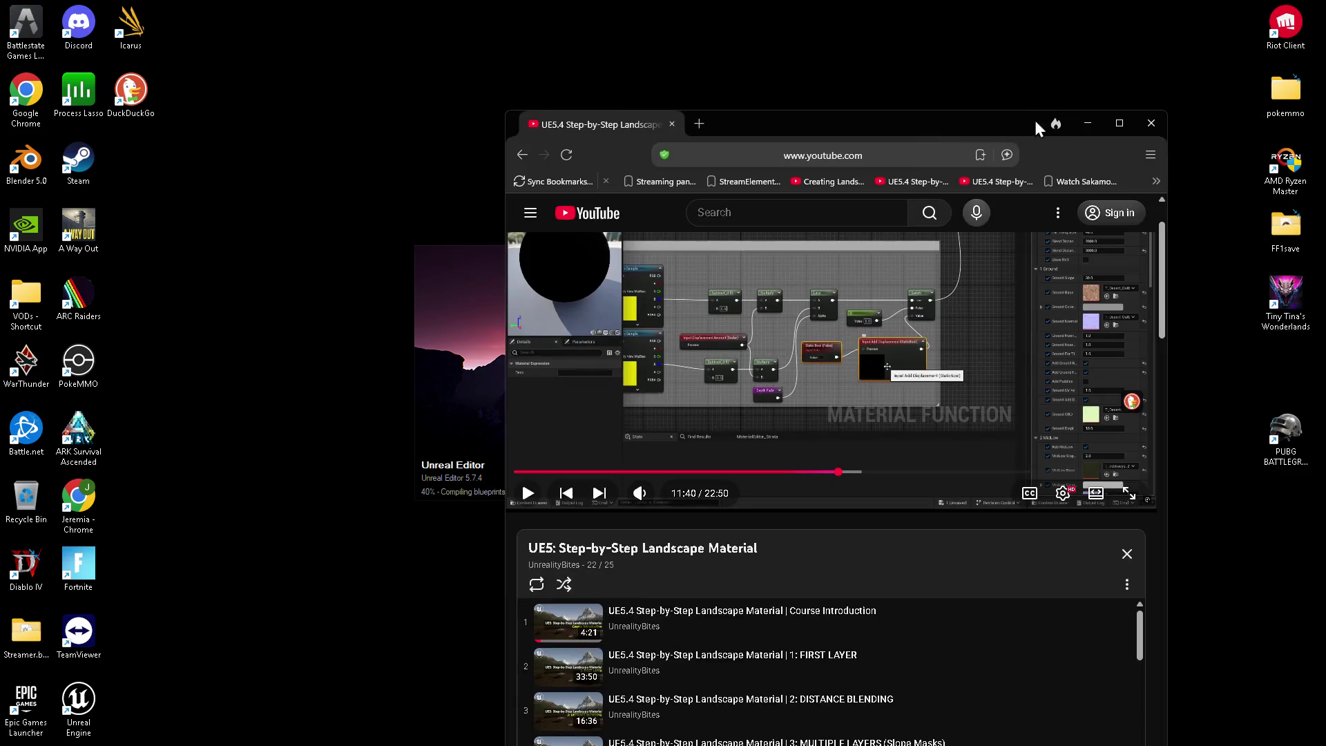
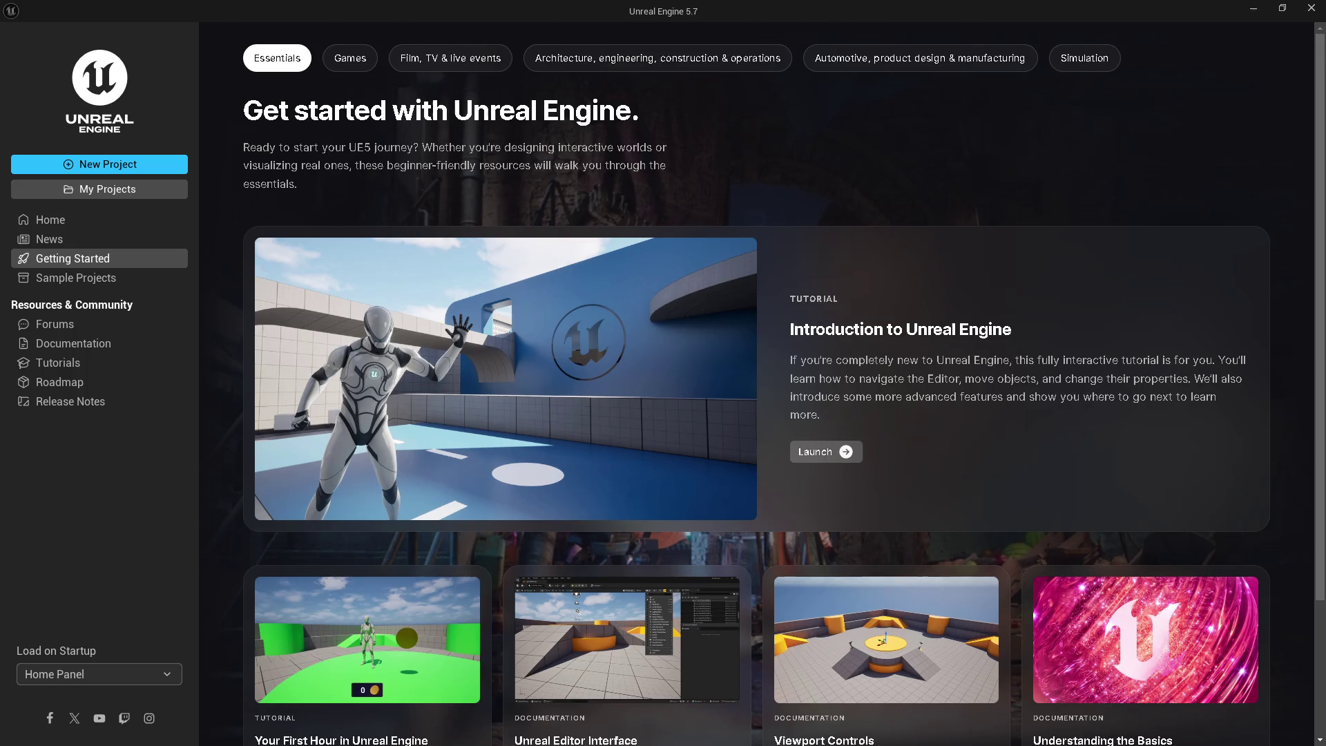
Check the Portal to Fantasy server chat in Discord, then hide Discord.
{"action": "key", "text": "super"}
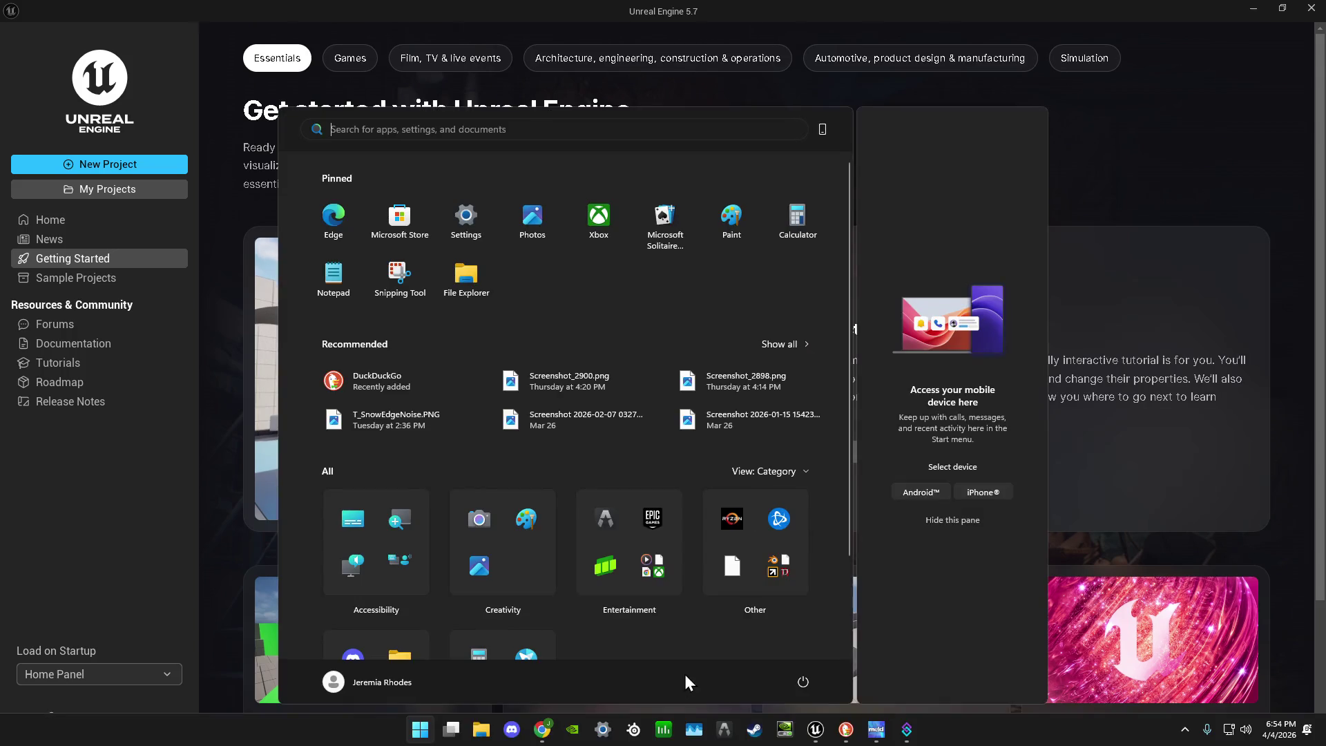
{"action": "left_click", "coordinate": [512, 729]}
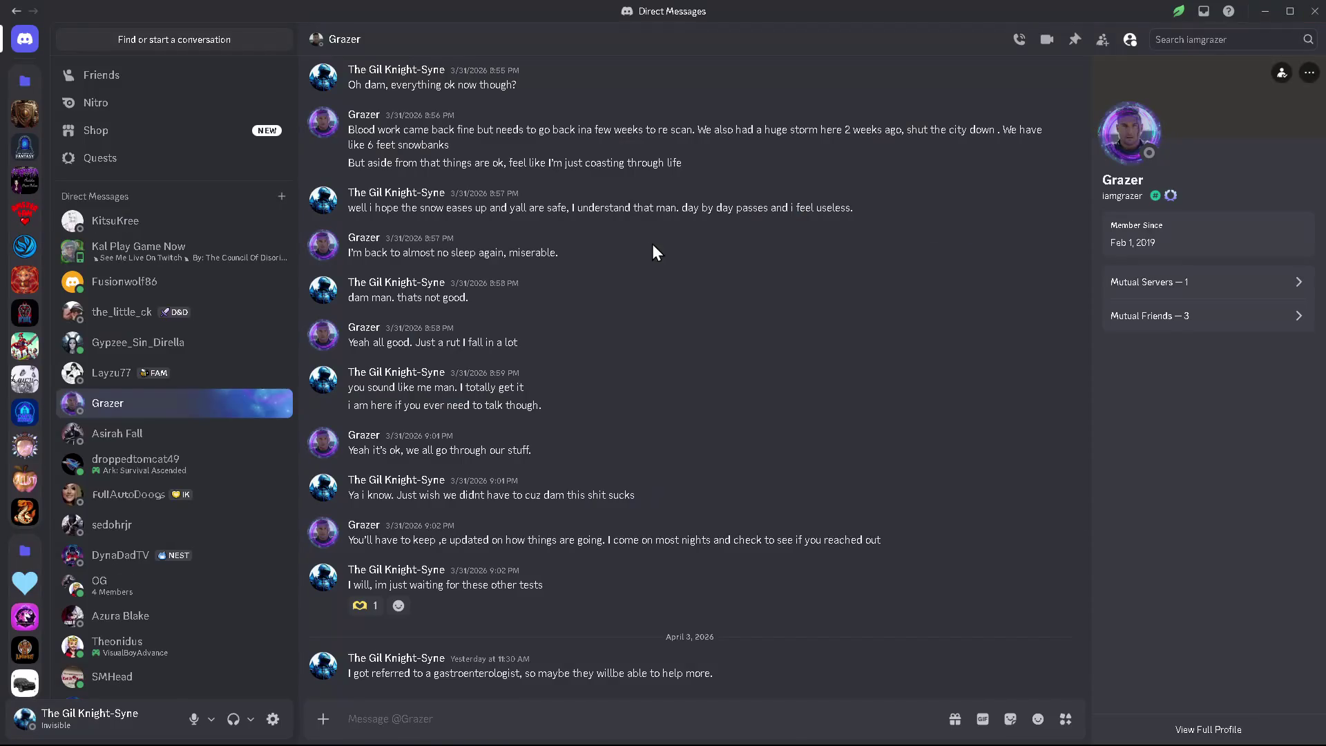
{"action": "left_click", "coordinate": [25, 147]}
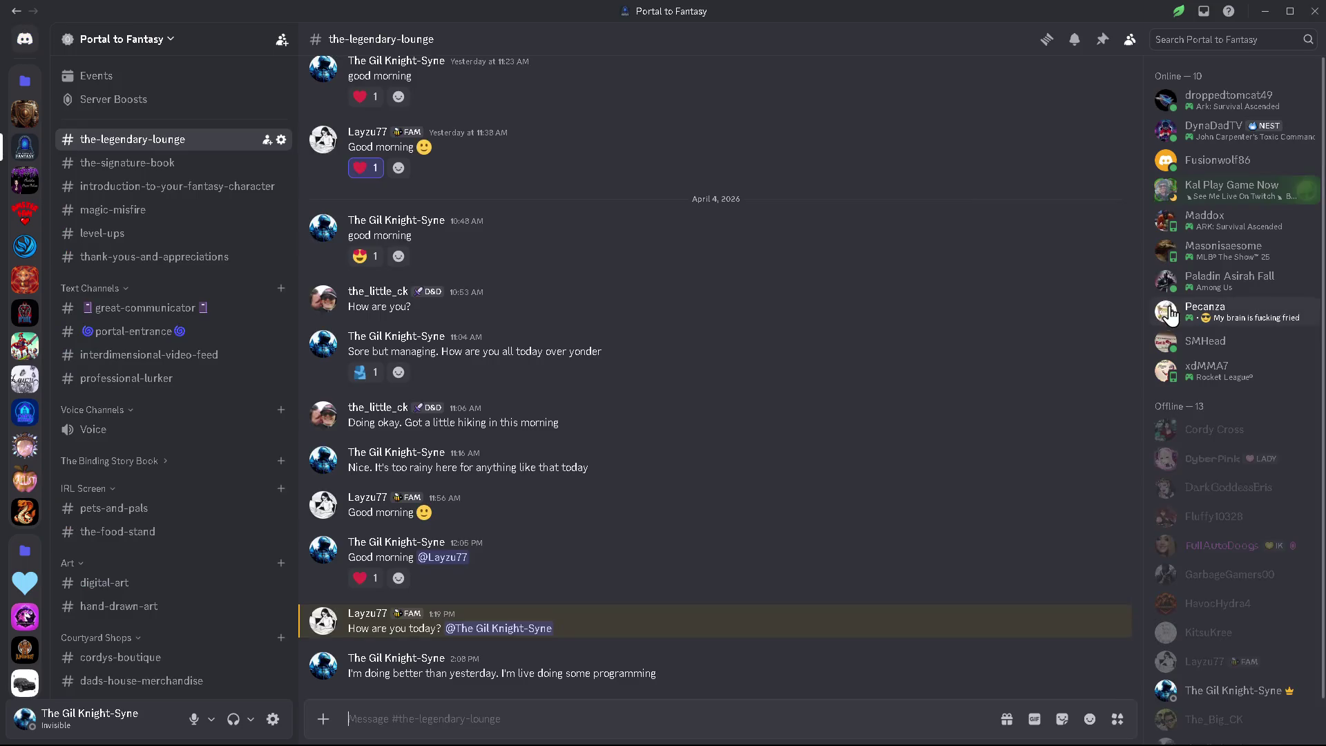
{"action": "scroll", "coordinate": [1228, 506], "scroll_direction": "down", "scroll_amount": 1}
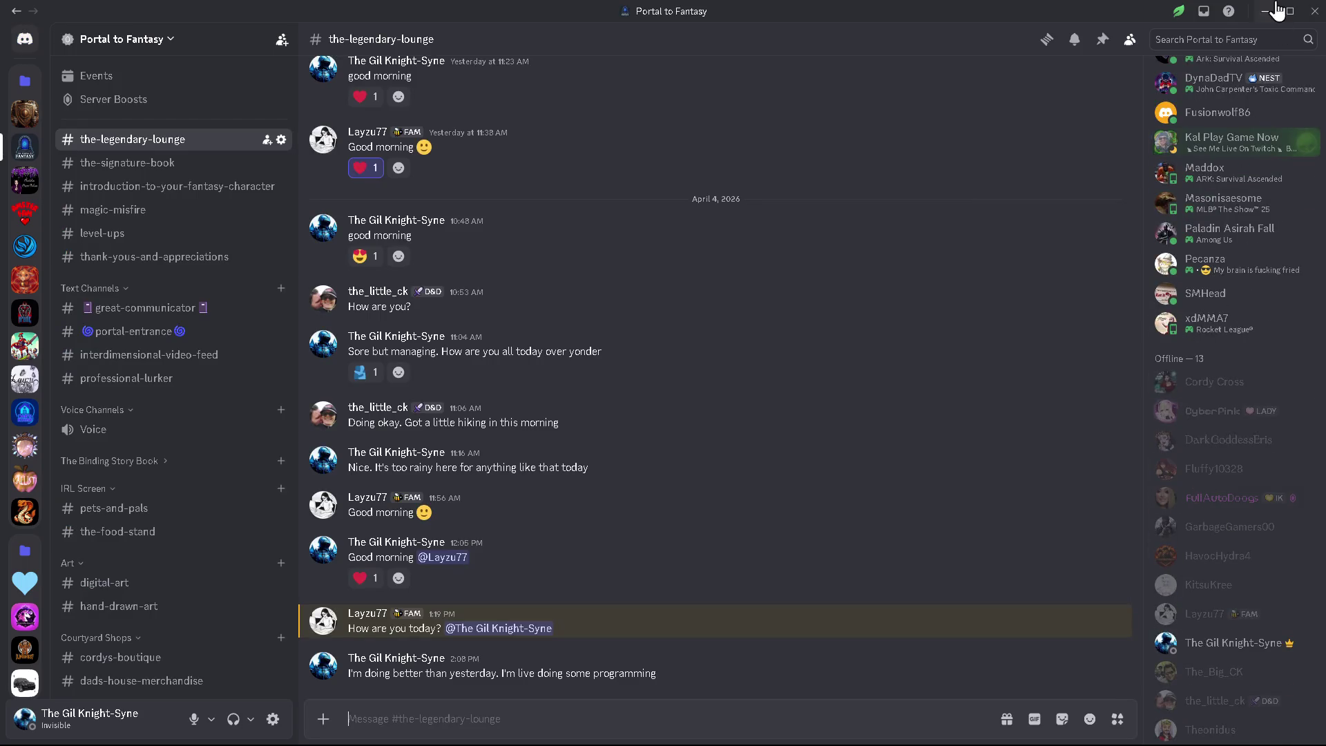
{"action": "left_click", "coordinate": [1263, 13]}
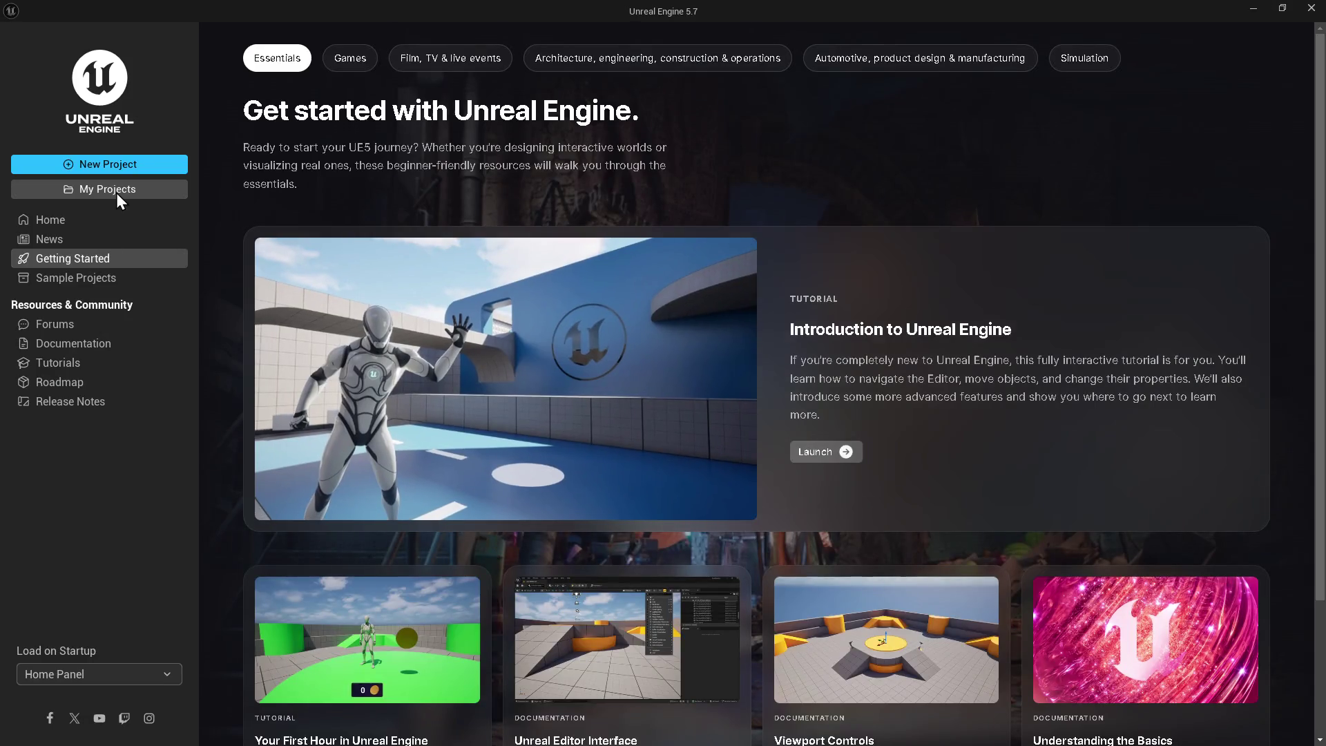
Open the Start project from My Projects and tuck the YouTube tutorial away while it loads.
{"action": "left_click", "coordinate": [115, 192]}
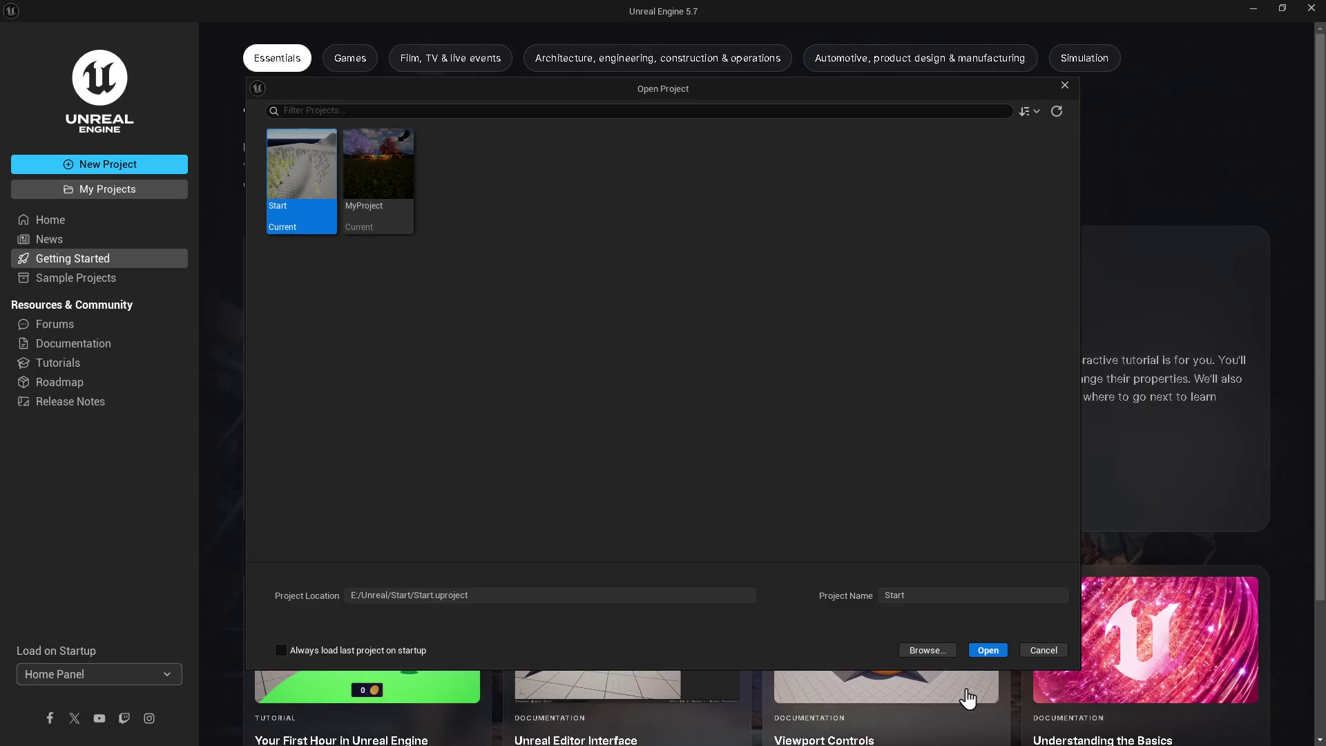
{"action": "left_click", "coordinate": [996, 653]}
{"action": "left_click", "coordinate": [1119, 123]}
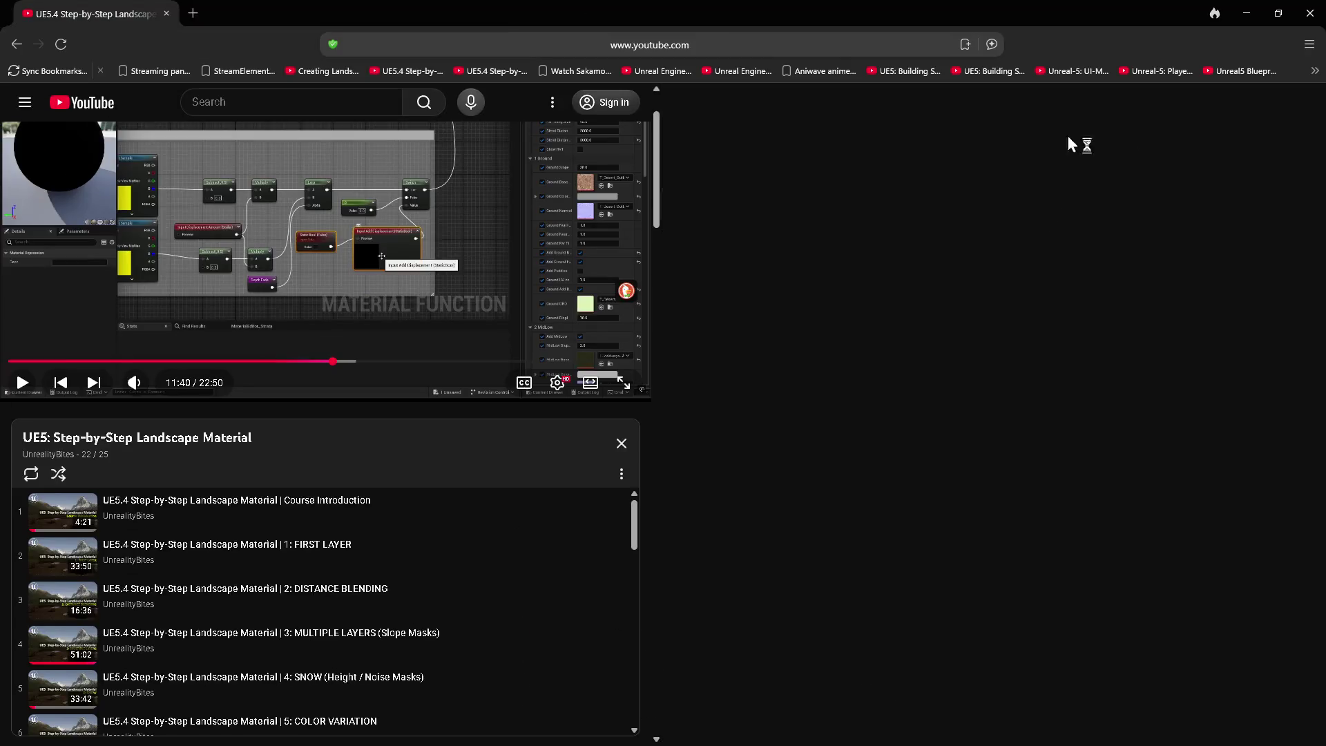
{"action": "left_click", "coordinate": [1247, 12]}
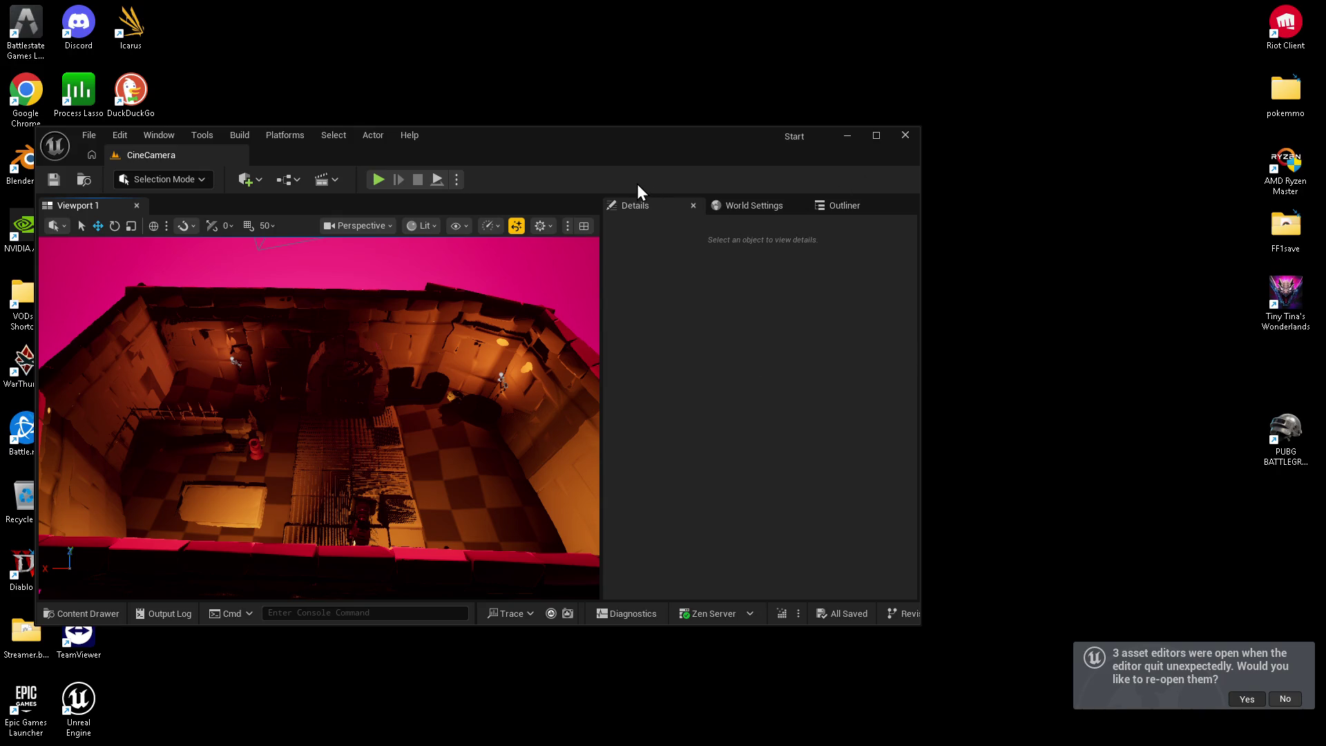
Re-open the previous asset editors and frame all the MF_Create function's nodes.
{"action": "left_click", "coordinate": [876, 136]}
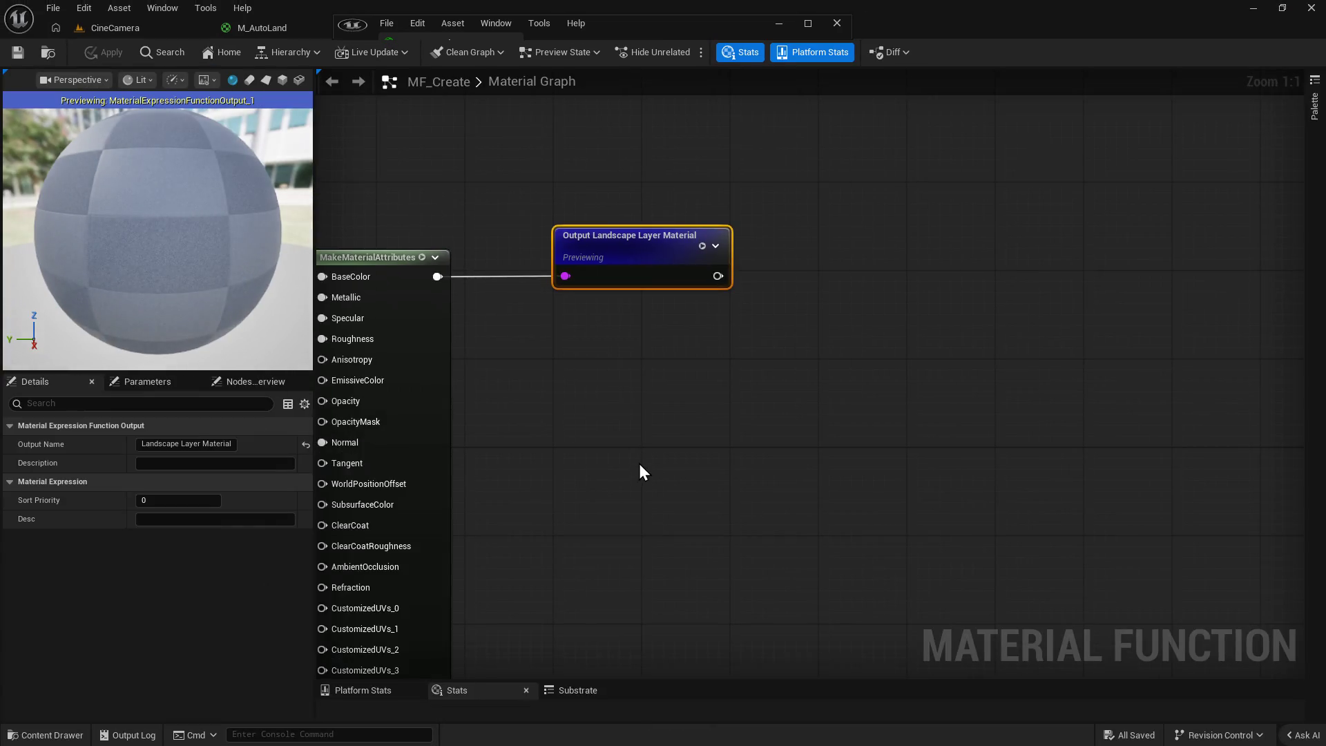
{"action": "scroll", "coordinate": [639, 462], "scroll_direction": "down", "scroll_amount": 4}
{"action": "left_click_drag", "start_coordinate": [530, 622], "coordinate": [598, 374]}
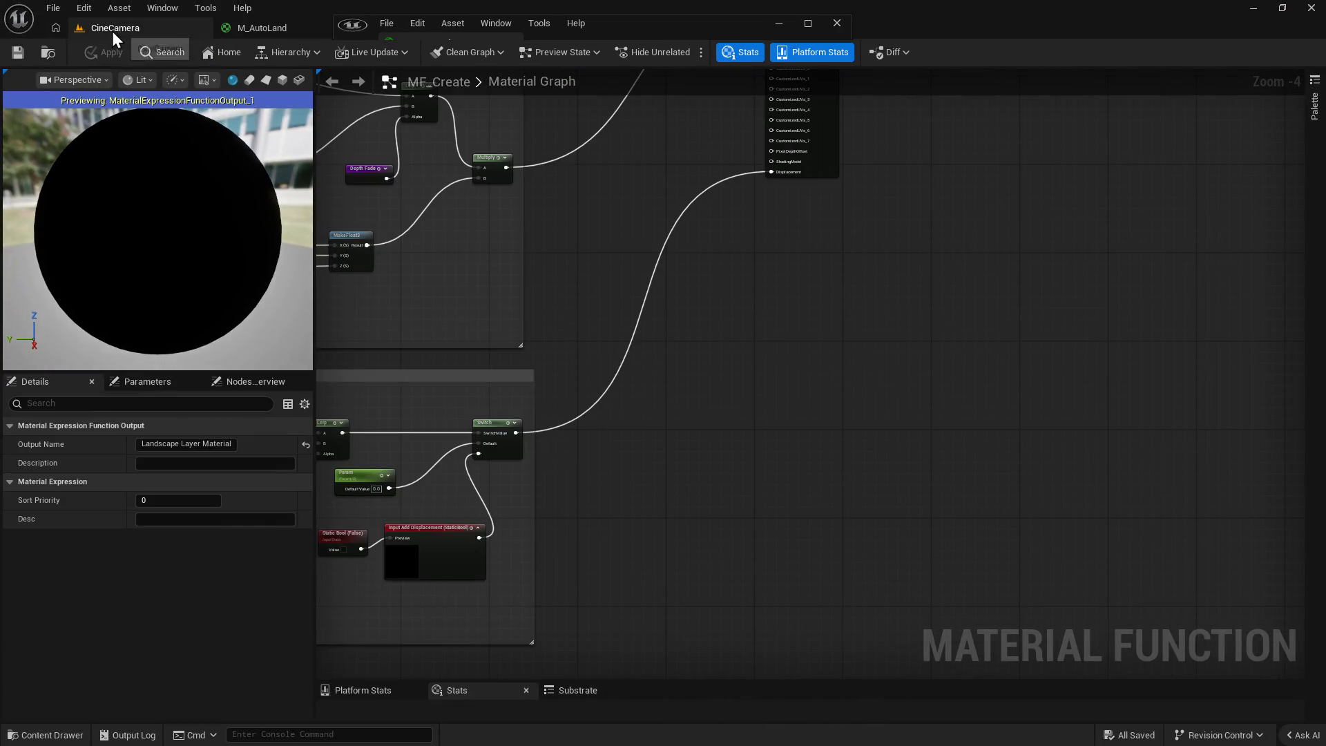
Load the OpenWL1 level and orbit to an oblique view of its landscape.
{"action": "left_click", "coordinate": [111, 32]}
{"action": "left_click", "coordinate": [52, 10]}
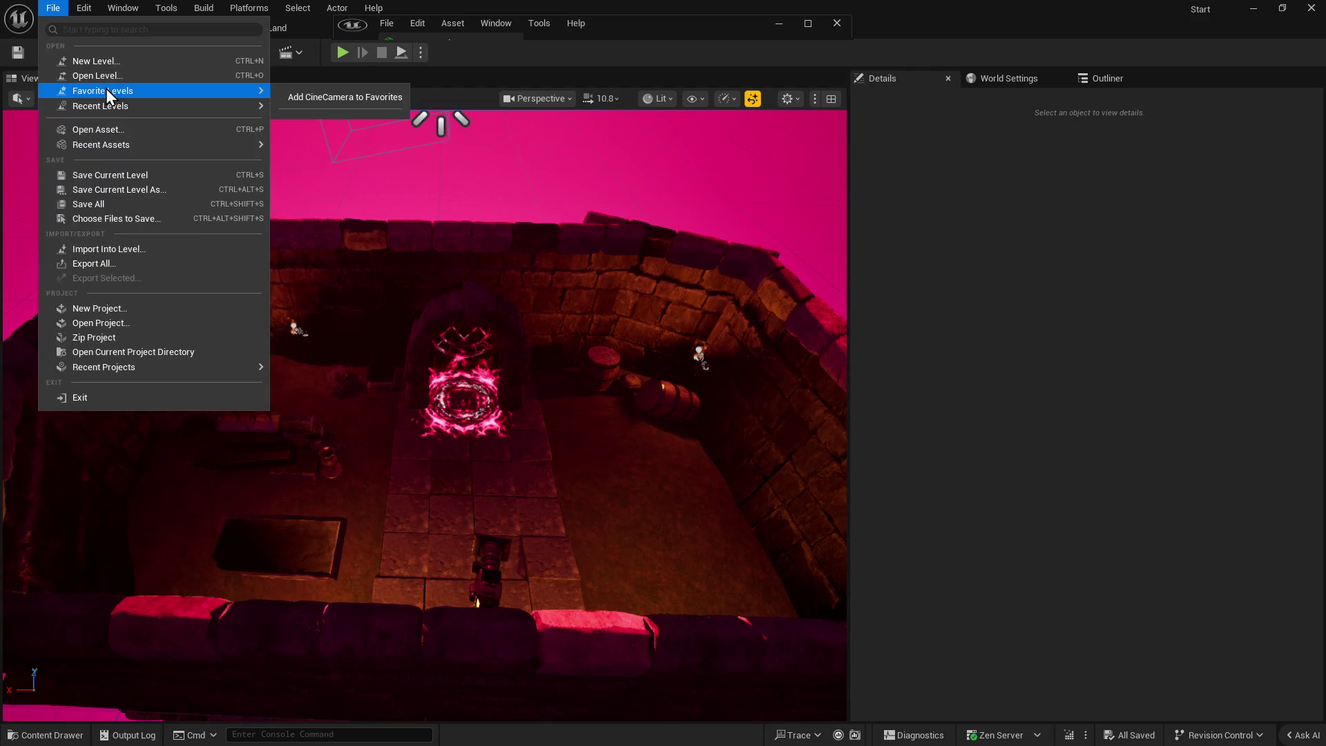
{"action": "left_click", "coordinate": [110, 76]}
{"action": "scroll", "coordinate": [863, 507], "scroll_direction": "down", "scroll_amount": 2}
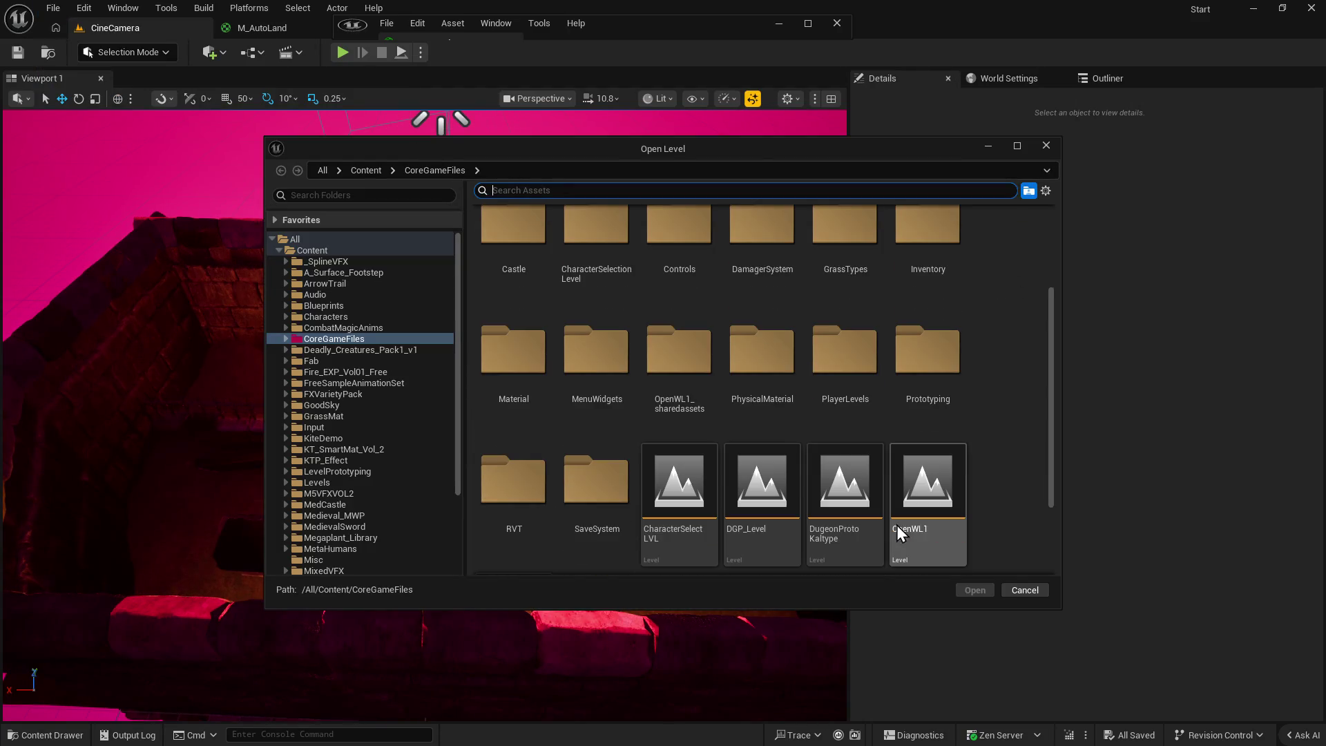
{"action": "left_click", "coordinate": [898, 531]}
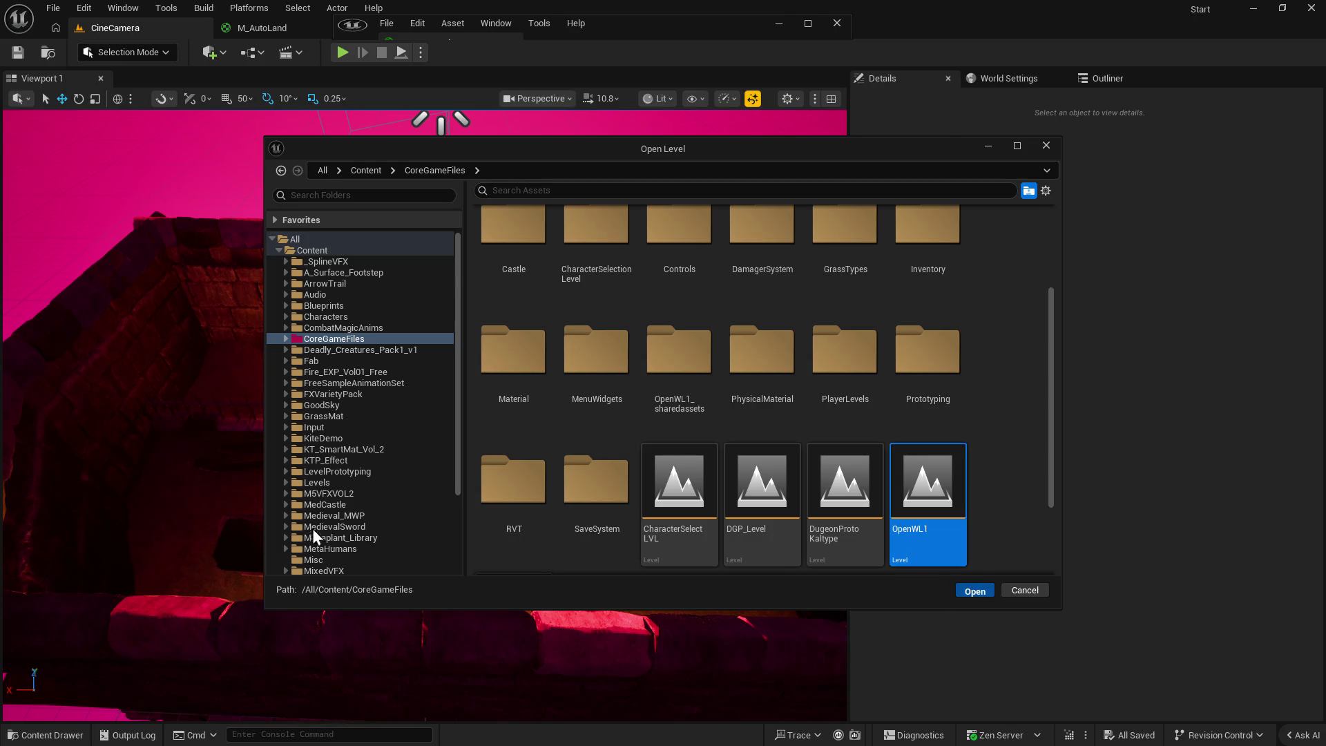
{"action": "left_click", "coordinate": [974, 591]}
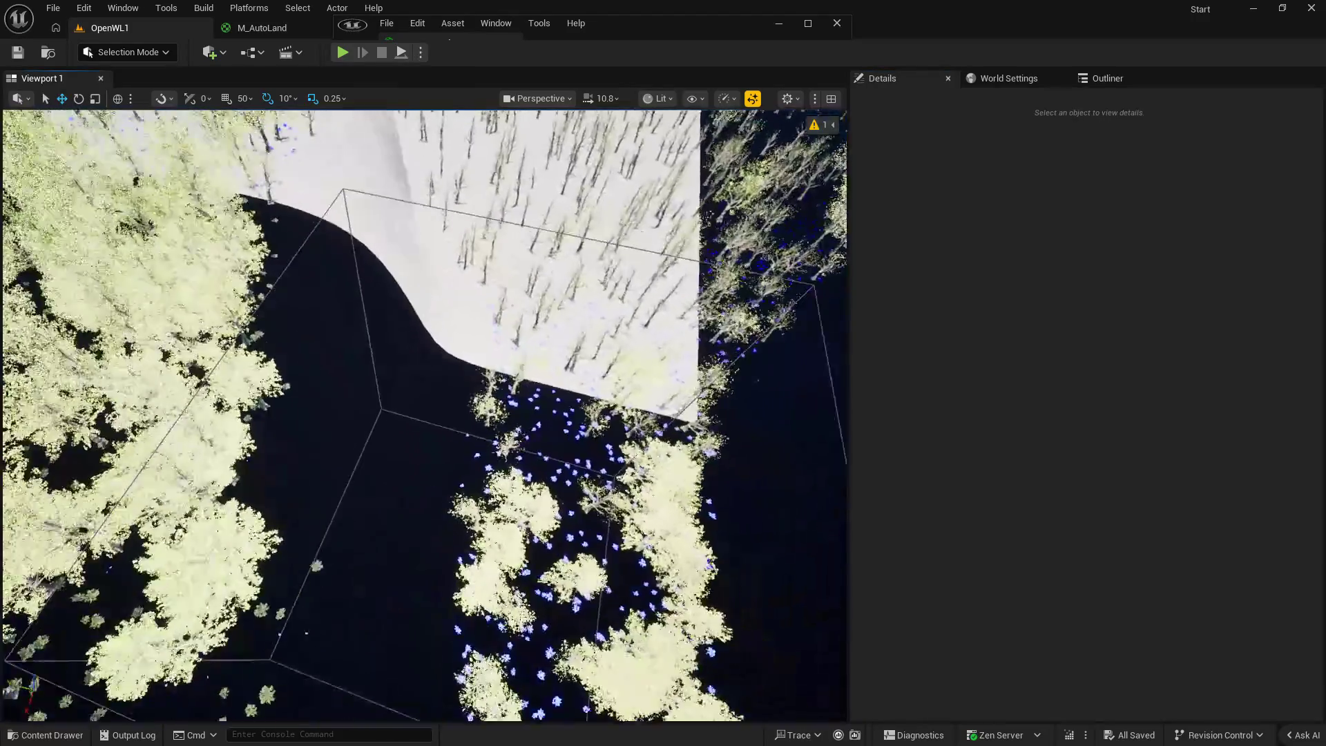
{"action": "left_click_drag", "start_coordinate": [545, 525], "coordinate": [544, 488]}
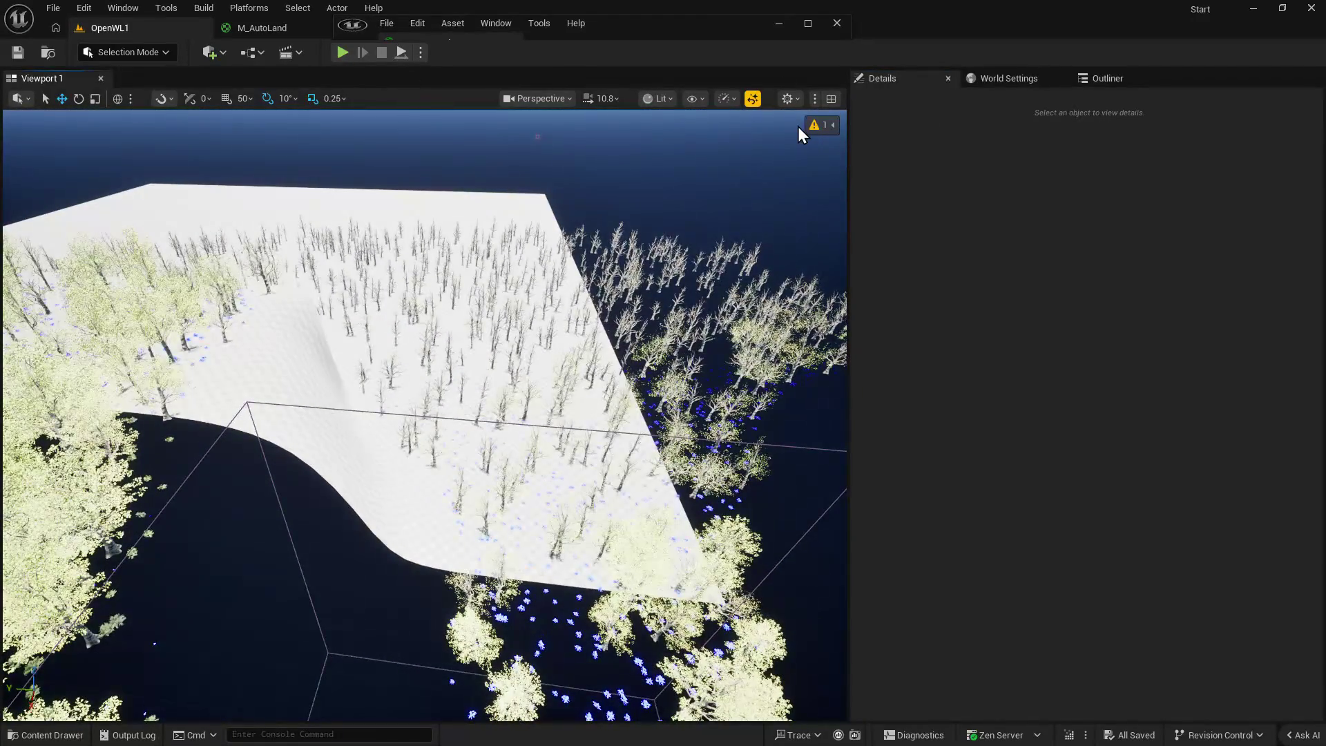
Force-load the first batch of unloaded Landscape2 streaming proxies from the Outliner.
{"action": "left_click", "coordinate": [825, 126]}
{"action": "left_click", "coordinate": [806, 143]}
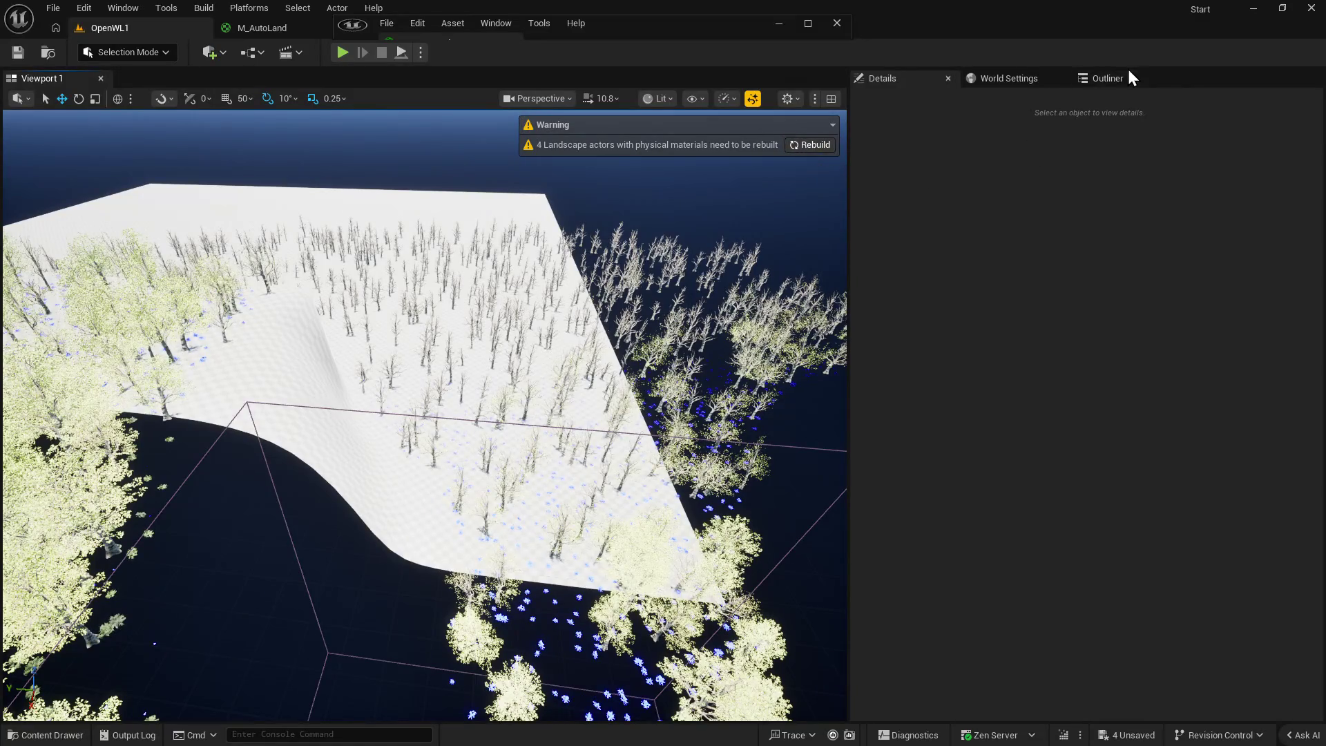
{"action": "left_click", "coordinate": [1129, 78]}
{"action": "left_click", "coordinate": [927, 180]}
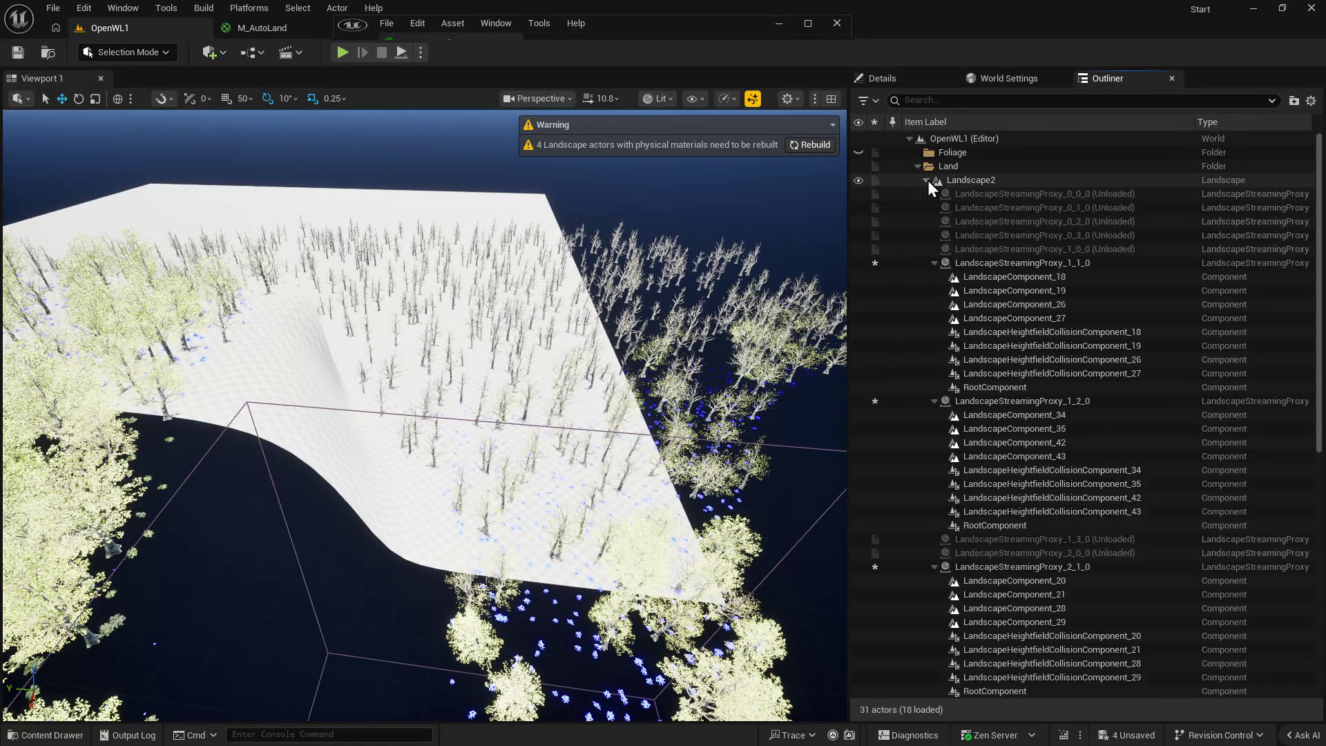
{"action": "left_click", "coordinate": [988, 248]}
{"action": "left_click", "coordinate": [991, 196], "text": "shift"}
{"action": "right_click", "coordinate": [992, 200]}
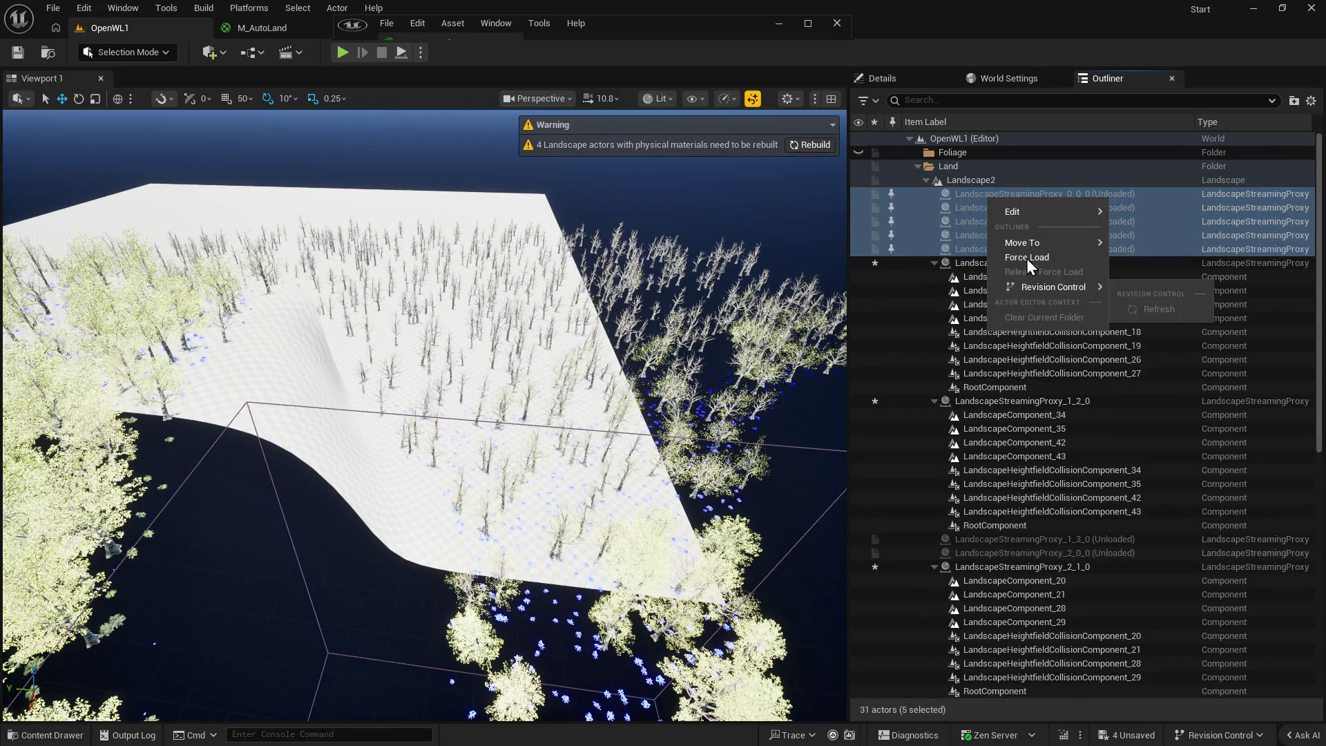
{"action": "left_click", "coordinate": [1027, 256]}
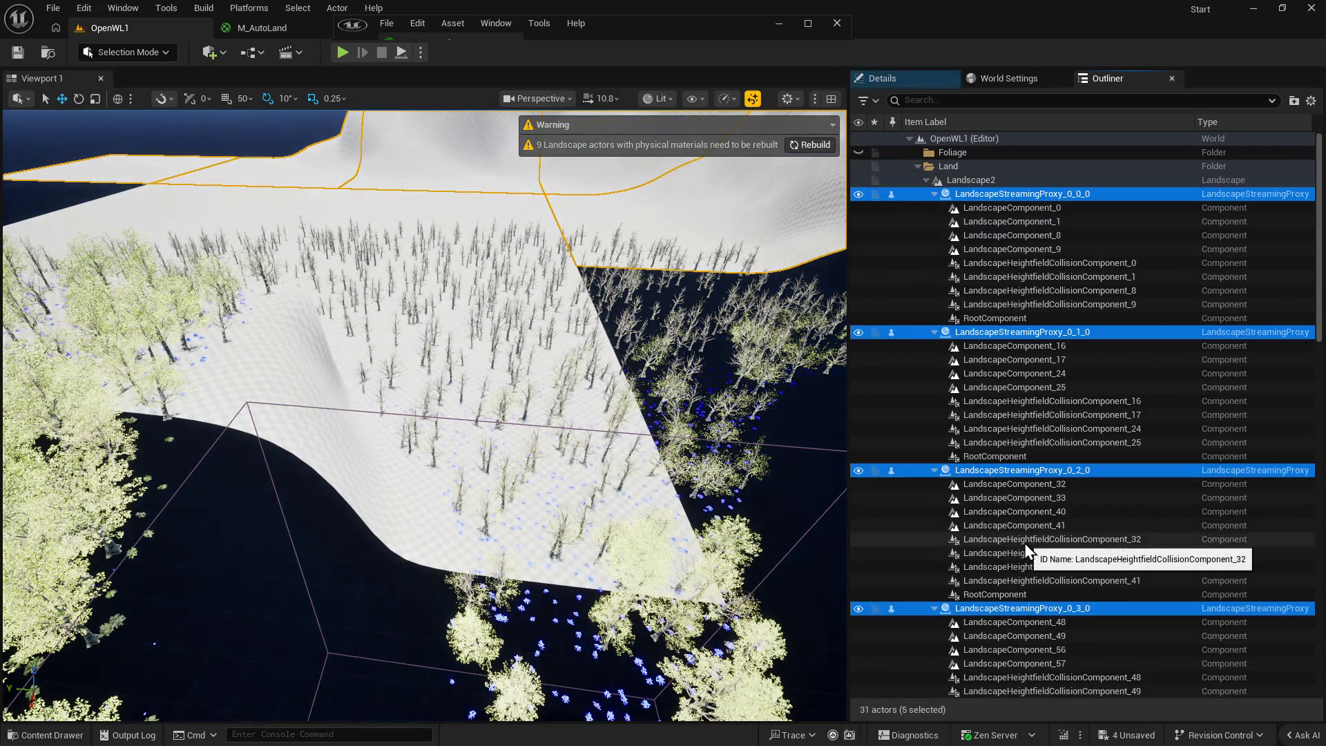
Collapse the loaded proxy entries and force-load LandscapeStreamingProxy_1_3_0 and 2_0_0.
{"action": "left_click", "coordinate": [935, 194]}
{"action": "left_click", "coordinate": [934, 208]}
{"action": "left_click", "coordinate": [934, 222]}
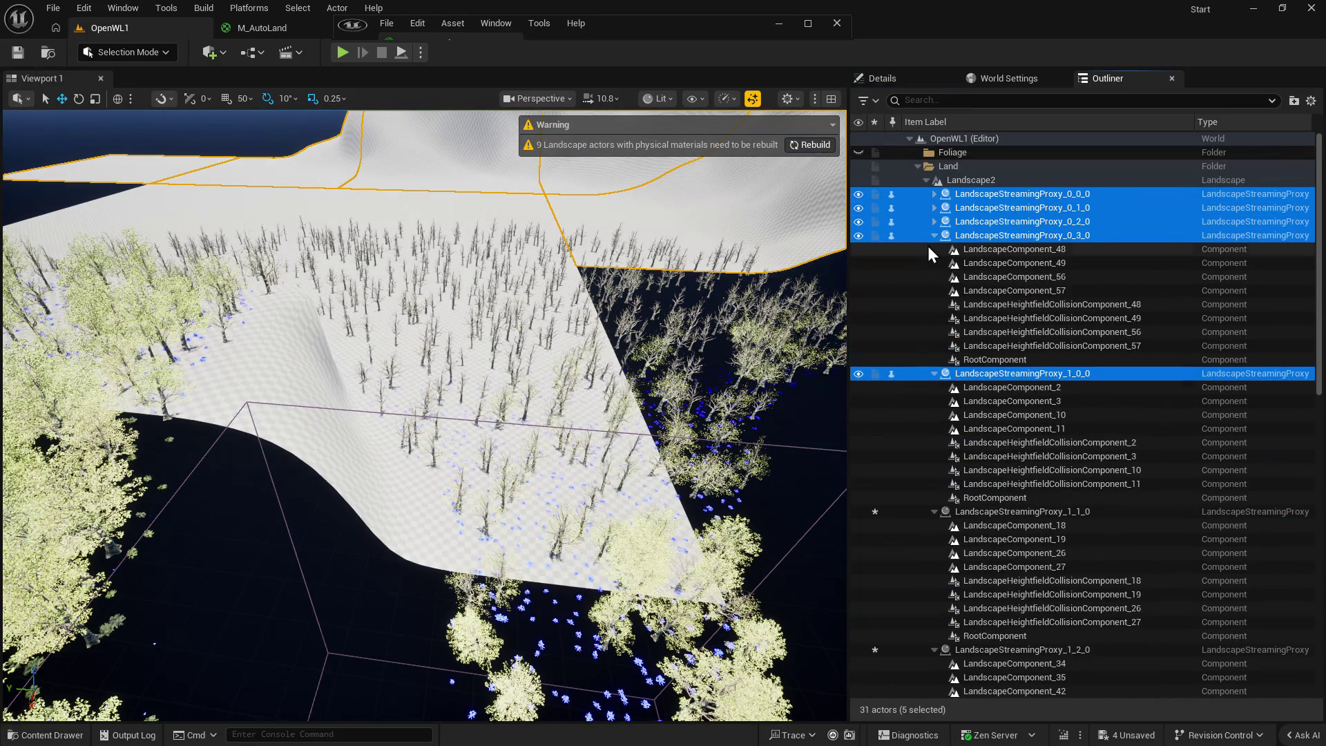
{"action": "left_click", "coordinate": [934, 235]}
{"action": "left_click", "coordinate": [934, 249]}
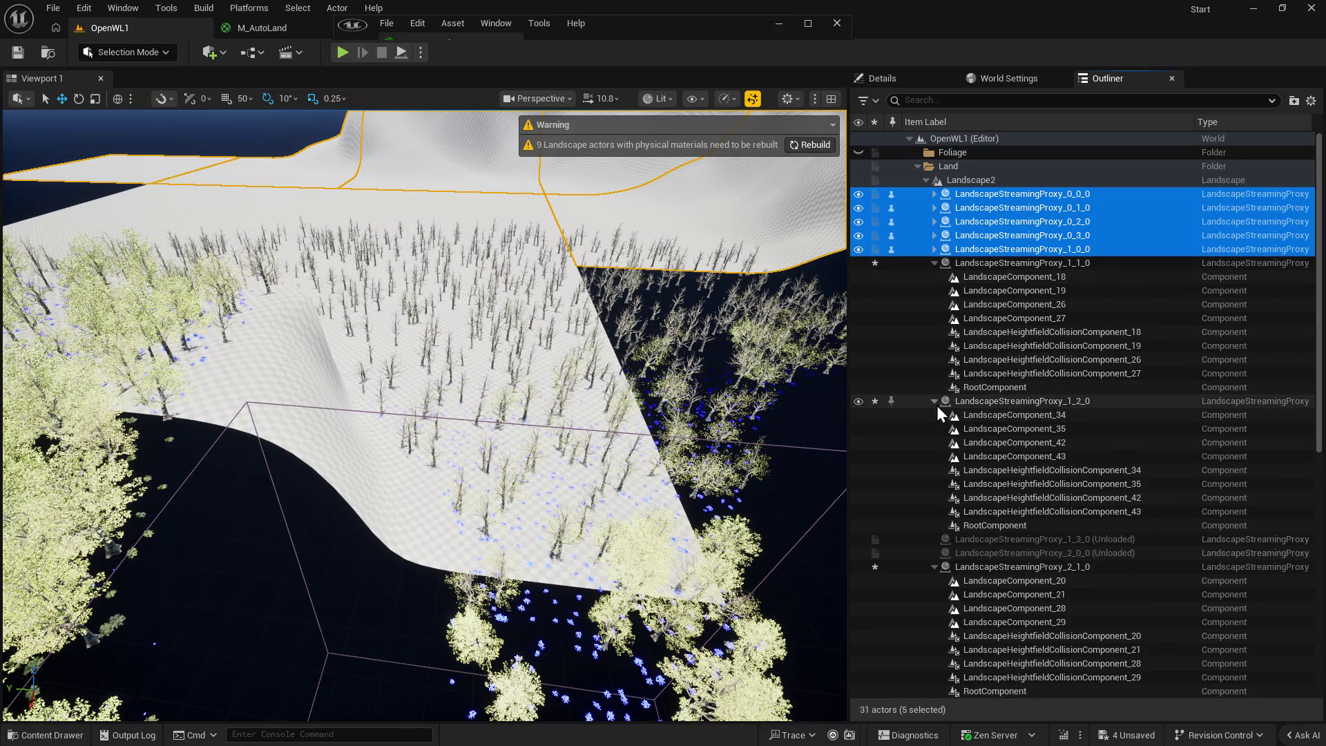
{"action": "left_click", "coordinate": [934, 401]}
{"action": "left_click", "coordinate": [935, 263]}
{"action": "left_click", "coordinate": [984, 290]}
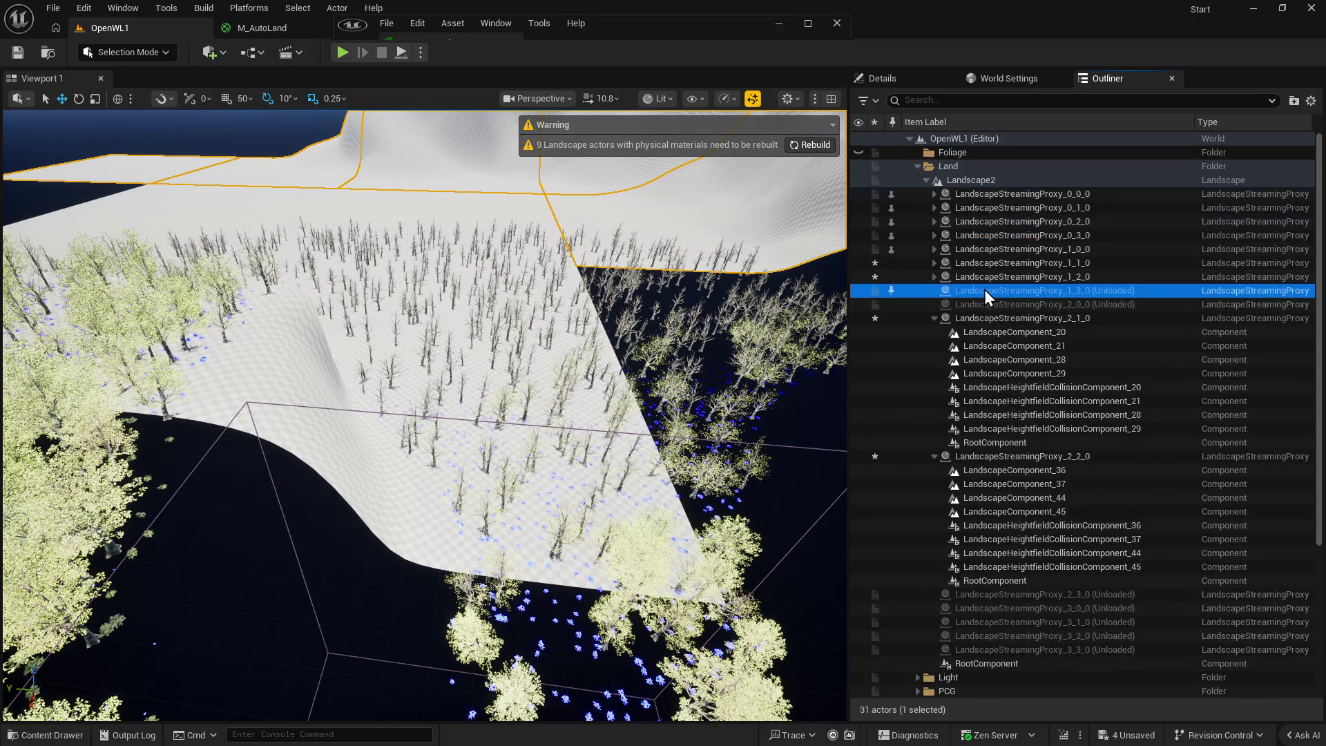
{"action": "left_click", "coordinate": [990, 304], "text": "ctrl"}
{"action": "right_click", "coordinate": [1000, 304]}
{"action": "left_click", "coordinate": [1065, 357]}
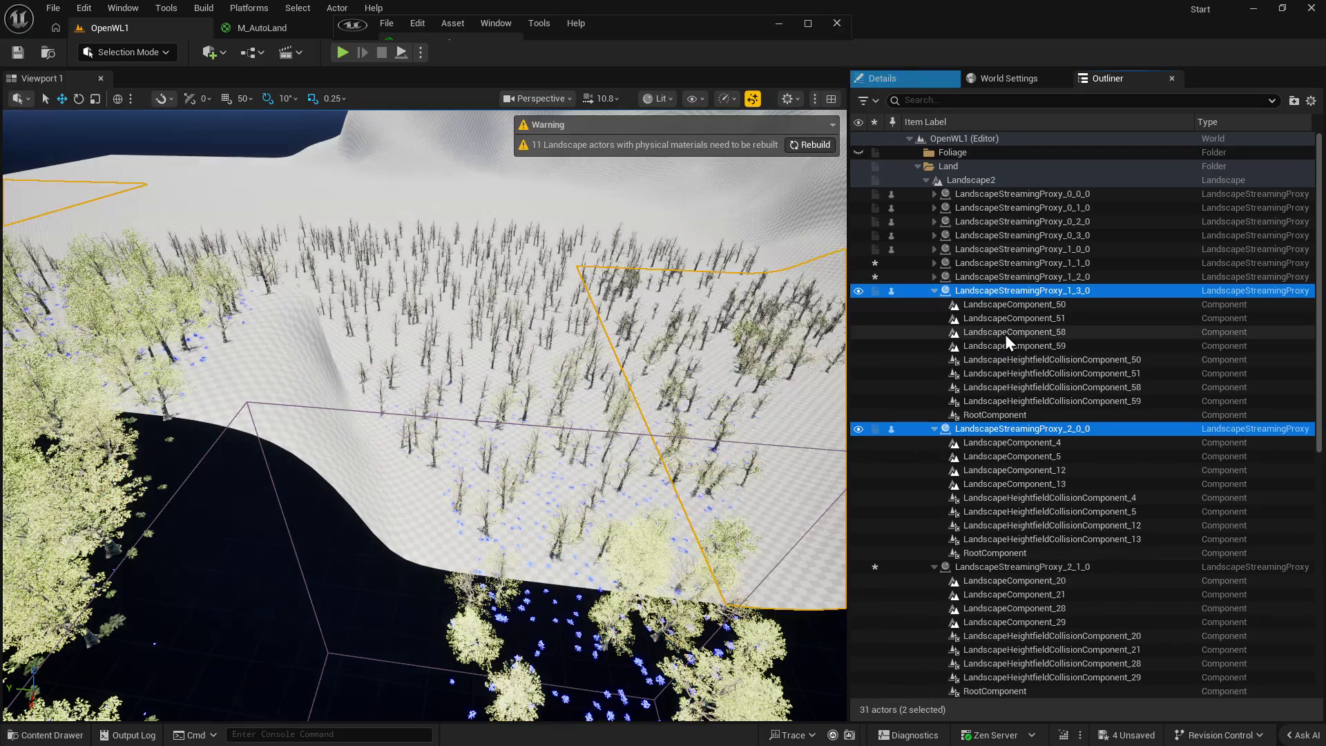
Collapse proxies 1_3_0 through 2_1_0 and force-load the remaining unloaded proxies.
{"action": "scroll", "coordinate": [1004, 345], "scroll_direction": "down", "scroll_amount": 1}
{"action": "left_click", "coordinate": [934, 266]}
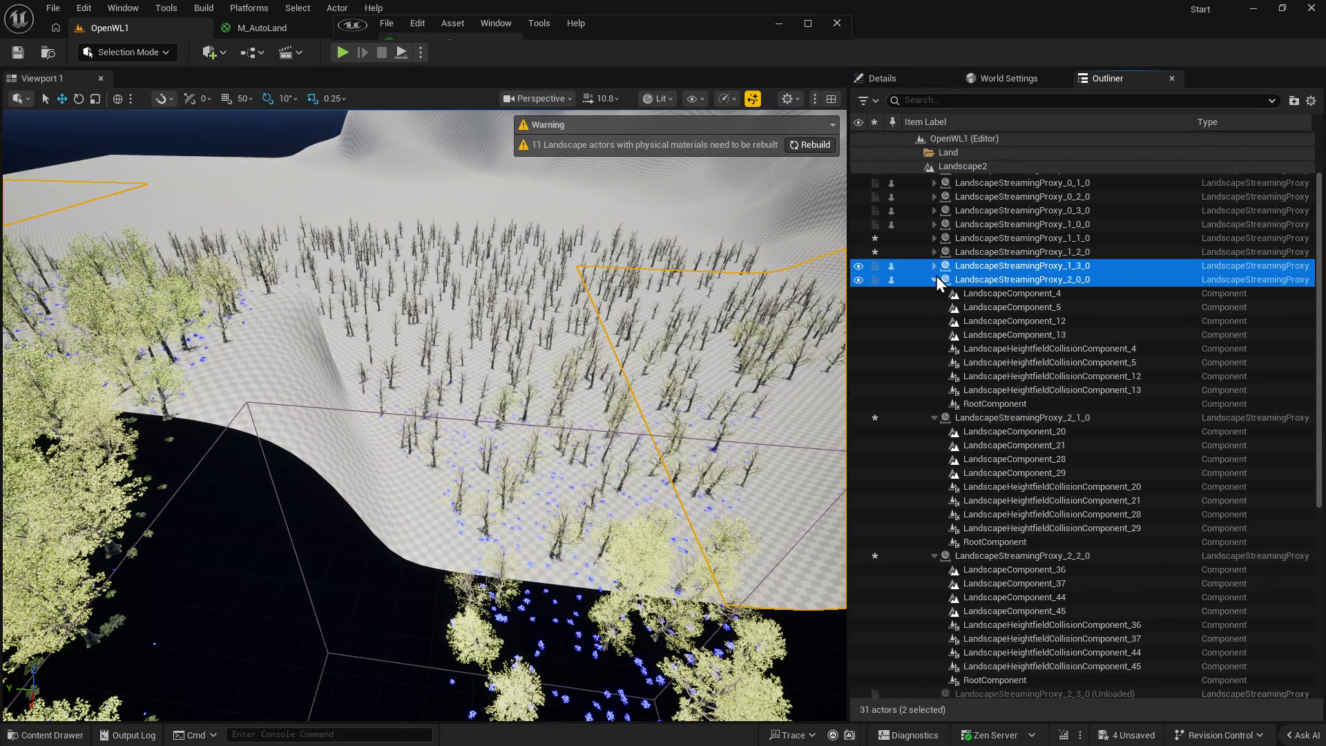
{"action": "left_click", "coordinate": [934, 279]}
{"action": "left_click", "coordinate": [934, 293]}
{"action": "left_click", "coordinate": [976, 447]}
{"action": "left_click", "coordinate": [996, 500], "text": "shift"}
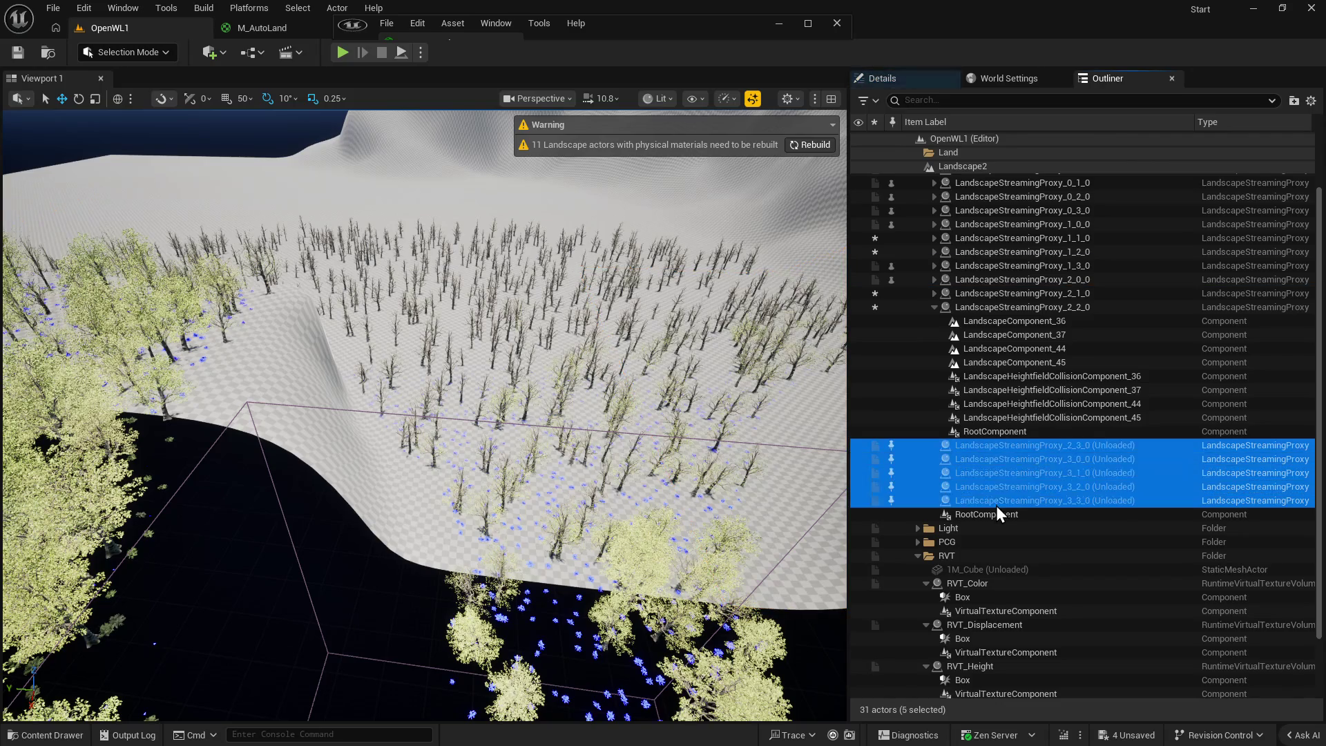
{"action": "right_click", "coordinate": [995, 501]}
{"action": "left_click", "coordinate": [1041, 534]}
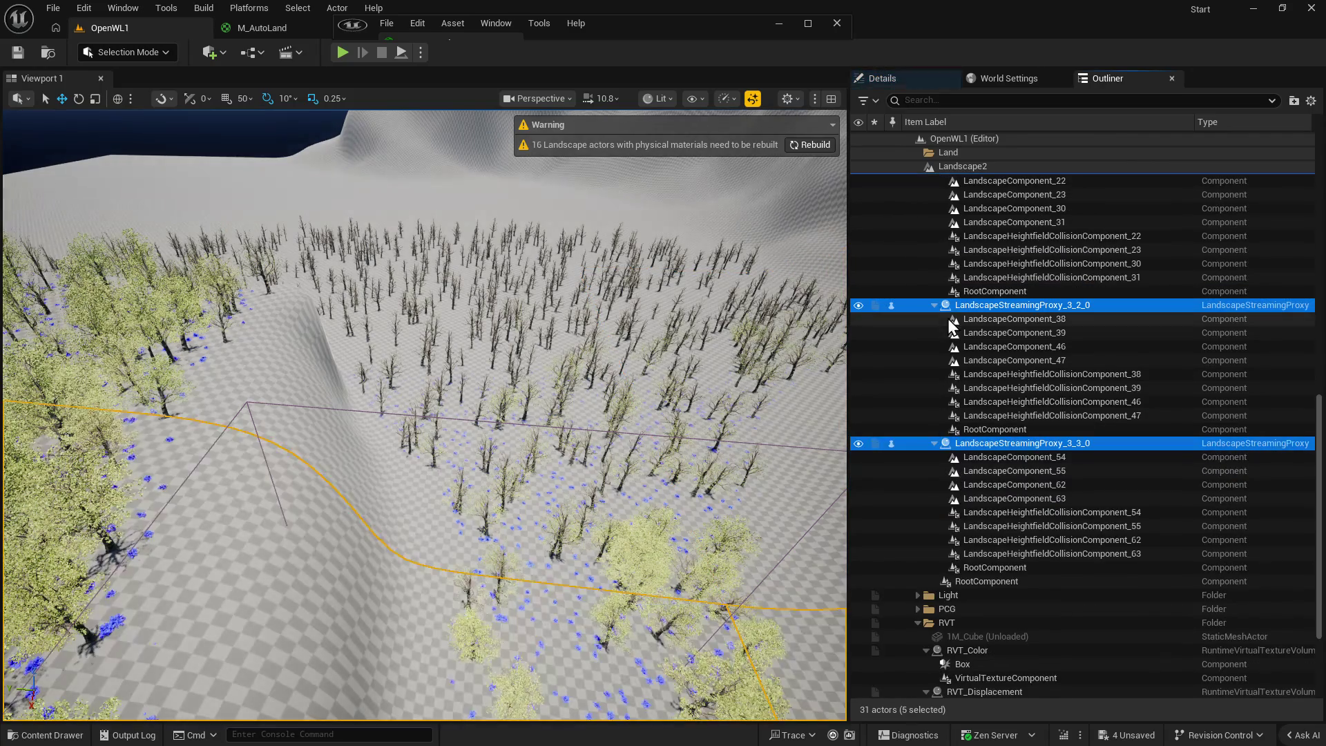
Collapse the 3_2_0 and 3_3_0 entries and pull the viewport back toward the mountains.
{"action": "left_click", "coordinate": [935, 305]}
{"action": "left_click", "coordinate": [934, 319]}
{"action": "scroll", "coordinate": [942, 425], "scroll_direction": "up", "scroll_amount": 1}
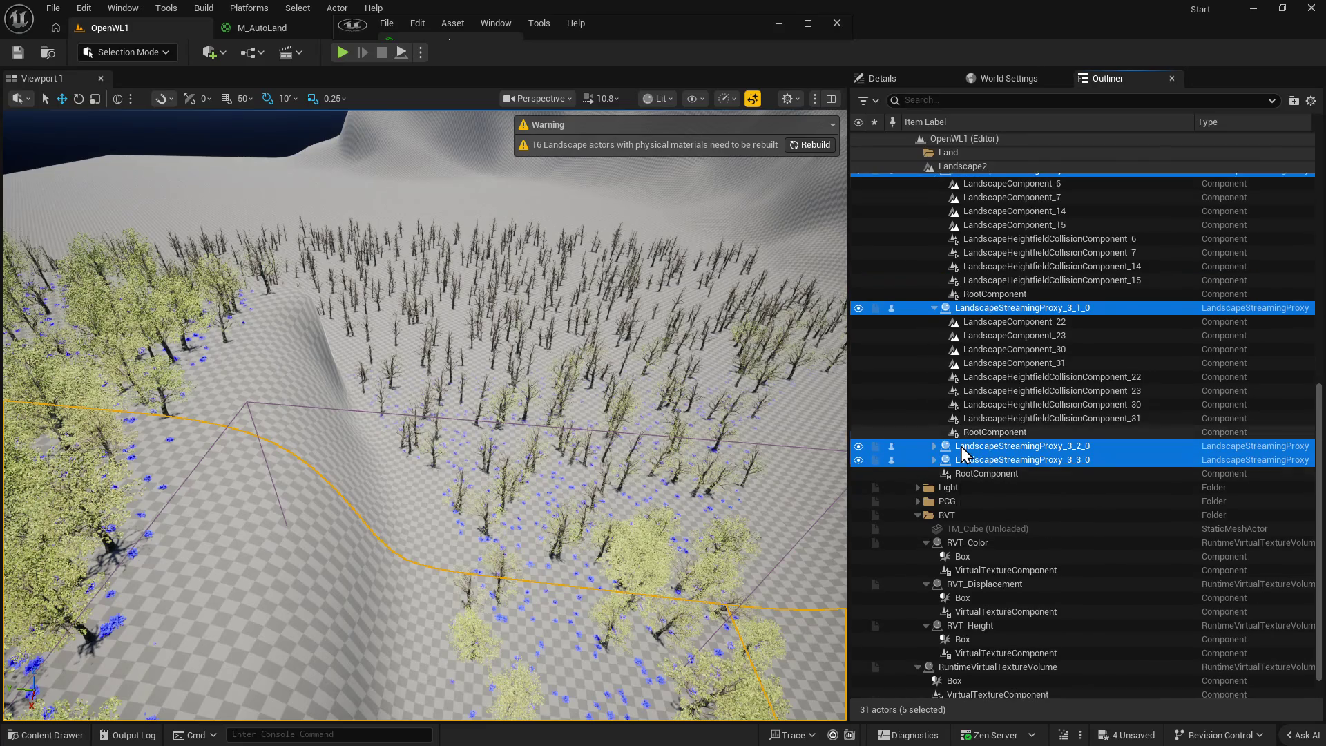
{"action": "scroll", "coordinate": [976, 532], "scroll_direction": "down", "scroll_amount": 1}
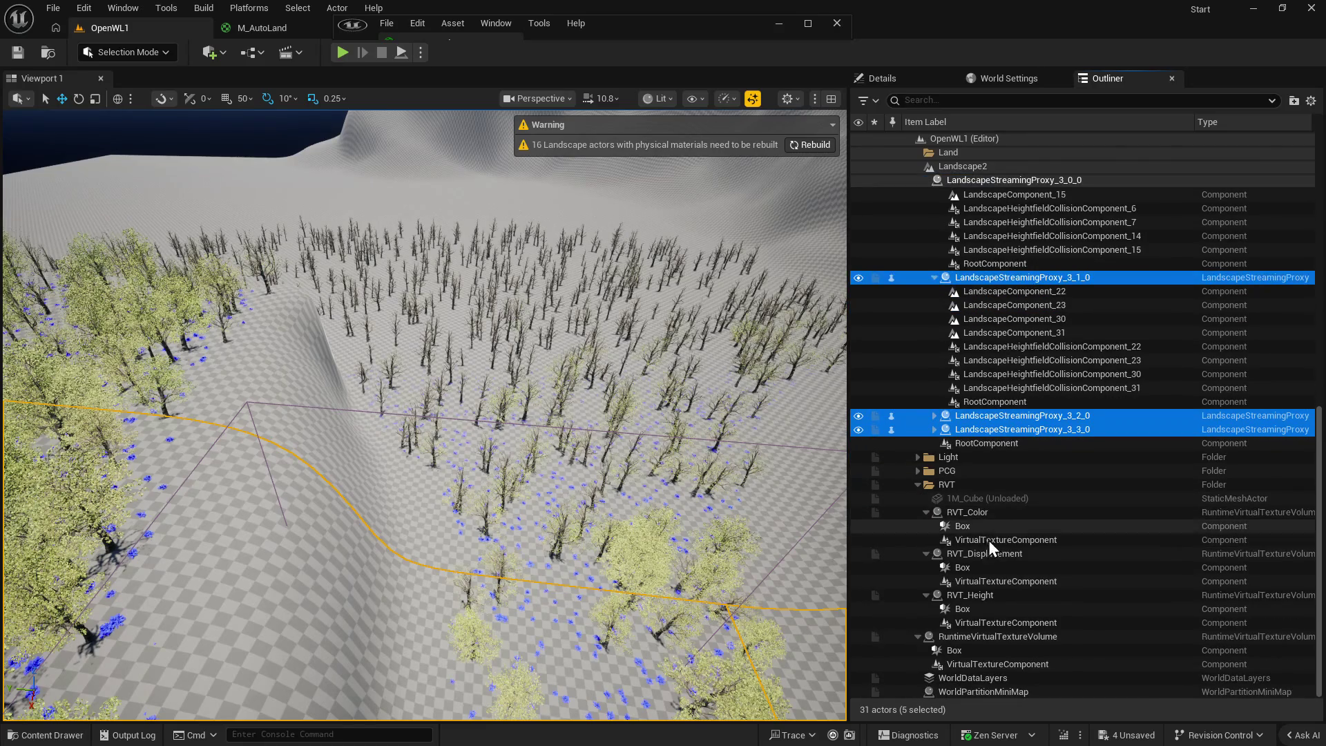
{"action": "scroll", "coordinate": [1013, 536], "scroll_direction": "up", "scroll_amount": 10}
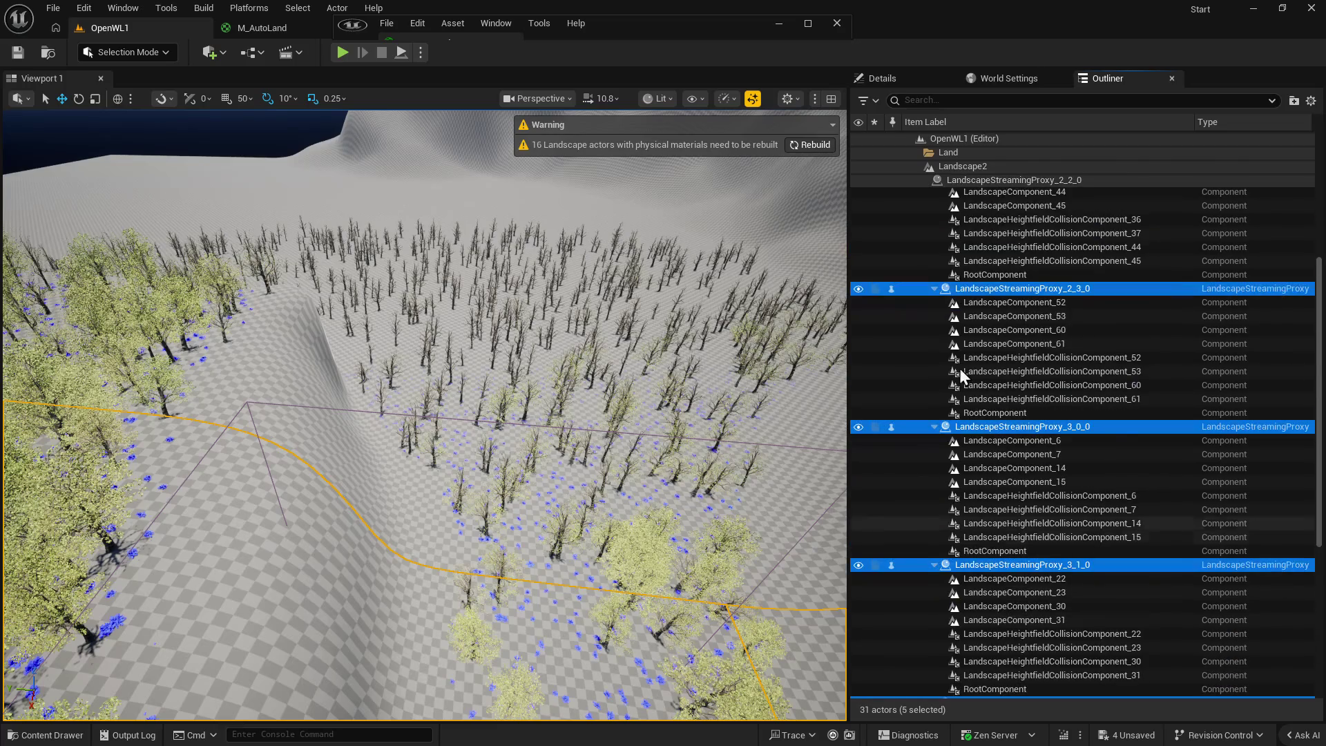
{"action": "left_click_drag", "start_coordinate": [564, 351], "coordinate": [564, 351]}
{"action": "left_click_drag", "start_coordinate": [832, 152], "coordinate": [831, 151]}
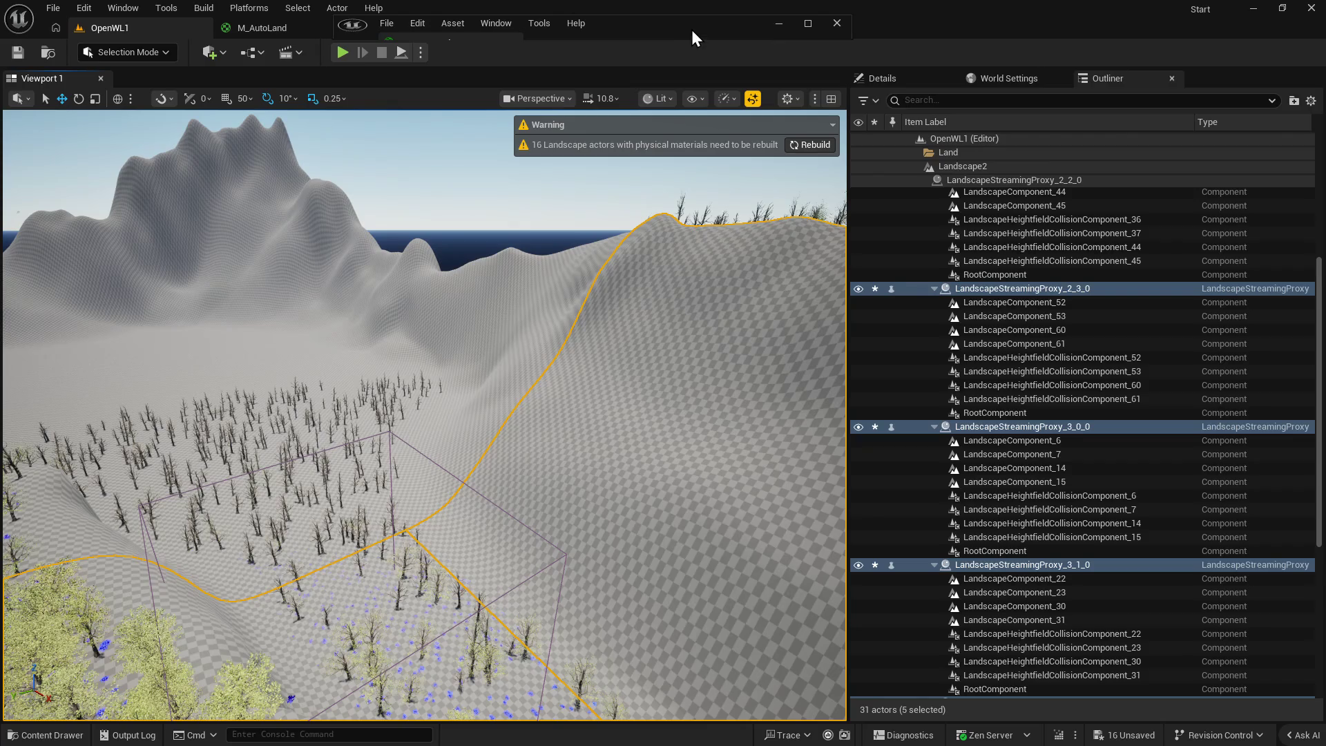
Snap the M_AutoLand_Inst editor window to the right third of the screen.
{"action": "mouse_move", "coordinate": [598, 44]}
{"action": "left_mouse_down"}
{"action": "mouse_move", "coordinate": [404, 84]}
{"action": "mouse_move", "coordinate": [379, 38]}
{"action": "mouse_move", "coordinate": [727, 122]}
{"action": "left_mouse_up"}
{"action": "double_click", "coordinate": [727, 122]}
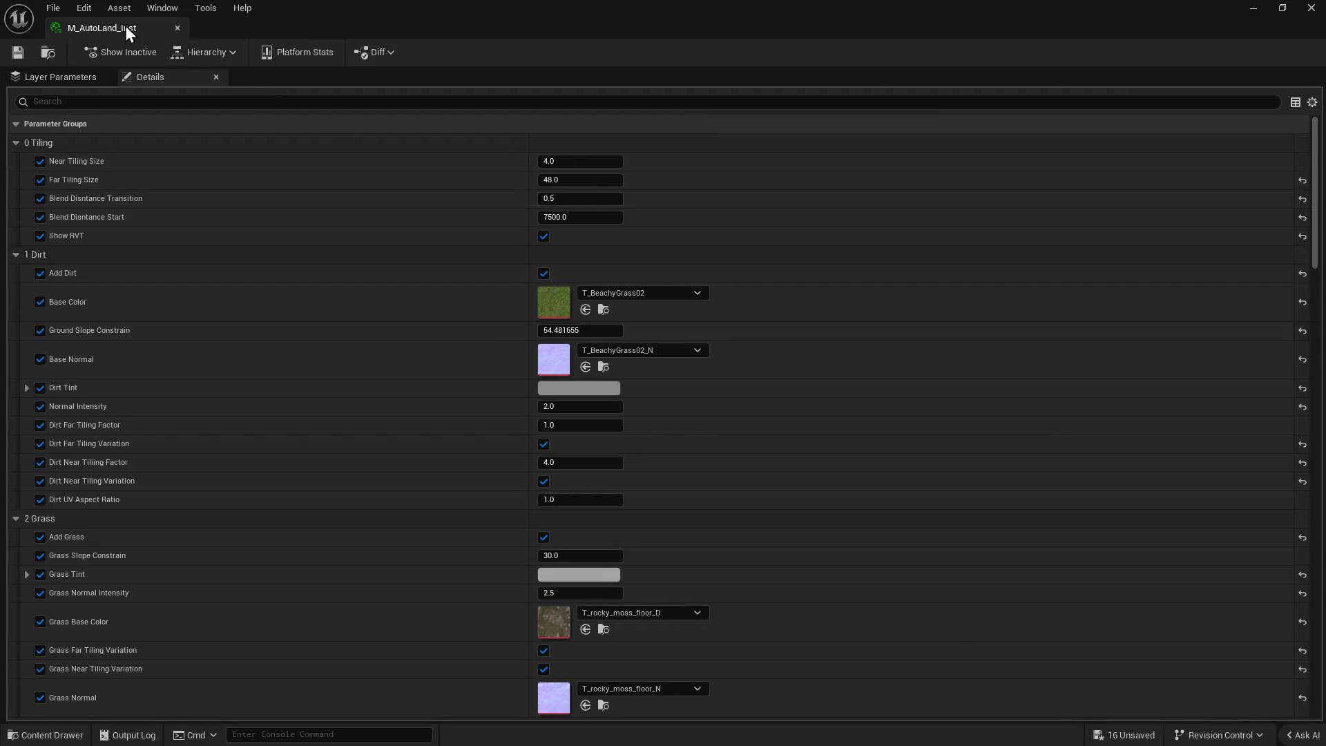
{"action": "left_click_drag", "start_coordinate": [126, 26], "coordinate": [918, 89]}
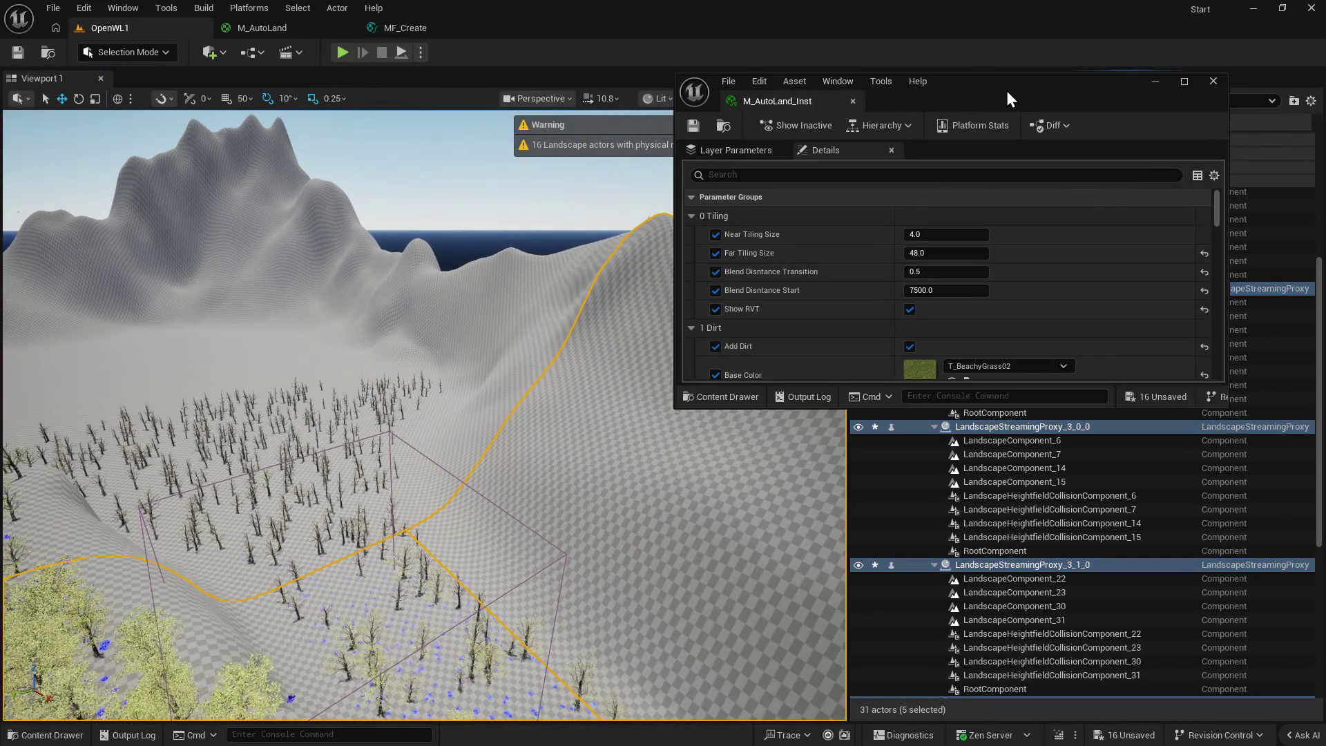
{"action": "mouse_move", "coordinate": [1005, 99]}
{"action": "left_mouse_down"}
{"action": "mouse_move", "coordinate": [680, 37]}
{"action": "mouse_move", "coordinate": [652, 47]}
{"action": "left_mouse_up"}
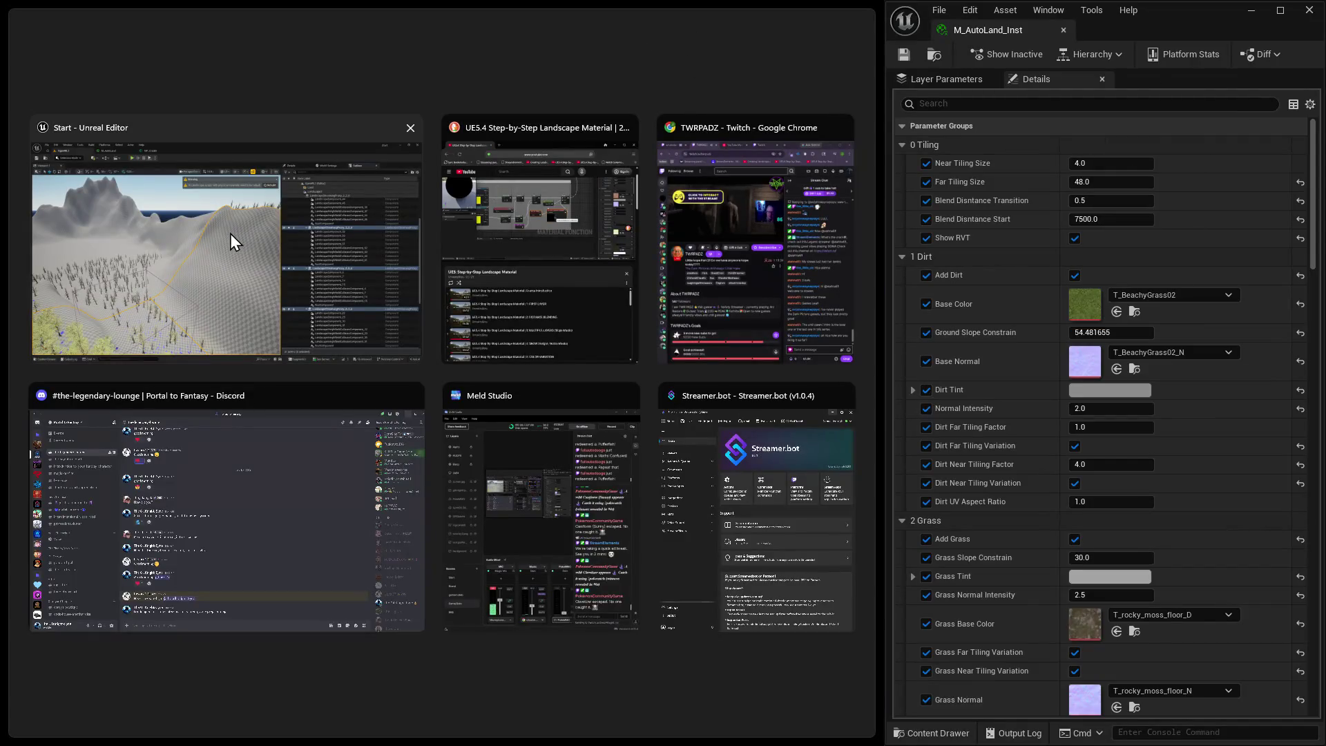
Snap the Unreal Editor to the left and bring up the MF_Create graph.
{"action": "left_click", "coordinate": [230, 233]}
{"action": "left_click", "coordinate": [413, 32]}
{"action": "mouse_move", "coordinate": [594, 355]}
{"action": "left_mouse_down"}
{"action": "mouse_move", "coordinate": [585, 555]}
{"action": "mouse_move", "coordinate": [663, 532]}
{"action": "mouse_move", "coordinate": [666, 272]}
{"action": "mouse_move", "coordinate": [515, 420]}
{"action": "left_mouse_up"}
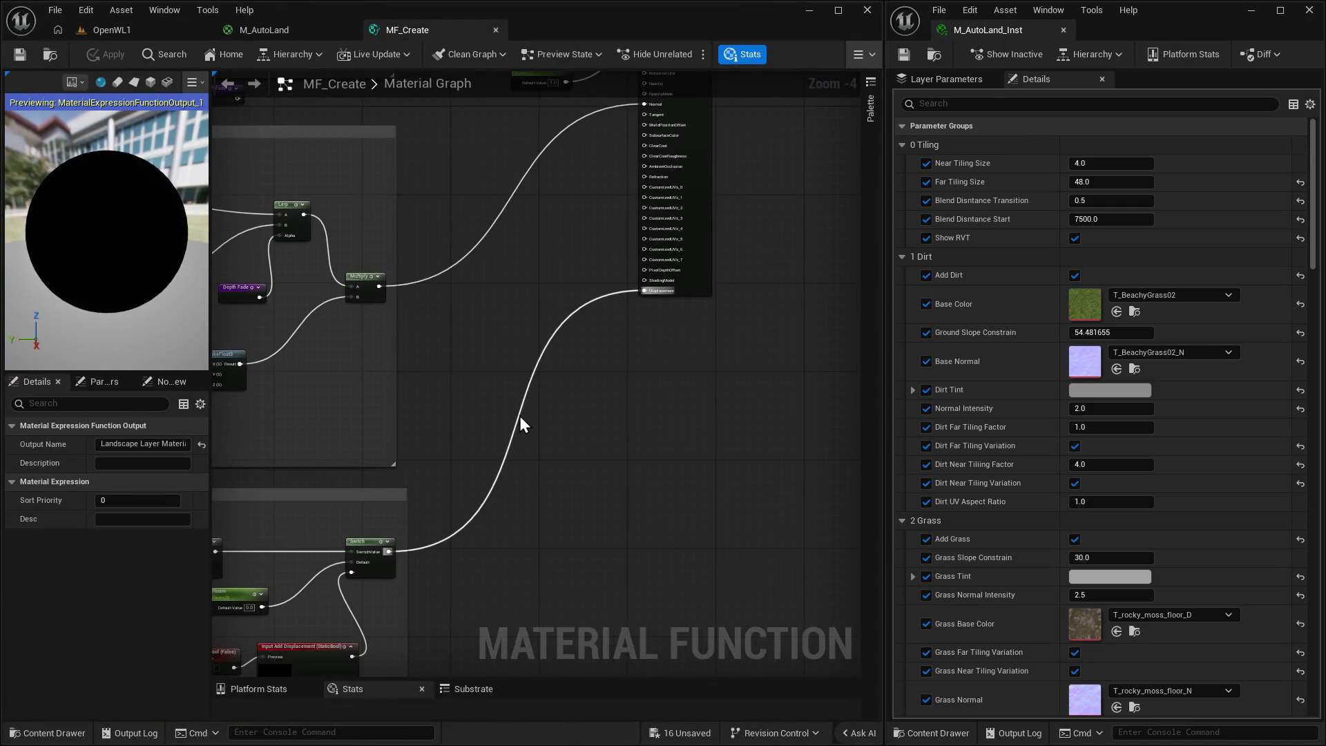
{"action": "scroll", "coordinate": [486, 506], "scroll_direction": "up", "scroll_amount": 2}
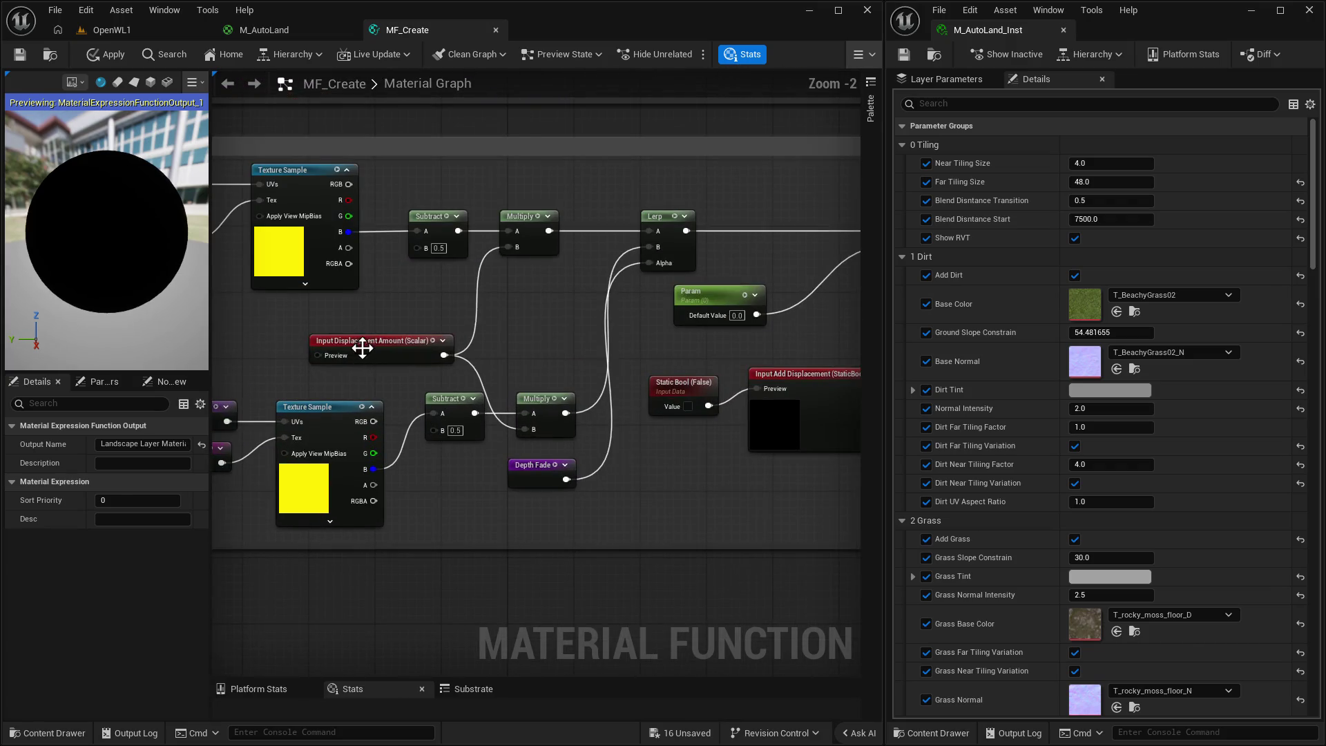
Nudge the lower Texture Sample node left beside the Input Displacement Amount node.
{"action": "left_click", "coordinate": [362, 347]}
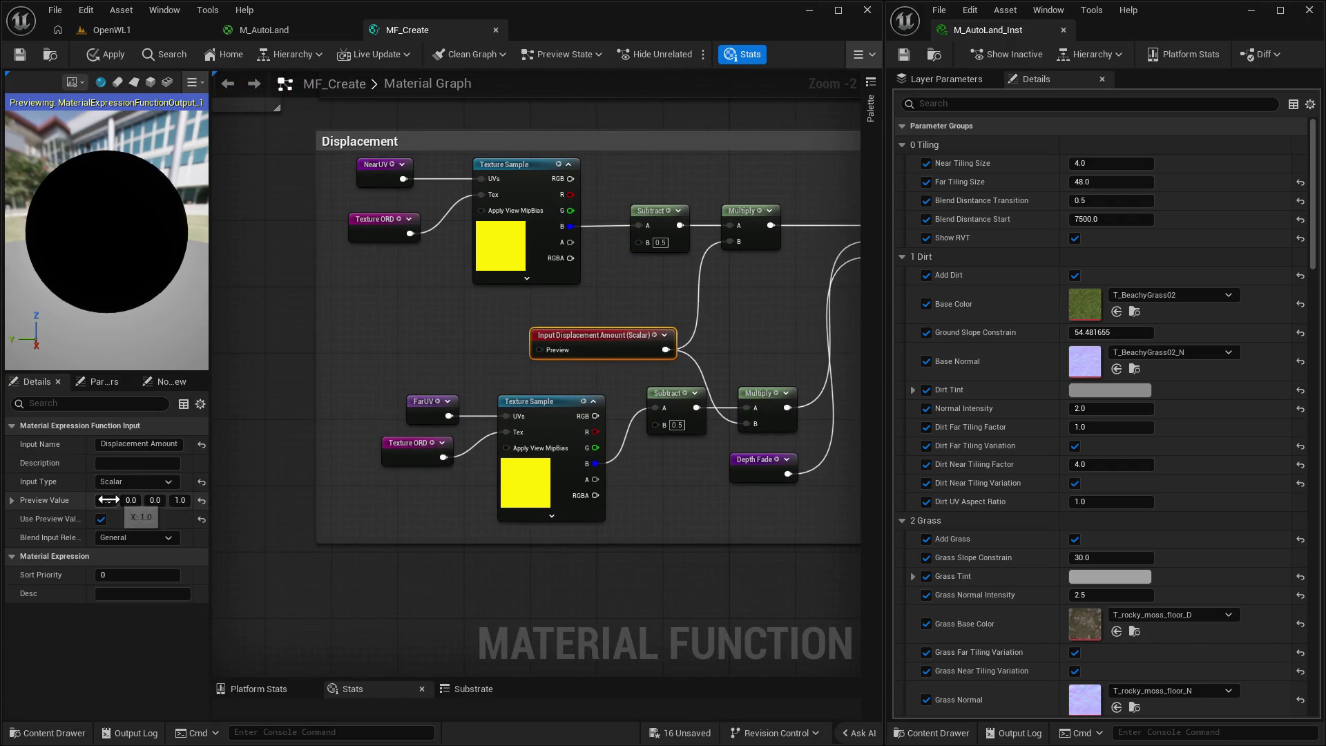
{"action": "left_click", "coordinate": [408, 444]}
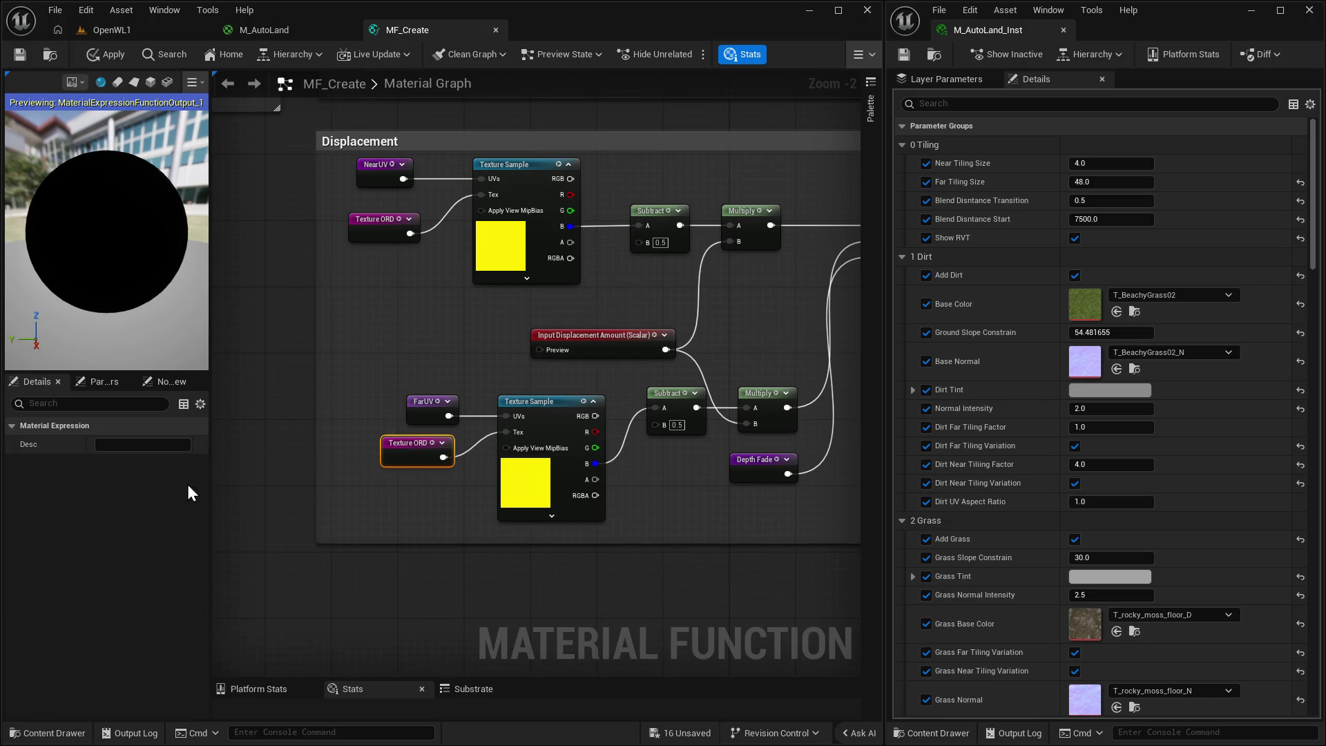
{"action": "left_click_drag", "start_coordinate": [351, 344], "coordinate": [310, 370]}
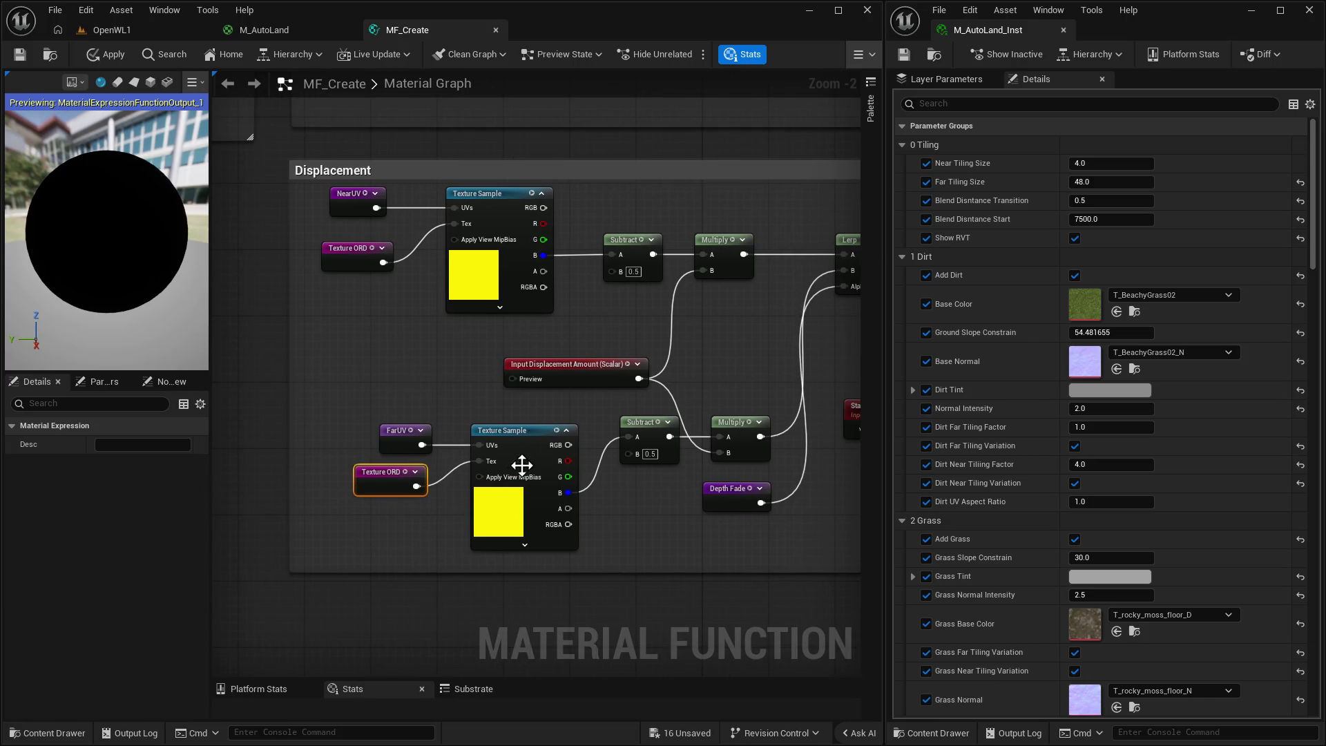
{"action": "left_click_drag", "start_coordinate": [535, 442], "coordinate": [518, 442]}
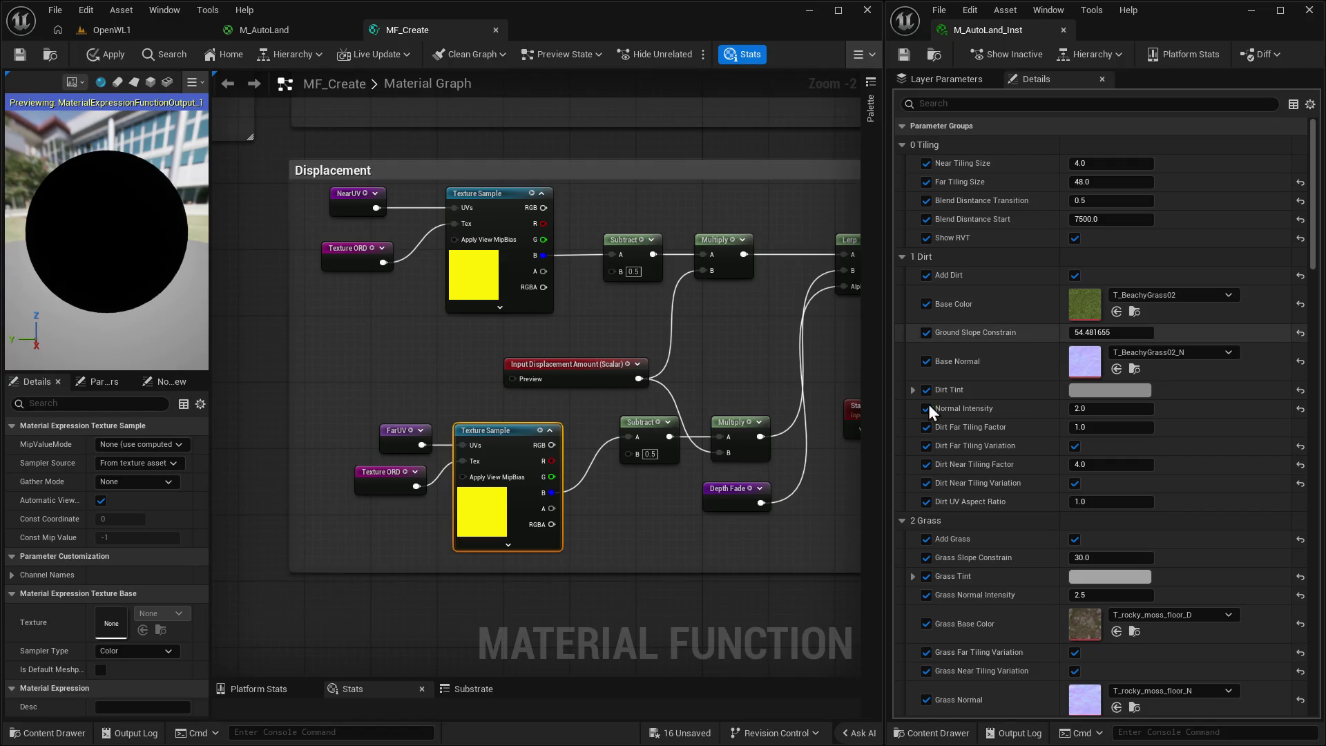
Look over the Lerp, Switch and Static Bool nodes in the Displacement graph.
{"action": "left_click_drag", "start_coordinate": [858, 419], "coordinate": [564, 417]}
{"action": "left_click", "coordinate": [596, 418]}
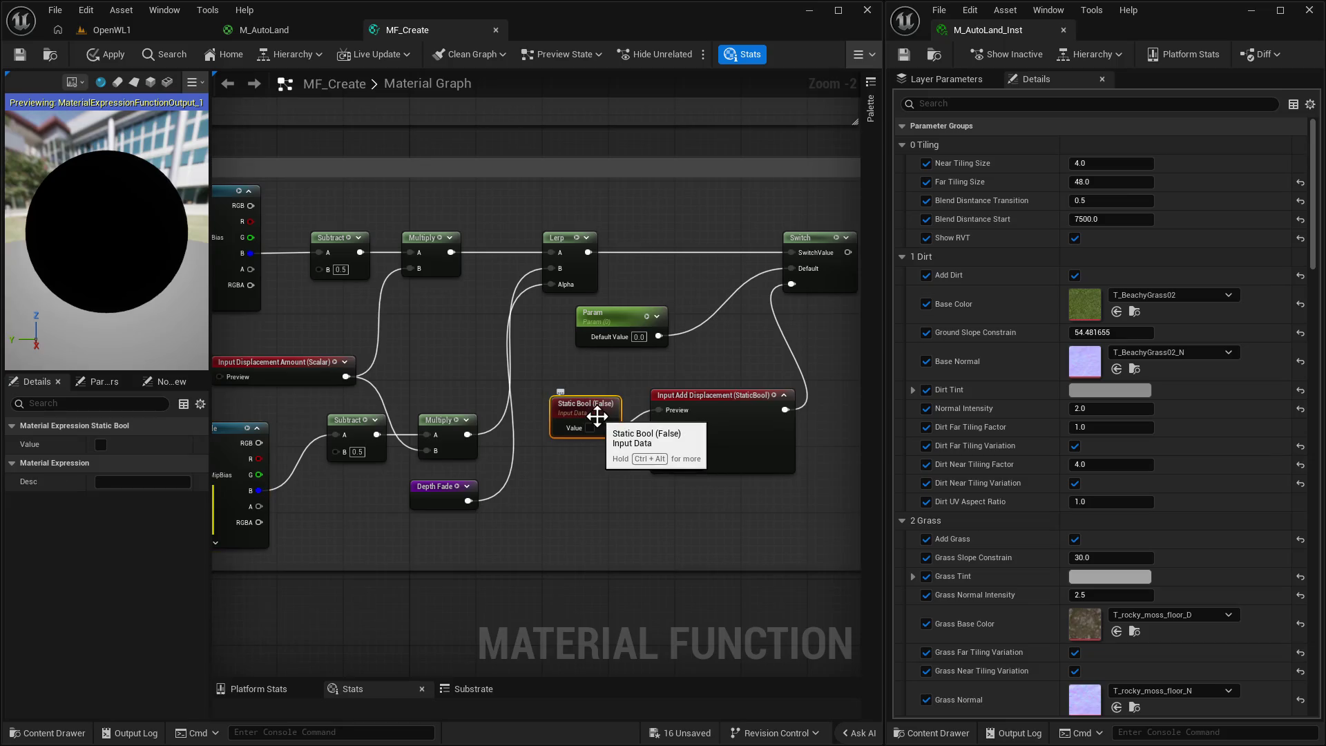
{"action": "left_click_drag", "start_coordinate": [764, 362], "coordinate": [709, 369]}
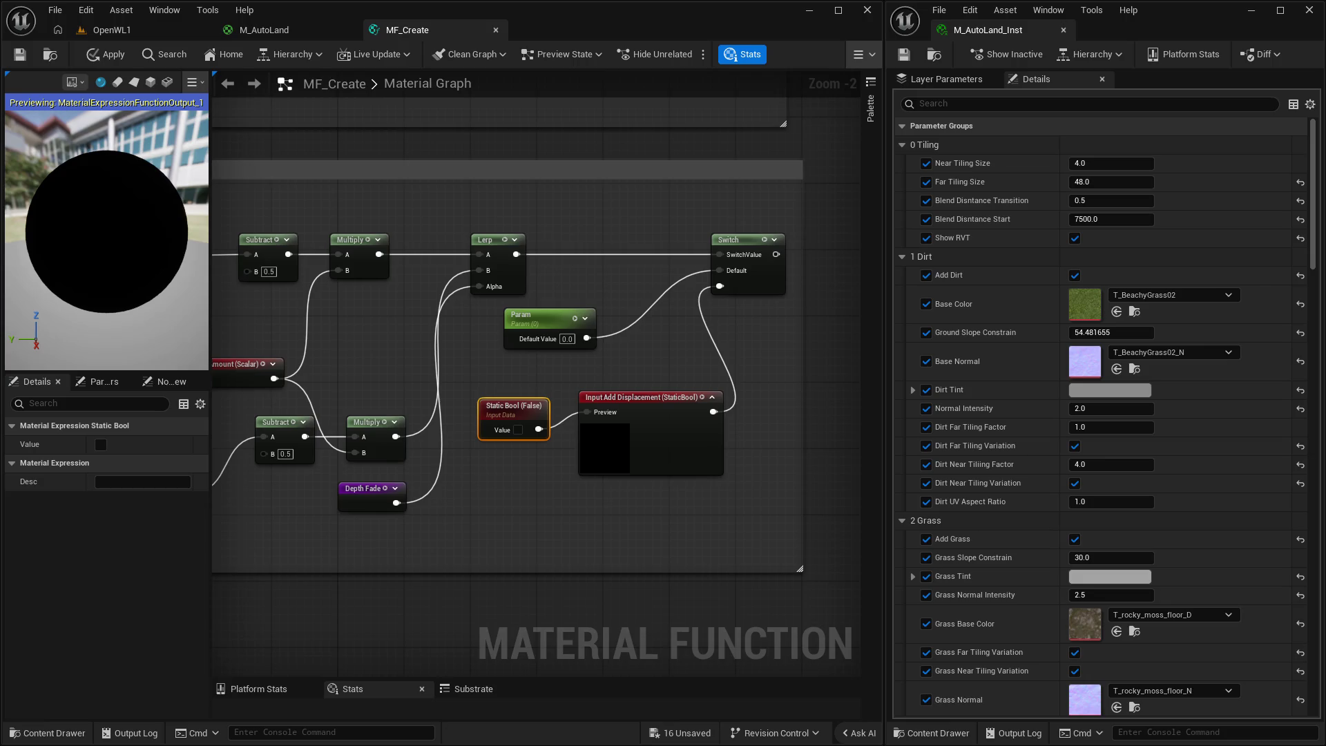
{"action": "left_click_drag", "start_coordinate": [289, 433], "coordinate": [386, 433]}
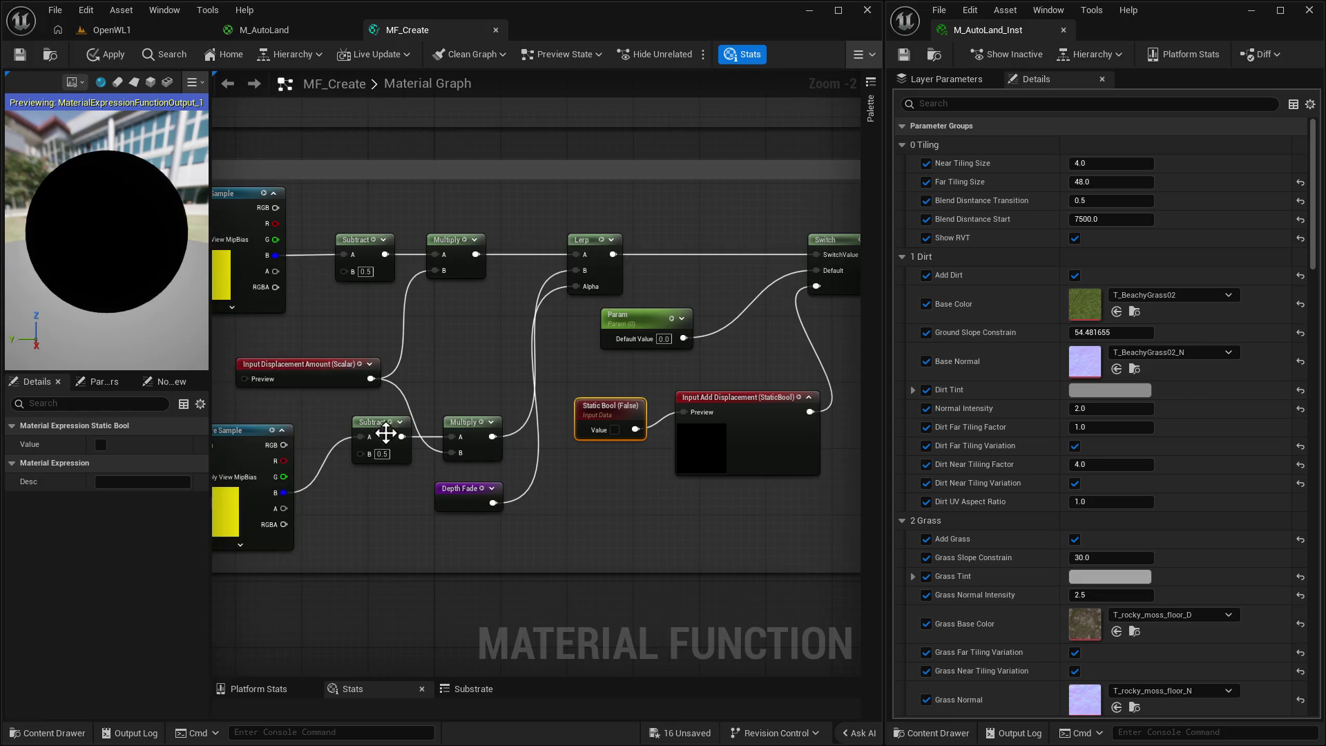
Move the lower Multiply node up-left and Depth Fade down-right, then select Input Displacement Amount.
{"action": "mouse_move", "coordinate": [465, 418]}
{"action": "left_mouse_down"}
{"action": "mouse_move", "coordinate": [447, 389]}
{"action": "mouse_move", "coordinate": [453, 416]}
{"action": "left_mouse_up"}
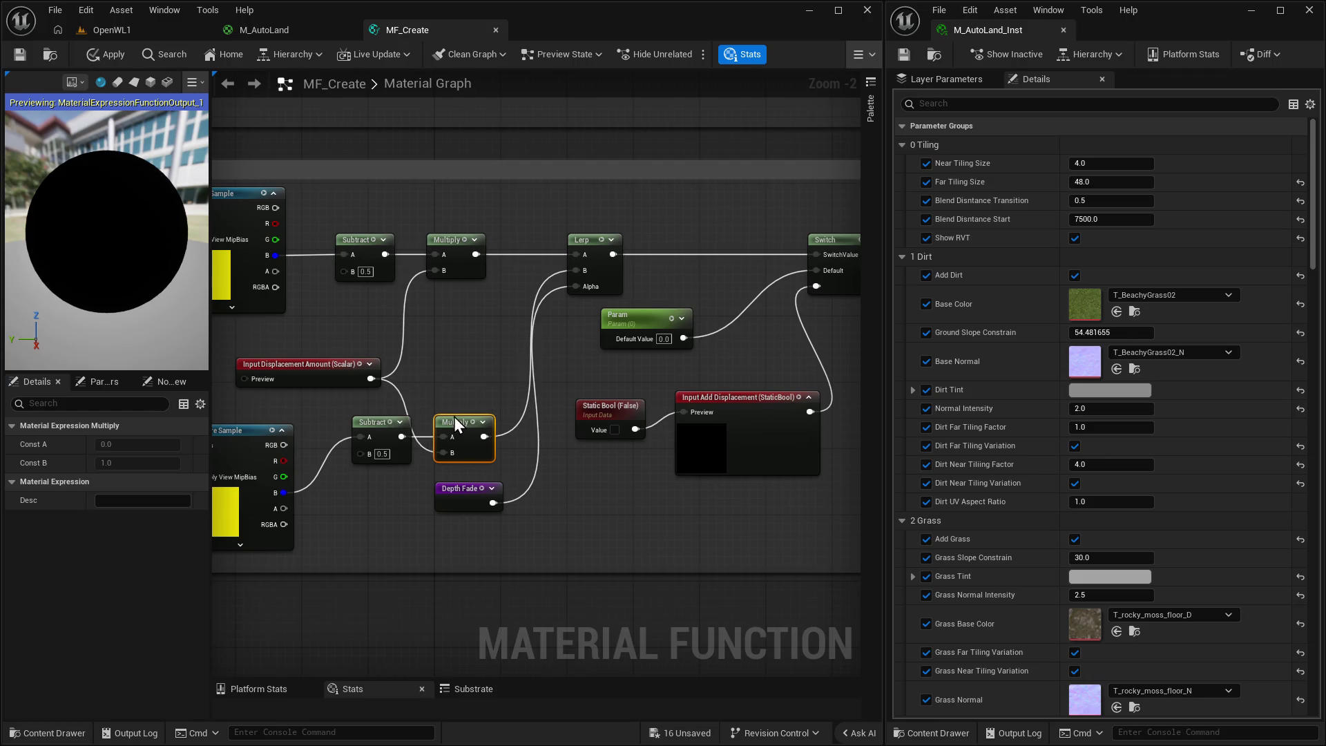
{"action": "left_click_drag", "start_coordinate": [458, 496], "coordinate": [495, 507]}
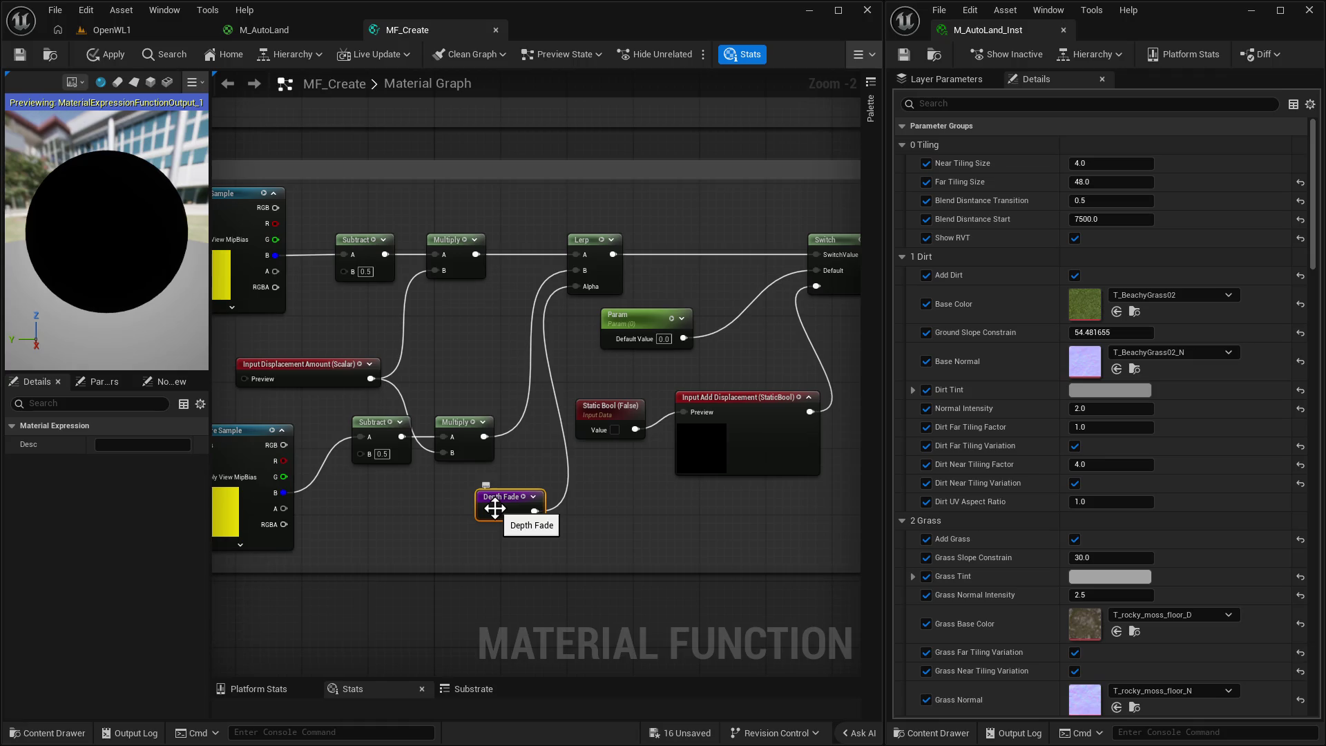
{"action": "left_click_drag", "start_coordinate": [502, 466], "coordinate": [555, 463]}
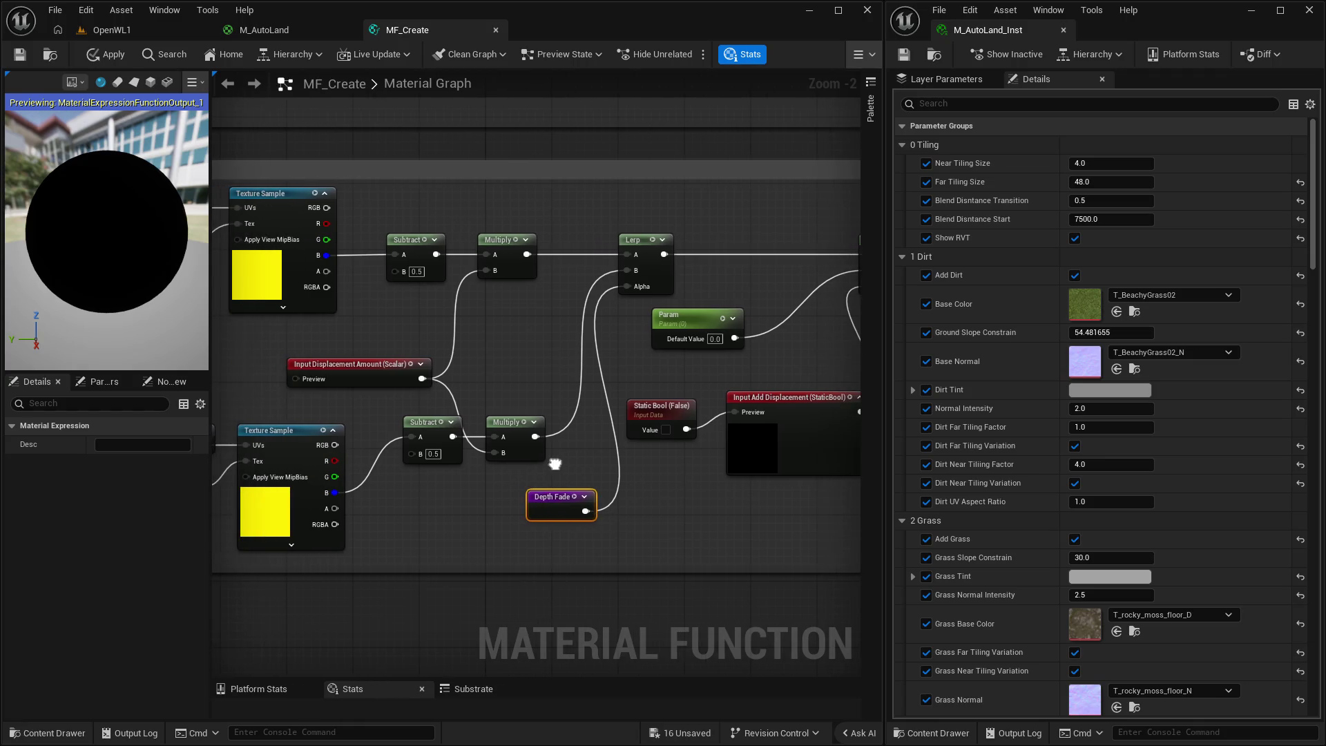
{"action": "left_click_drag", "start_coordinate": [619, 416], "coordinate": [772, 408]}
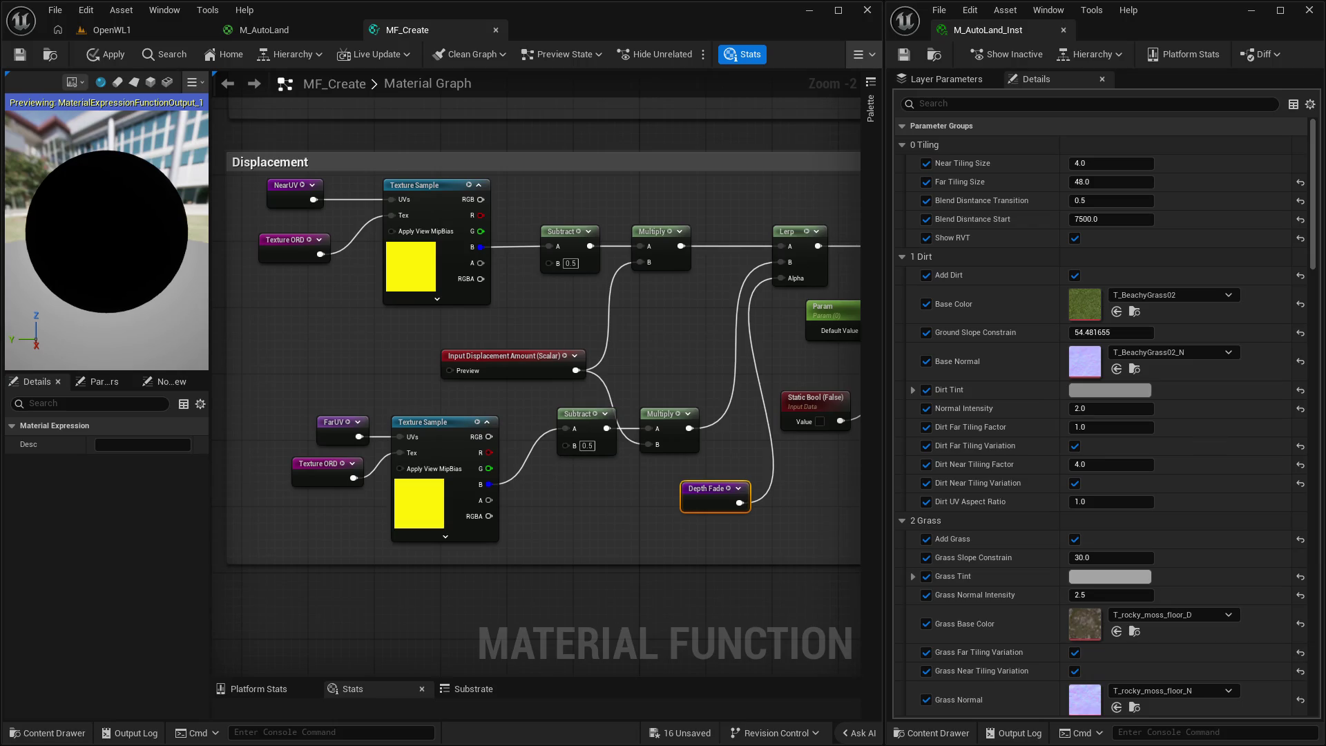
{"action": "left_click", "coordinate": [489, 356]}
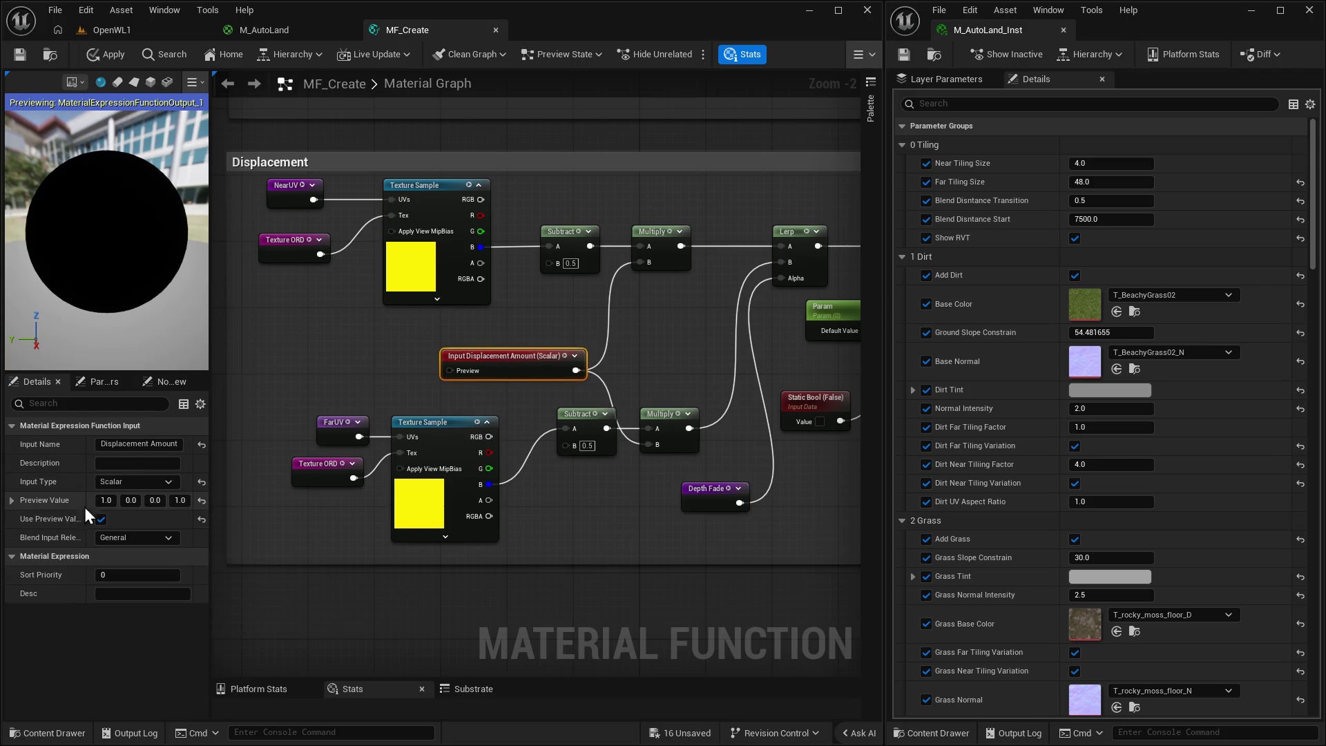
Set the Displacement Amount preview value to 0 without using it, and apply.
{"action": "left_click", "coordinate": [105, 499]}
{"action": "type", "text": "0"}
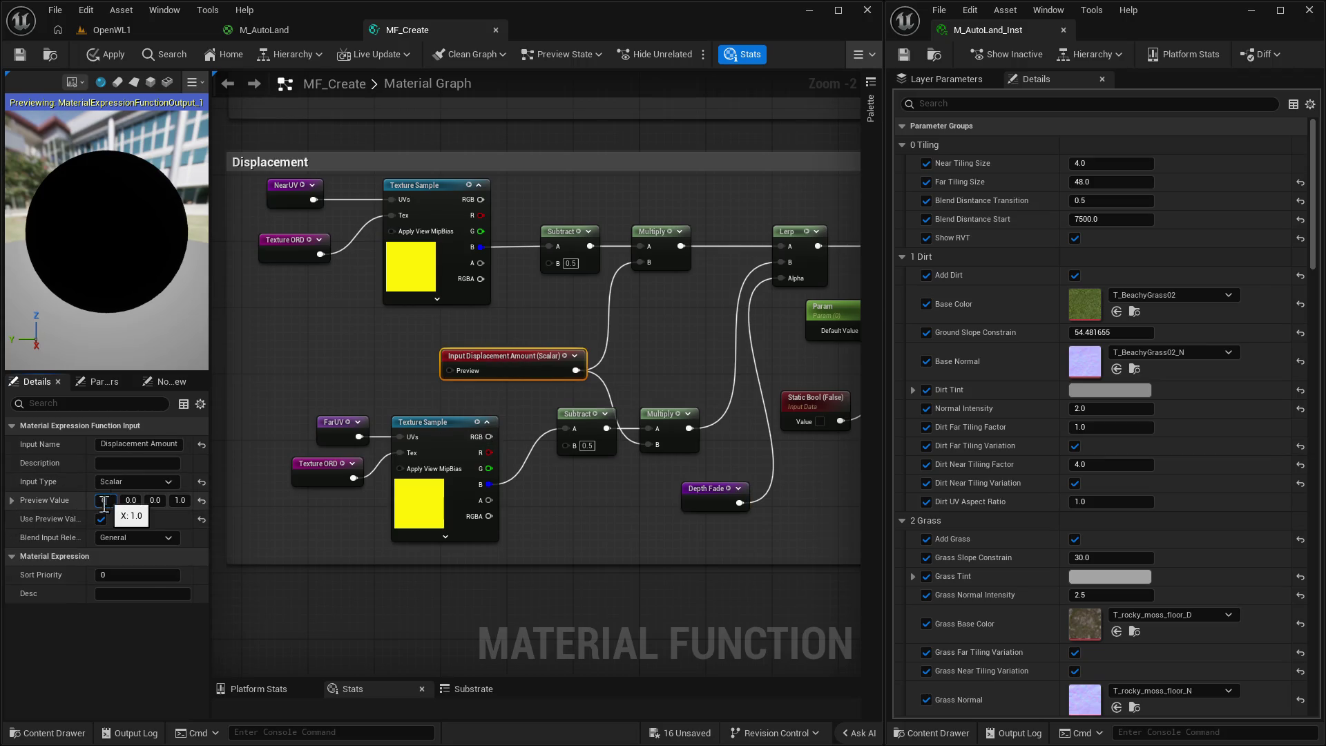
{"action": "left_click", "coordinate": [100, 522]}
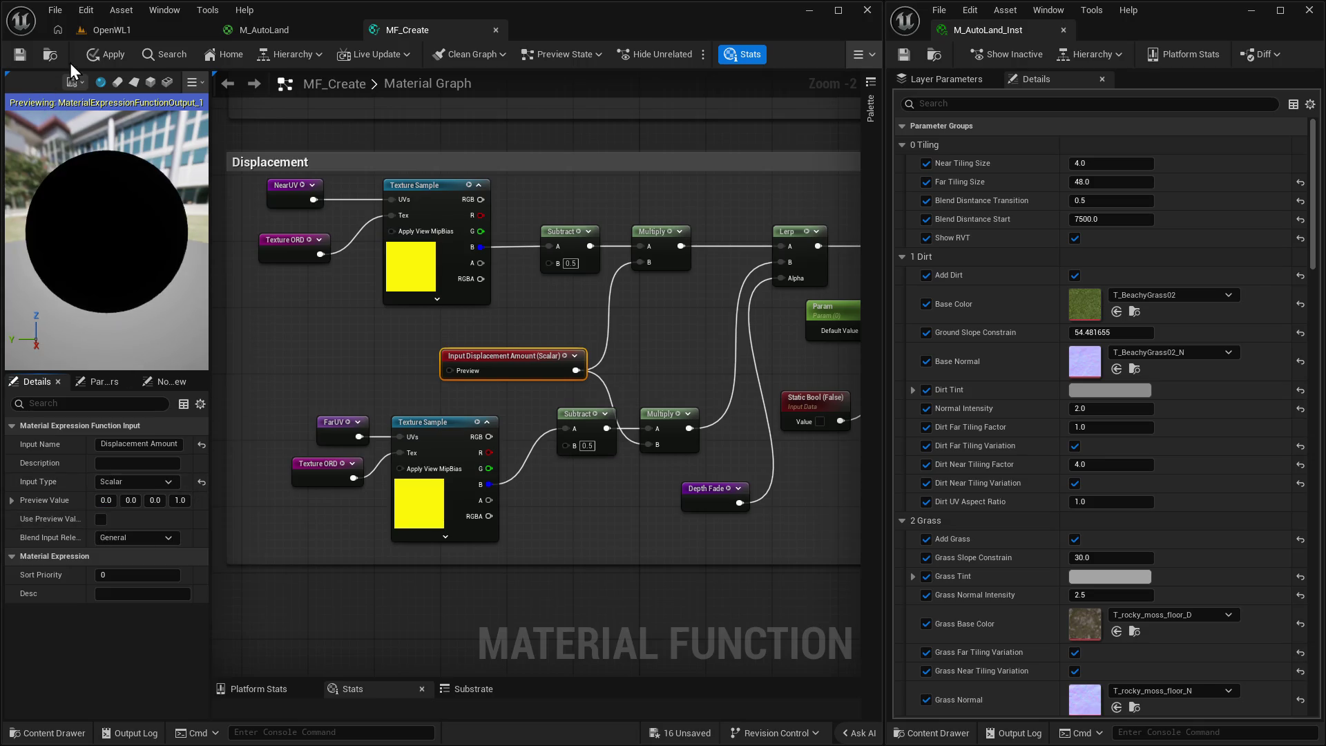
{"action": "left_click", "coordinate": [106, 56]}
Save MF_Create, wire the Switch output into Displacement, and apply the change.
{"action": "left_click_drag", "start_coordinate": [638, 351], "coordinate": [458, 383]}
{"action": "key", "text": "ctrl+shift+s"}
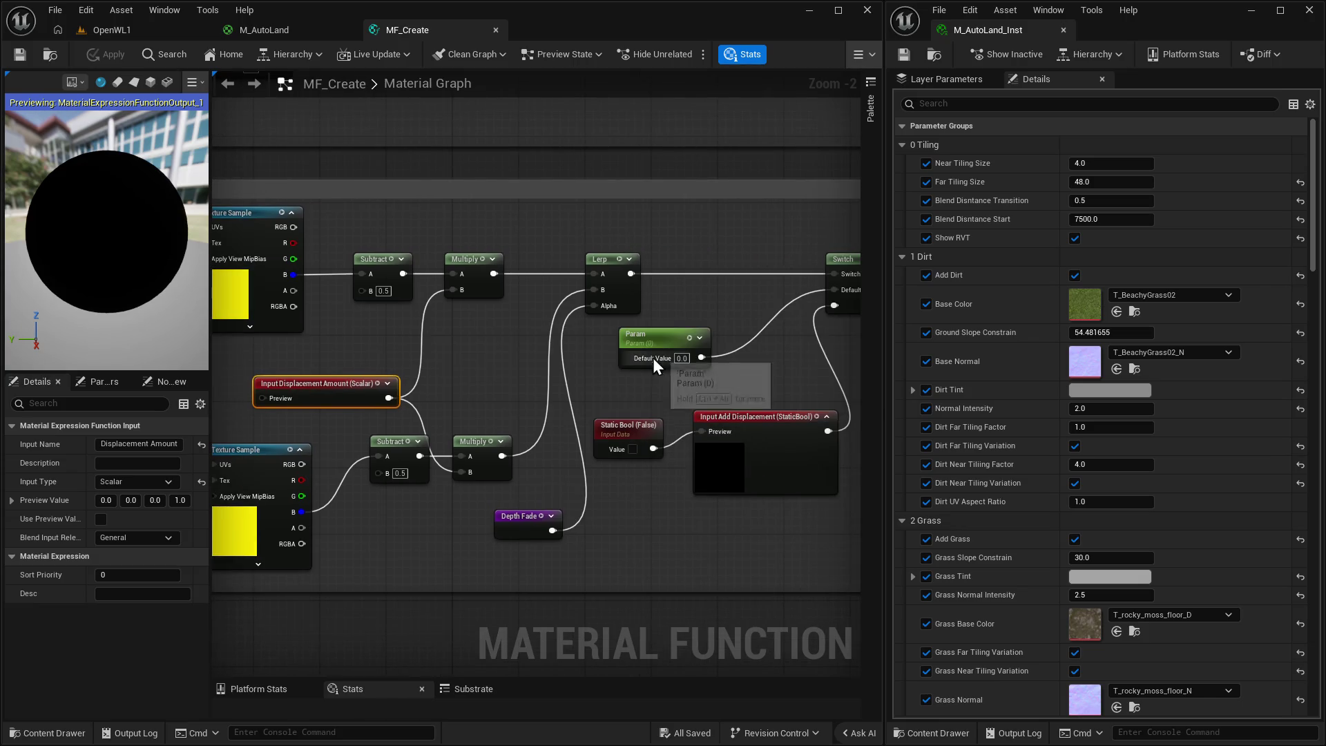
{"action": "mouse_move", "coordinate": [845, 265]}
{"action": "left_mouse_down"}
{"action": "mouse_move", "coordinate": [417, 475]}
{"action": "mouse_move", "coordinate": [607, 253]}
{"action": "mouse_move", "coordinate": [817, 265]}
{"action": "mouse_move", "coordinate": [786, 148]}
{"action": "left_mouse_up"}
{"action": "left_click", "coordinate": [787, 245]}
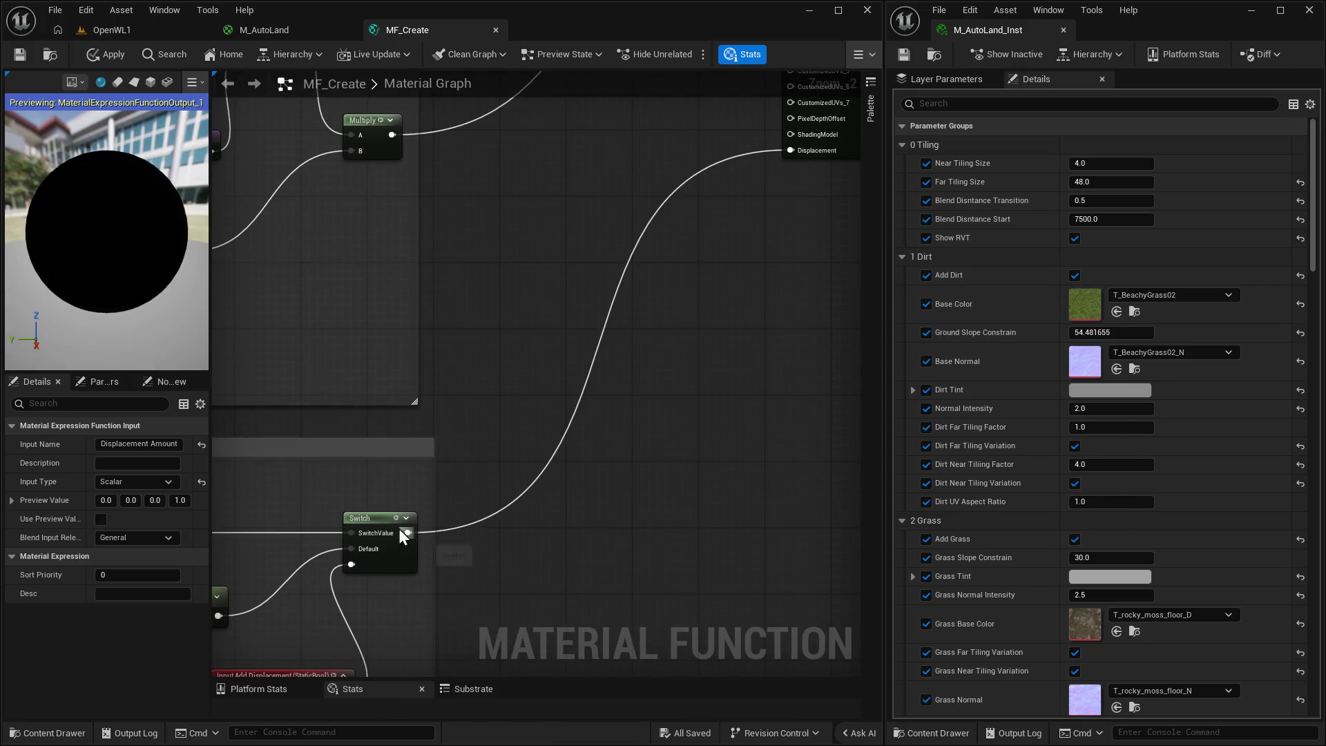
{"action": "left_click", "coordinate": [103, 55]}
Compare the OpenWL1 landscape with the MF_Create graph by switching between their tabs.
{"action": "left_click", "coordinate": [111, 29]}
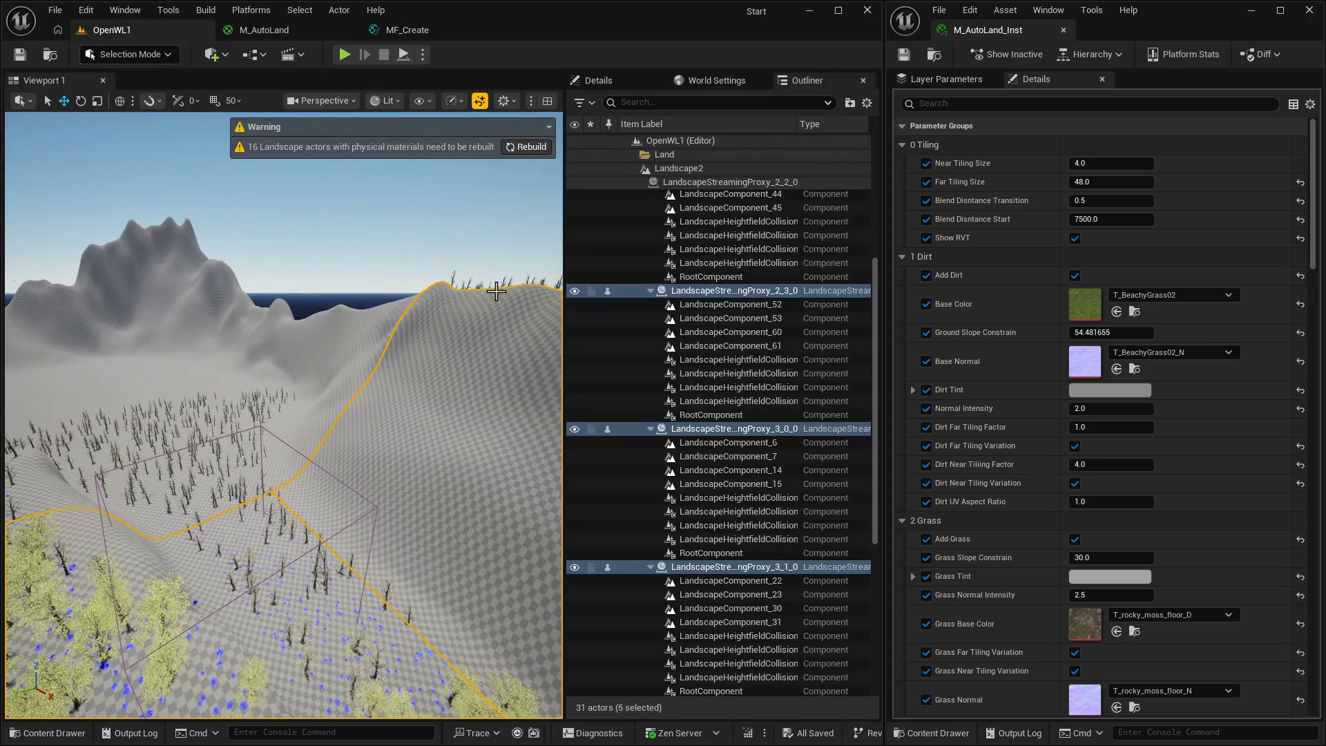
{"action": "left_click", "coordinate": [418, 31]}
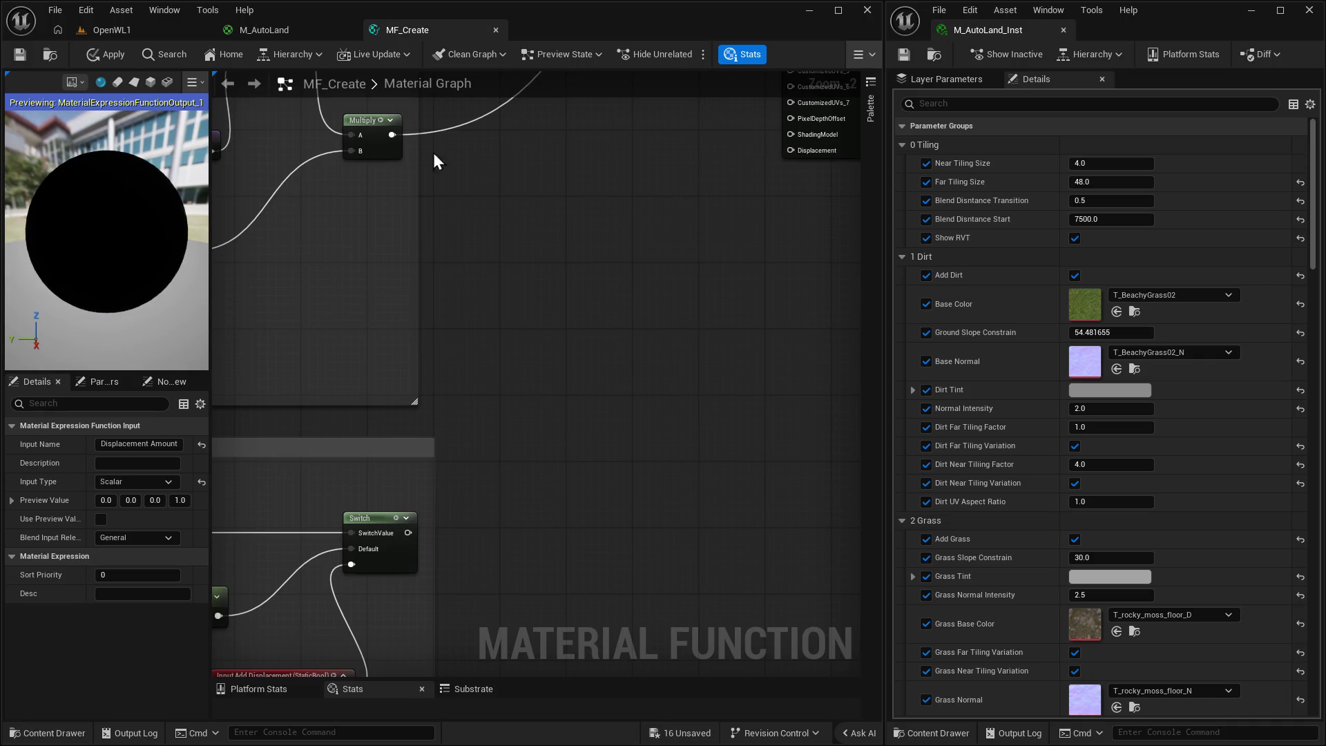
{"action": "left_click", "coordinate": [101, 33]}
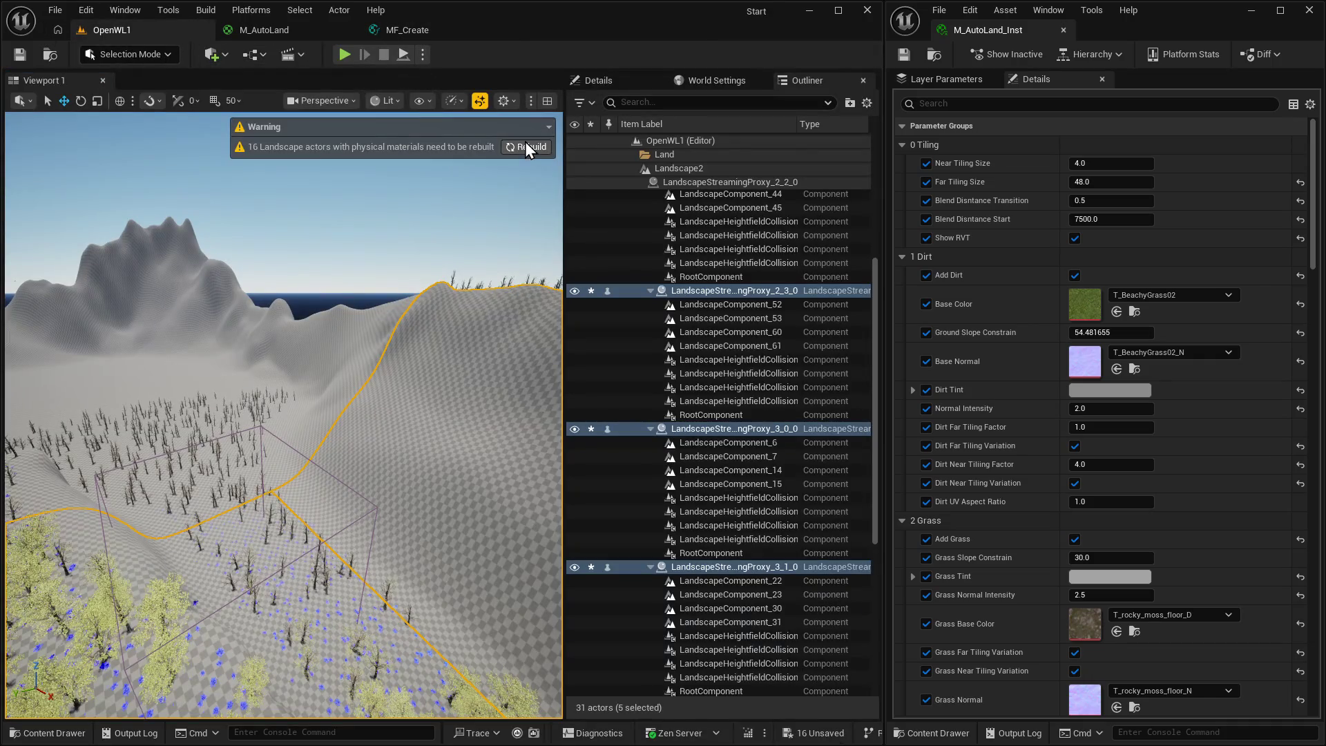
{"action": "left_click", "coordinate": [391, 32]}
{"action": "scroll", "coordinate": [569, 386], "scroll_direction": "down", "scroll_amount": 4}
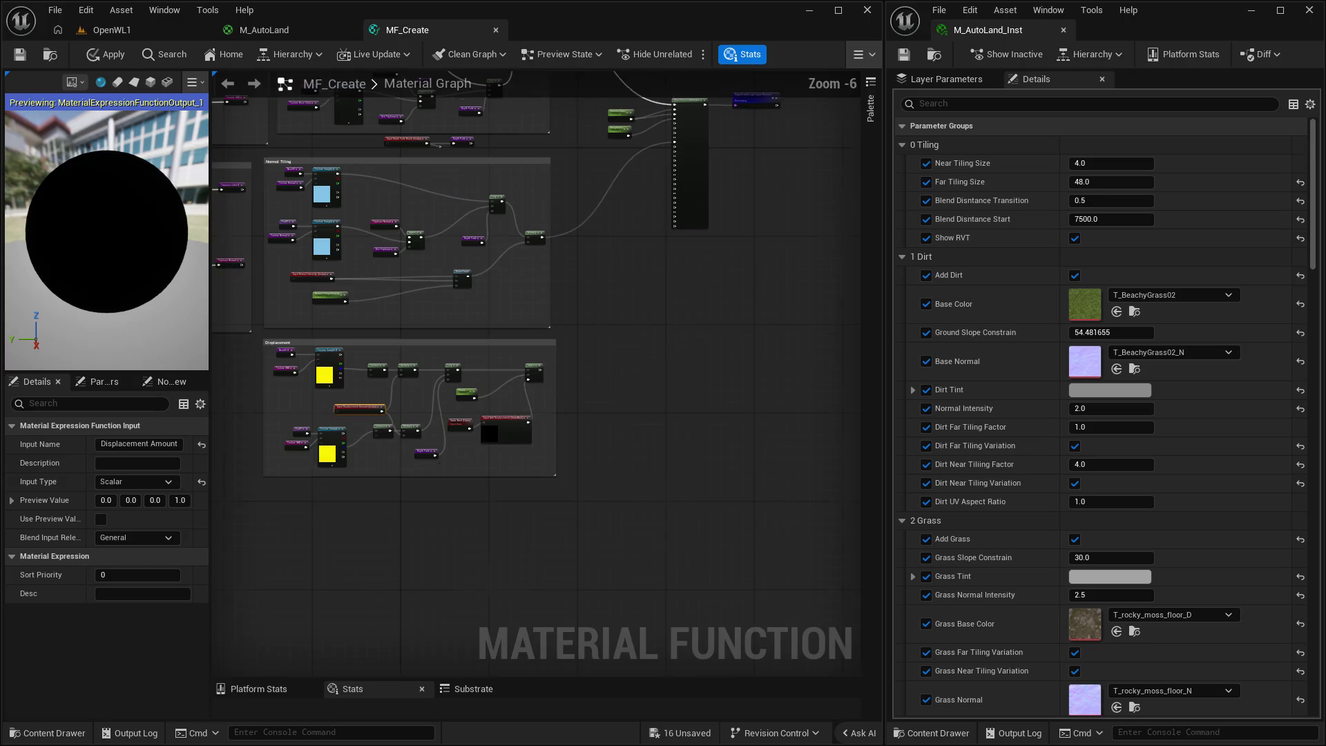
{"action": "scroll", "coordinate": [744, 283], "scroll_direction": "up", "scroll_amount": 4}
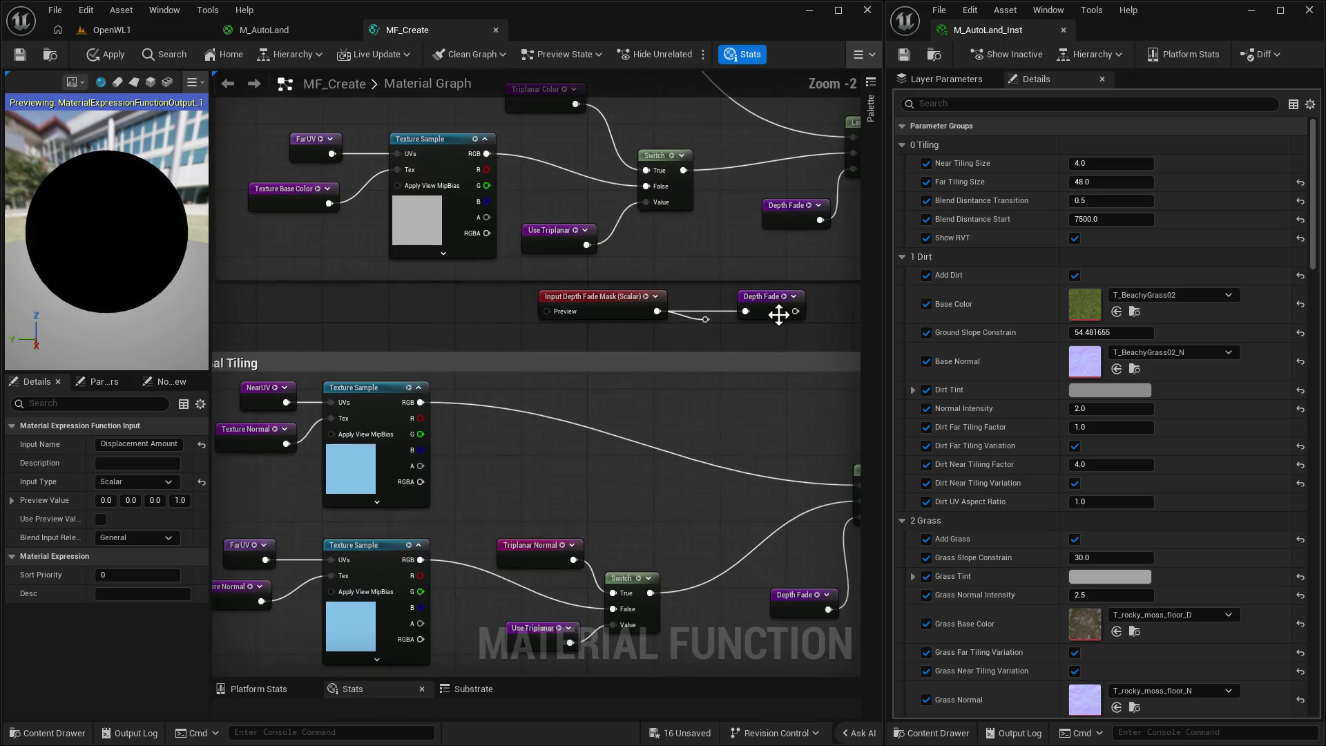
{"action": "left_click", "coordinate": [701, 320]}
{"action": "left_click_drag", "start_coordinate": [702, 320], "coordinate": [669, 298]}
{"action": "left_click_drag", "start_coordinate": [596, 433], "coordinate": [566, 432]}
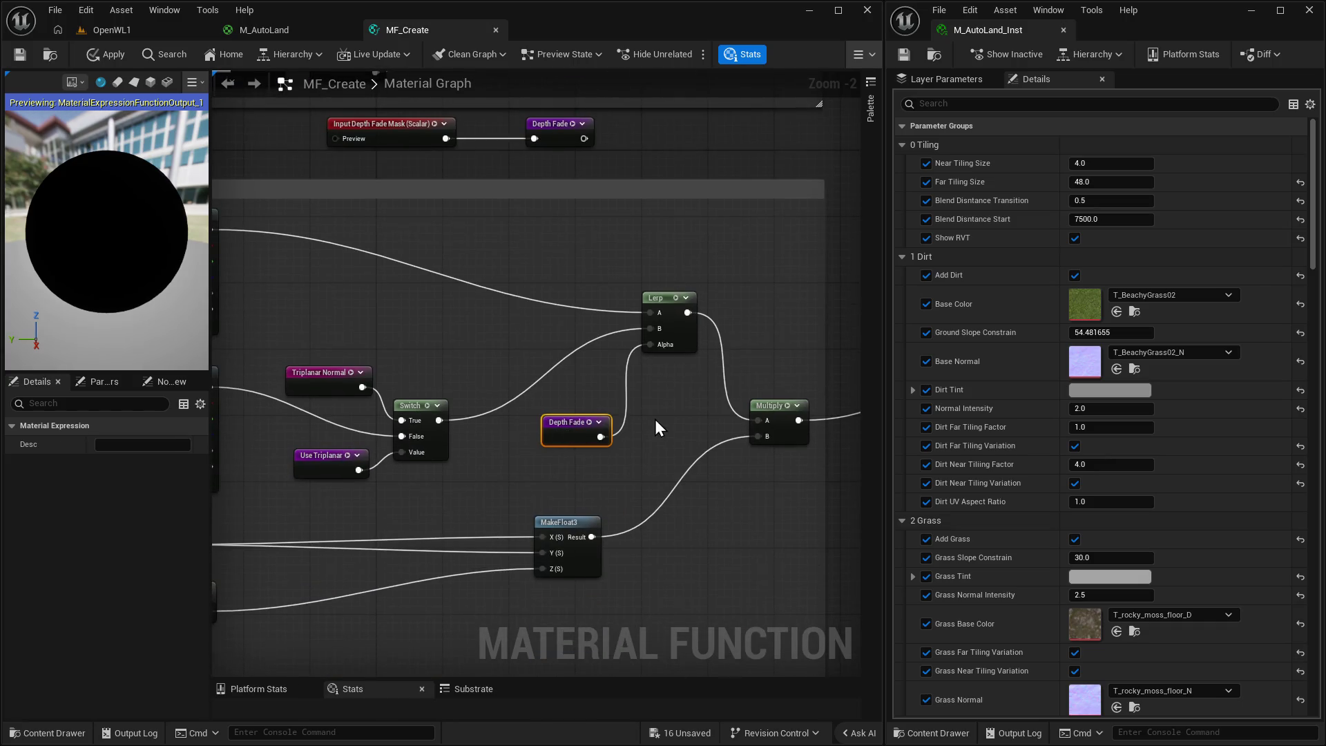
{"action": "mouse_move", "coordinate": [656, 428]}
{"action": "left_mouse_down"}
{"action": "mouse_move", "coordinate": [508, 535]}
{"action": "mouse_move", "coordinate": [612, 470]}
{"action": "left_mouse_up"}
{"action": "left_click_drag", "start_coordinate": [511, 568], "coordinate": [453, 617]}
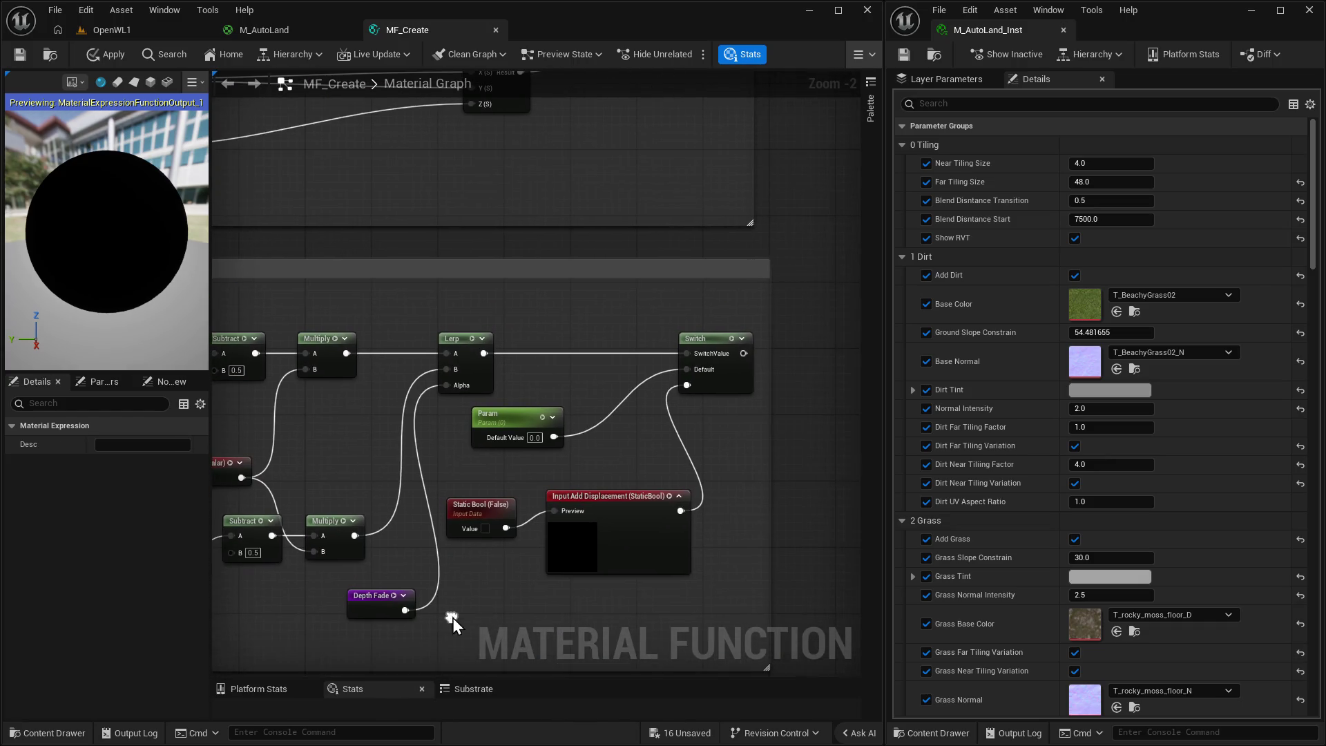
{"action": "left_click_drag", "start_coordinate": [424, 529], "coordinate": [577, 510]}
{"action": "scroll", "coordinate": [537, 453], "scroll_direction": "down", "scroll_amount": 4}
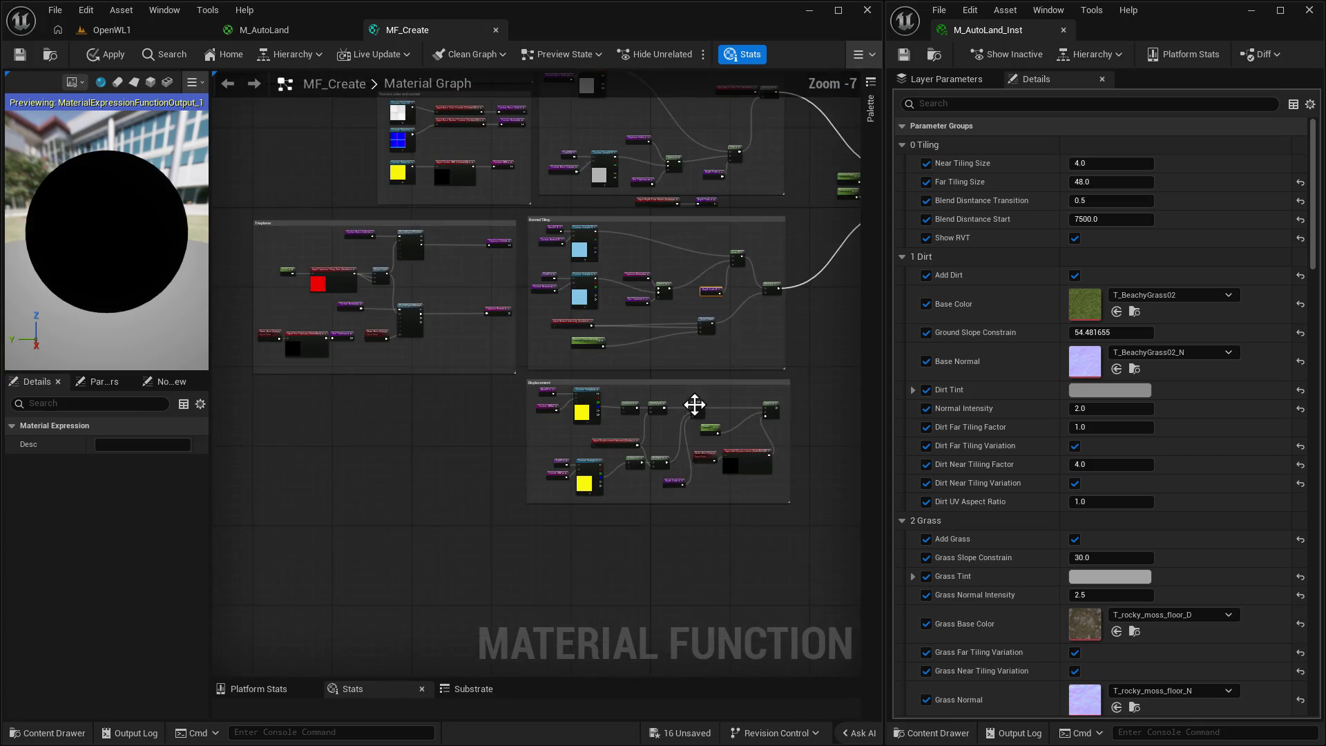
{"action": "mouse_move", "coordinate": [693, 403]}
{"action": "left_mouse_down"}
{"action": "mouse_move", "coordinate": [346, 509]}
{"action": "mouse_move", "coordinate": [441, 548]}
{"action": "left_mouse_up"}
{"action": "scroll", "coordinate": [570, 433], "scroll_direction": "up", "scroll_amount": 2}
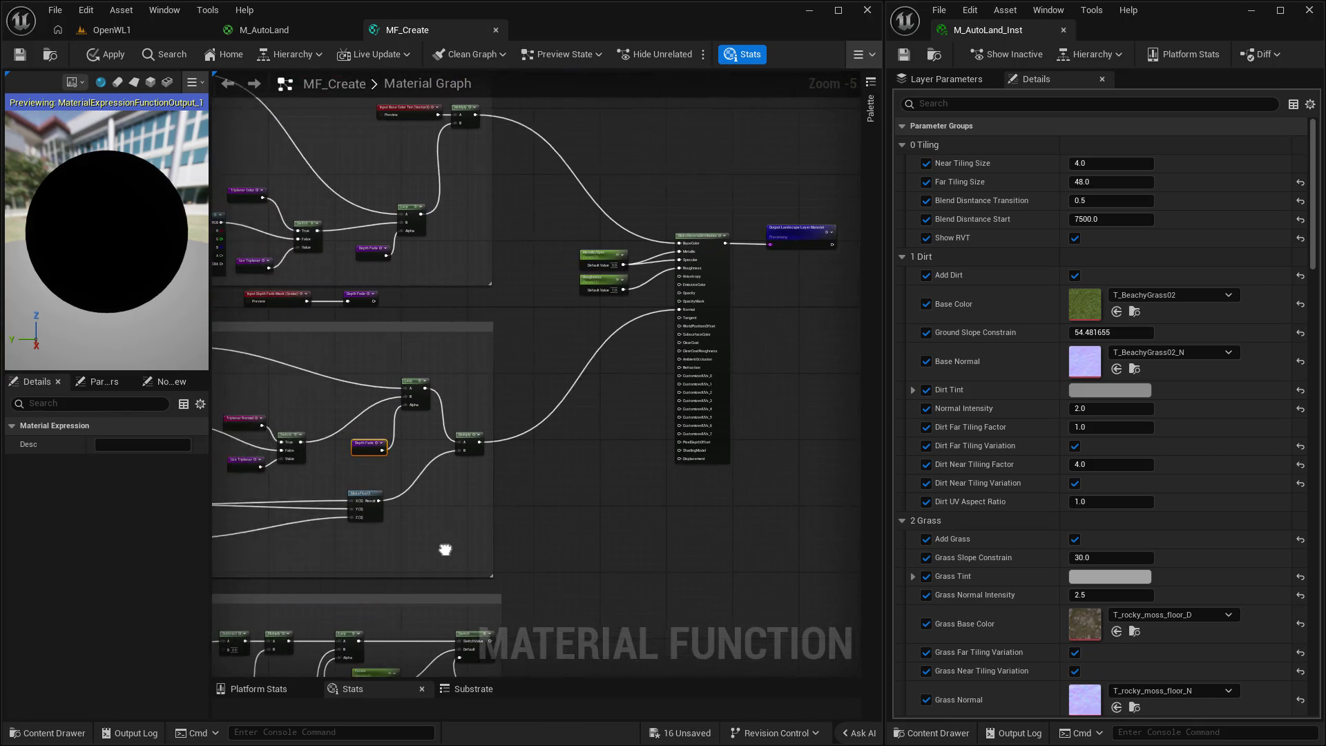
{"action": "scroll", "coordinate": [519, 404], "scroll_direction": "up", "scroll_amount": 3}
{"action": "left_click", "coordinate": [112, 30]}
{"action": "left_click_drag", "start_coordinate": [441, 439], "coordinate": [441, 438]}
{"action": "left_click_drag", "start_coordinate": [284, 414], "coordinate": [283, 414]}
{"action": "left_click", "coordinate": [424, 35]}
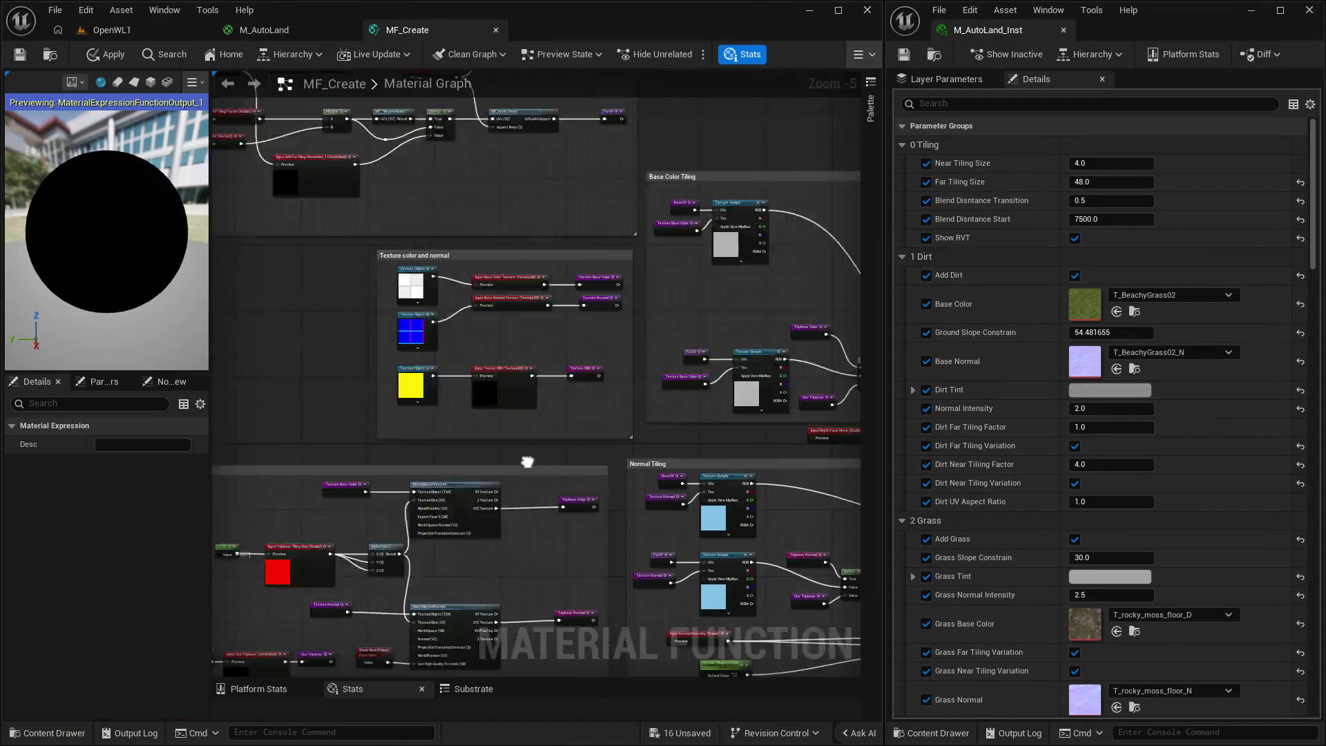
{"action": "scroll", "coordinate": [424, 370], "scroll_direction": "up", "scroll_amount": 2}
{"action": "left_click", "coordinate": [369, 337]}
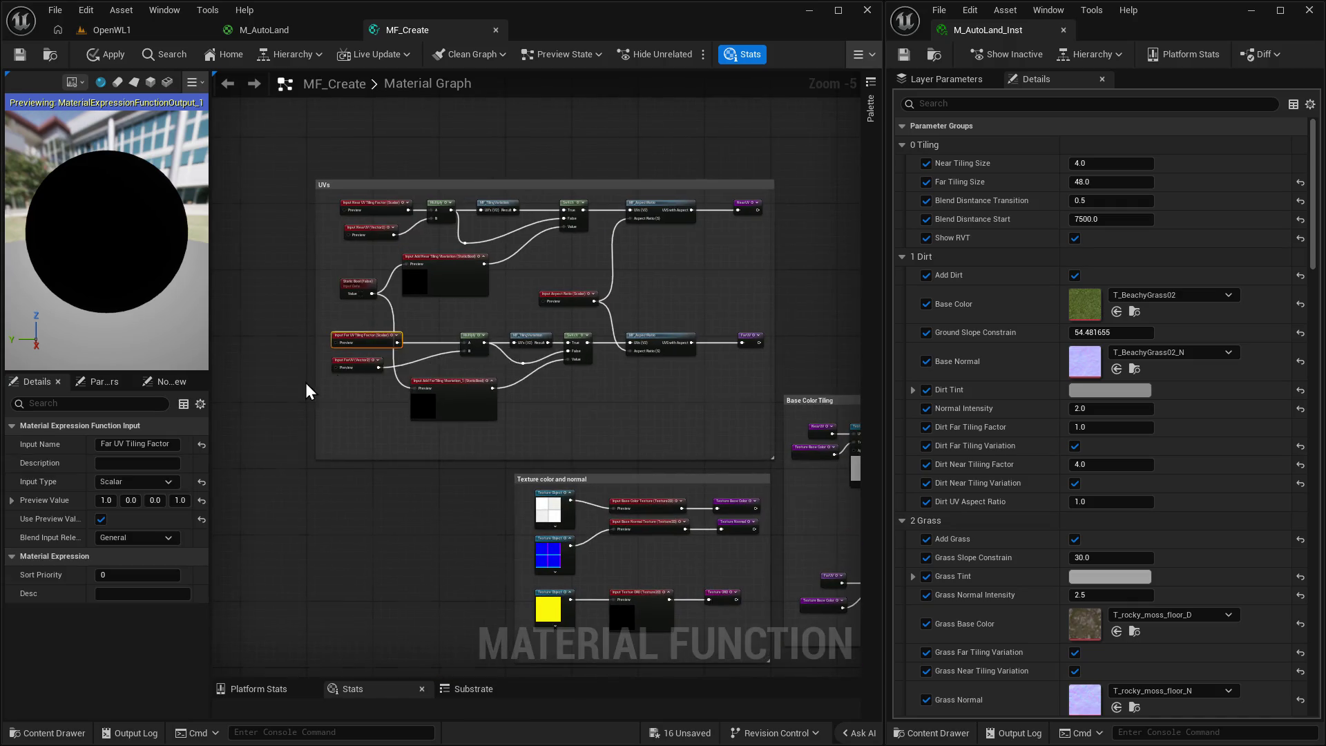
{"action": "scroll", "coordinate": [305, 382], "scroll_direction": "up", "scroll_amount": 5}
{"action": "scroll", "coordinate": [464, 219], "scroll_direction": "down", "scroll_amount": 1}
{"action": "left_click", "coordinate": [433, 178]}
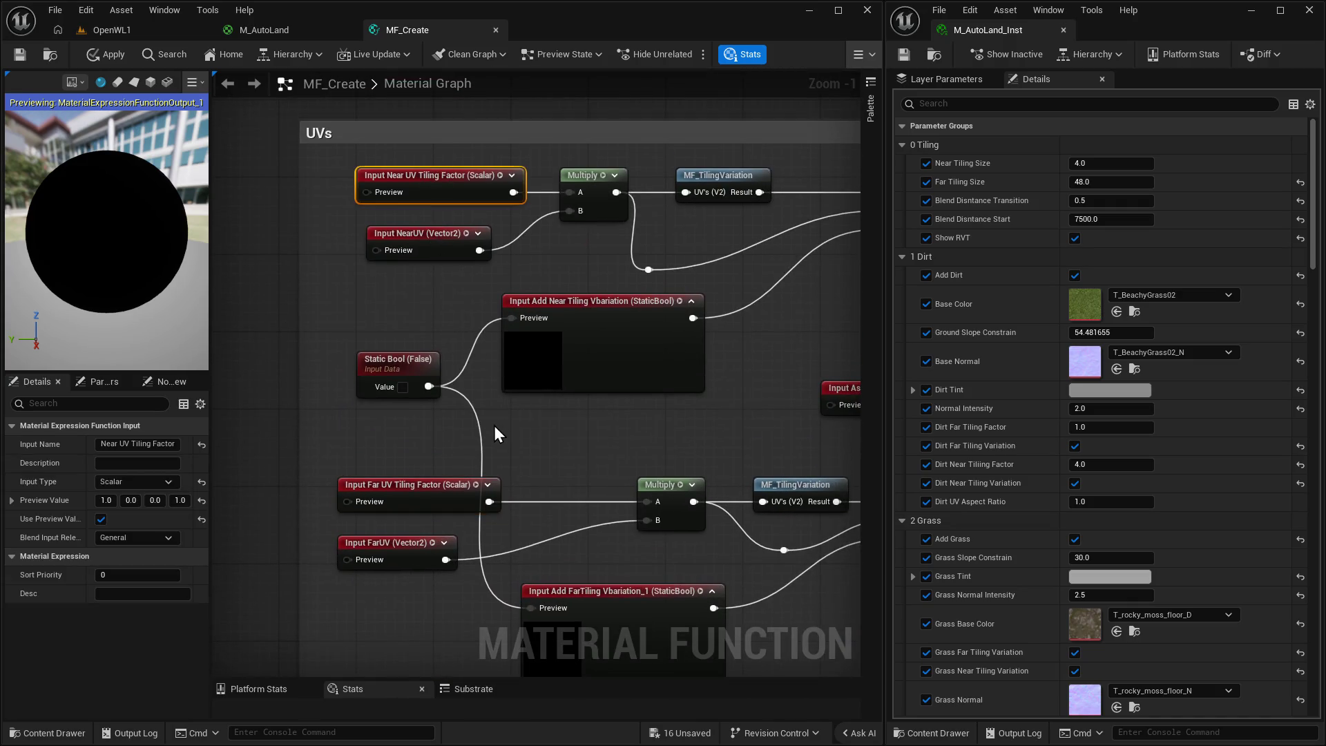
{"action": "left_click", "coordinate": [436, 478]}
{"action": "scroll", "coordinate": [546, 394], "scroll_direction": "down", "scroll_amount": 2}
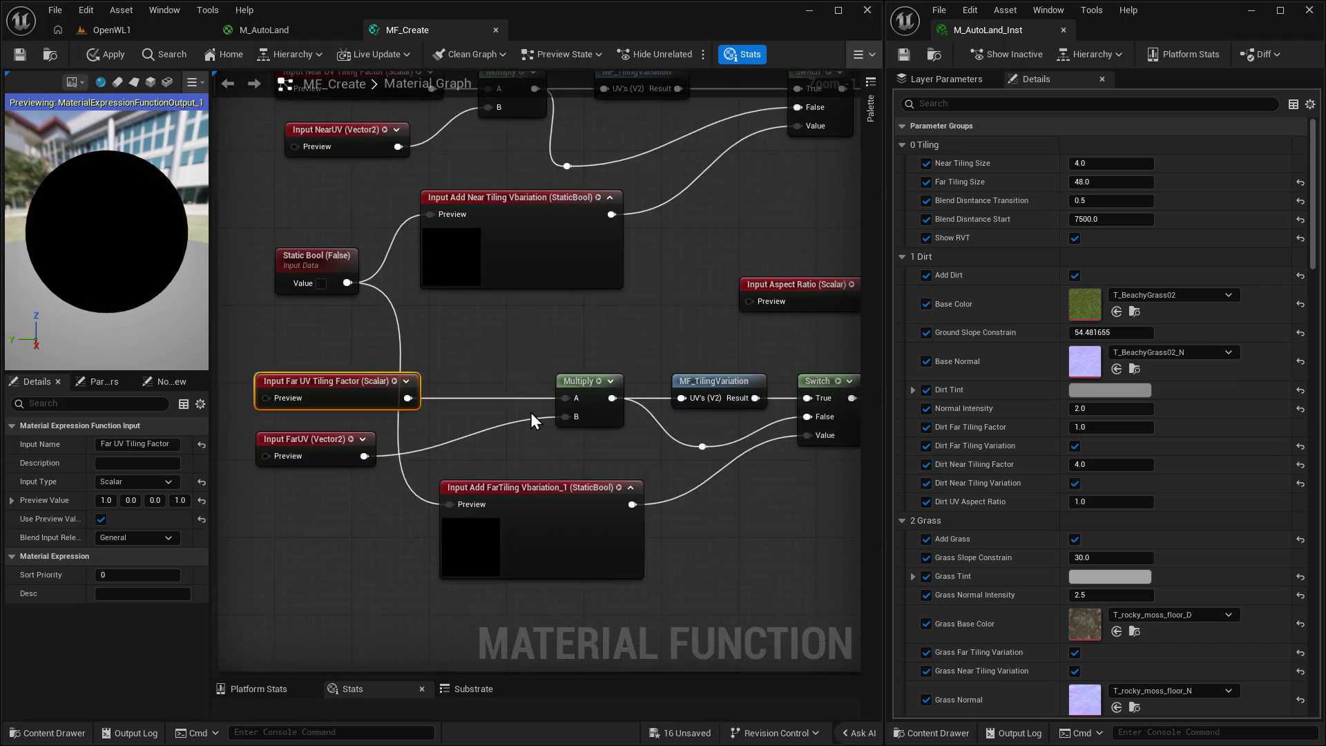
{"action": "scroll", "coordinate": [734, 532], "scroll_direction": "down", "scroll_amount": 4}
{"action": "scroll", "coordinate": [486, 473], "scroll_direction": "up", "scroll_amount": 4}
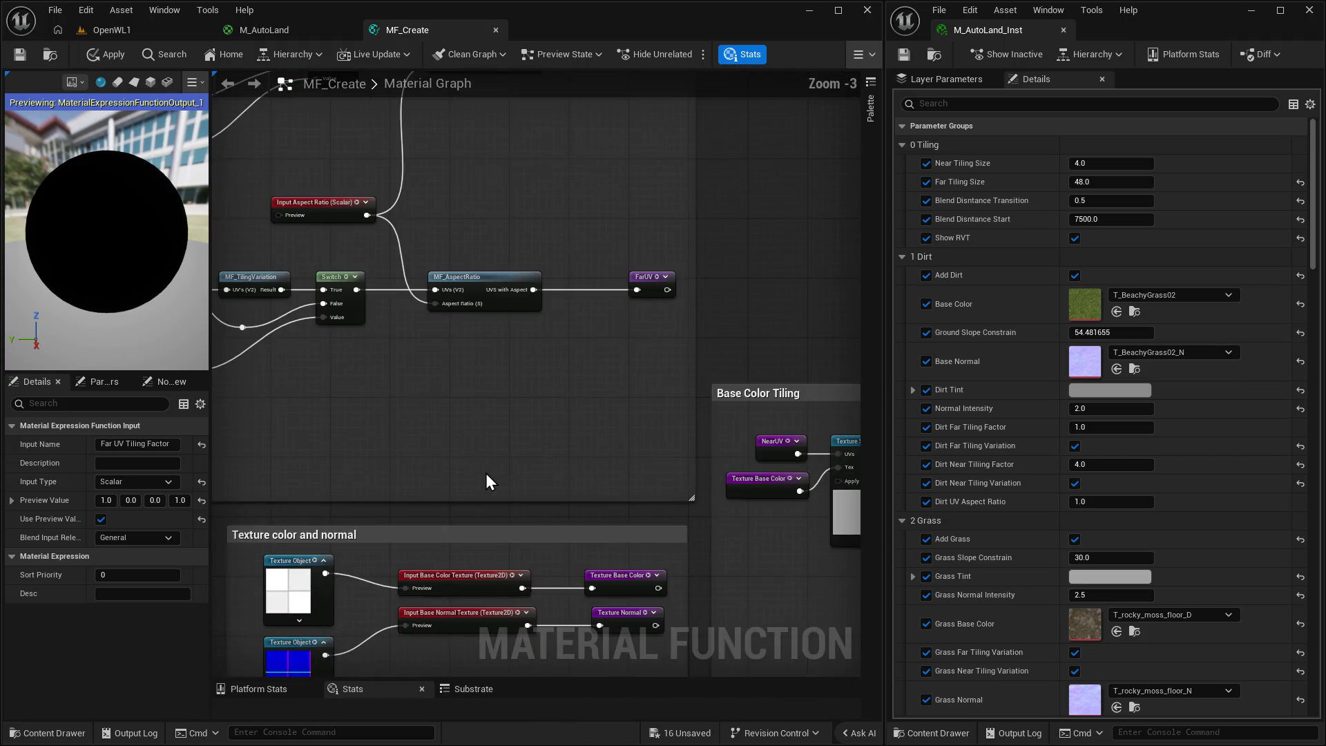
{"action": "left_click", "coordinate": [606, 413]}
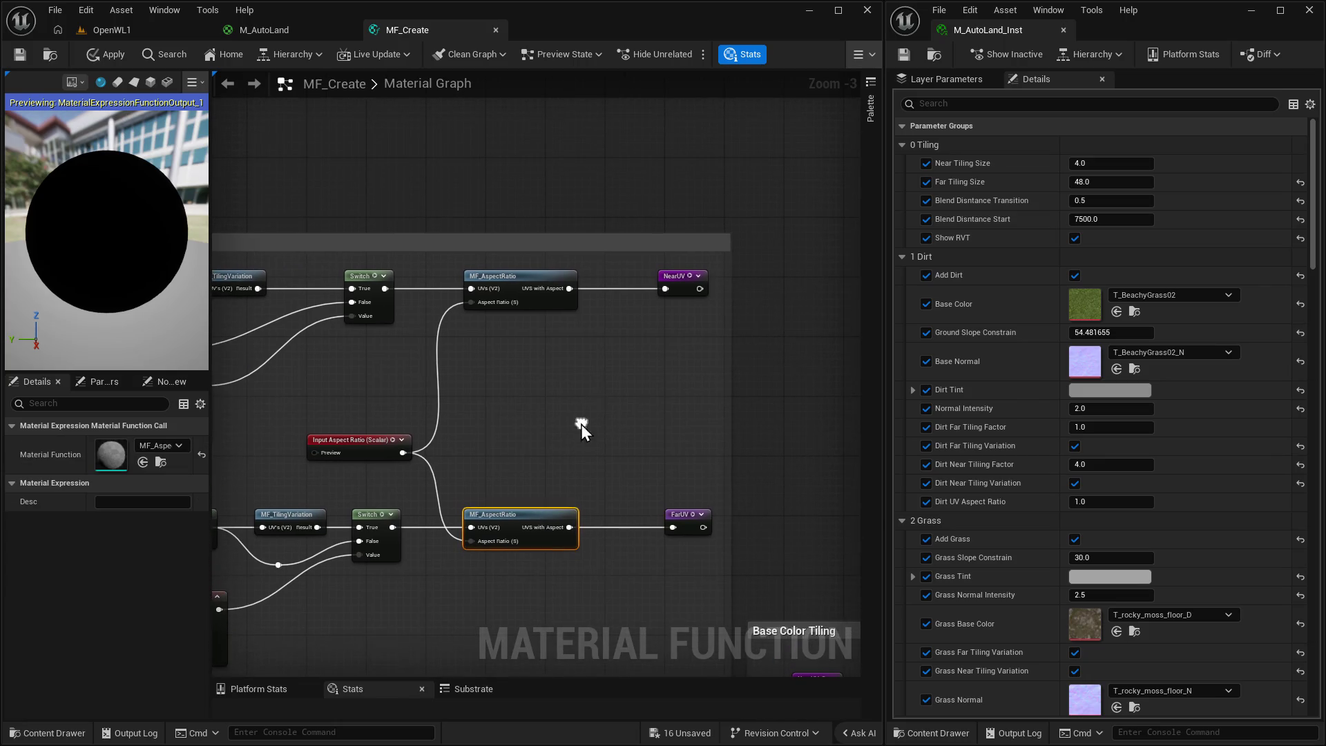
{"action": "left_click", "coordinate": [532, 278]}
{"action": "scroll", "coordinate": [601, 453], "scroll_direction": "up", "scroll_amount": 2}
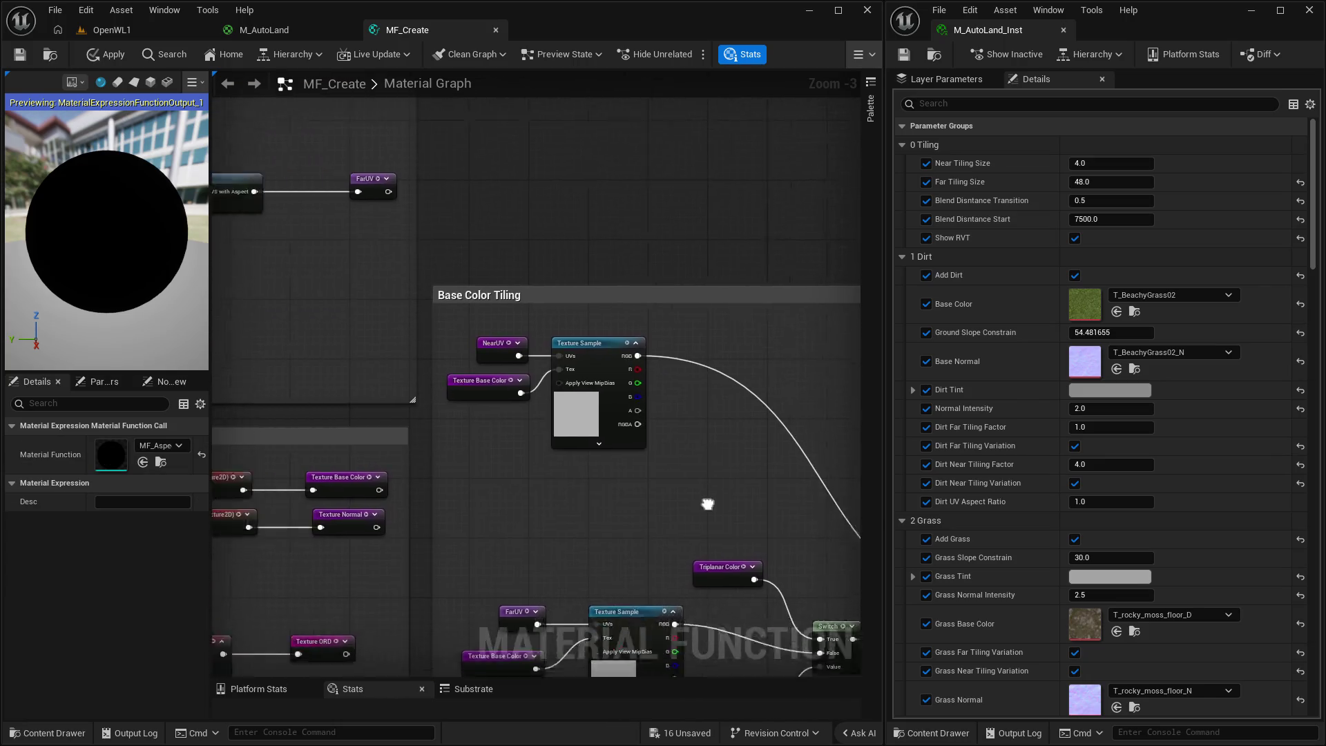
{"action": "scroll", "coordinate": [410, 254], "scroll_direction": "down", "scroll_amount": 2}
{"action": "left_click", "coordinate": [479, 269]}
{"action": "scroll", "coordinate": [497, 385], "scroll_direction": "down", "scroll_amount": 1}
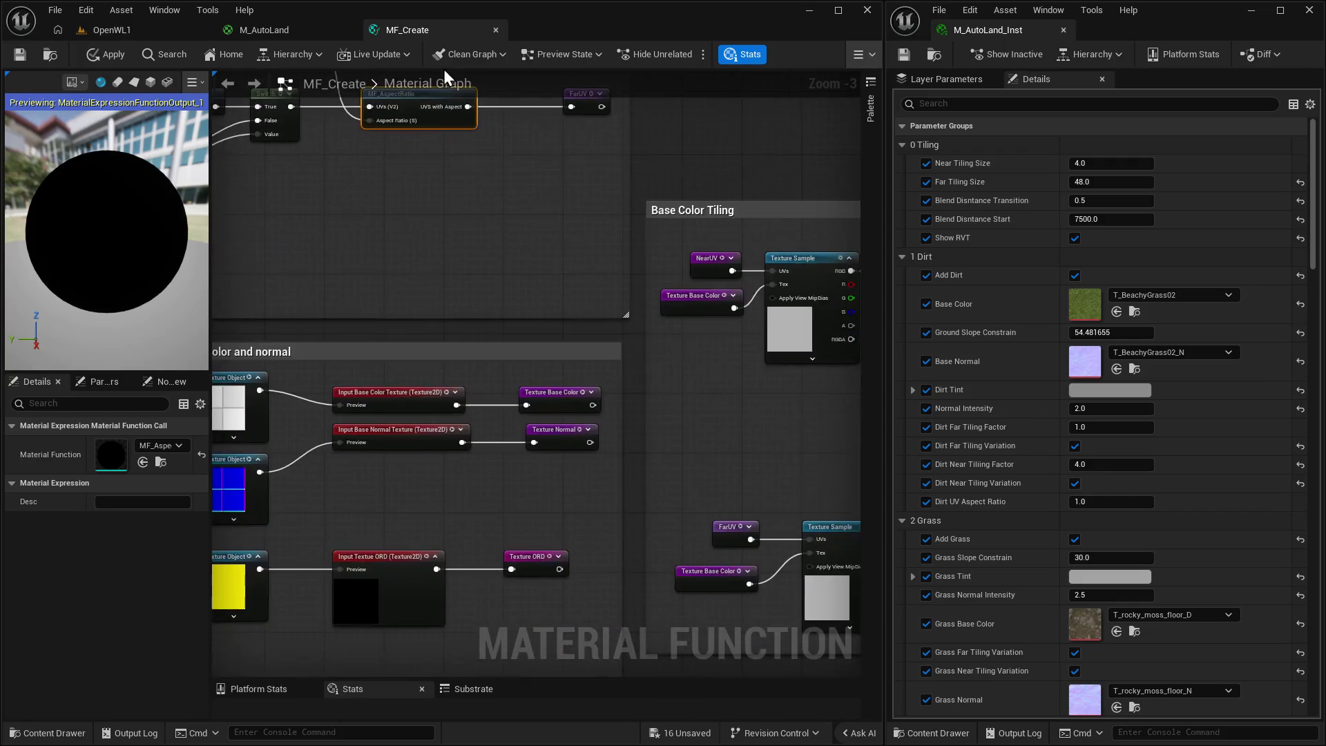
{"action": "mouse_move", "coordinate": [455, 533]}
{"action": "left_mouse_down"}
{"action": "mouse_move", "coordinate": [497, 453]}
{"action": "mouse_move", "coordinate": [592, 435]}
{"action": "mouse_move", "coordinate": [494, 352]}
{"action": "mouse_move", "coordinate": [614, 385]}
{"action": "mouse_move", "coordinate": [442, 414]}
{"action": "mouse_move", "coordinate": [546, 613]}
{"action": "left_mouse_up"}
{"action": "left_click", "coordinate": [504, 422]}
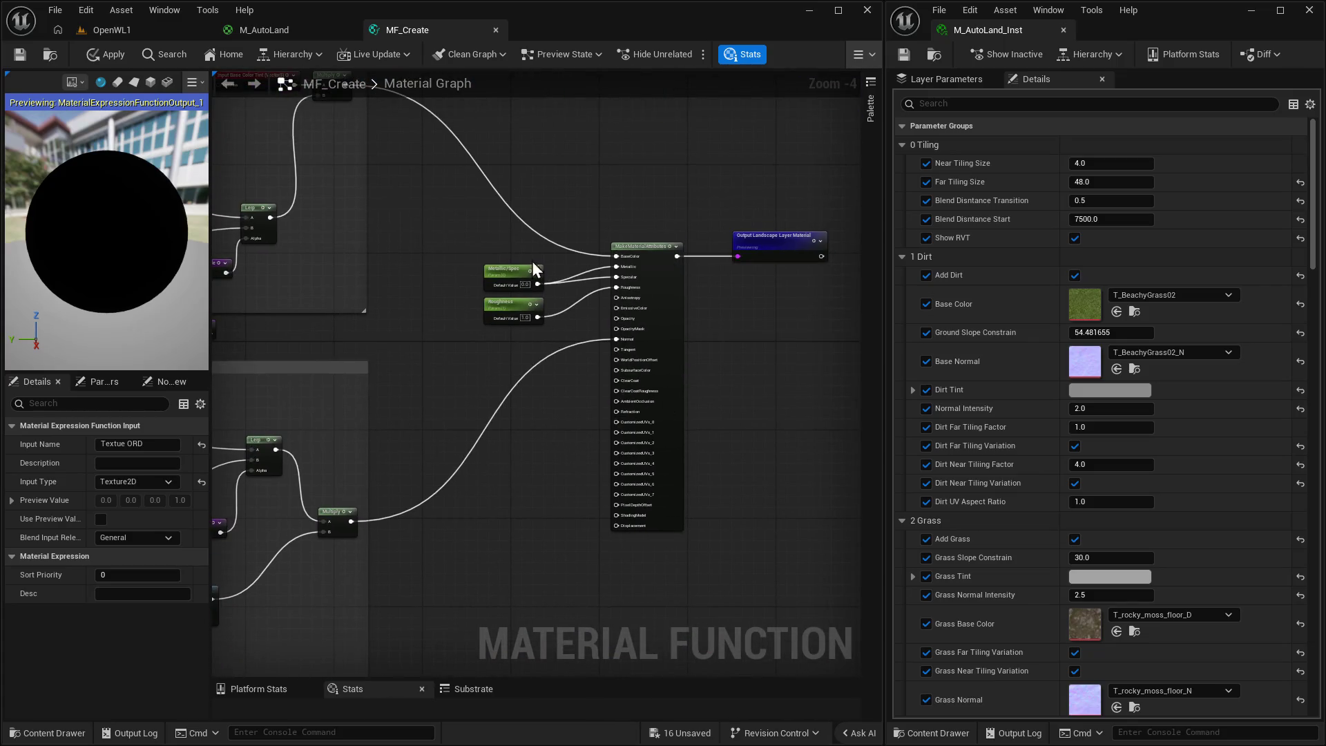
{"action": "mouse_move", "coordinate": [438, 545]}
{"action": "left_mouse_down"}
{"action": "mouse_move", "coordinate": [649, 423]}
{"action": "mouse_move", "coordinate": [555, 242]}
{"action": "mouse_move", "coordinate": [438, 301]}
{"action": "mouse_move", "coordinate": [552, 351]}
{"action": "mouse_move", "coordinate": [584, 341]}
{"action": "left_mouse_up"}
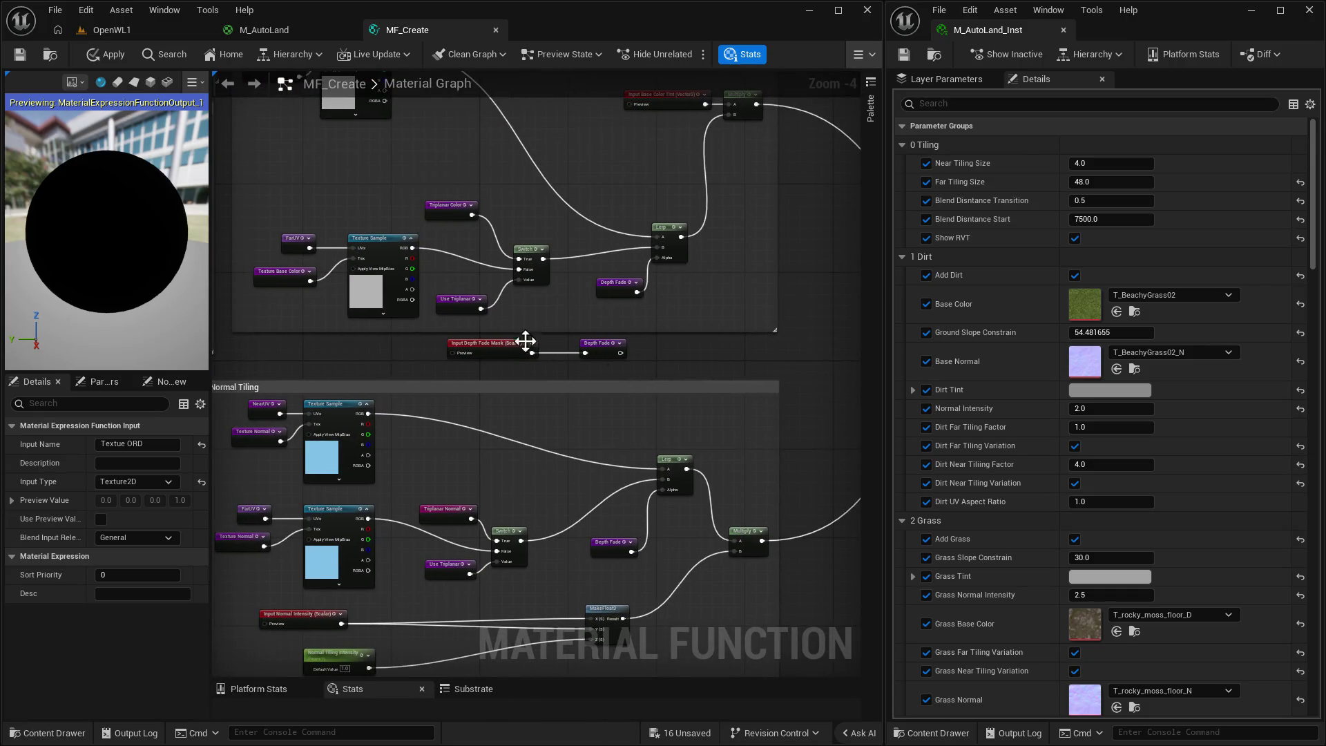
Turn off the Depth Fade Mask preview value, save, and check the OpenWL1 landscape.
{"action": "left_click", "coordinate": [488, 347]}
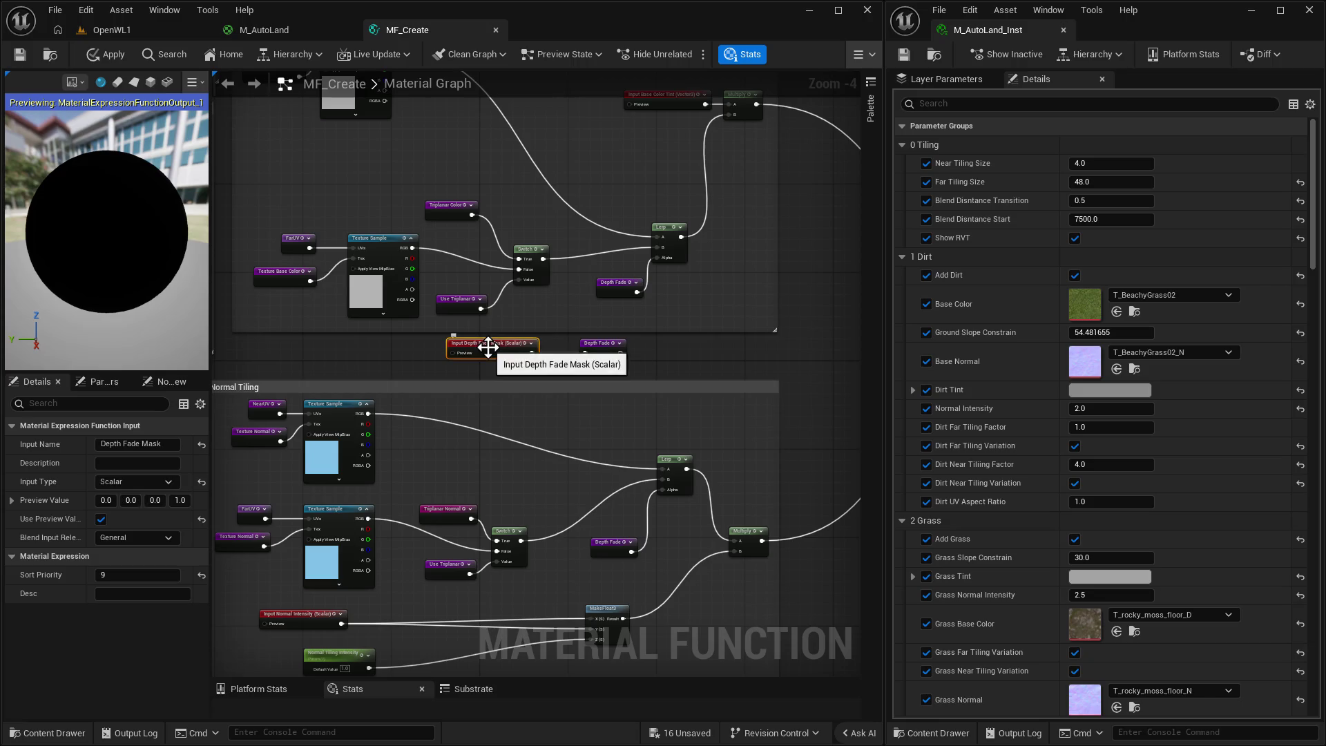
{"action": "left_click", "coordinate": [99, 524]}
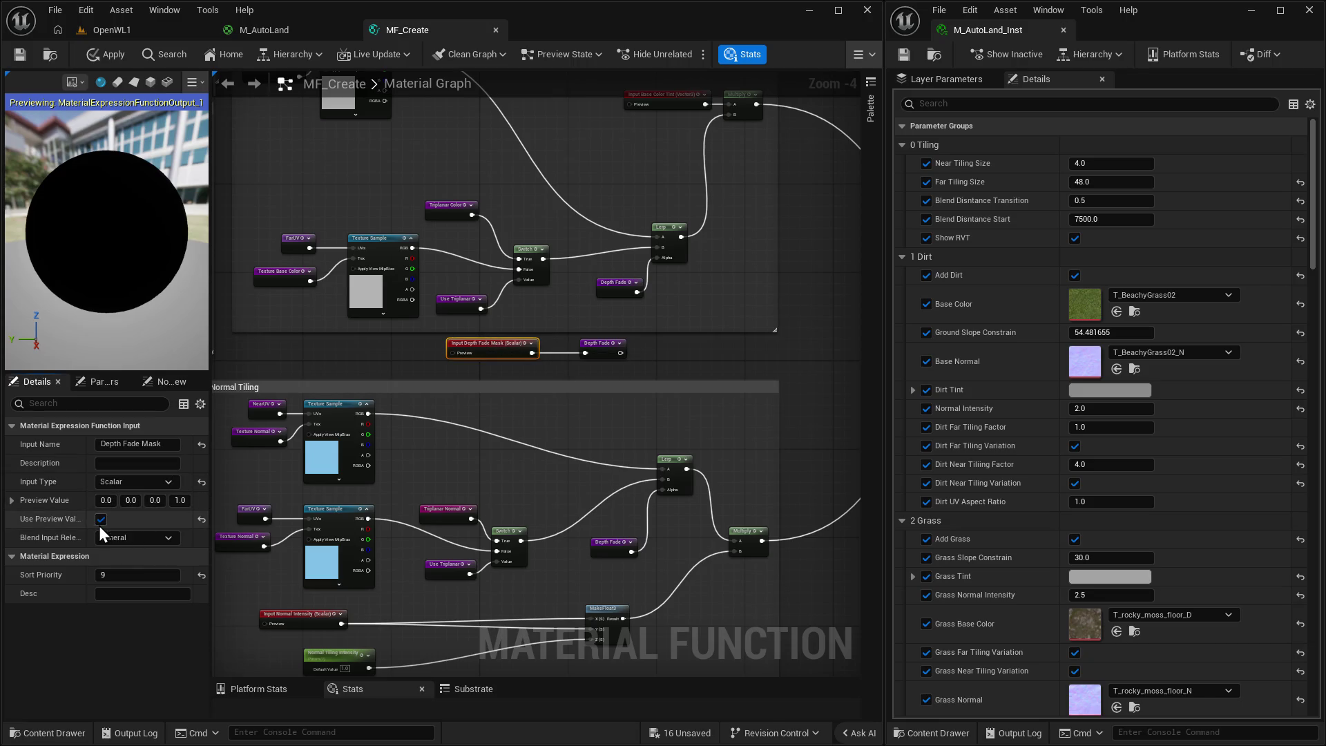
{"action": "left_click", "coordinate": [19, 53]}
{"action": "left_click", "coordinate": [104, 29]}
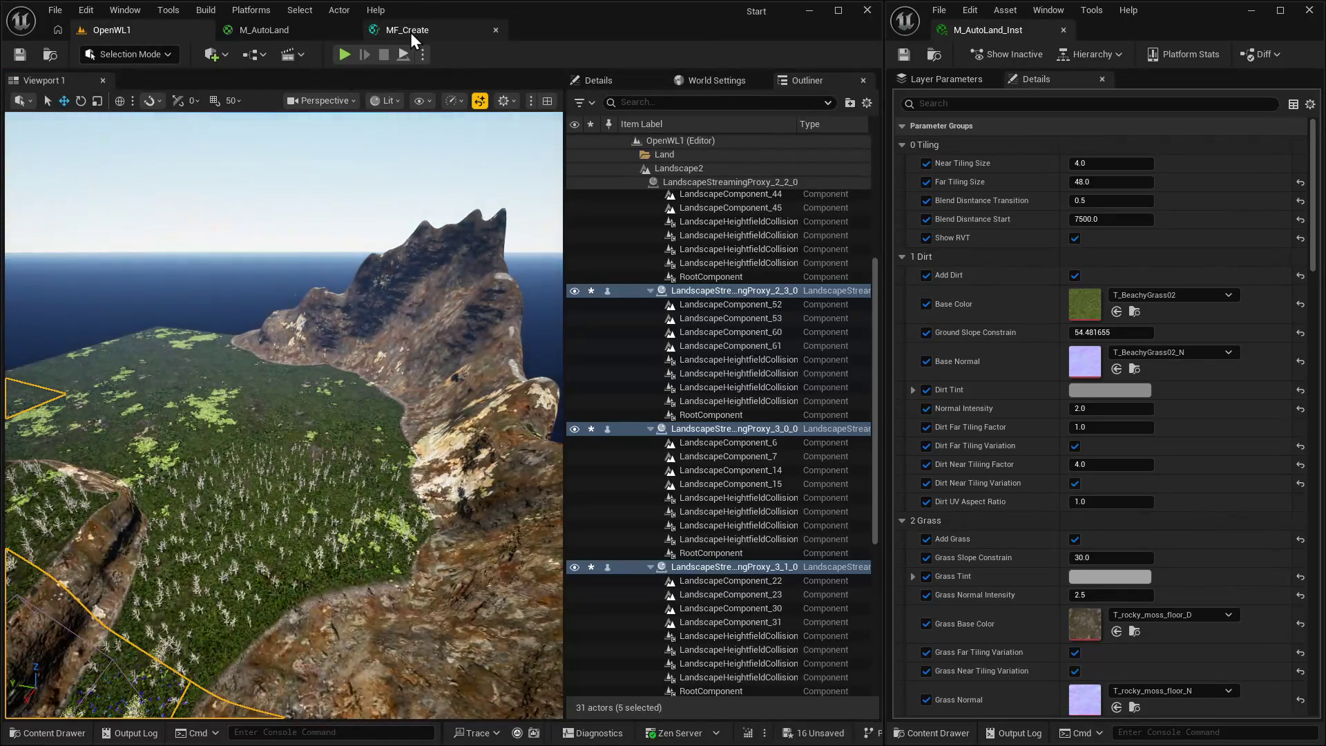
{"action": "left_click", "coordinate": [409, 30]}
{"action": "left_click", "coordinate": [81, 27]}
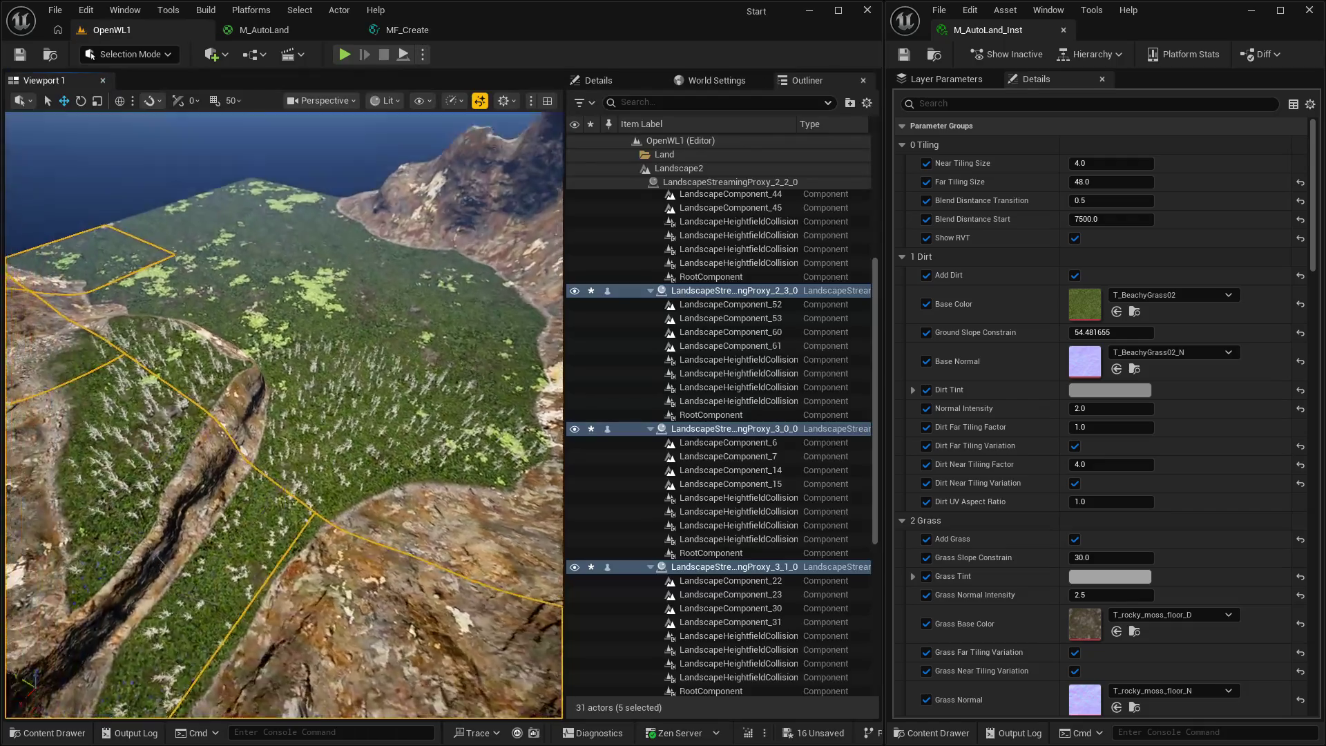
{"action": "left_click", "coordinate": [409, 30]}
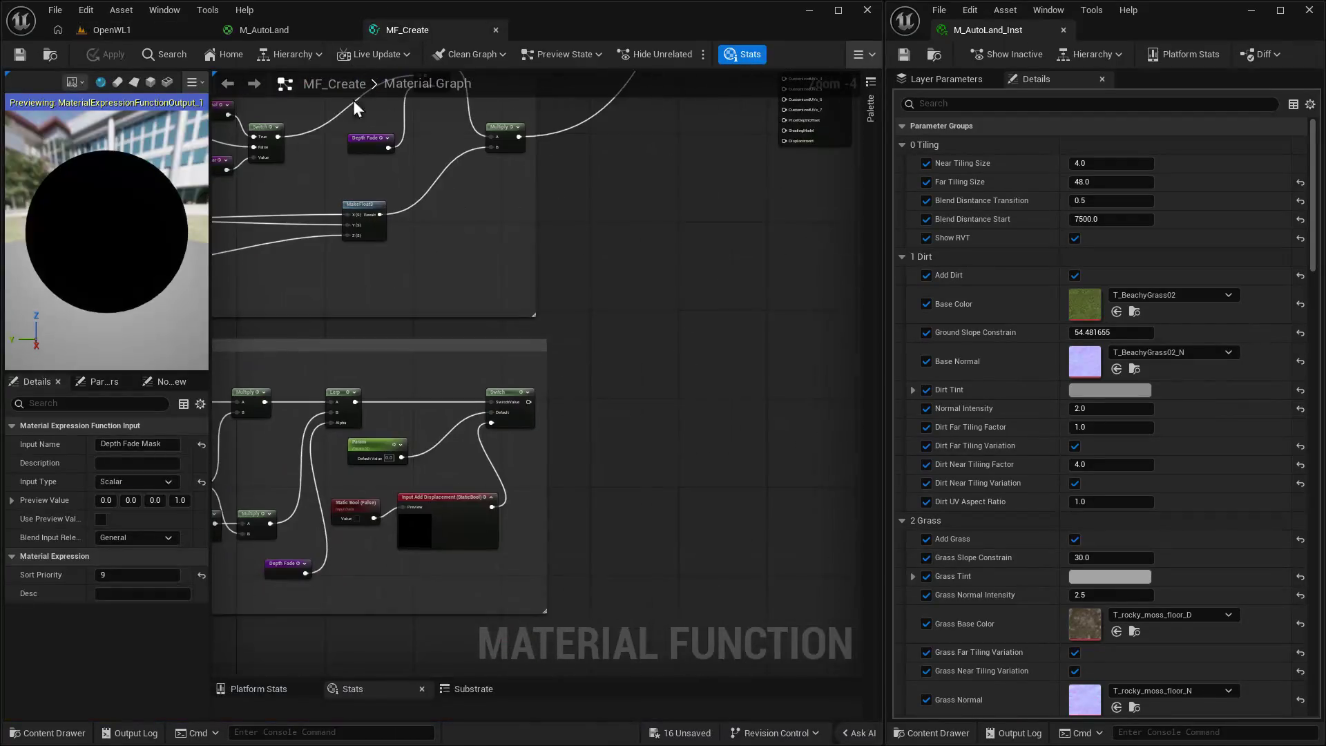
Wire then unwire the Switch to Displacement, checking OpenWL1, and review both input nodes.
{"action": "mouse_move", "coordinate": [528, 402]}
{"action": "left_mouse_down"}
{"action": "mouse_move", "coordinate": [728, 292]}
{"action": "mouse_move", "coordinate": [790, 139]}
{"action": "left_mouse_up"}
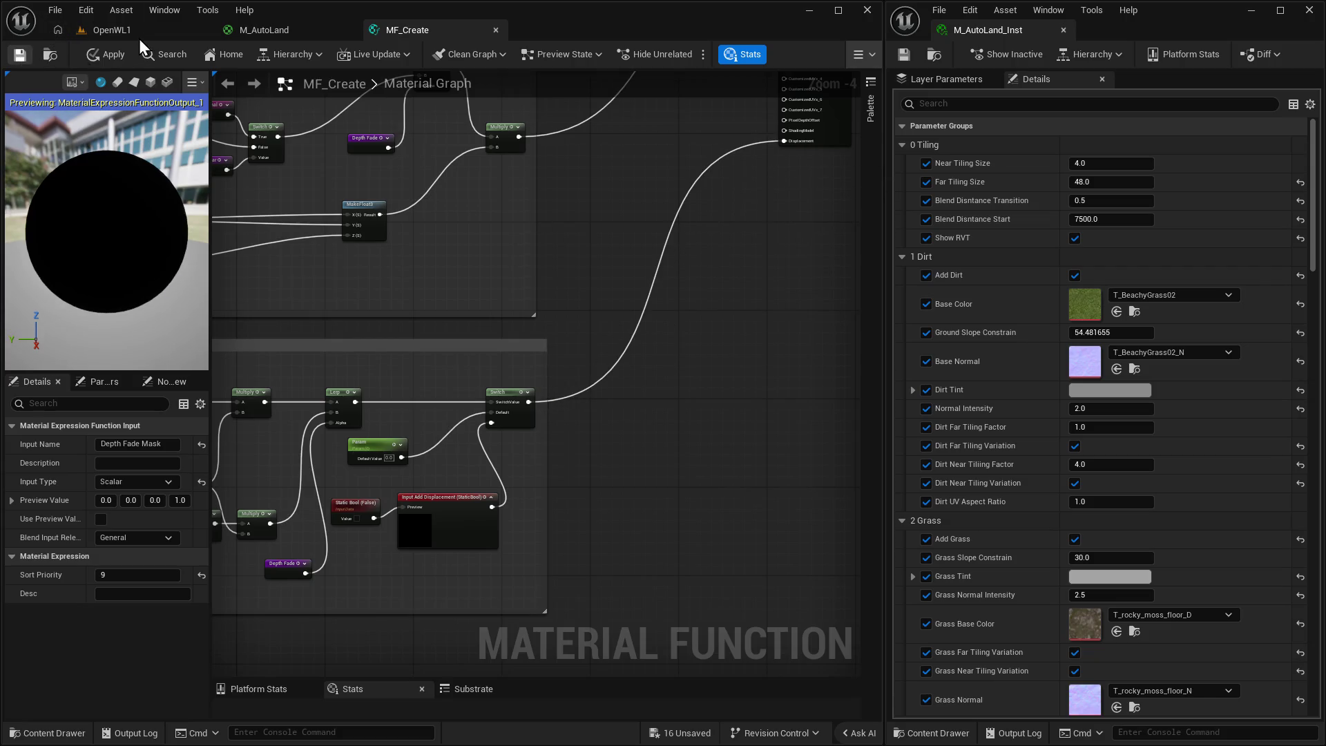
{"action": "left_click", "coordinate": [130, 32]}
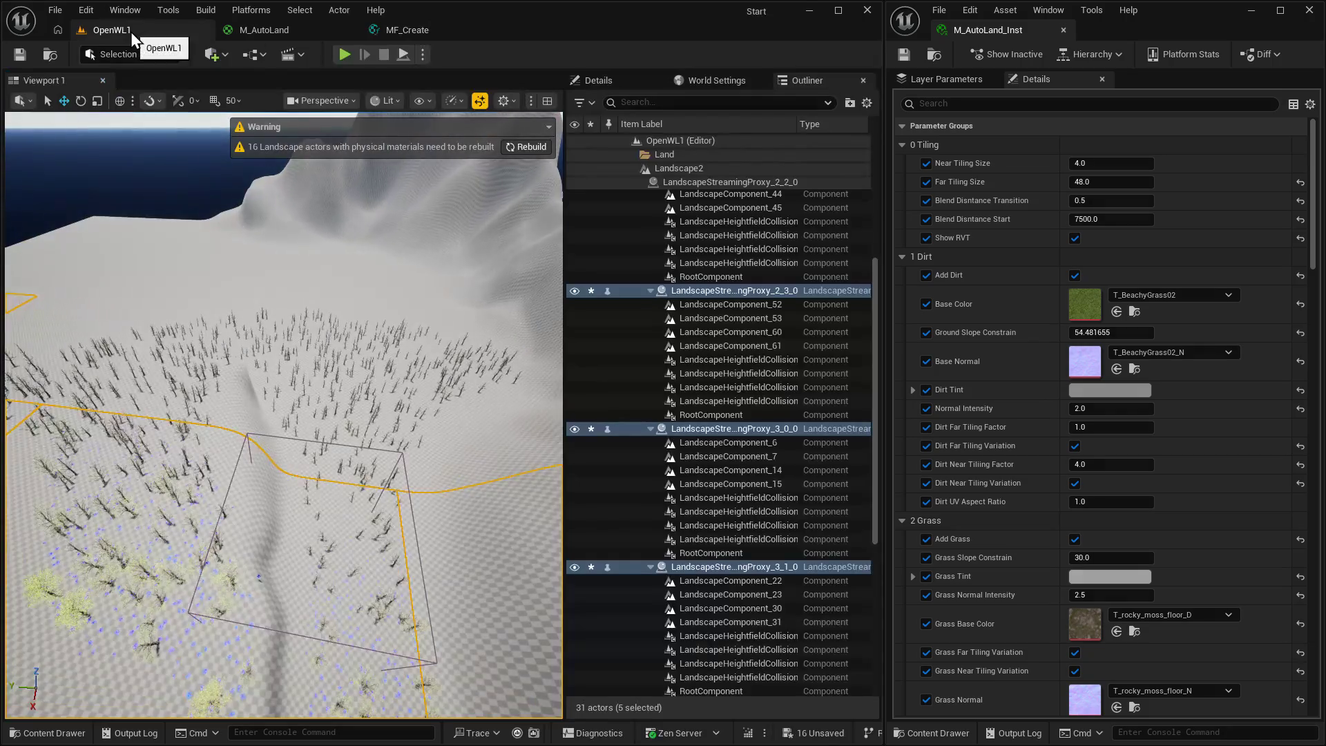
{"action": "left_click", "coordinate": [404, 31]}
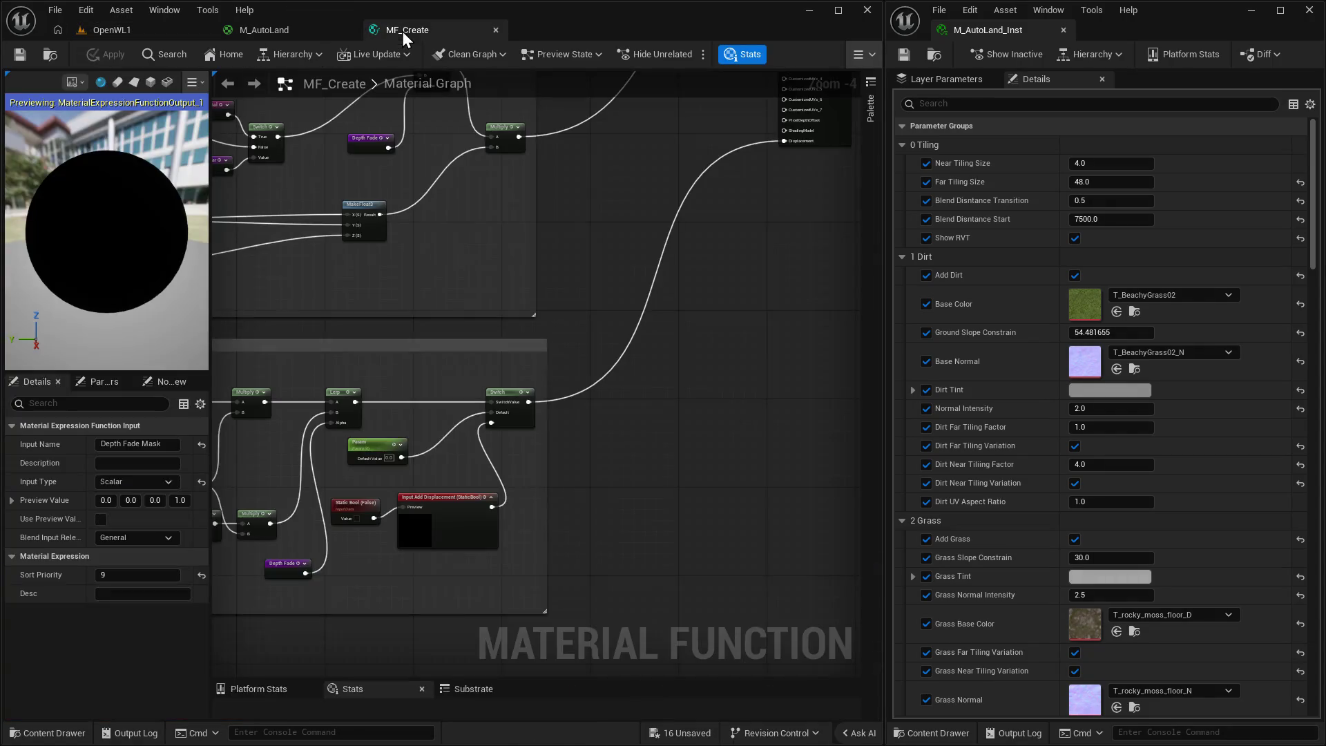
{"action": "left_click", "coordinate": [649, 304], "text": "alt"}
{"action": "left_click", "coordinate": [148, 31]}
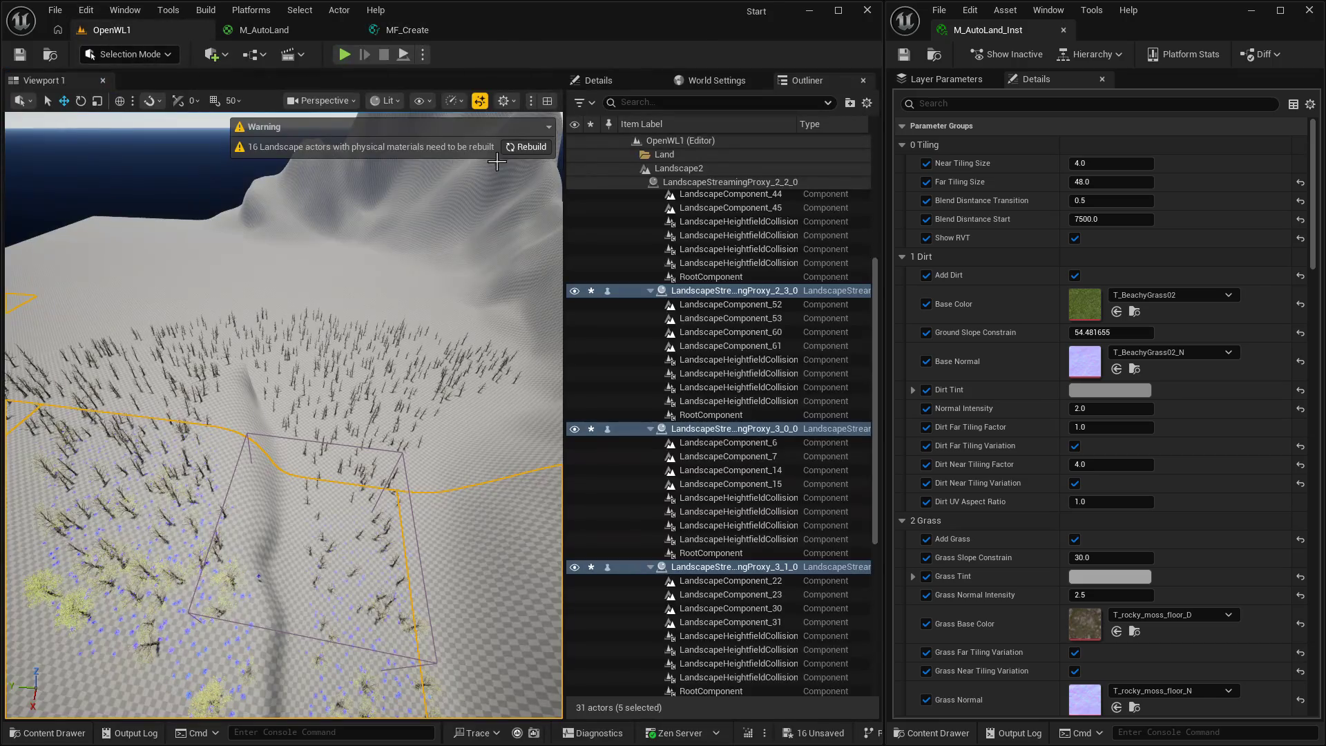
{"action": "left_click", "coordinate": [406, 31]}
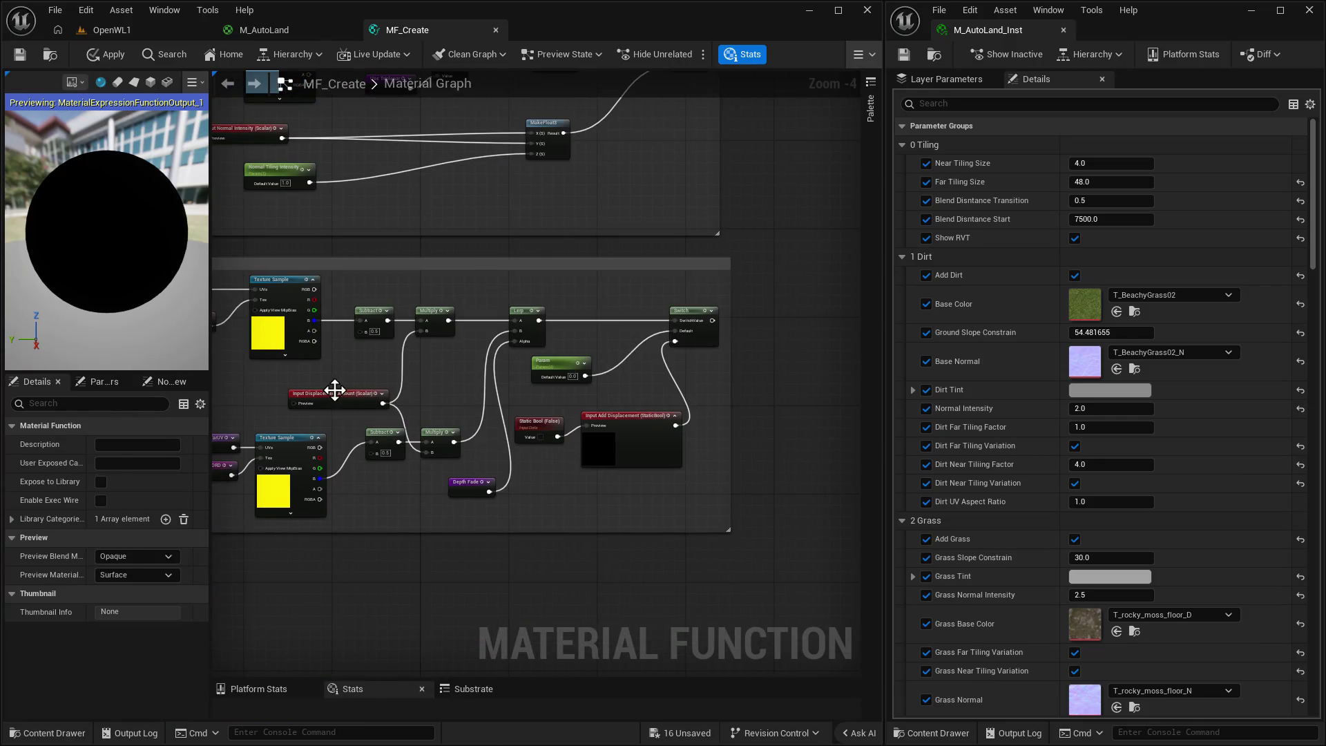
{"action": "left_click", "coordinate": [334, 390]}
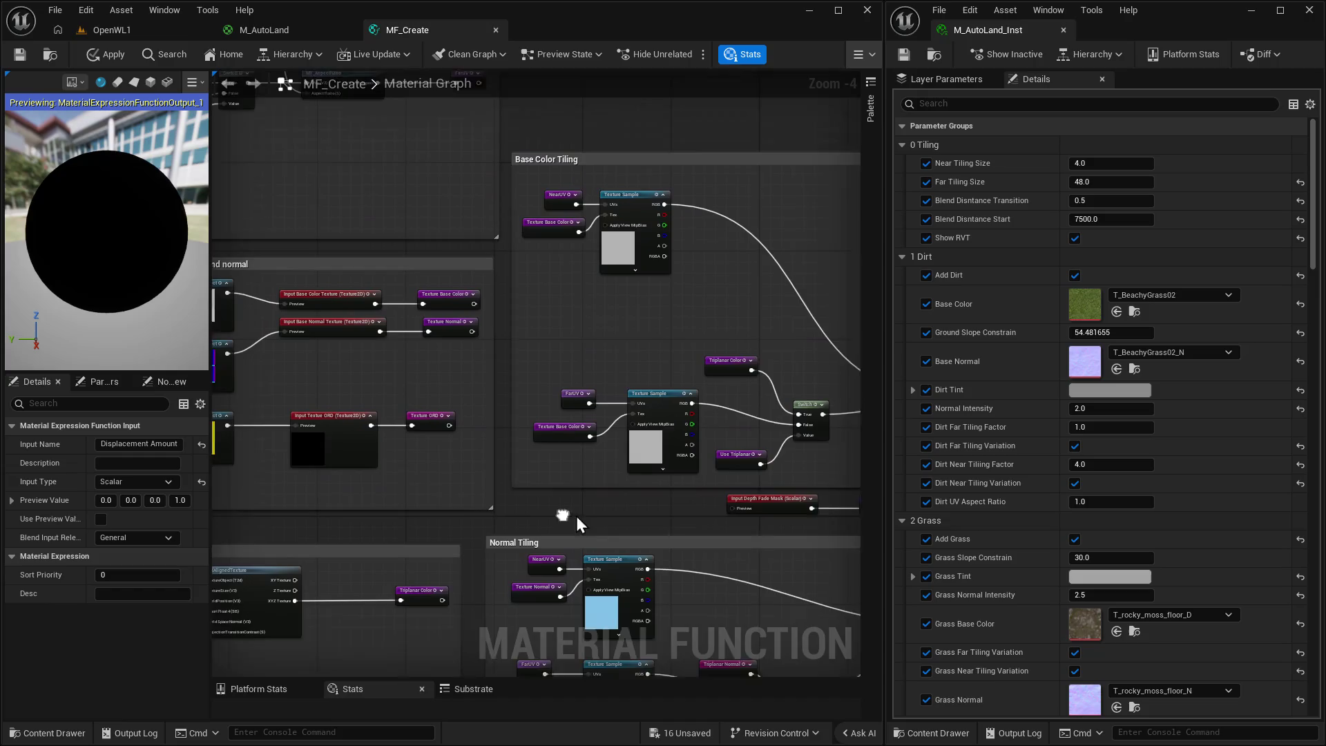
{"action": "left_click", "coordinate": [615, 424]}
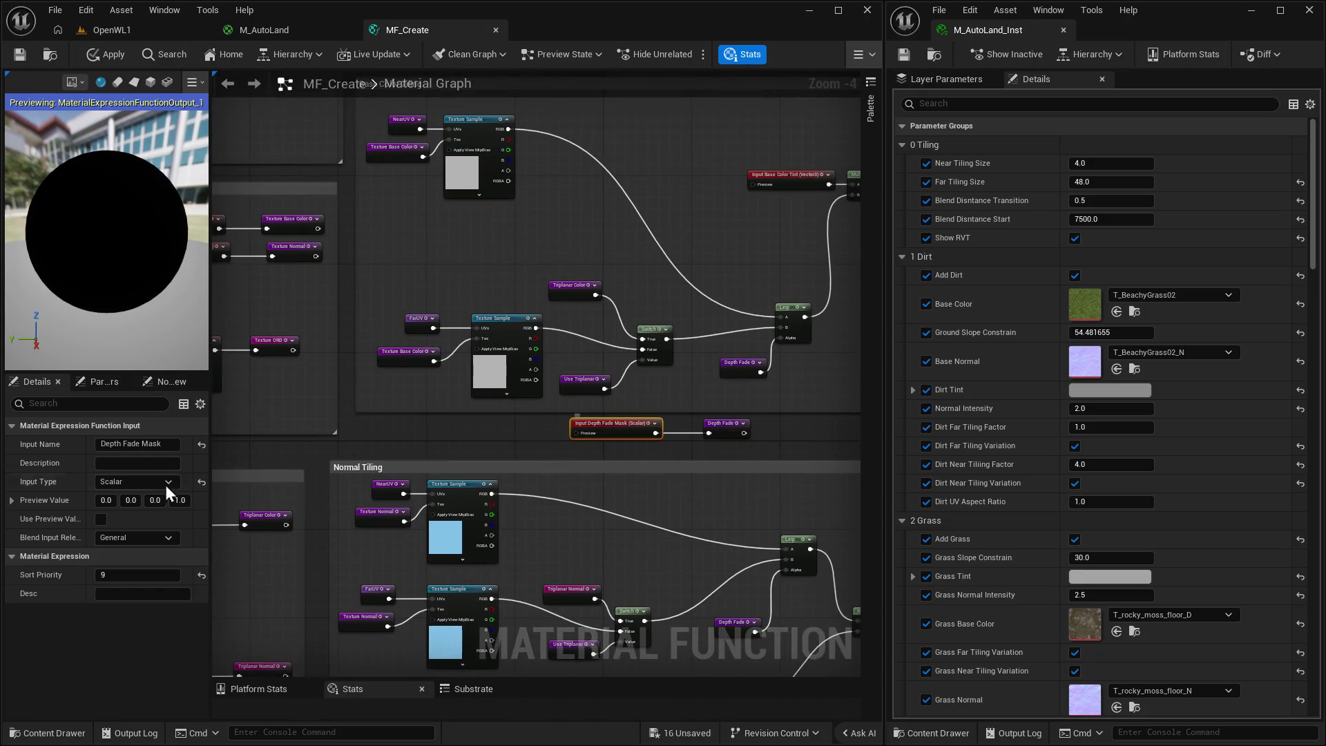
Give Depth Fade Mask a used preview value of 1, save, and check the landscape.
{"action": "left_click", "coordinate": [105, 500]}
{"action": "type", "text": "1"}
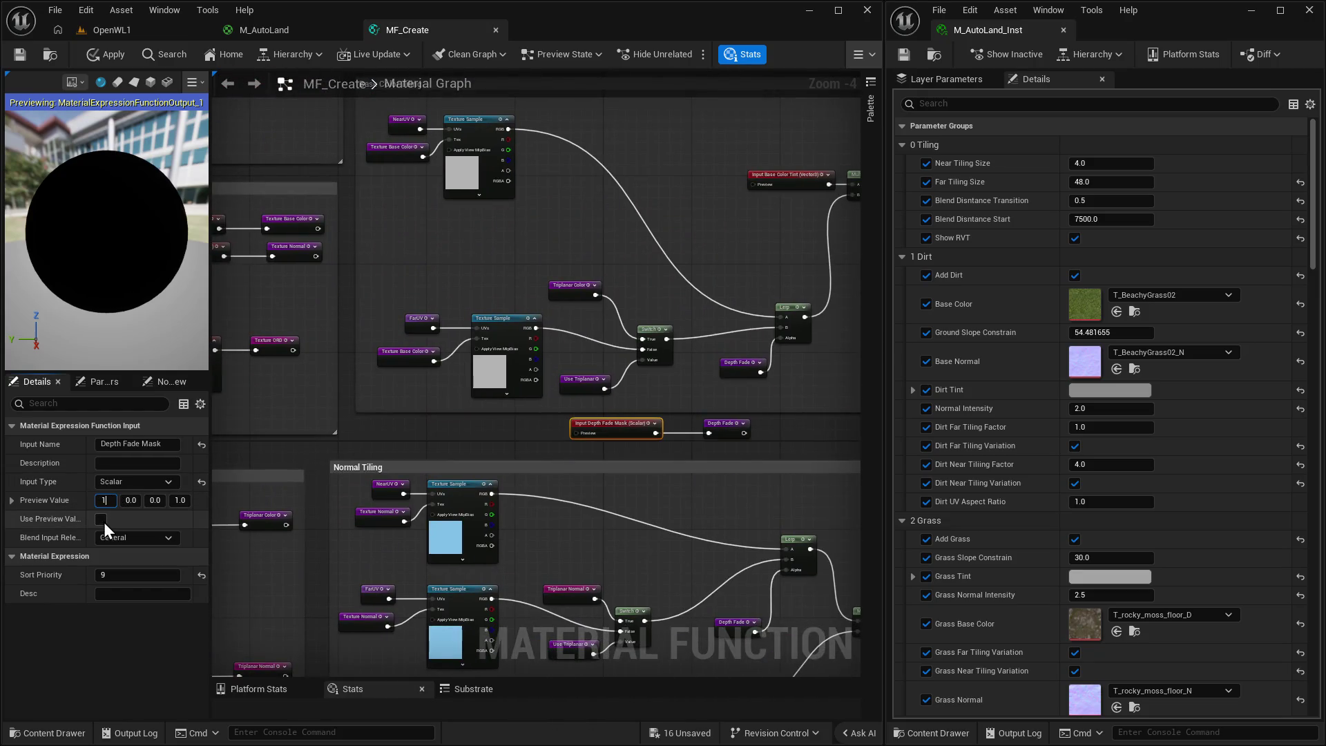
{"action": "left_click", "coordinate": [101, 519]}
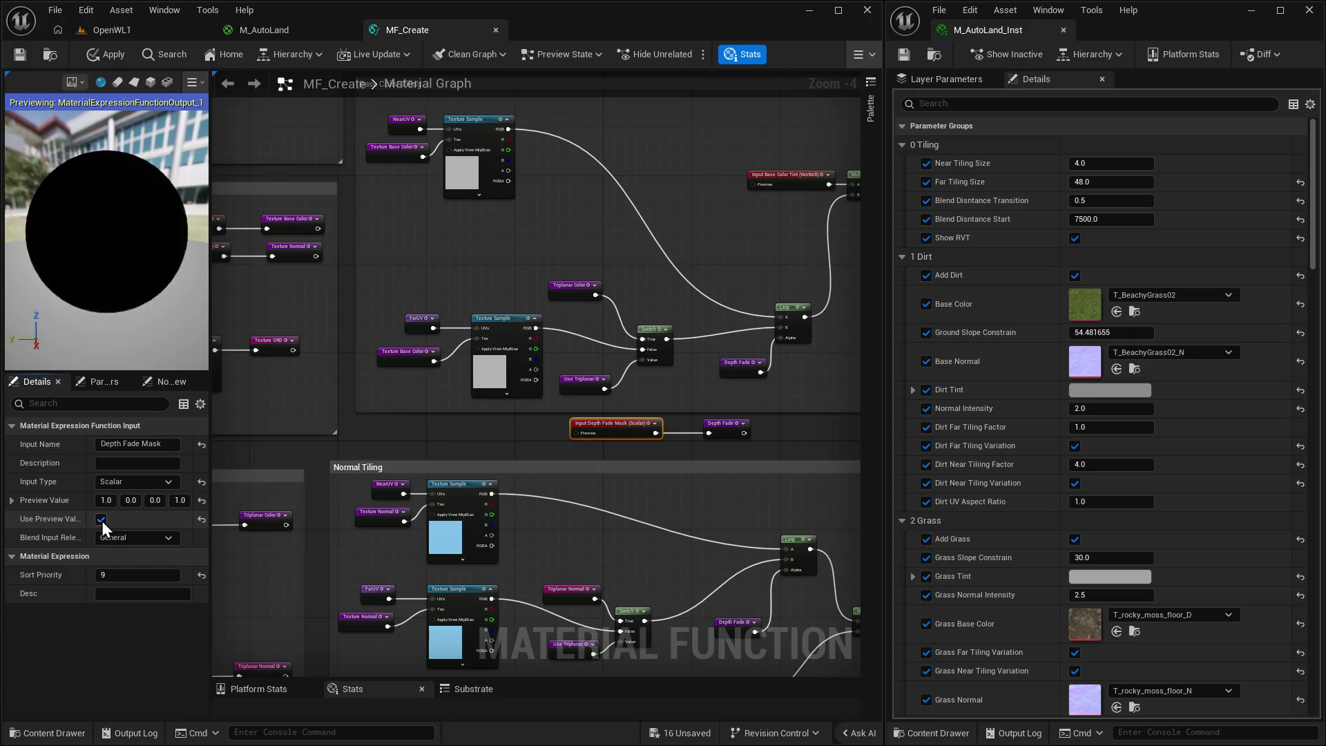
{"action": "left_click", "coordinate": [19, 56]}
{"action": "left_click", "coordinate": [118, 31]}
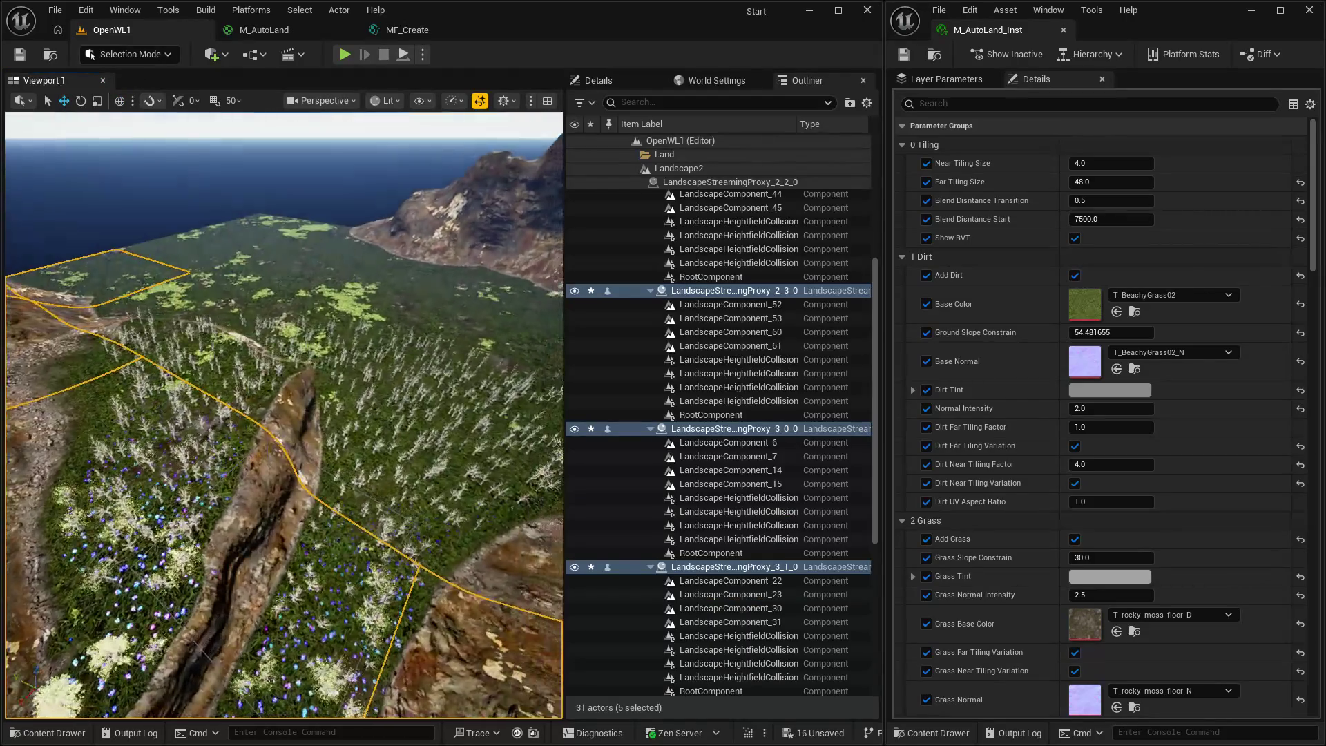
{"action": "left_click", "coordinate": [402, 31]}
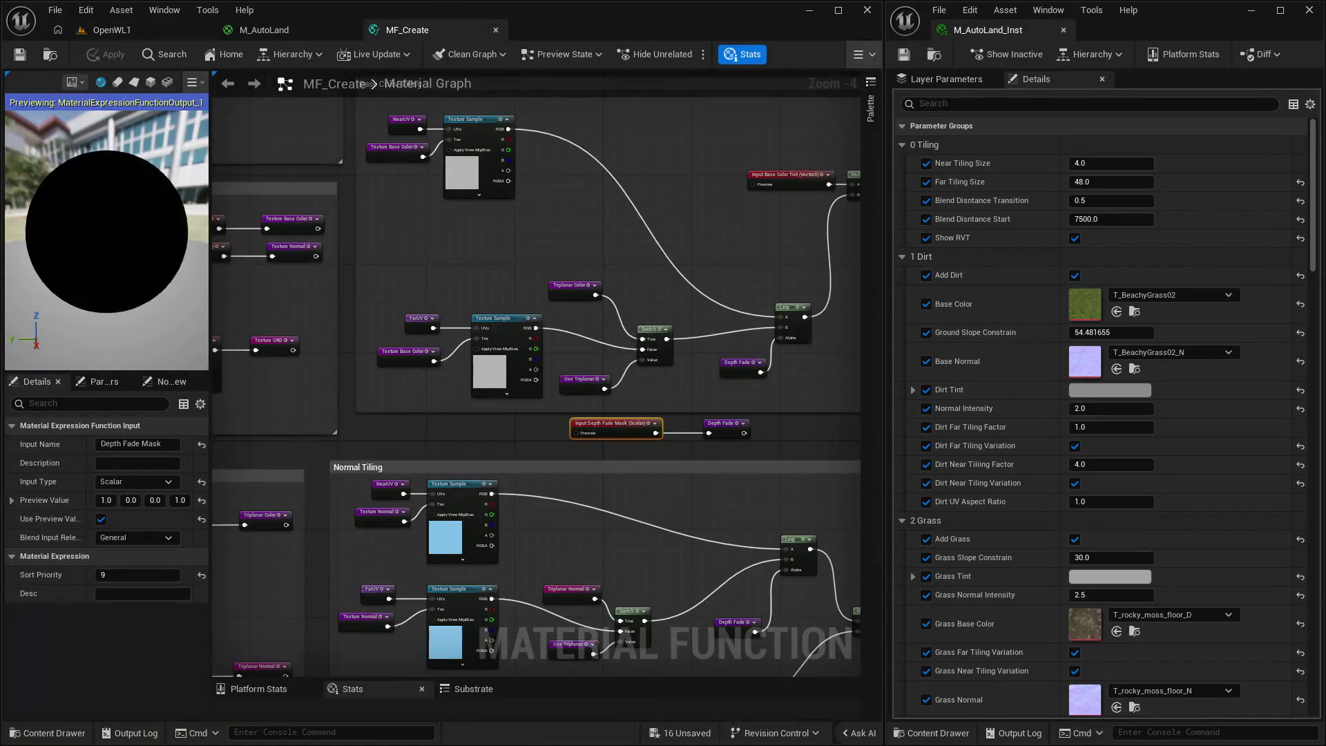
Rewire the Switch output to the function output and recheck the OpenWL1 landscape.
{"action": "mouse_move", "coordinate": [399, 376]}
{"action": "left_mouse_down"}
{"action": "mouse_move", "coordinate": [459, 394]}
{"action": "mouse_move", "coordinate": [436, 358]}
{"action": "mouse_move", "coordinate": [700, 110]}
{"action": "left_mouse_up"}
{"action": "left_click", "coordinate": [436, 359]}
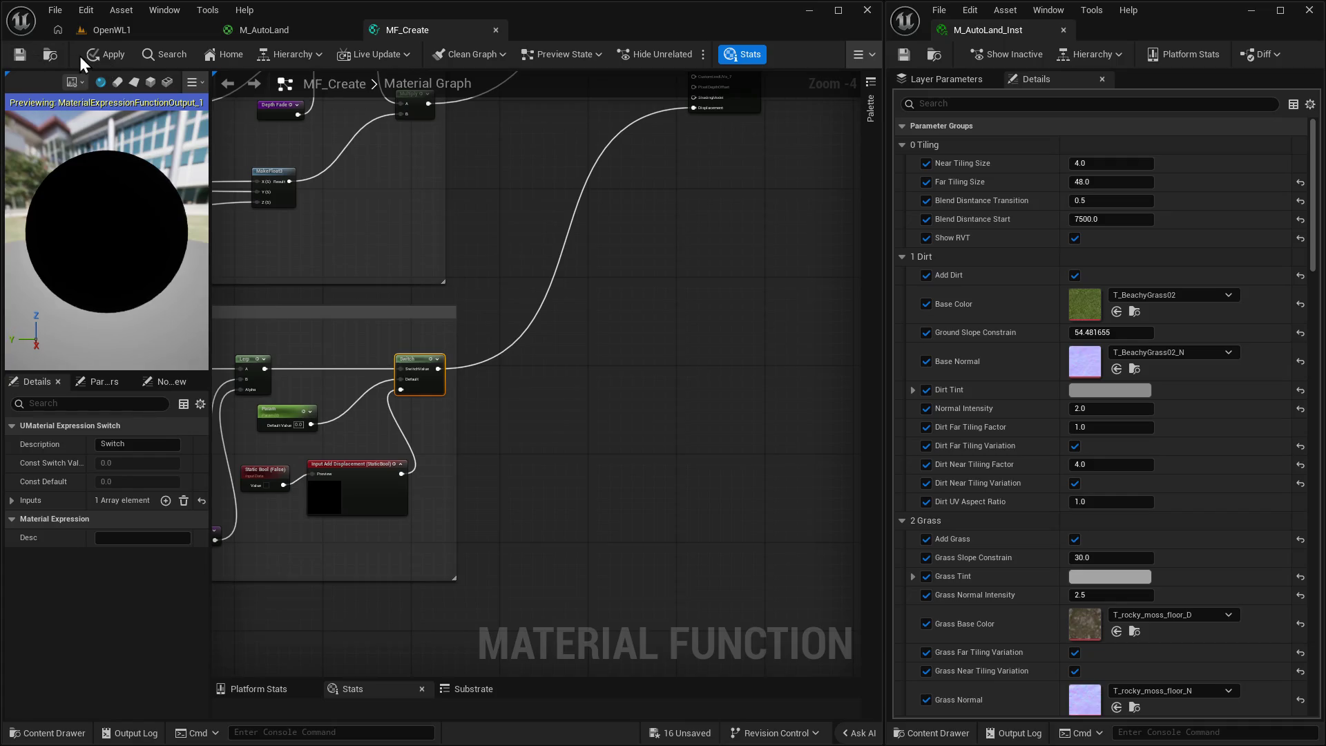
{"action": "left_click", "coordinate": [112, 31]}
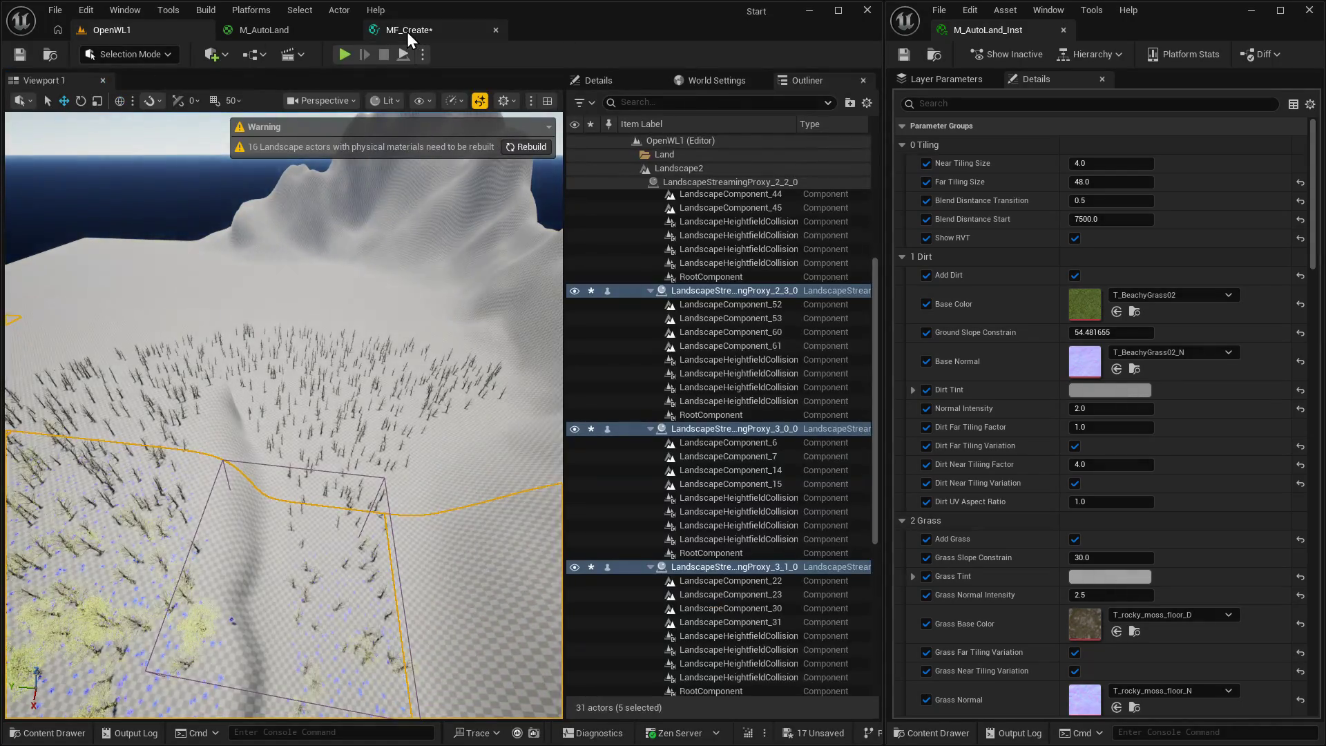
{"action": "left_click", "coordinate": [408, 31]}
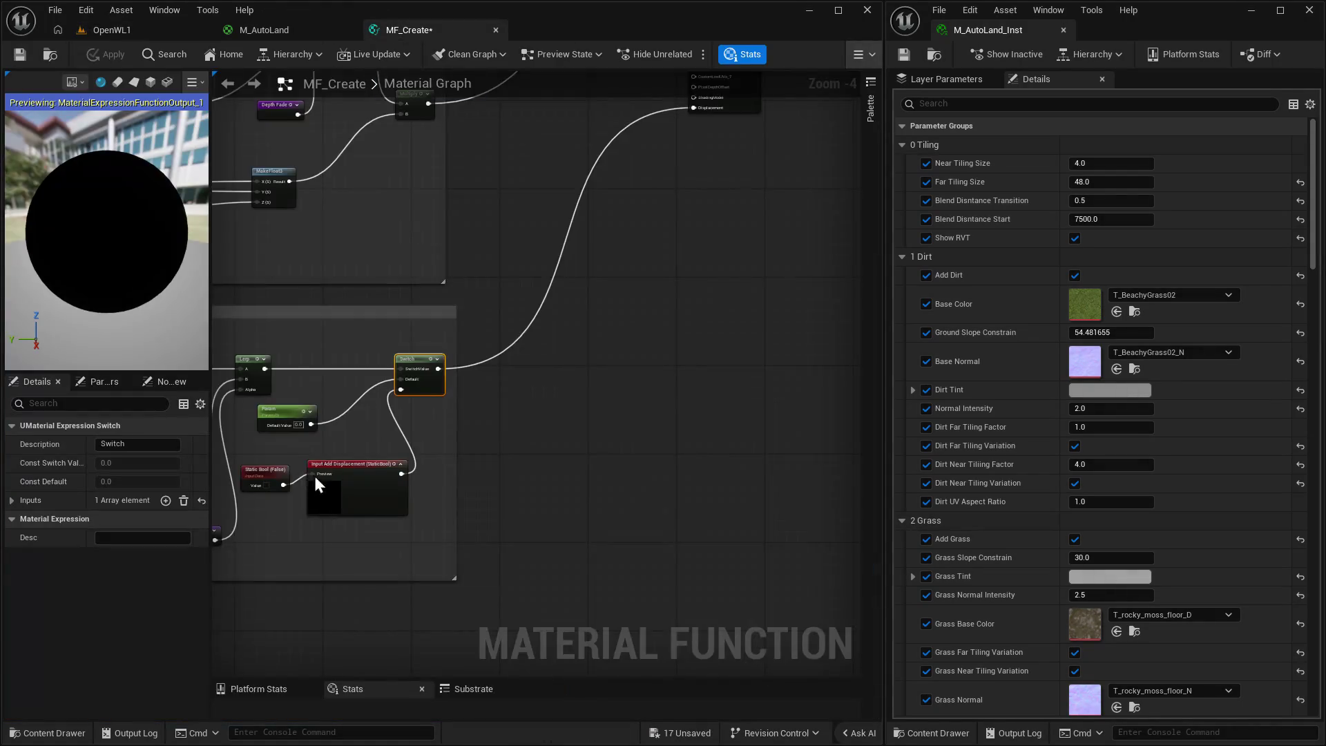
{"action": "left_click", "coordinate": [391, 400]}
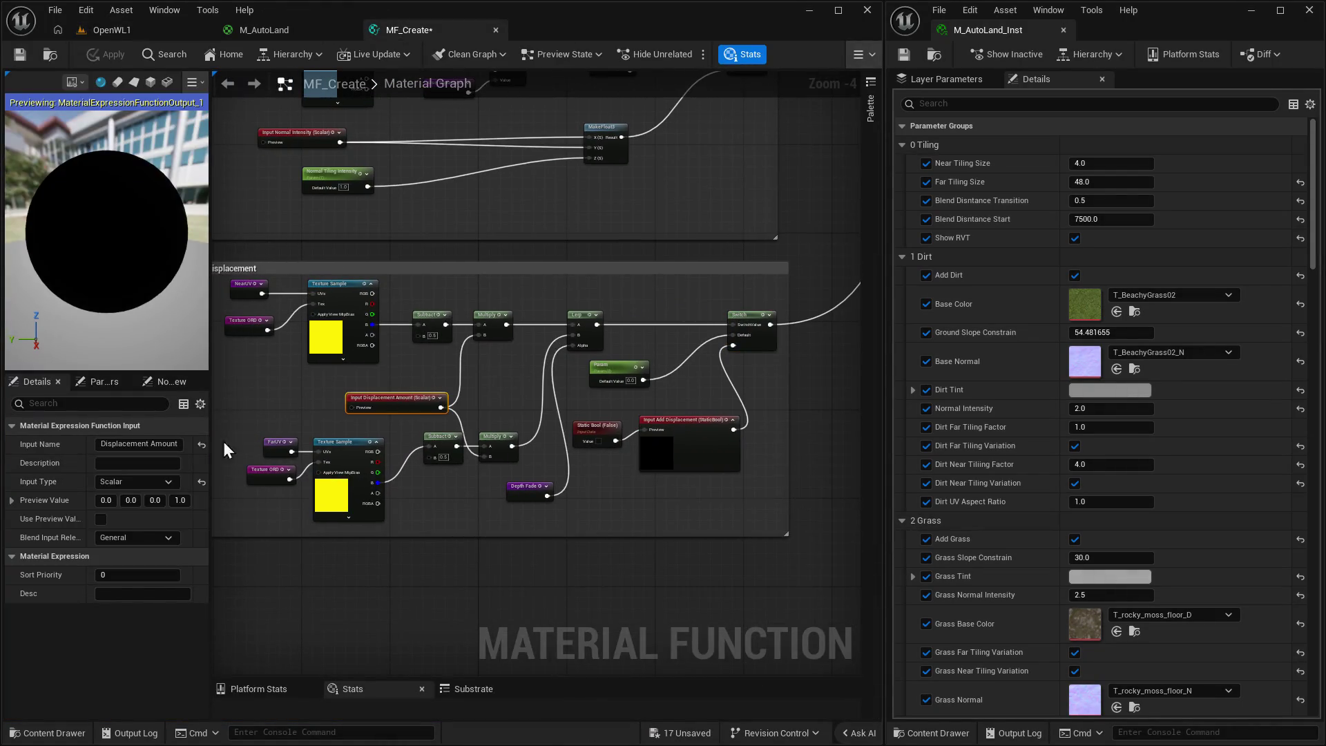
Give Displacement Amount a used preview value of 1, apply, and check the landscape.
{"action": "left_click", "coordinate": [103, 500]}
{"action": "type", "text": "1"}
{"action": "left_click", "coordinate": [101, 519]}
{"action": "left_click", "coordinate": [111, 55]}
{"action": "left_click", "coordinate": [116, 31]}
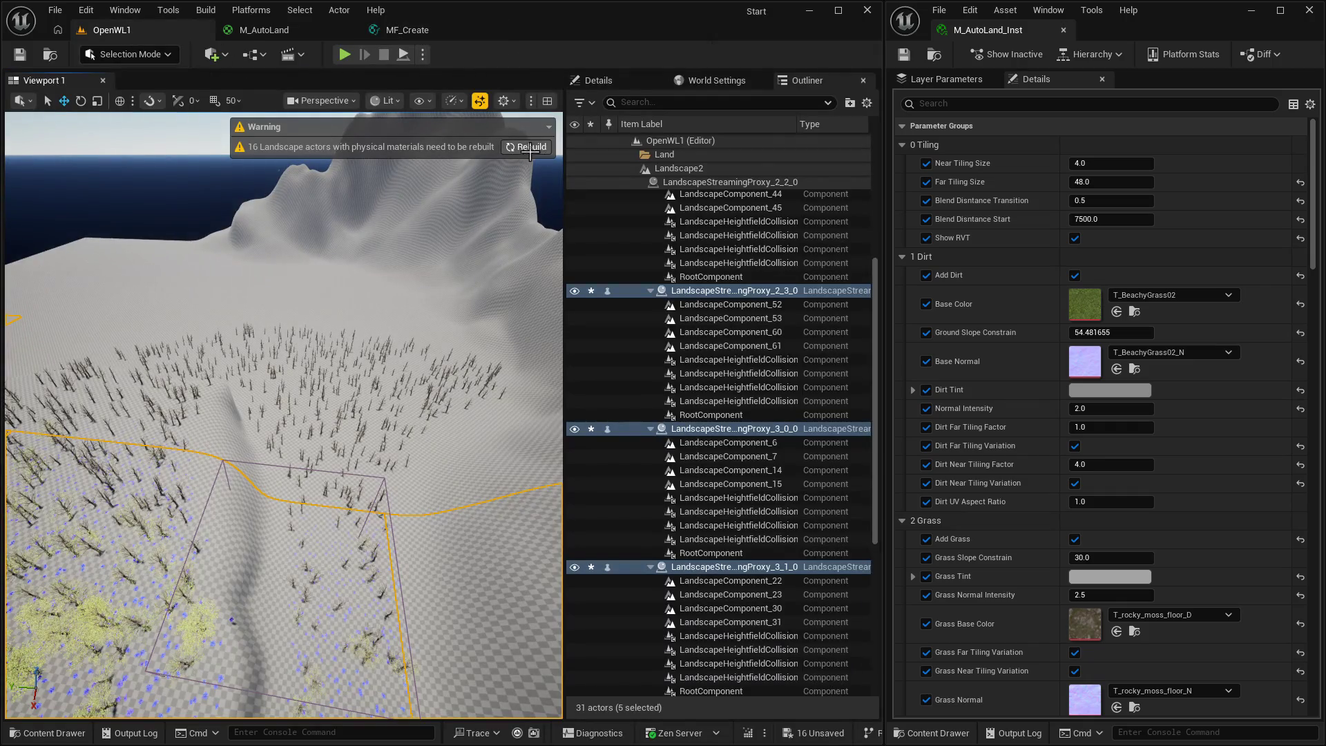
{"action": "left_click", "coordinate": [422, 31]}
Clear the graph selection, recheck OpenWL1, and reselect the Displacement Amount input.
{"action": "left_click", "coordinate": [841, 314]}
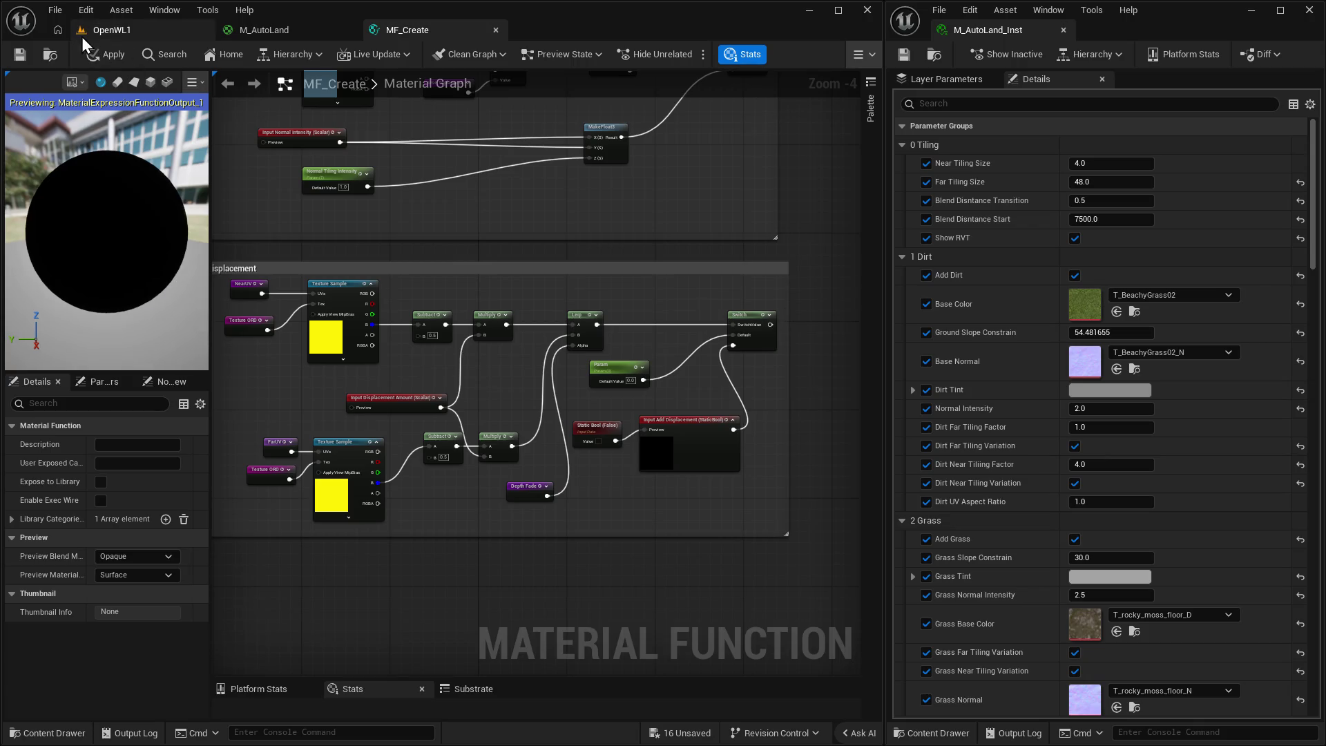
{"action": "left_click", "coordinate": [107, 31]}
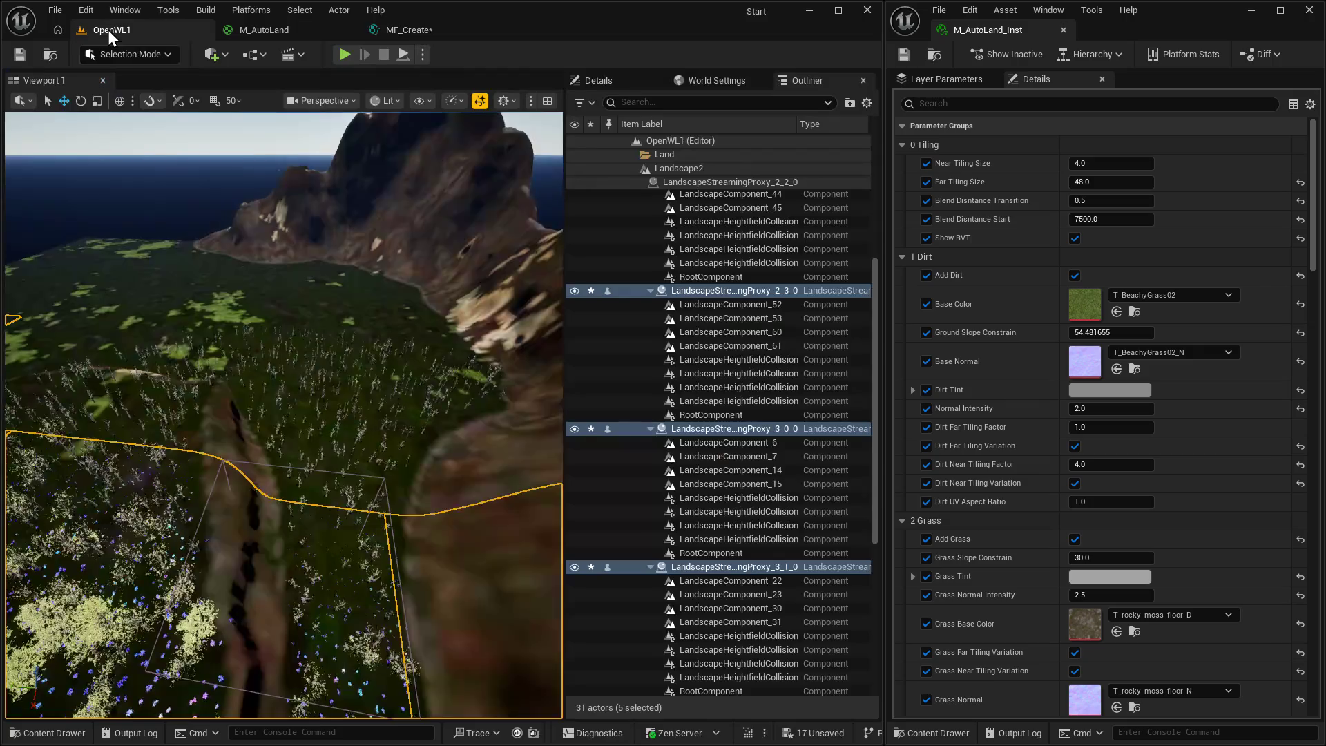
{"action": "left_click", "coordinate": [415, 31]}
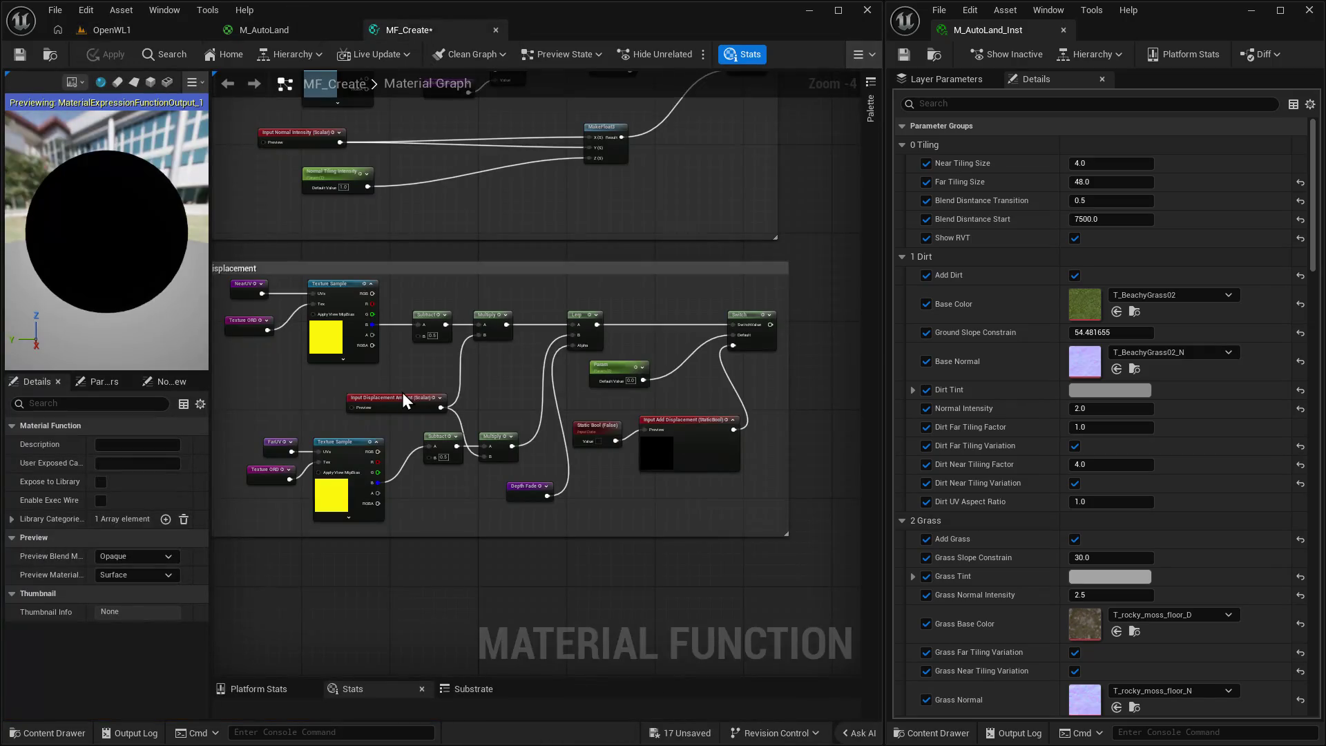
{"action": "left_click", "coordinate": [399, 412]}
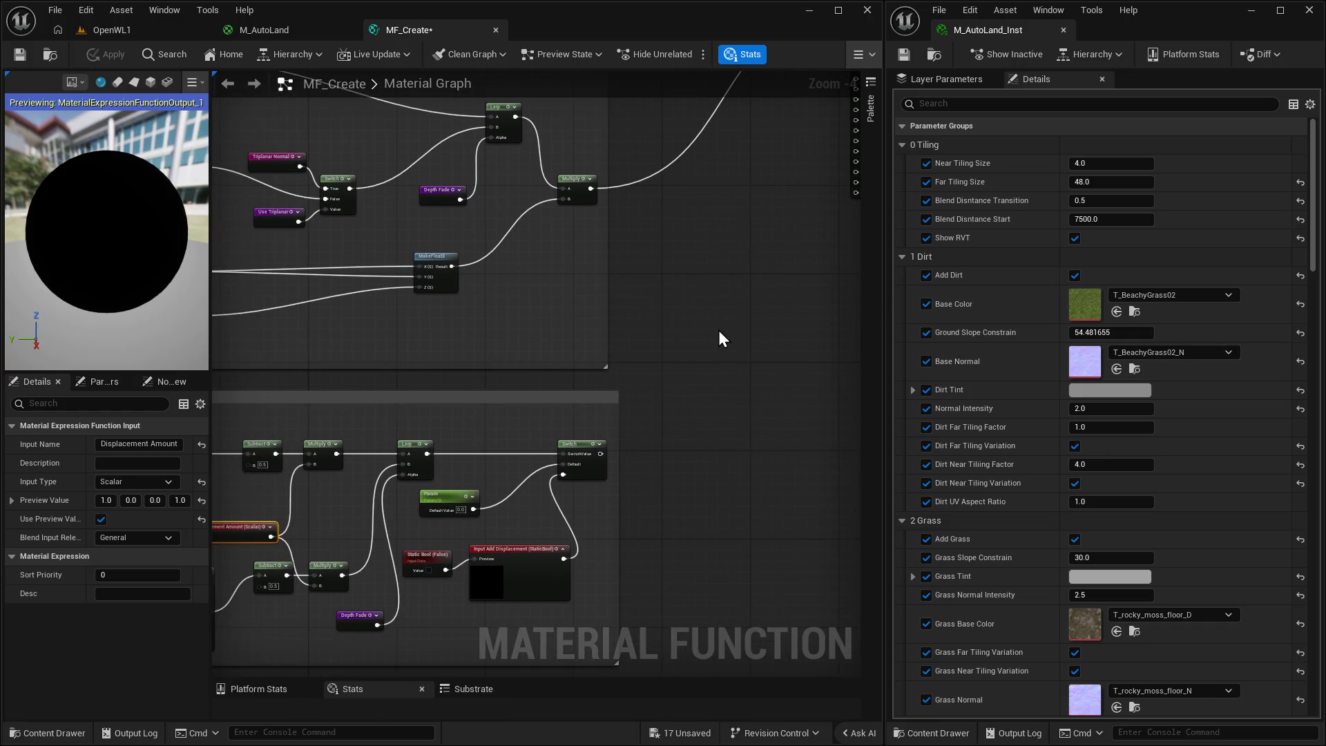
Toggle Show RVT off and back on in M_AutoLand_Inst while viewing the OpenWL1 landscape.
{"action": "left_click", "coordinate": [111, 30]}
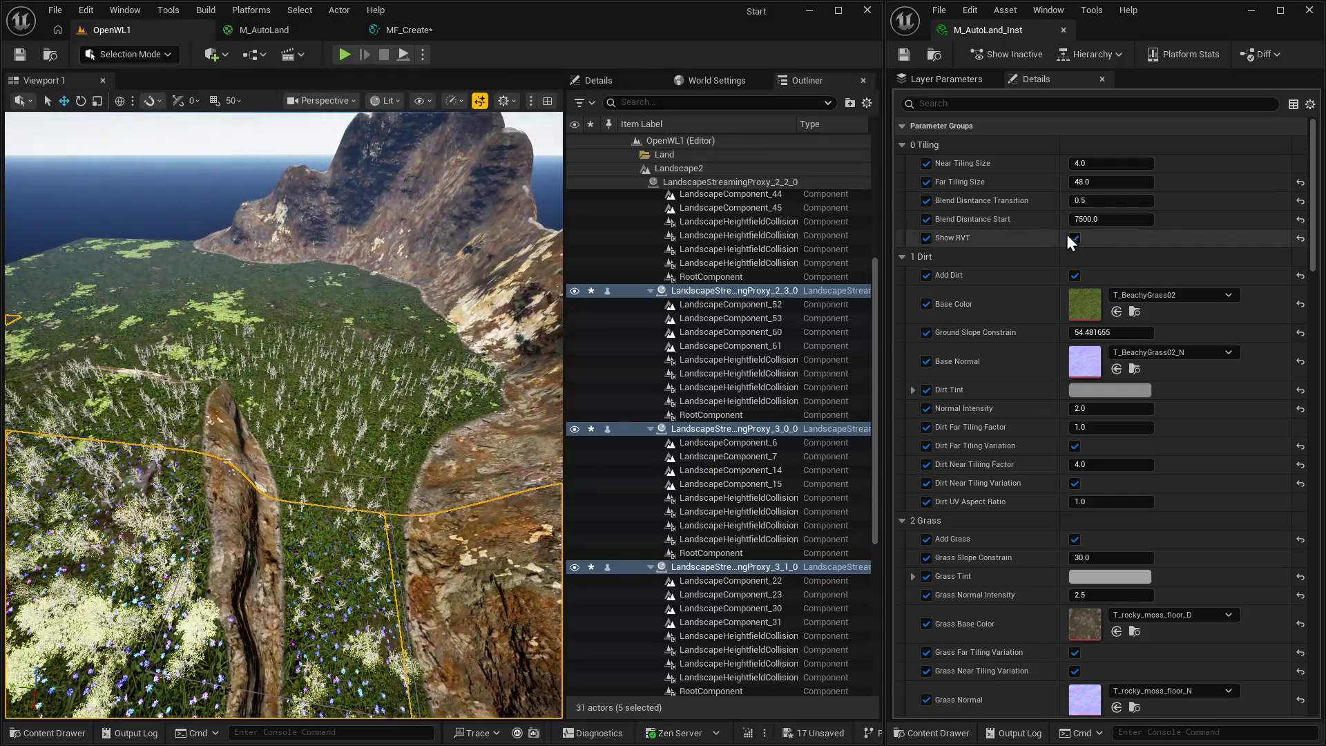
{"action": "left_click", "coordinate": [1075, 238]}
{"action": "left_click", "coordinate": [1075, 239]}
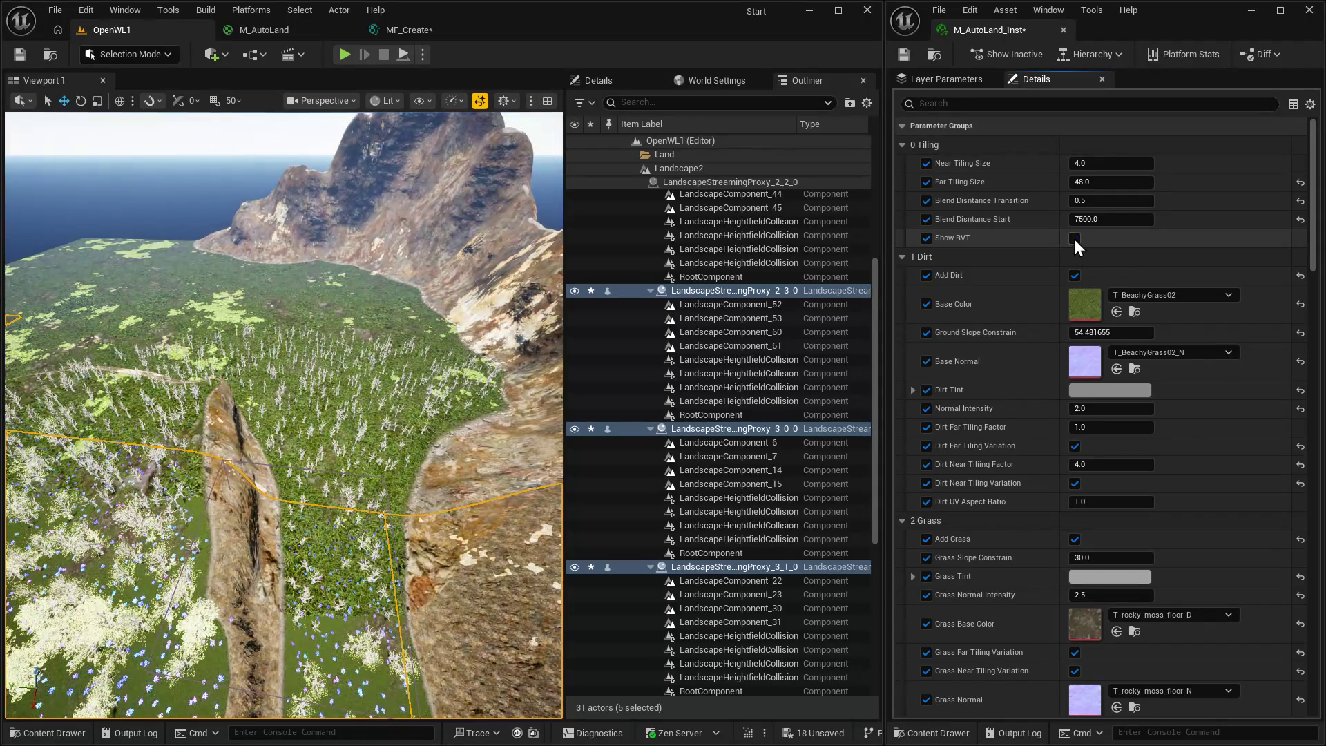